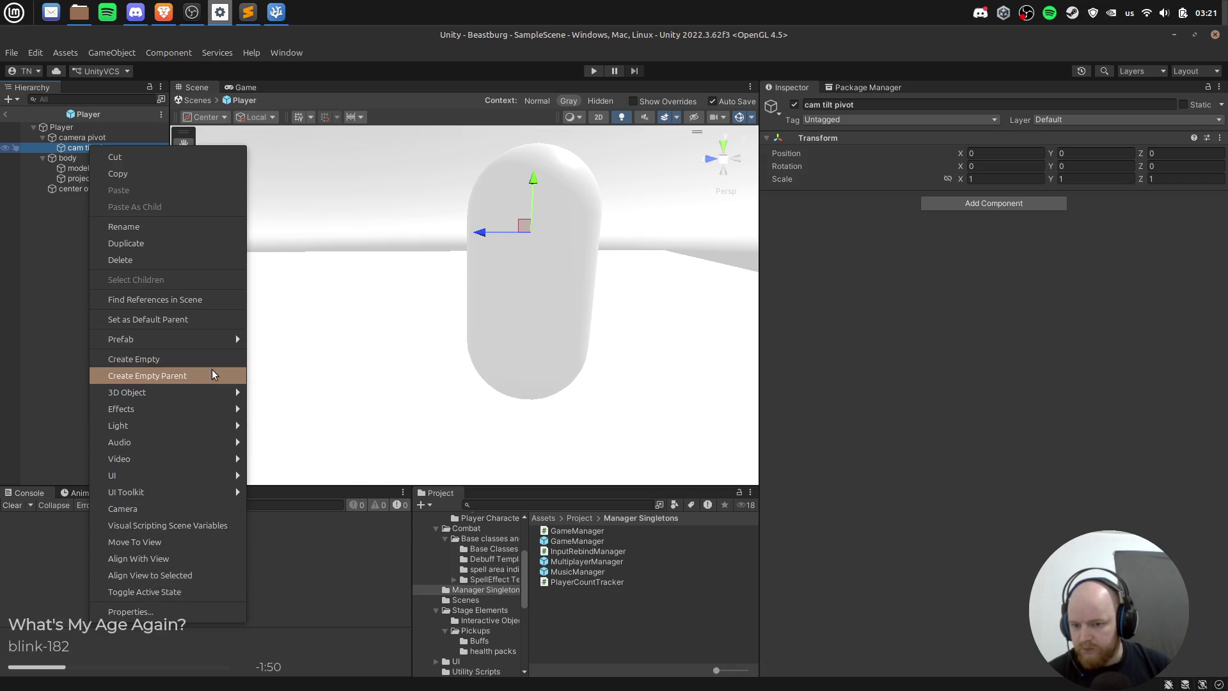
Step: Add a Camera under cam tilt pivot with its default name, then select Player
click(175, 510)
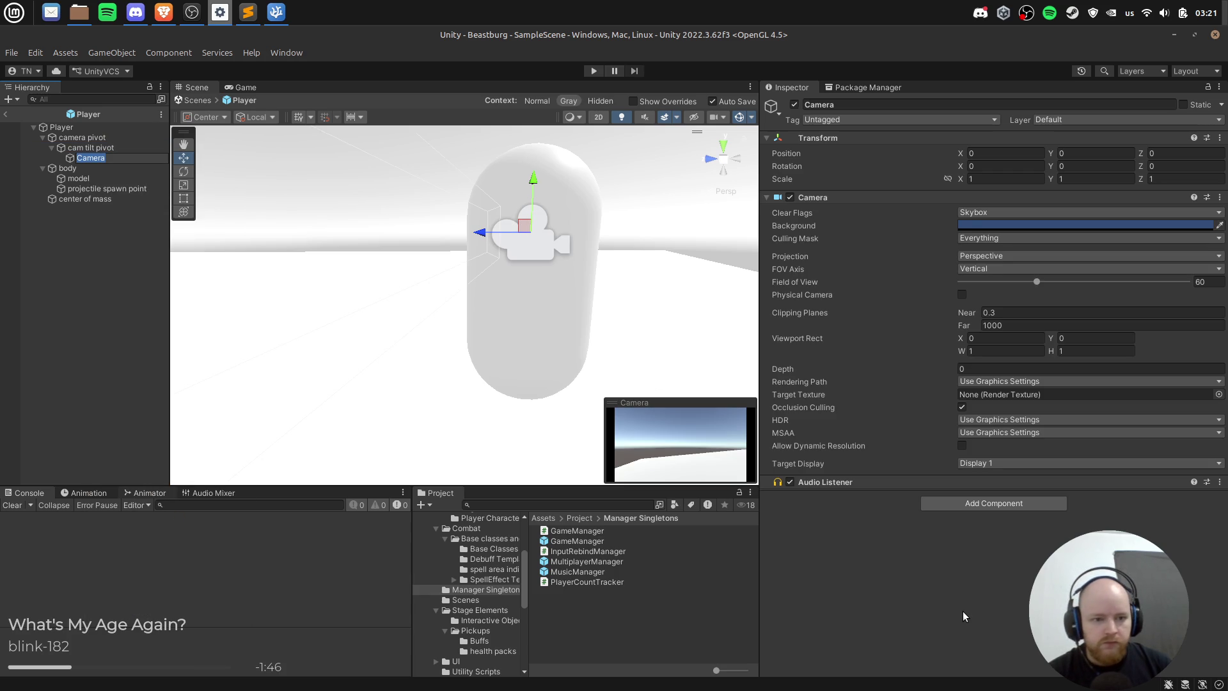
key(Return)
click(62, 128)
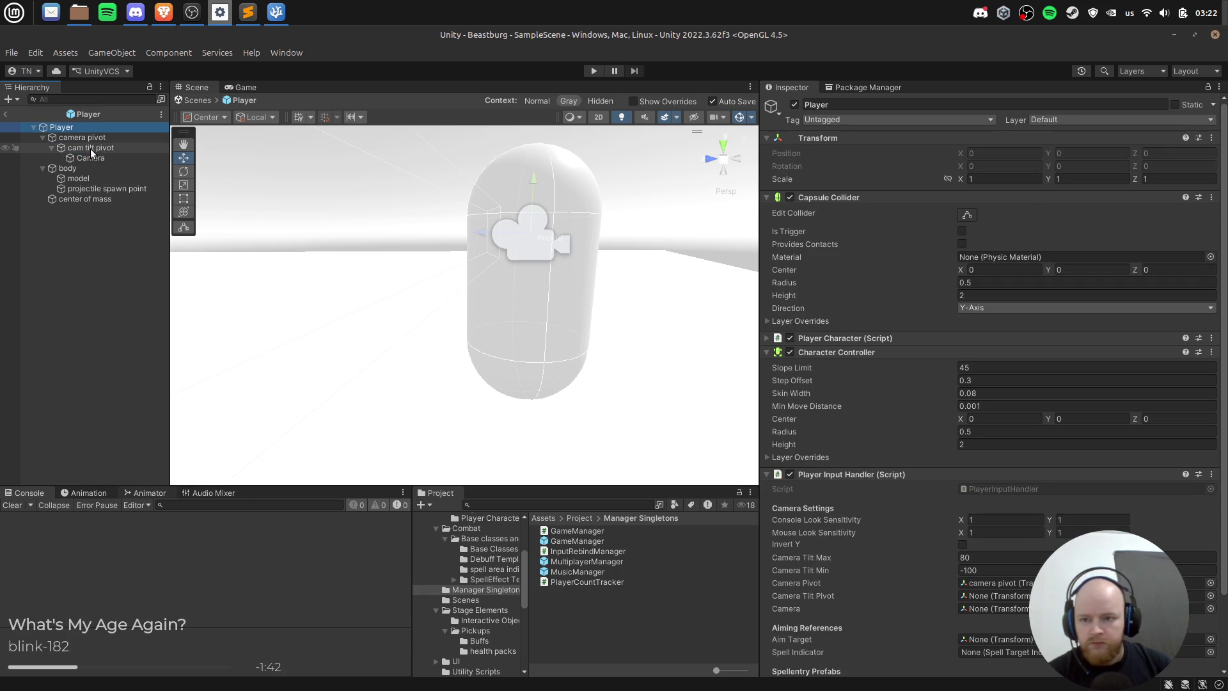
Step: Assign cam tilt pivot and Camera to the Player Input Handler, leave Attack empty, return to SampleScene
mouse_move(93, 151)
mouse_down()
mouse_move(923, 557)
mouse_move(997, 611)
mouse_move(1029, 596)
mouse_up()
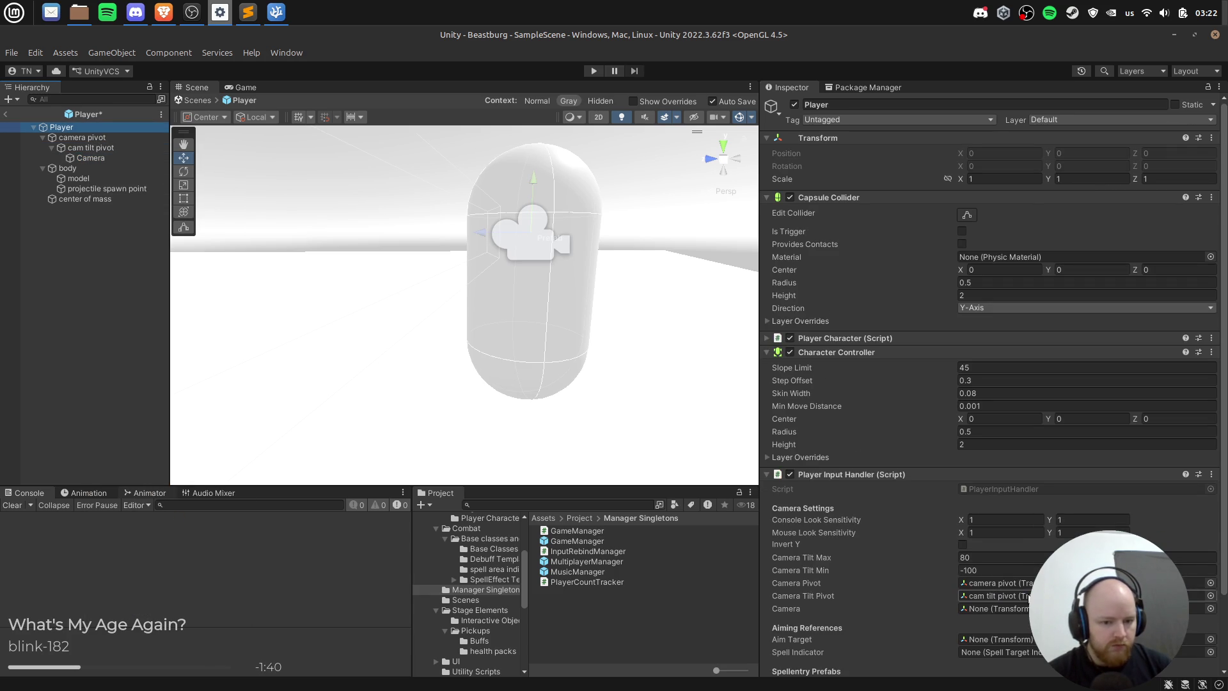
mouse_move(90, 158)
mouse_down()
mouse_move(928, 487)
mouse_move(1028, 608)
mouse_up()
scroll(956, 610, down, 3)
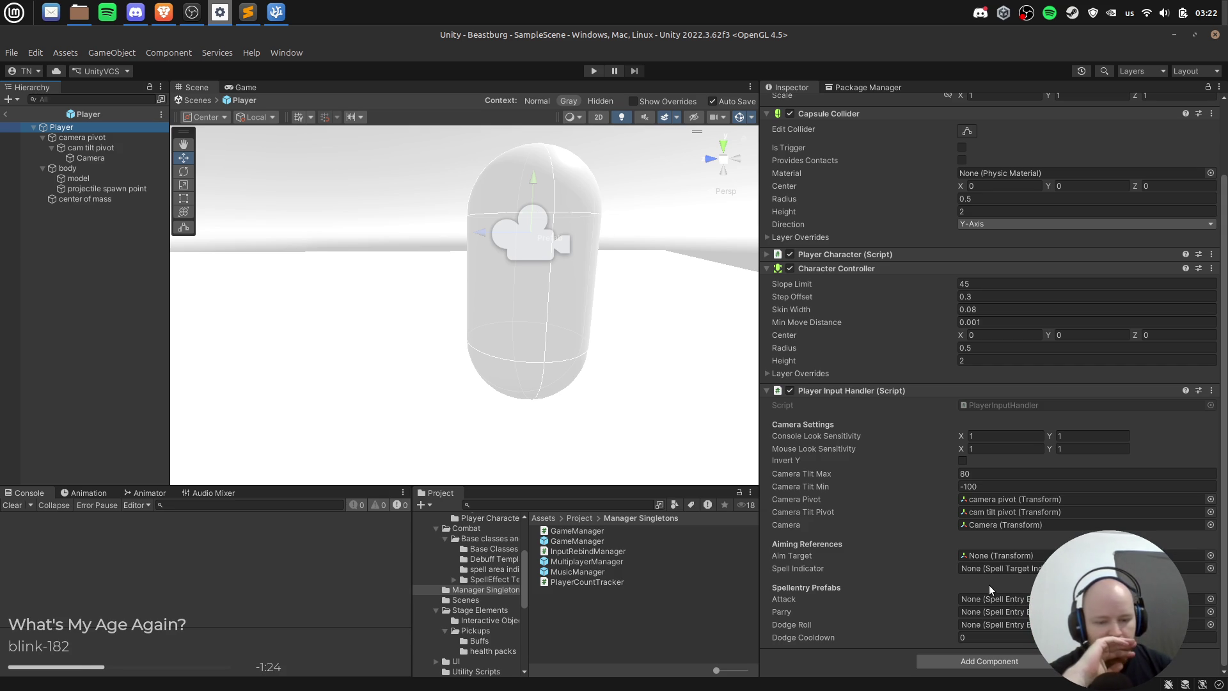
click(1210, 600)
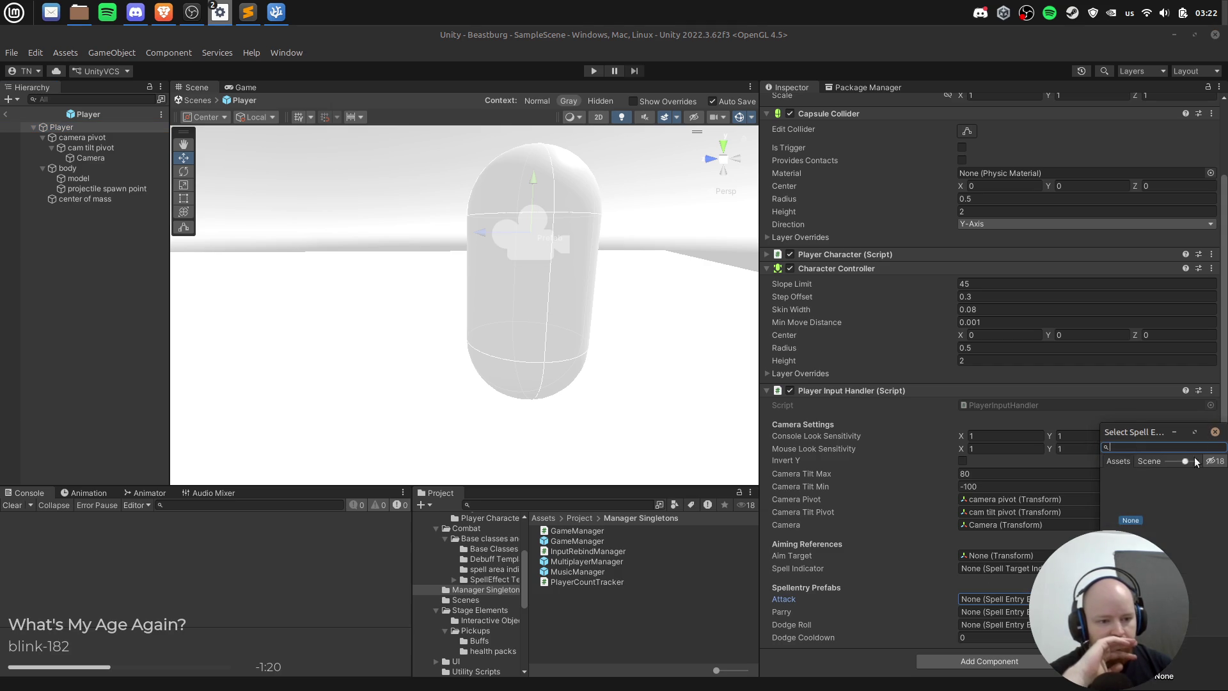
click(1215, 431)
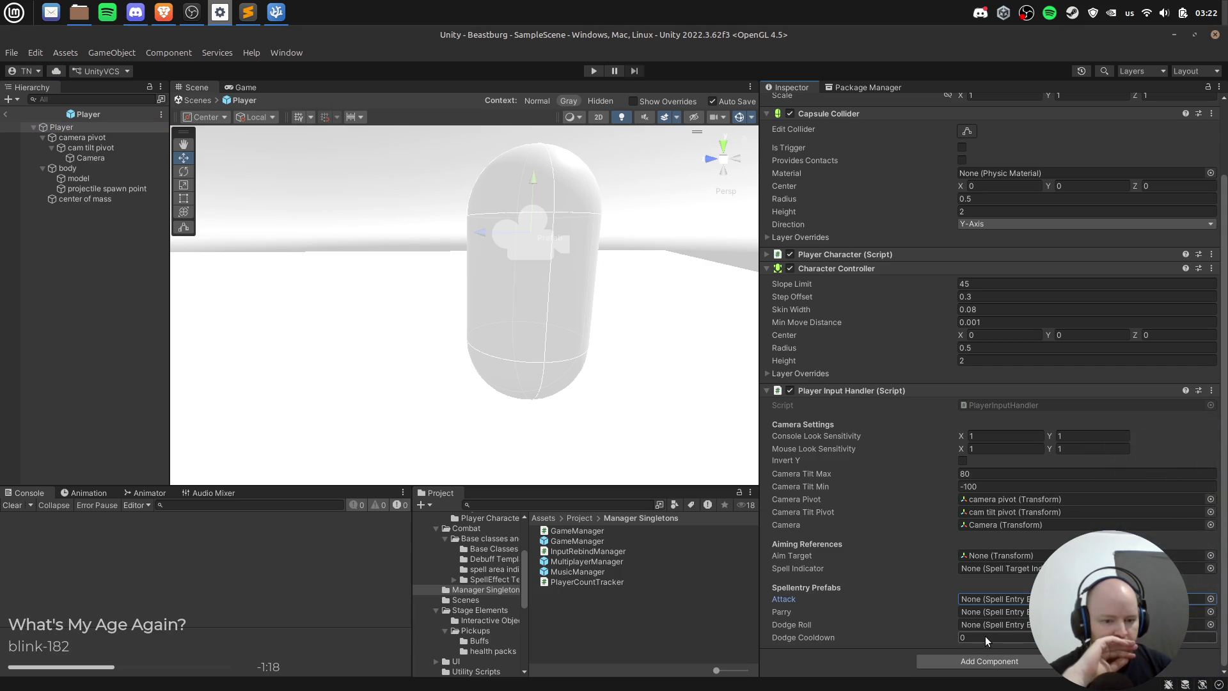
click(5, 114)
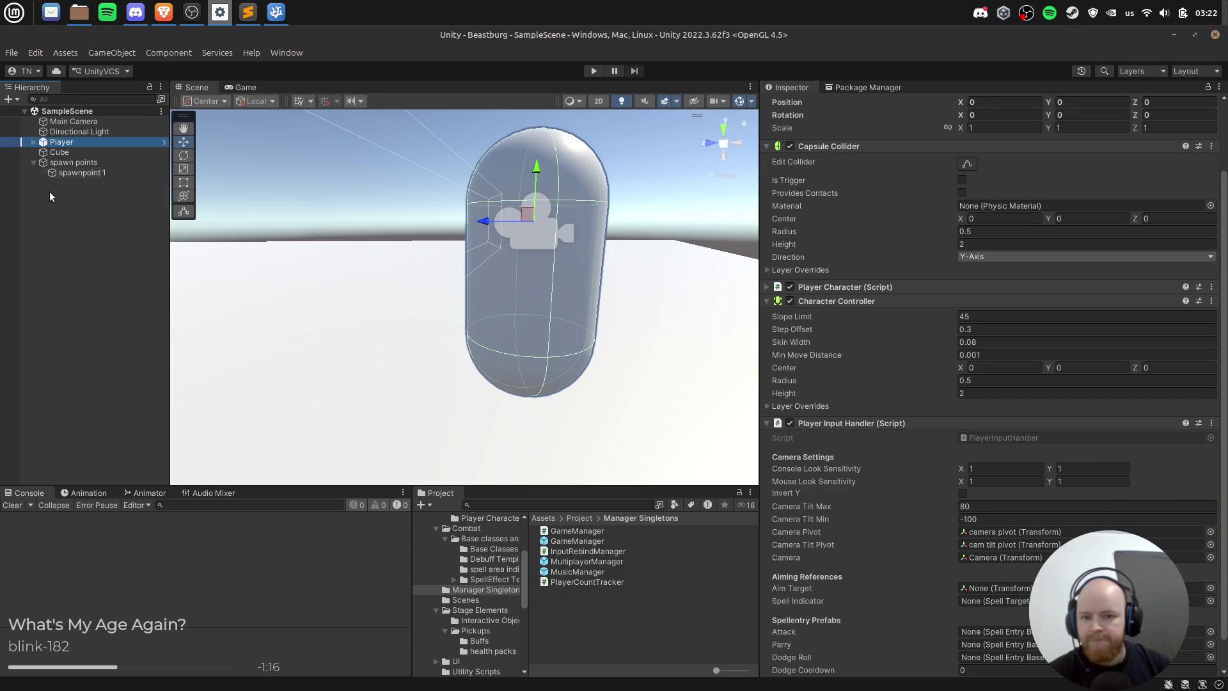
Step: Play-test the scene, delete Main Camera from SampleScene, then open the Player prefab
key(ctrl+p)
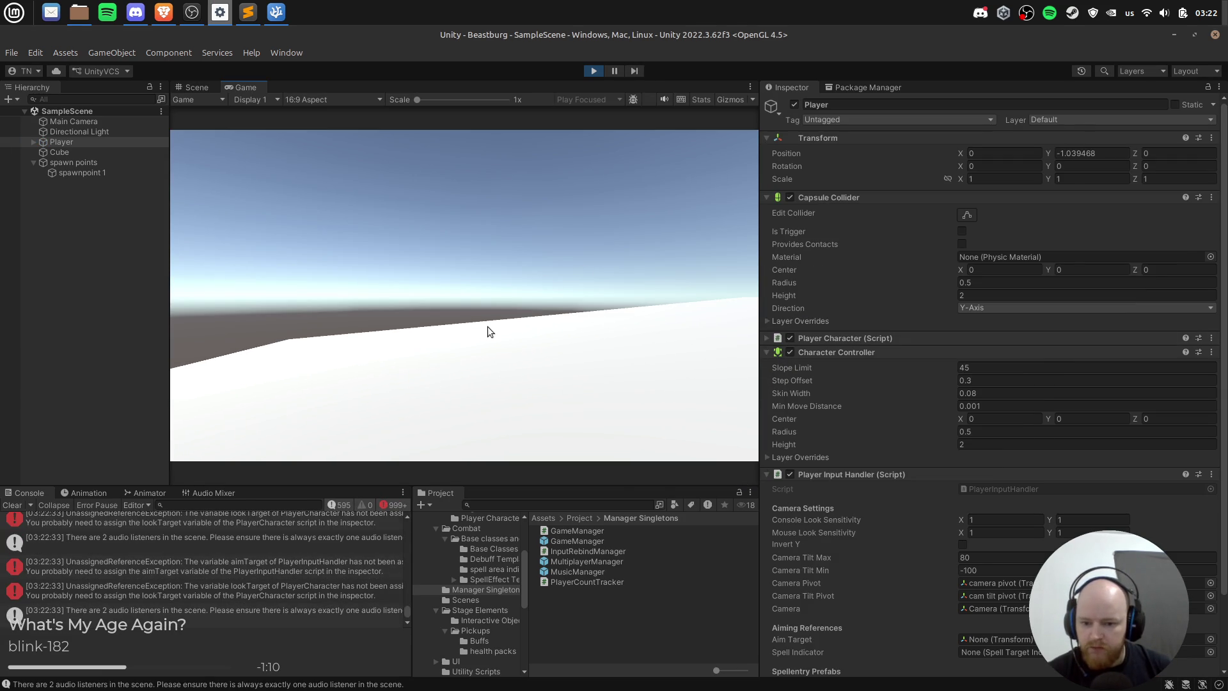
click(591, 70)
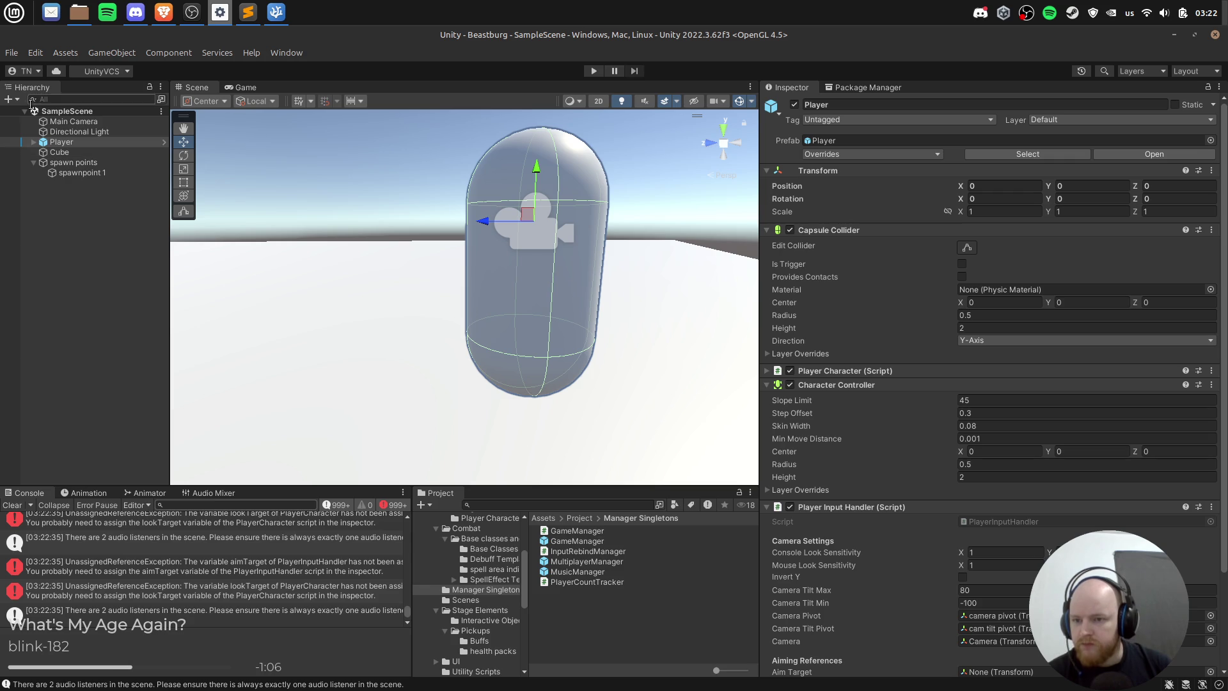
click(92, 127)
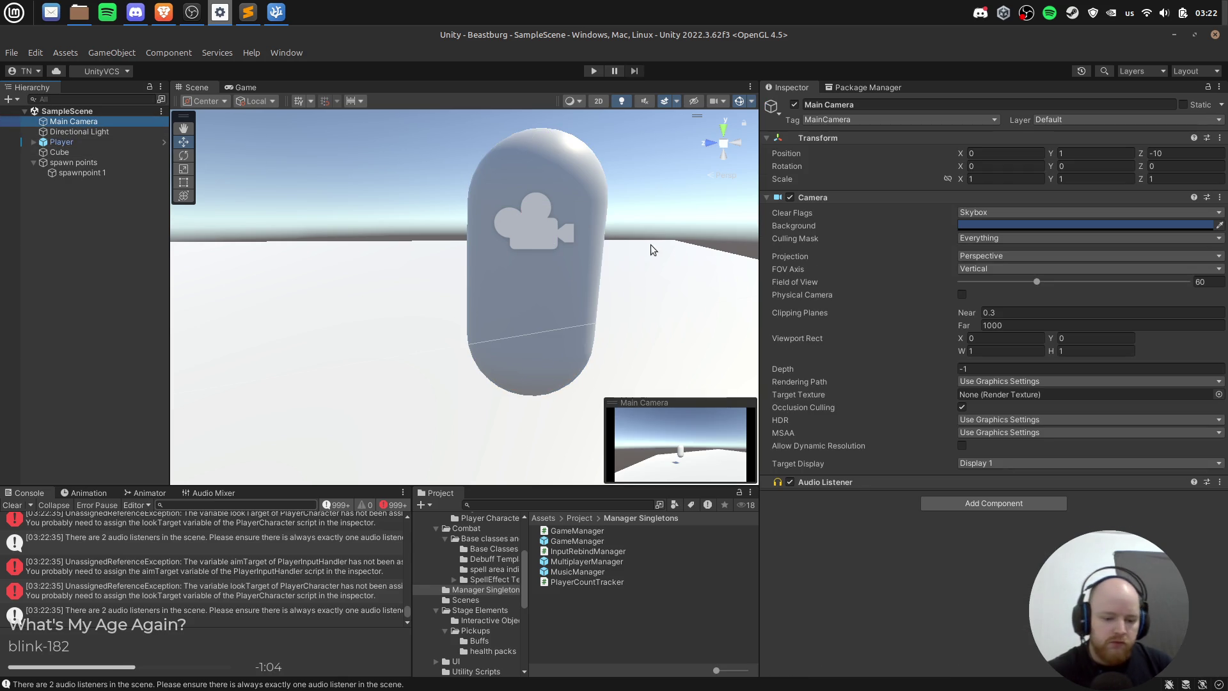
key(Delete)
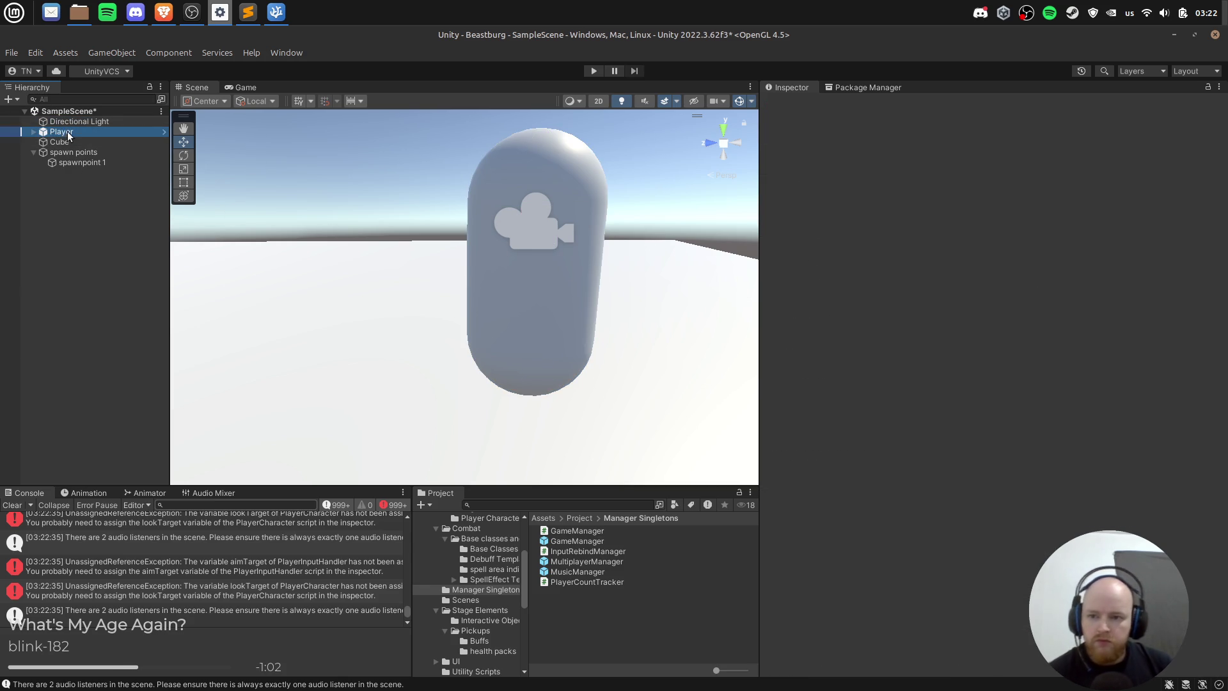
click(276, 537)
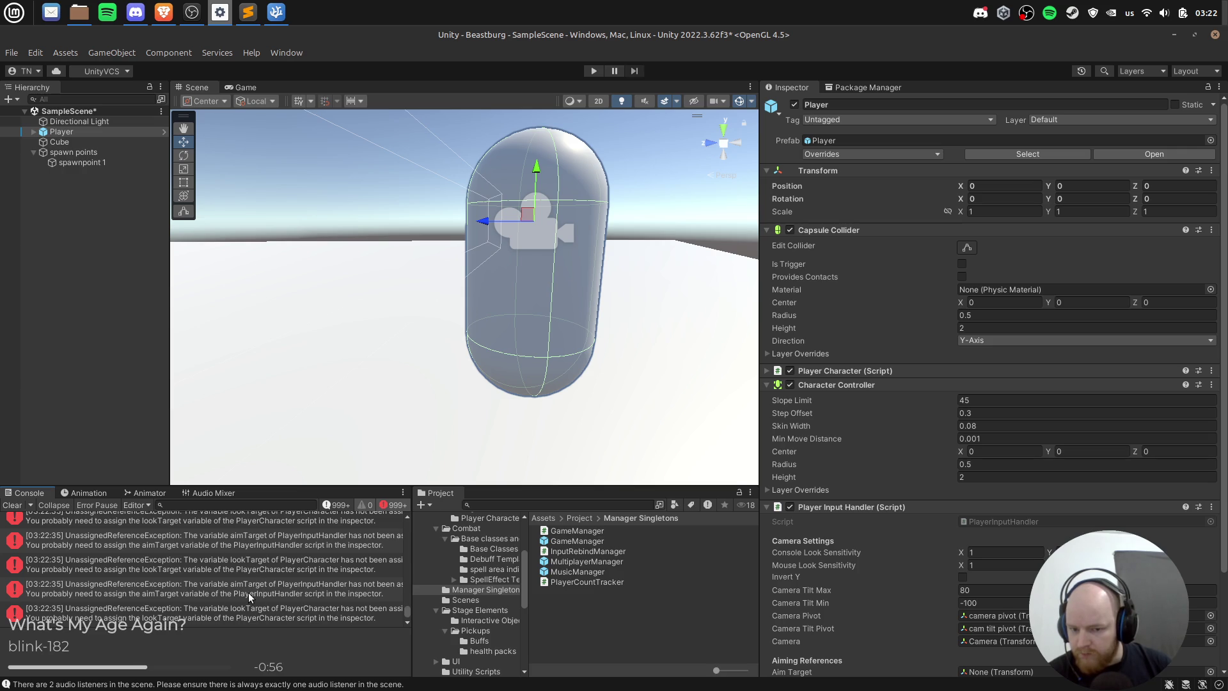
click(164, 132)
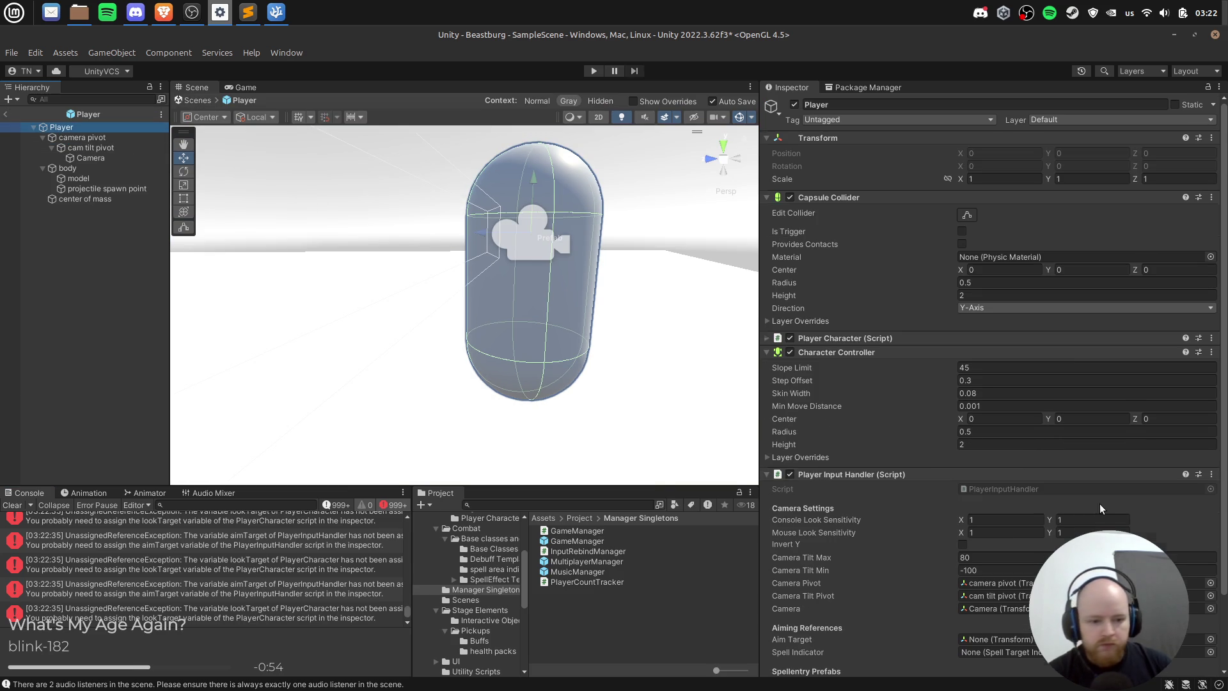
Step: Add a 3D Sphere to the Player prefab and move it out beside the capsule
scroll(1100, 509, down, 3)
click(1002, 560)
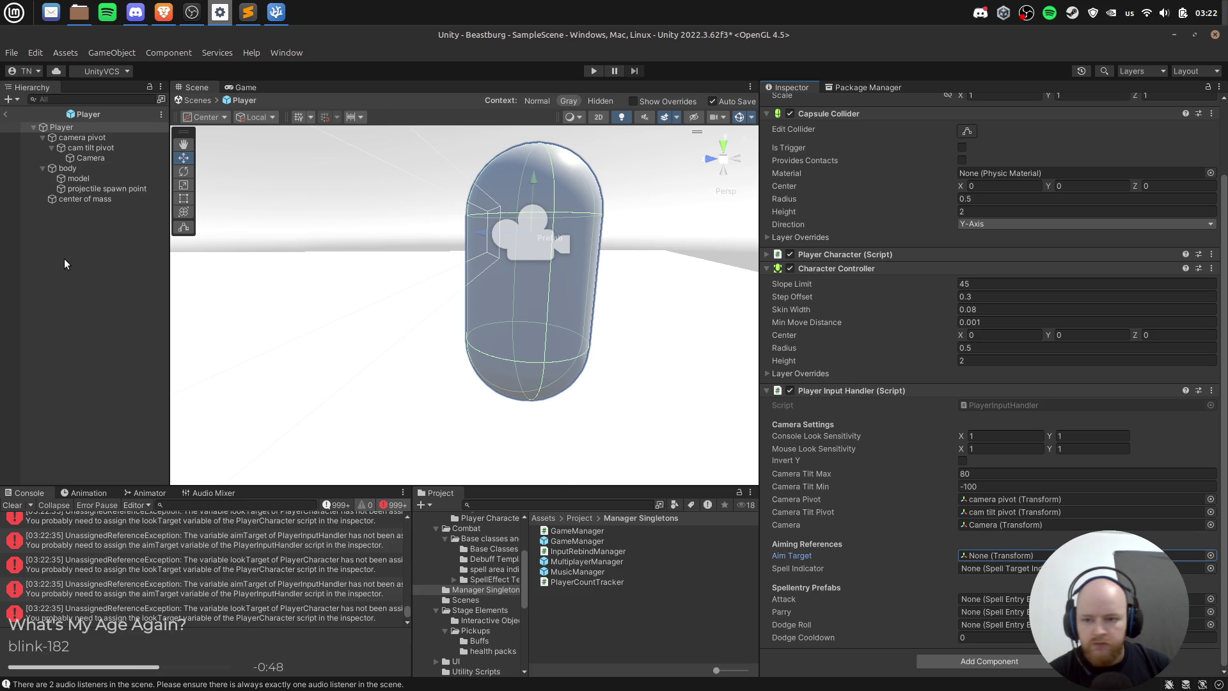
right_click(64, 239)
mouse_move(143, 444)
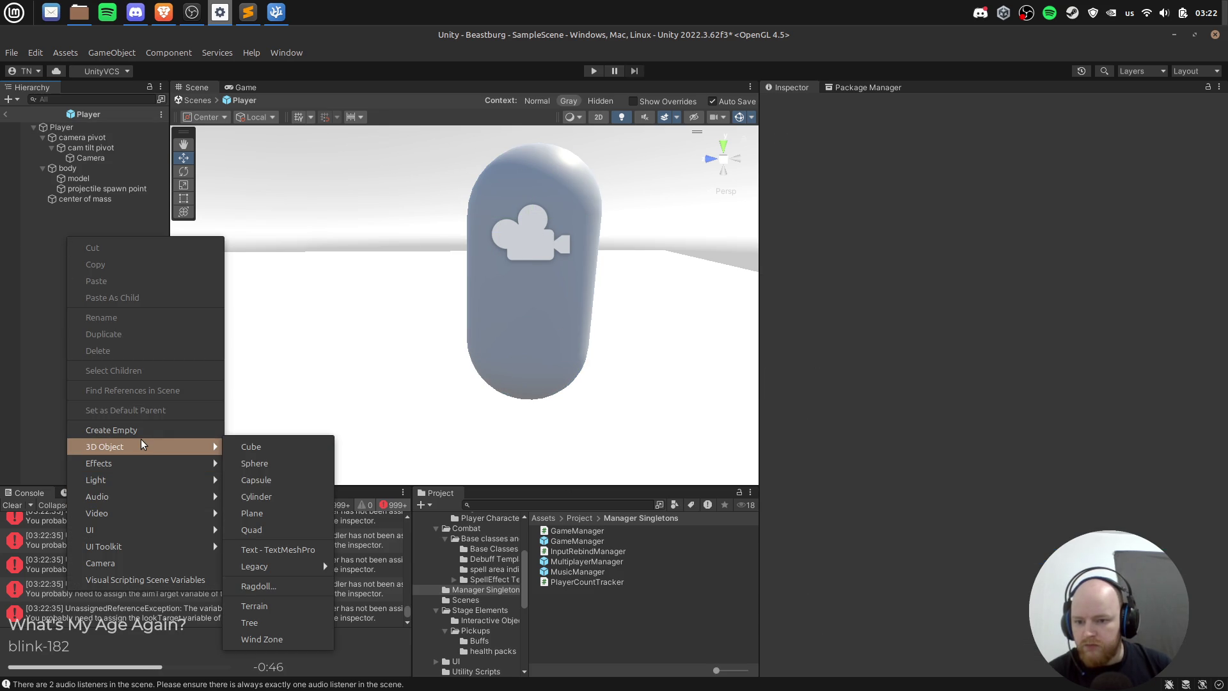
click(293, 470)
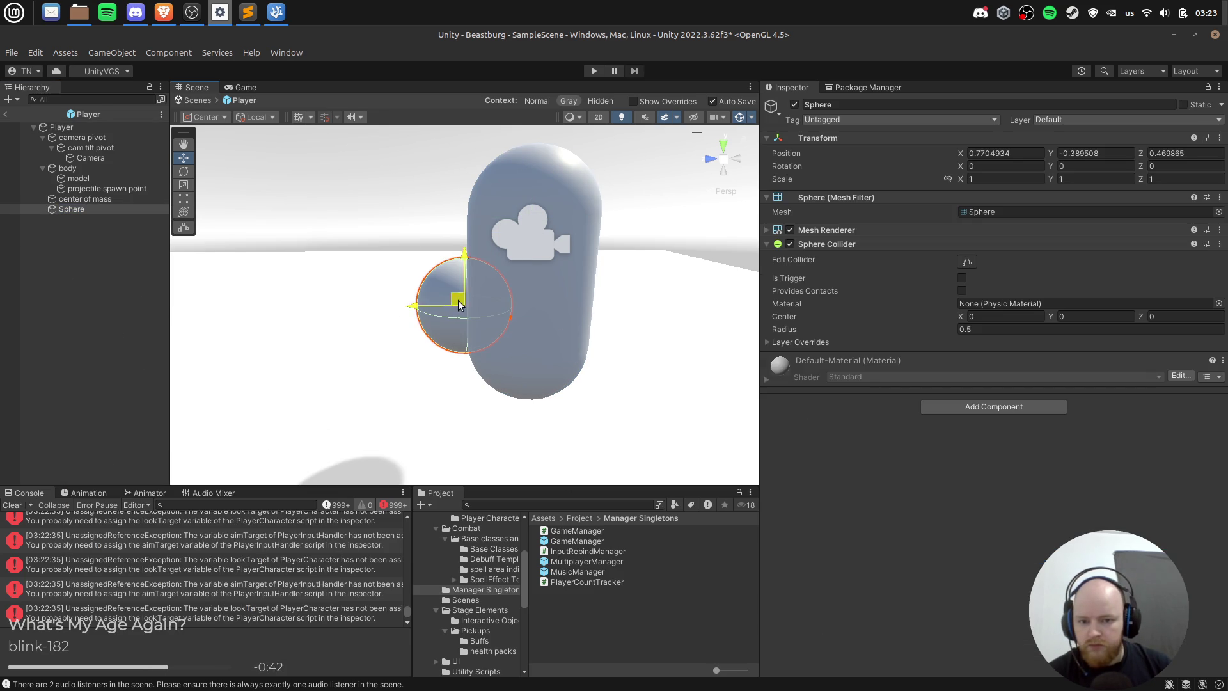
drag(457, 298, 325, 307)
Step: Remove the sphere's Sphere Collider and set its scale to 0.5 on X, Y and Z
right_click(830, 245)
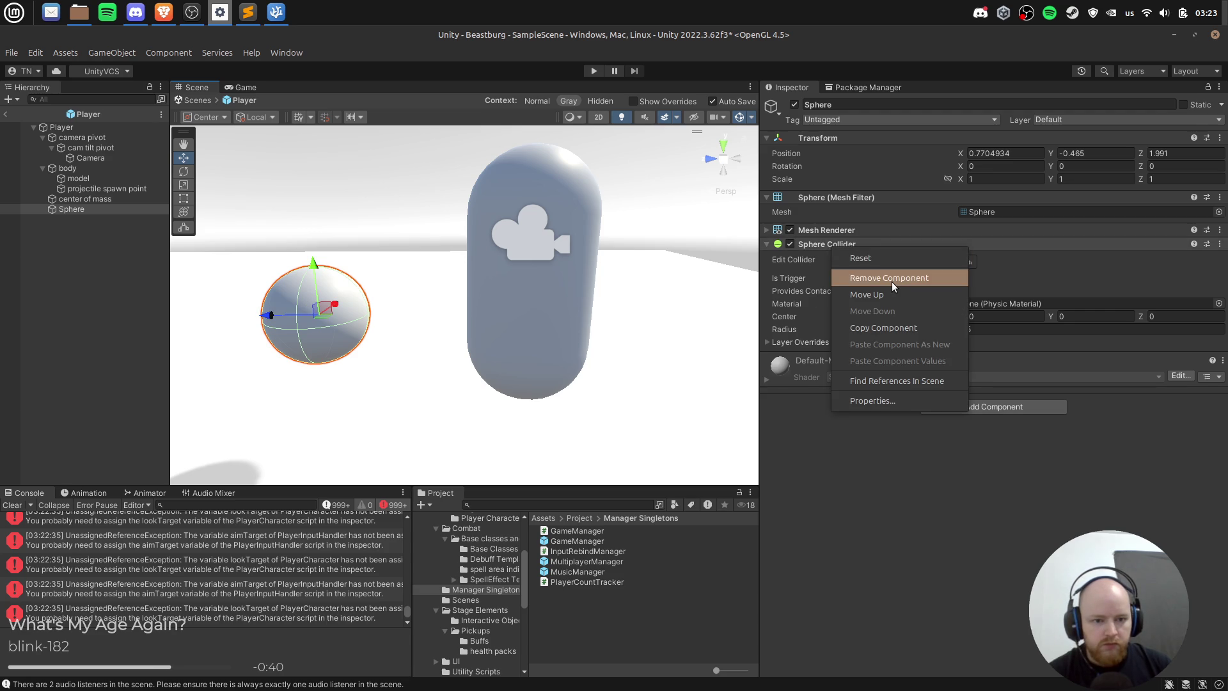
click(850, 275)
click(1026, 176)
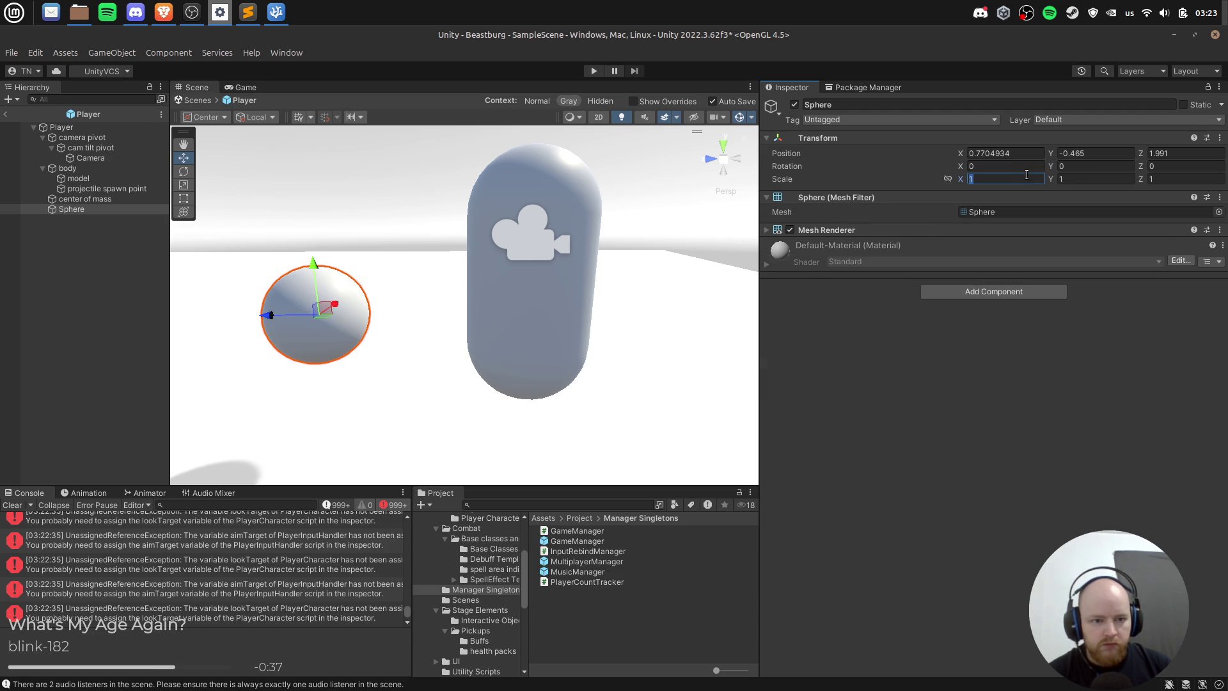
text(0.5)
key(Tab)
text(0.5)
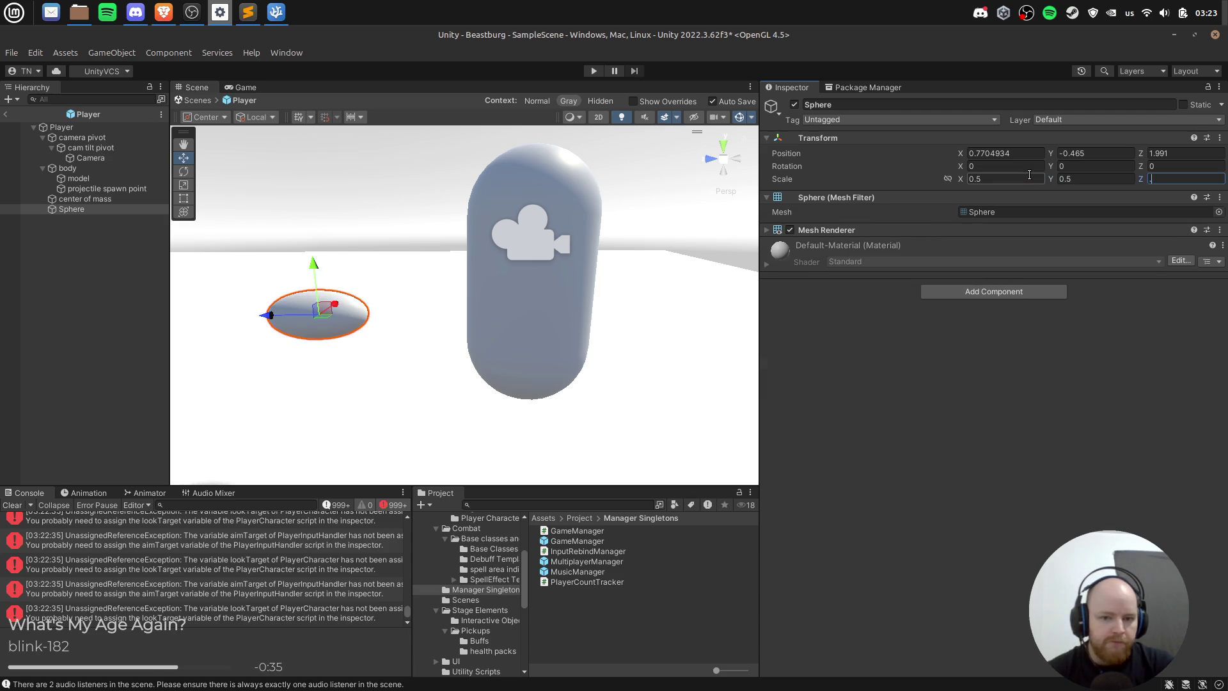
key(Tab)
text(0.5)
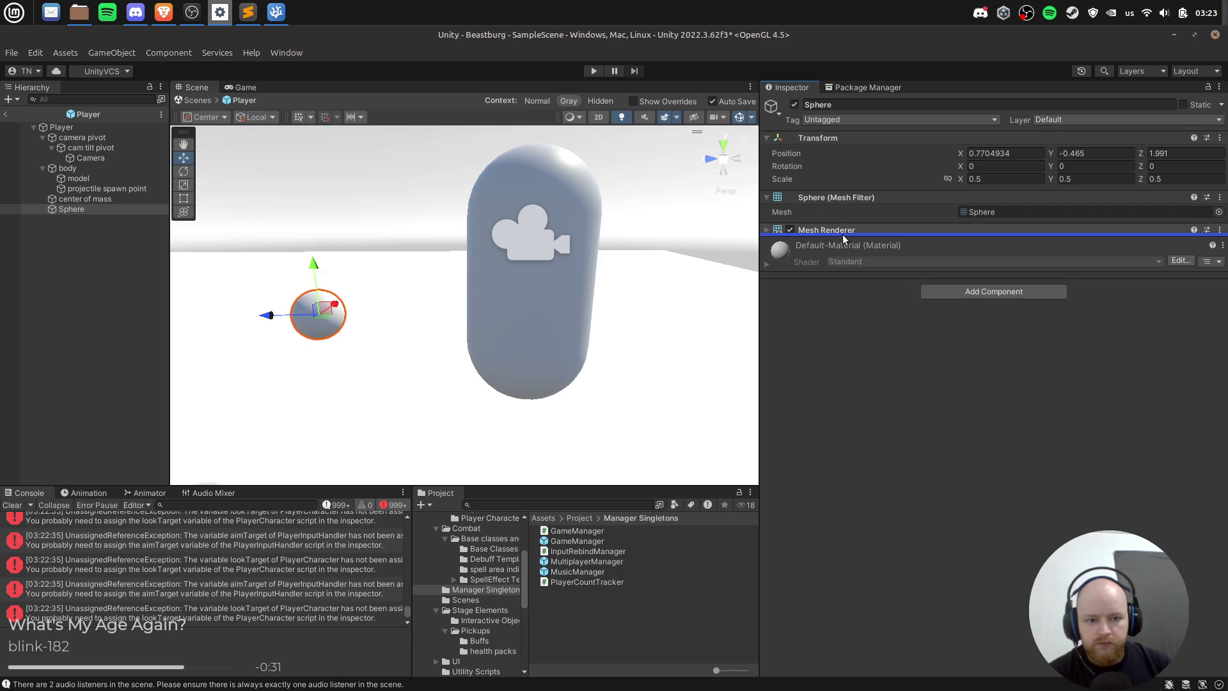
click(767, 230)
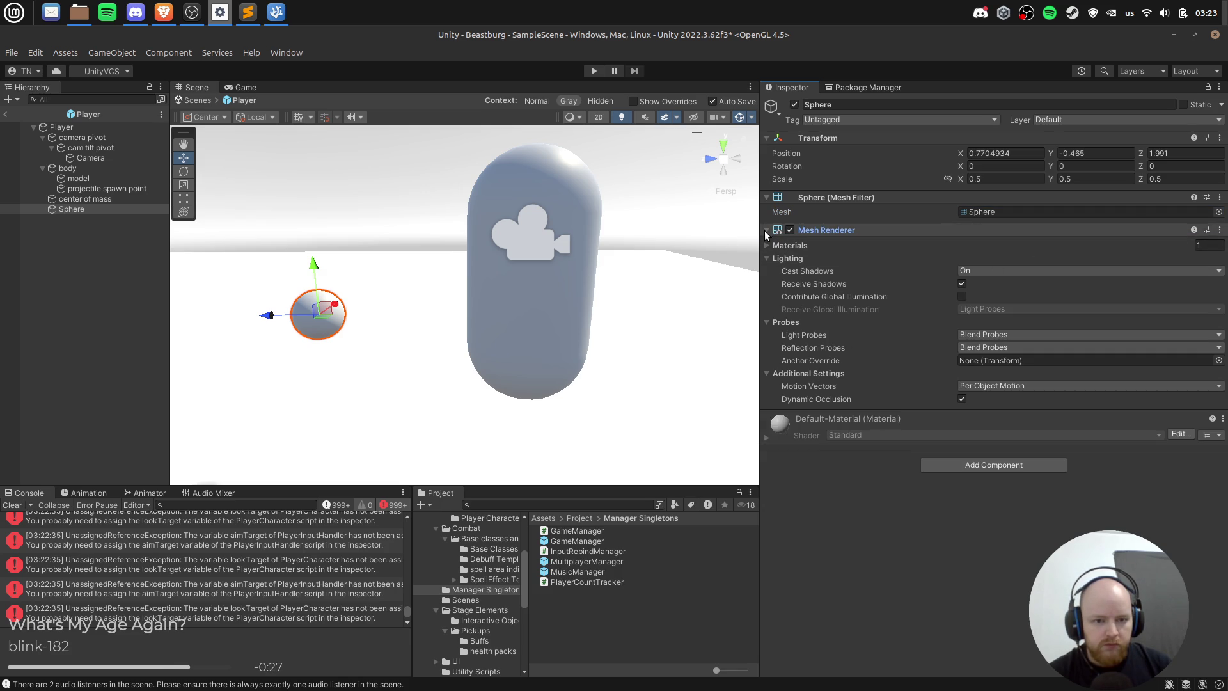
Step: Locate the sphere's current material among the project assets
click(793, 425)
click(793, 424)
right_click(815, 428)
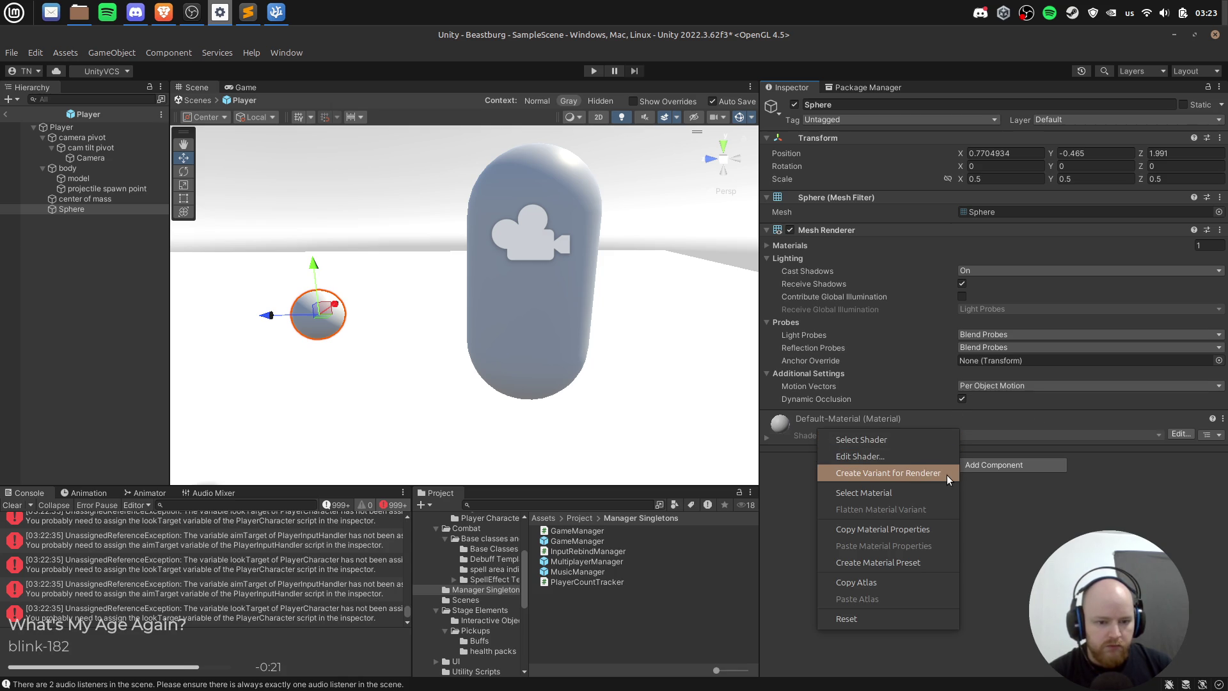
click(924, 487)
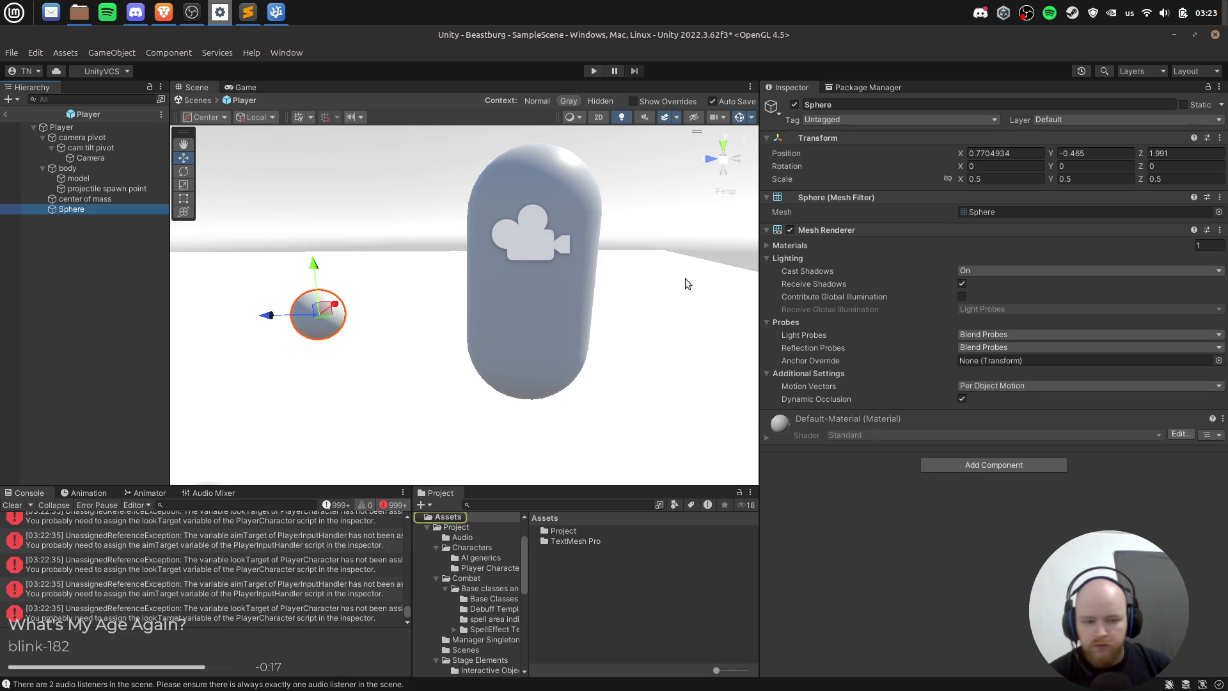
right_click(89, 212)
click(202, 208)
click(1000, 214)
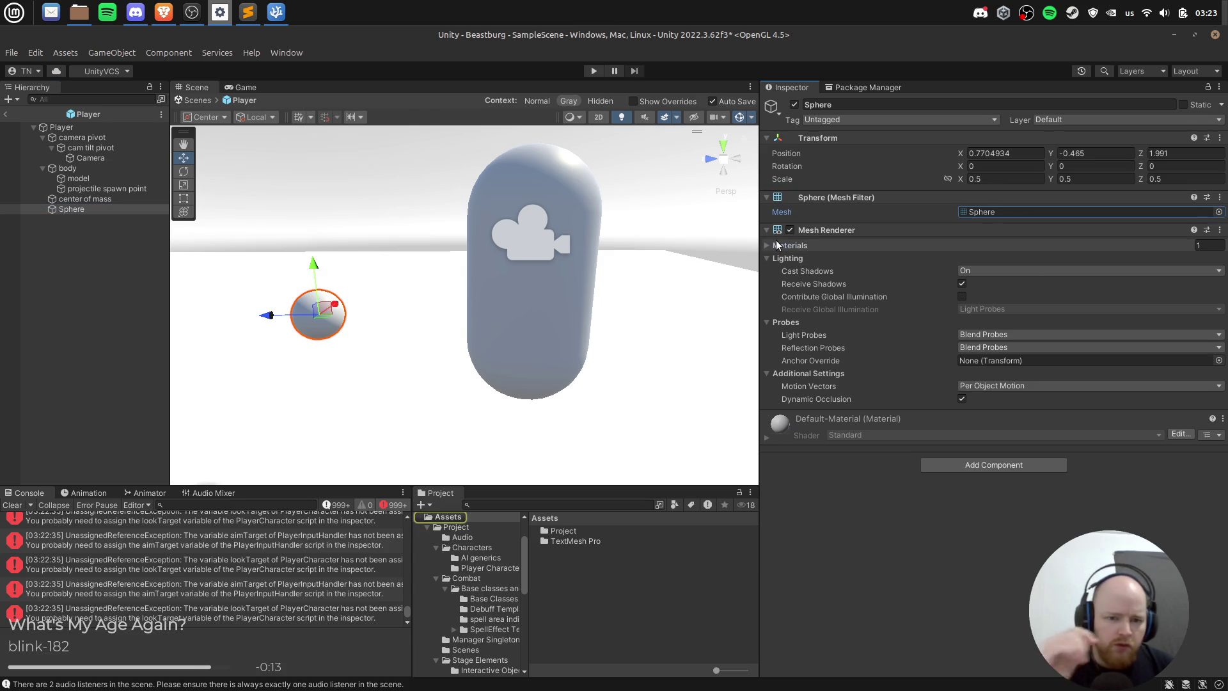
Step: Try Sprites-Default and Default-Terrain-Standard as the sphere's Element 0 material
click(901, 245)
click(1214, 261)
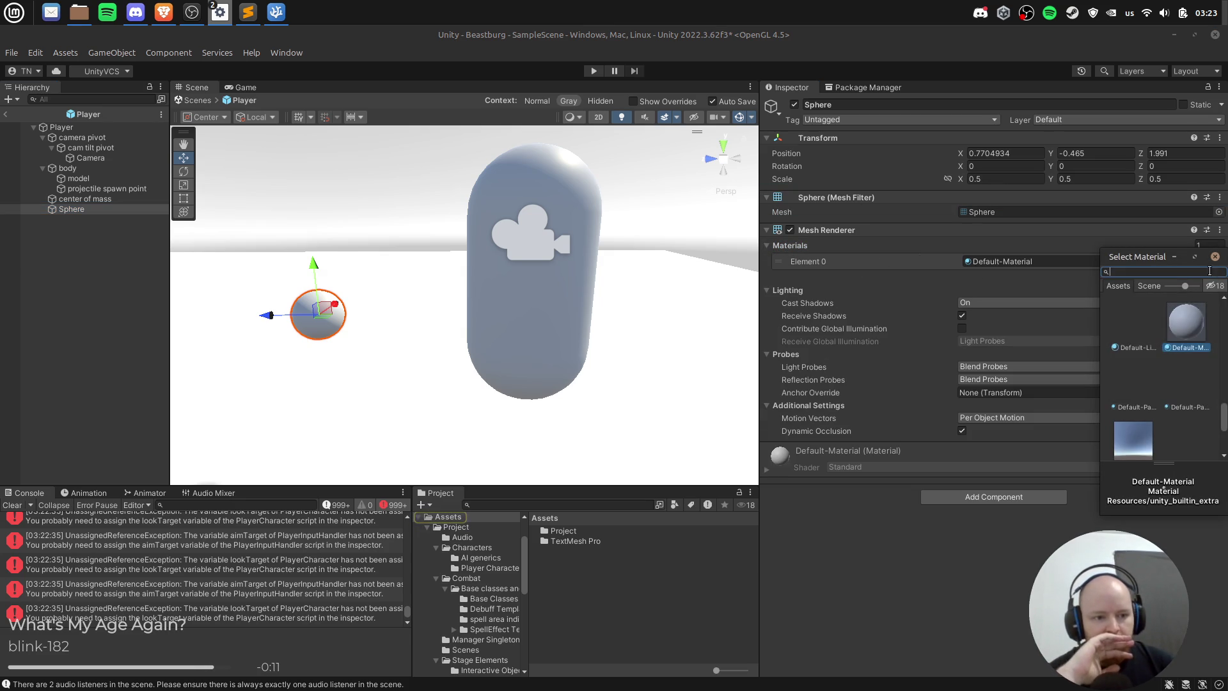
click(1136, 410)
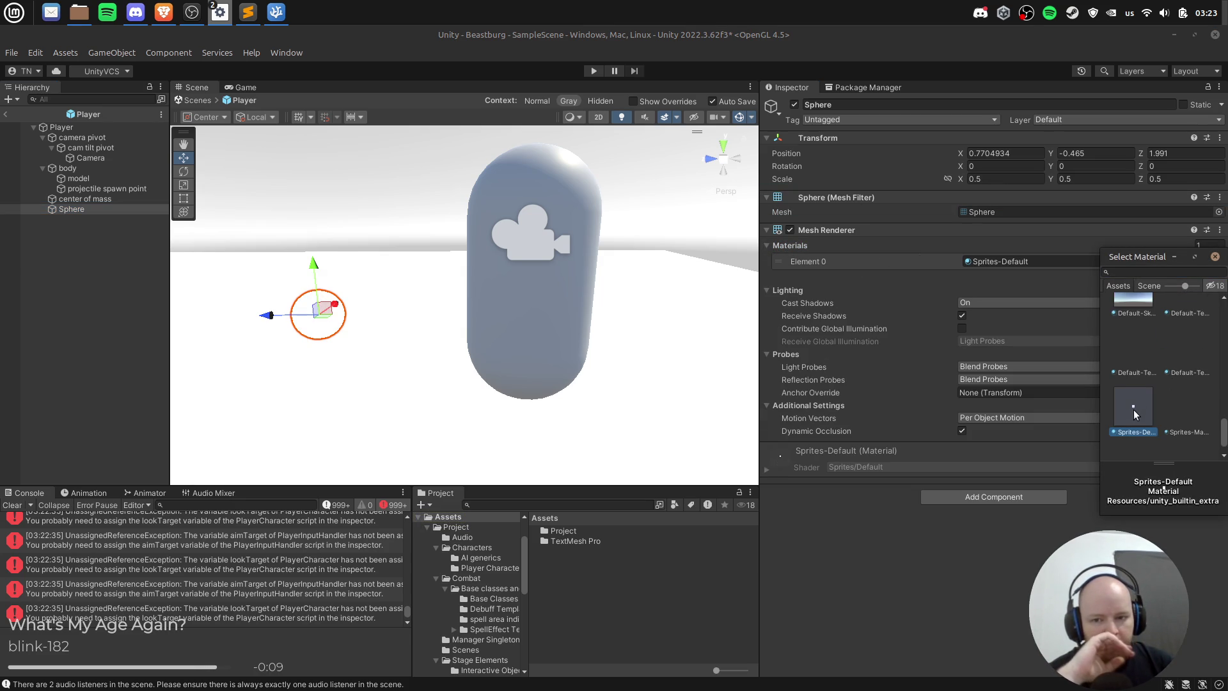
click(1188, 355)
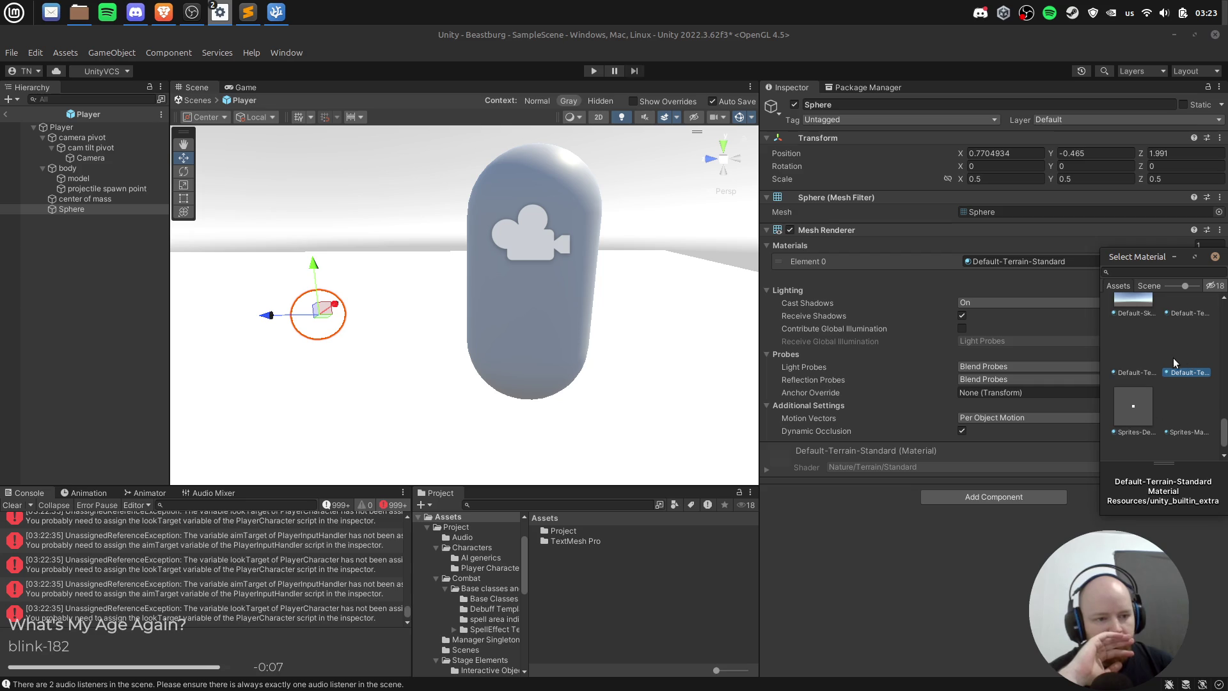
double_click(1184, 358)
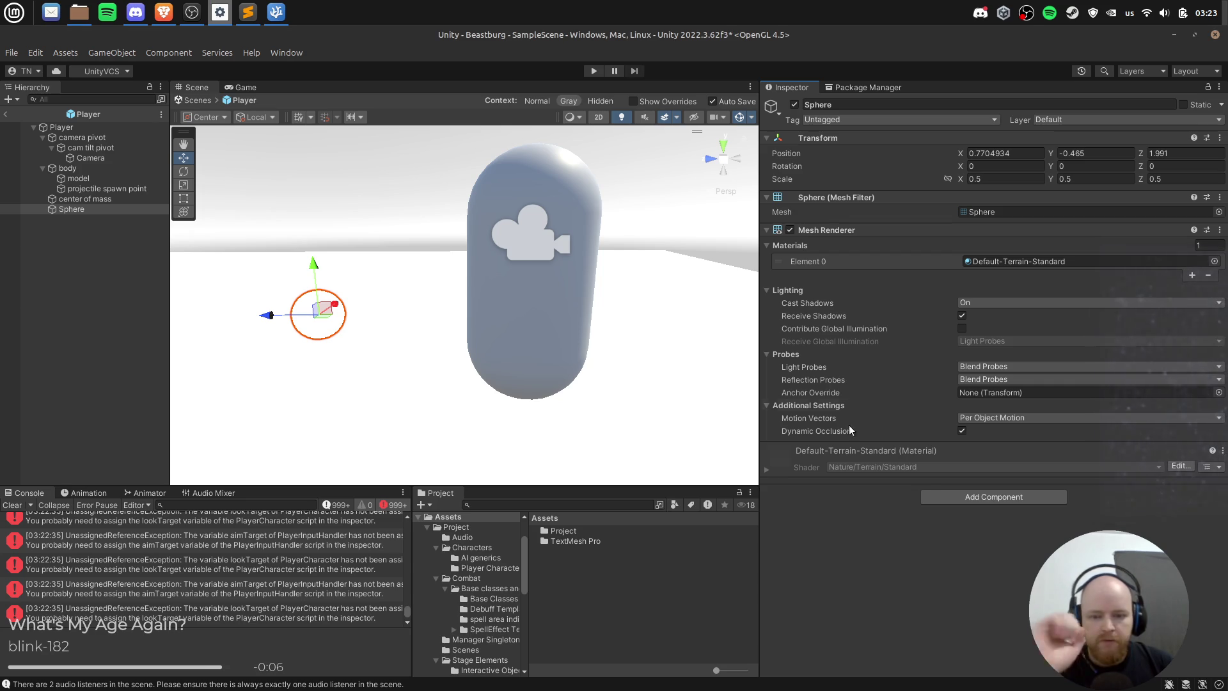
Step: Assign Small Crate_diffuse to the sphere's Element 0 material and select Player
click(1213, 261)
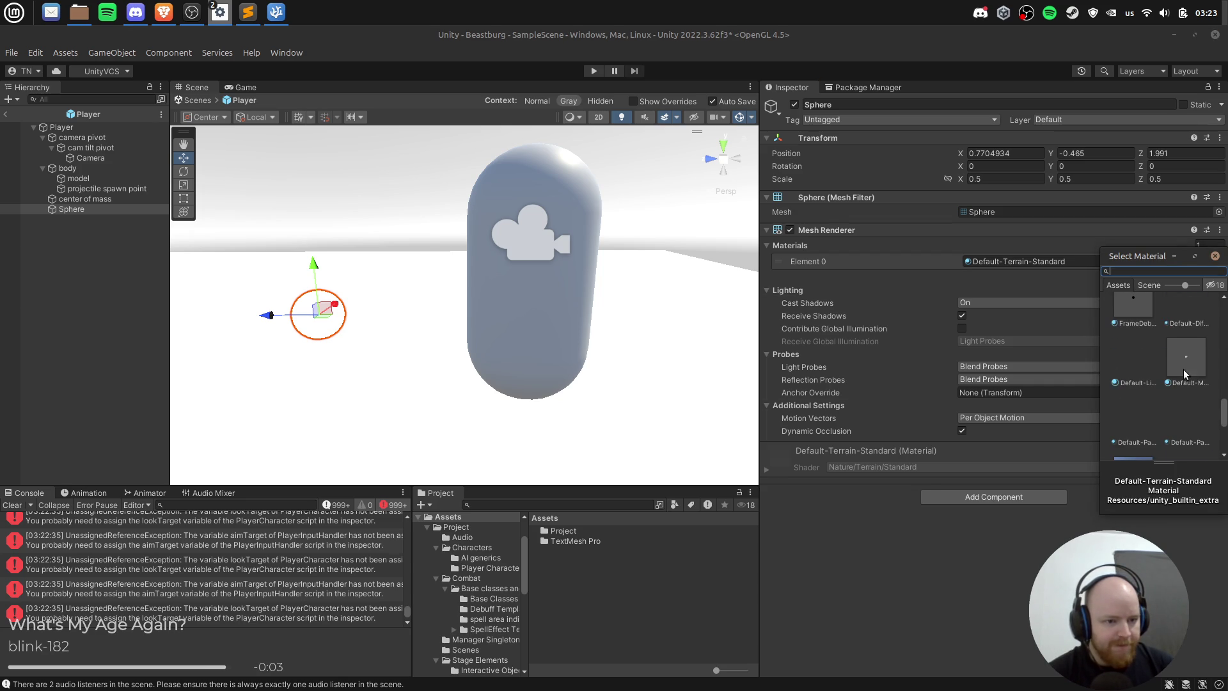
click(1180, 383)
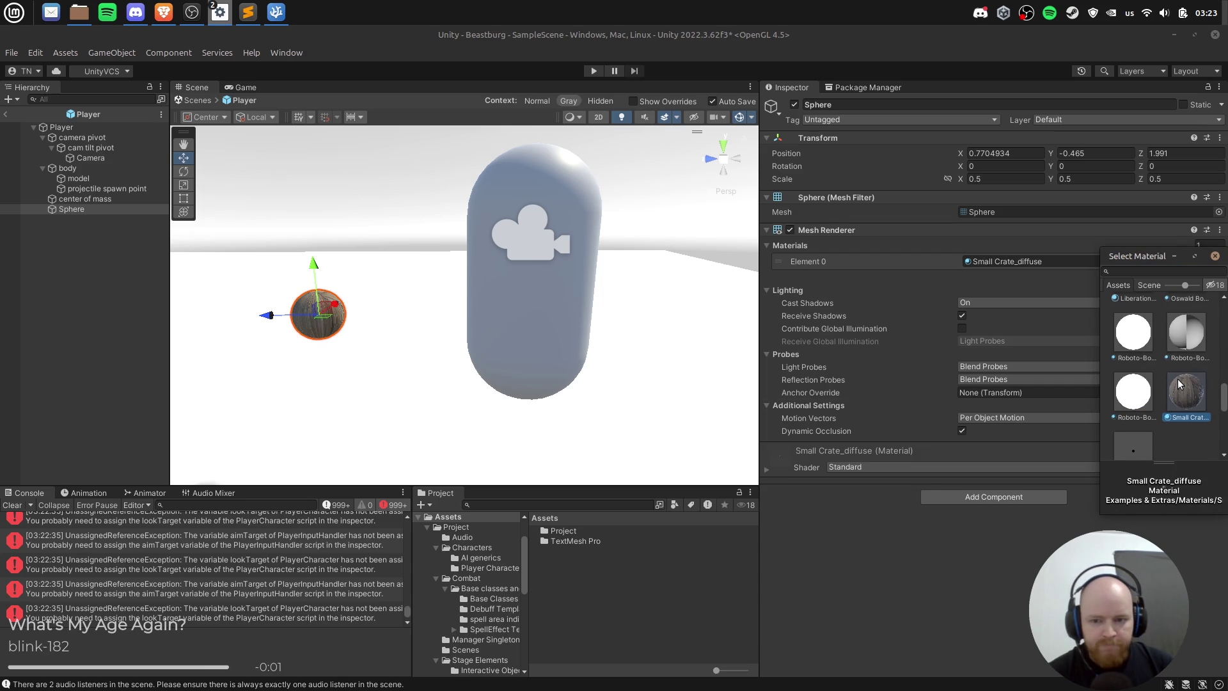
click(992, 588)
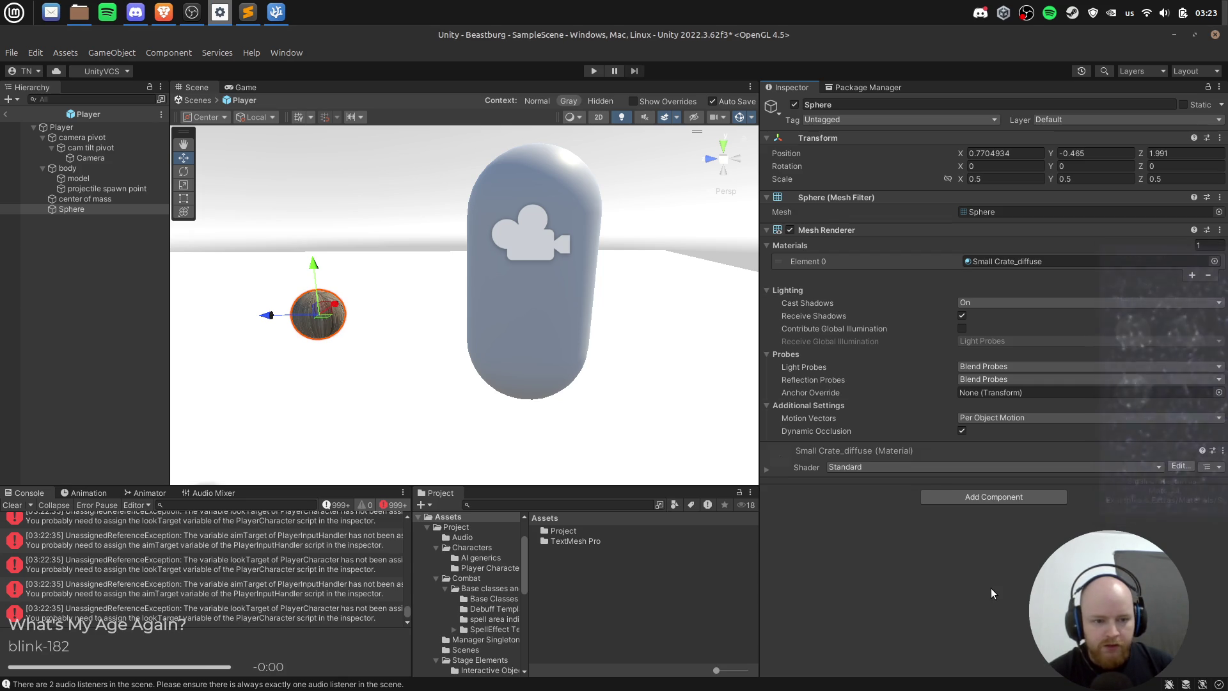
click(175, 329)
click(78, 131)
scroll(1077, 442, down, 3)
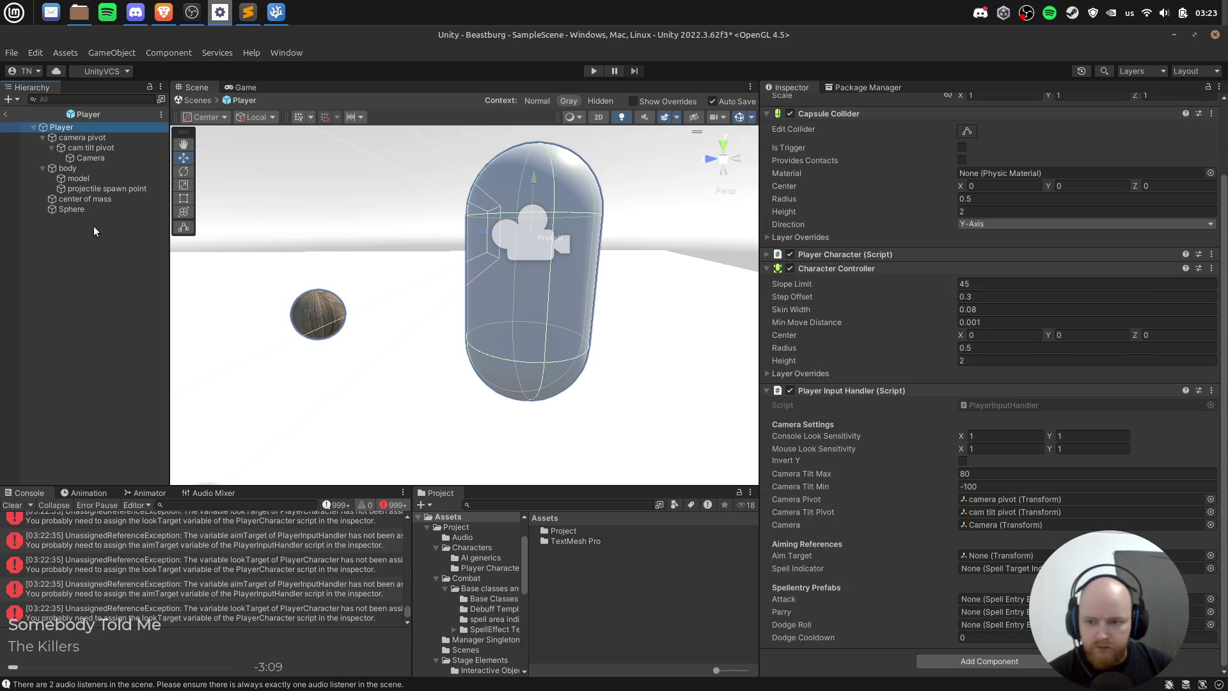
Step: Rename the Sphere to 'aim target' and set it as the Player Input Handler's Aim Target
click(90, 209)
key(F2)
text(aim target)
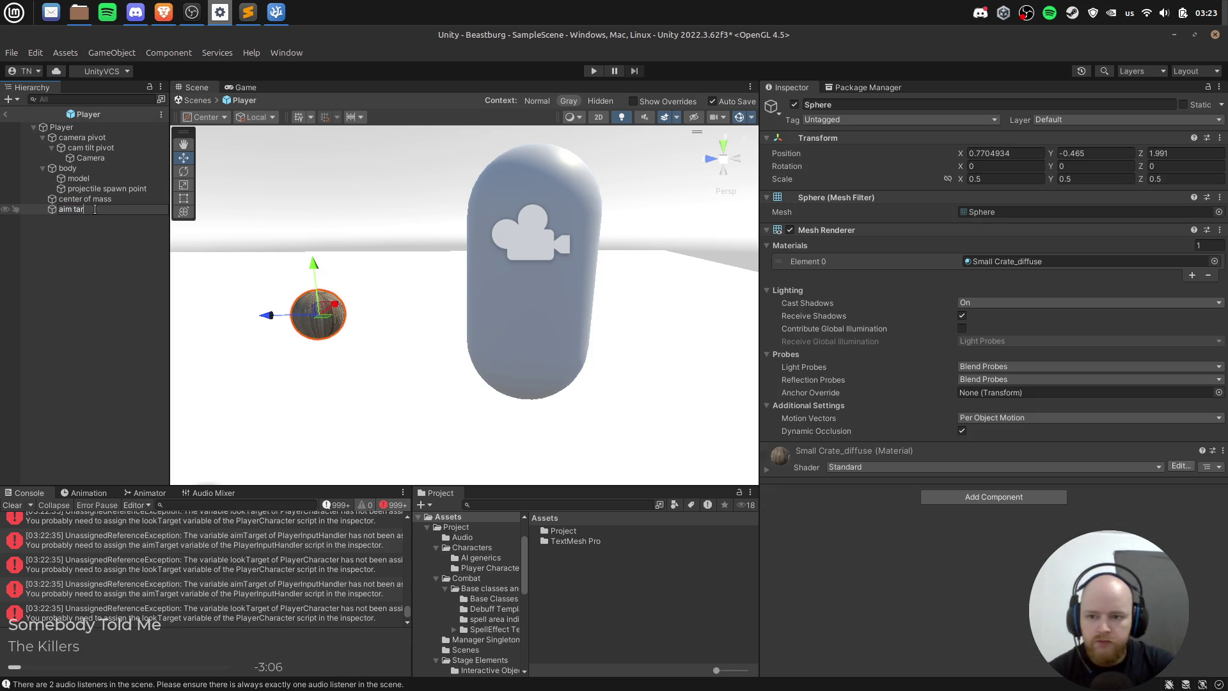
key(Return)
click(100, 130)
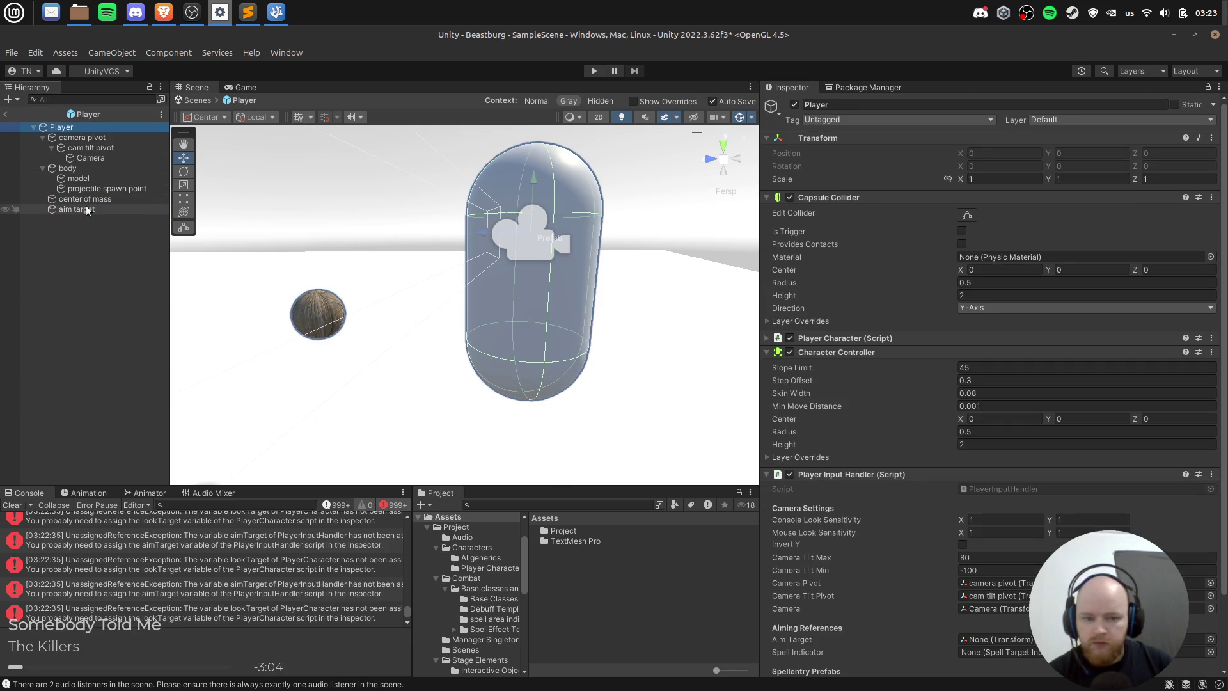
drag(83, 209, 1119, 404)
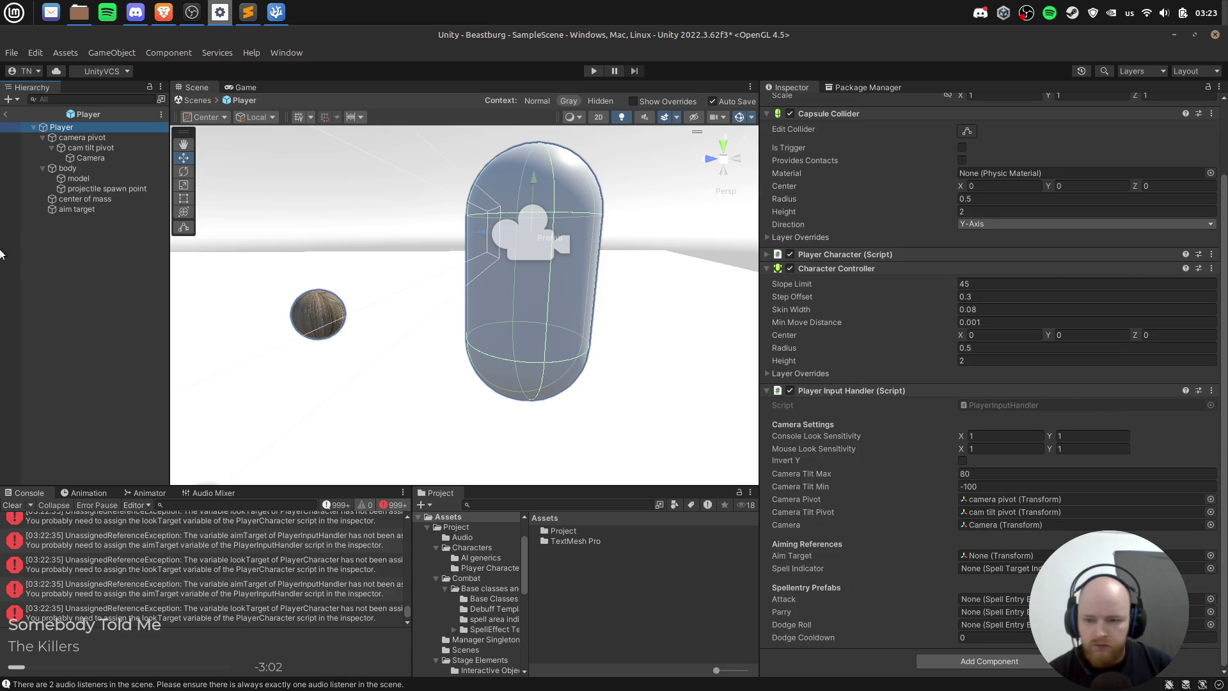
mouse_move(72, 211)
mouse_down()
mouse_move(363, 259)
mouse_move(1087, 595)
mouse_move(921, 601)
mouse_move(967, 585)
mouse_move(984, 555)
mouse_up()
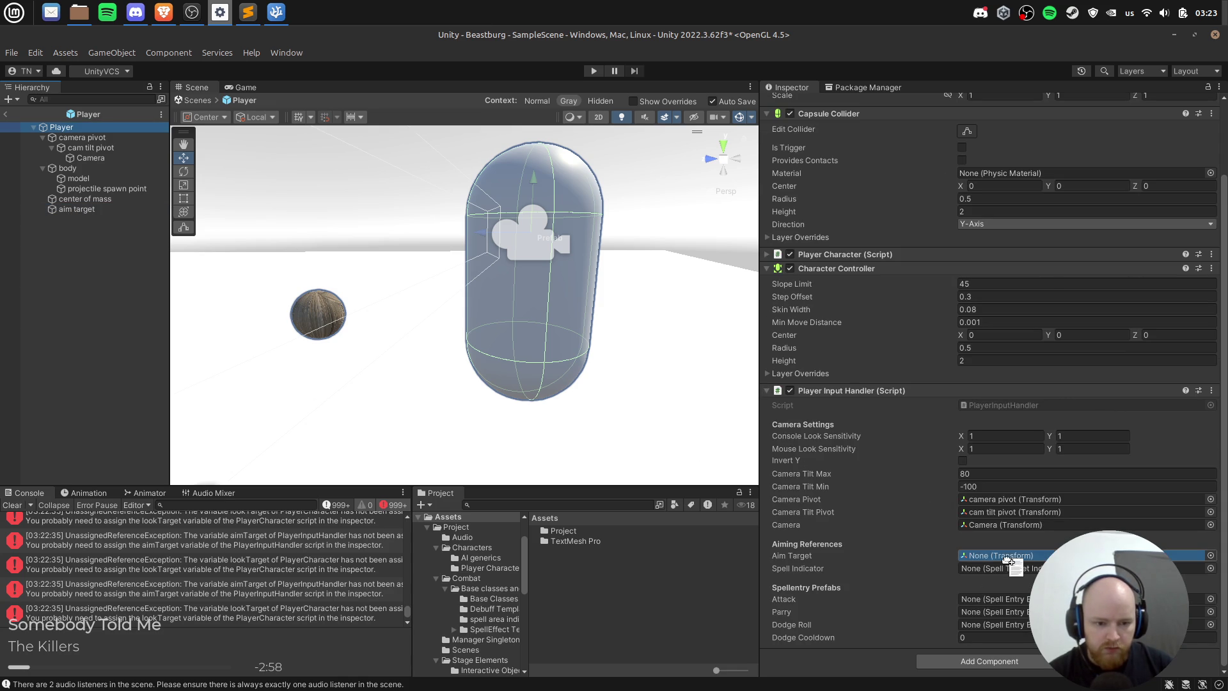
Step: Read the lookTarget and aimTarget error details in the Console
click(305, 572)
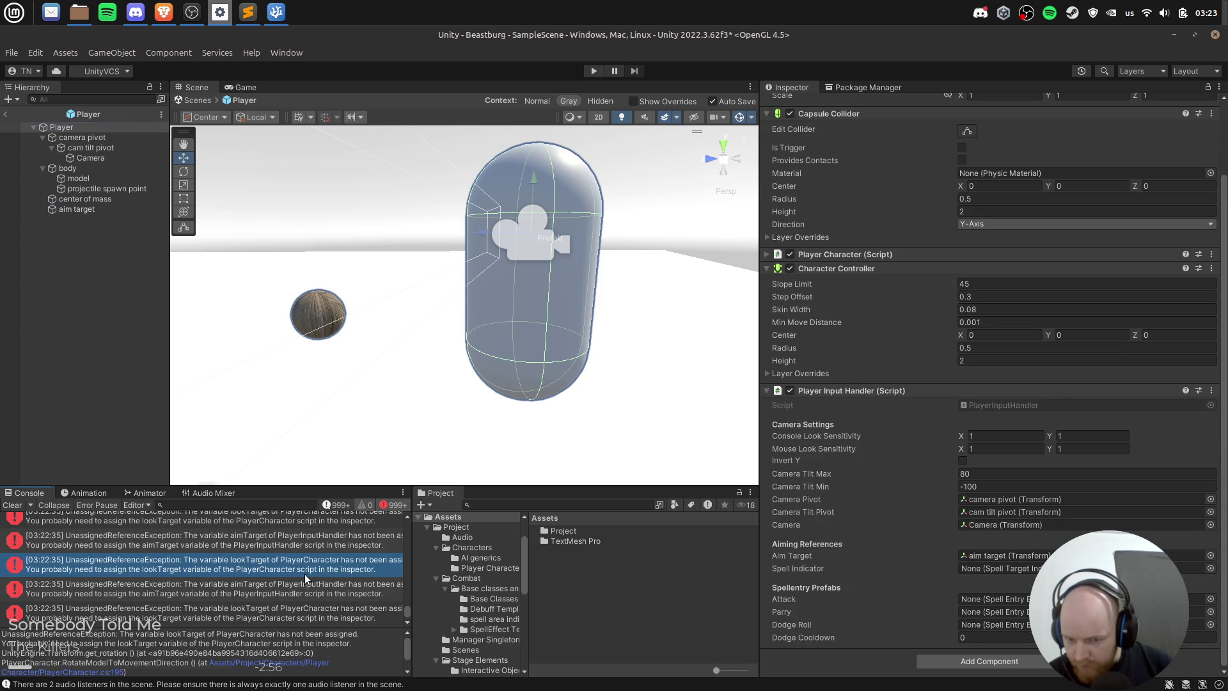
click(296, 589)
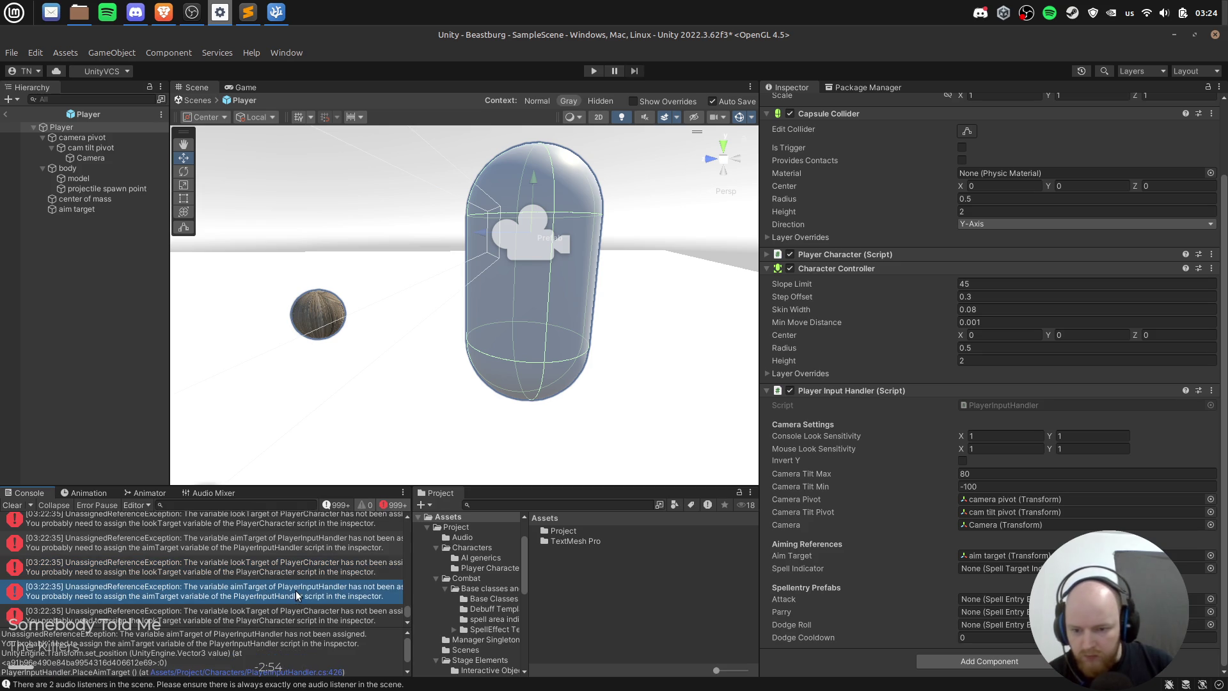
click(309, 566)
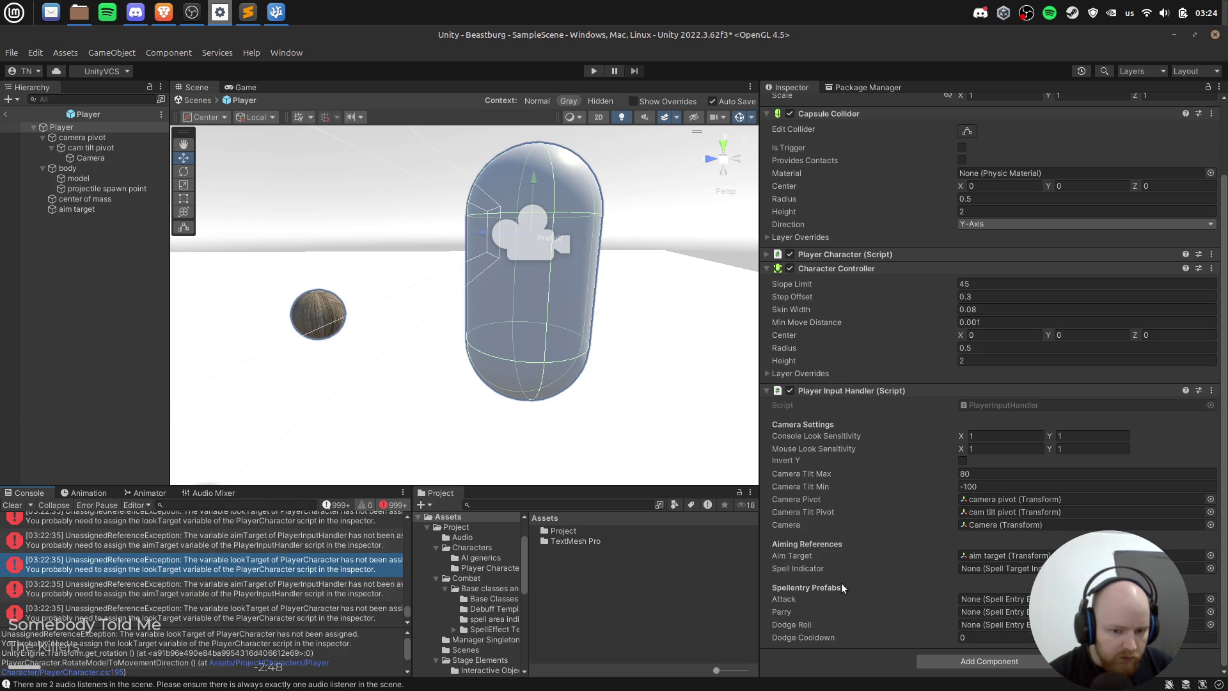
scroll(856, 508, up, 3)
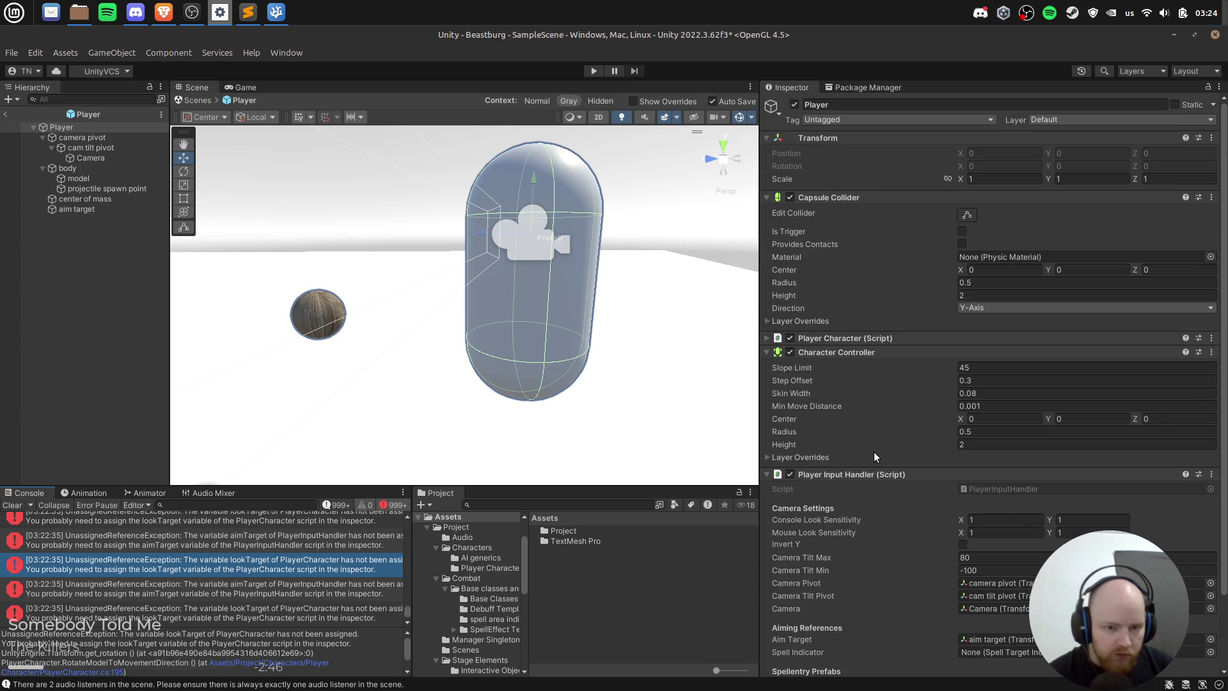
Step: Assign aim target to the Player Character script's Look Target field
click(86, 126)
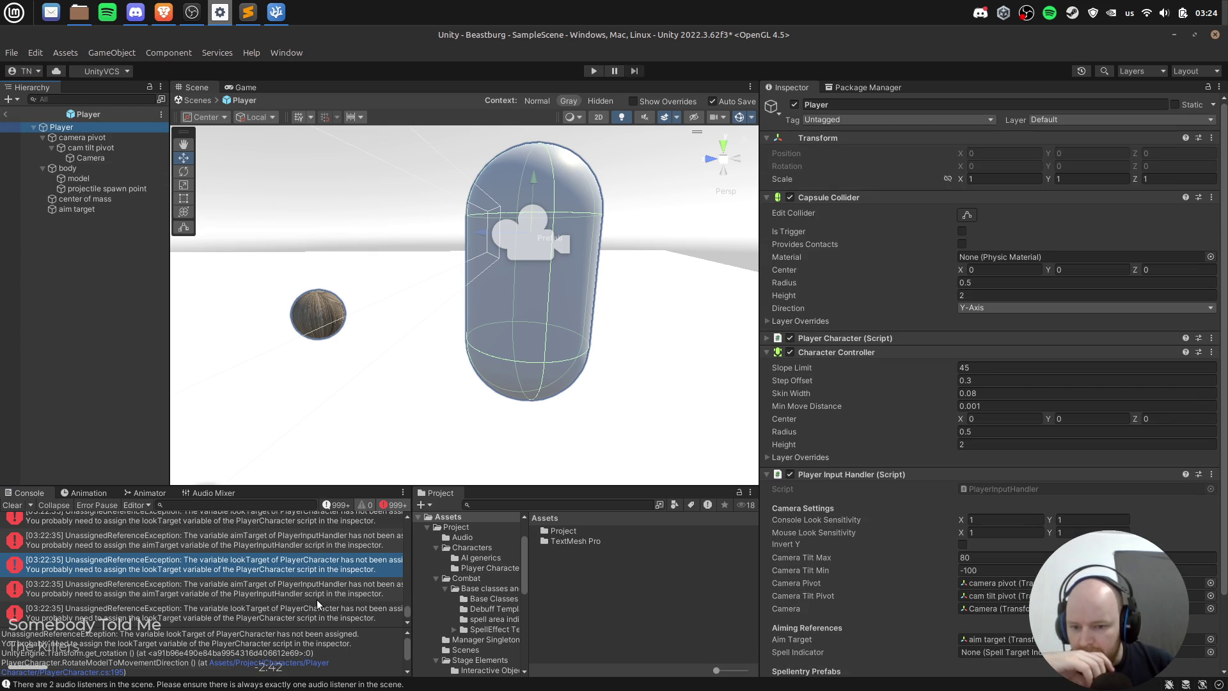
click(842, 338)
scroll(1095, 383, down, 5)
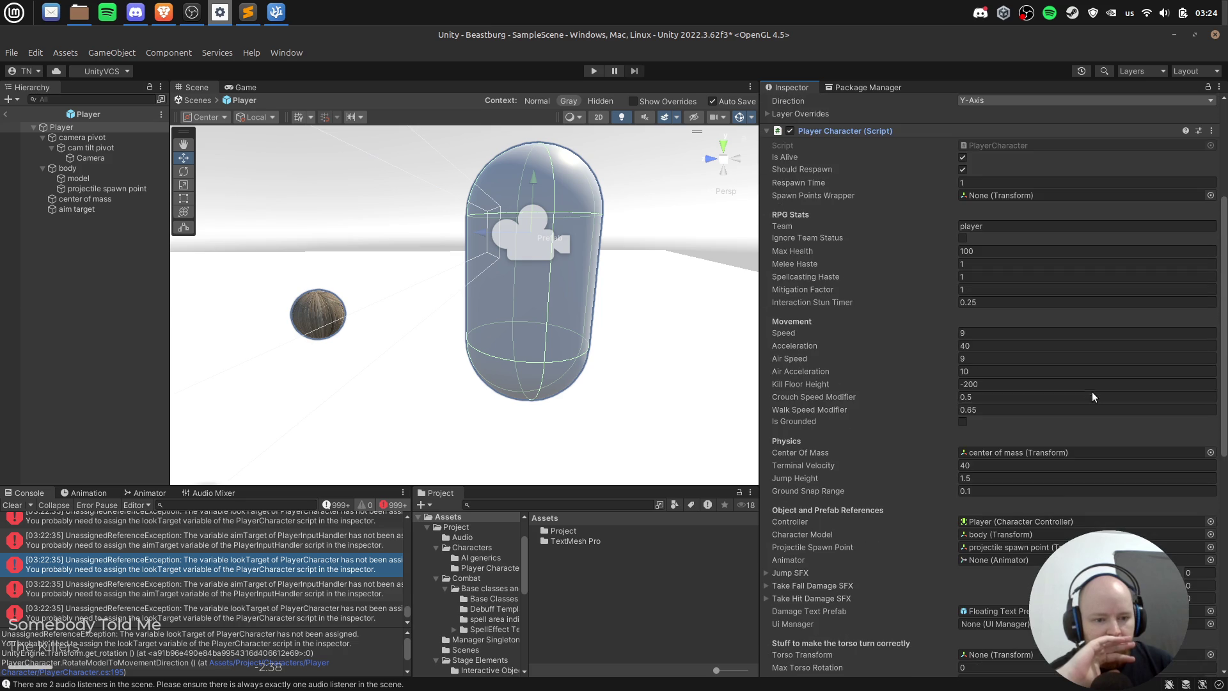
scroll(1057, 446, down, 5)
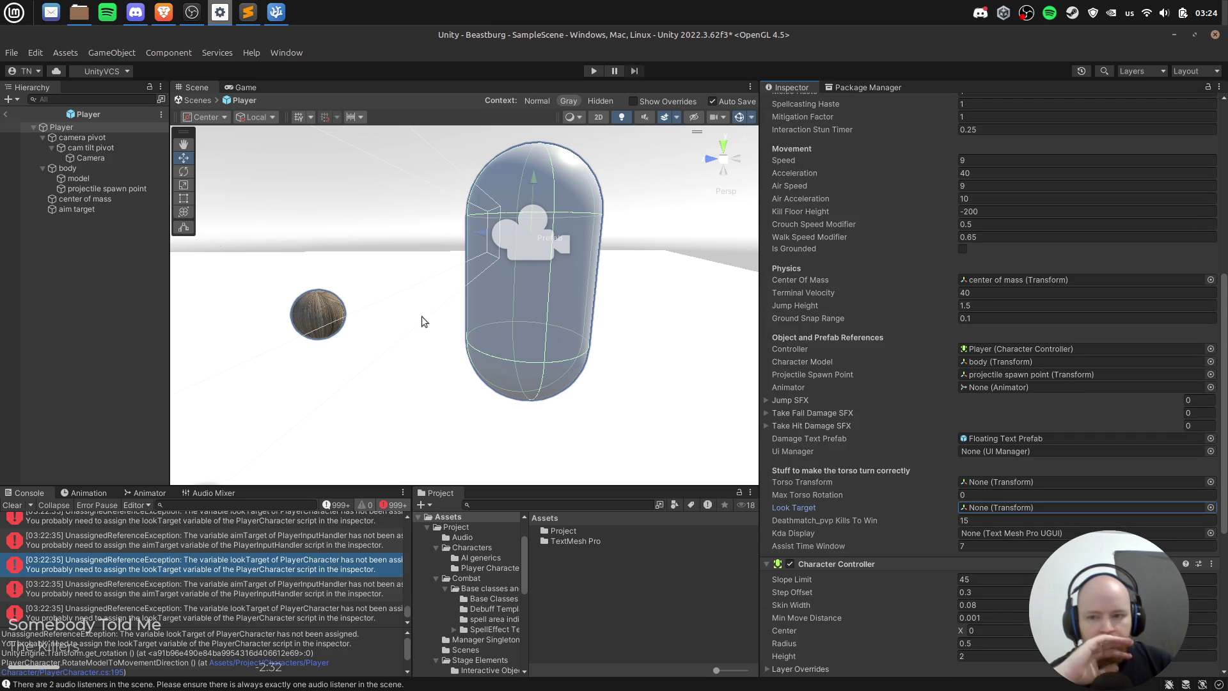
mouse_move(62, 205)
mouse_down()
mouse_move(991, 422)
mouse_move(1010, 472)
mouse_move(998, 510)
mouse_move(988, 505)
mouse_up()
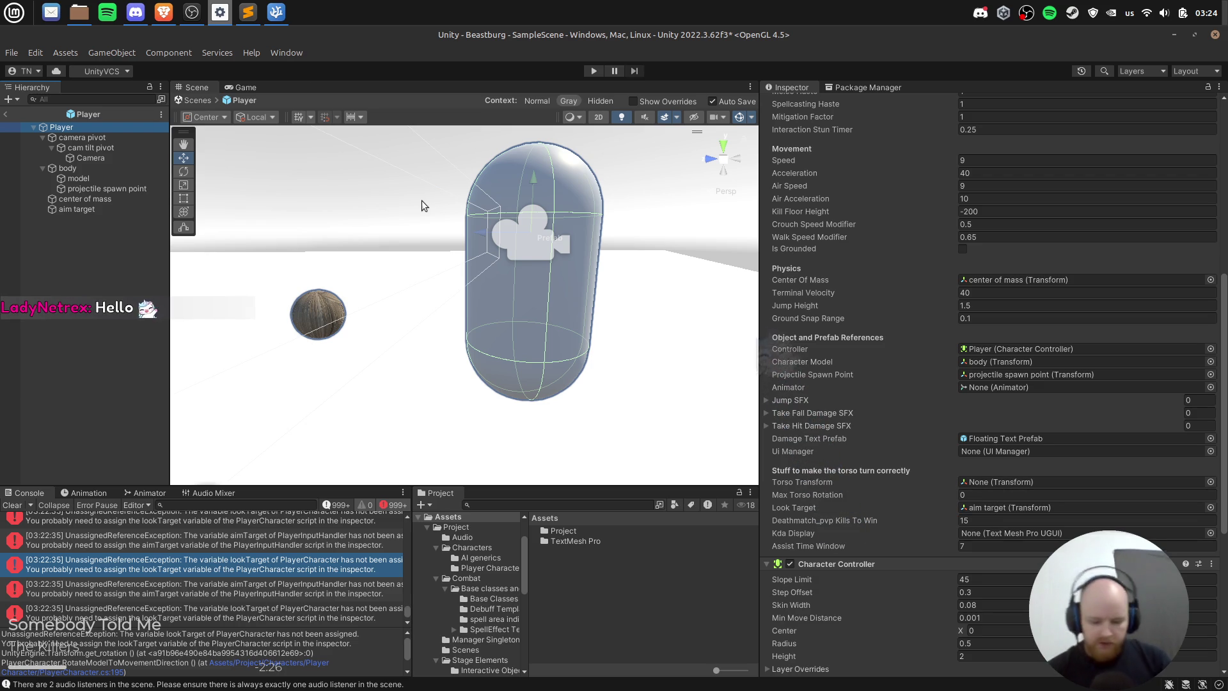
click(187, 14)
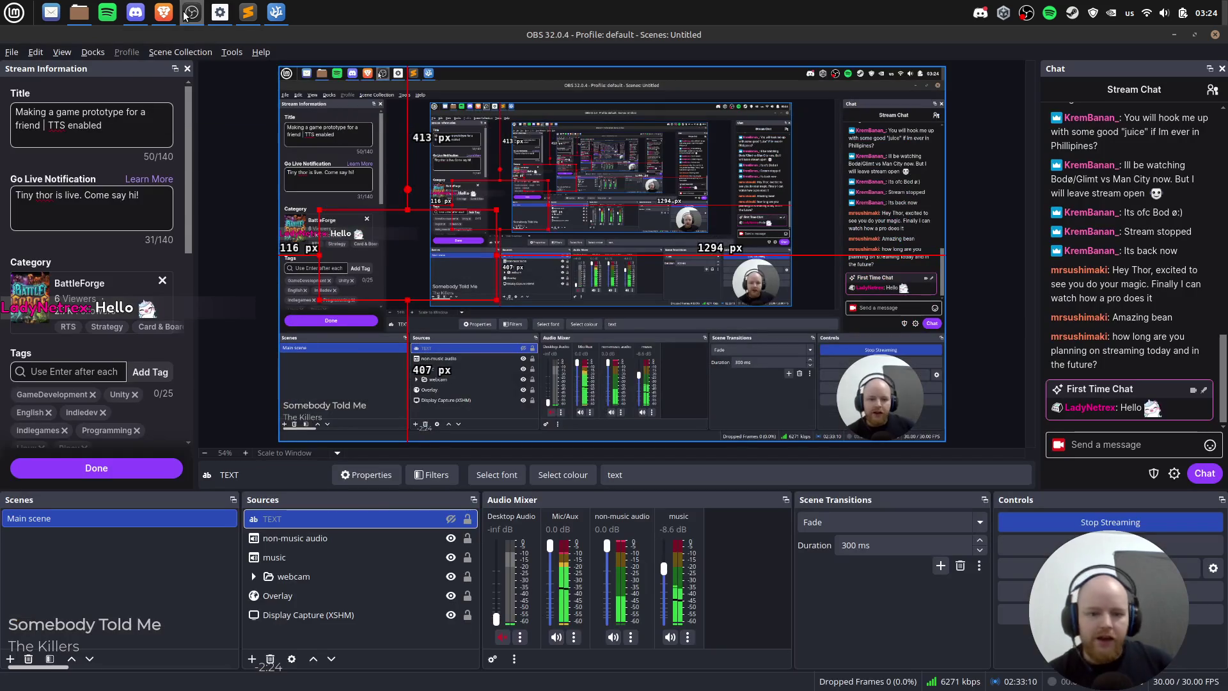
click(185, 14)
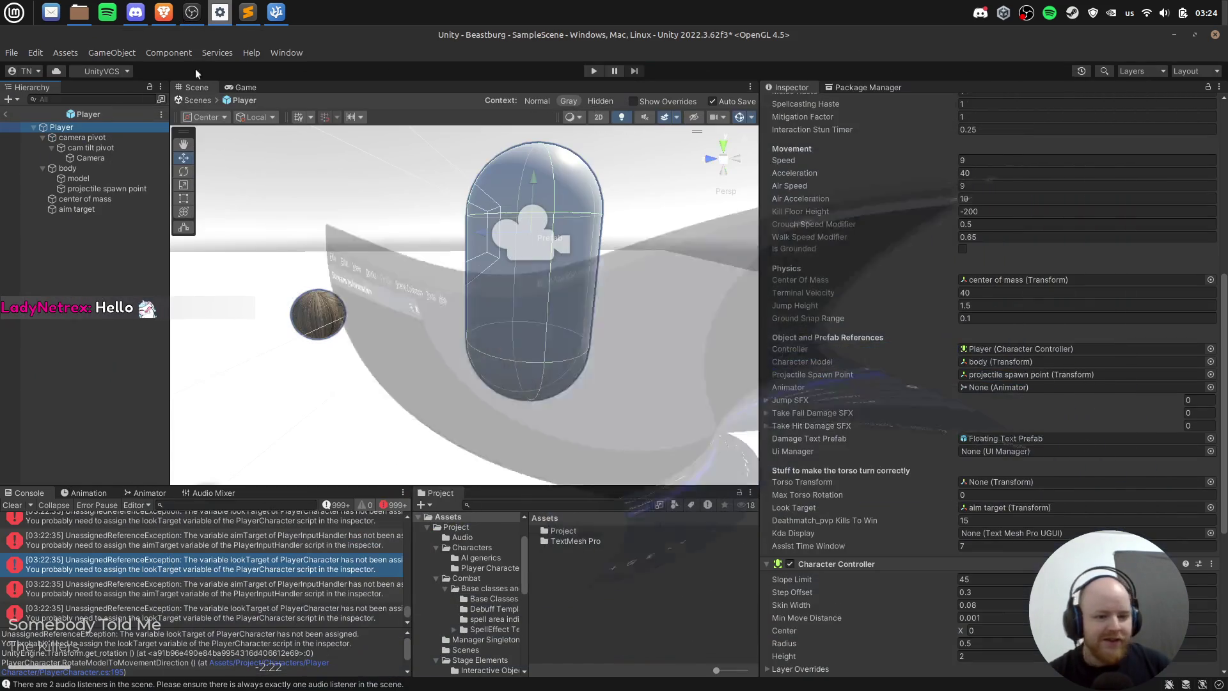
click(66, 367)
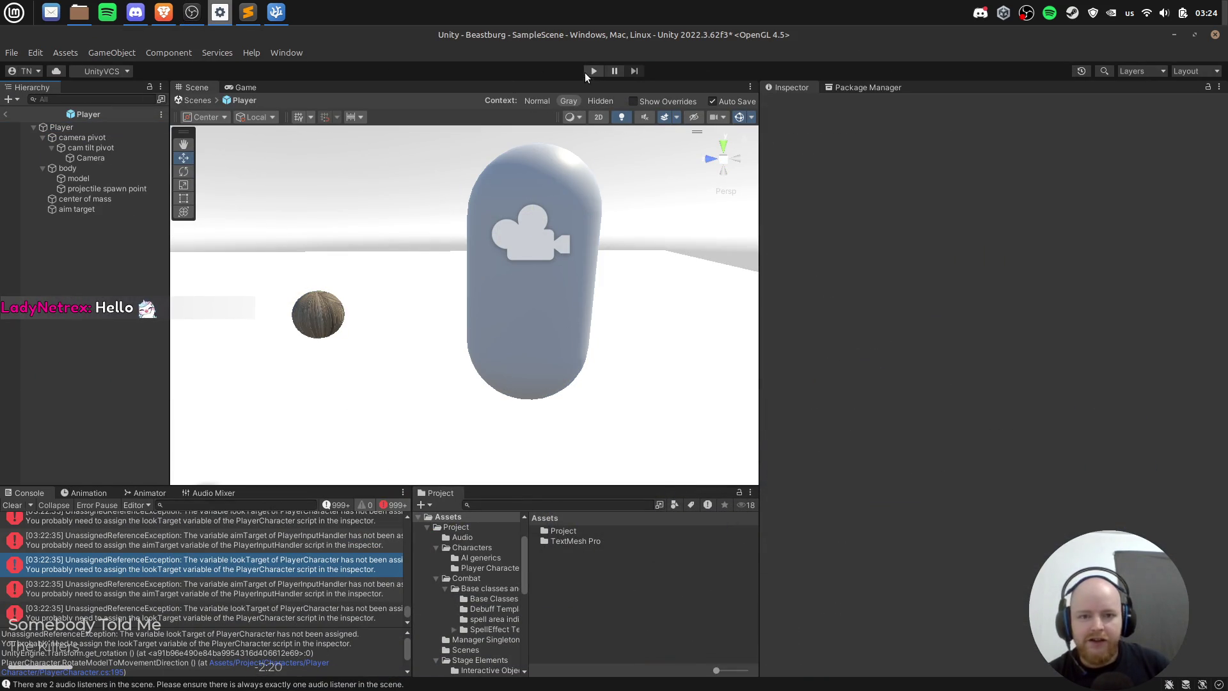
Step: Clear the Console, play-test the scene, and read the unassigned torsoTransform error
click(12, 504)
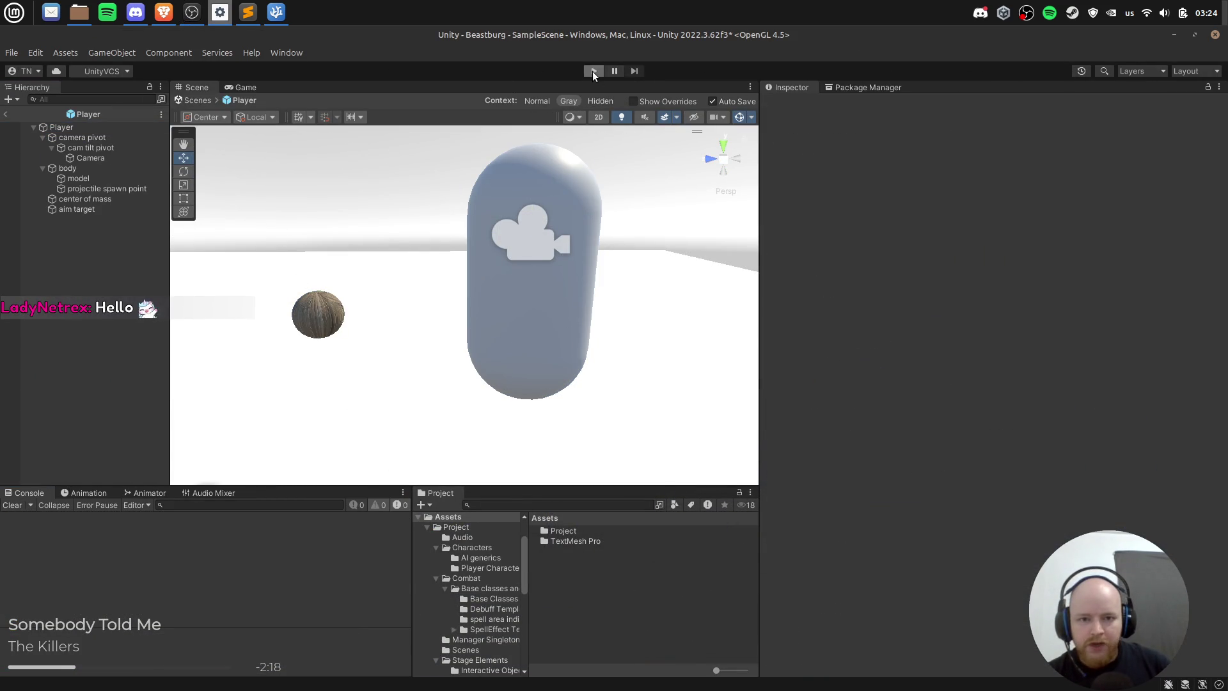
click(593, 71)
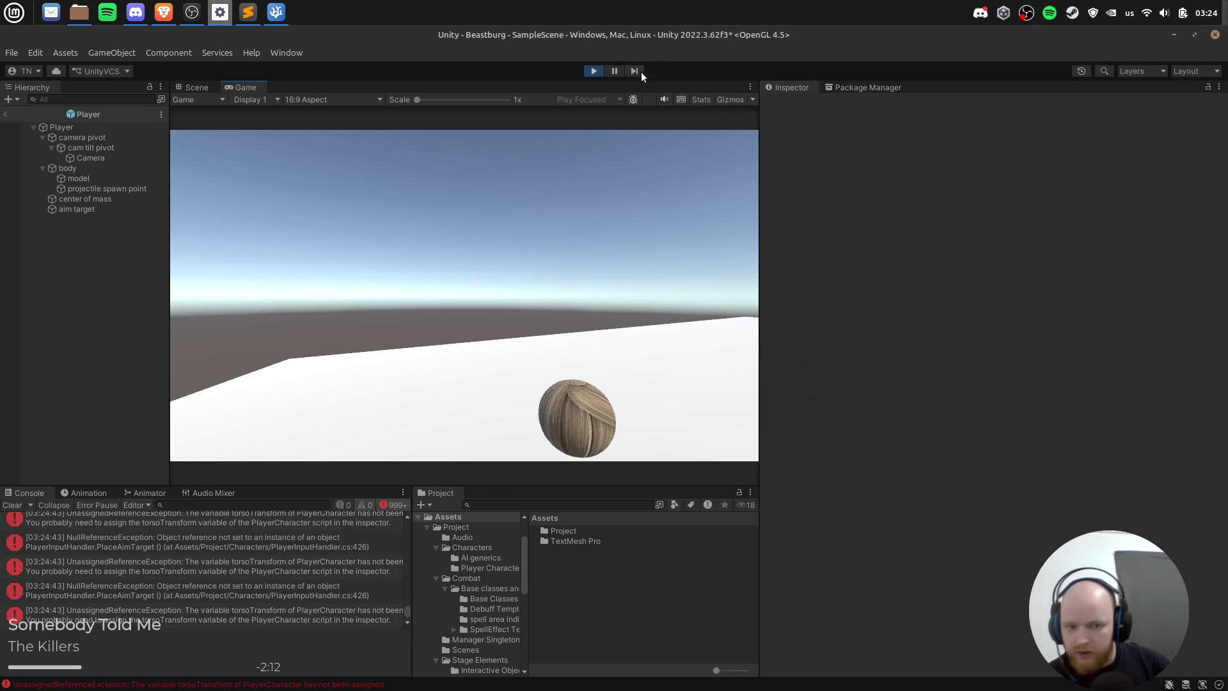
click(593, 75)
drag(211, 615, 213, 573)
click(250, 549)
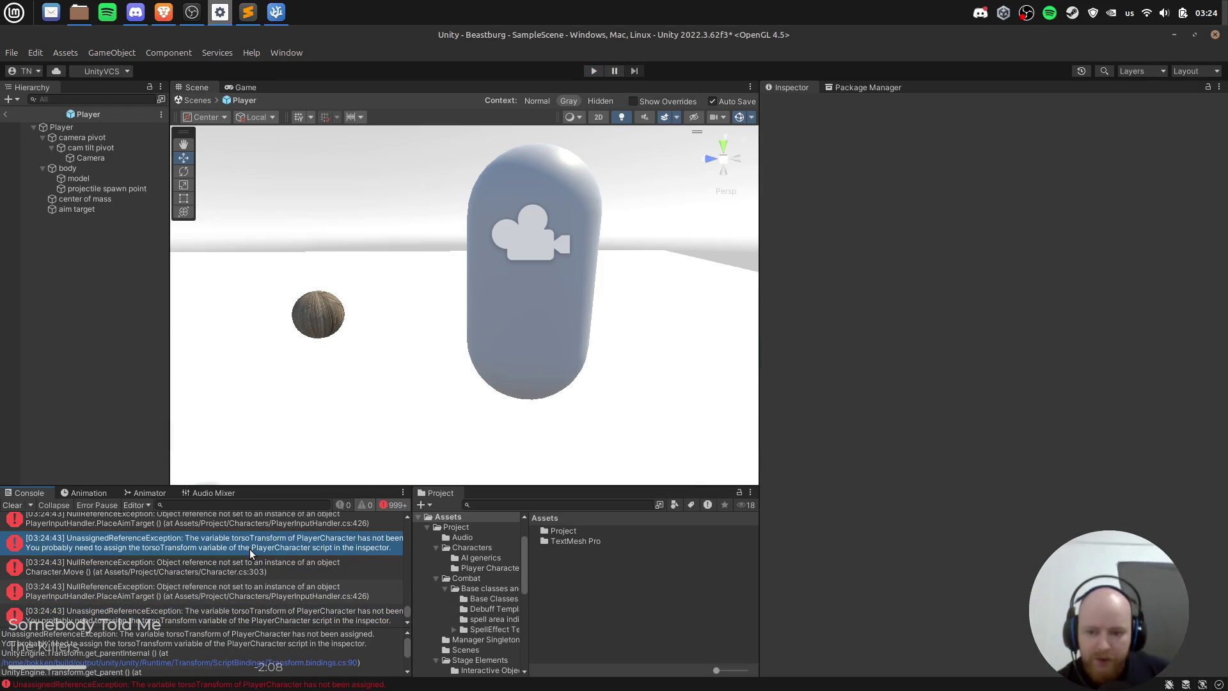
click(270, 562)
click(270, 588)
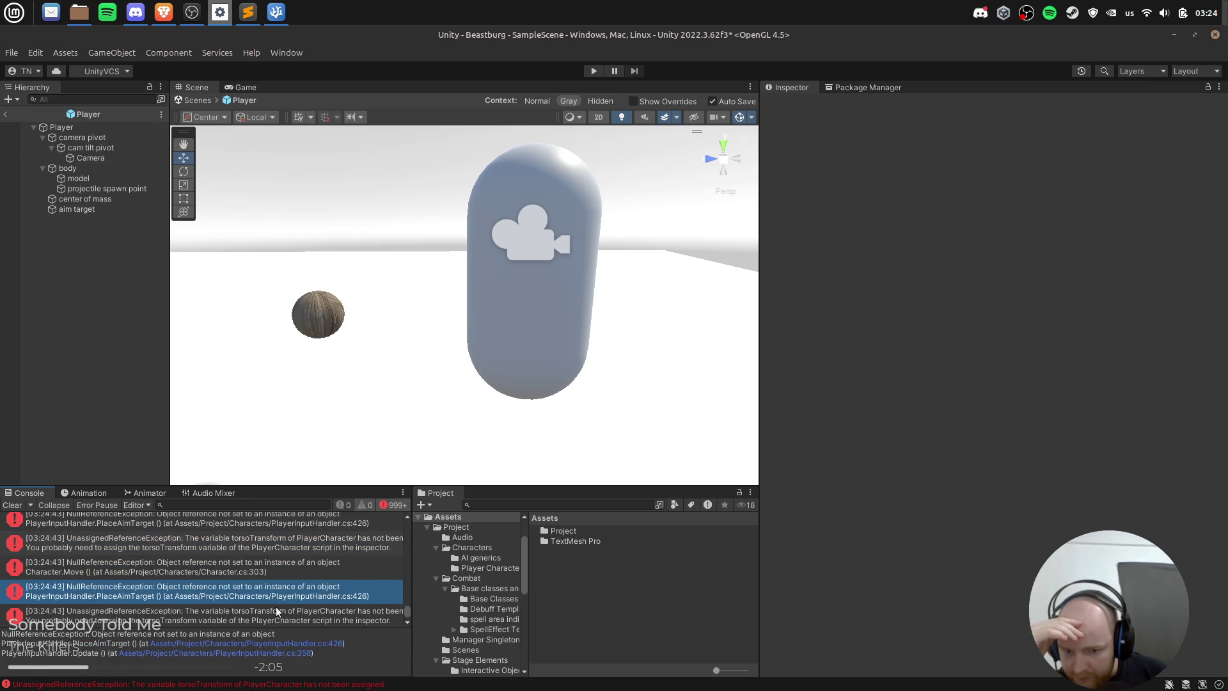
click(275, 607)
Step: Open Character.cs at line 303 from the Character.Move null-reference error
click(328, 559)
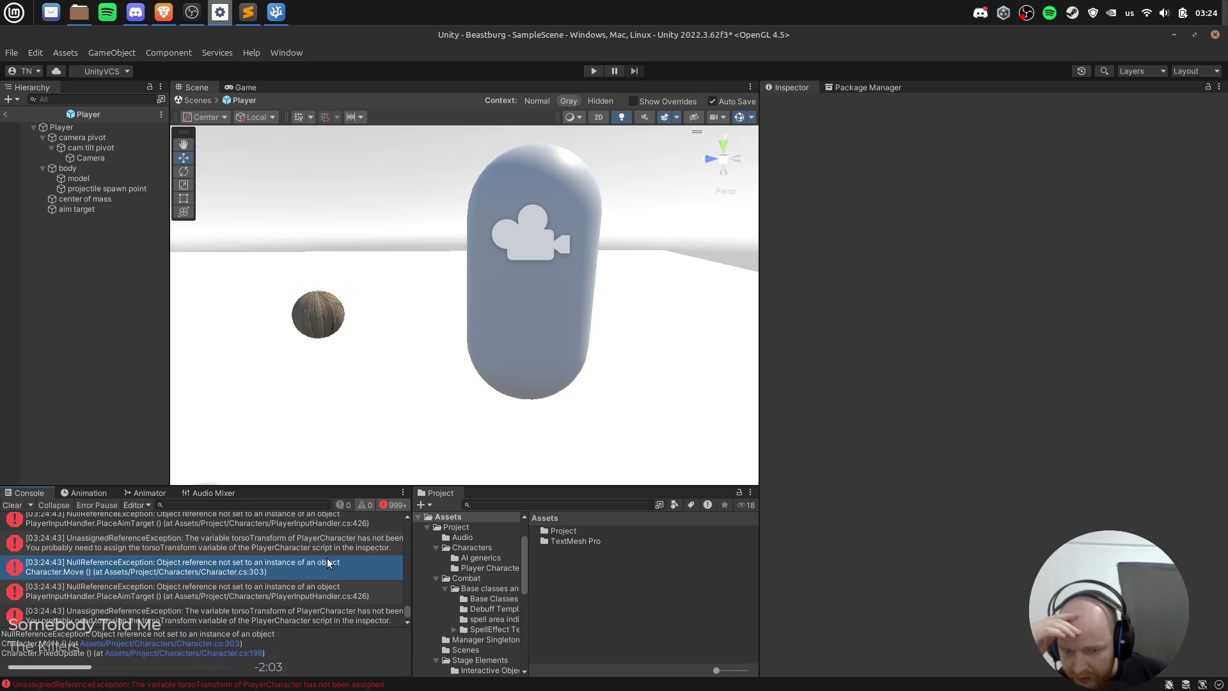
click(348, 540)
click(337, 564)
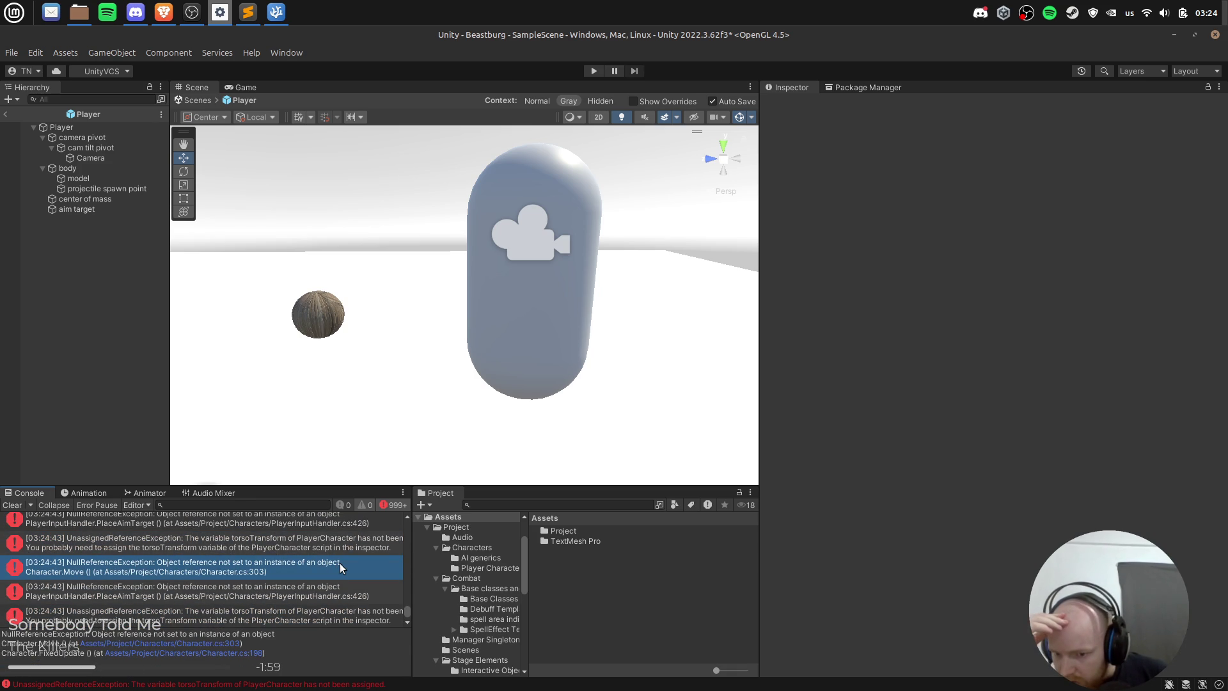
click(340, 563)
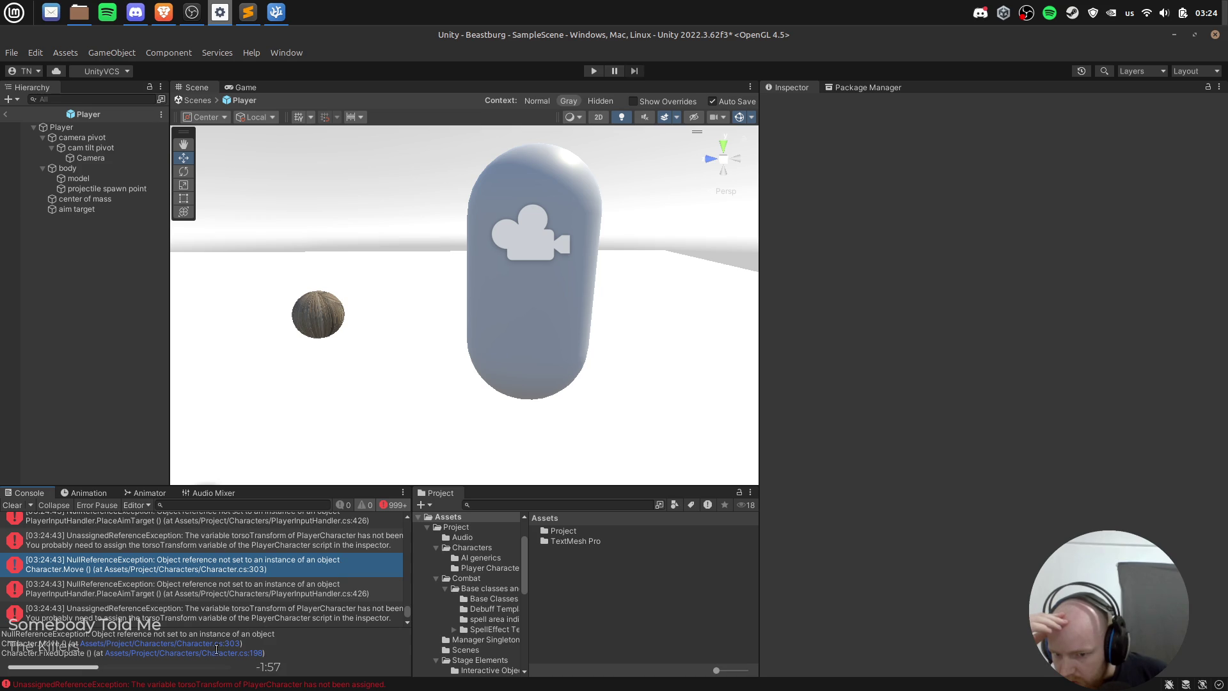
double_click(219, 644)
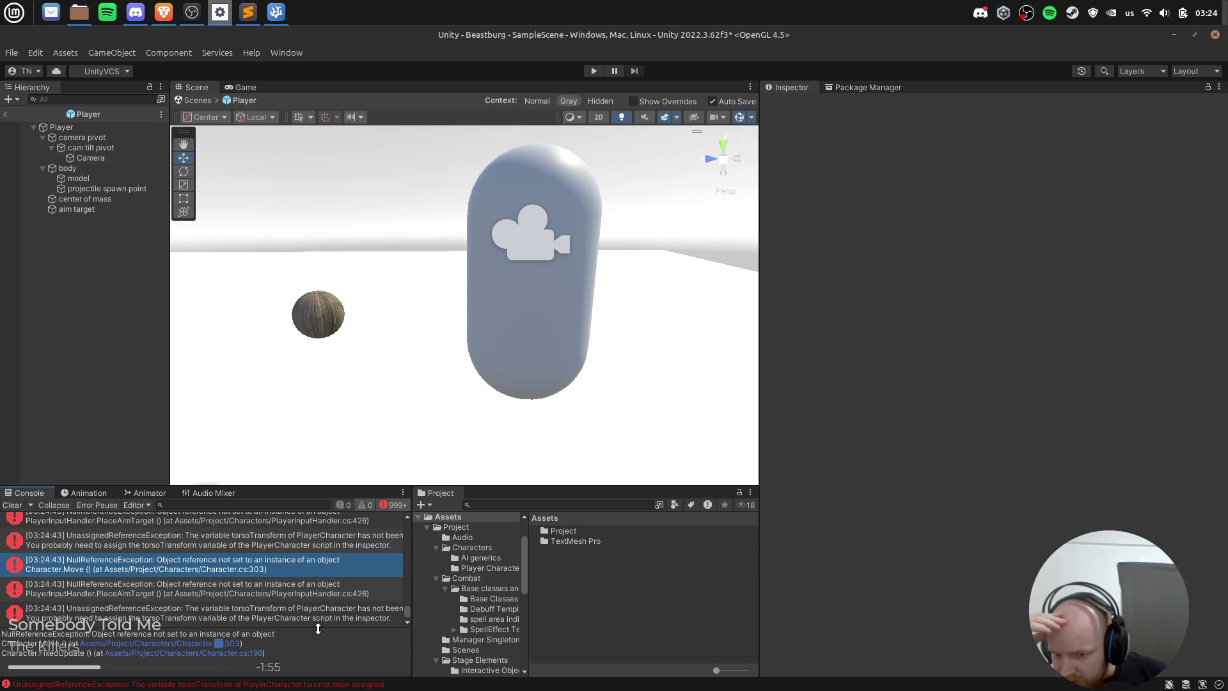
click(216, 653)
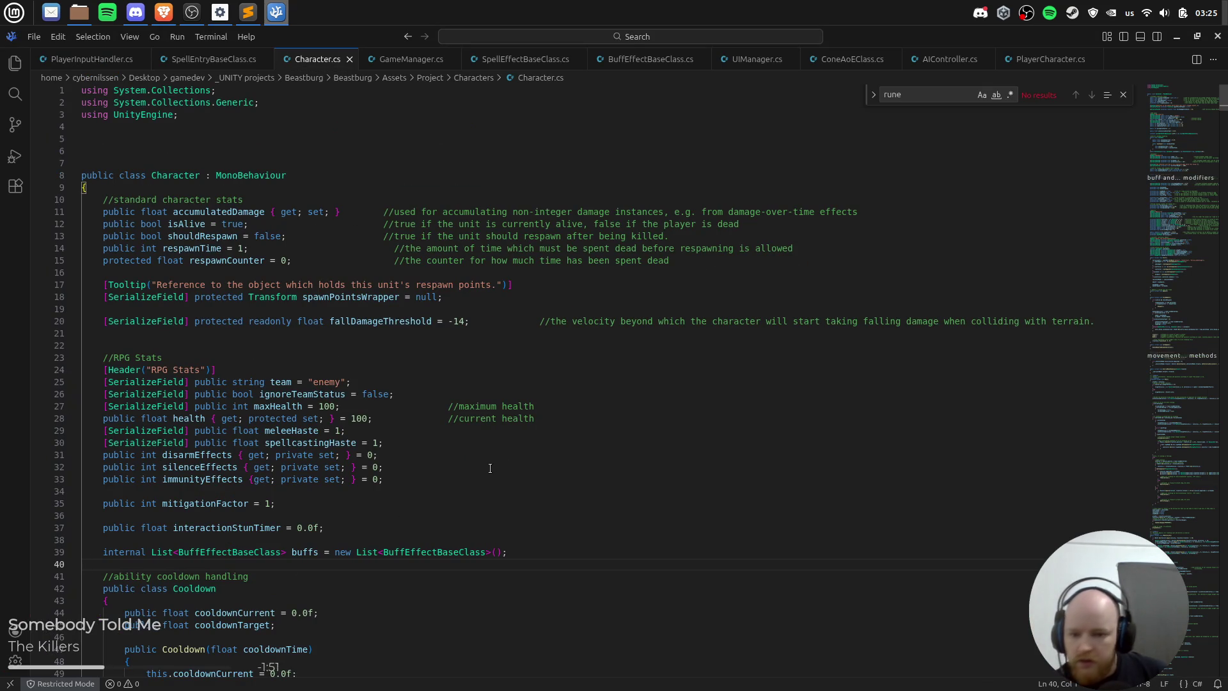
Step: Inspect the Move call on line 198 of Character.cs
key(alt+Tab)
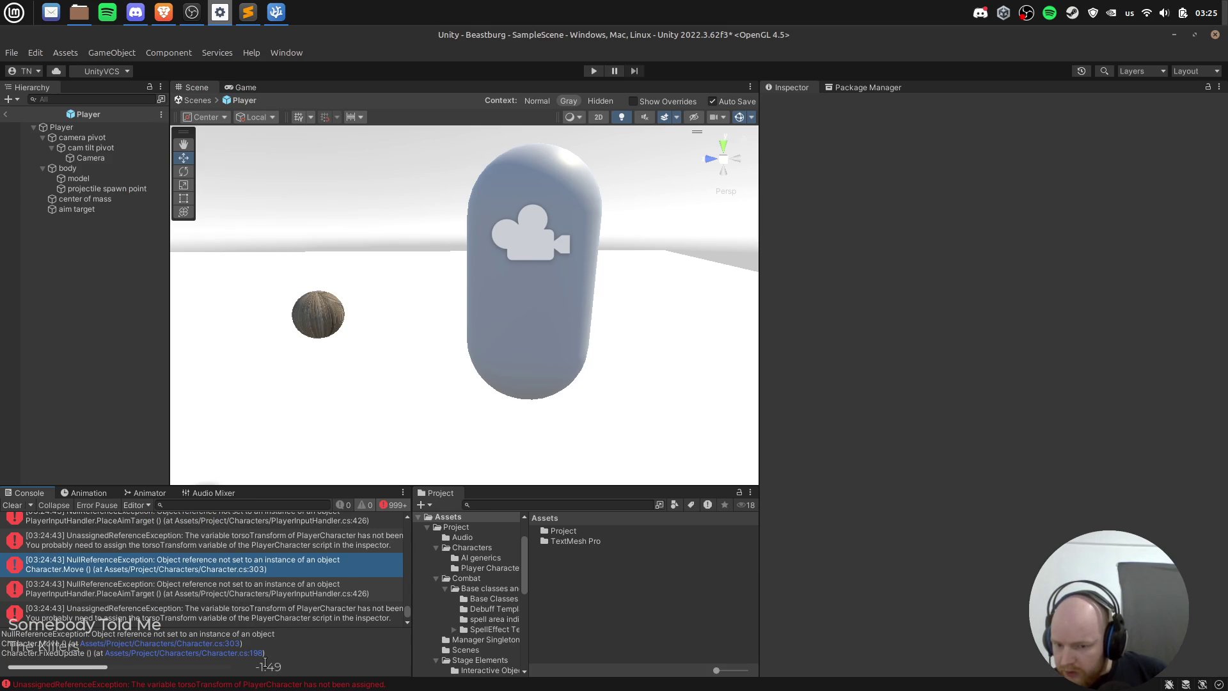
key(alt+Tab)
key(alt+Tab)
scroll(352, 358, down, 5)
scroll(353, 359, down, 20)
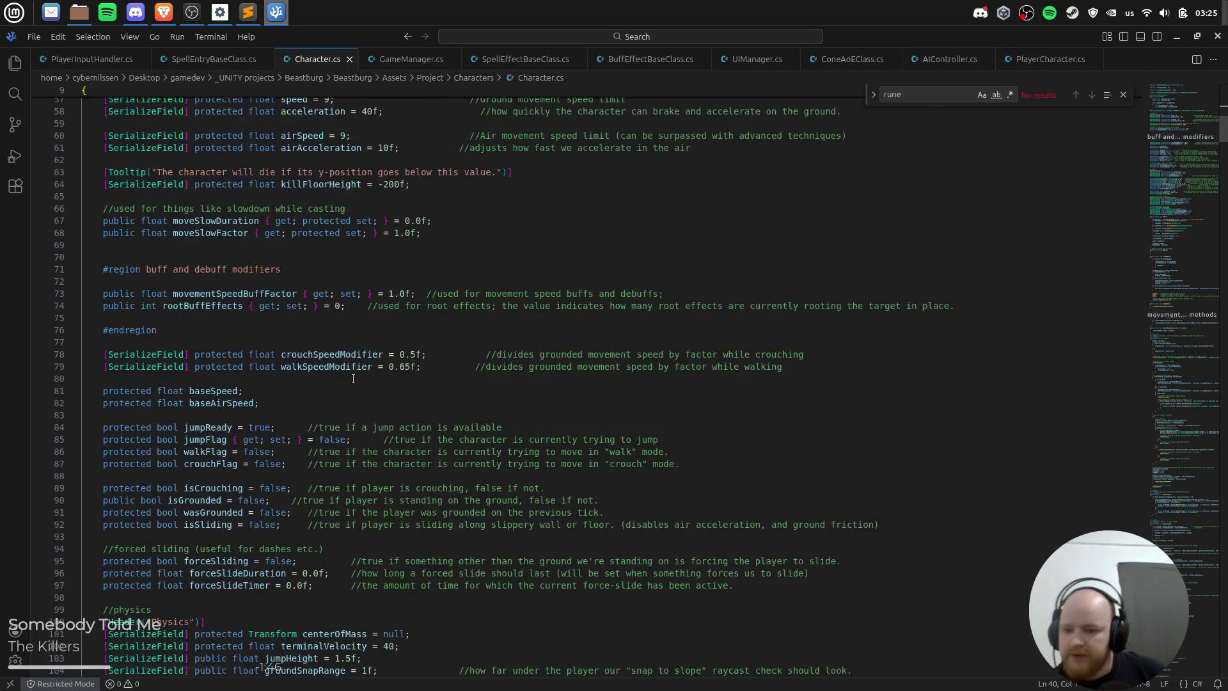
scroll(191, 442, down, 17)
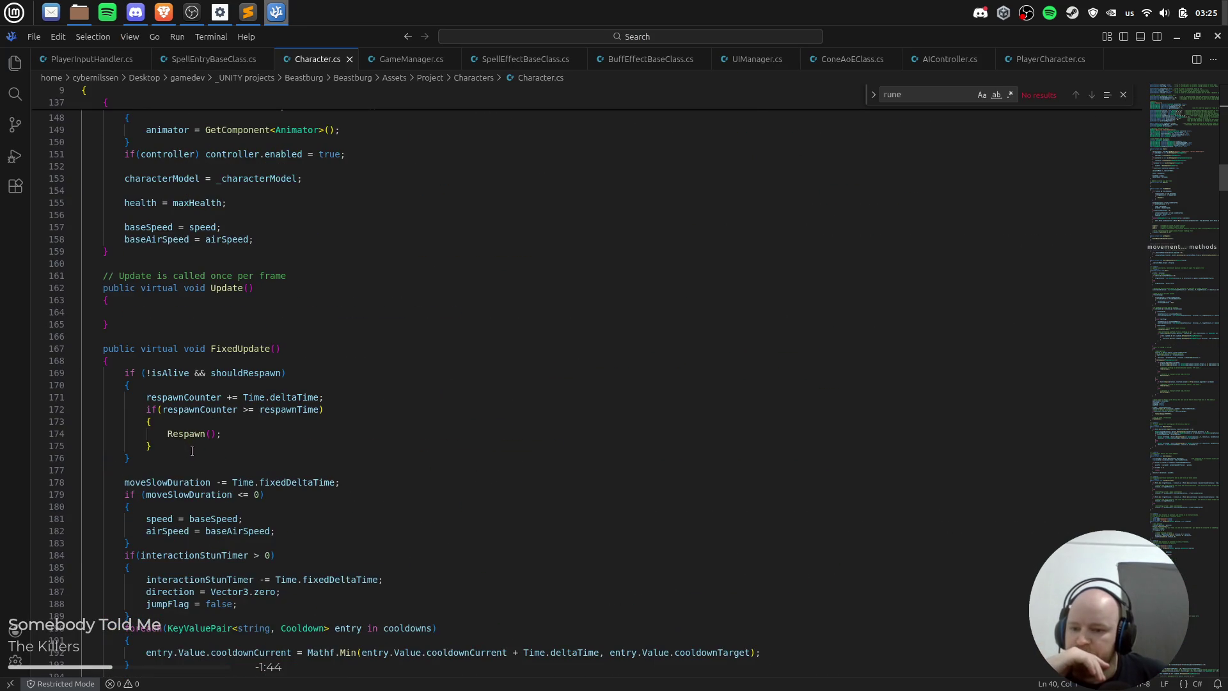
click(200, 374)
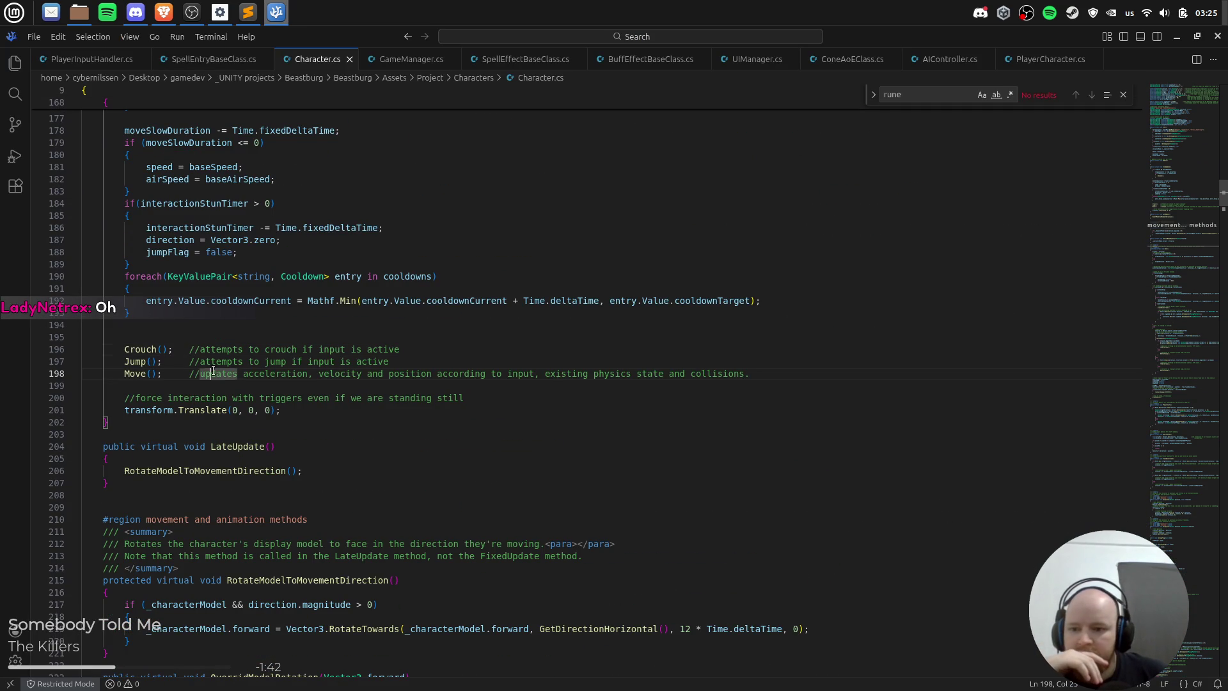
key(Left)
key(Left)
key(Left)
right_click(139, 373)
key(Escape)
Step: Jump back to line 303 from the console error and highlight every use of velocity
key(alt+Tab)
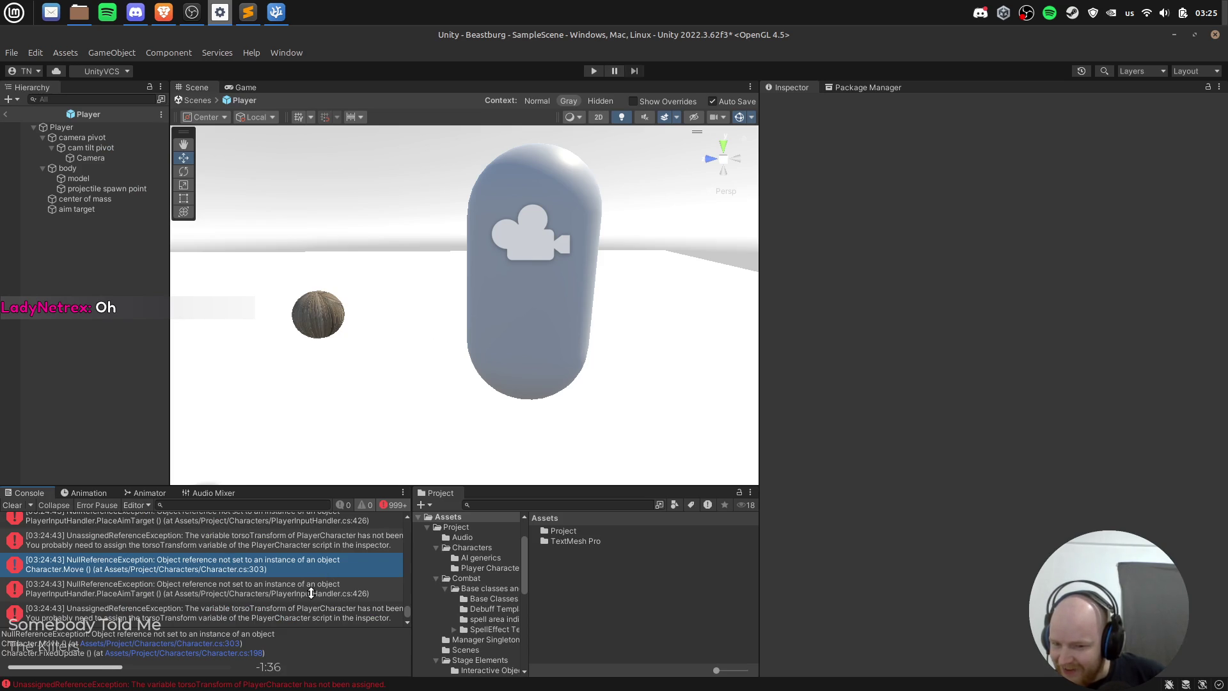
key(alt+Tab)
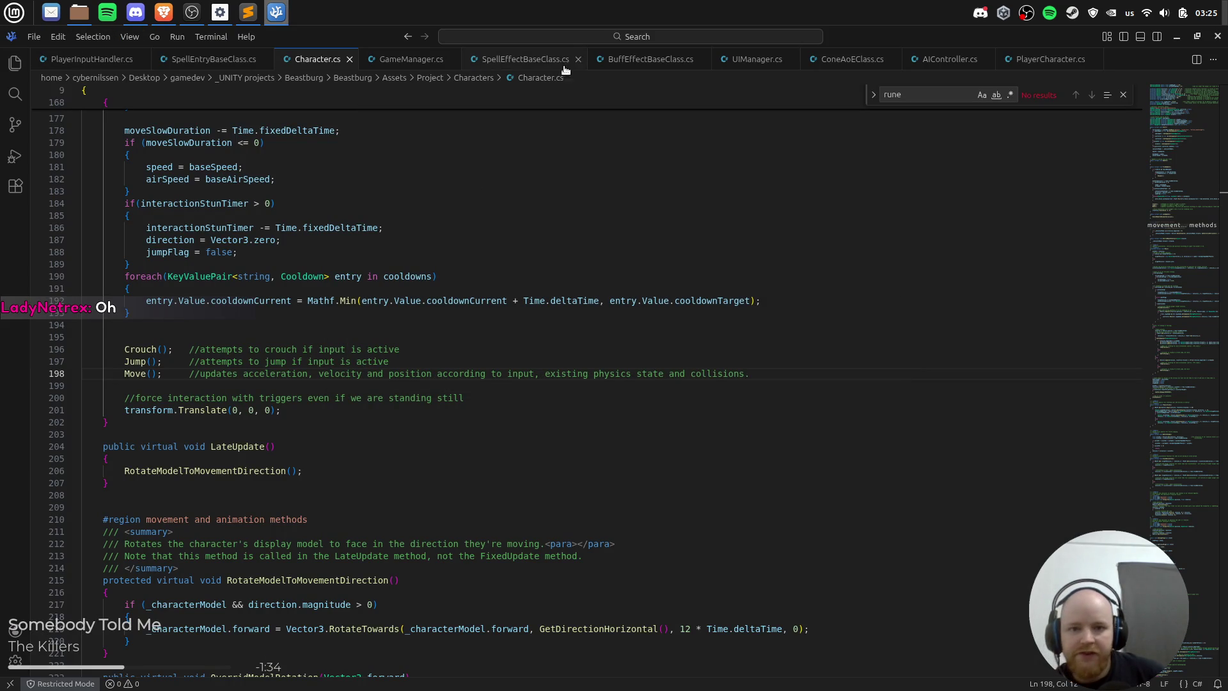
key(alt+Tab)
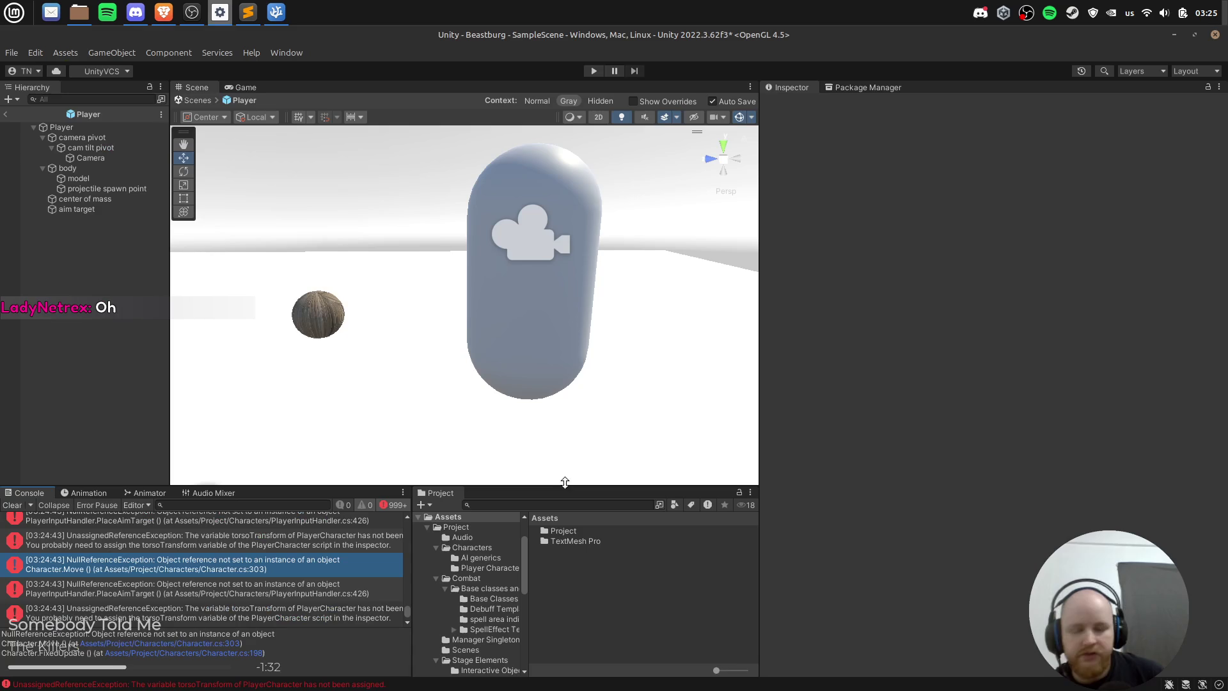
click(168, 652)
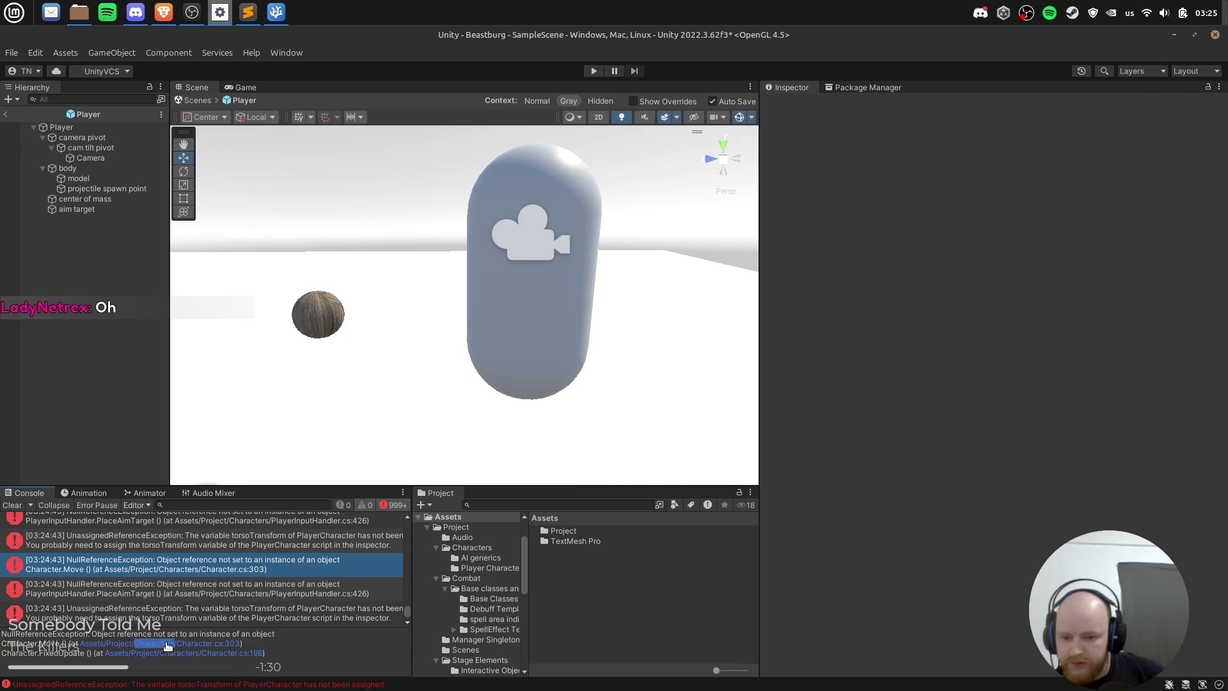
scroll(310, 360, down, 20)
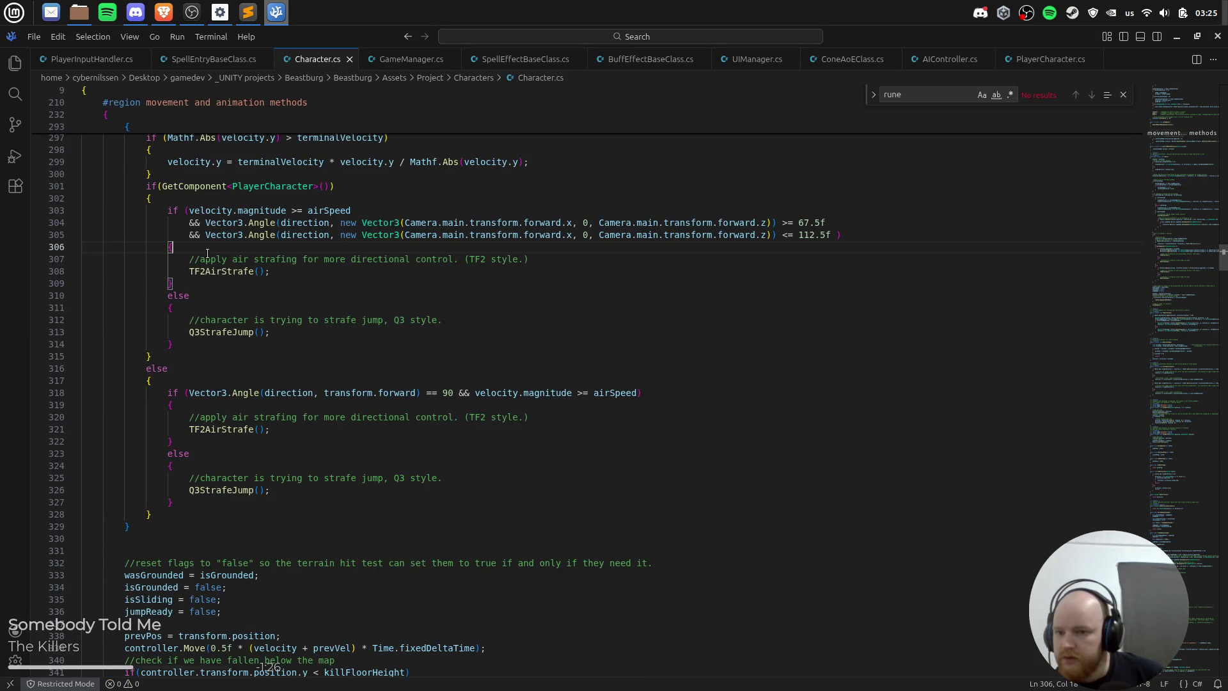
click(218, 220)
click(215, 210)
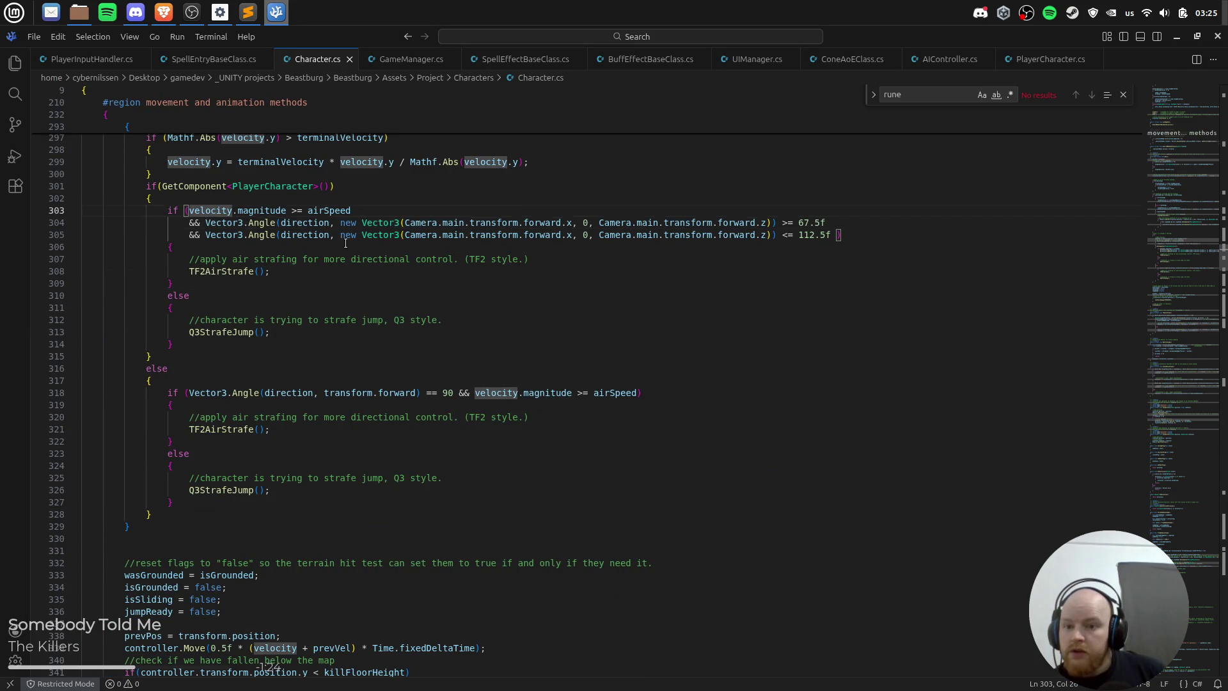
scroll(579, 318, up, 2)
key(ctrl+Right)
key(ctrl+Right)
key(ctrl+Left)
key(ctrl+Left)
Step: Search Character.cs for 'velocity', then select Player in Unity's Hierarchy
key(alt+Tab)
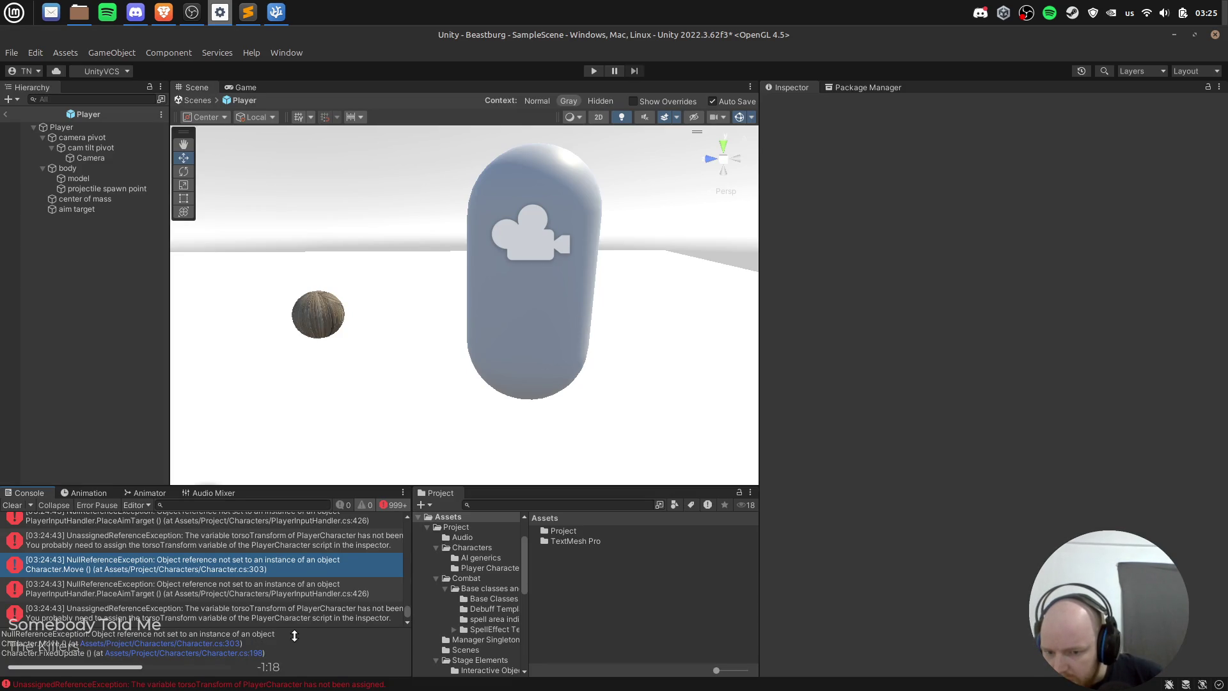
drag(294, 635, 110, 634)
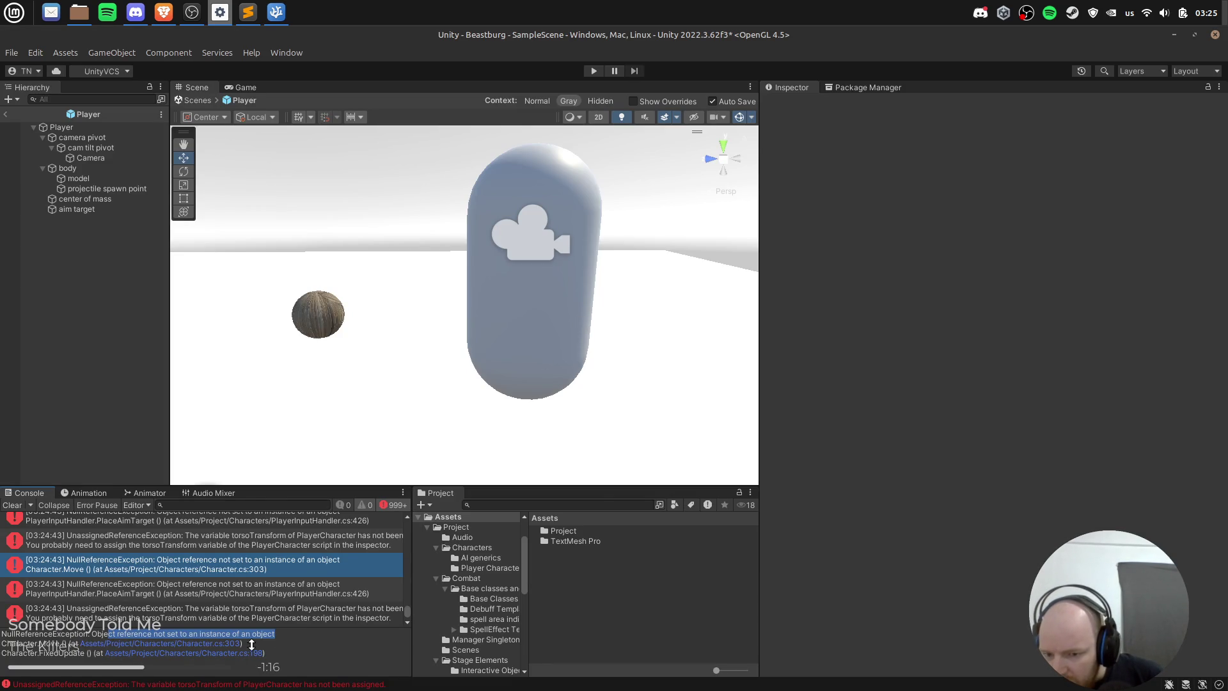
key(alt+Tab)
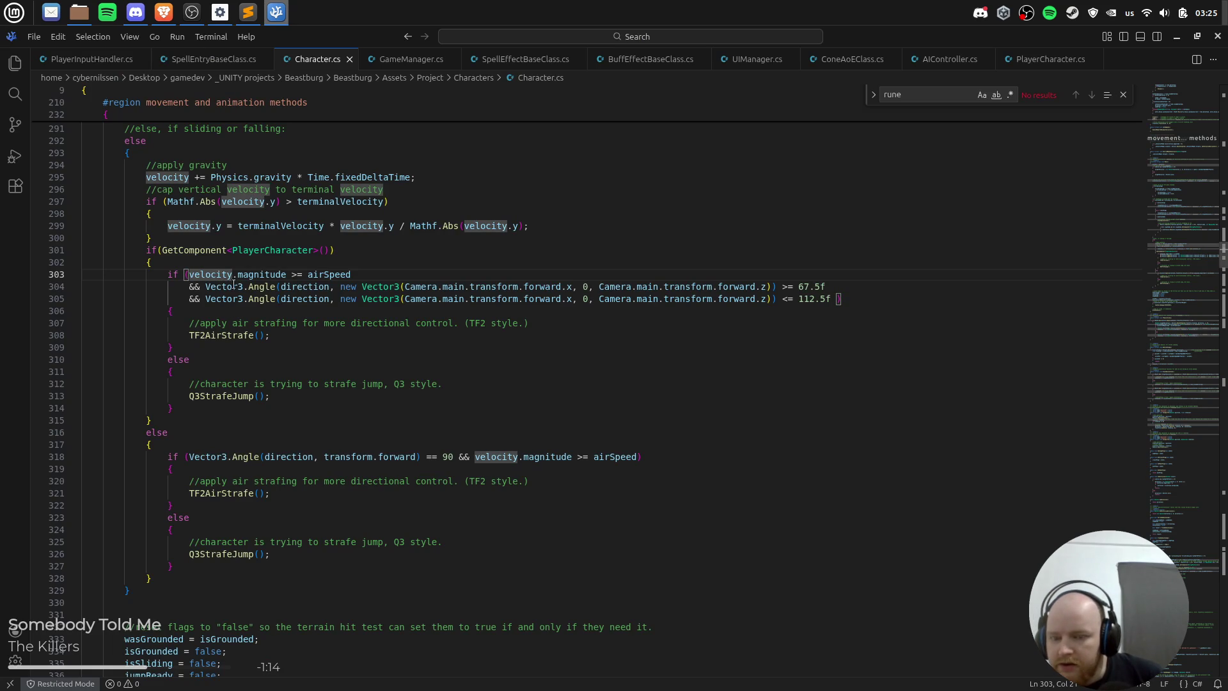
click(370, 275)
key(ctrl+f)
text(velocity)
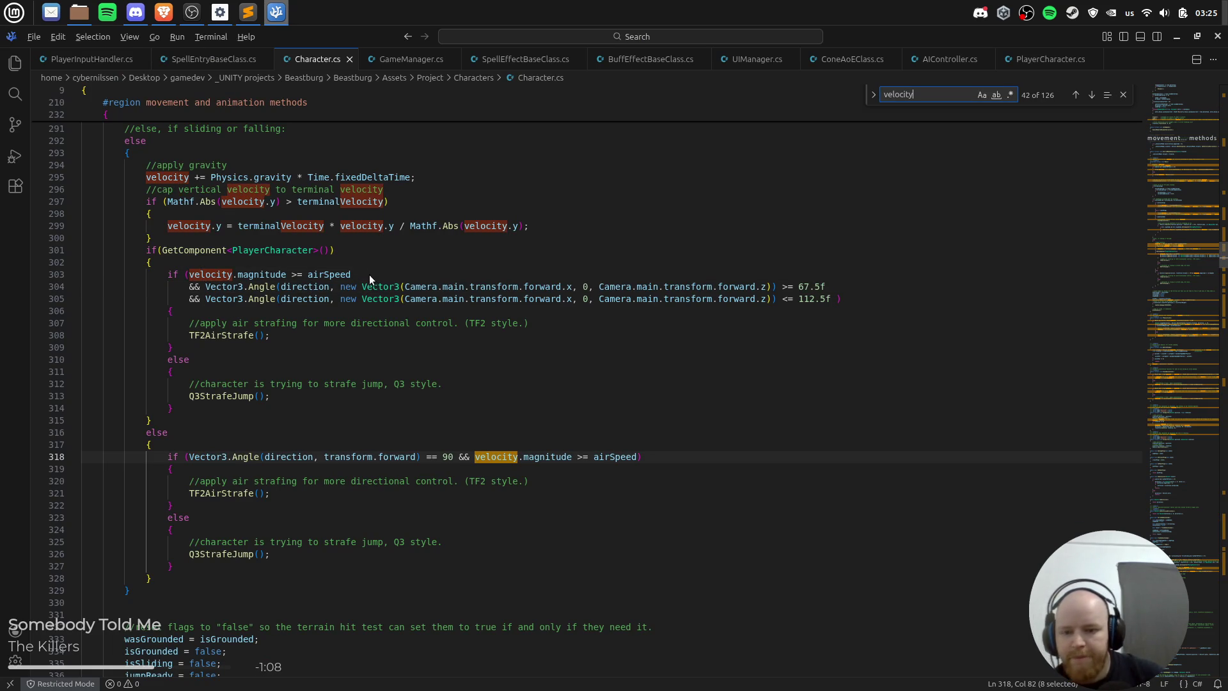
key(alt+Tab)
click(62, 131)
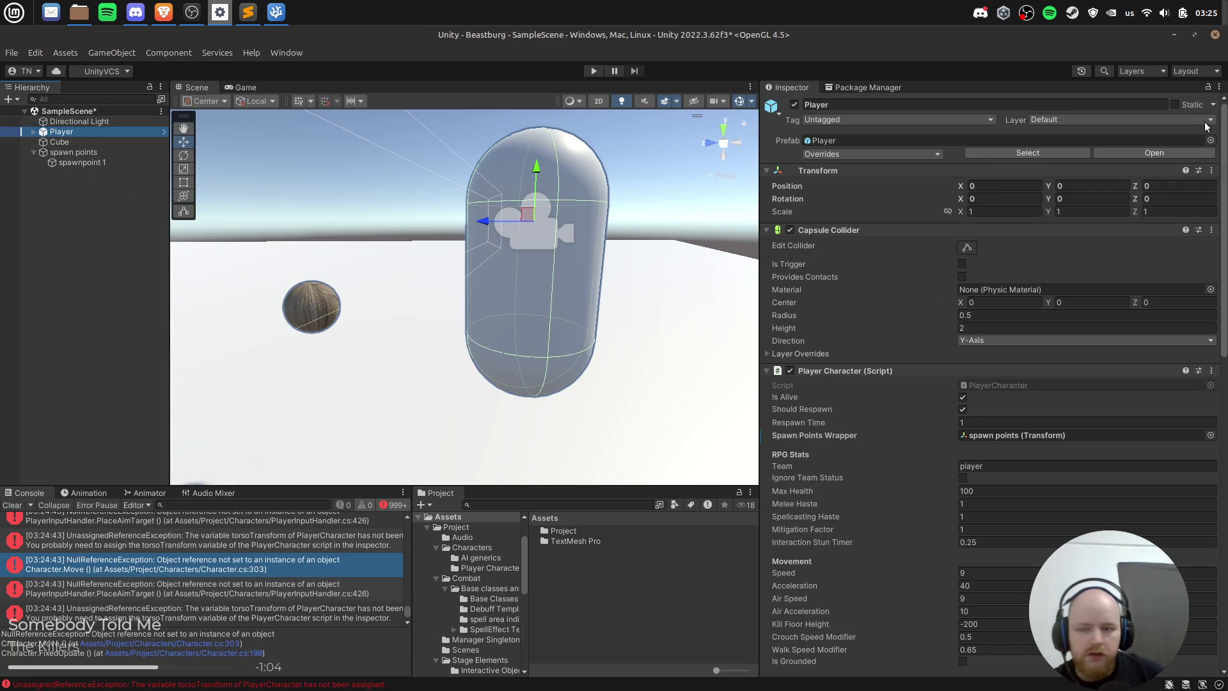
Step: Switch the Inspector to Debug mode
click(1190, 72)
click(1188, 72)
click(1153, 67)
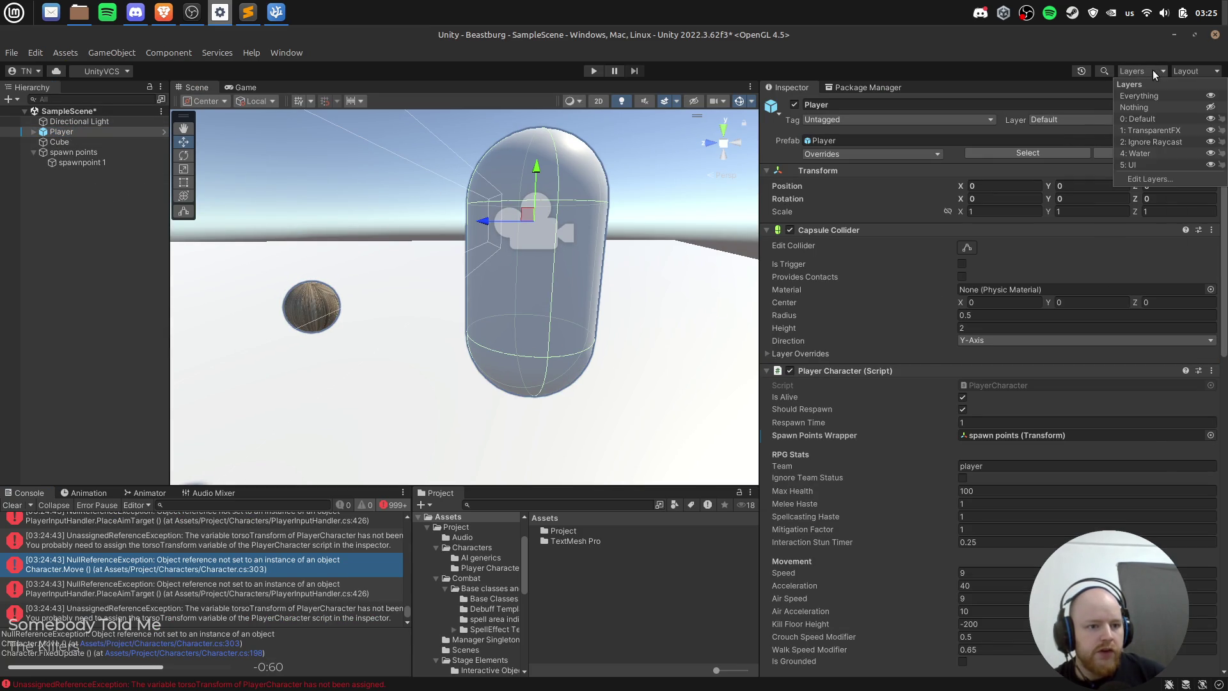
click(1176, 178)
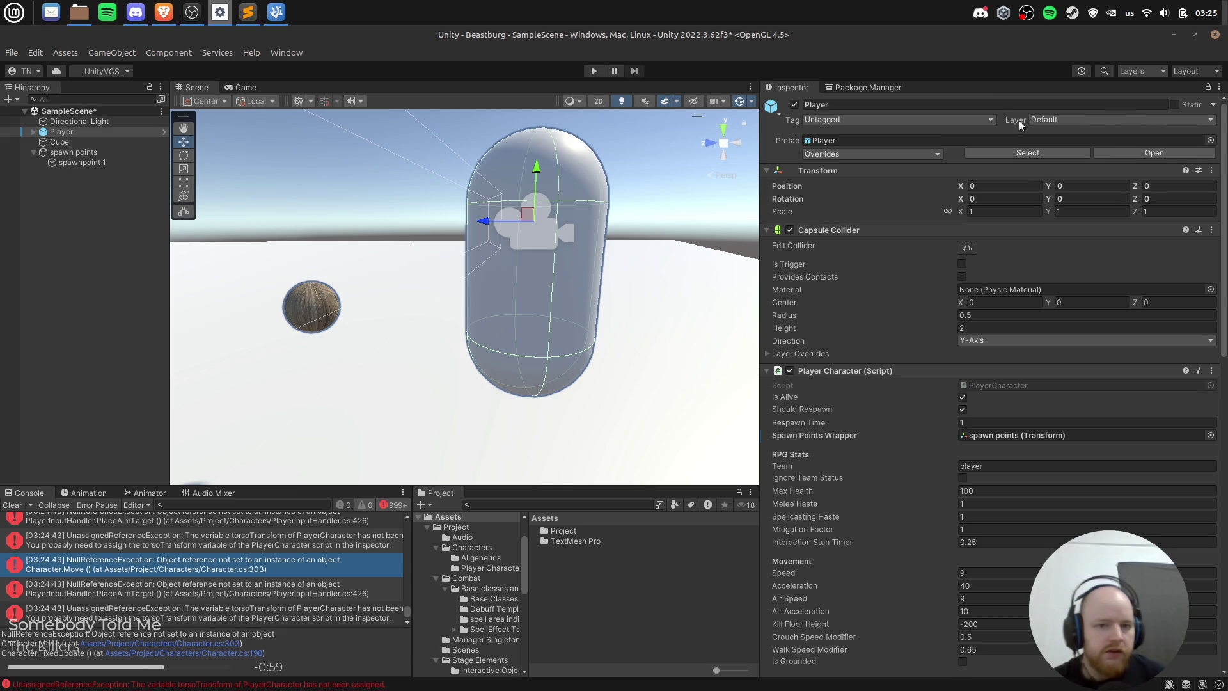
click(1218, 87)
click(1151, 157)
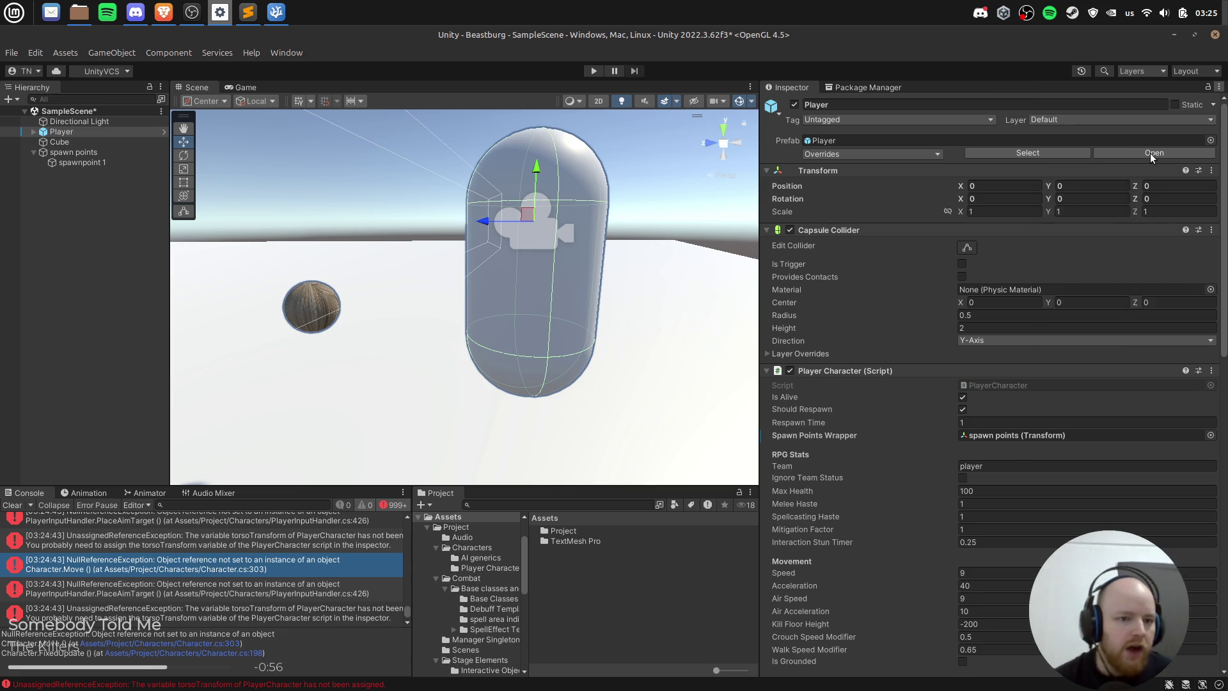
Step: Scroll through Character.cs and the debug-mode Player Character fields
key(alt+Tab)
key(alt+Tab)
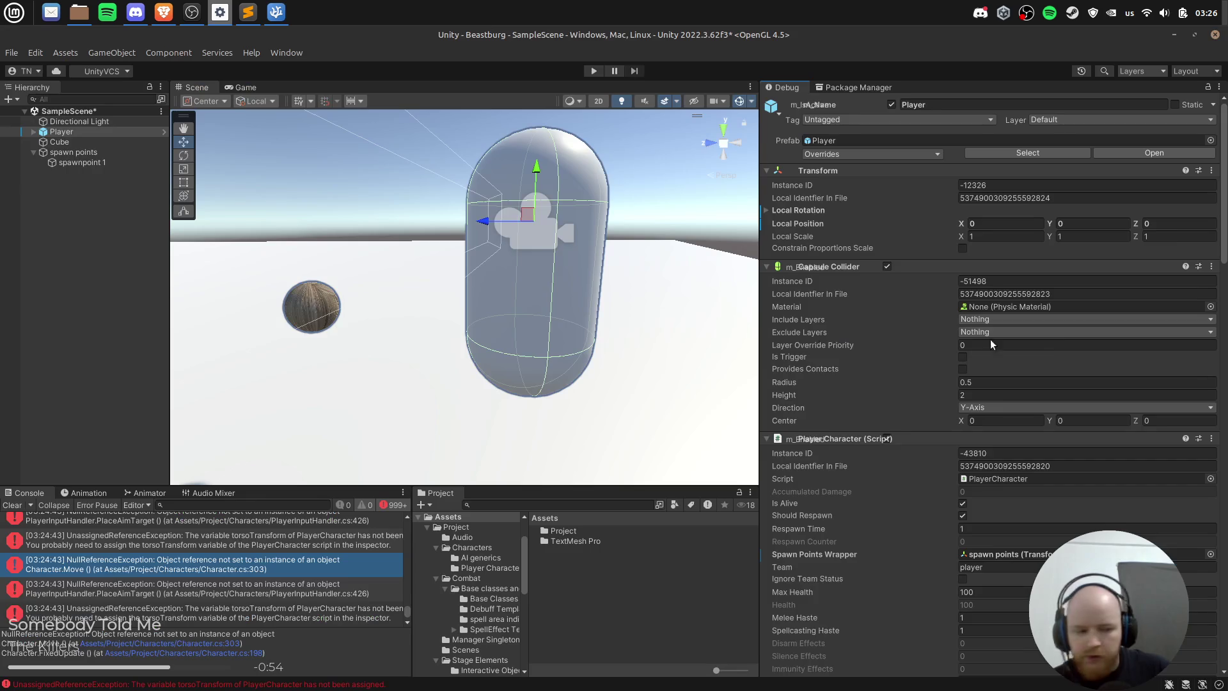
scroll(889, 358, down, 5)
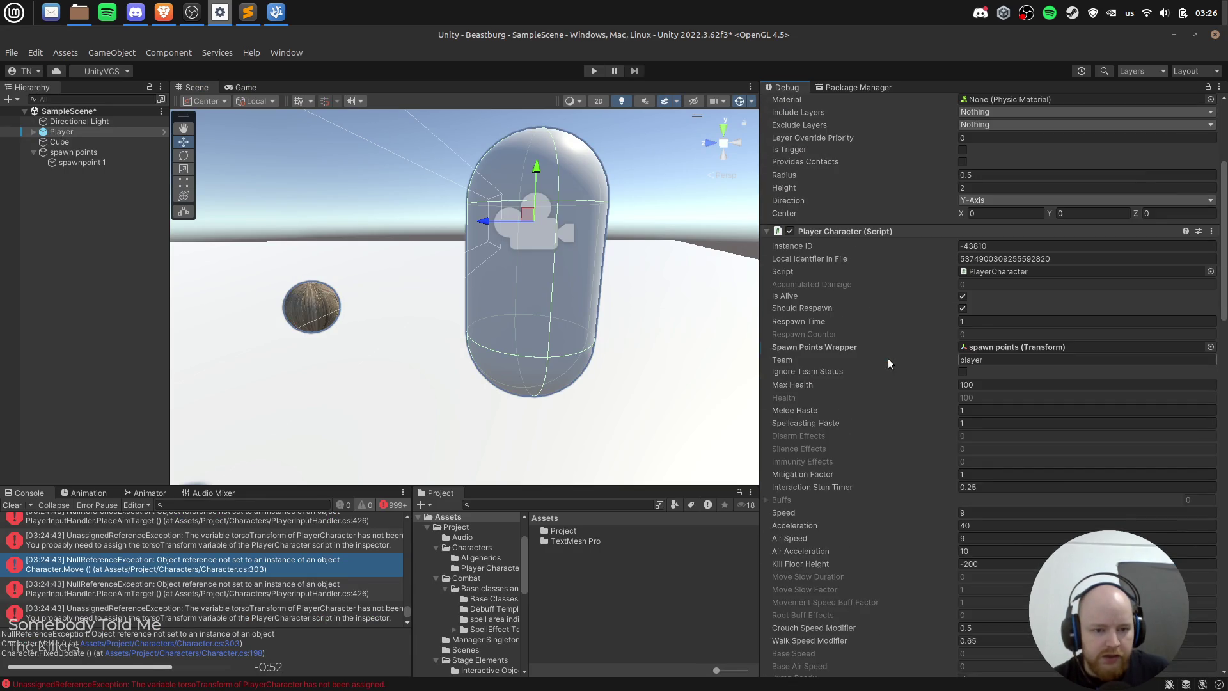
scroll(848, 416, down, 2)
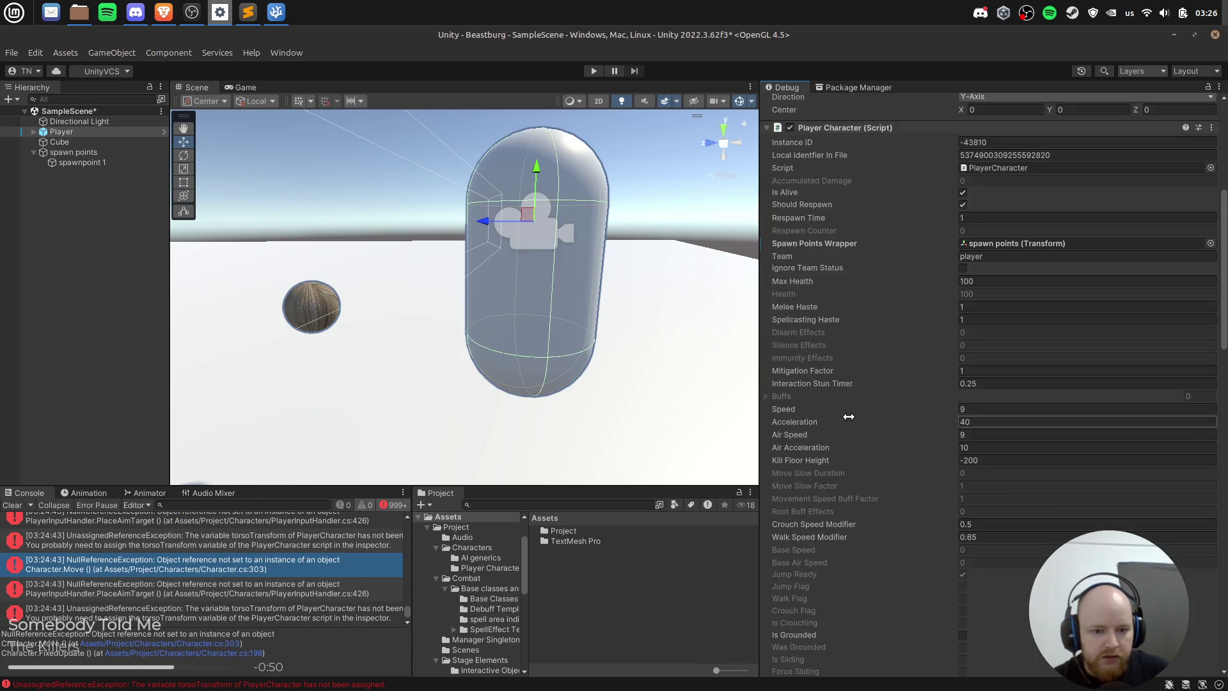
key(alt+Tab)
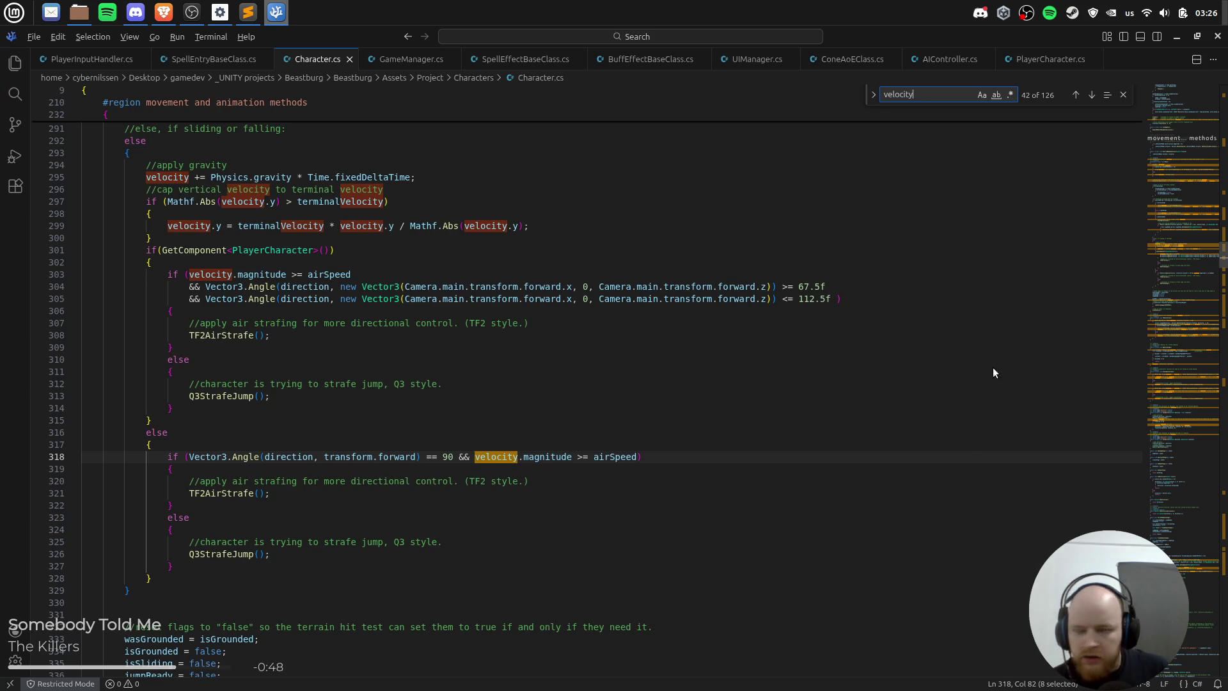
key(alt+Tab)
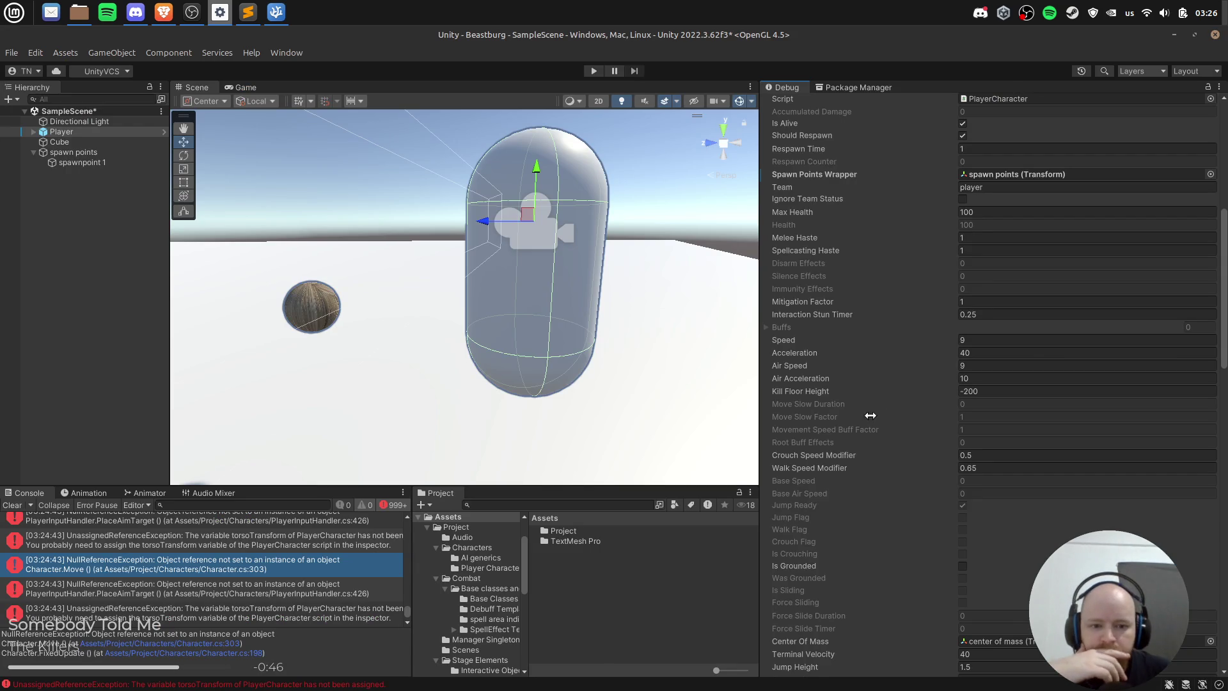
scroll(877, 394, down, 5)
scroll(1018, 228, up, 10)
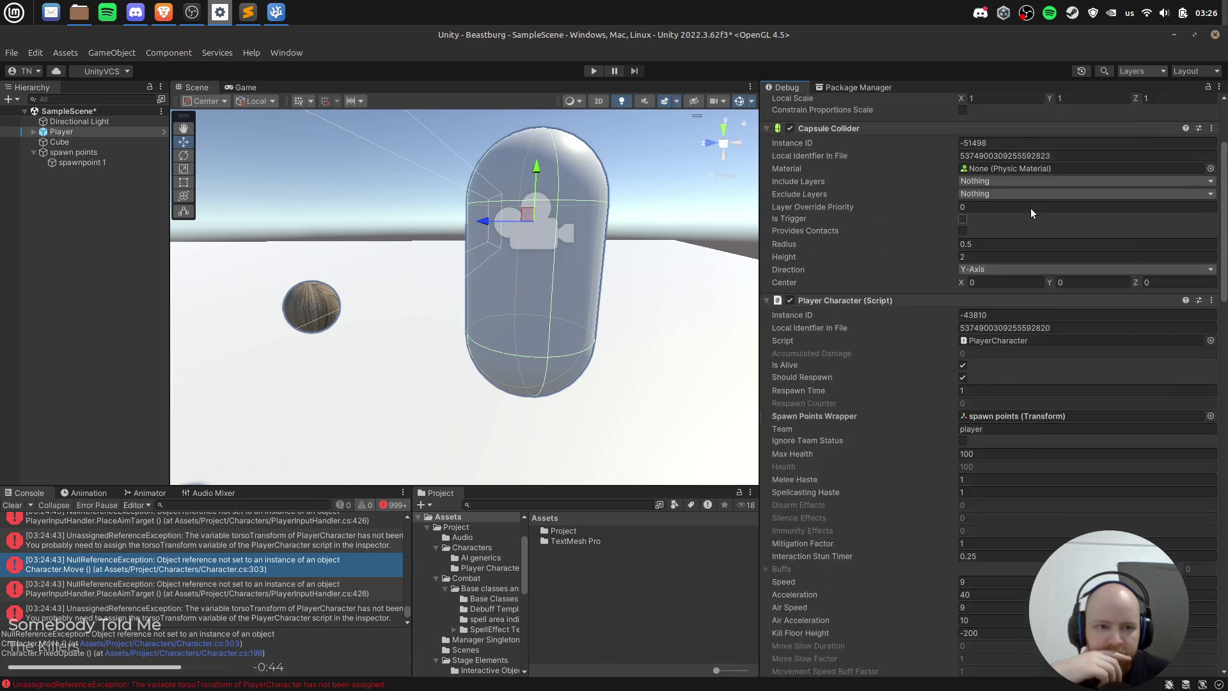
scroll(1018, 223, up, 4)
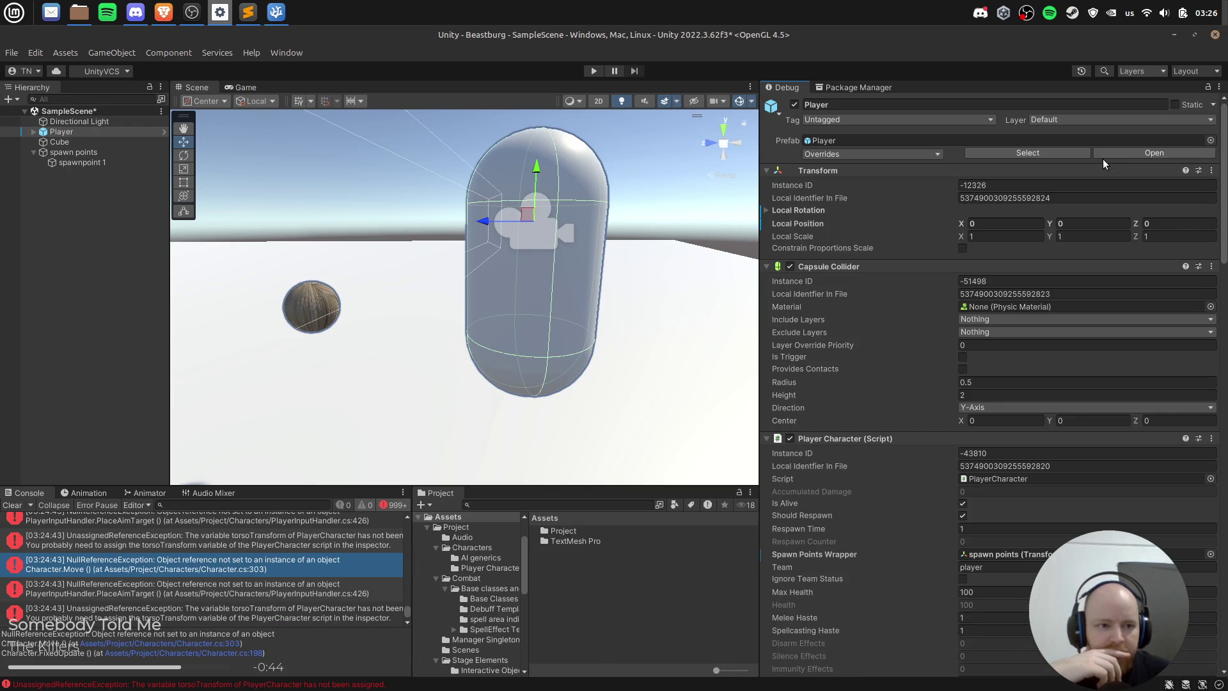
Step: Scroll the Player Character fields down to Torso Transform, which reads None (Transform)
click(1220, 88)
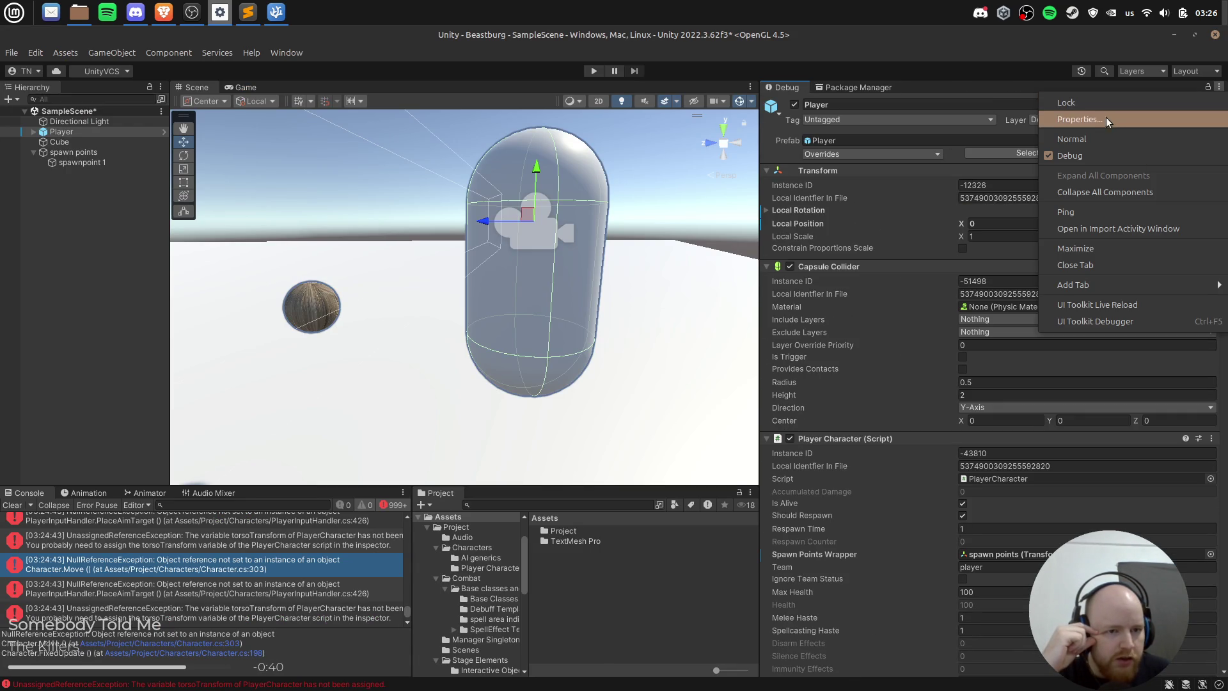
click(1127, 190)
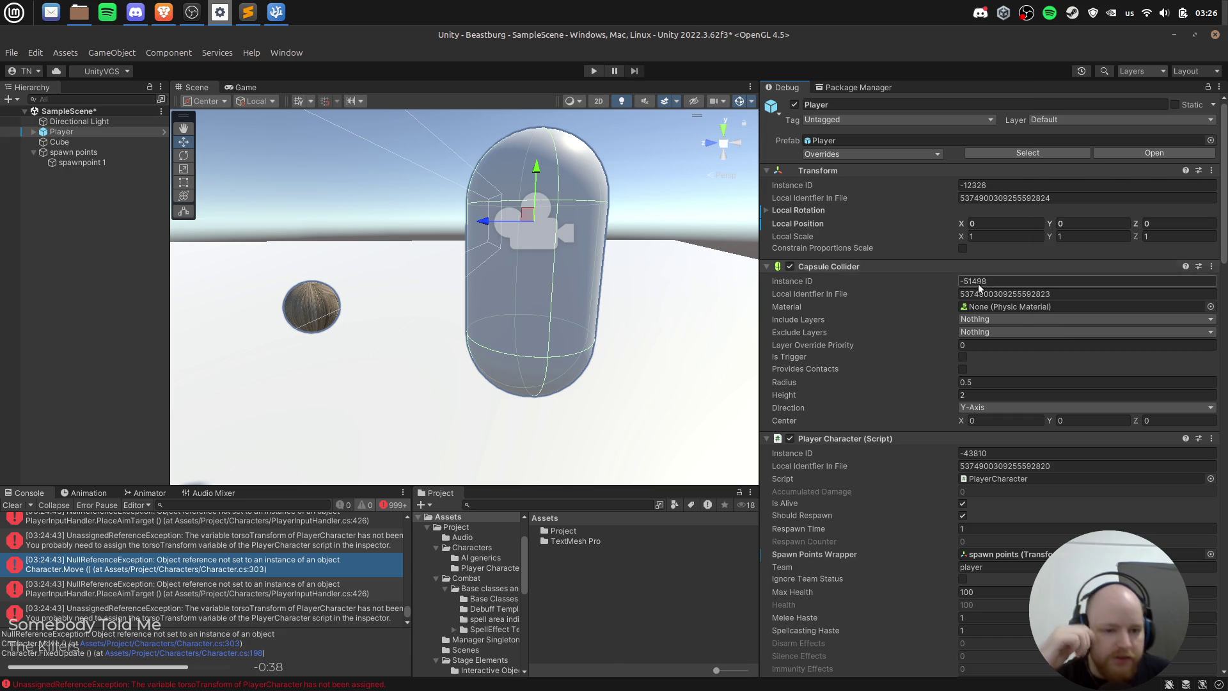
scroll(1112, 347, down, 3)
scroll(1215, 282, down, 7)
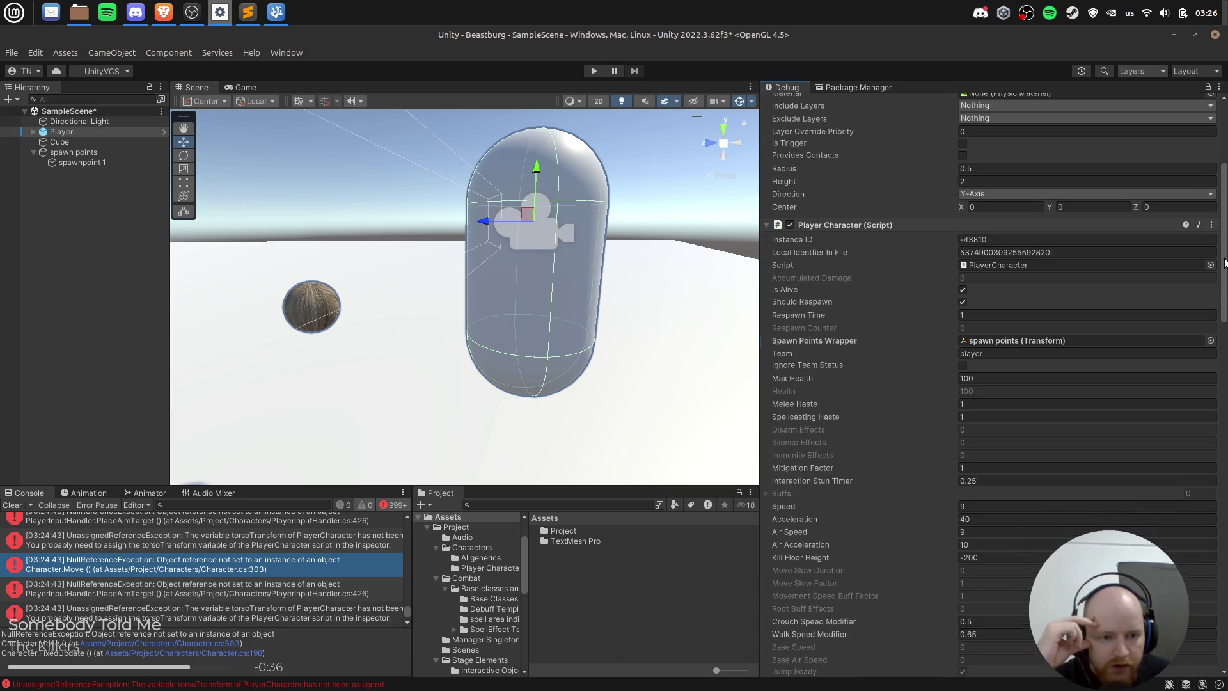
drag(1225, 276, 1219, 323)
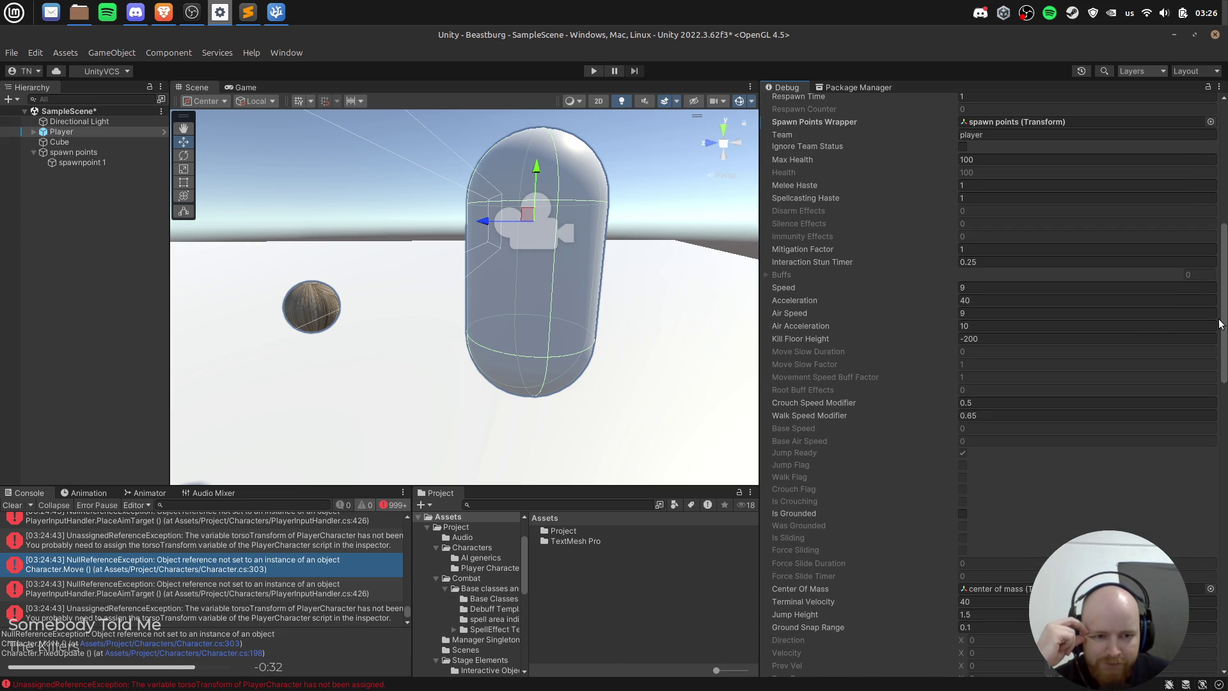
scroll(1223, 300, down, 3)
drag(1224, 300, 1220, 362)
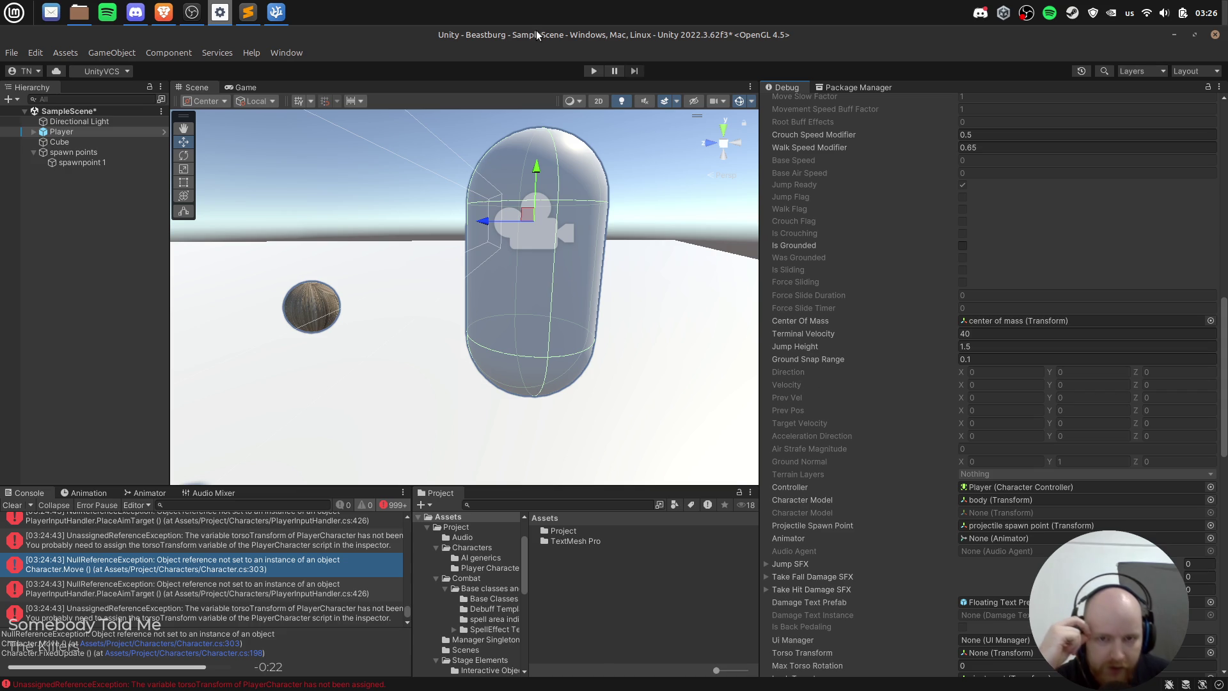
Step: Enter play mode and watch the Player's debug Velocity Y stay at -40
click(593, 71)
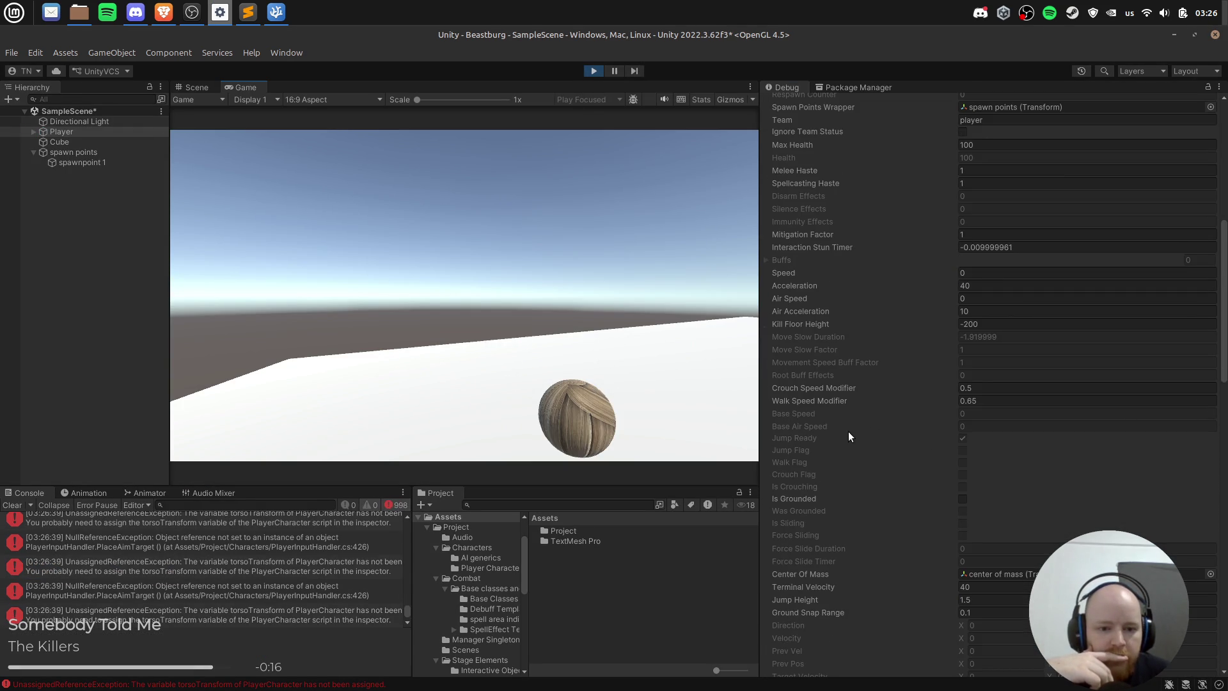
scroll(848, 431, down, 10)
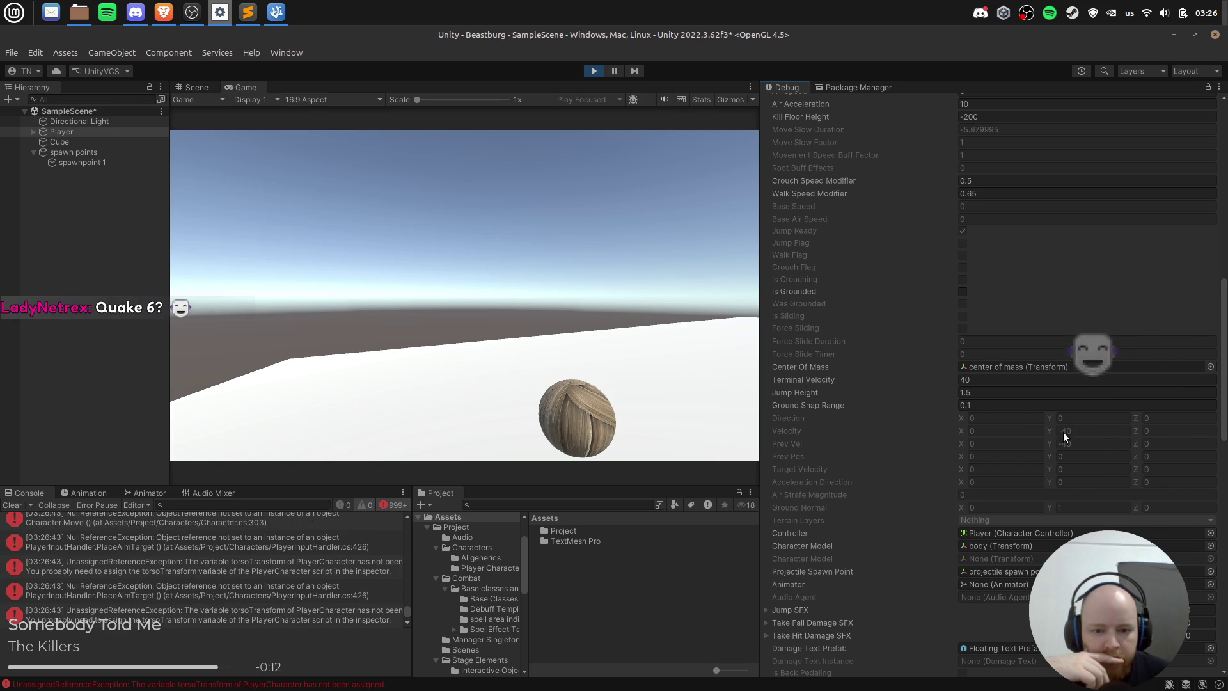
click(195, 11)
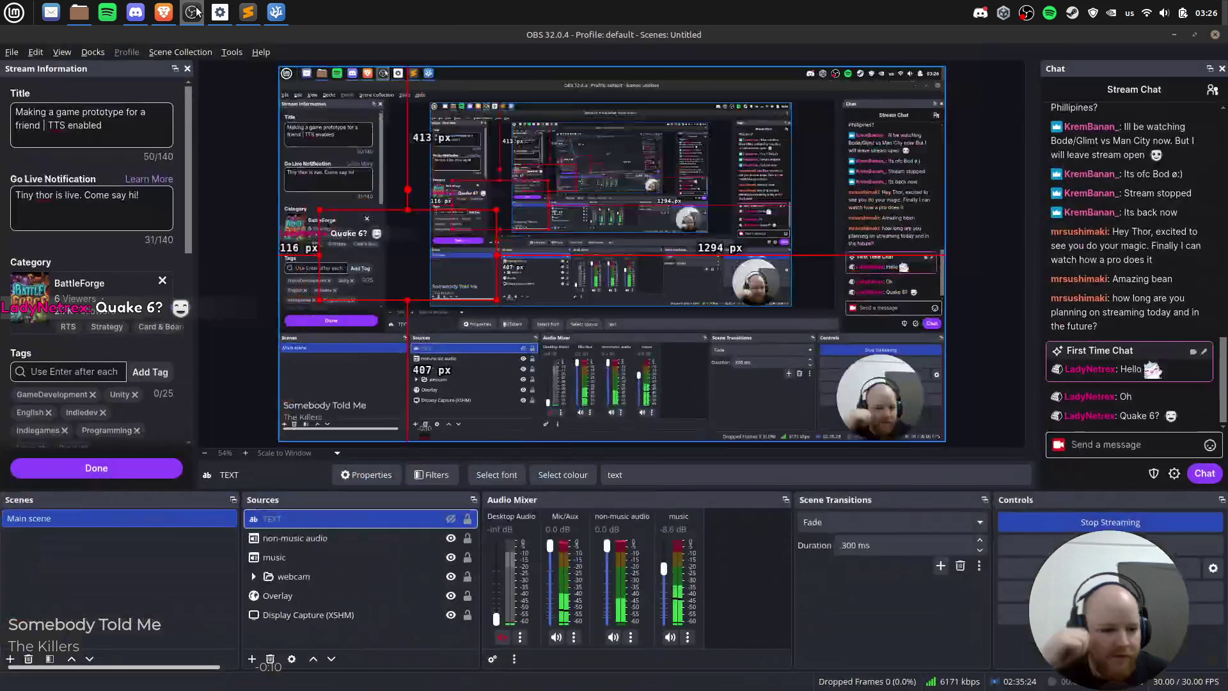
click(195, 11)
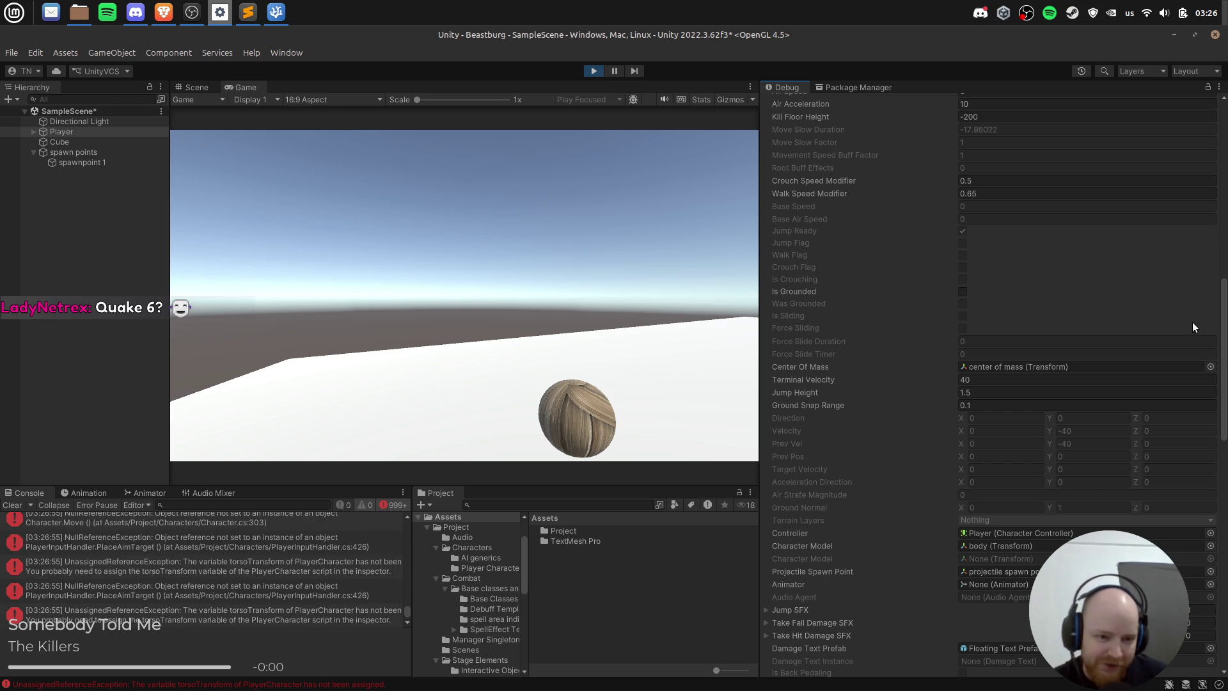
Step: Stop the play test, orbit around the player capsule, and read the Character.Move NullReferenceException stack trace
click(584, 69)
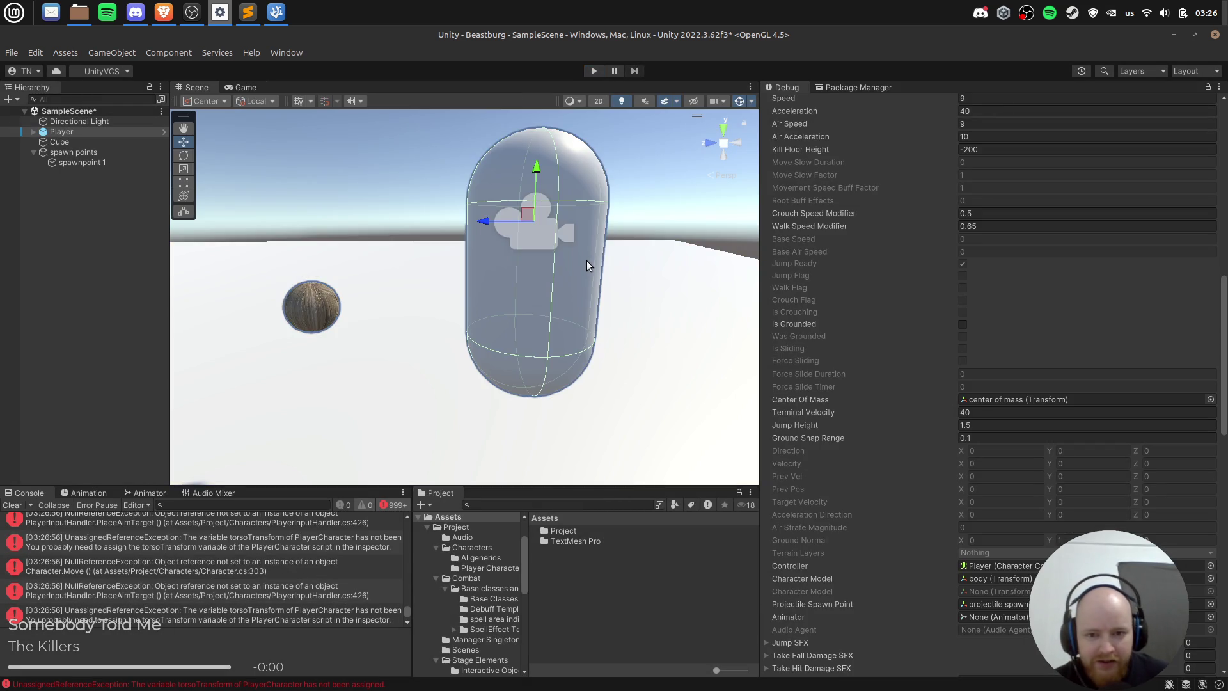
mouse_move(620, 280)
mouse_down()
mouse_move(680, 290)
mouse_move(605, 283)
mouse_up()
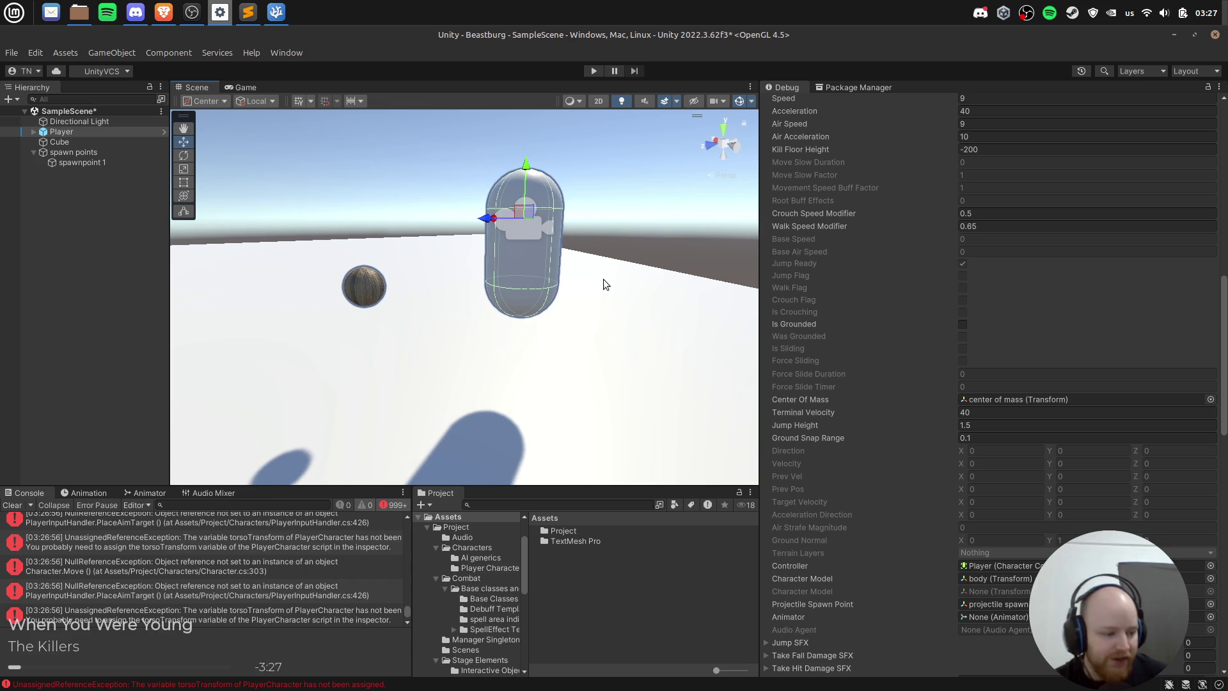
scroll(604, 279, up, 3)
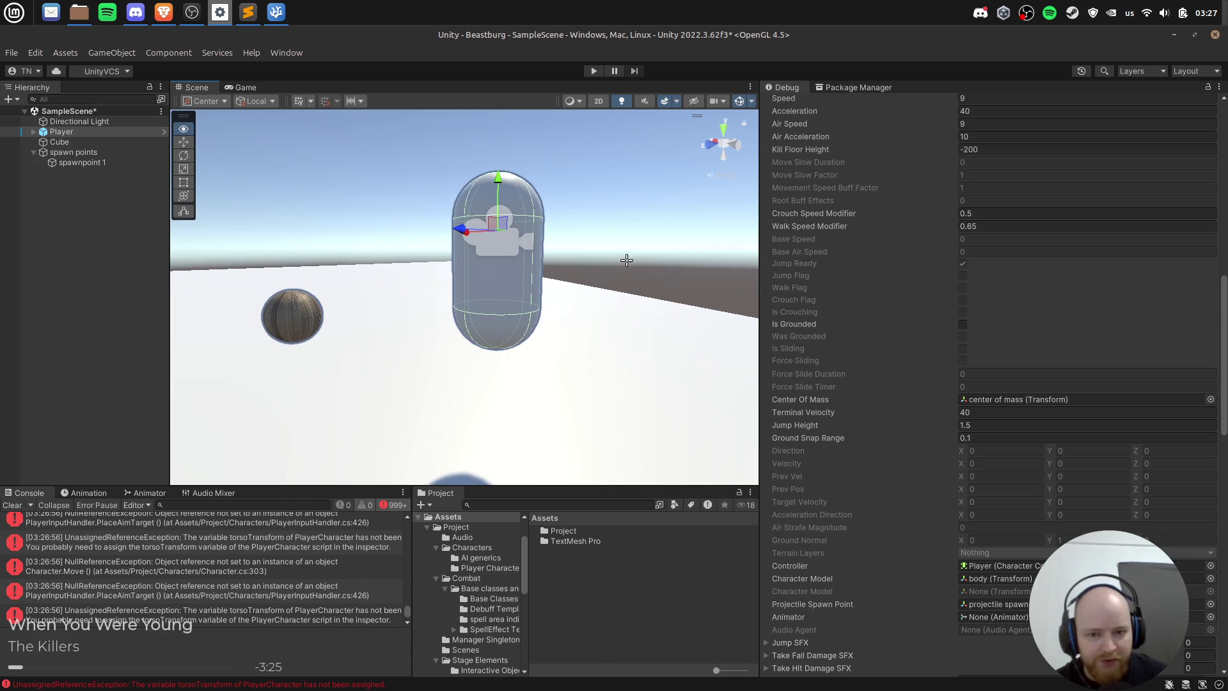
drag(1226, 405, 1225, 435)
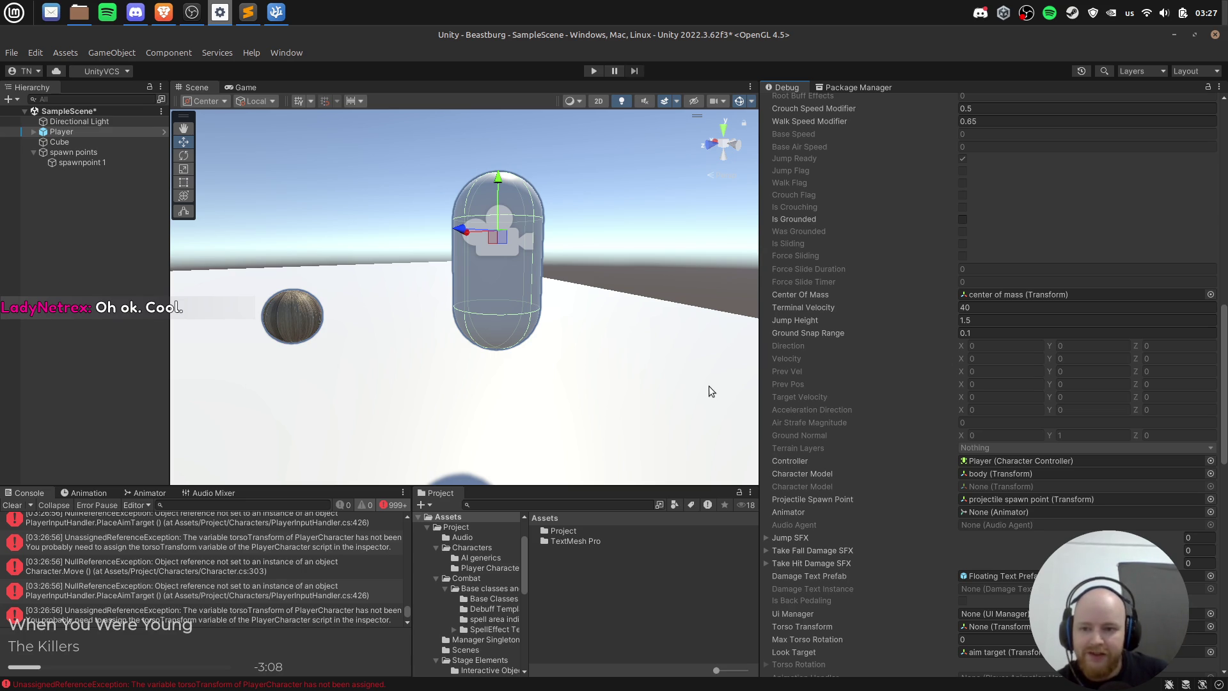
mouse_move(1226, 382)
mouse_down()
mouse_move(1225, 371)
mouse_move(1226, 396)
mouse_up()
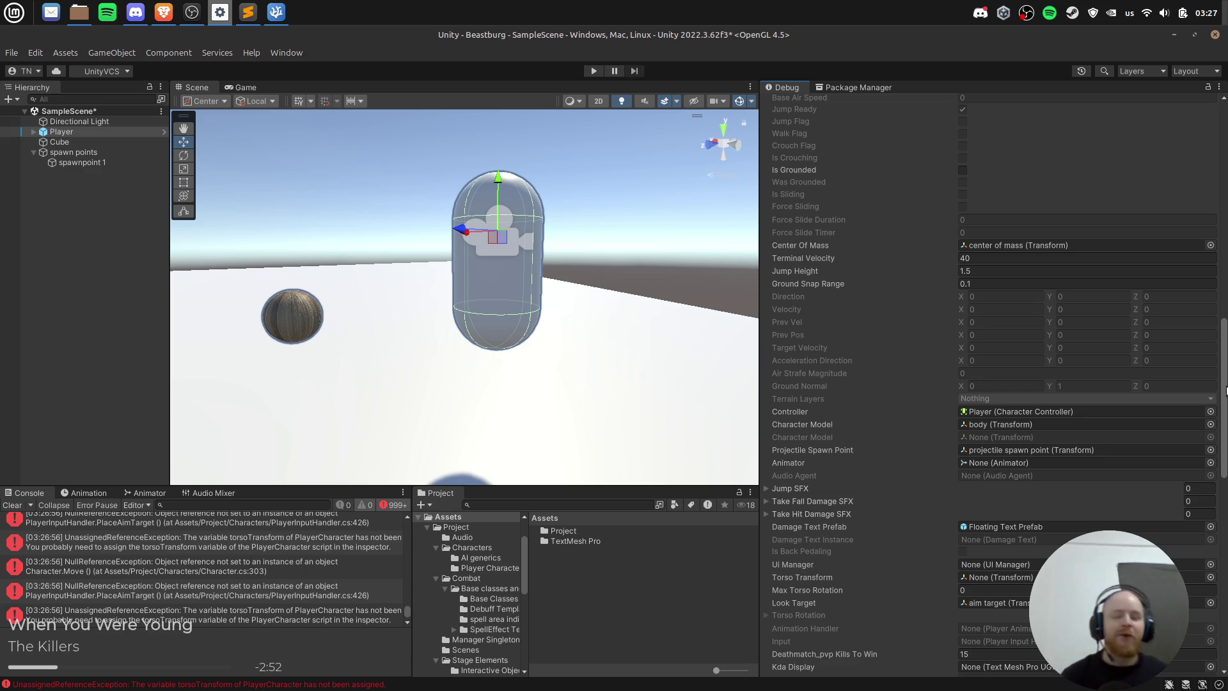
drag(1223, 414, 1222, 393)
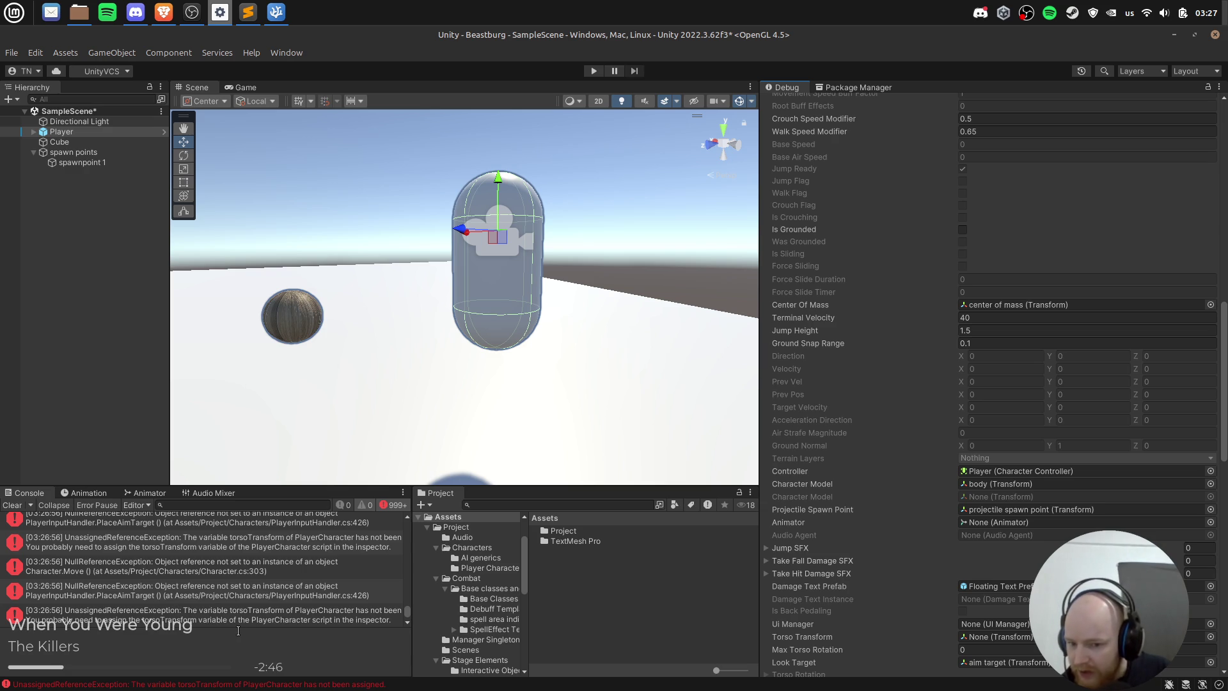
click(255, 568)
click(64, 132)
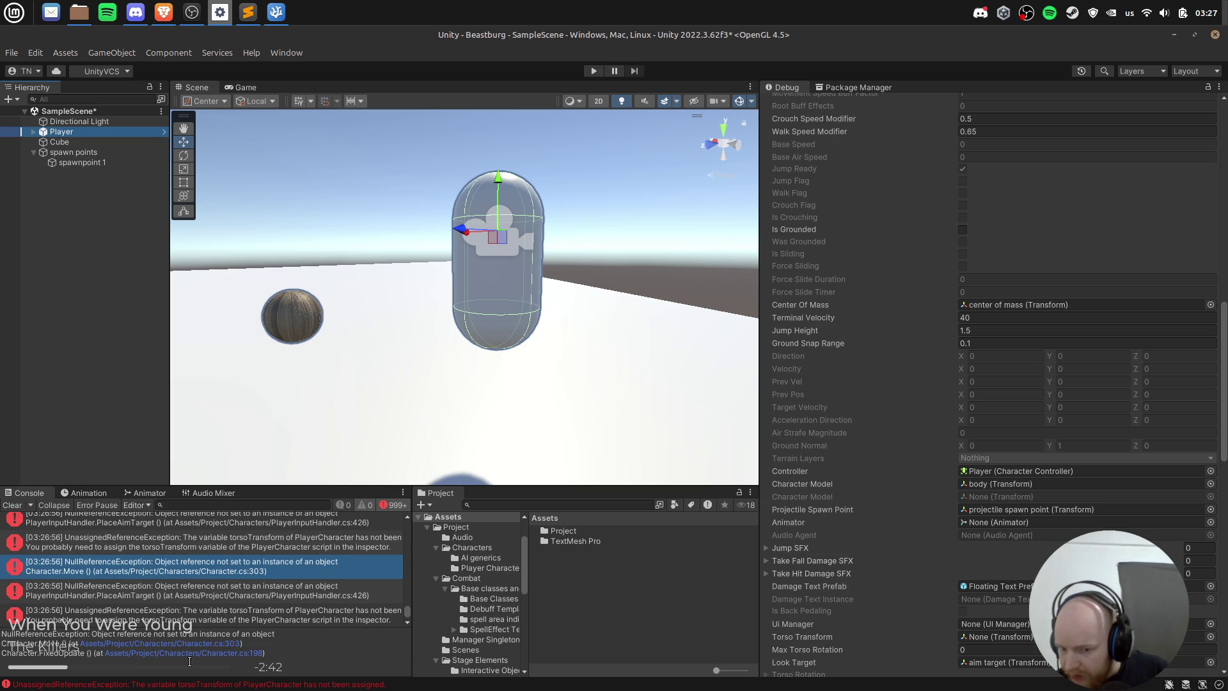
Step: Search Character.cs for 'velocity =' assignments behind the Character.Move error
click(271, 564)
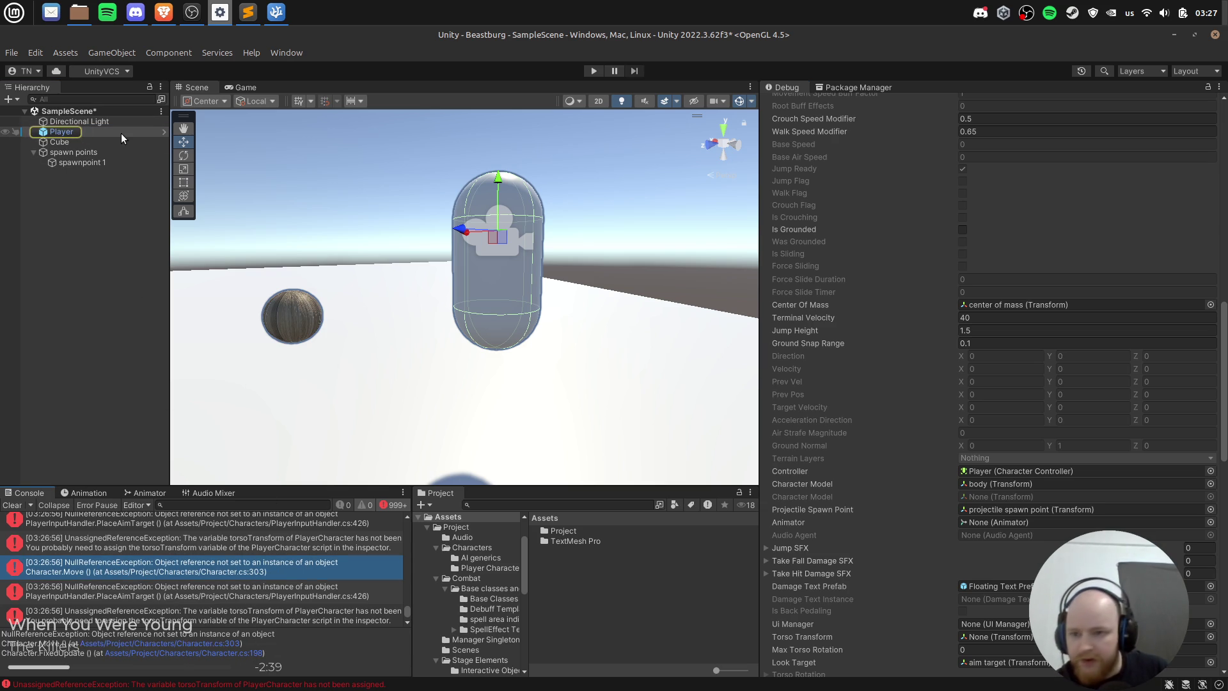
key(alt+Tab)
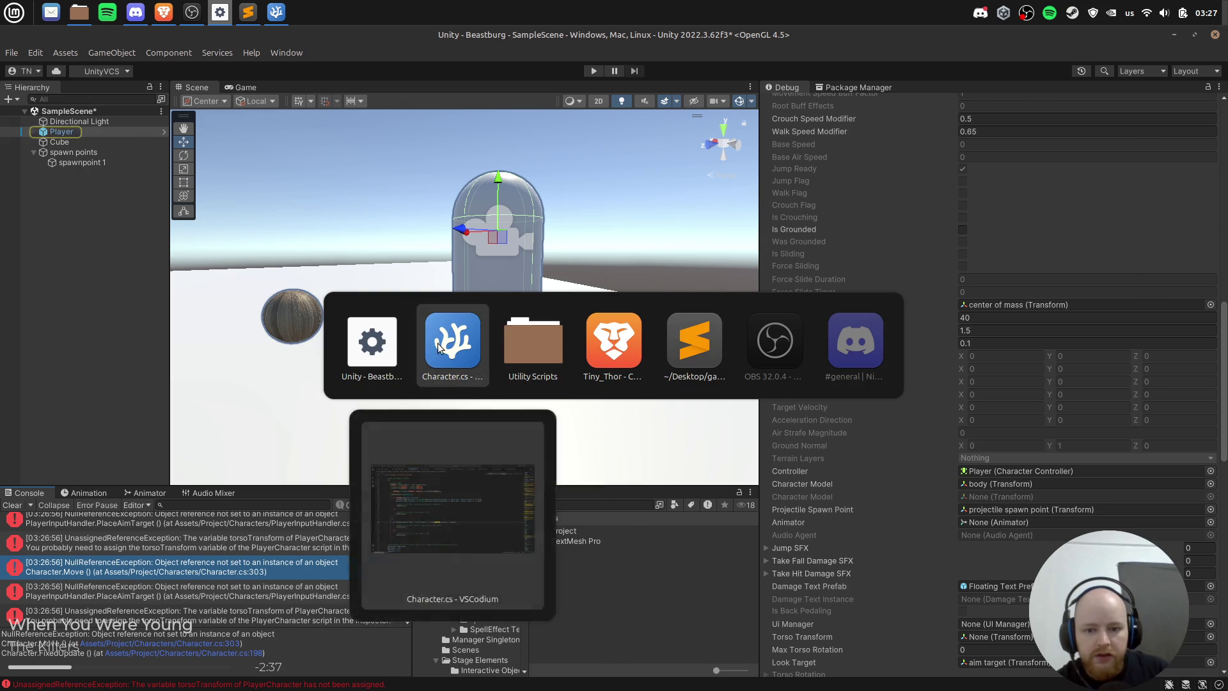
key(ctrl+f)
text(velocty =-=)
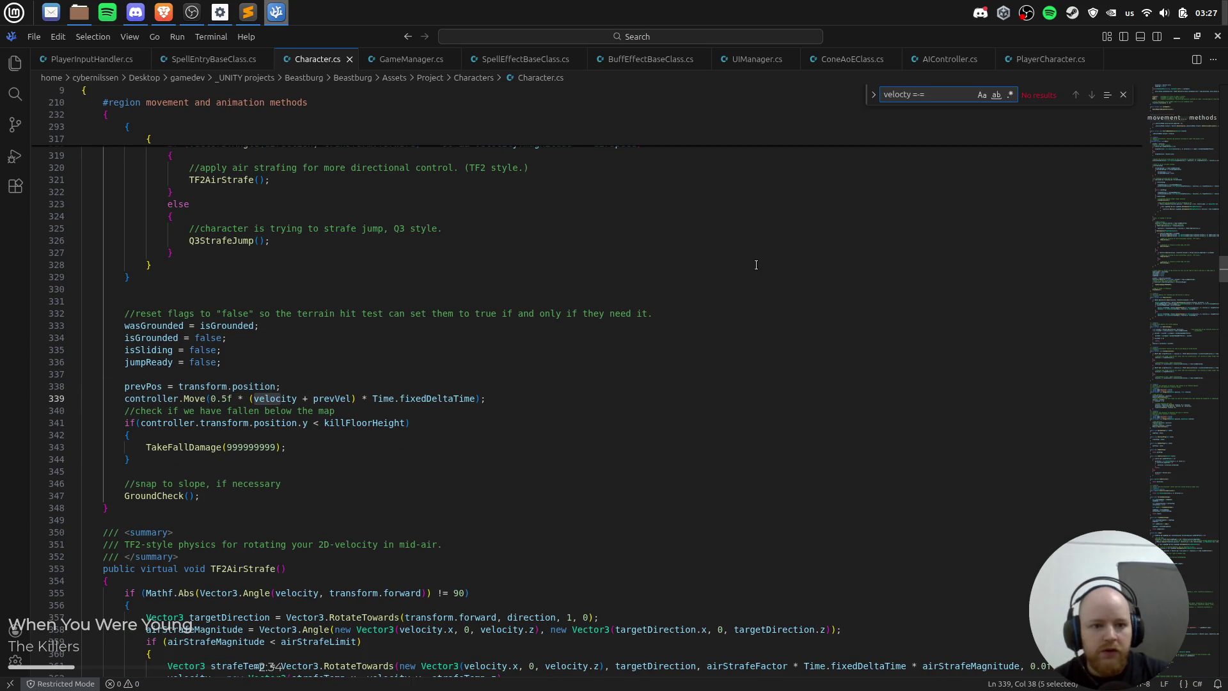
key(ctrl+a)
text(velocity =)
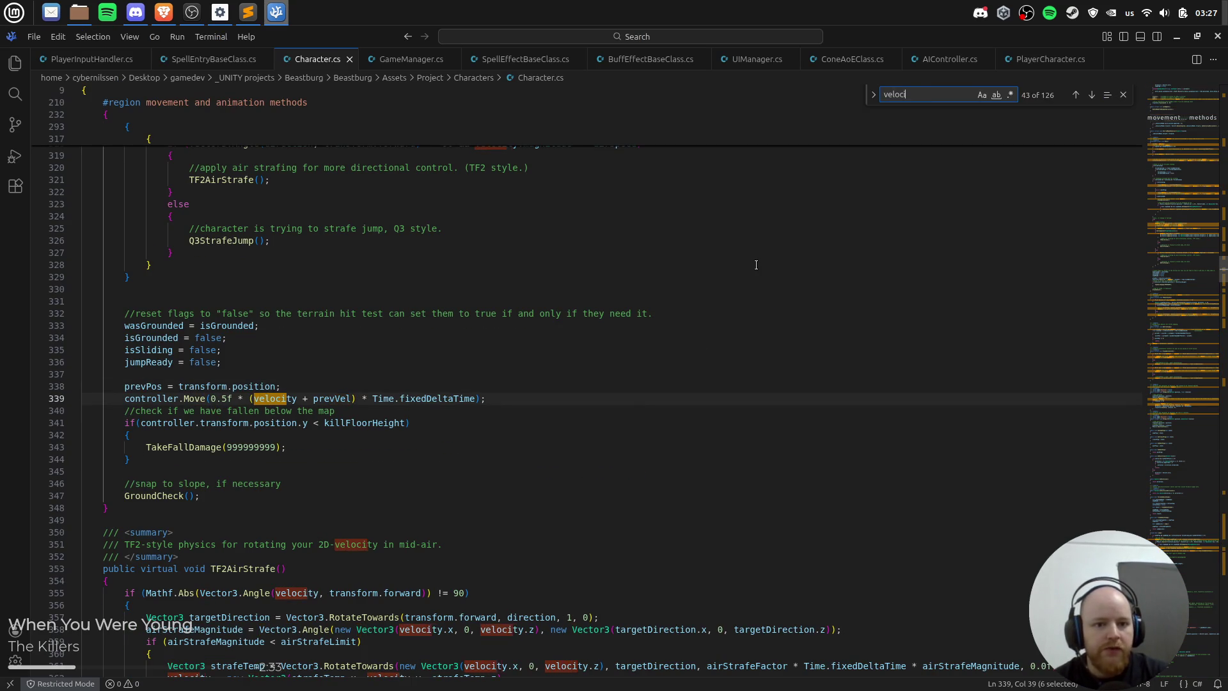
key(alt+Tab)
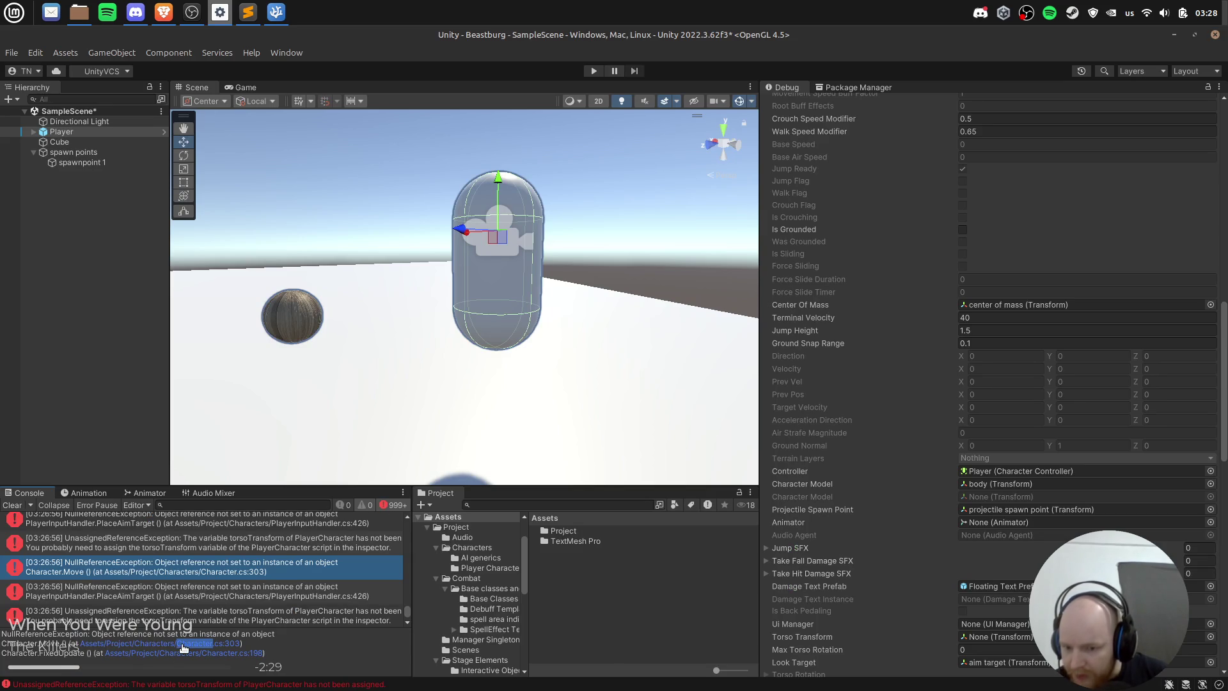
Step: Find airSpeed at the end of line 303 in the air movement code and search its uses
key(alt+Tab)
scroll(202, 341, up, 15)
scroll(202, 341, down, 7)
click(239, 331)
click(233, 309)
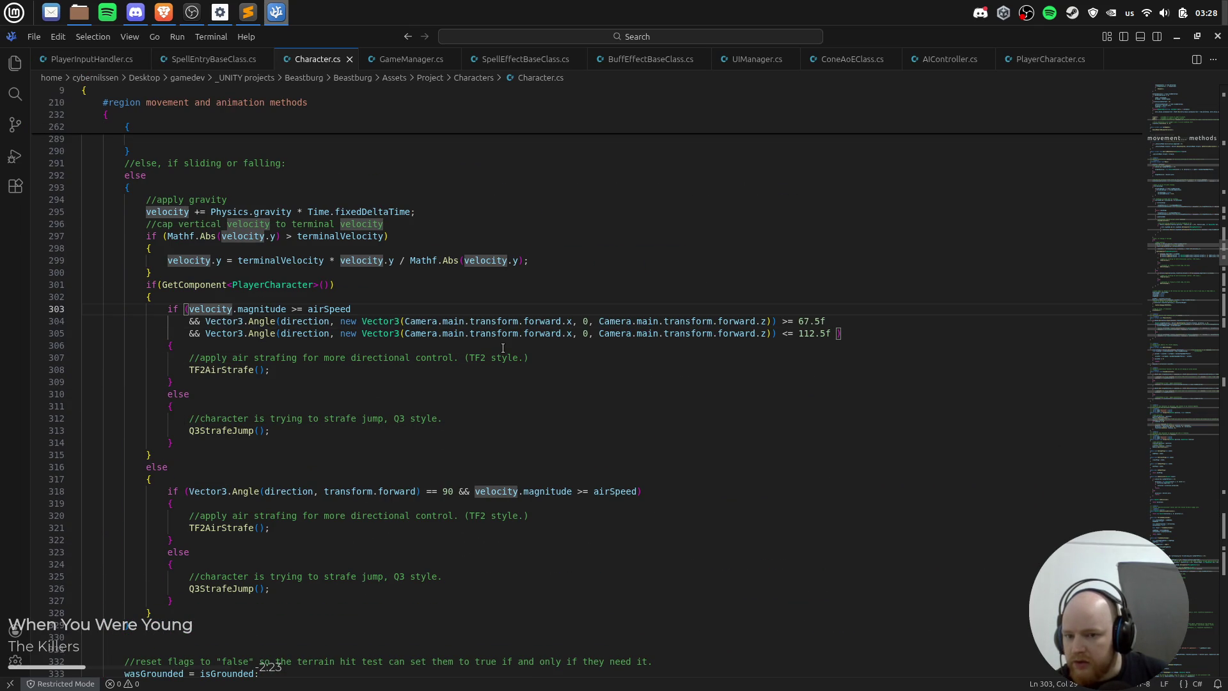
key(End)
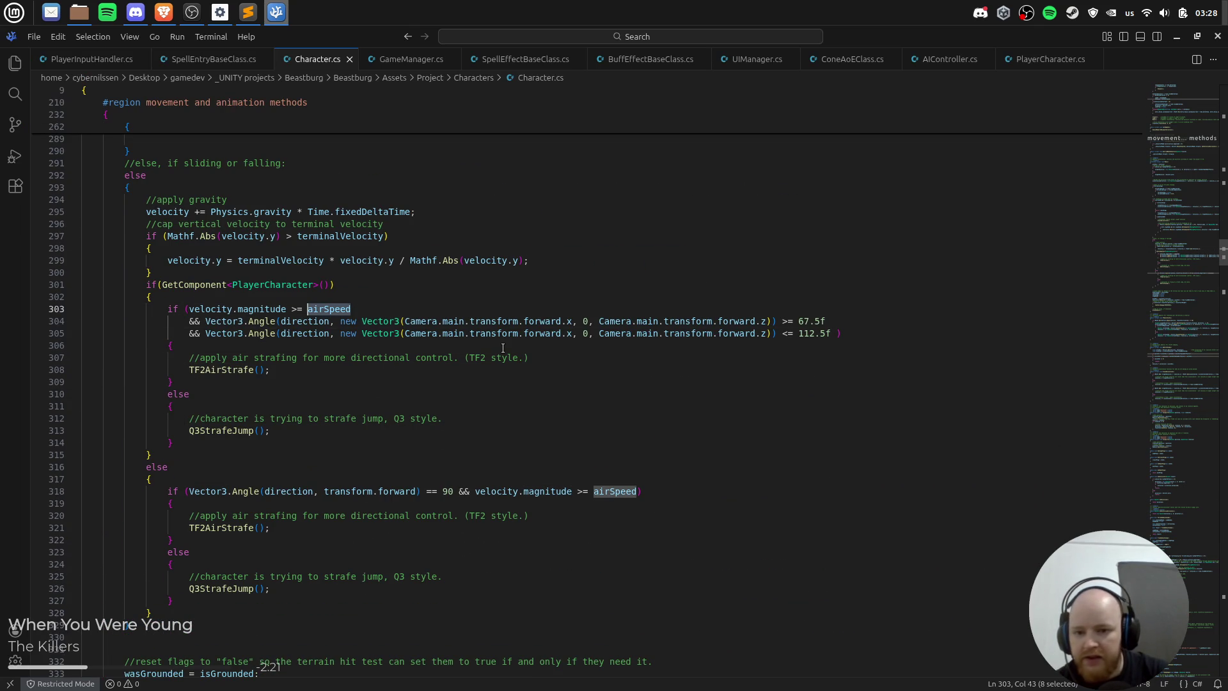
key(ctrl+f)
text(airspeed)
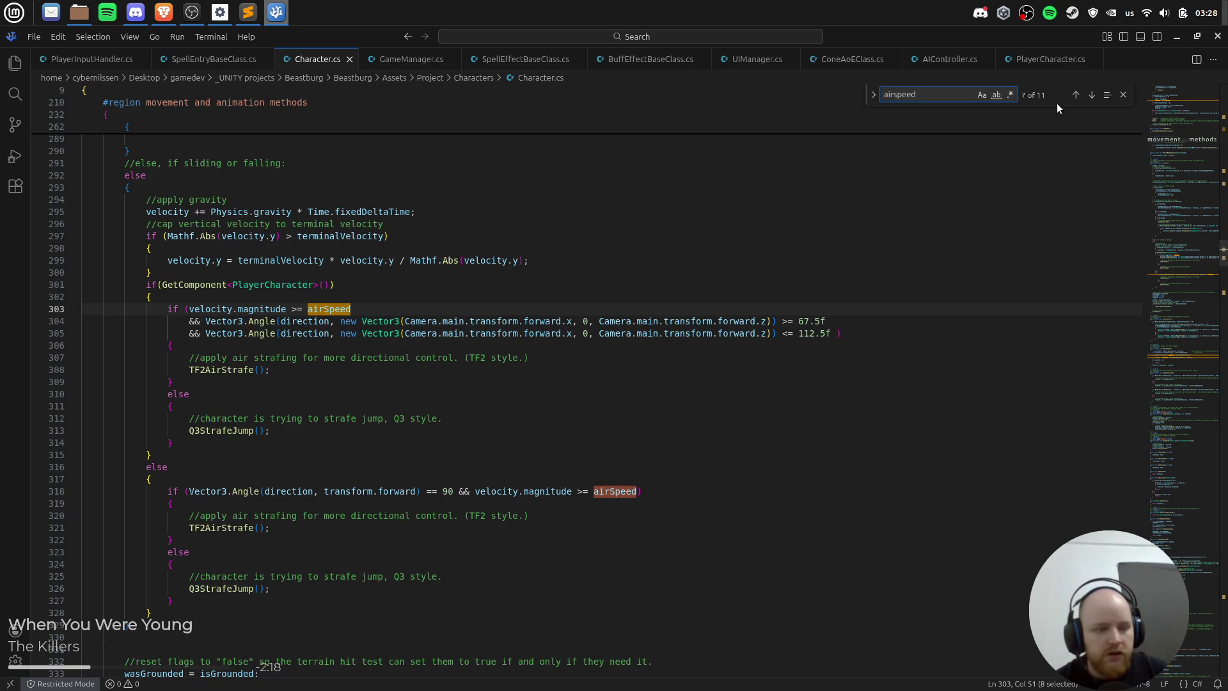
key(alt+Tab)
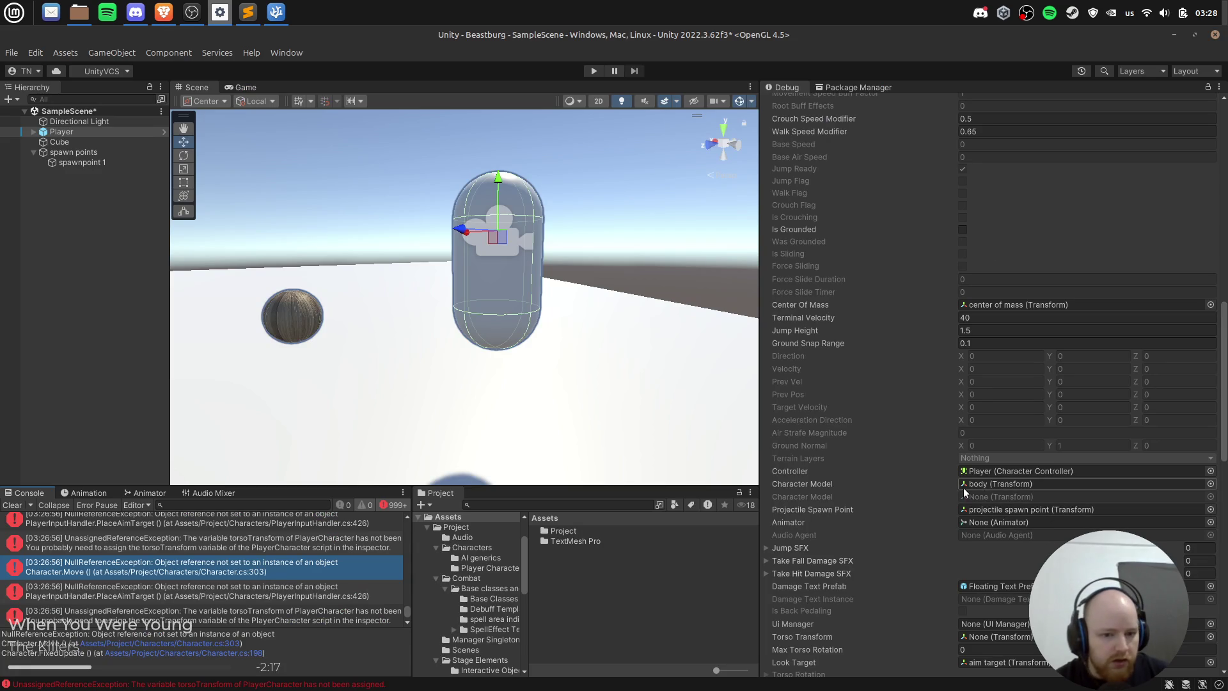
Step: Switch the Inspector from Debug to Normal and check the Player Character's Air Speed of 9
scroll(896, 509, up, 5)
scroll(1203, 128, up, 6)
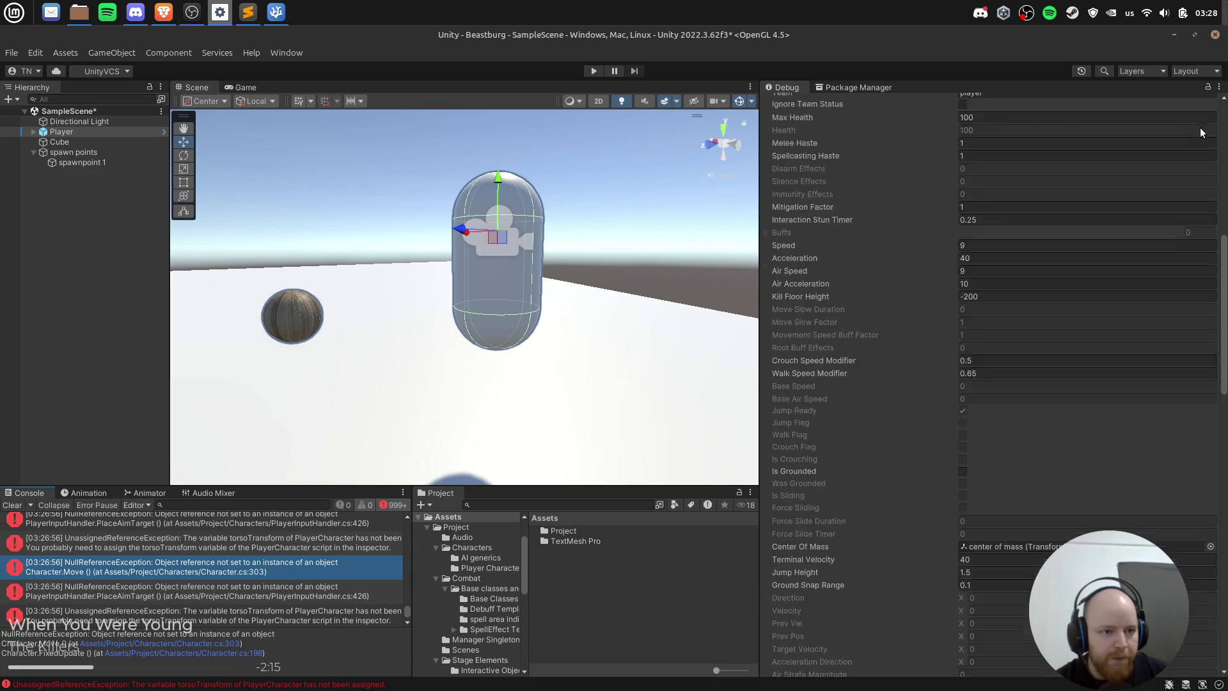
click(1219, 86)
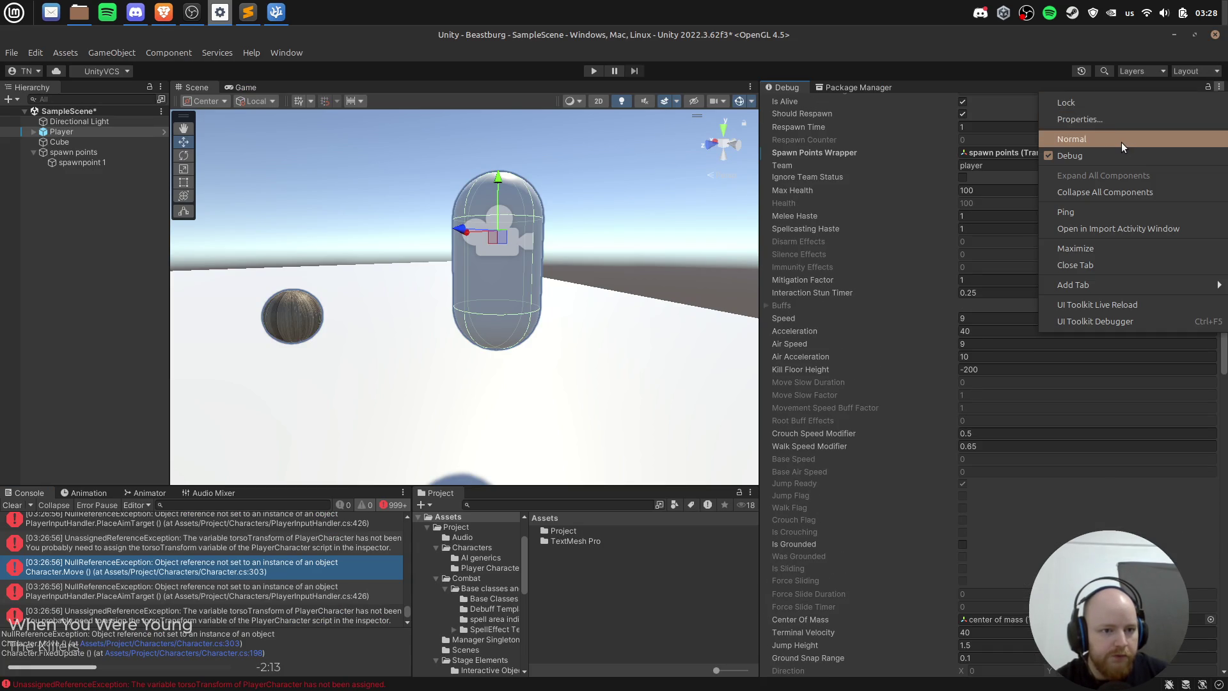
click(1122, 142)
scroll(957, 365, up, 3)
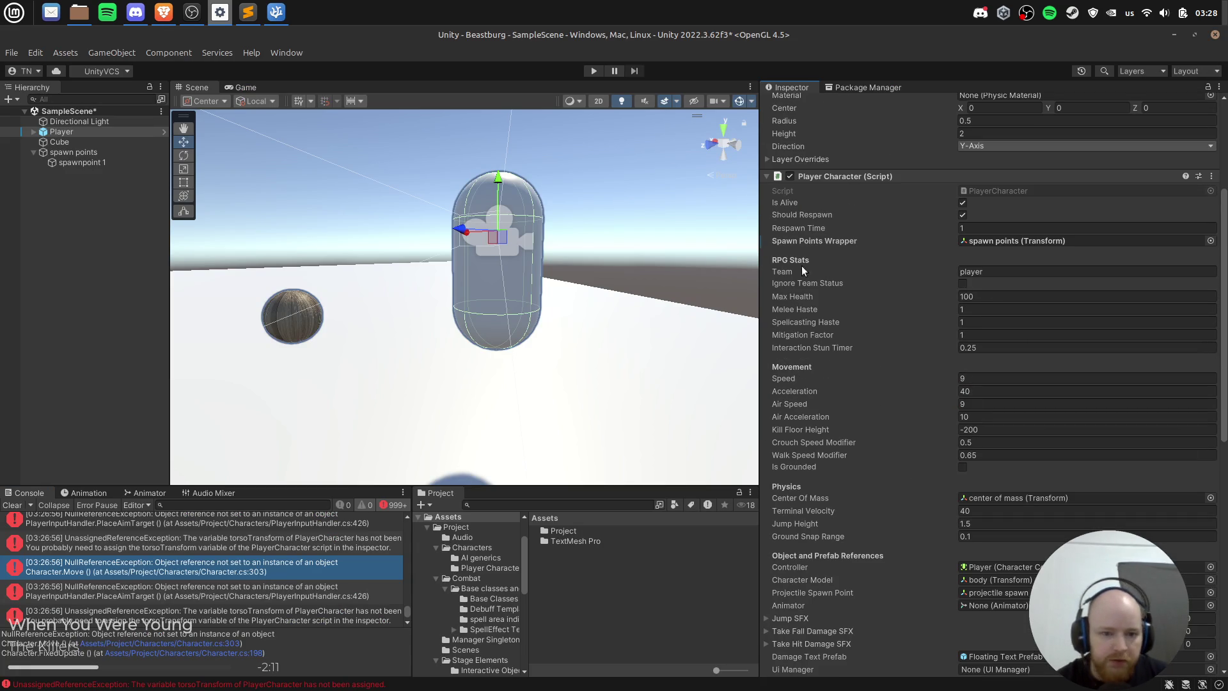
click(988, 403)
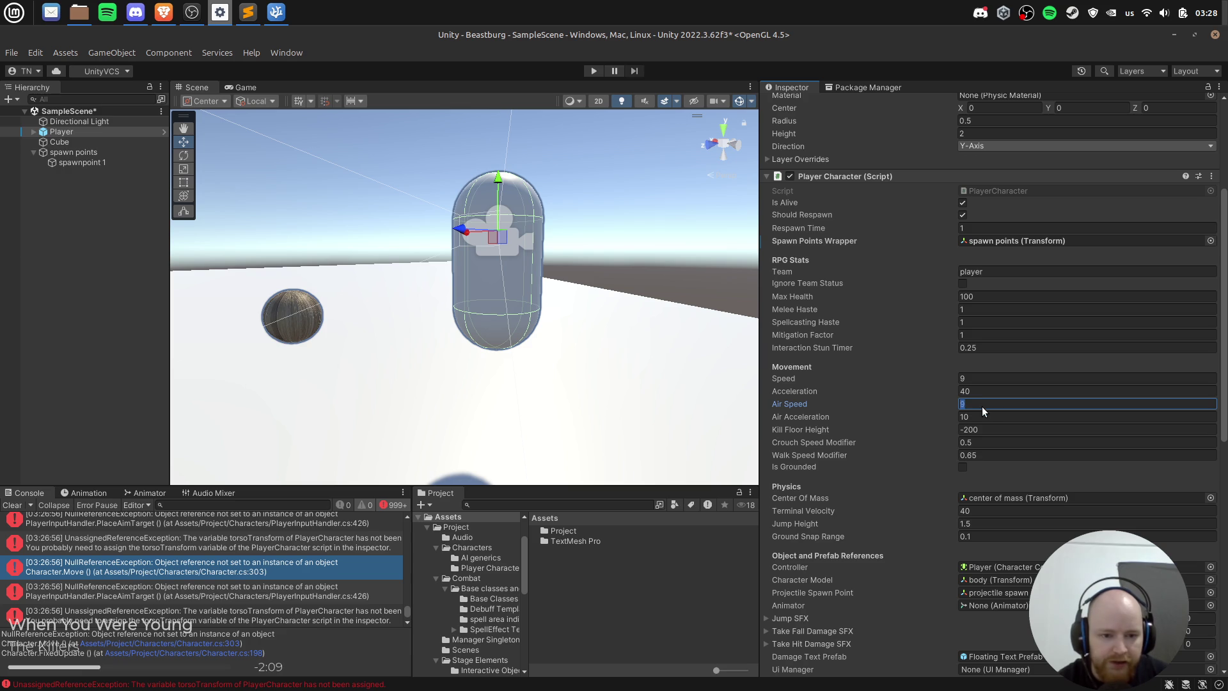
key(alt+Tab)
click(947, 94)
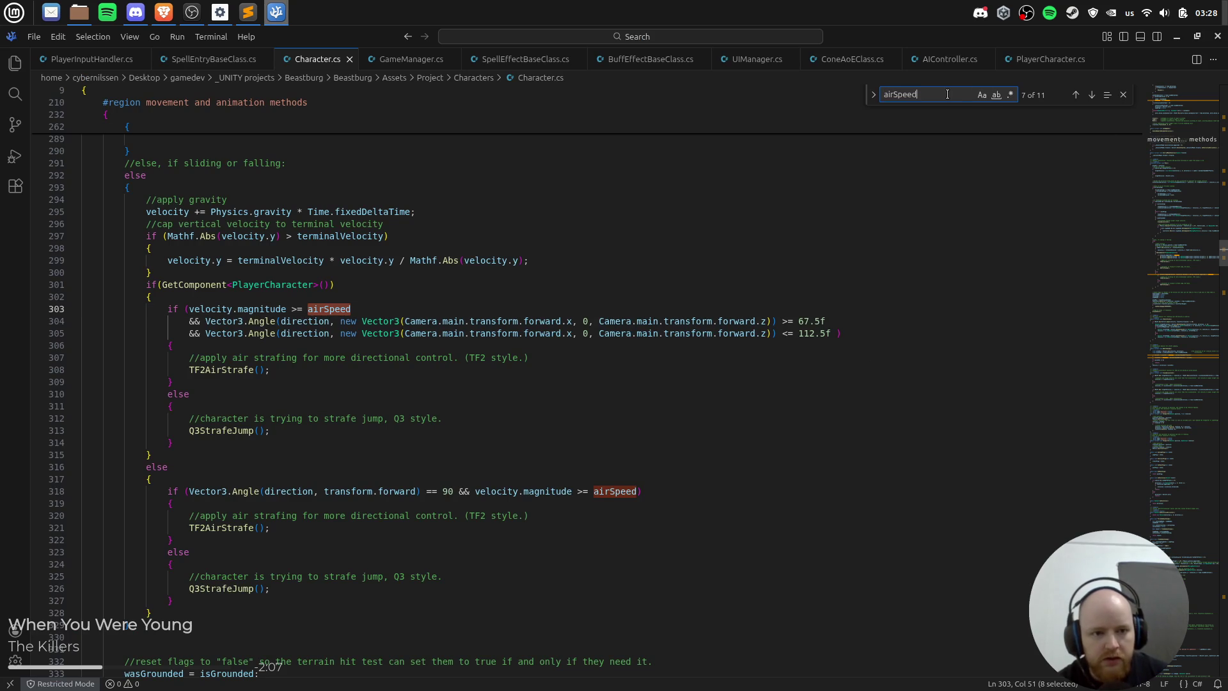
Step: Step back through airSpeed assignments to the line 60 declaration and the line 941 assignment
text( =)
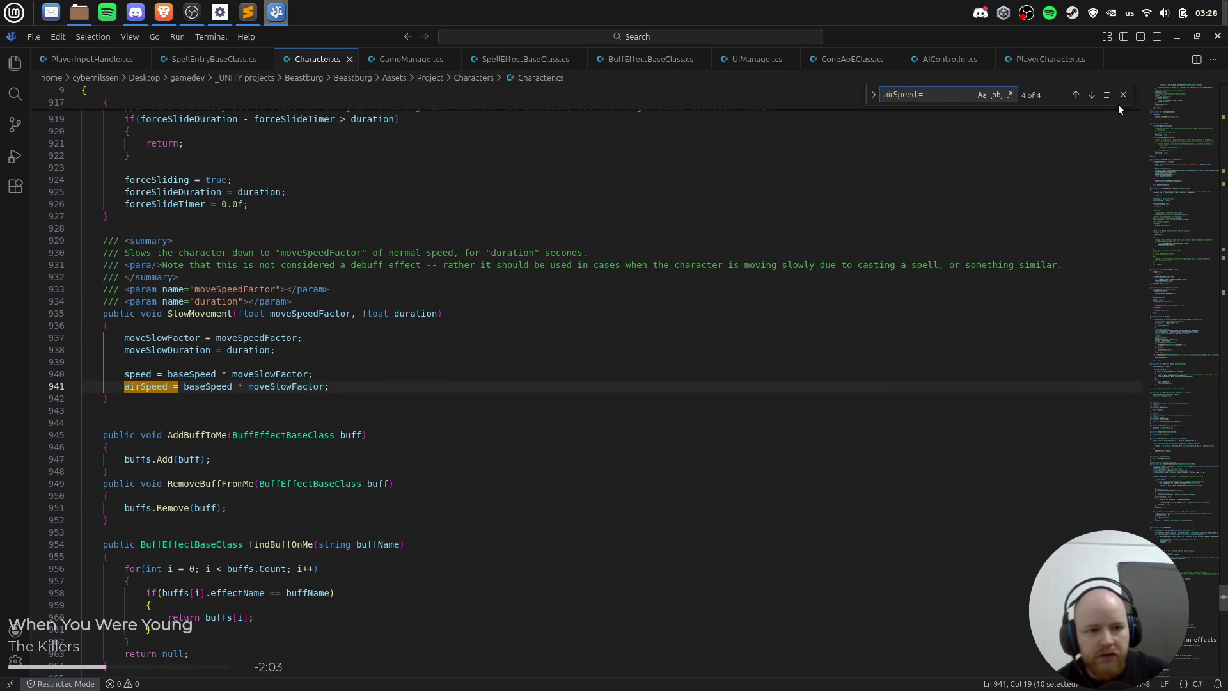
click(1077, 96)
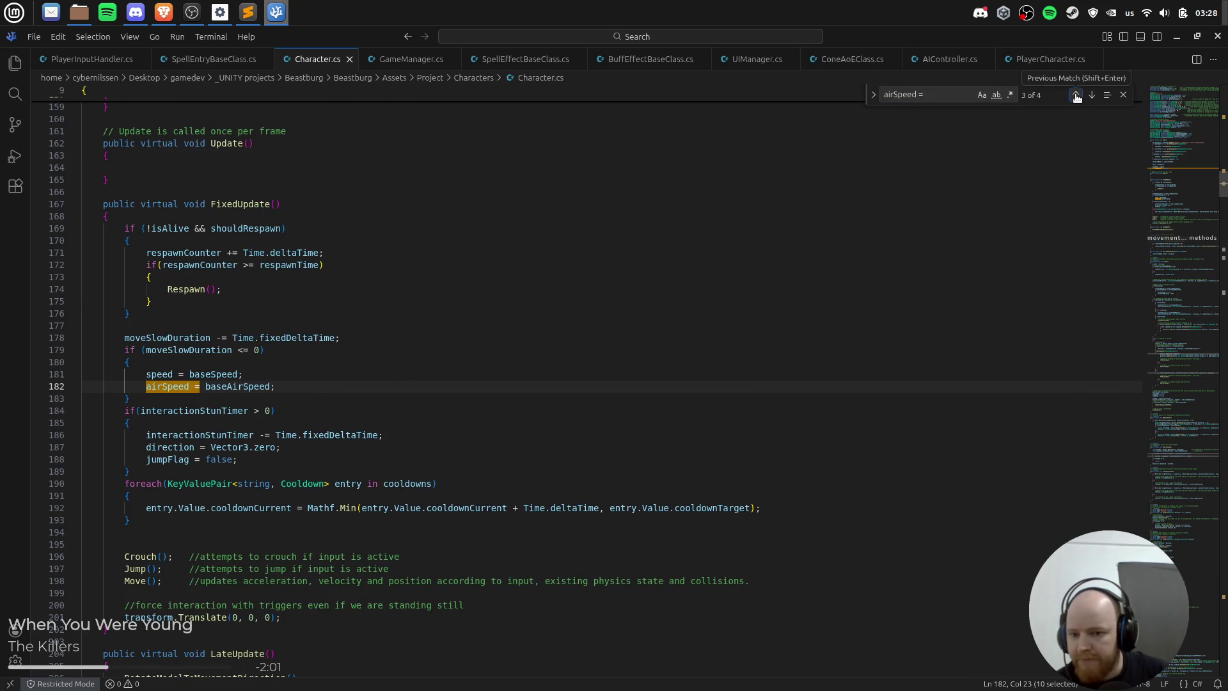
click(1077, 96)
click(1077, 96)
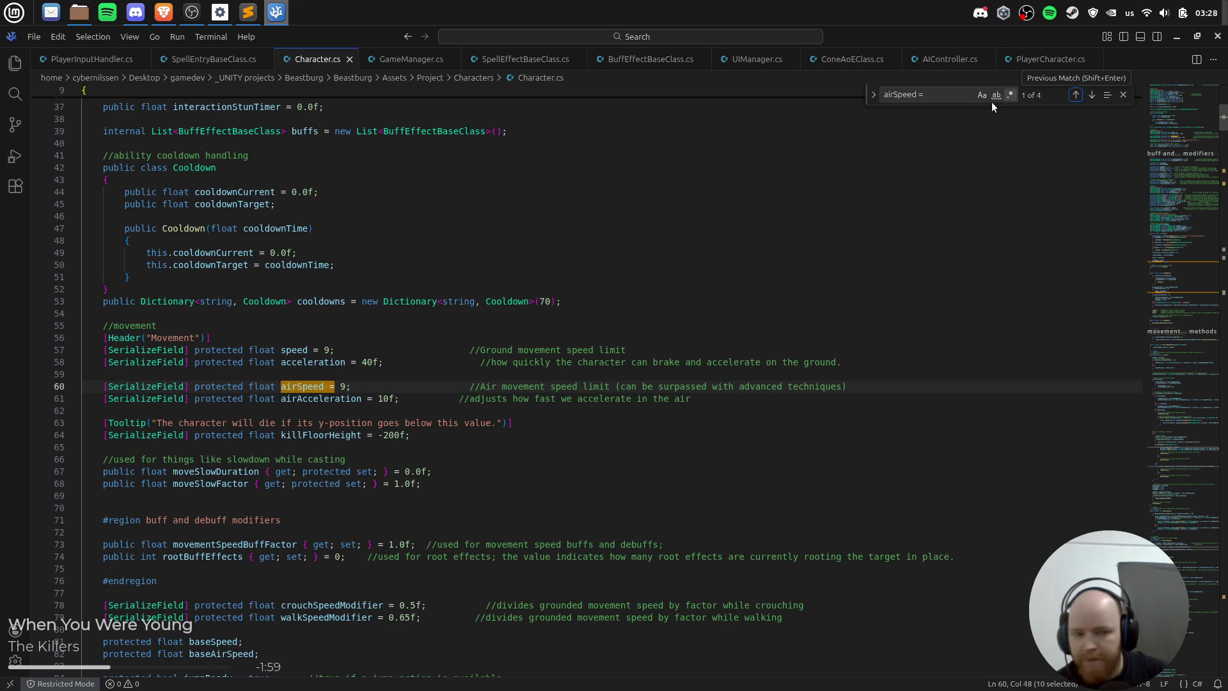
click(1077, 95)
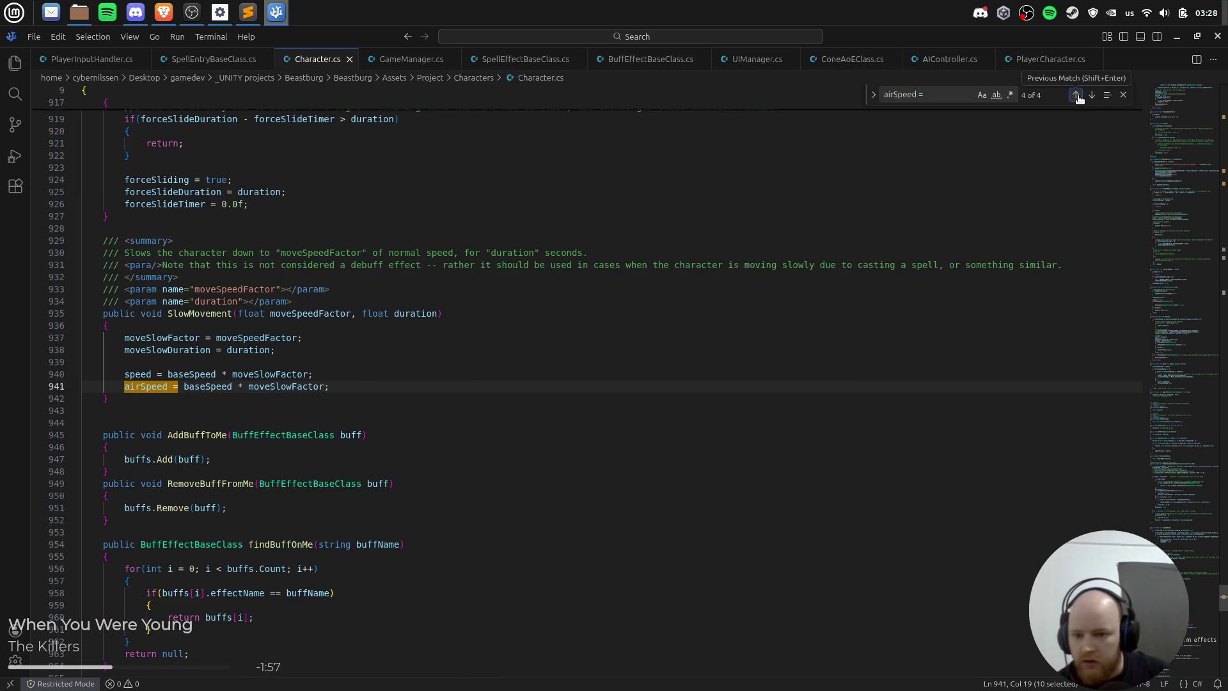
click(205, 314)
Step: Search for baseSpeed and step through its matches, from the Start assignment to line 940
click(390, 363)
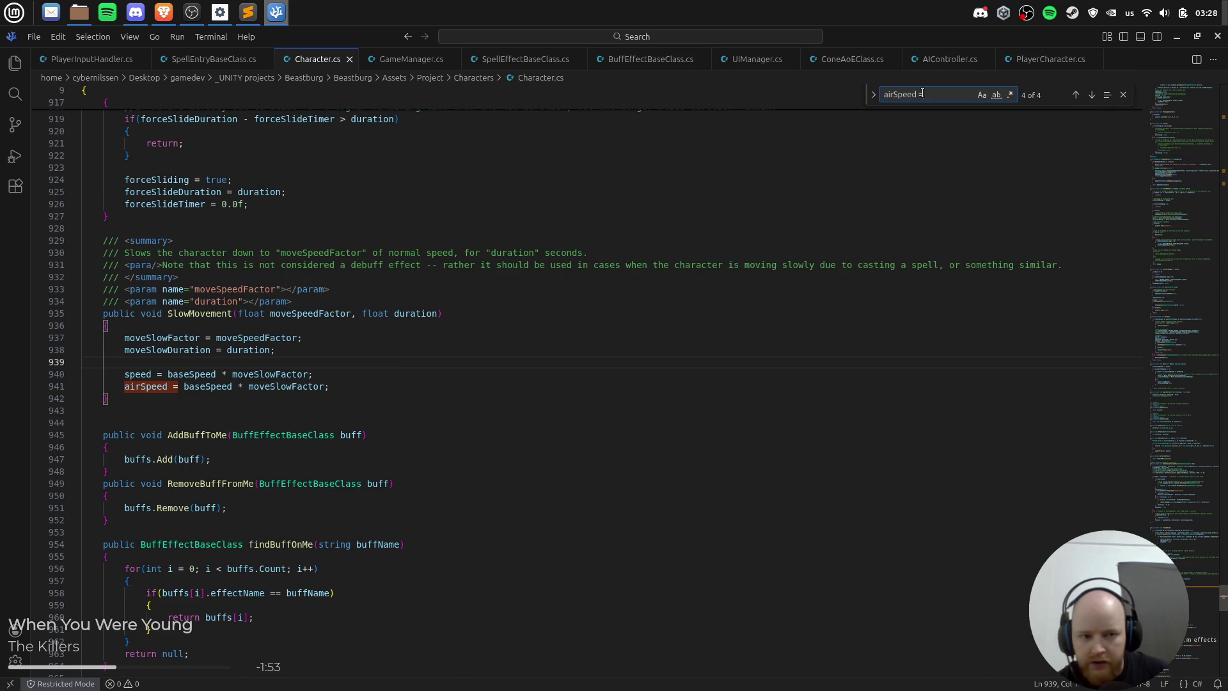
text(basespeed)
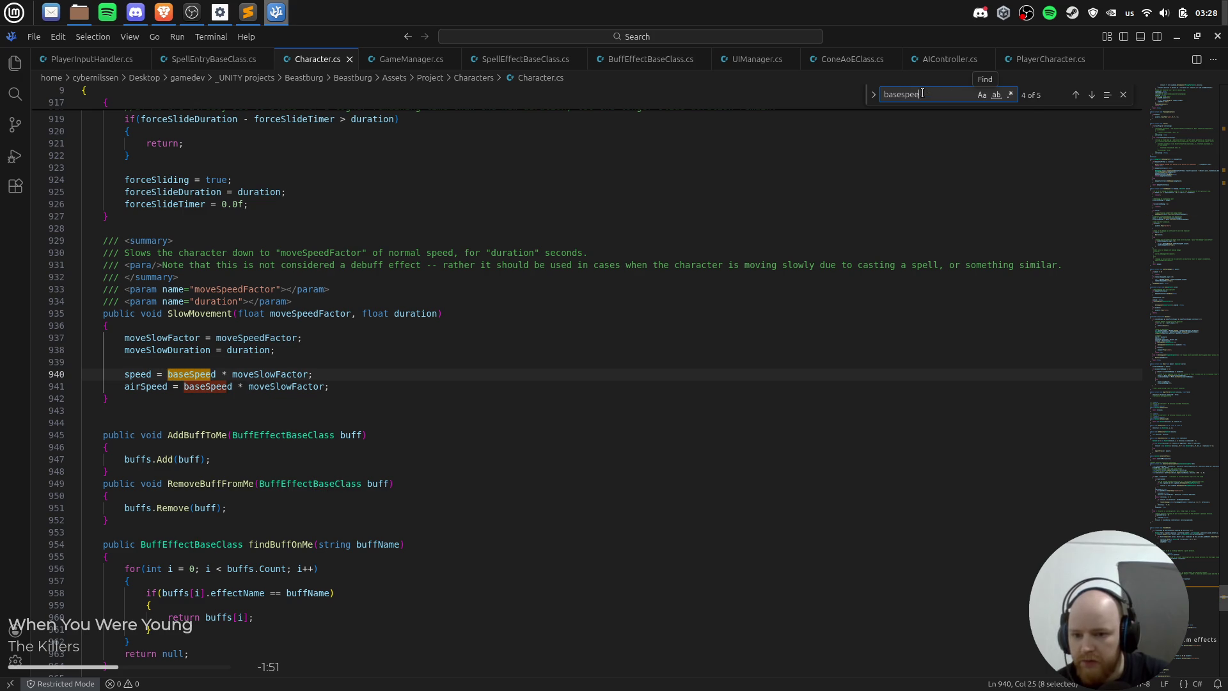
click(1077, 95)
click(1076, 96)
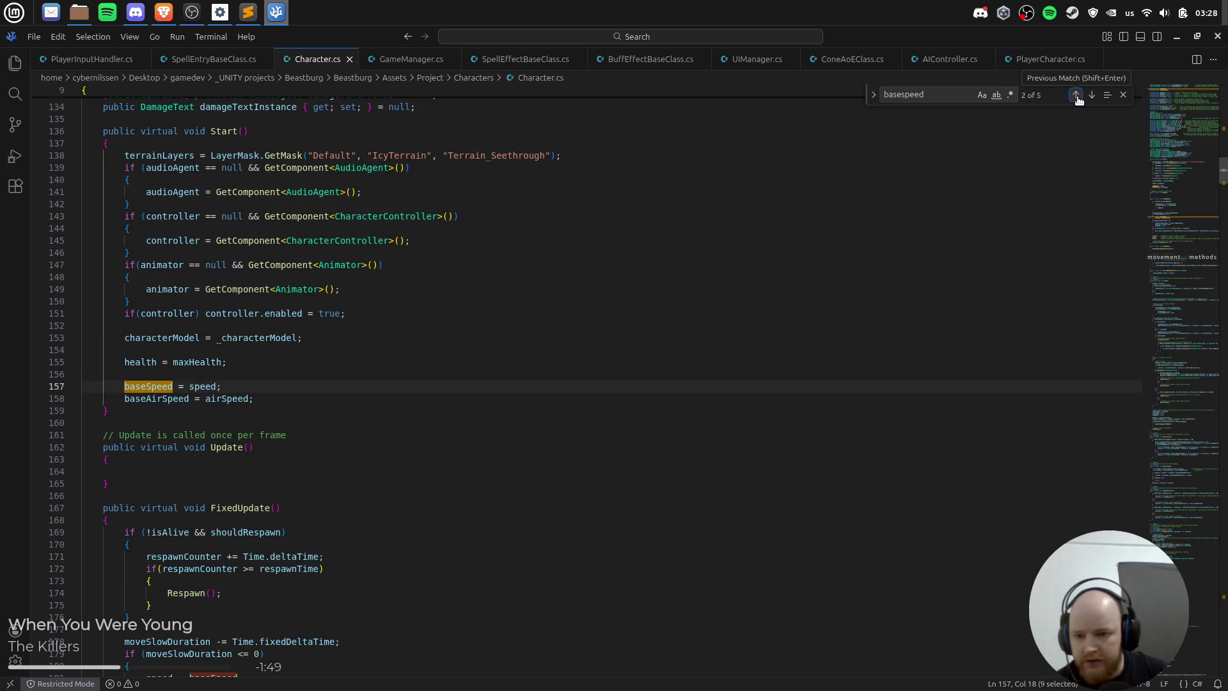
click(1091, 96)
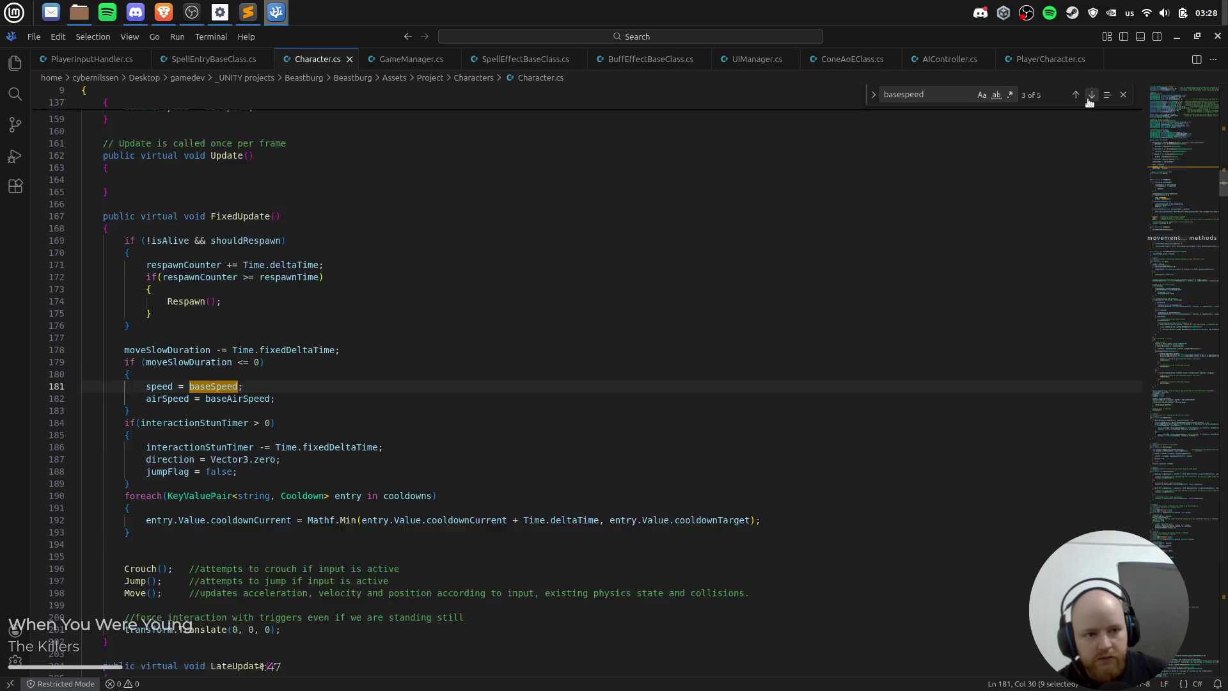
click(1091, 95)
Step: Search for moveSlowFactor and step through each of its matches
double_click(958, 95)
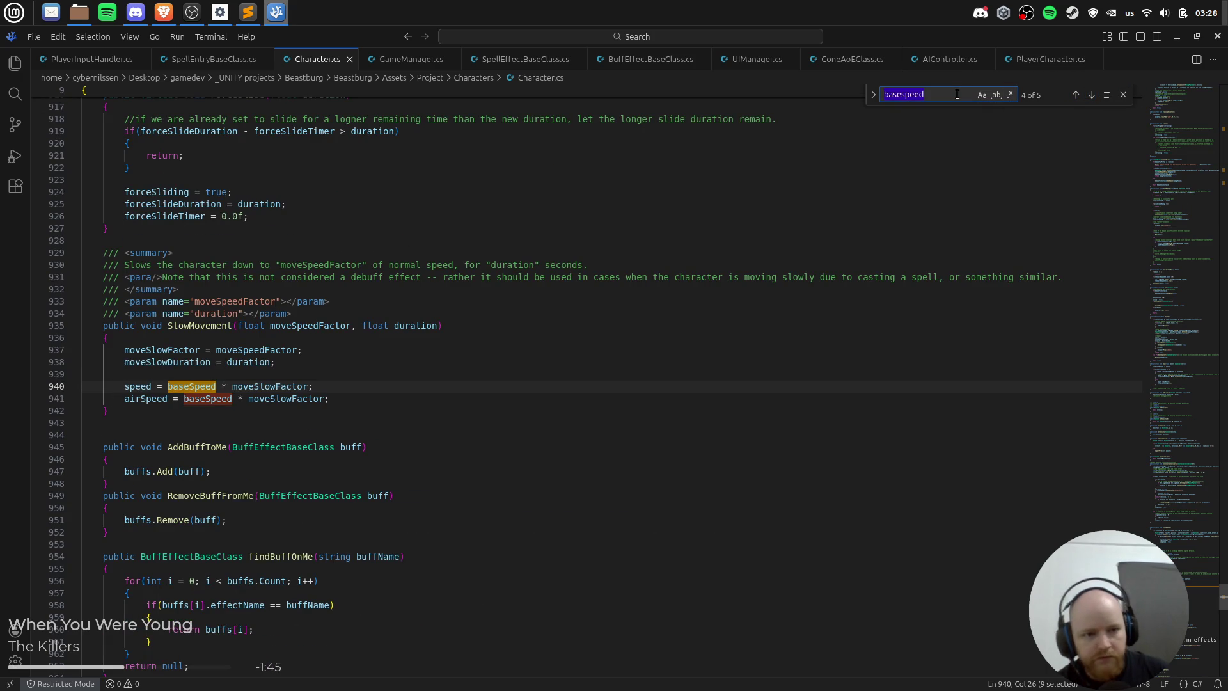
text(moveslowfactor)
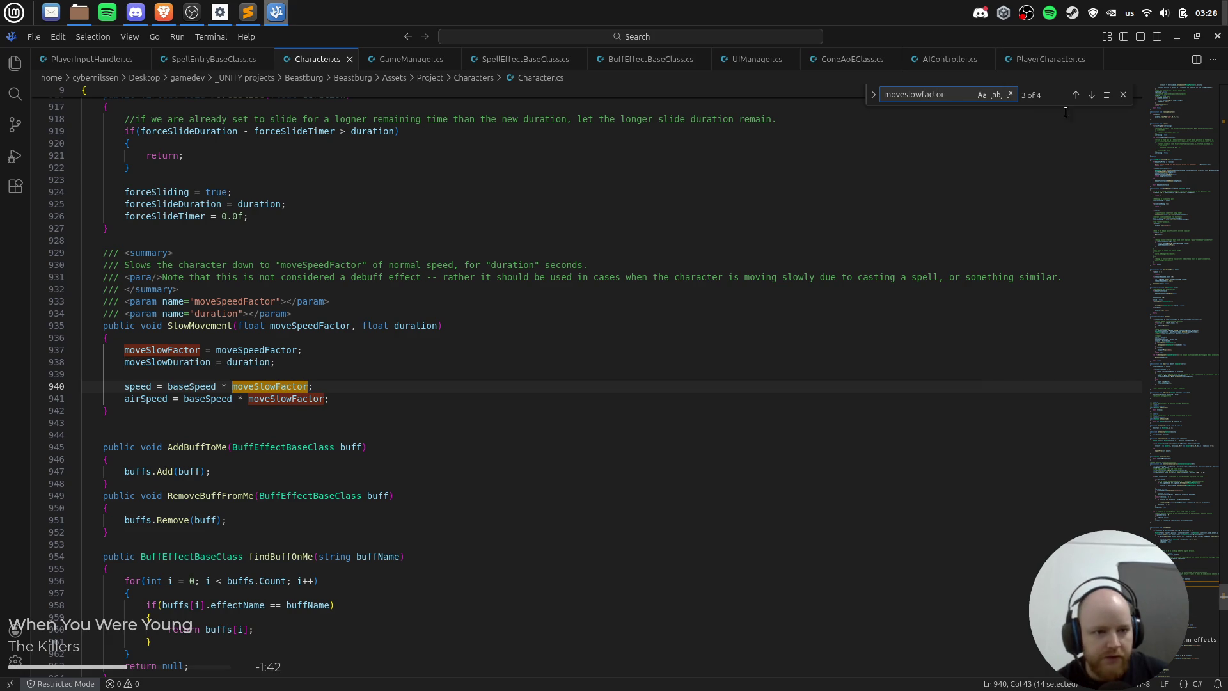
click(1075, 95)
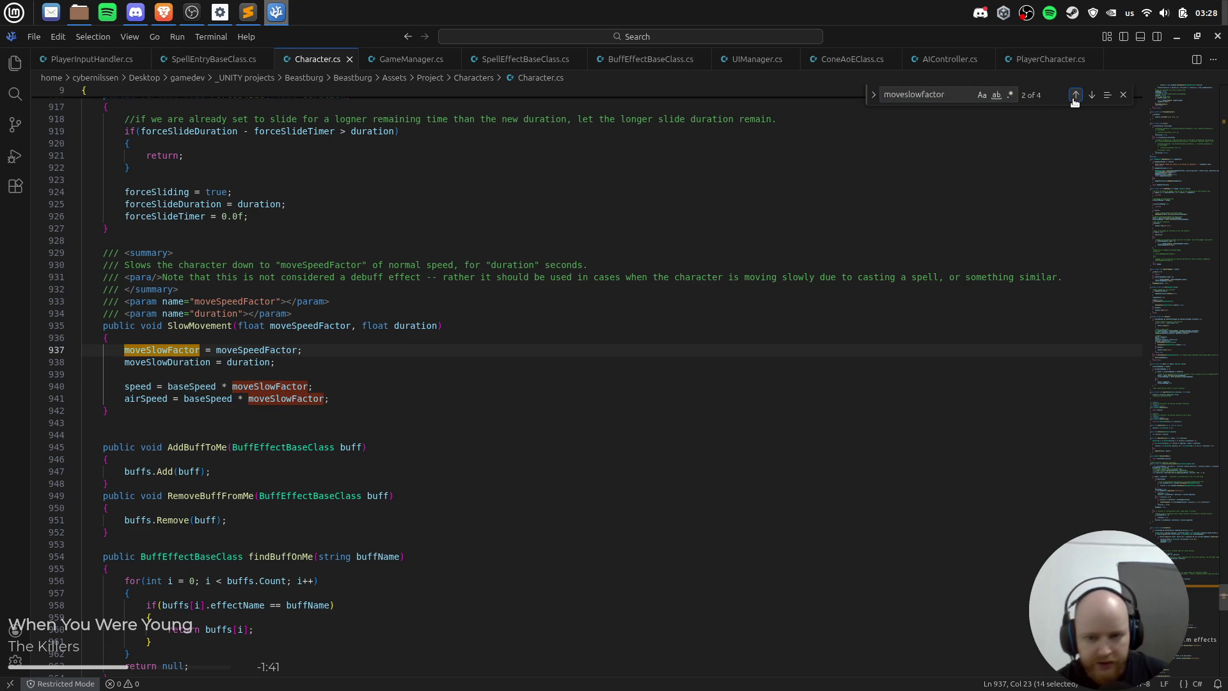
click(1075, 95)
click(1075, 95)
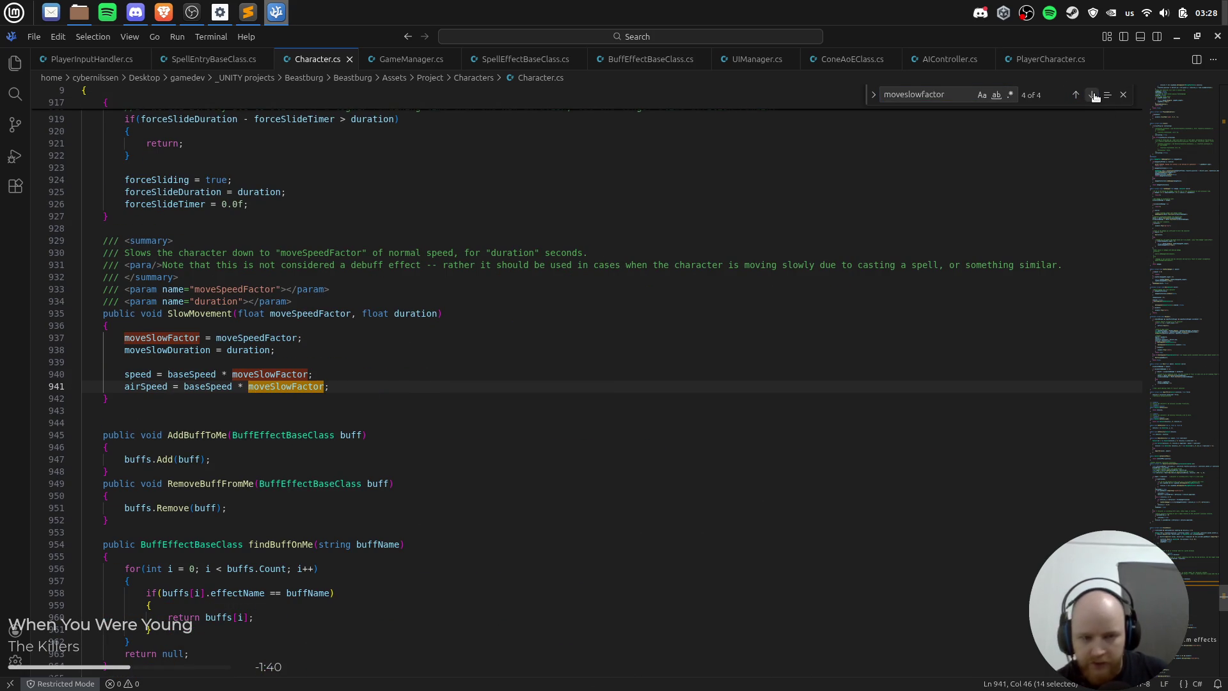
click(1092, 95)
click(1094, 95)
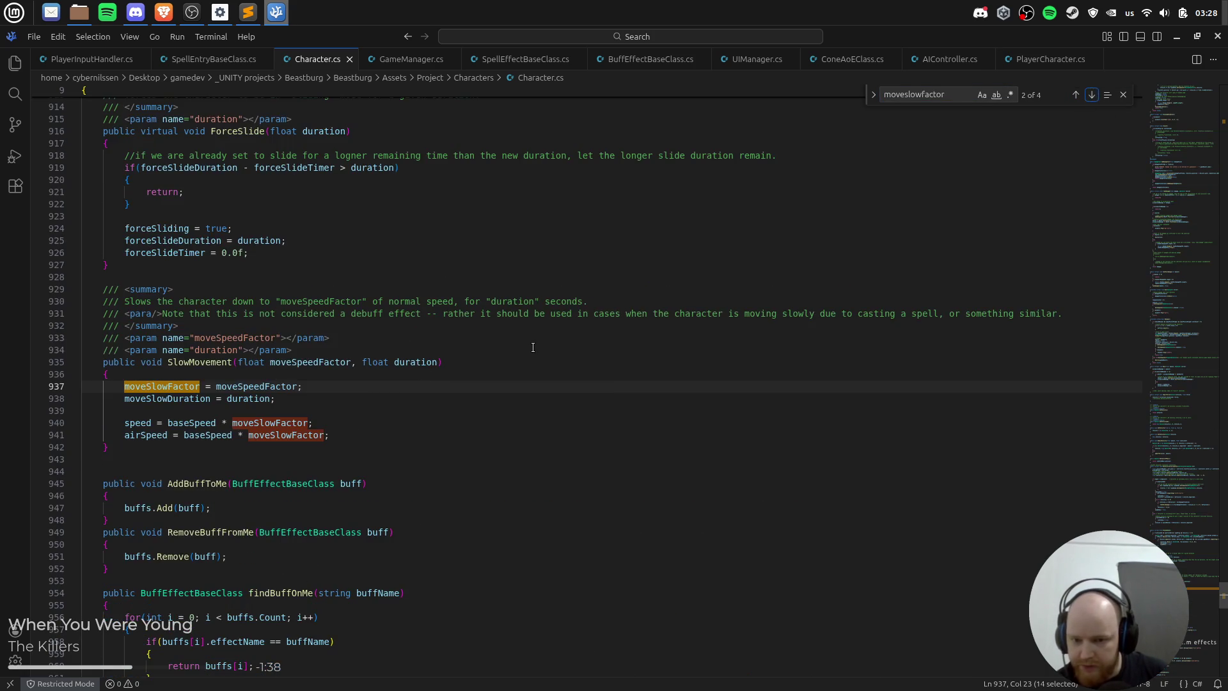
key(alt+Tab)
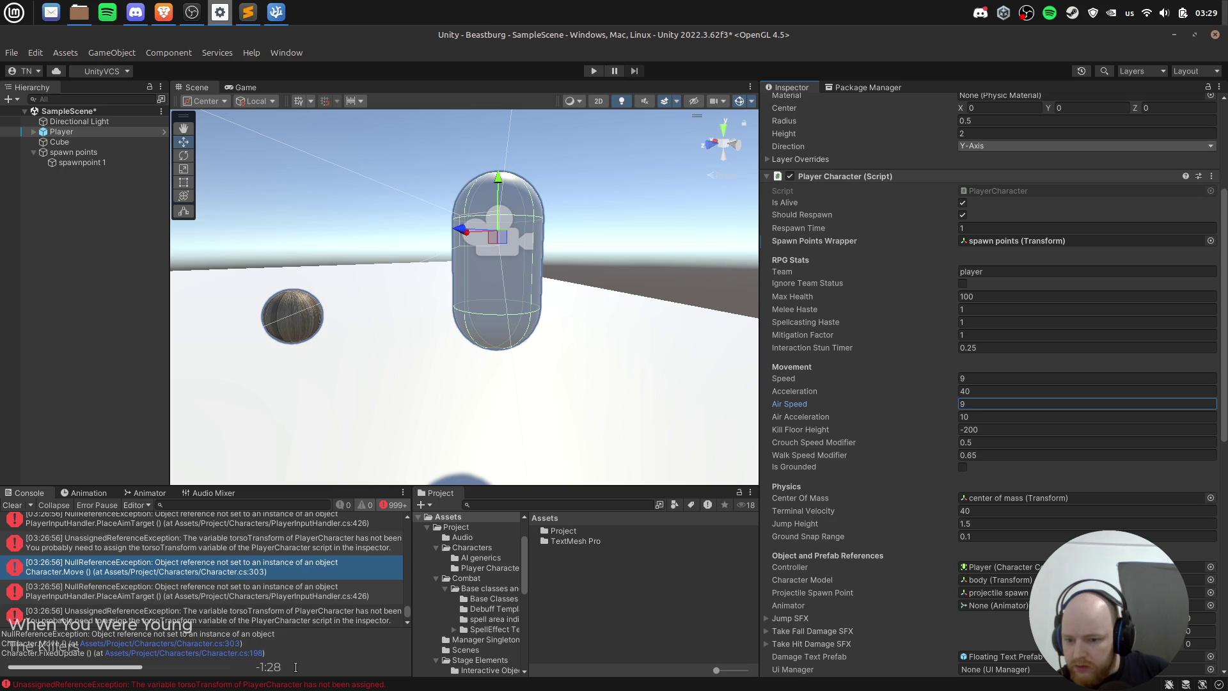
Step: Locate the Move call on line 198 of Character.cs and check its editing actions
key(alt+Tab)
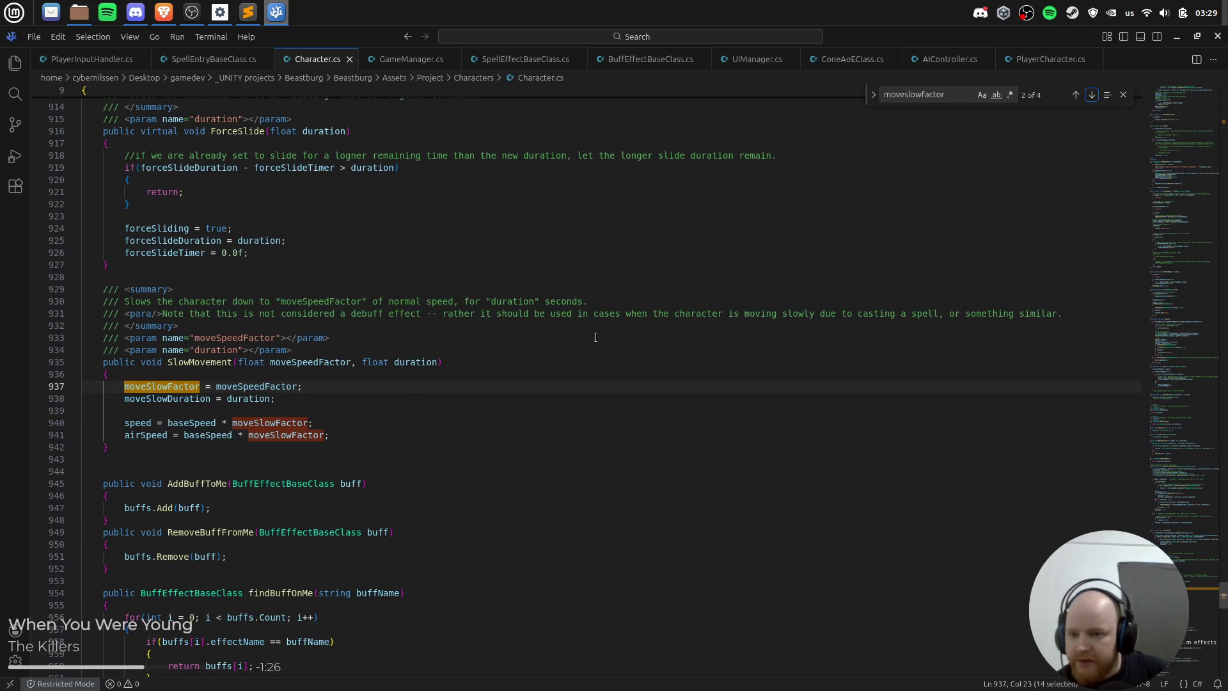
mouse_move(1187, 582)
mouse_down()
mouse_move(1173, 157)
mouse_move(1168, 189)
mouse_up()
scroll(137, 453, down, 5)
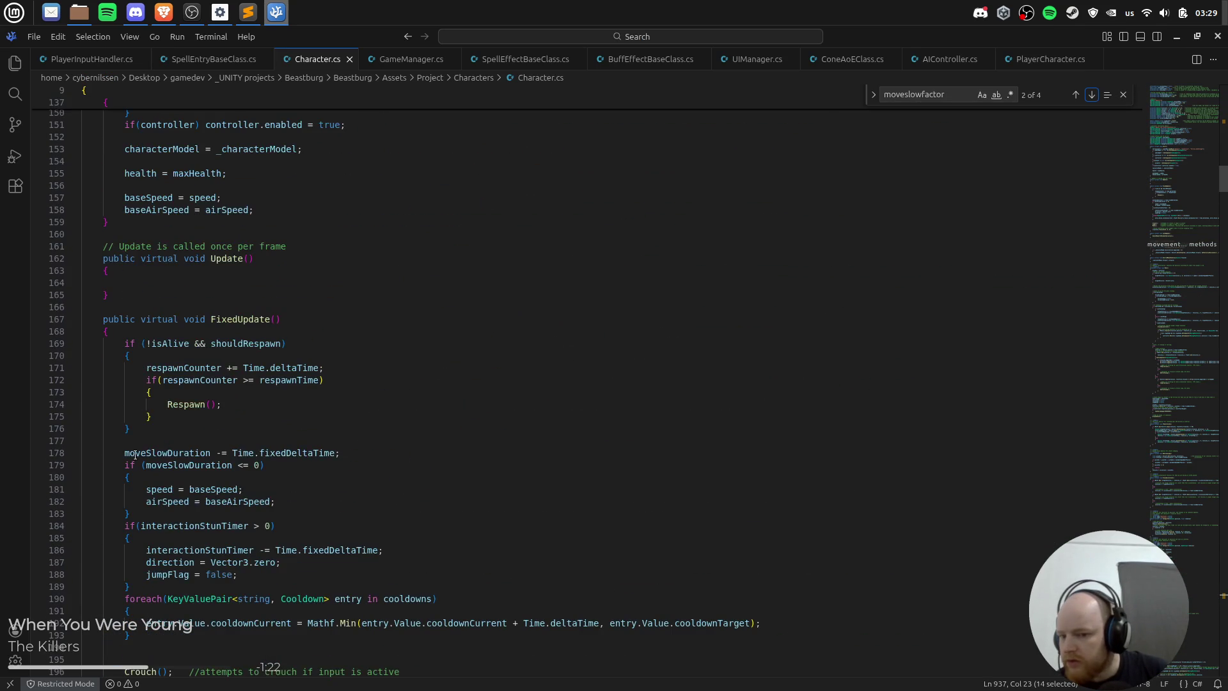
scroll(136, 454, down, 2)
click(142, 536)
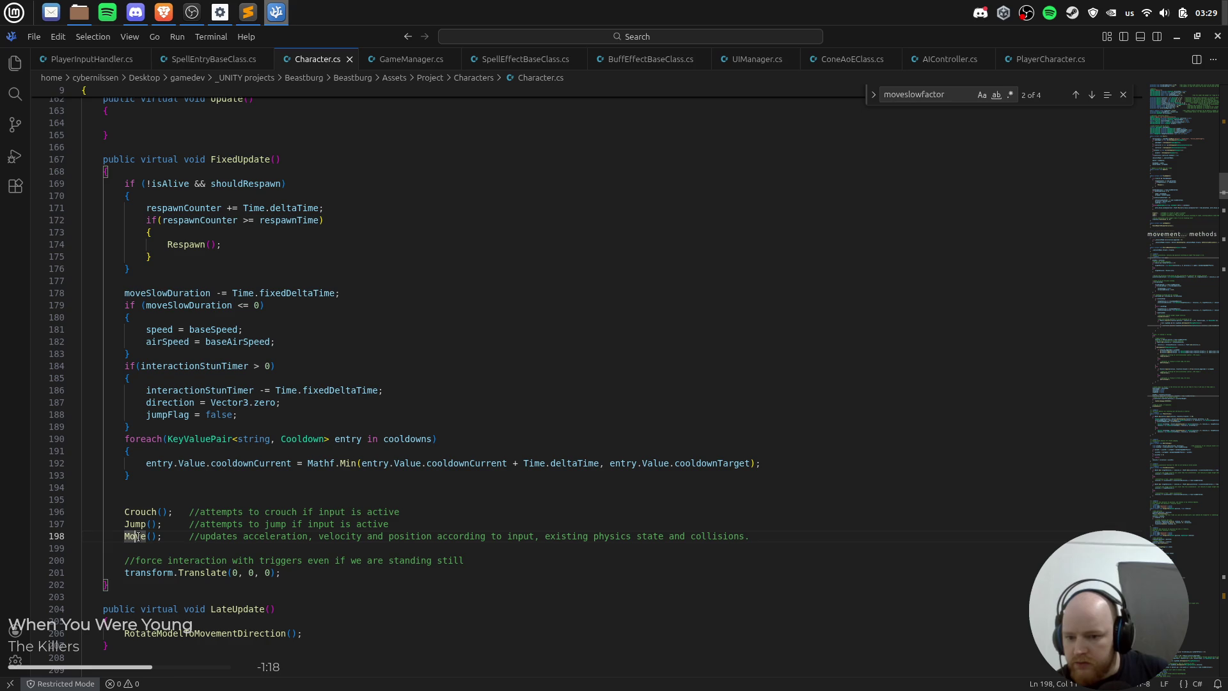
key(alt+Tab)
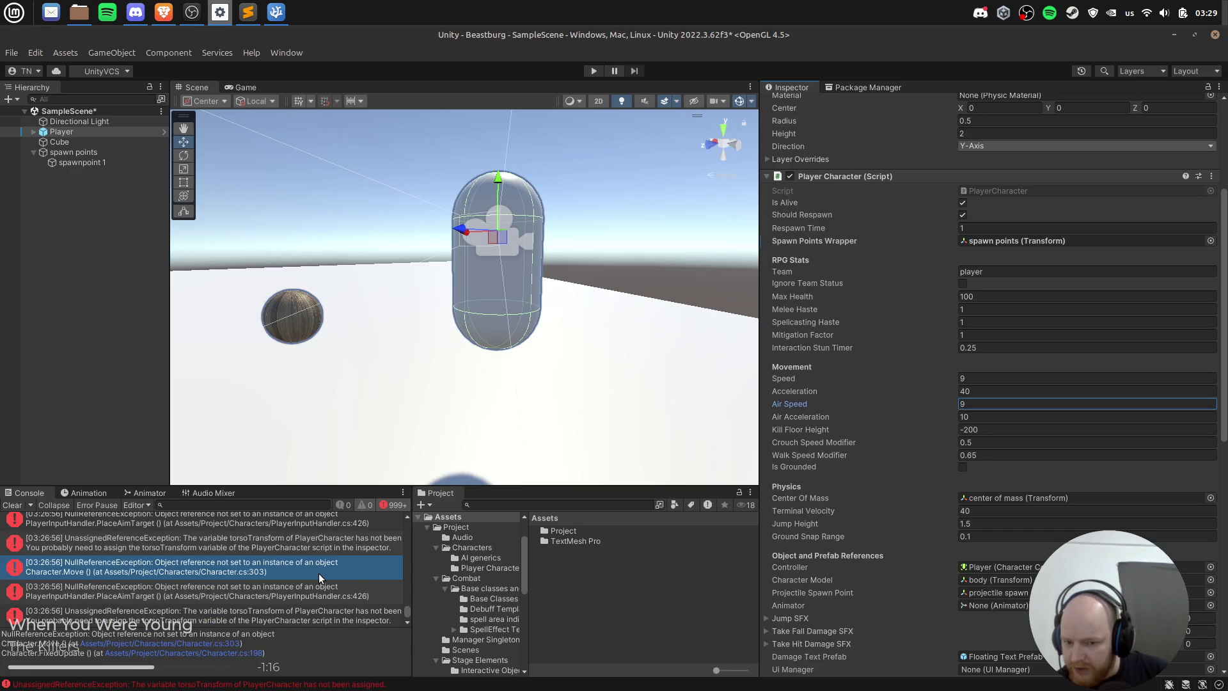
key(alt+Tab)
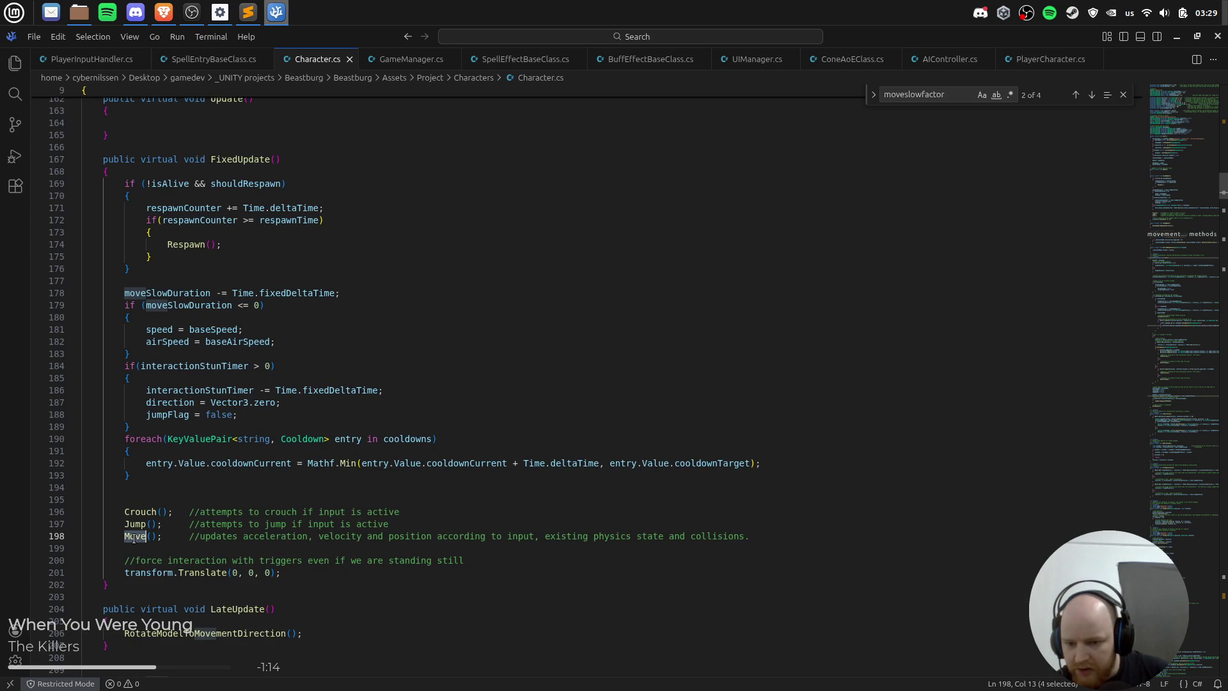
right_click(133, 538)
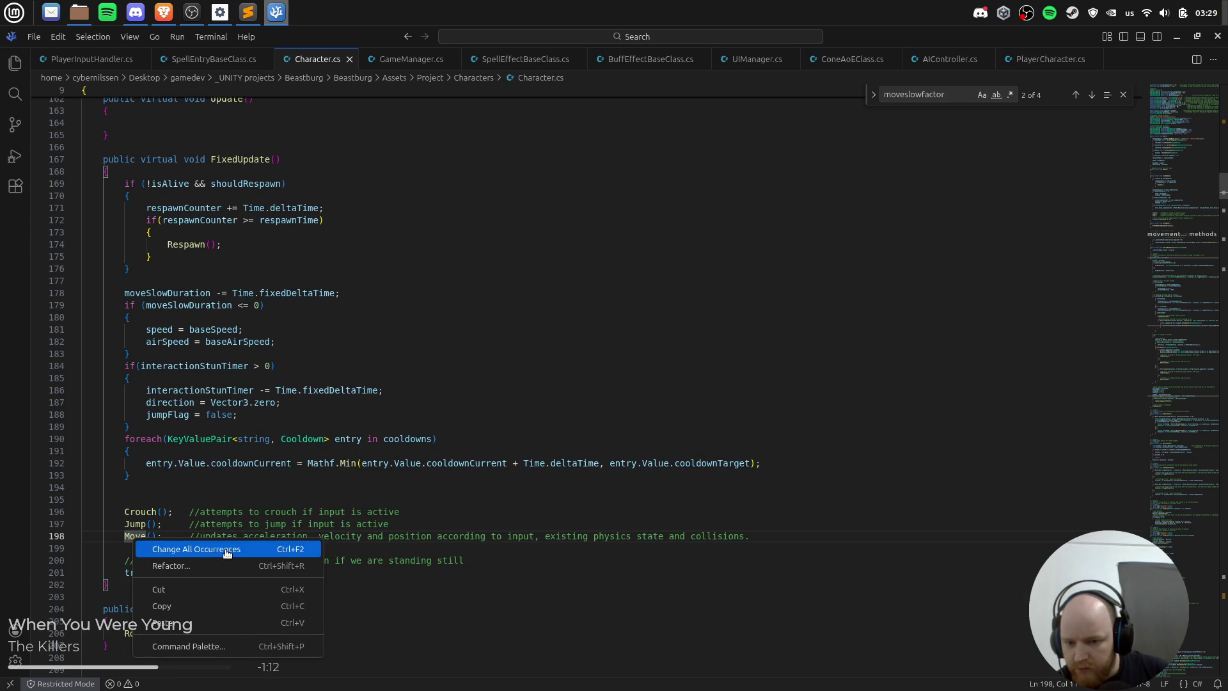
key(Escape)
Step: Search Character.cs for Move, stepping to the line 279 match and back
key(ctrl+f)
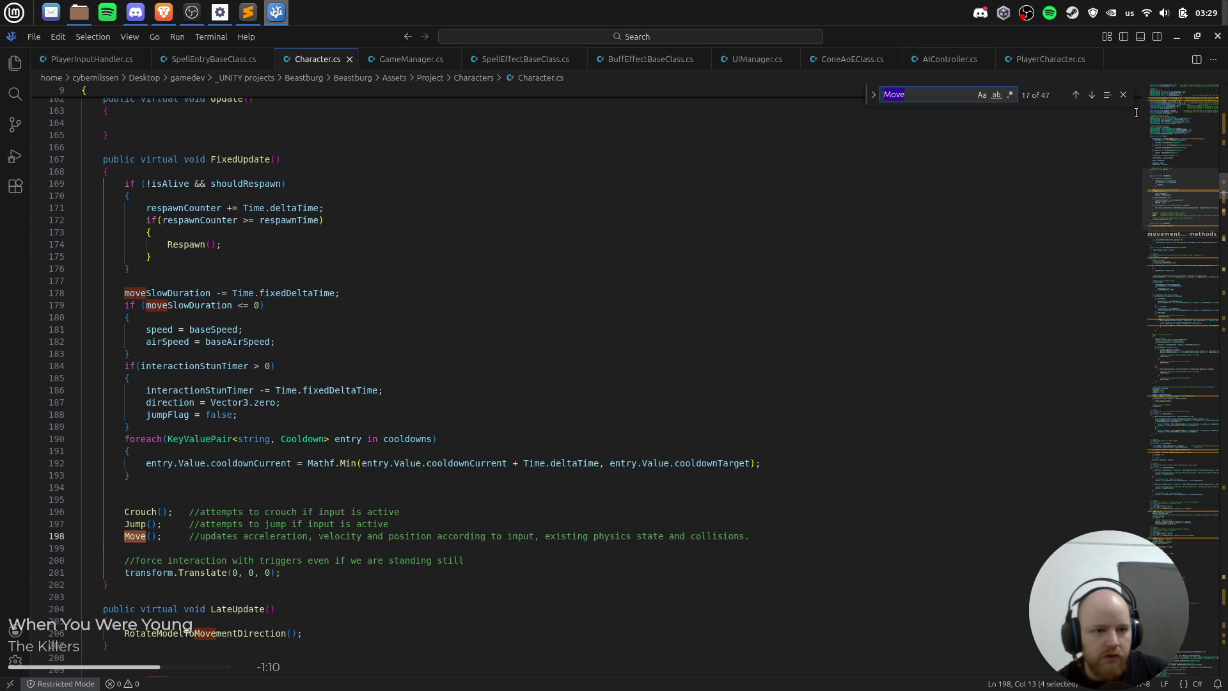
click(1089, 95)
click(1089, 95)
click(1089, 95)
click(1089, 94)
click(1089, 95)
click(1089, 95)
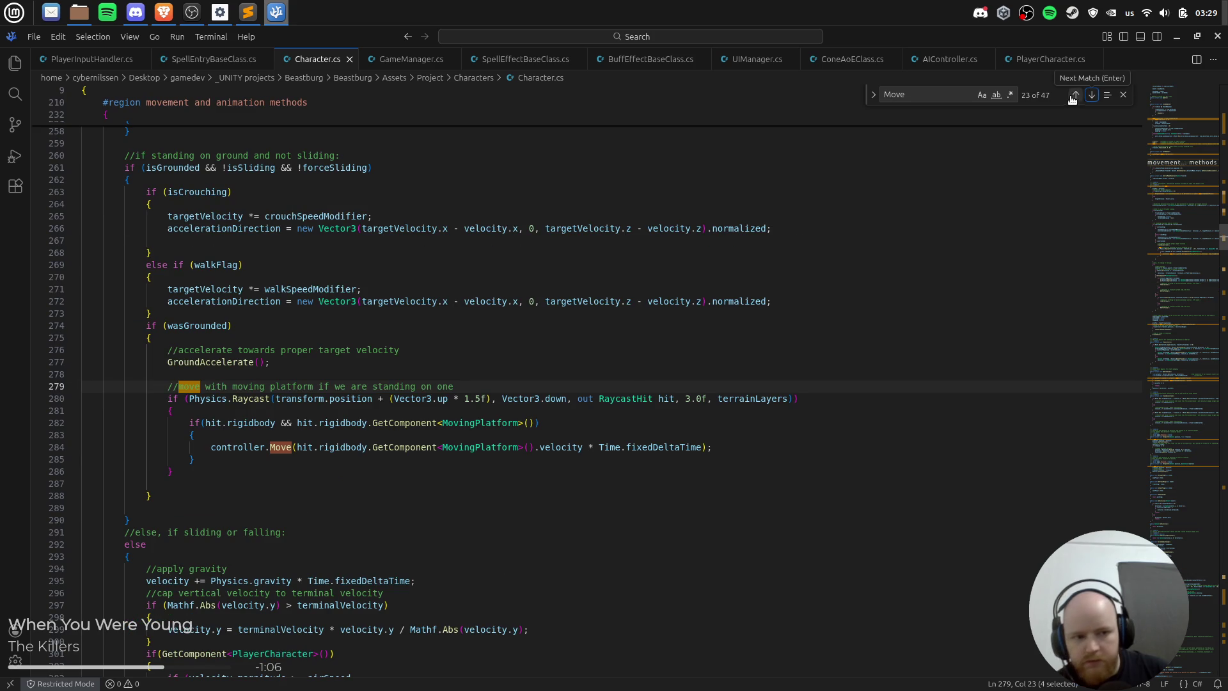
click(1076, 94)
key(Escape)
drag(243, 337, 187, 350)
key(alt+Tab)
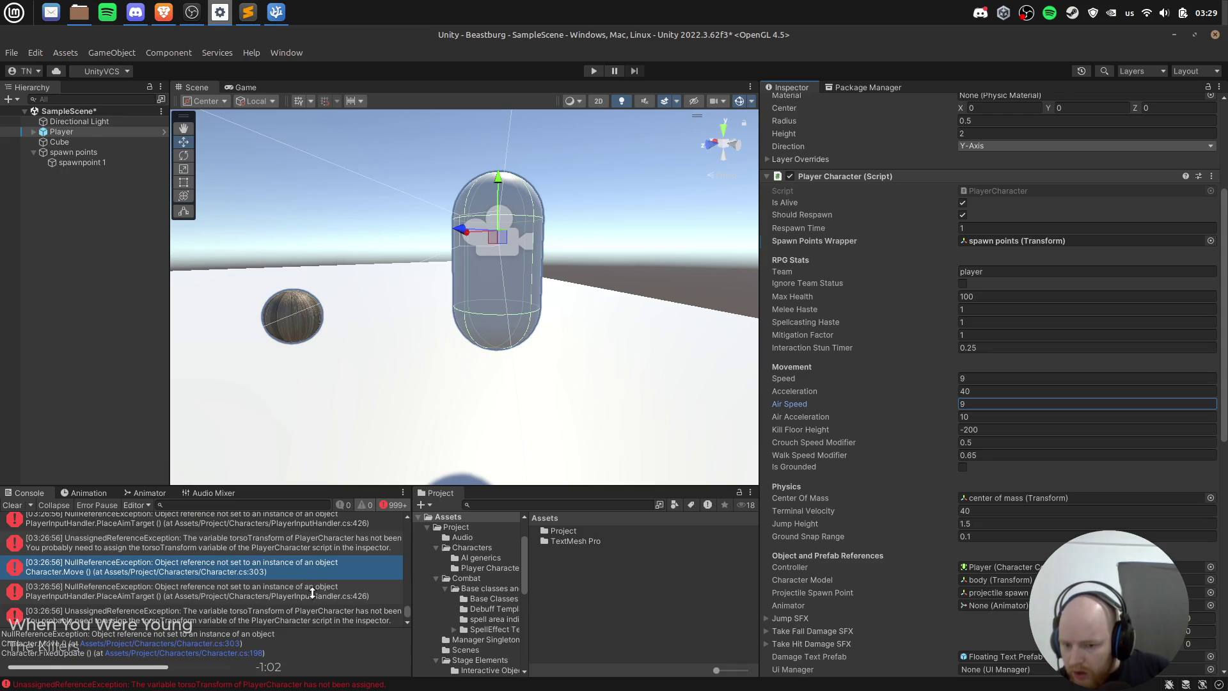
Step: Review the PlaceAimTarget, Character.Move and unassigned torsoTransform error stack traces
click(320, 589)
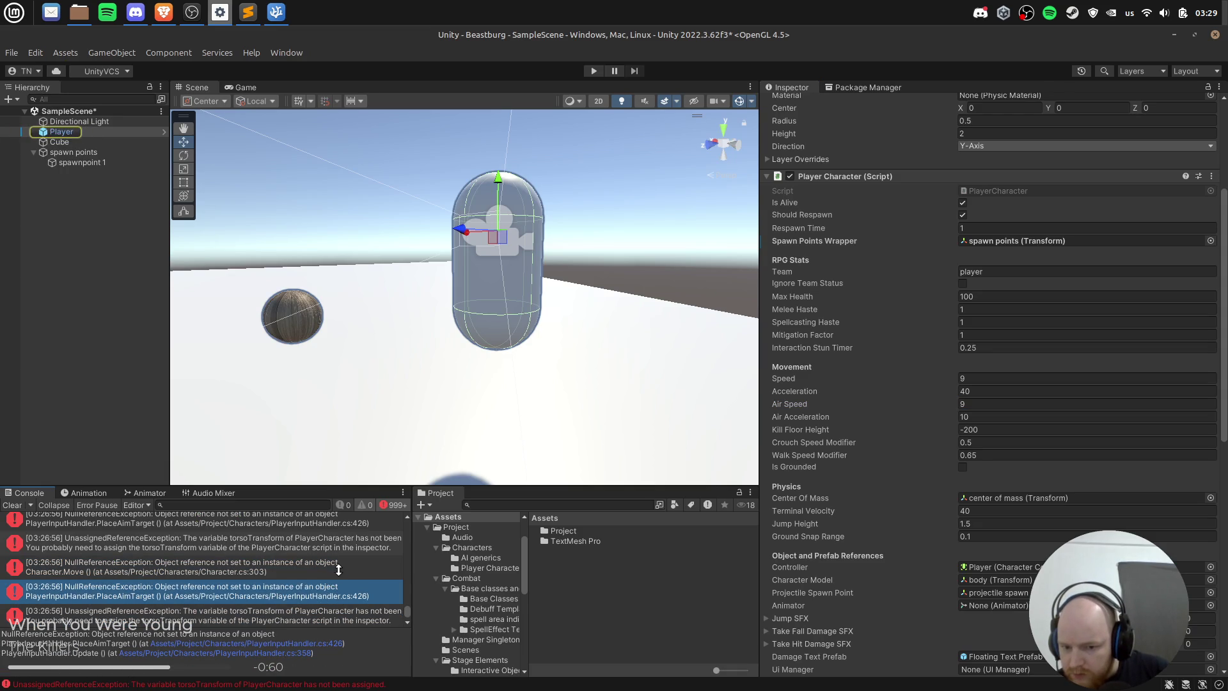
click(338, 574)
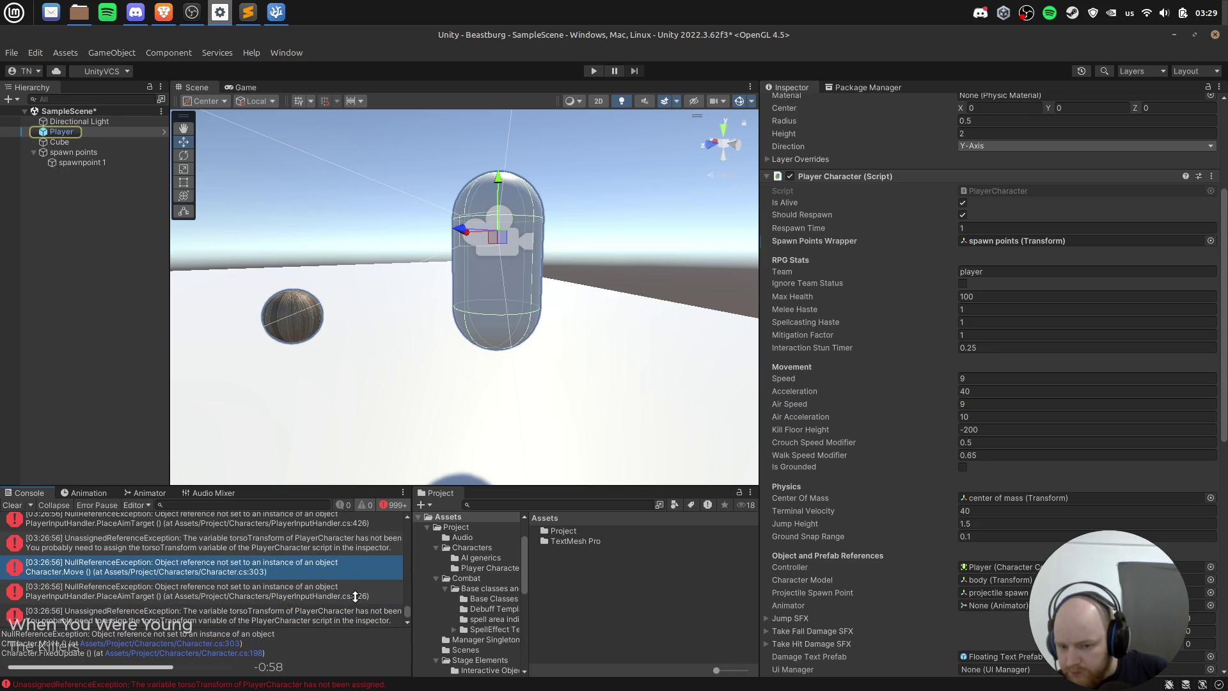
click(356, 596)
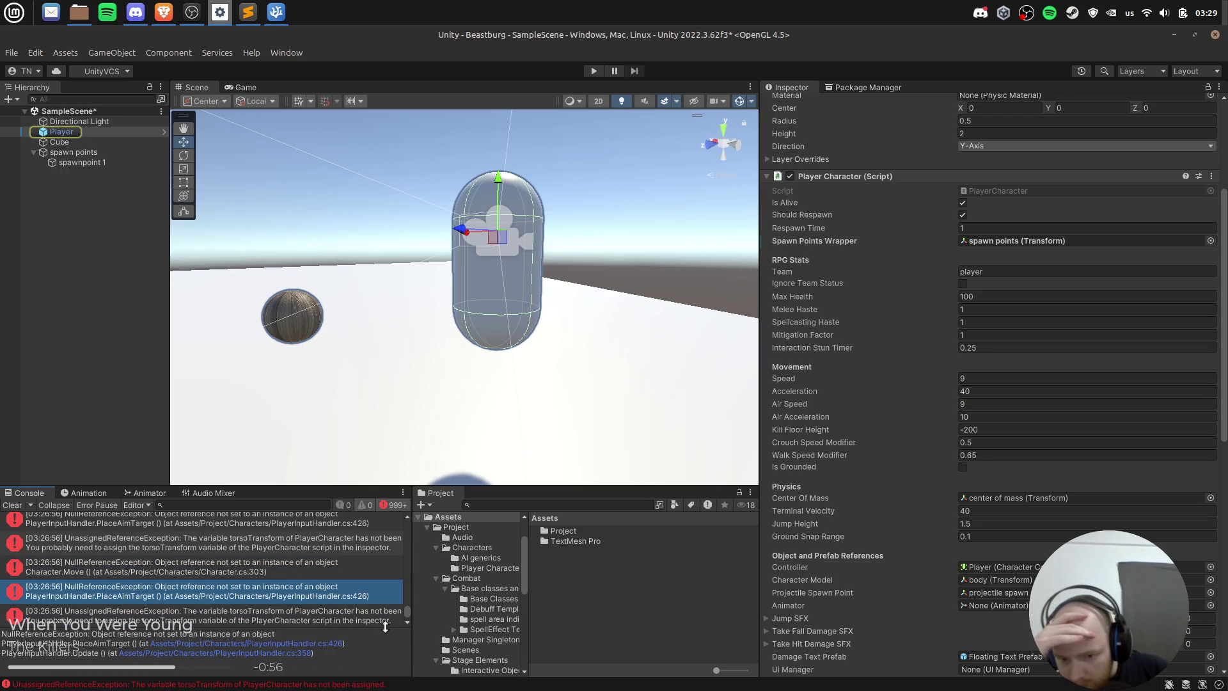
click(376, 617)
Step: Open the Player prefab and assign the model object as Player Character's Torso Transform
click(96, 132)
click(161, 132)
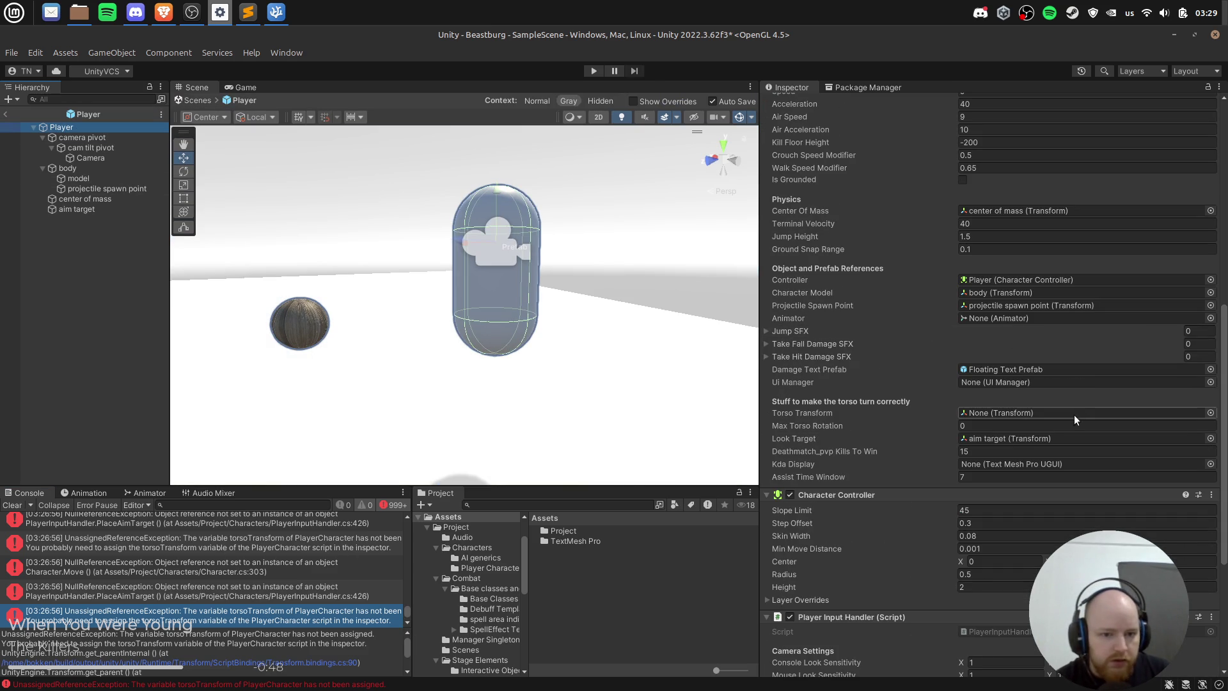
mouse_move(78, 179)
mouse_down()
mouse_move(895, 368)
mouse_move(1003, 414)
mouse_up()
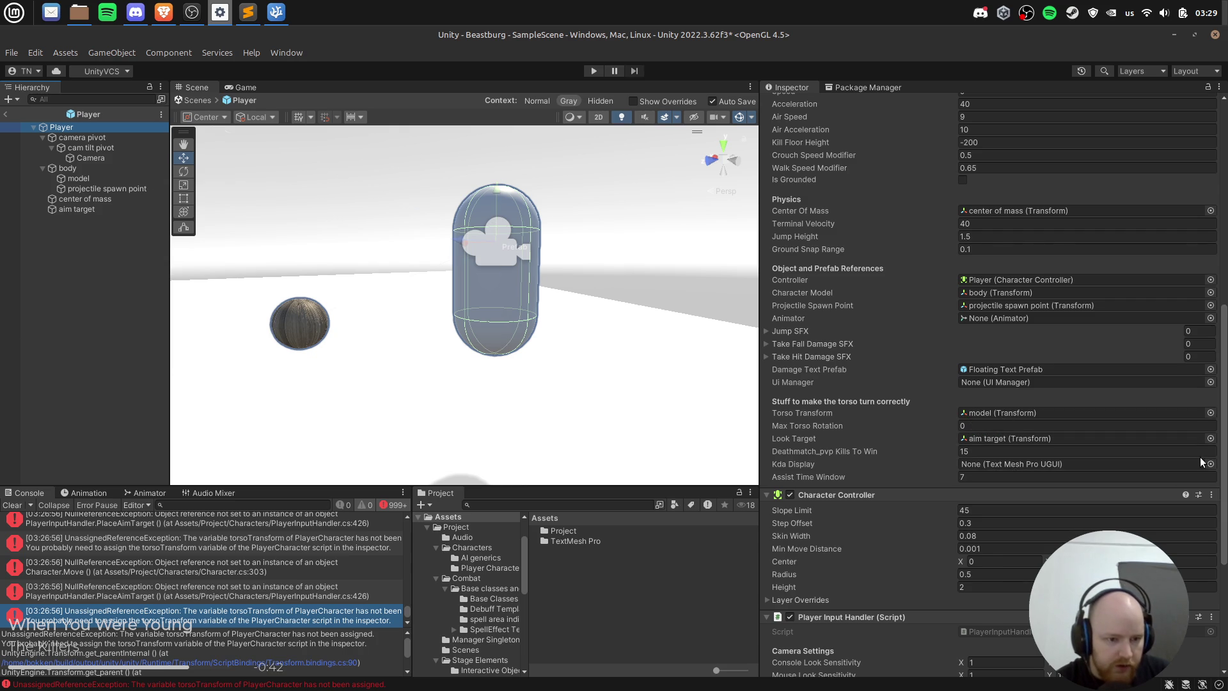
scroll(1170, 465, down, 5)
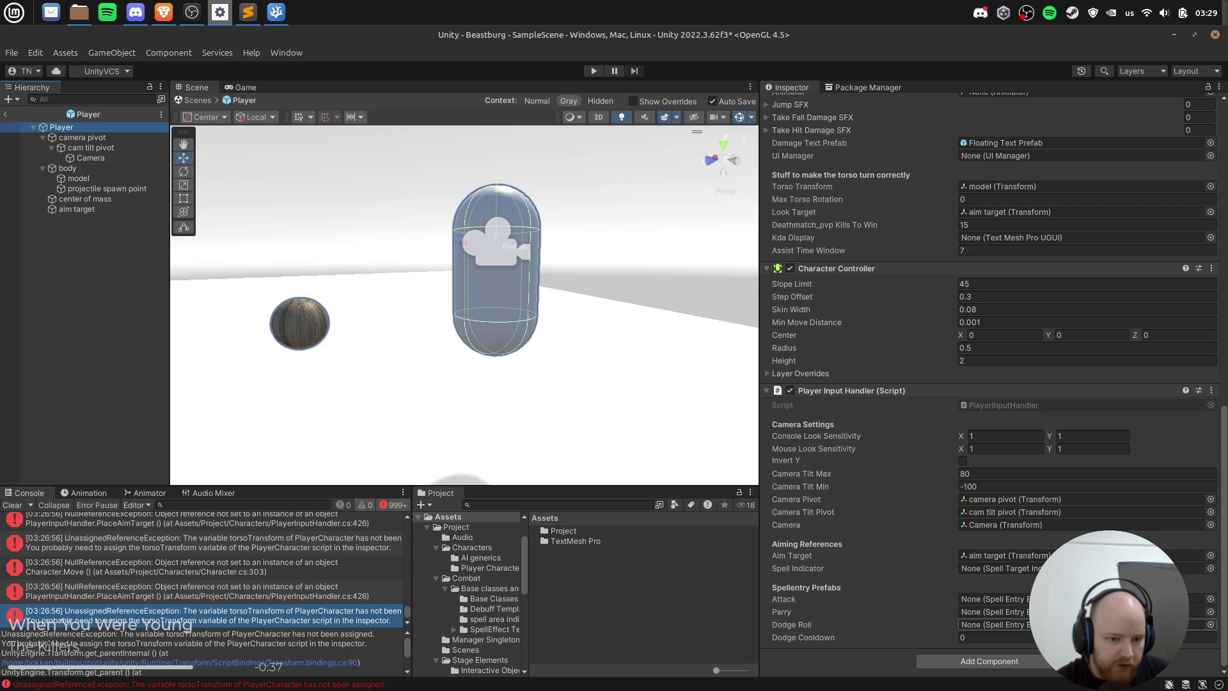
scroll(1116, 465, up, 15)
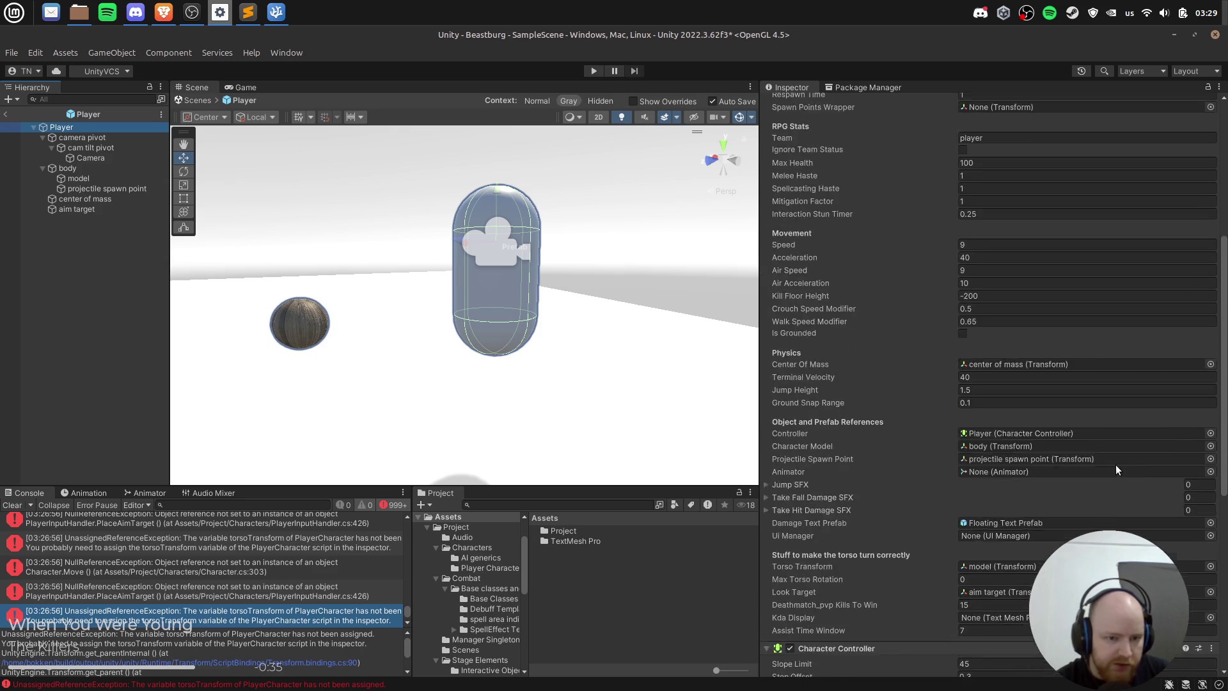
scroll(1030, 354, down, 1)
Step: Check the empty Spawn Points Wrapper and Animator references, then exit prefab mode to SampleScene
click(1007, 344)
scroll(1087, 390, down, 5)
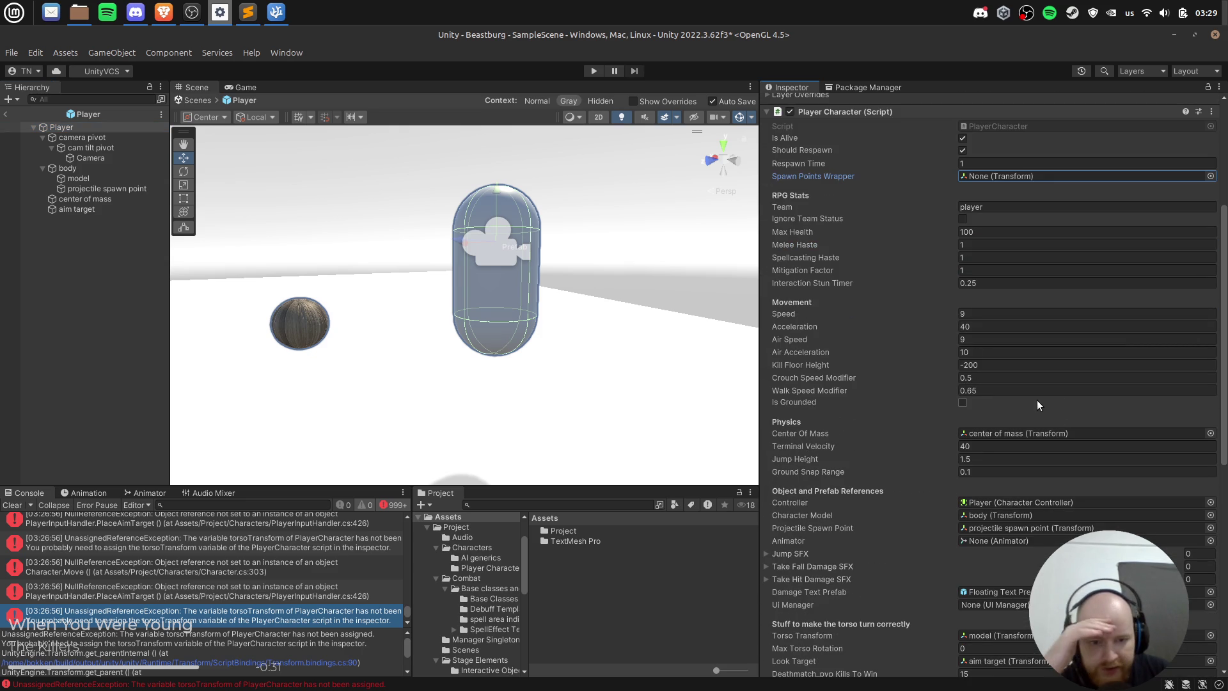
scroll(1069, 420, down, 3)
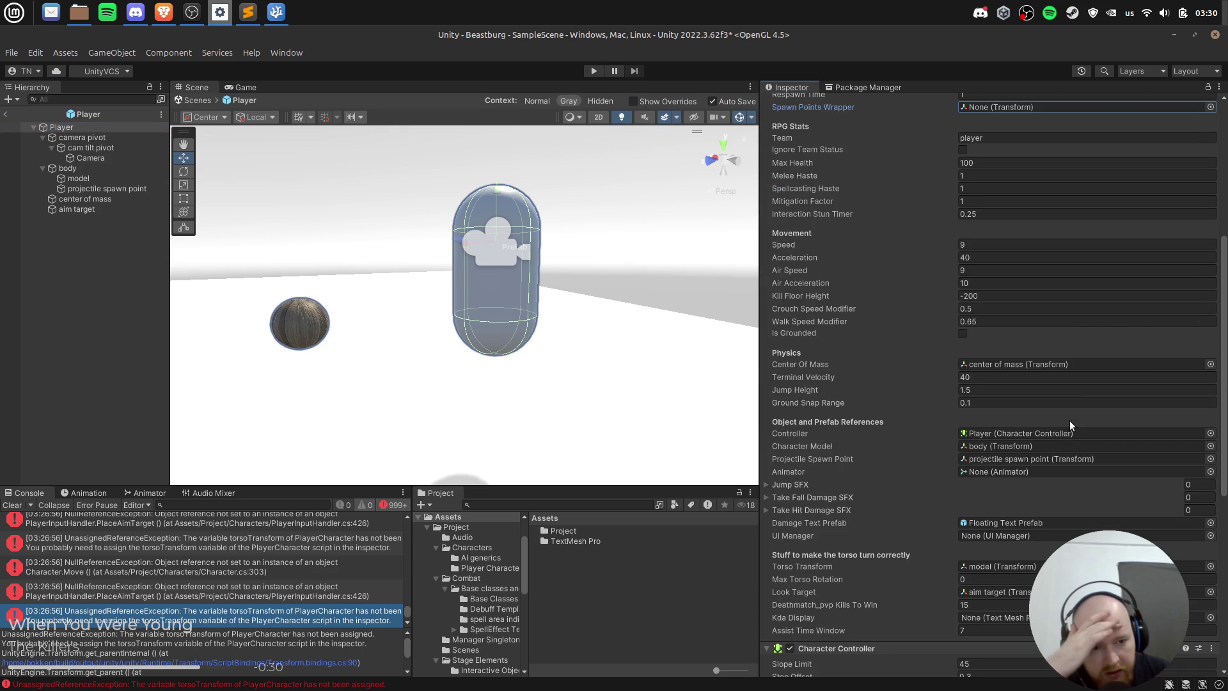
click(1078, 471)
scroll(1076, 471, down, 2)
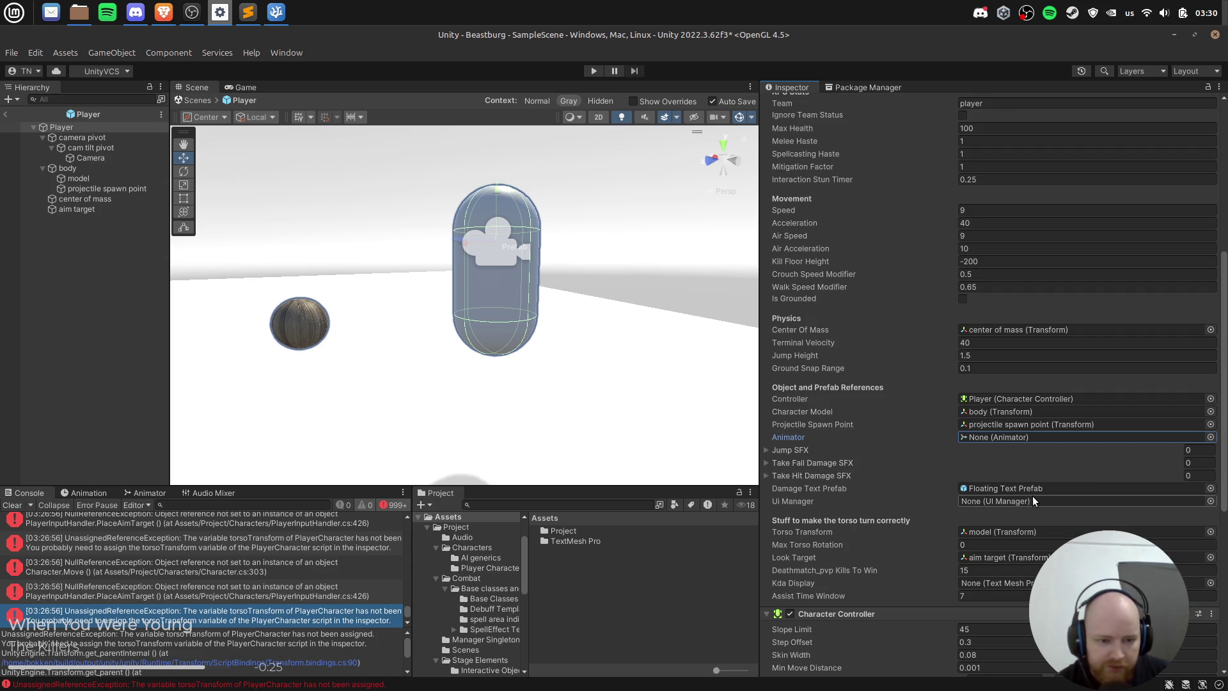
click(9, 99)
click(15, 113)
click(15, 114)
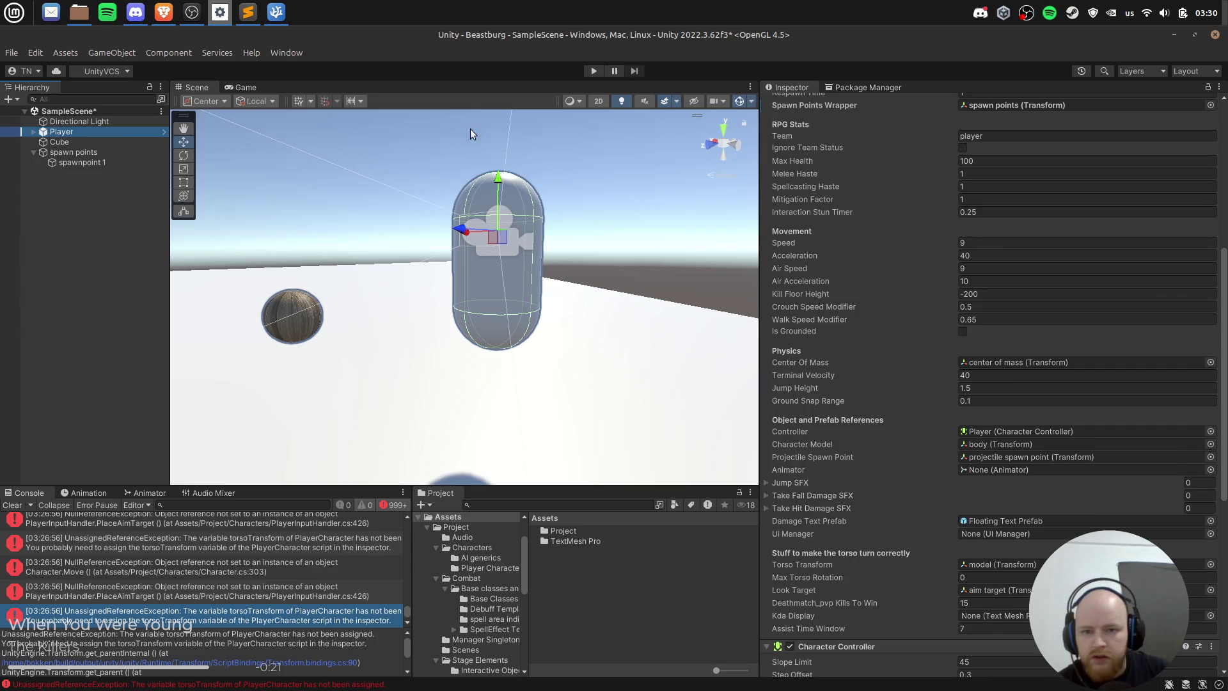
Step: Clear the Console, run the game, and open PlayerInputHandler.cs line 292 from the first error
click(12, 505)
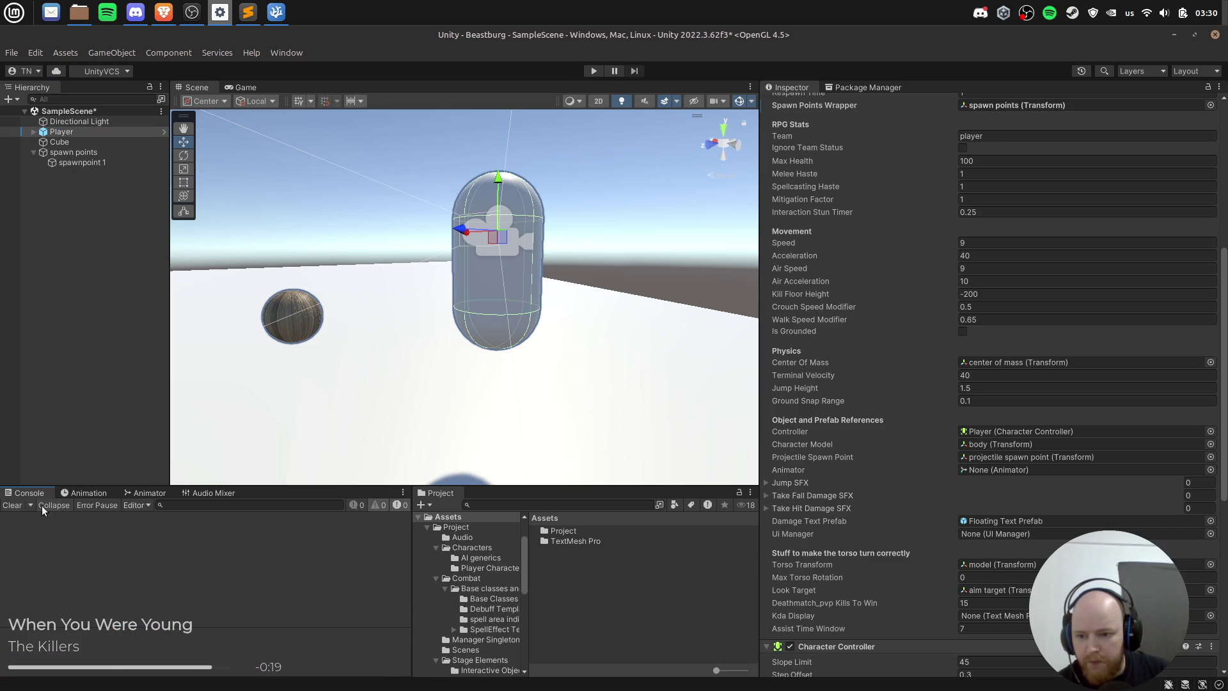
click(30, 505)
click(367, 518)
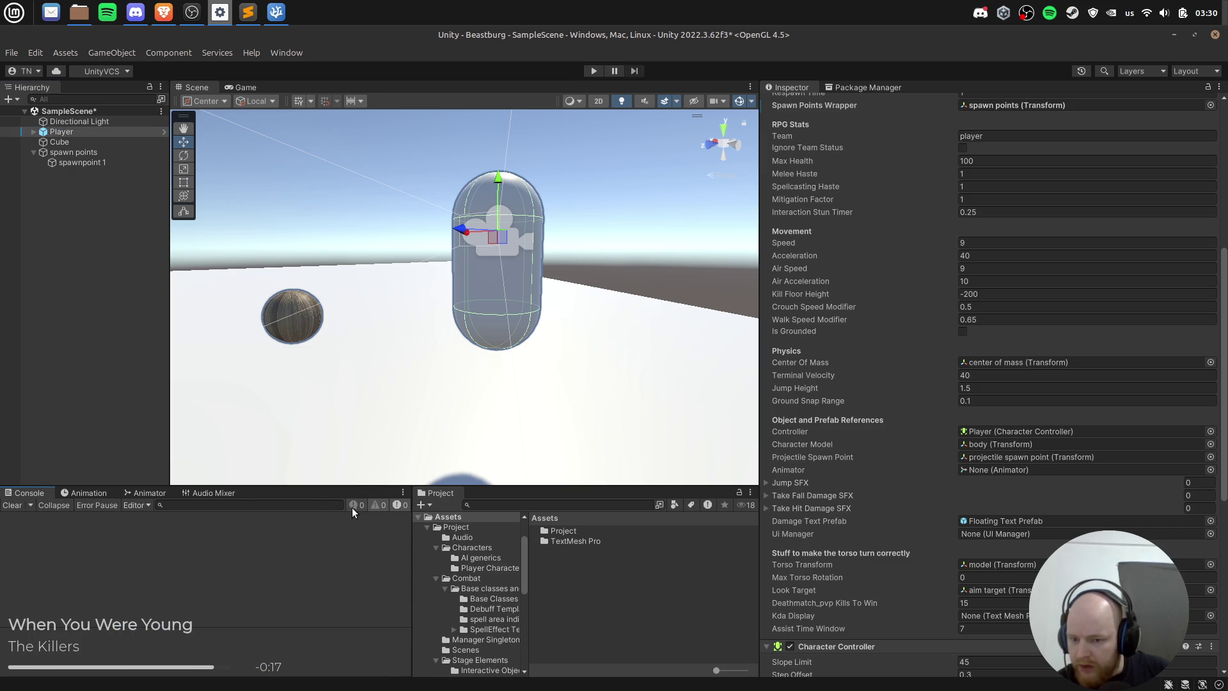
click(591, 70)
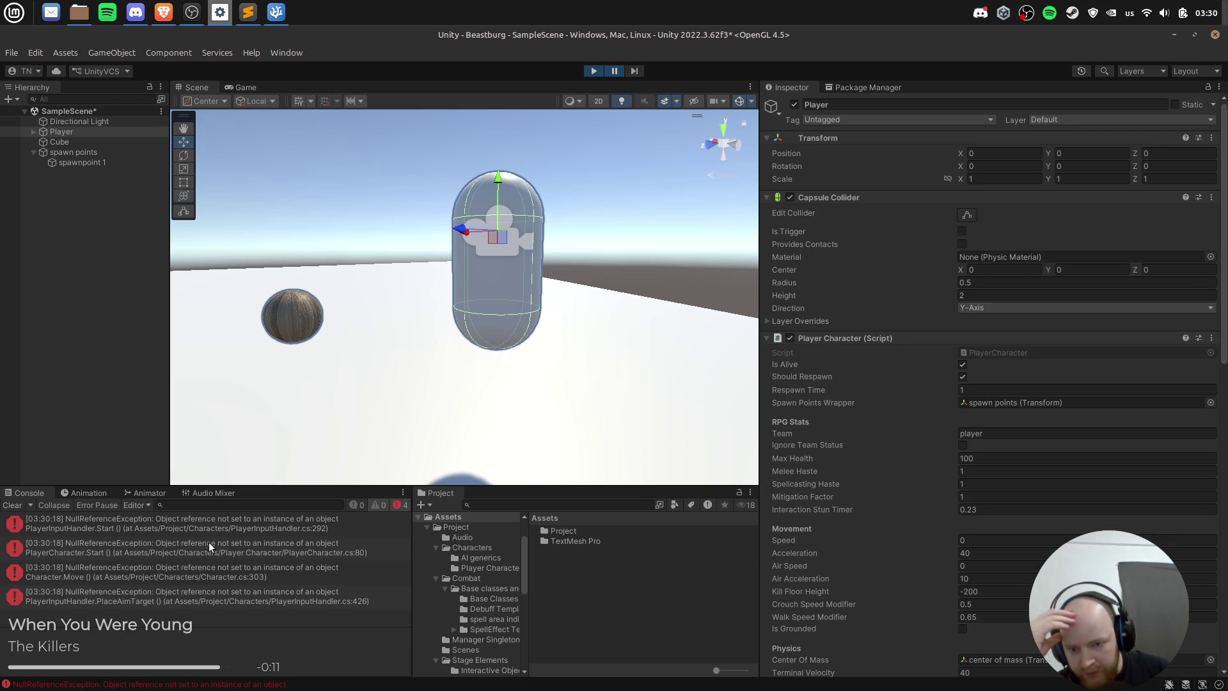
click(287, 532)
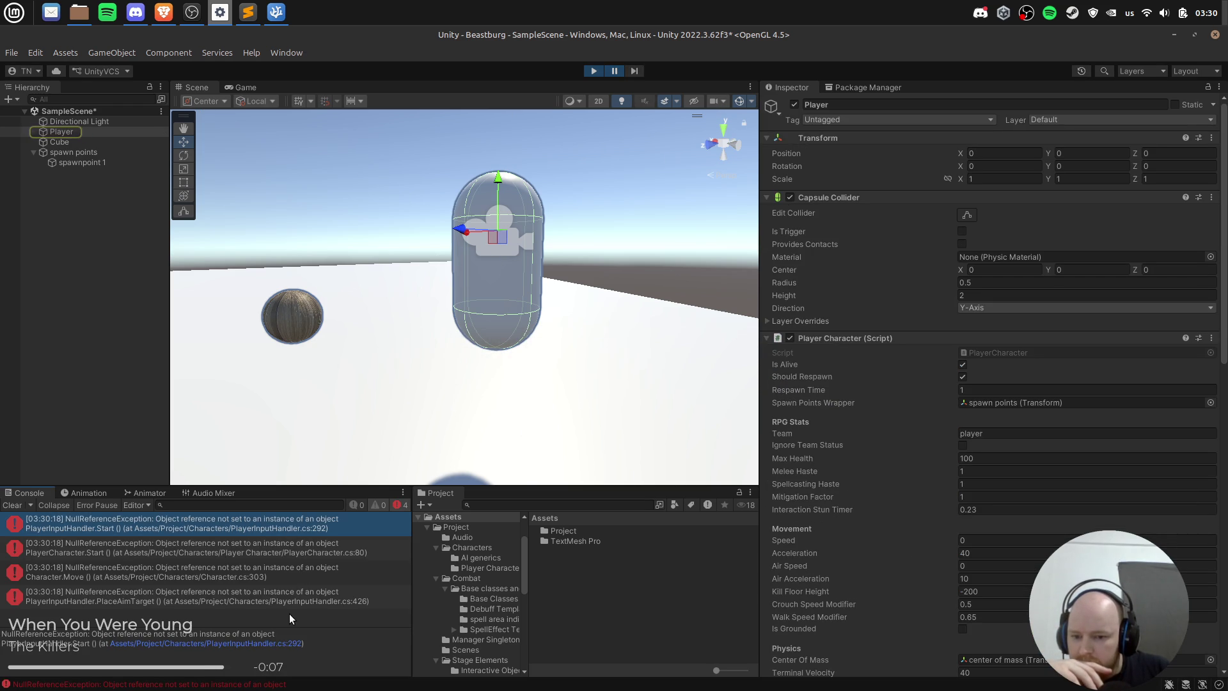
click(247, 646)
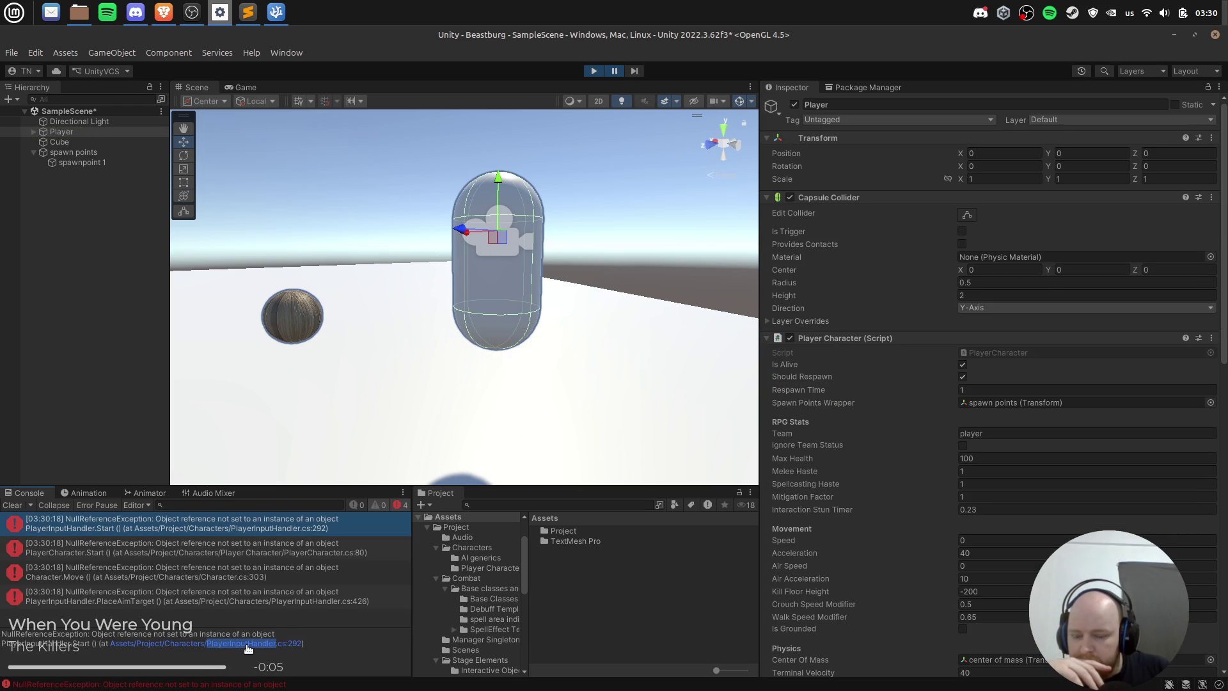
scroll(375, 465, down, 5)
scroll(296, 395, up, 7)
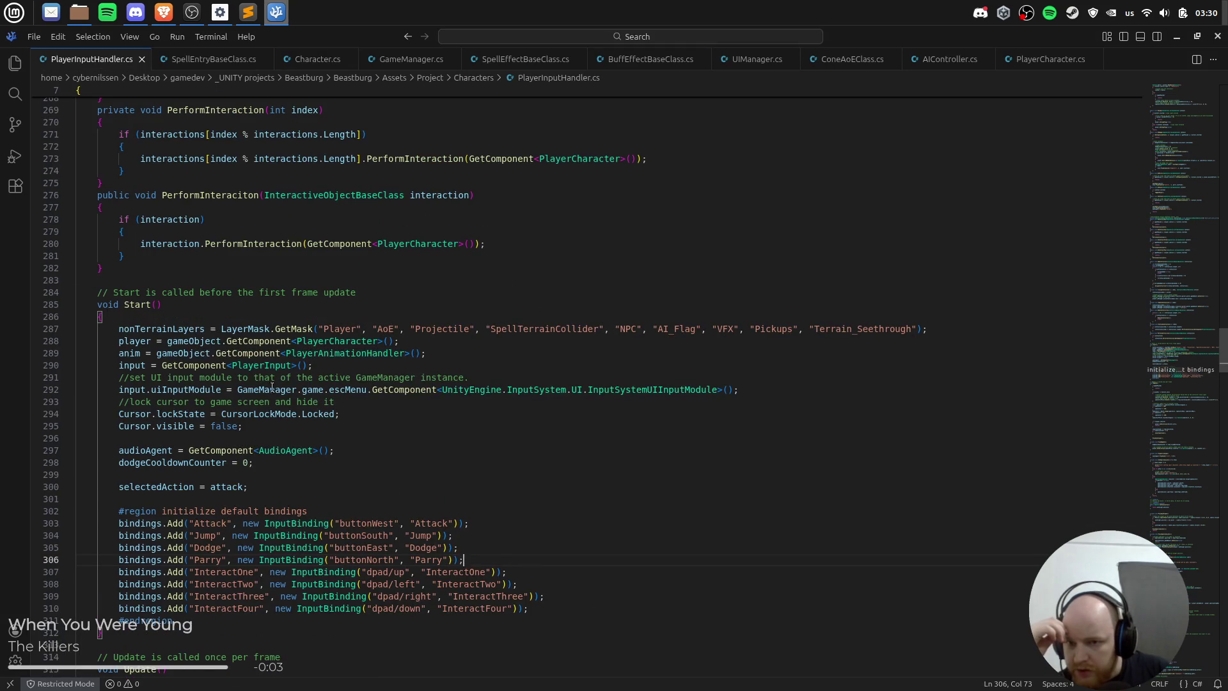
Step: Inspect the uiInputModule GetComponent<InputSystemUIInputModule> assignment on line 292
click(165, 389)
click(377, 389)
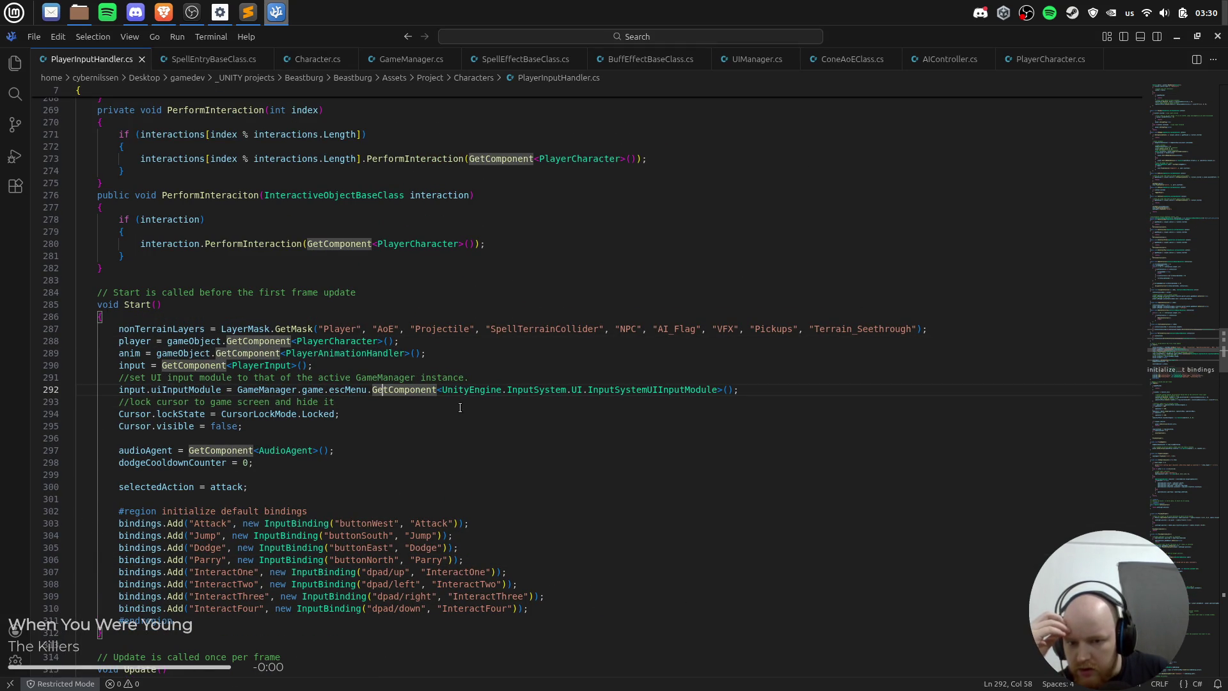
click(648, 389)
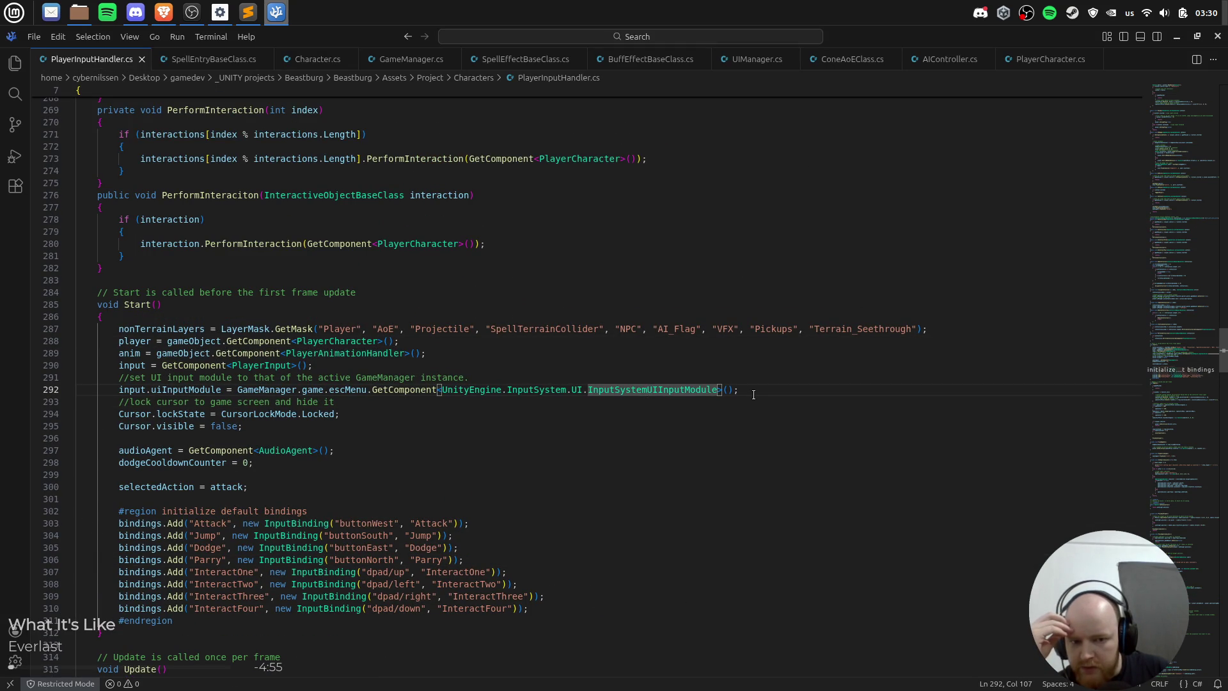
click(753, 395)
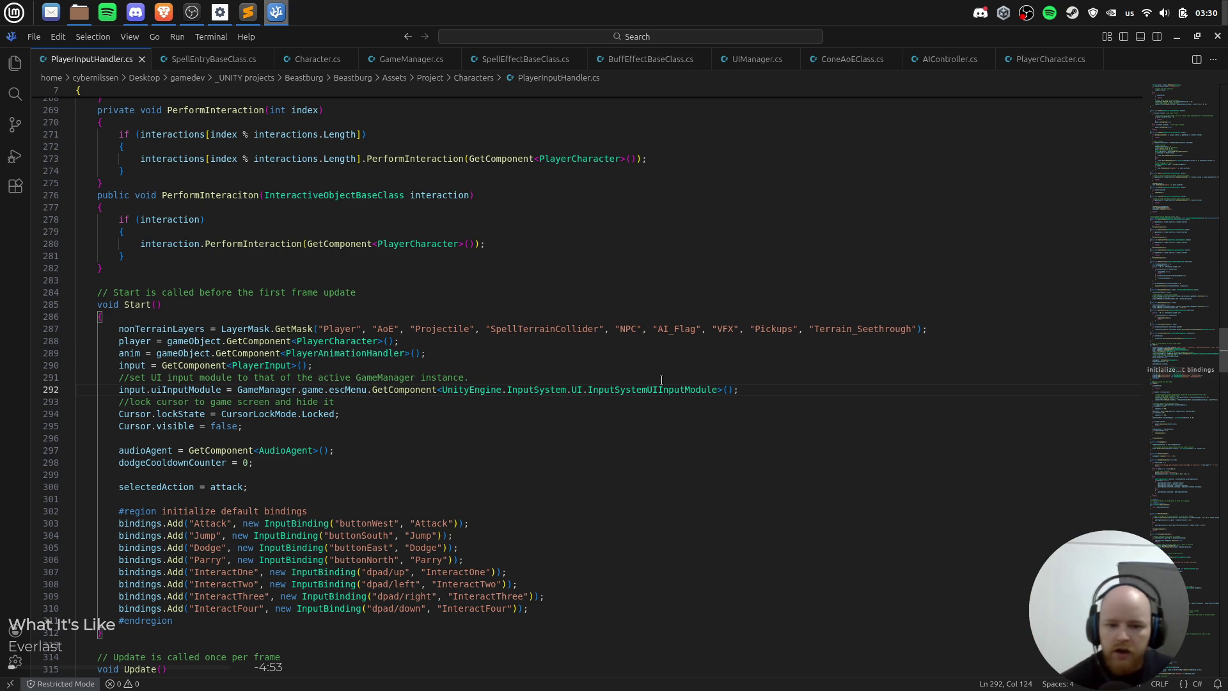
key(alt+Tab)
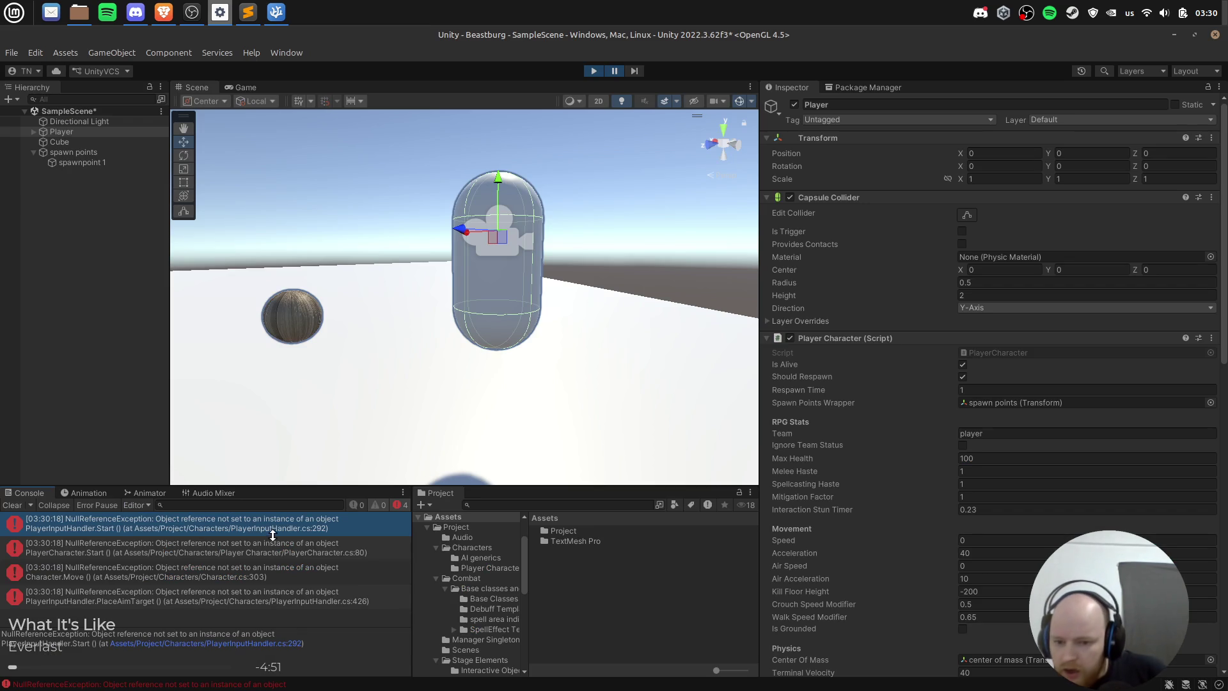
Step: Comment out the uiManager activation on line 80 of PlayerCharacter.cs and save
click(244, 558)
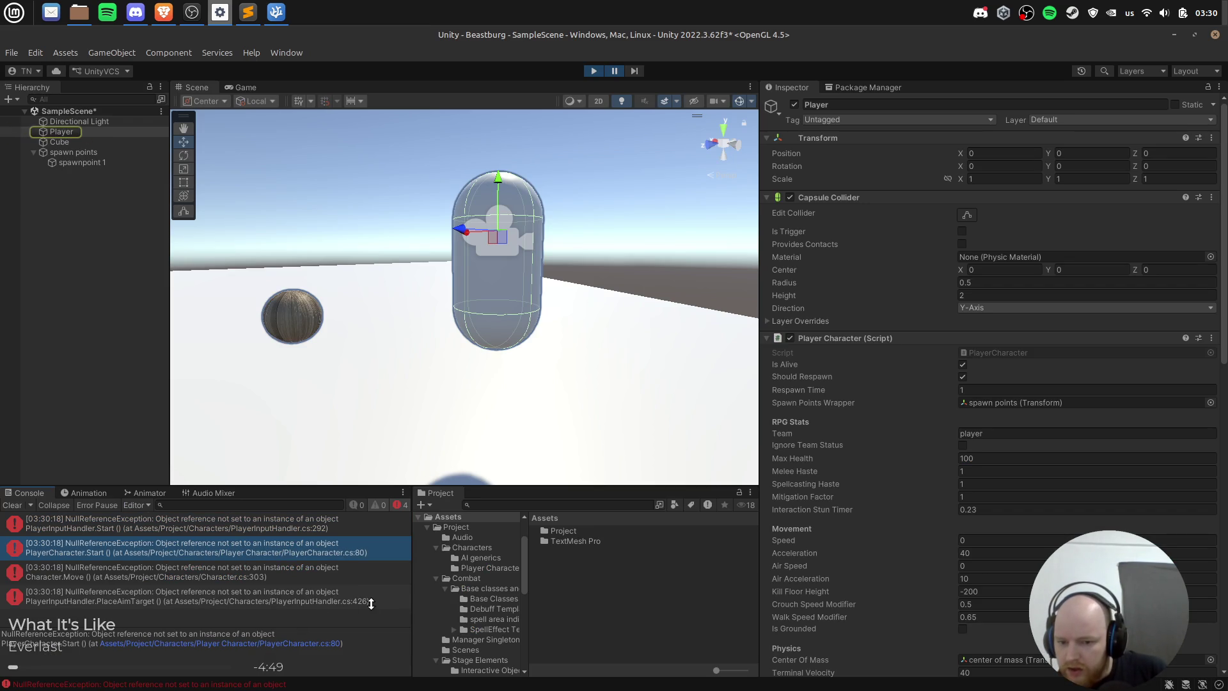
click(304, 644)
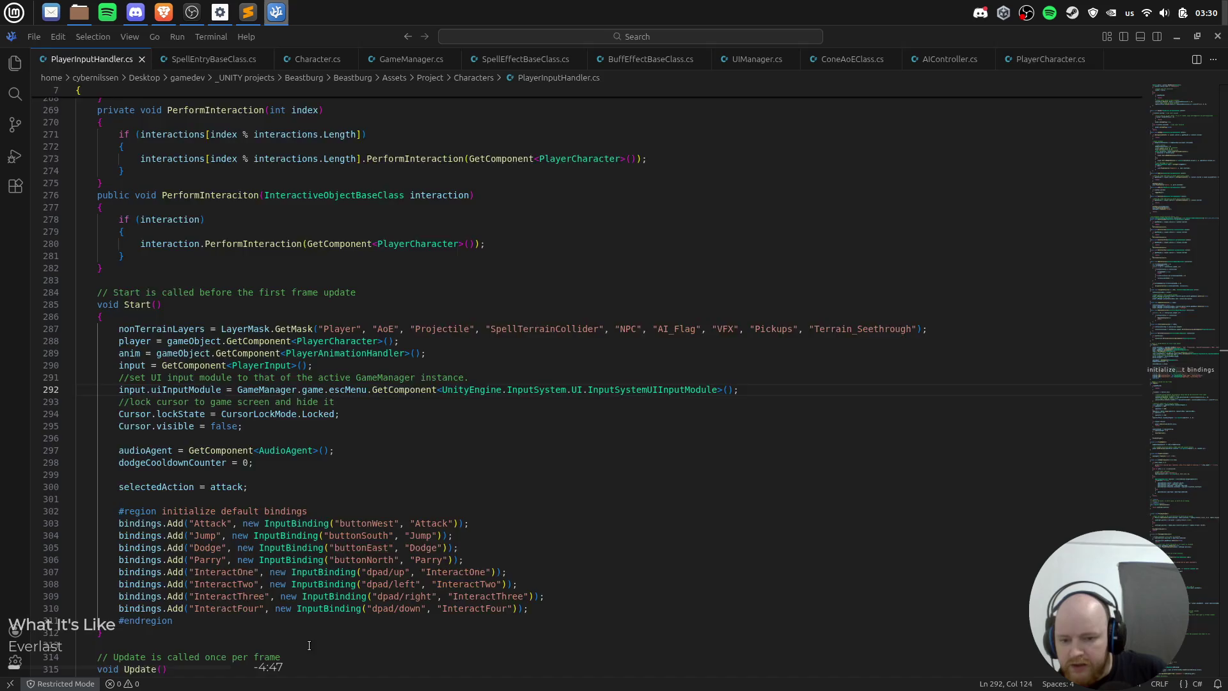
scroll(351, 396, down, 15)
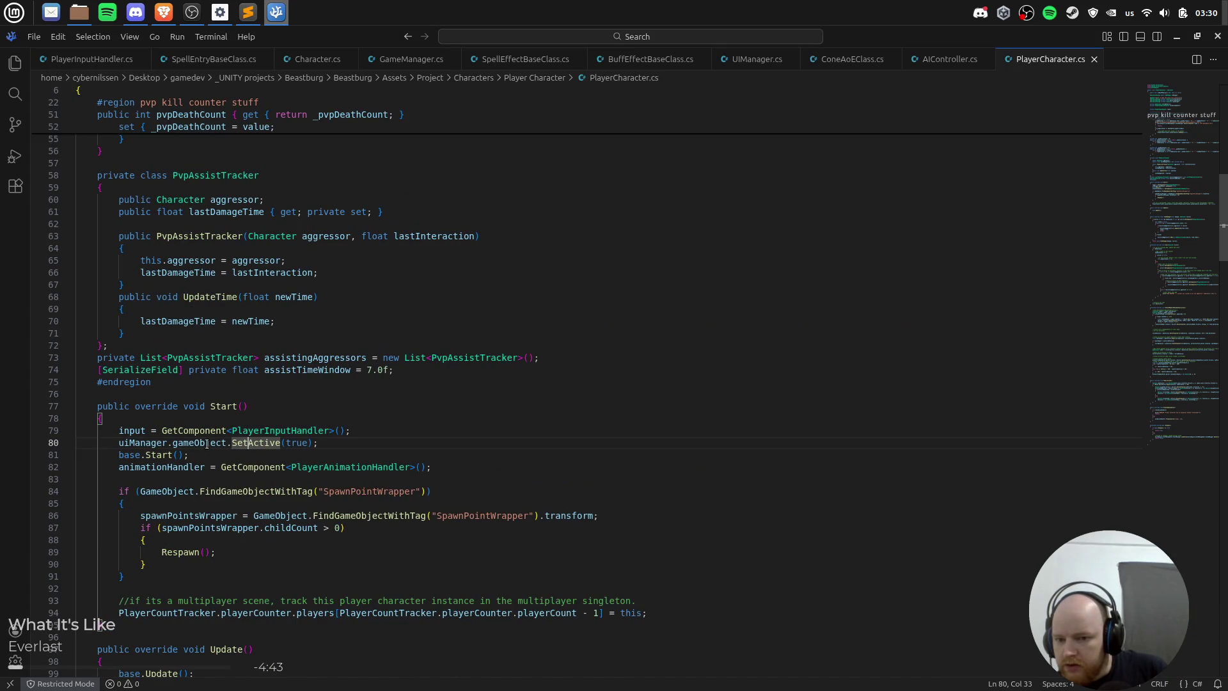
click(155, 442)
click(201, 442)
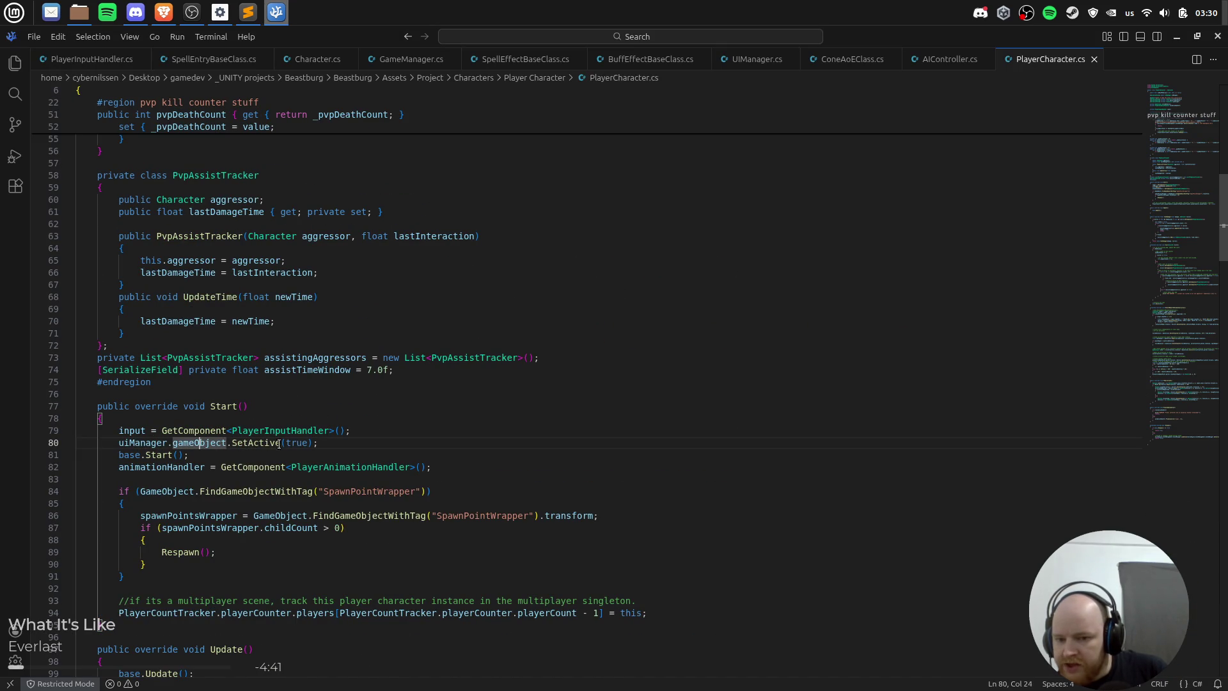
key(Home)
key(ctrl+slash)
key(ctrl+s)
key(alt+Tab)
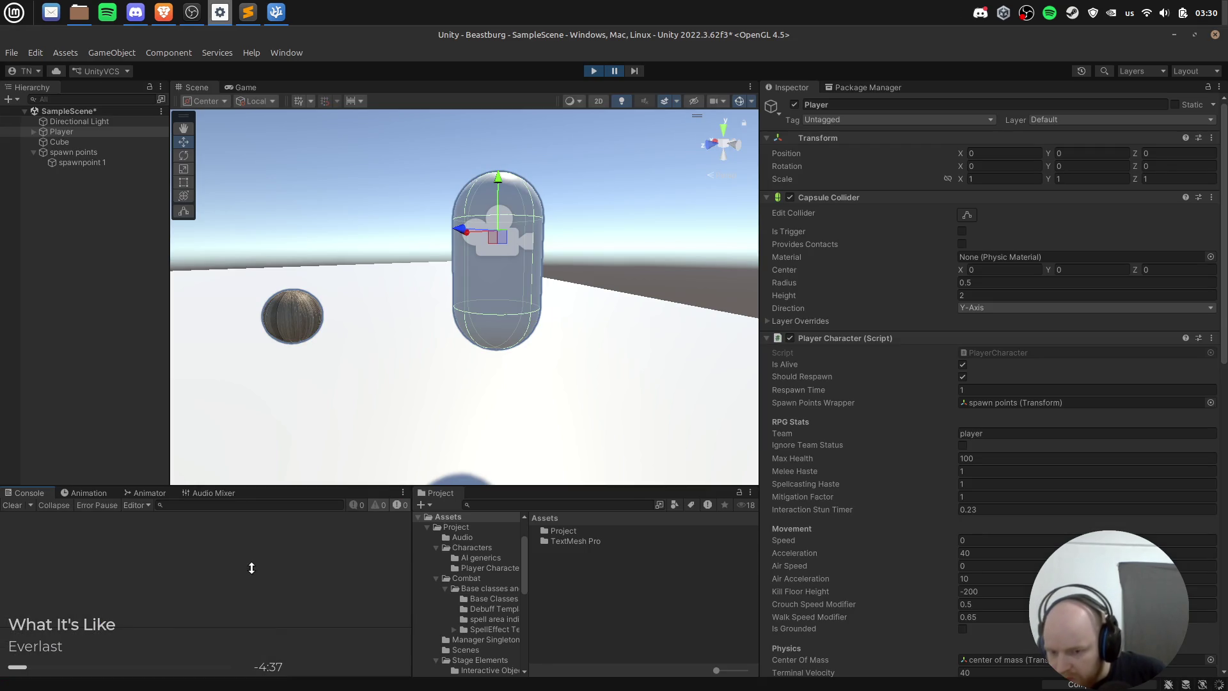
Step: Stop play mode and comment out the ApplyOptionTextFields call on line 67 of GameManager.cs
click(592, 70)
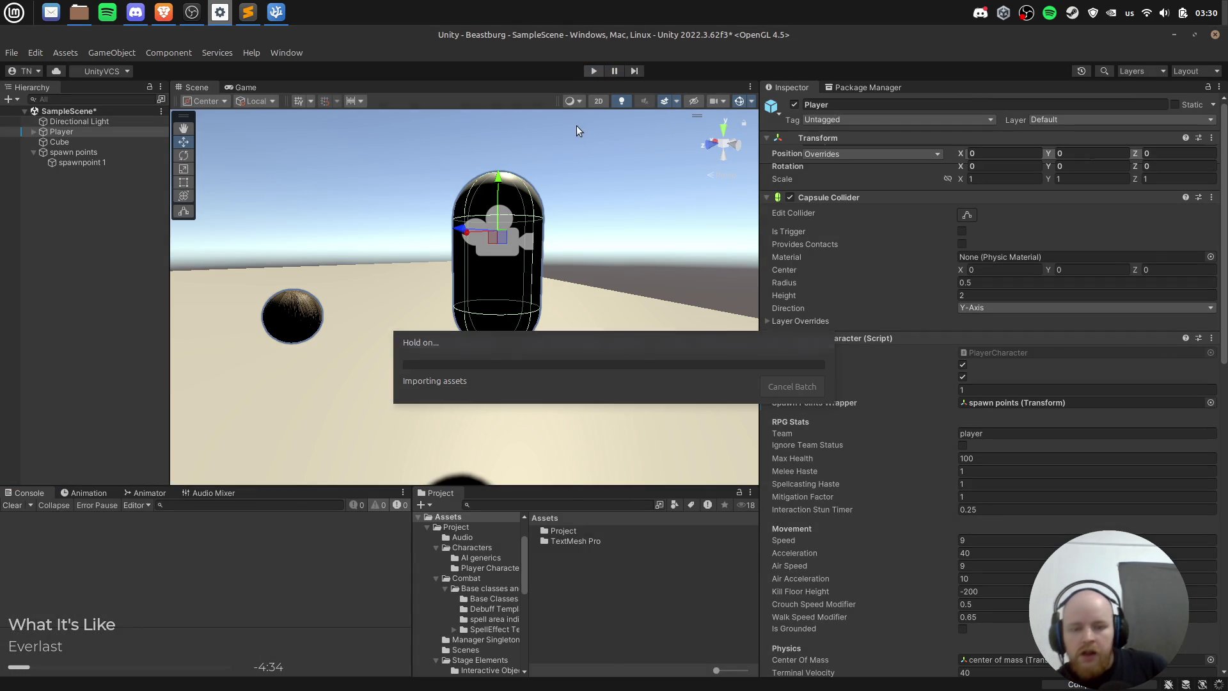
key(alt+Tab)
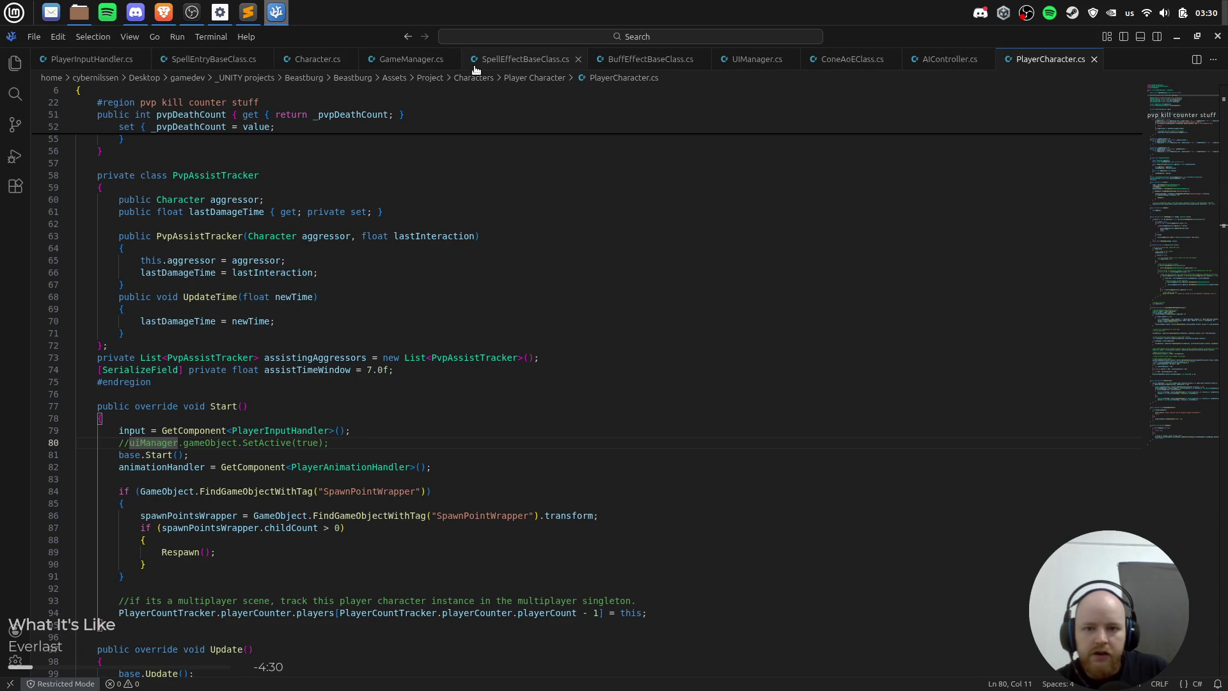
click(416, 64)
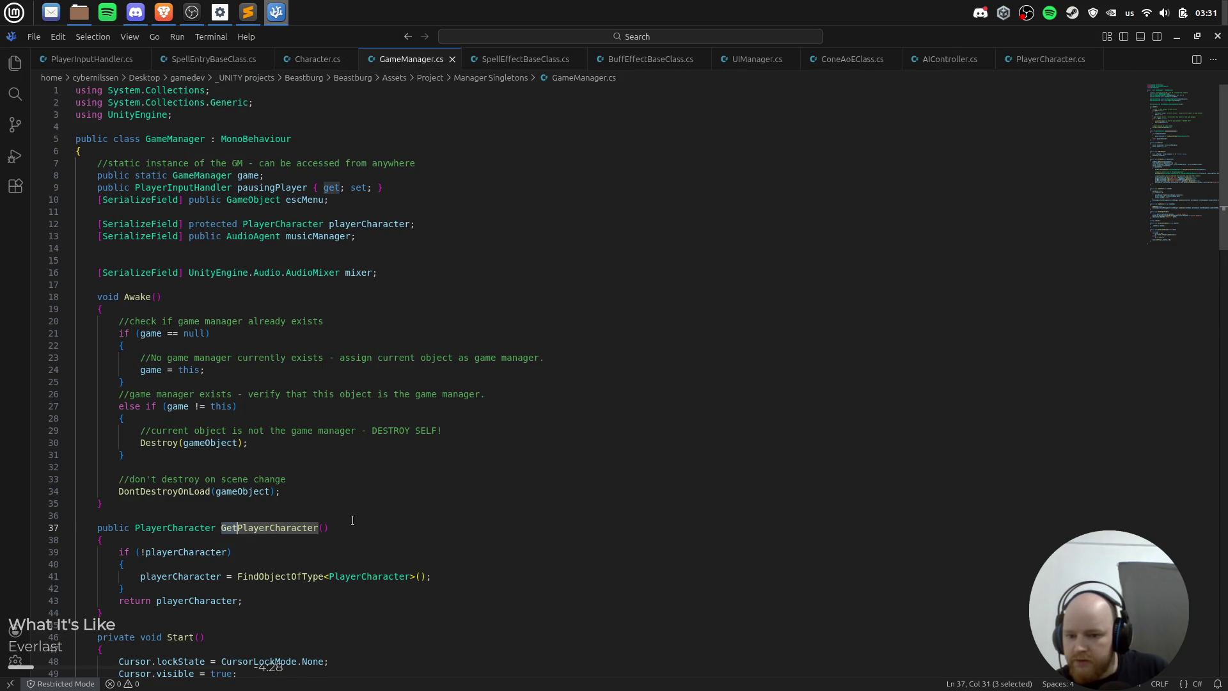
key(ctrl+f)
text(inputman)
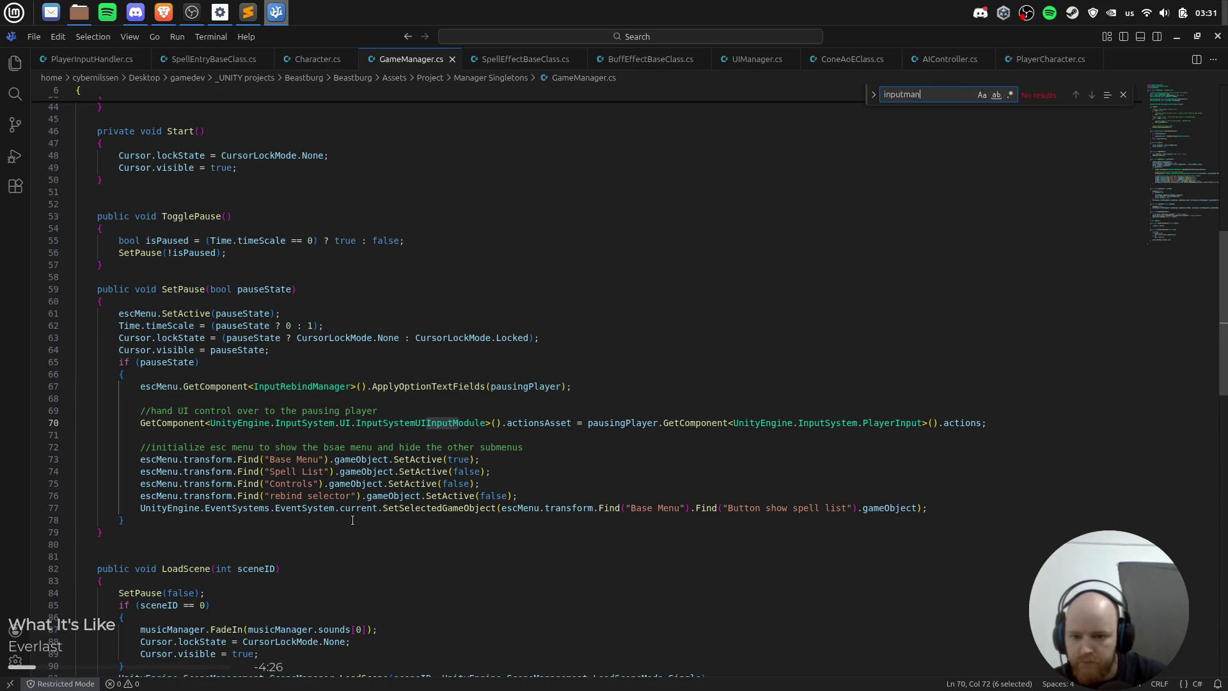
key(BackSpace)
key(Escape)
key(Up)
key(Up)
key(Up)
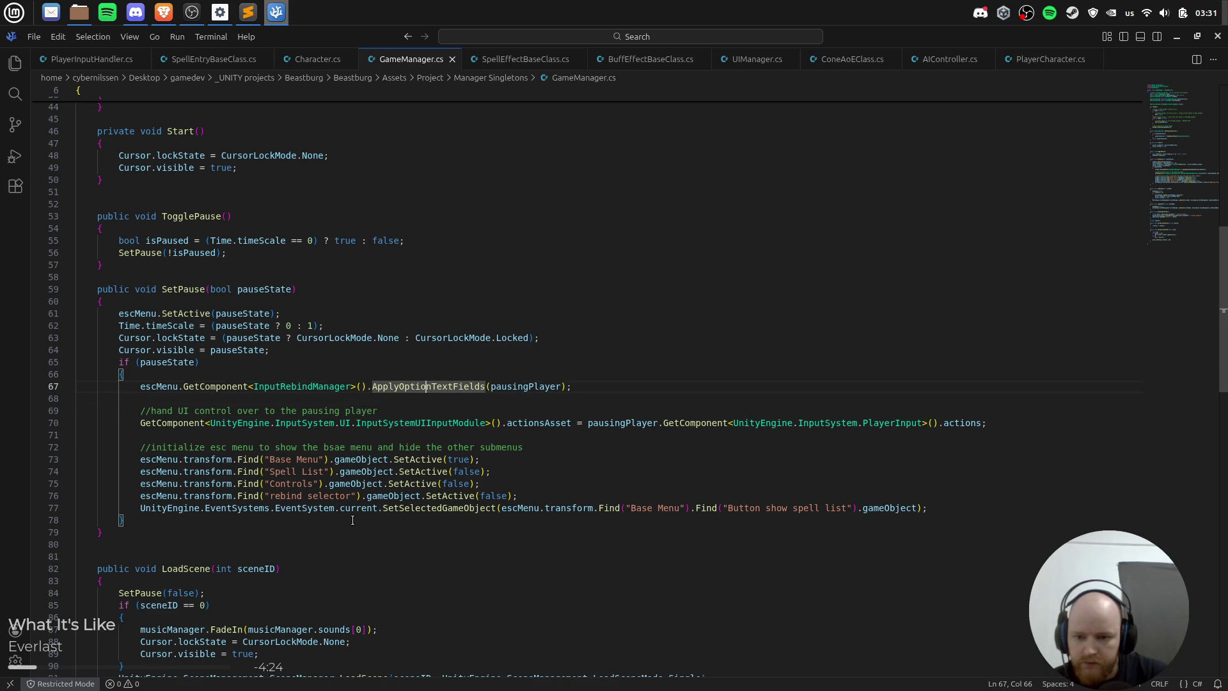
key(ctrl+Left)
key(ctrl+Left)
key(ctrl+Left)
text(//)
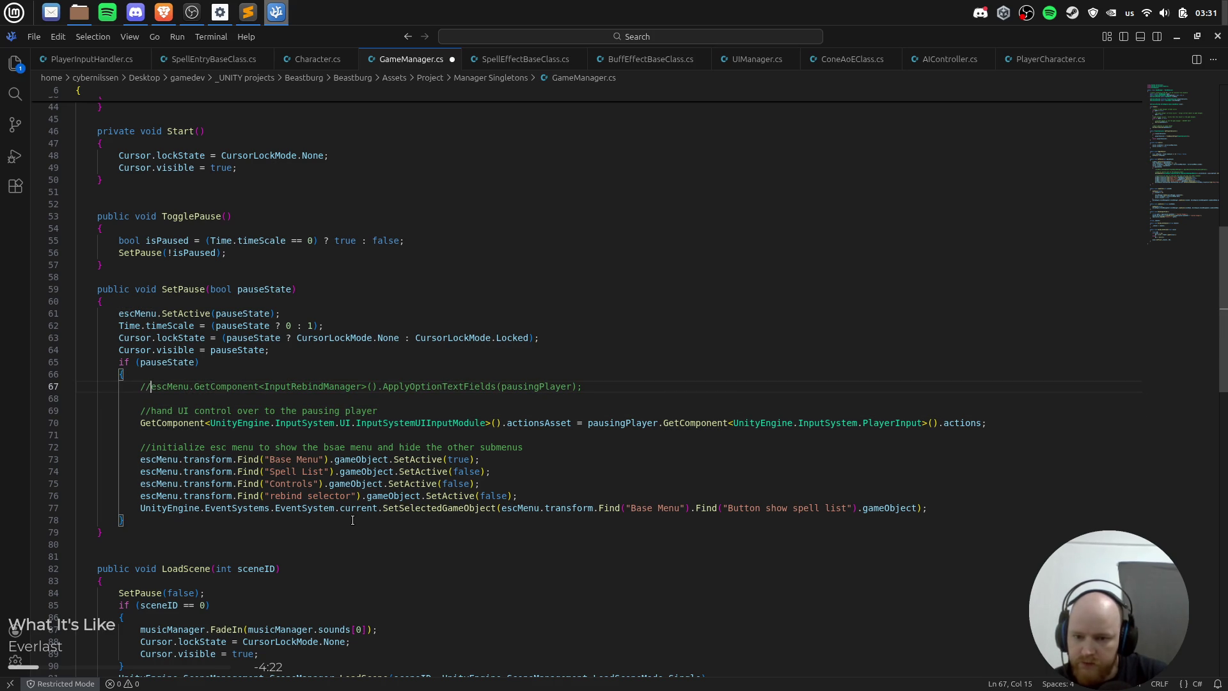
key(Down)
key(Down)
key(Down)
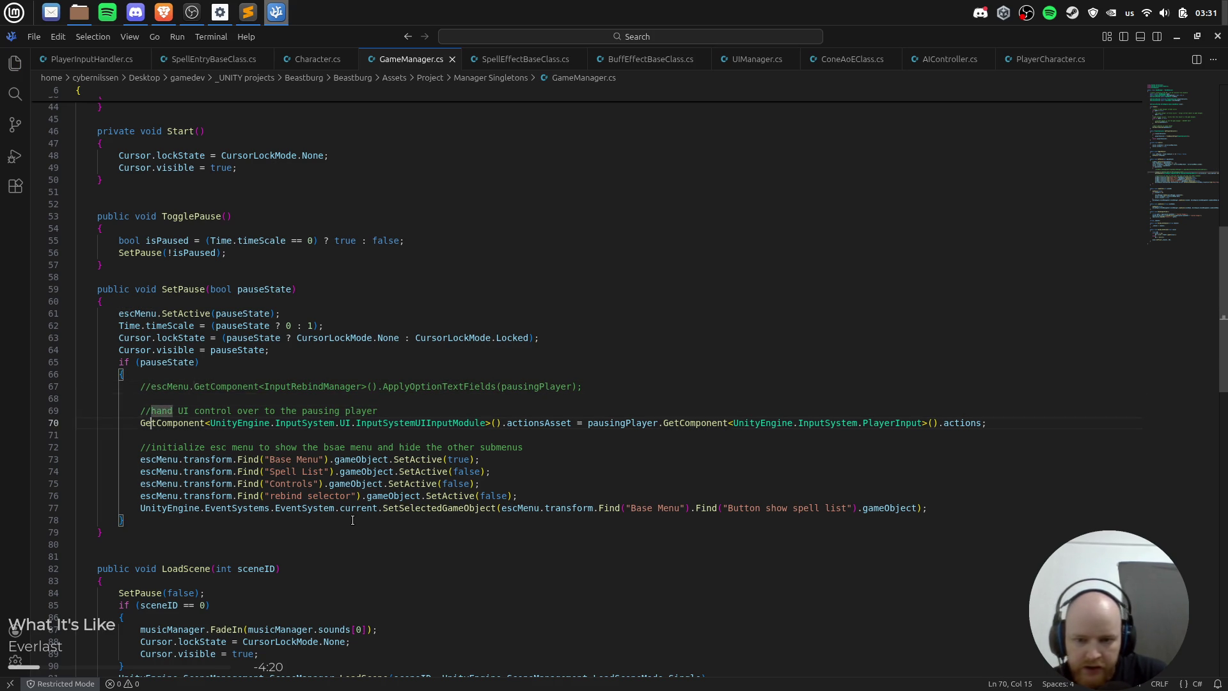
key(alt+Tab)
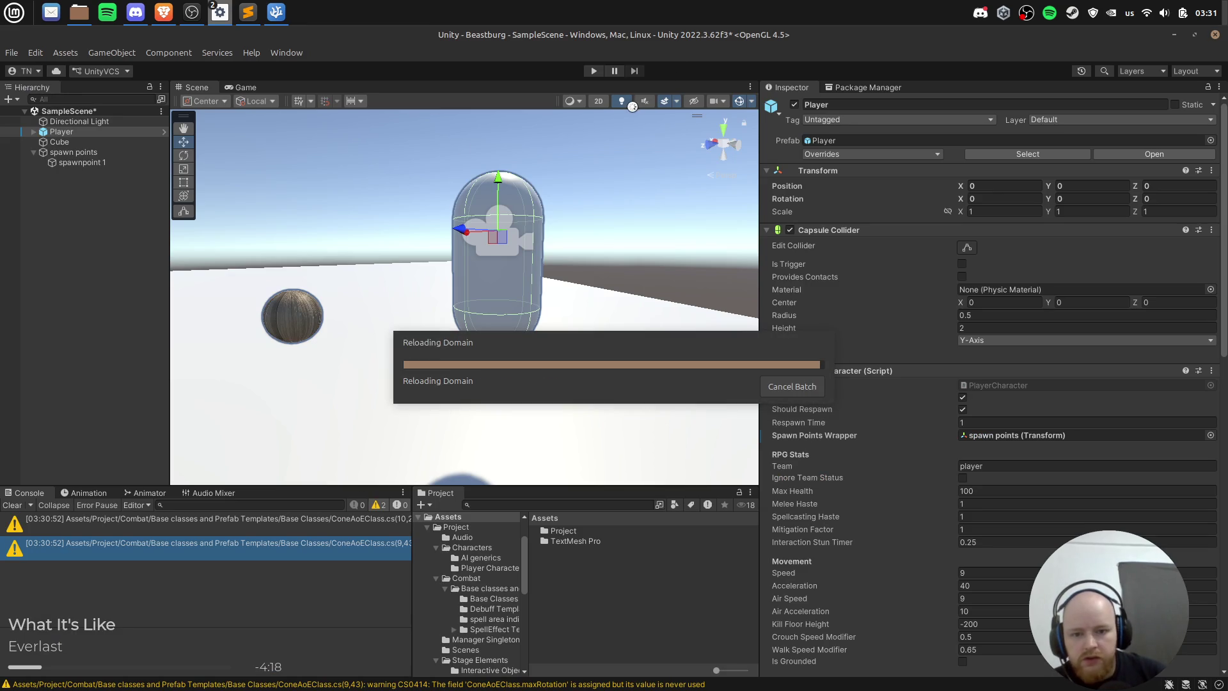
Step: Play the scene and review the null reference, SpawnPointWrapper tag and PlaceAimTarget errors
click(616, 74)
click(593, 72)
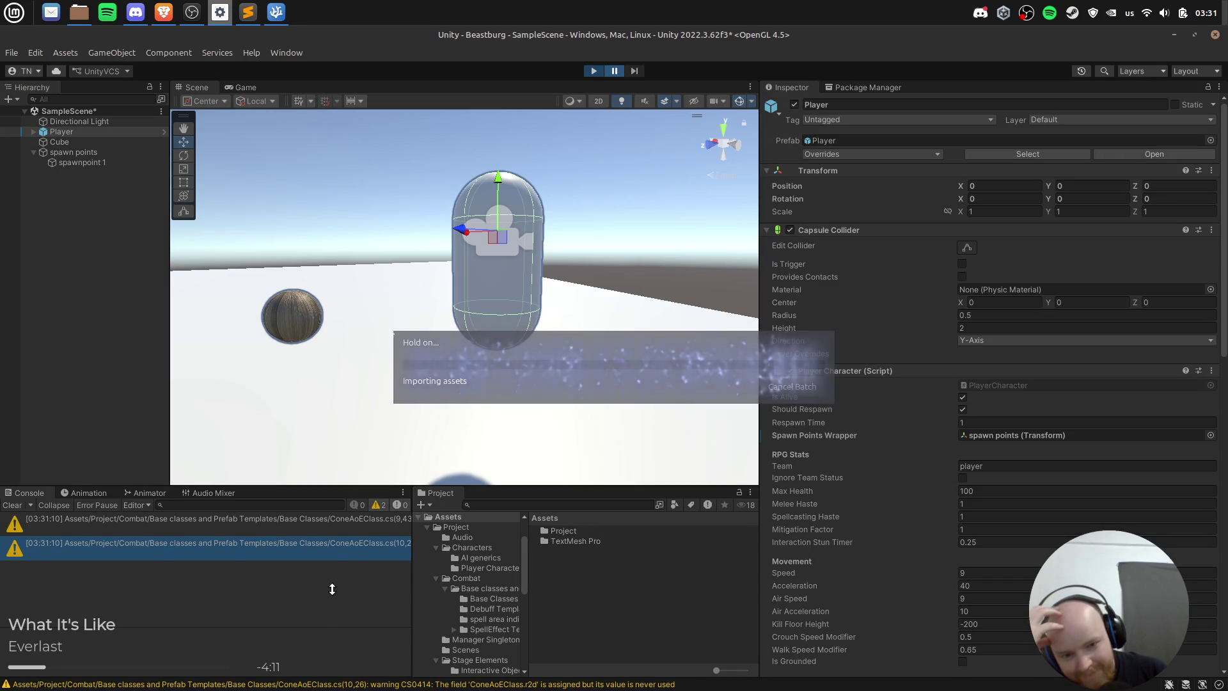
click(243, 530)
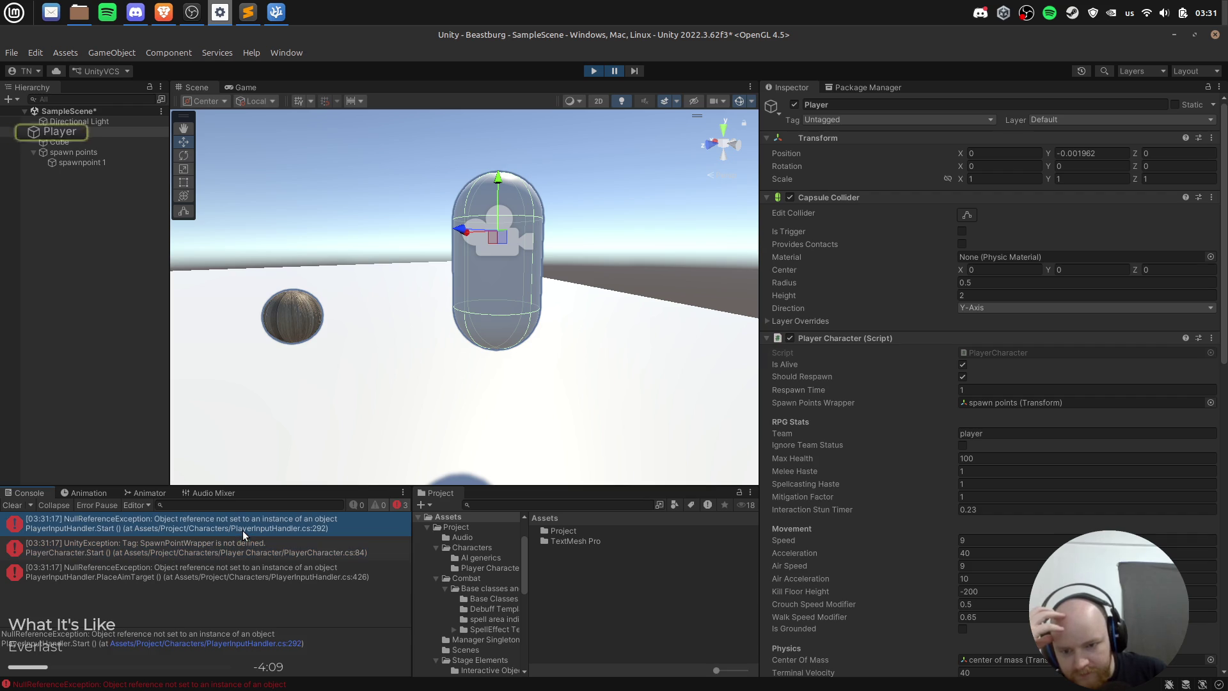
click(243, 548)
click(240, 569)
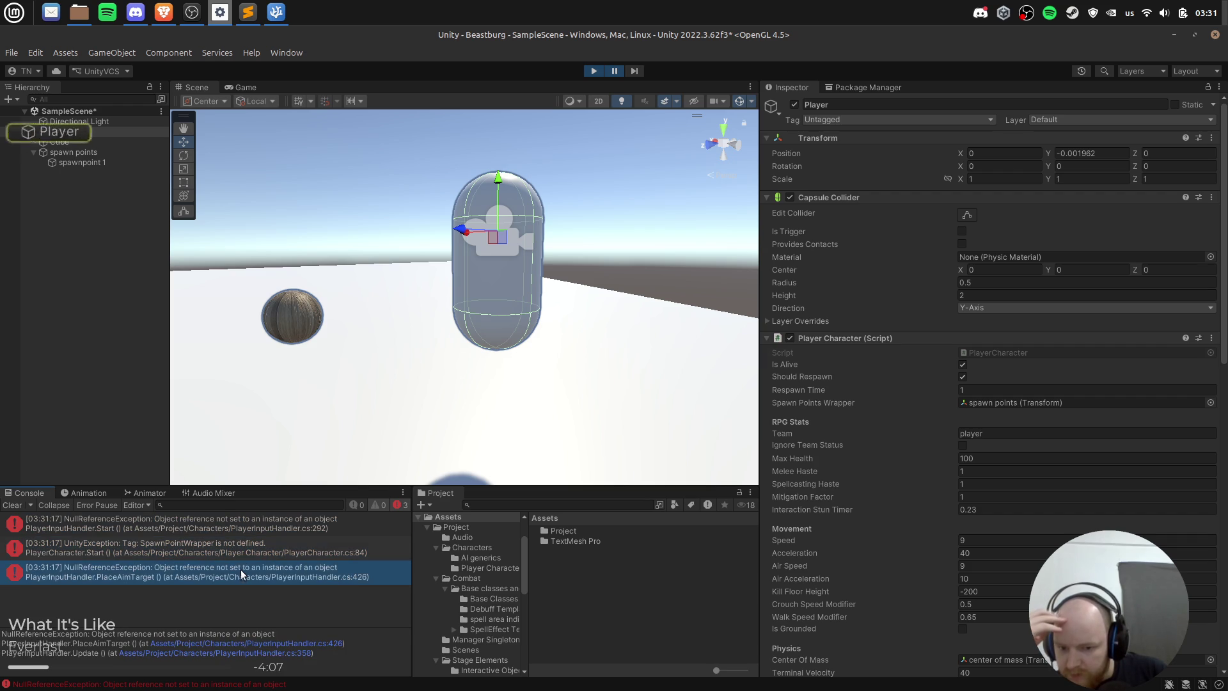
click(254, 541)
click(256, 523)
double_click(256, 523)
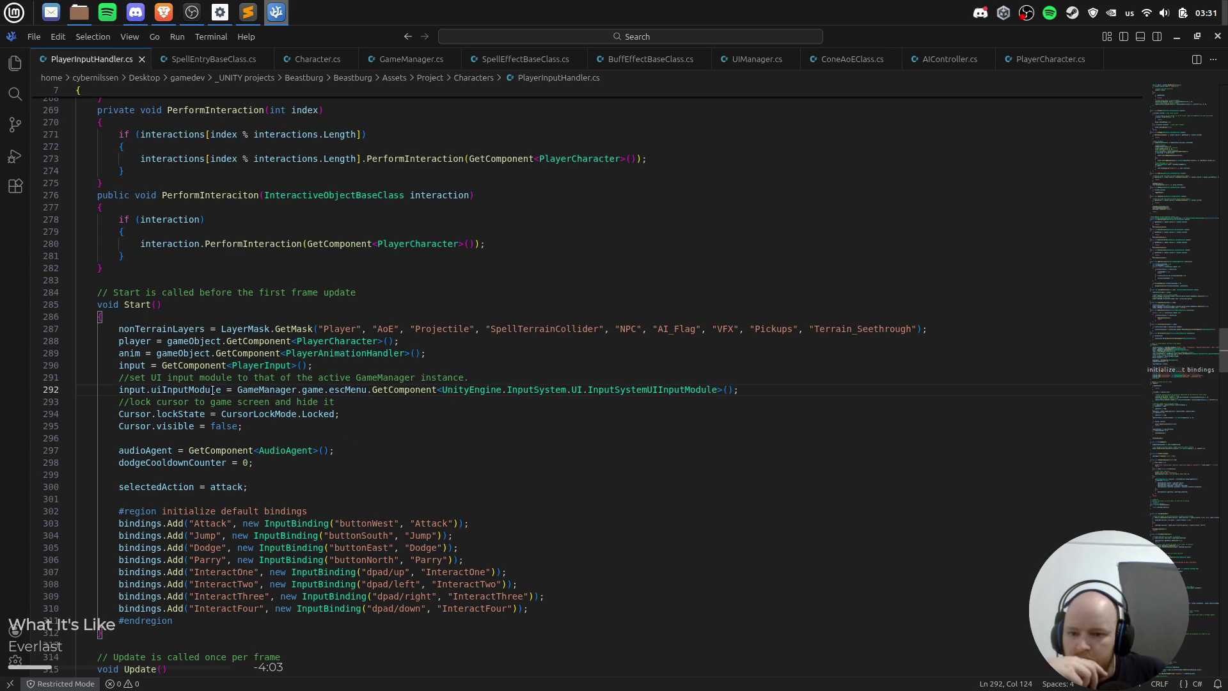
Step: Comment out the uiInputModule assignment on line 292 of PlayerInputHandler.cs and save
click(176, 390)
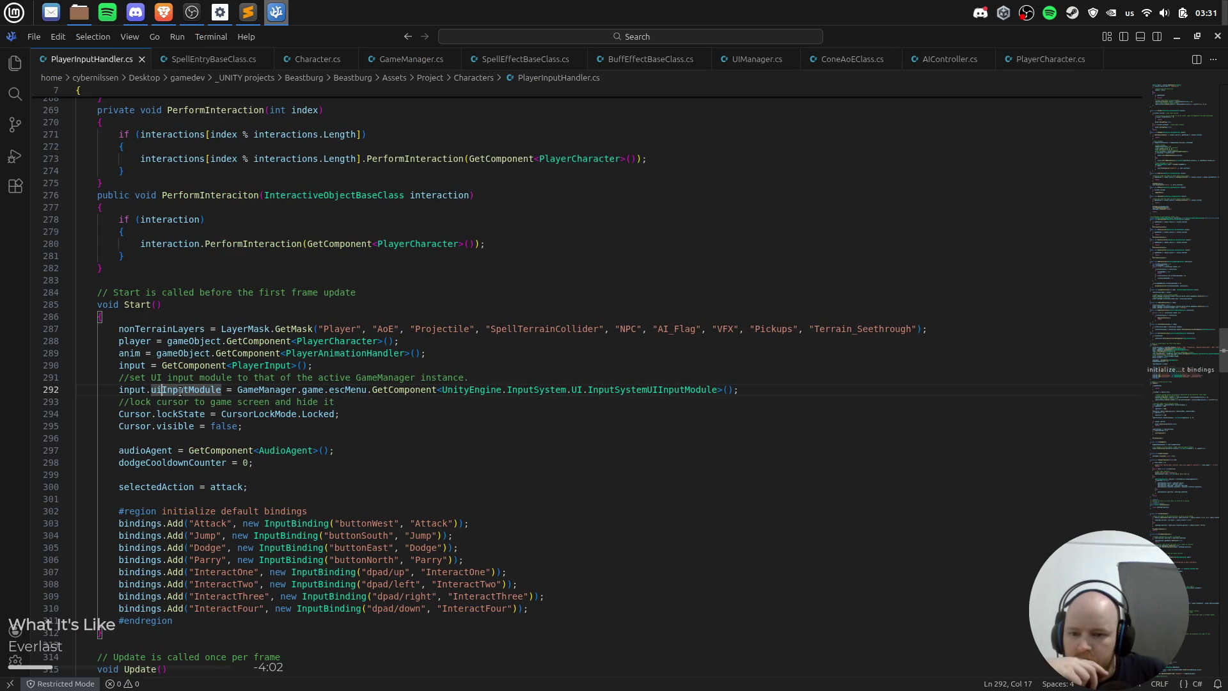
click(130, 390)
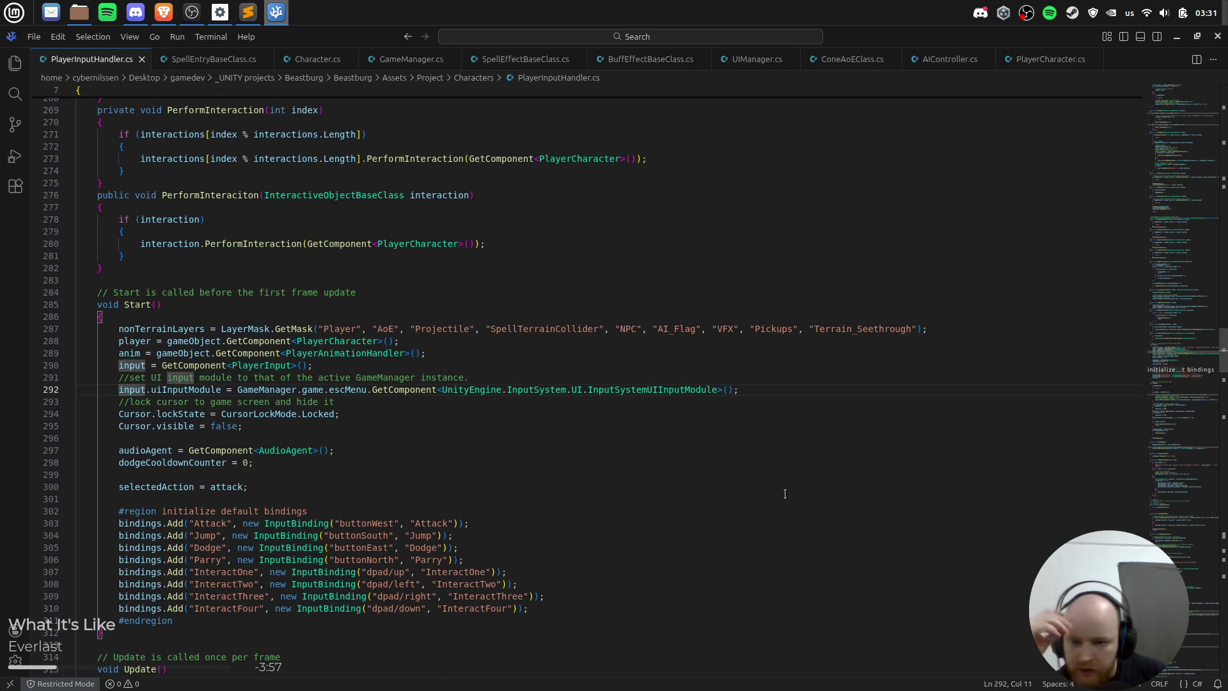
key(ctrl+slash)
key(ctrl+s)
key(alt+Tab)
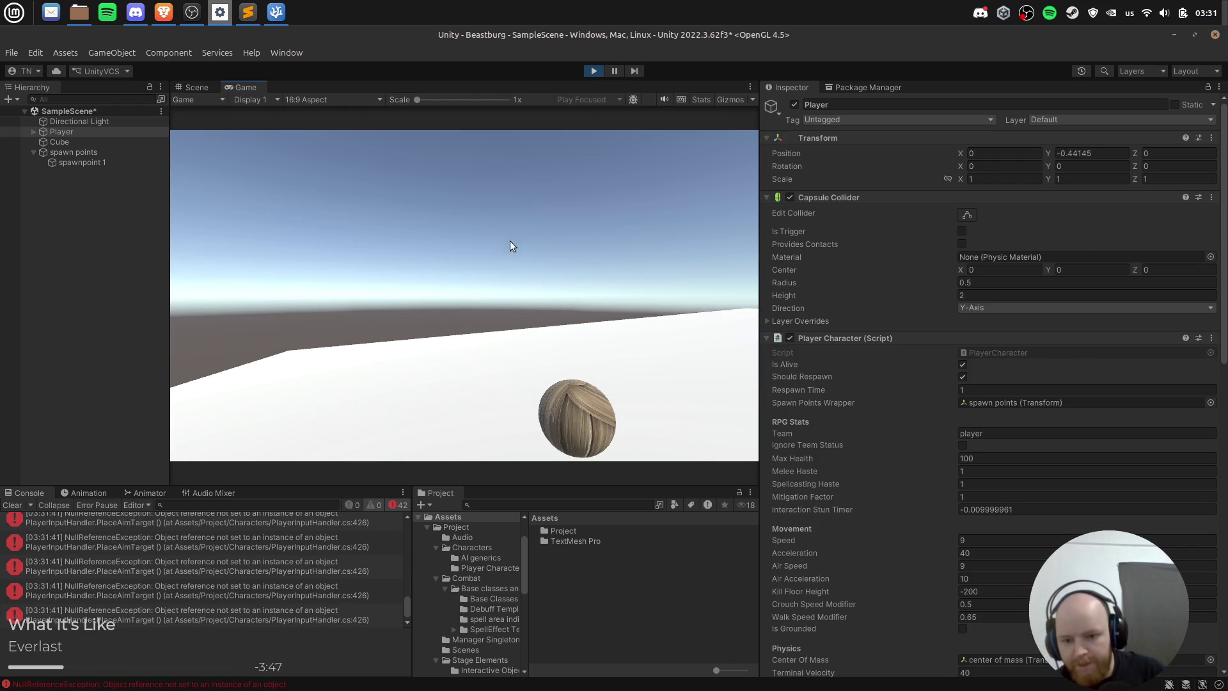
Step: Restart play mode and open PlayerCharacter.cs's Start from the undefined SpawnPointWrapper tag error
click(592, 71)
click(594, 70)
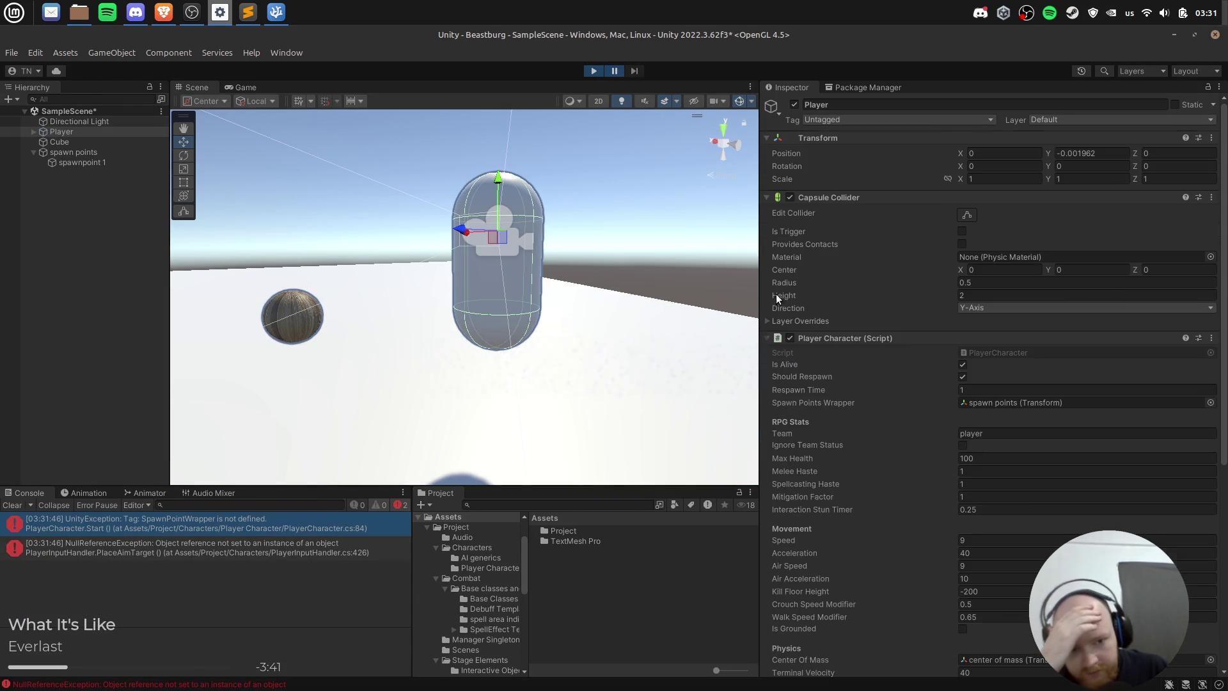
click(265, 529)
click(248, 523)
click(74, 132)
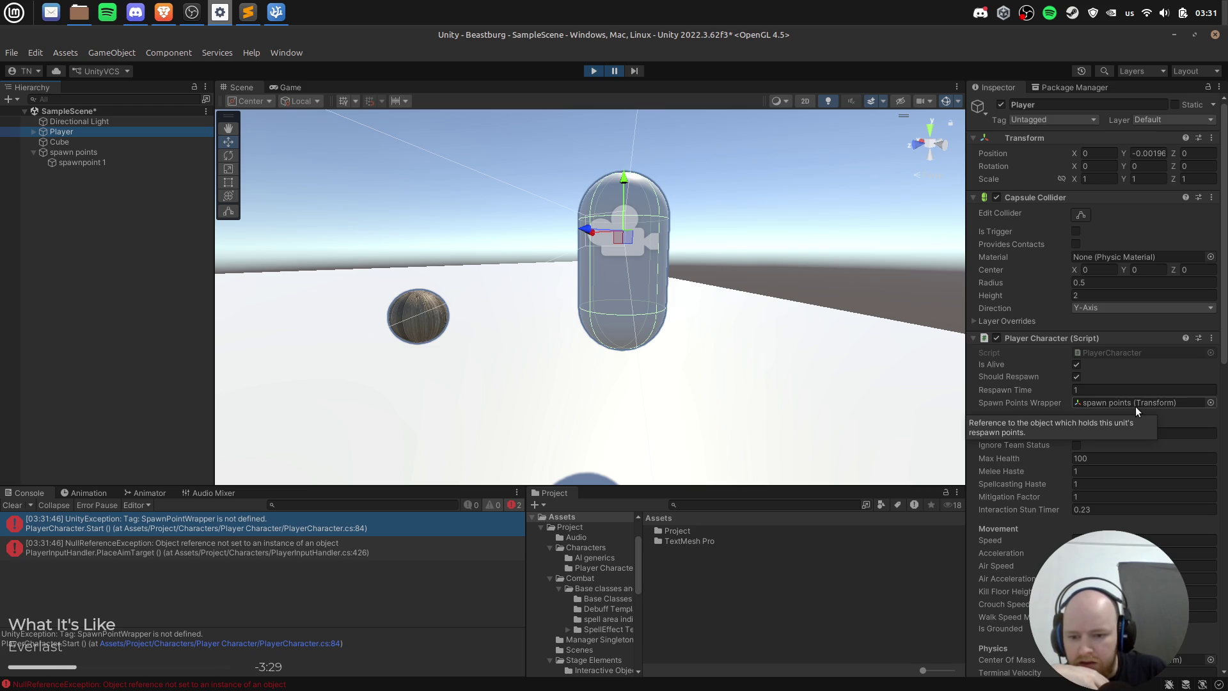
double_click(301, 516)
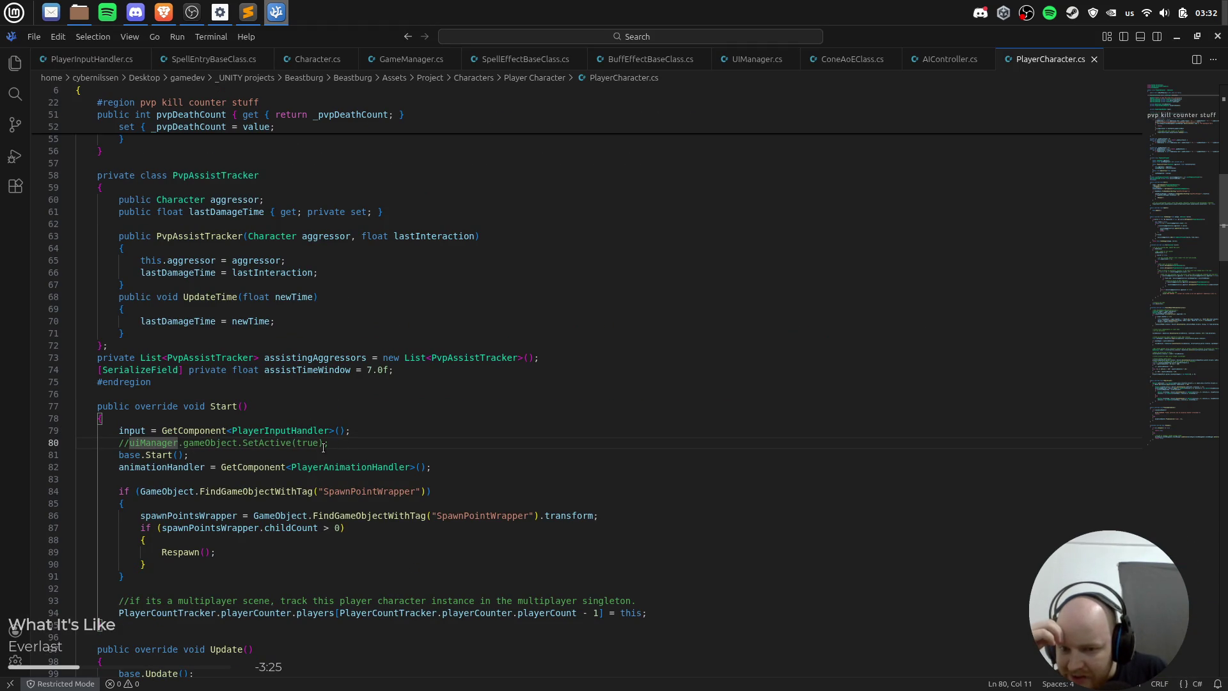
Step: Inspect the FindGameObjectWithTag("SpawnPointWrapper") lookup on line 84 of PlayerCharacter.cs
key(alt+Tab)
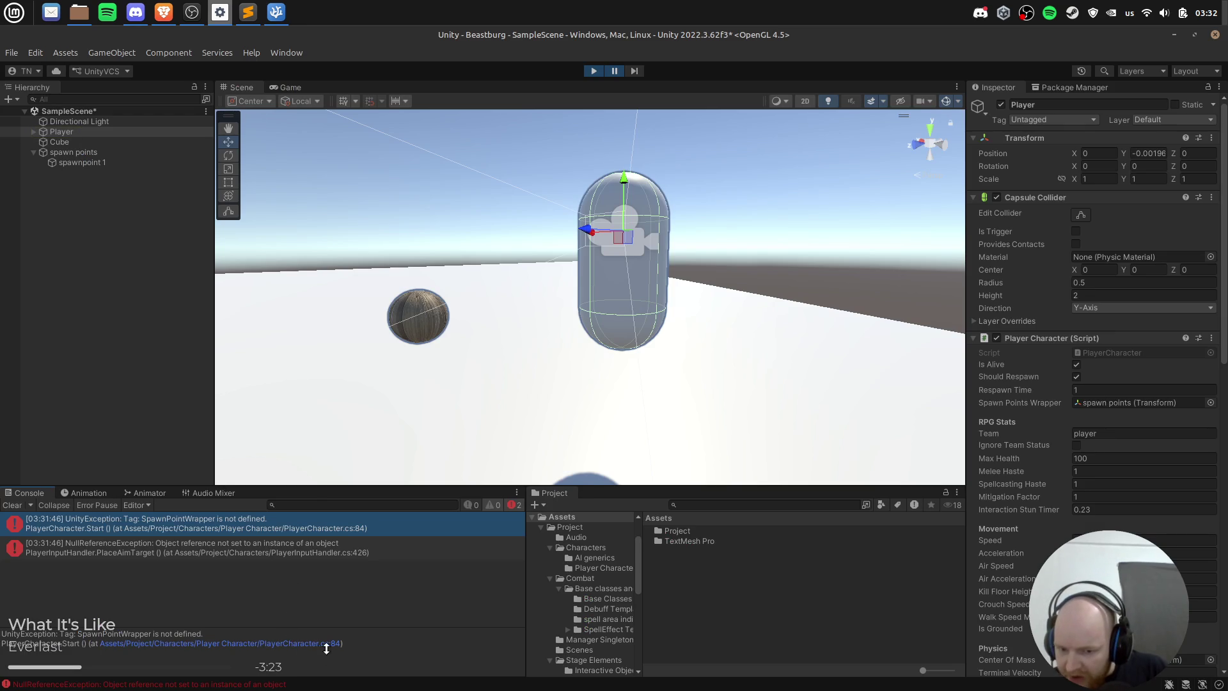
key(alt+Tab)
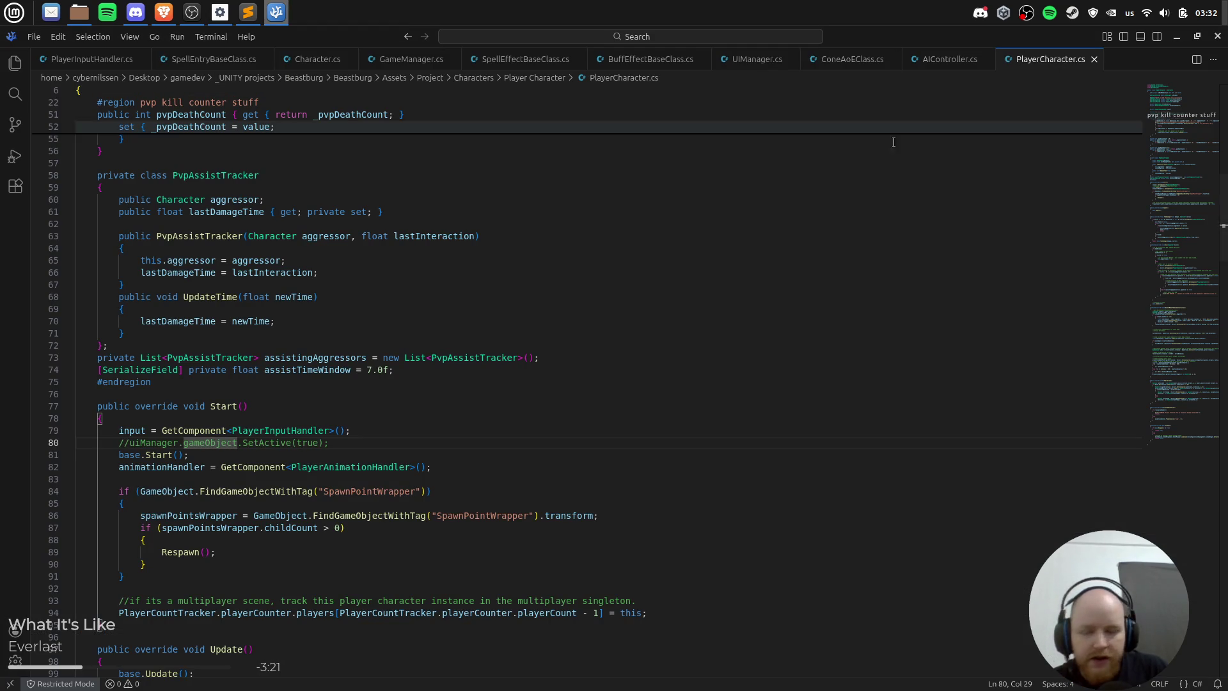
click(163, 491)
click(423, 491)
click(256, 491)
click(390, 491)
scroll(460, 494, down, 1)
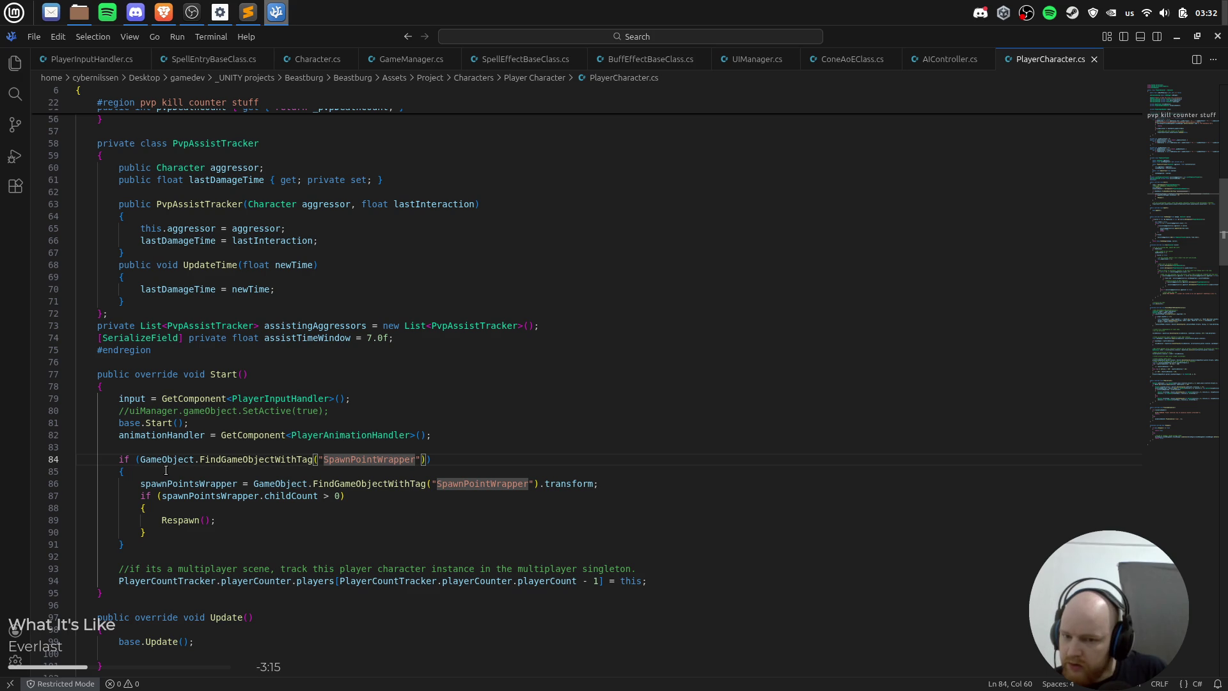
Step: Back in Unity, stop play mode and check the Player's Tag list for SpawnPointWrapper
key(alt+Tab)
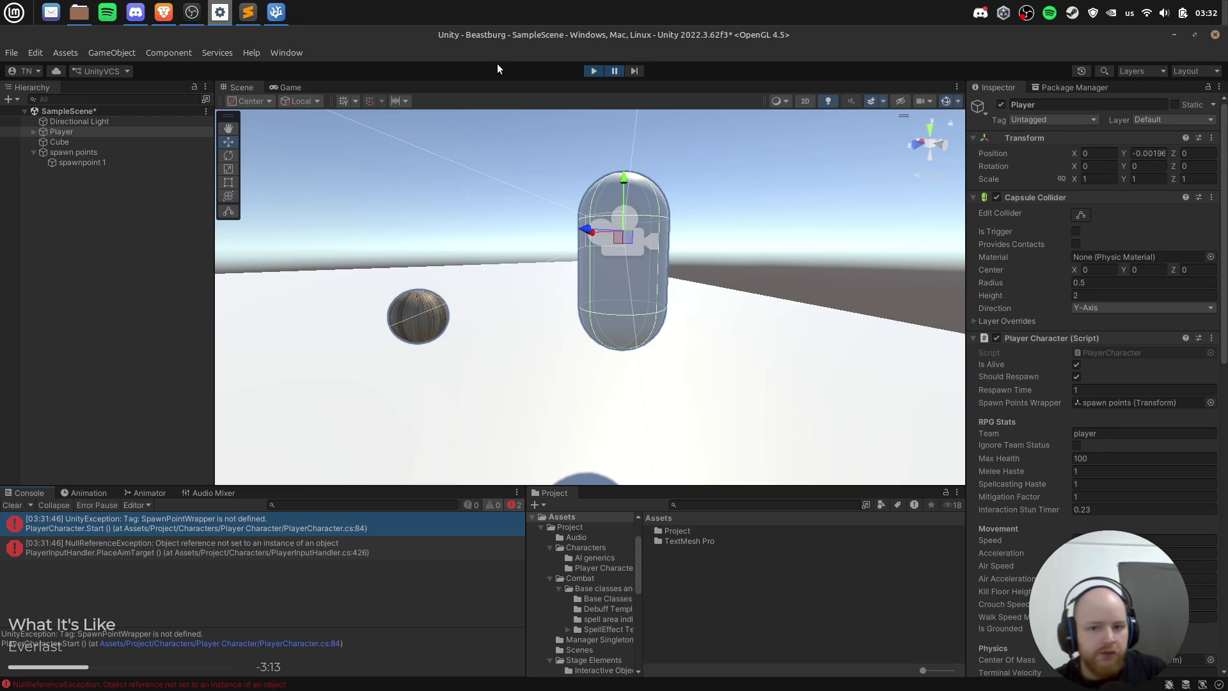
click(594, 72)
click(1091, 119)
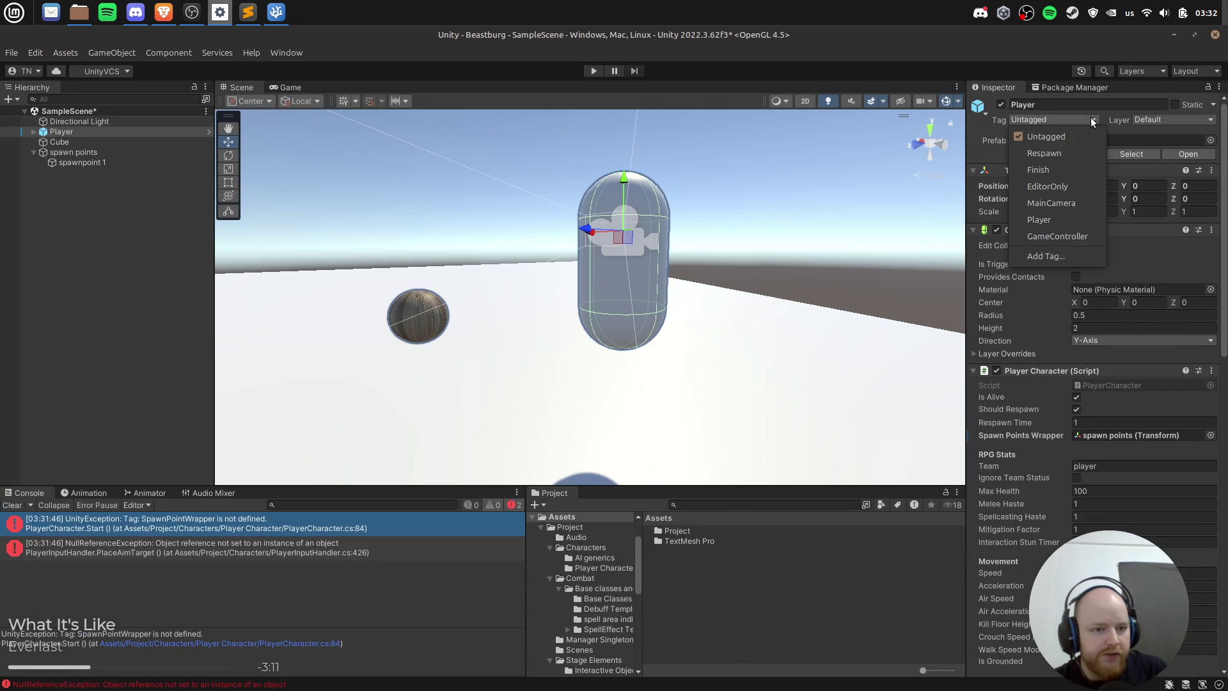
Step: Add a SpawnPointWrapper tag in Tags & Layers, checking the name against the code
click(1062, 255)
key(alt+Tab)
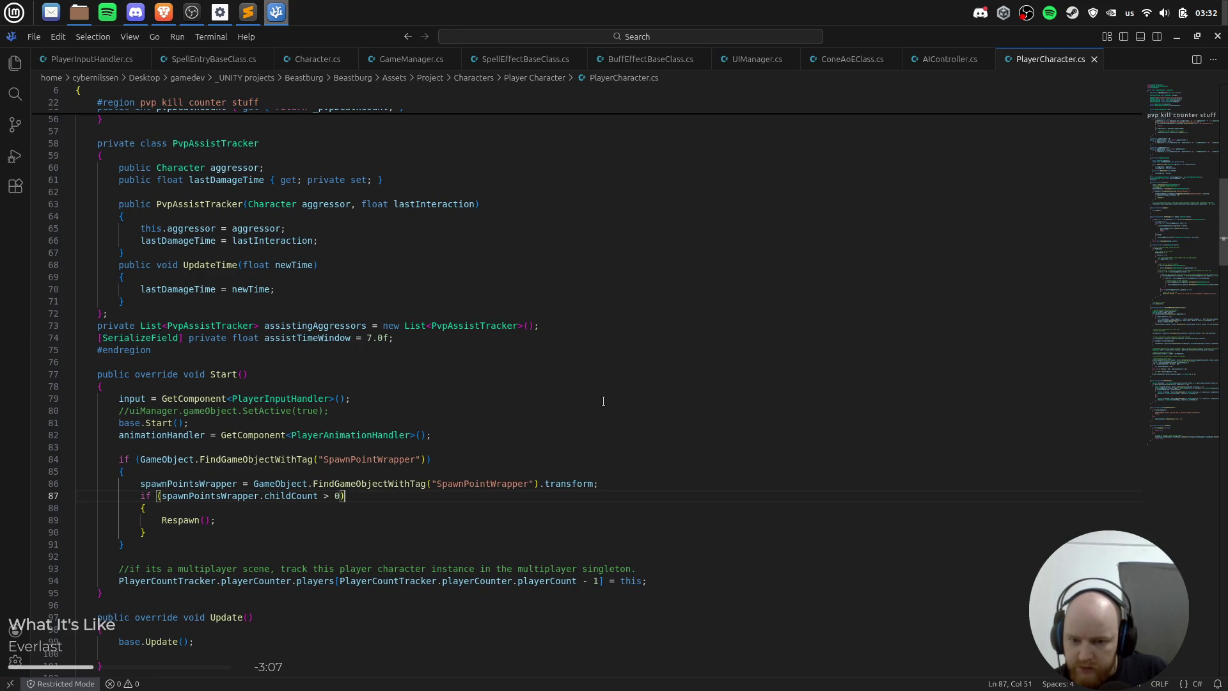
key(alt+Tab)
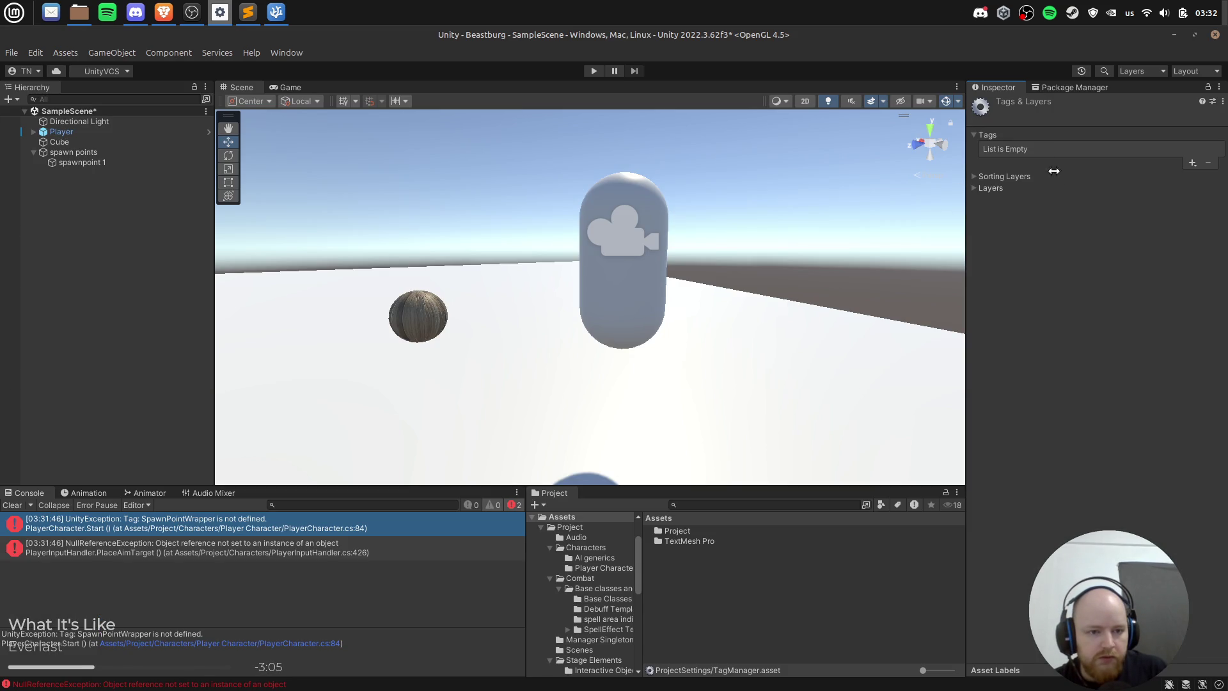
click(1192, 163)
text(S)
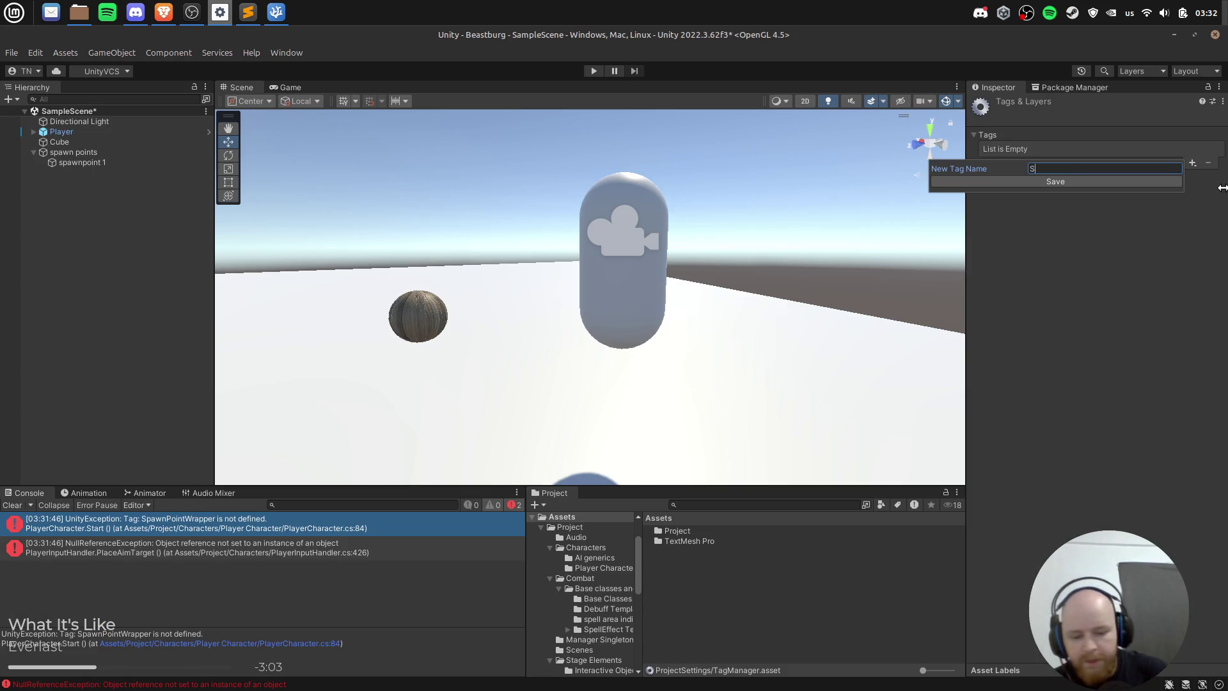
text(pawnPointW)
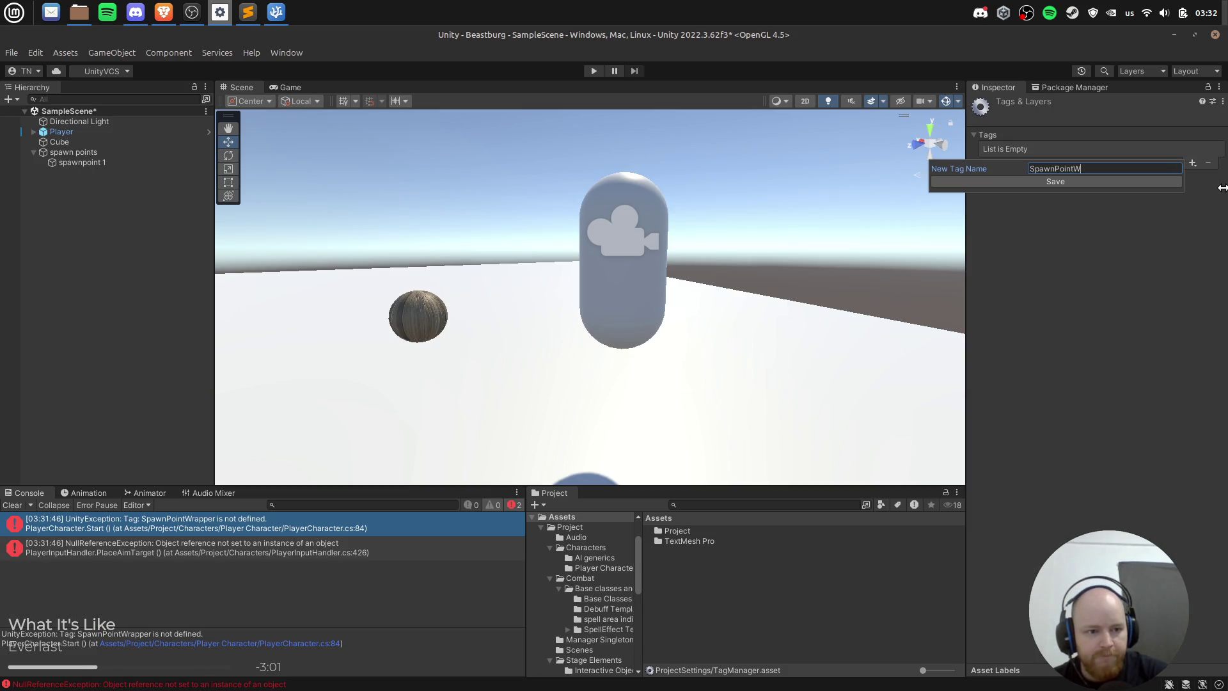
text(rappe)
key(Return)
key(alt+Tab)
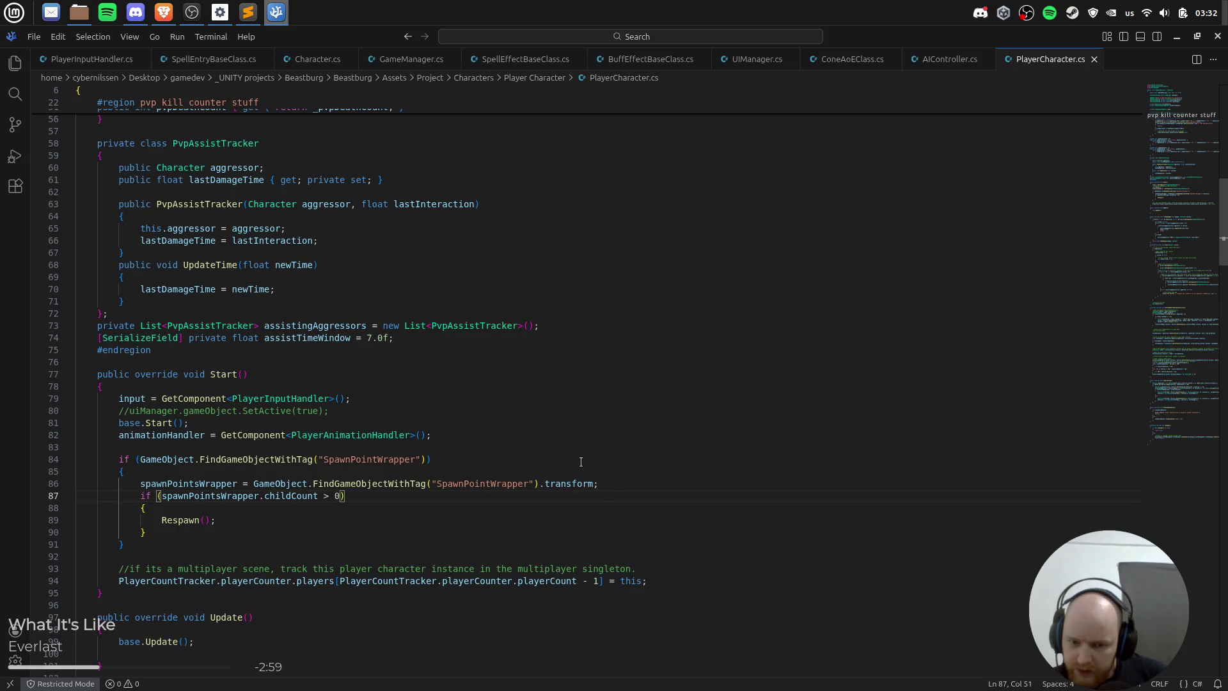
key(alt+Tab)
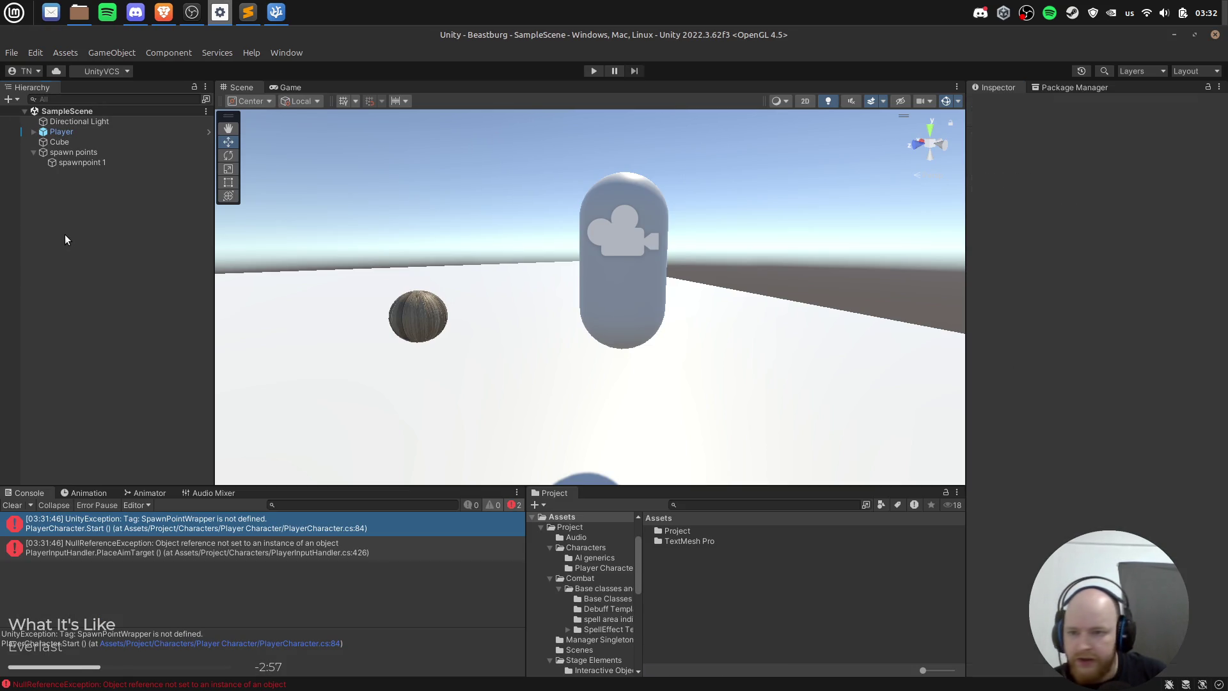
click(150, 558)
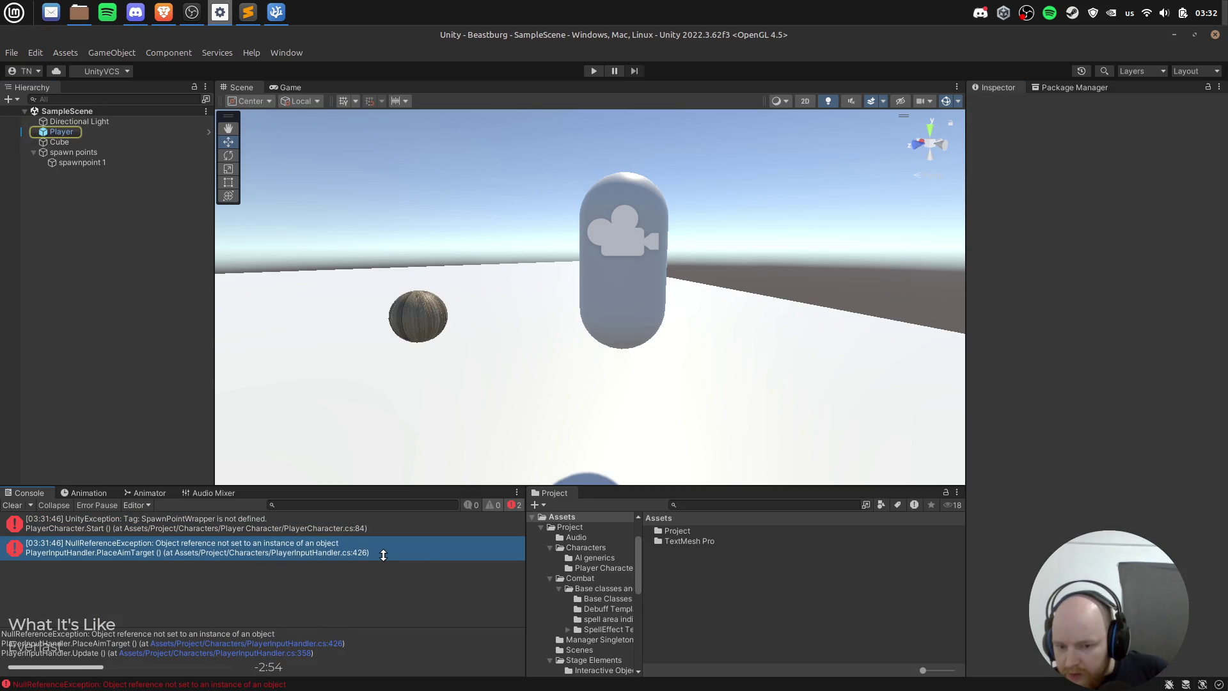
key(alt+Tab)
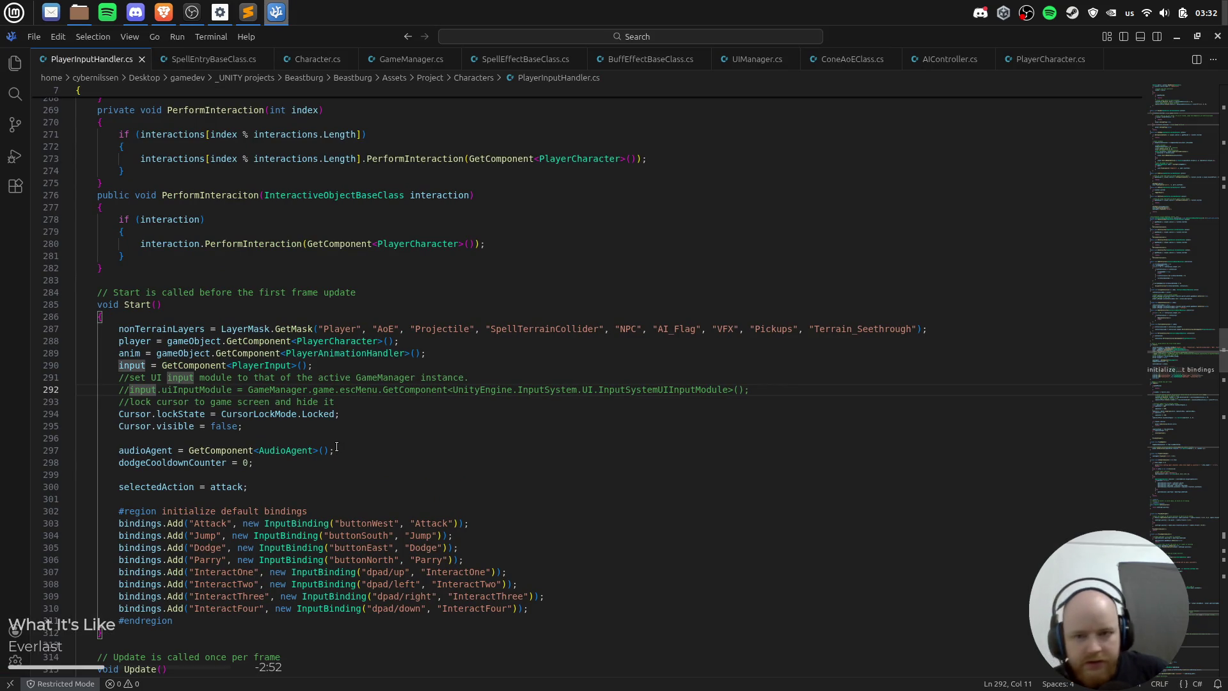
key(alt+Tab)
key(alt+Tab)
scroll(367, 398, down, 2)
scroll(367, 398, down, 20)
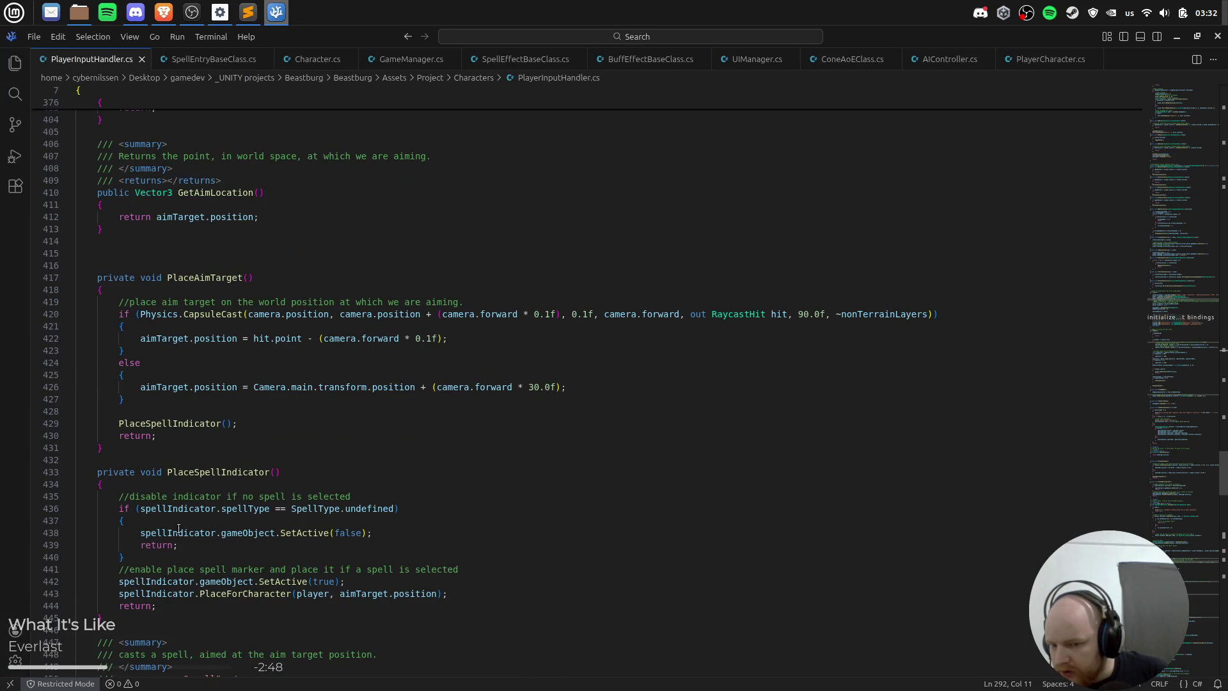
click(145, 387)
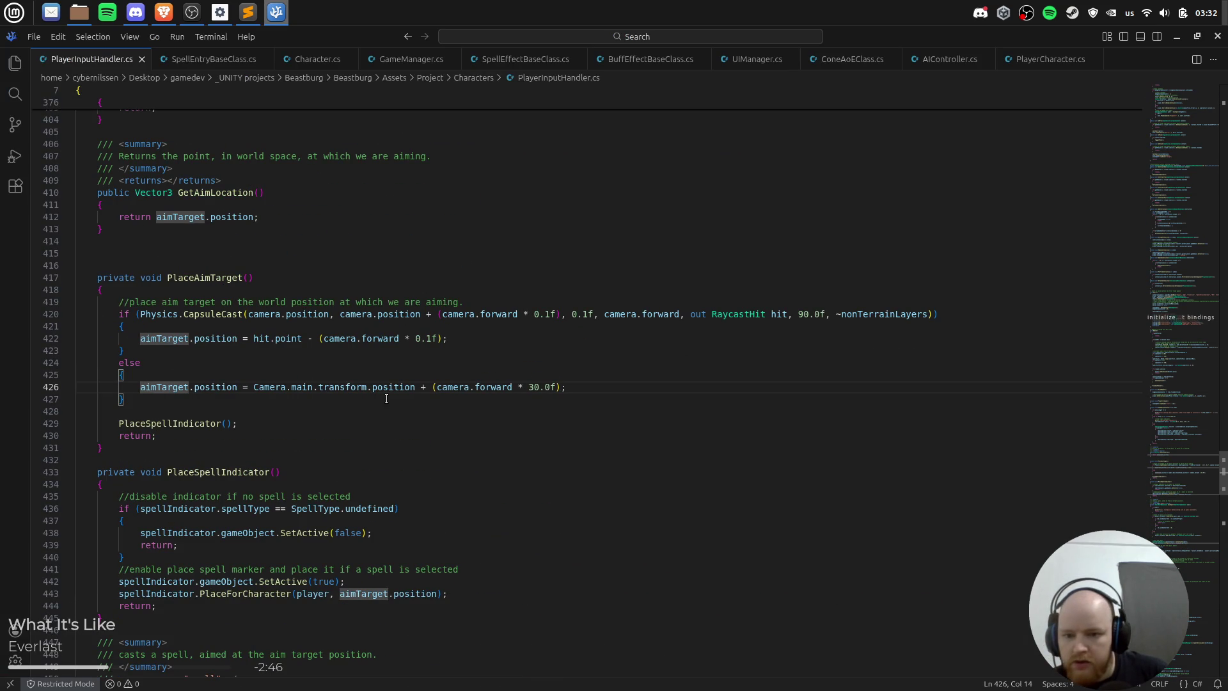
click(167, 387)
click(385, 387)
click(562, 387)
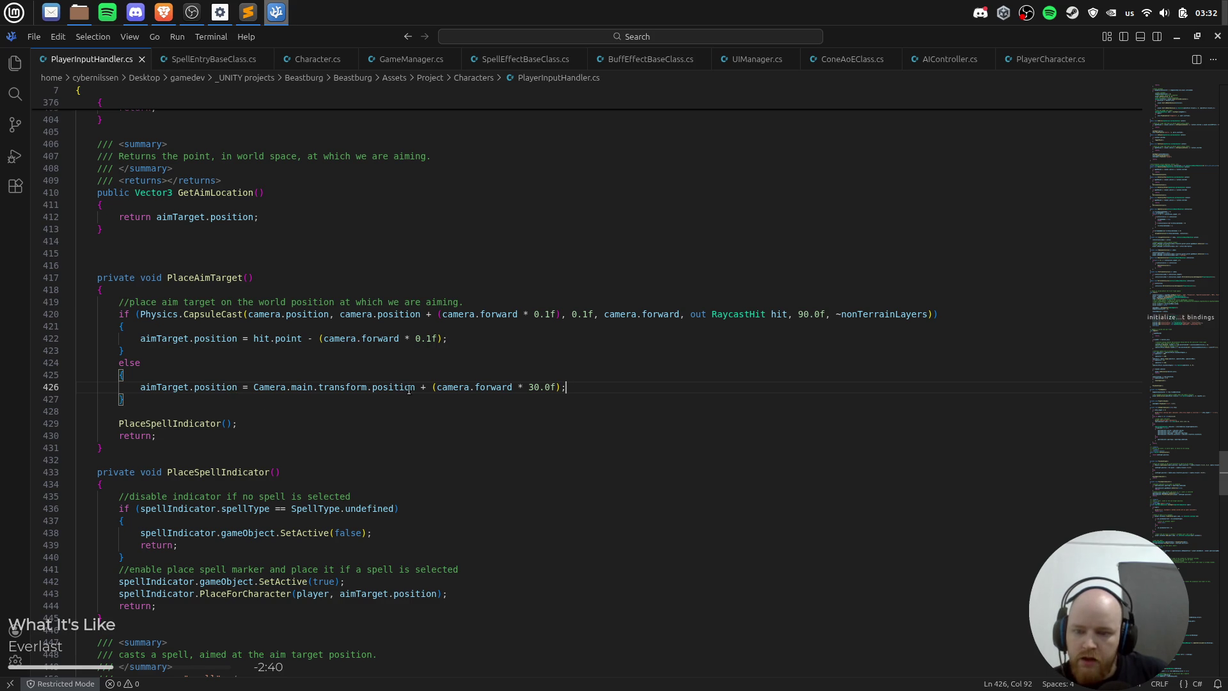
key(alt+Tab)
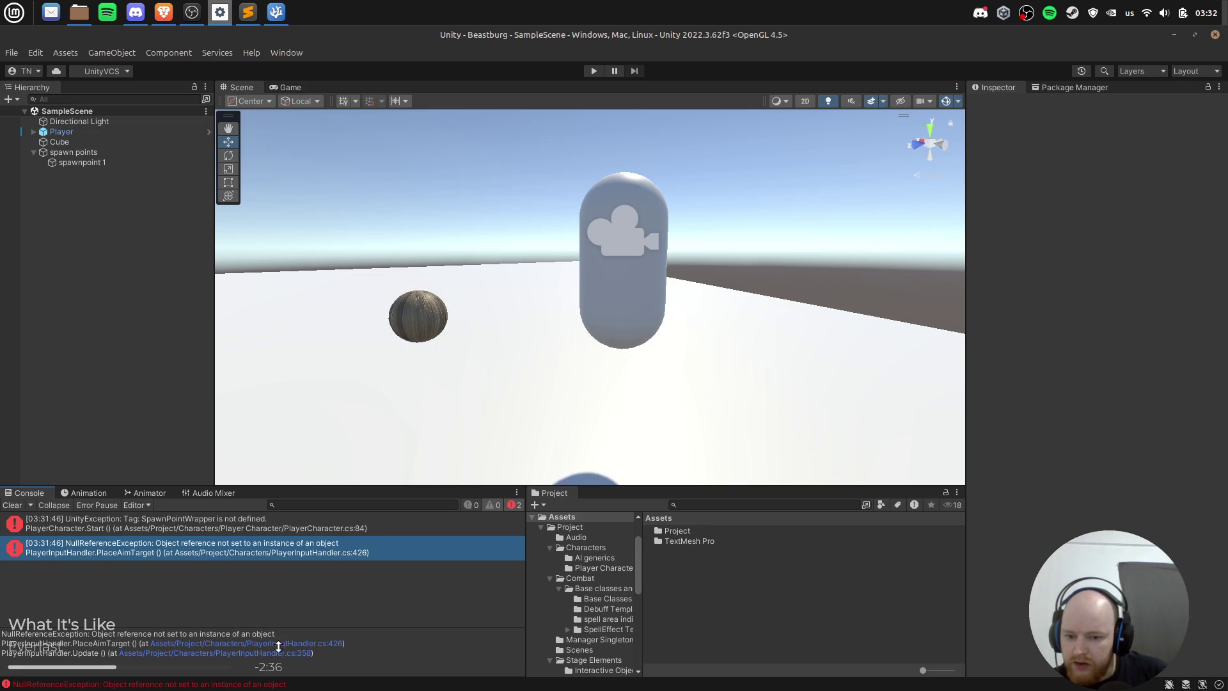
Step: Tag the Camera under camera pivot > cam tilt pivot as MainCamera and apply it to prefab 'Player'
click(90, 135)
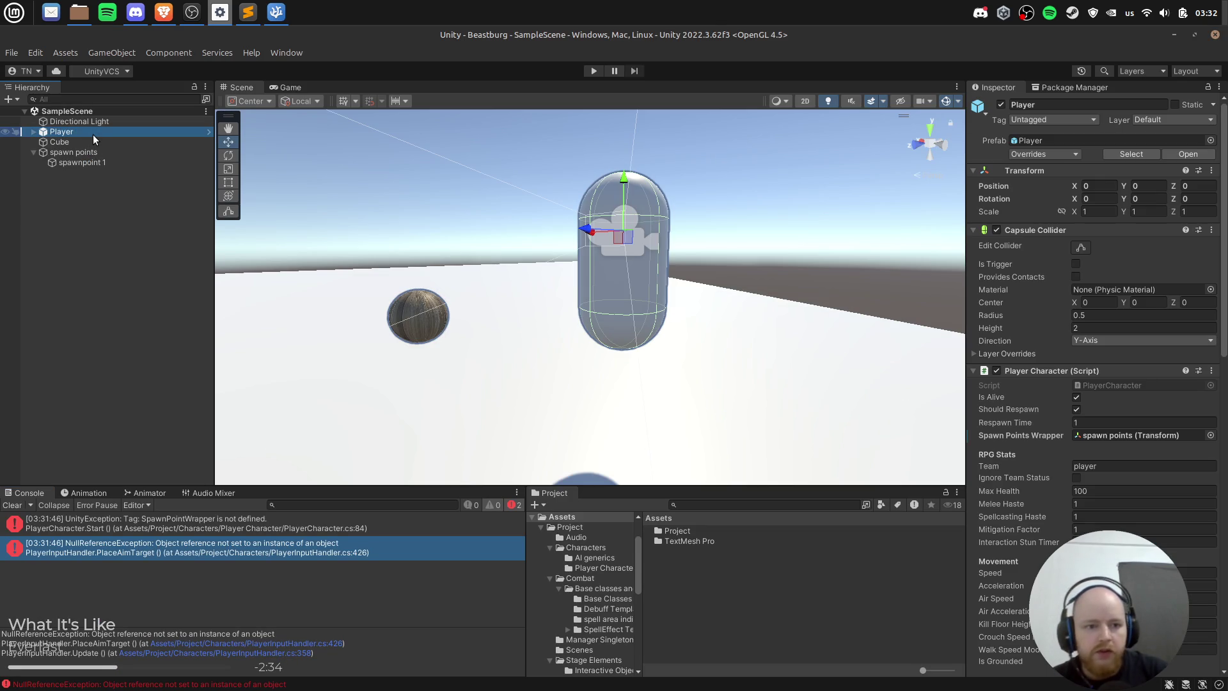
key(Right)
key(Down)
click(93, 134)
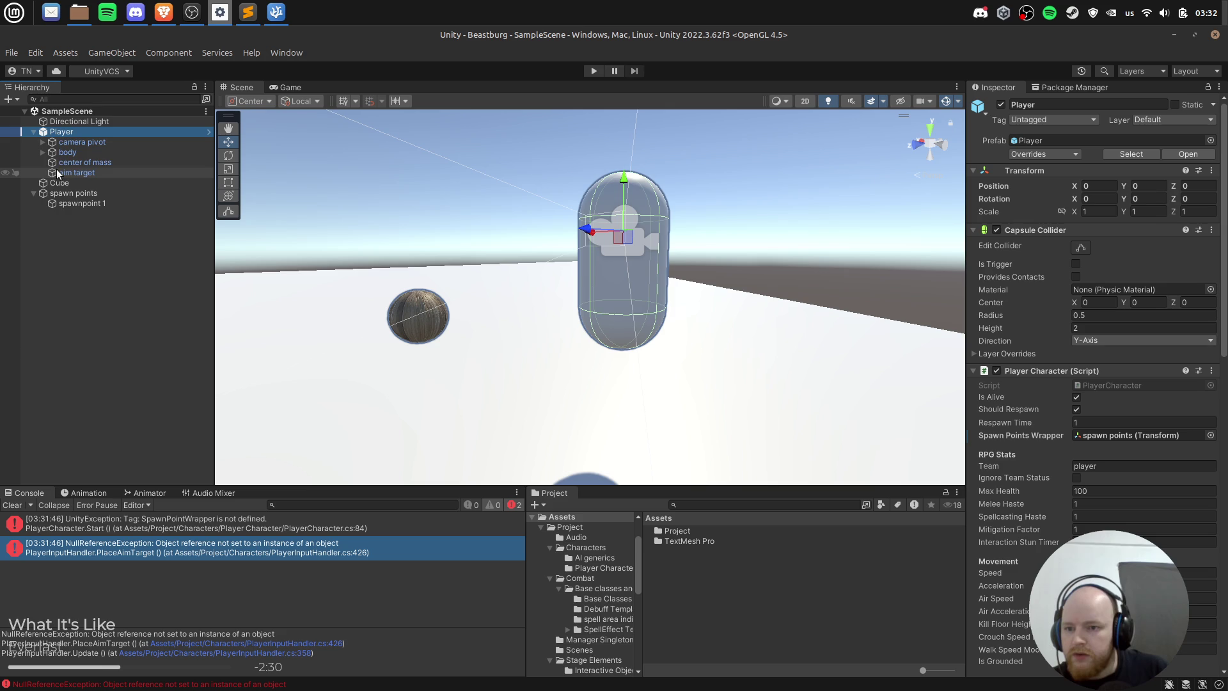
click(44, 143)
click(51, 152)
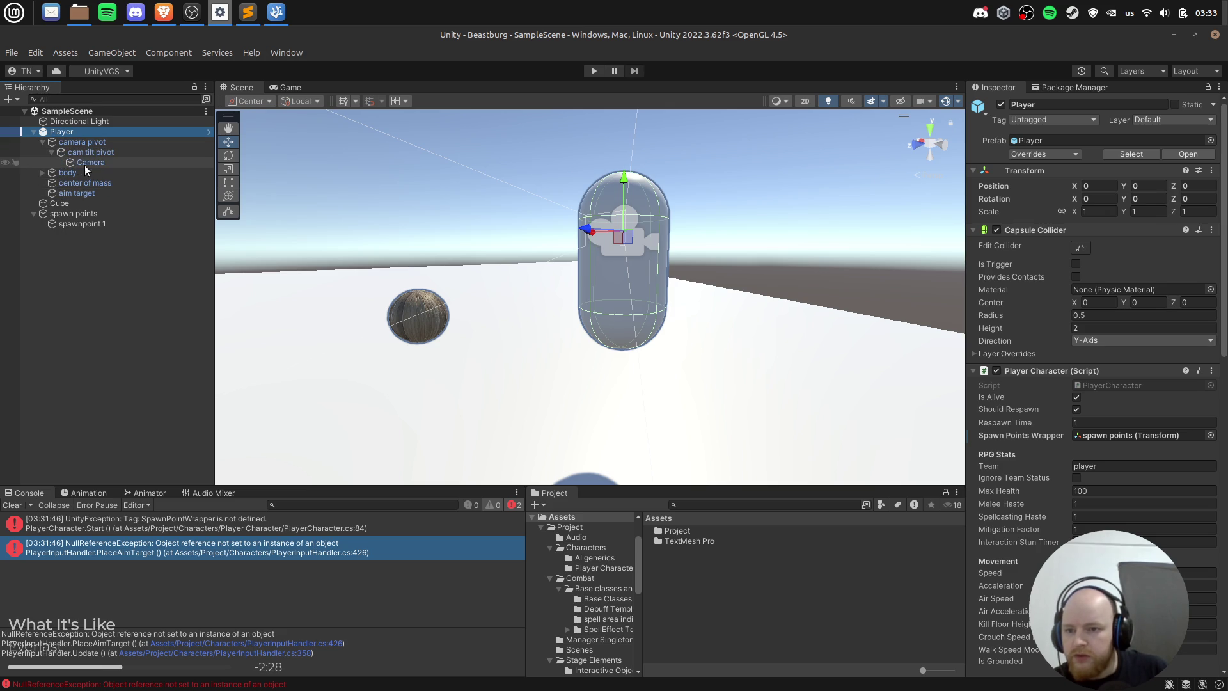
click(84, 164)
click(1060, 121)
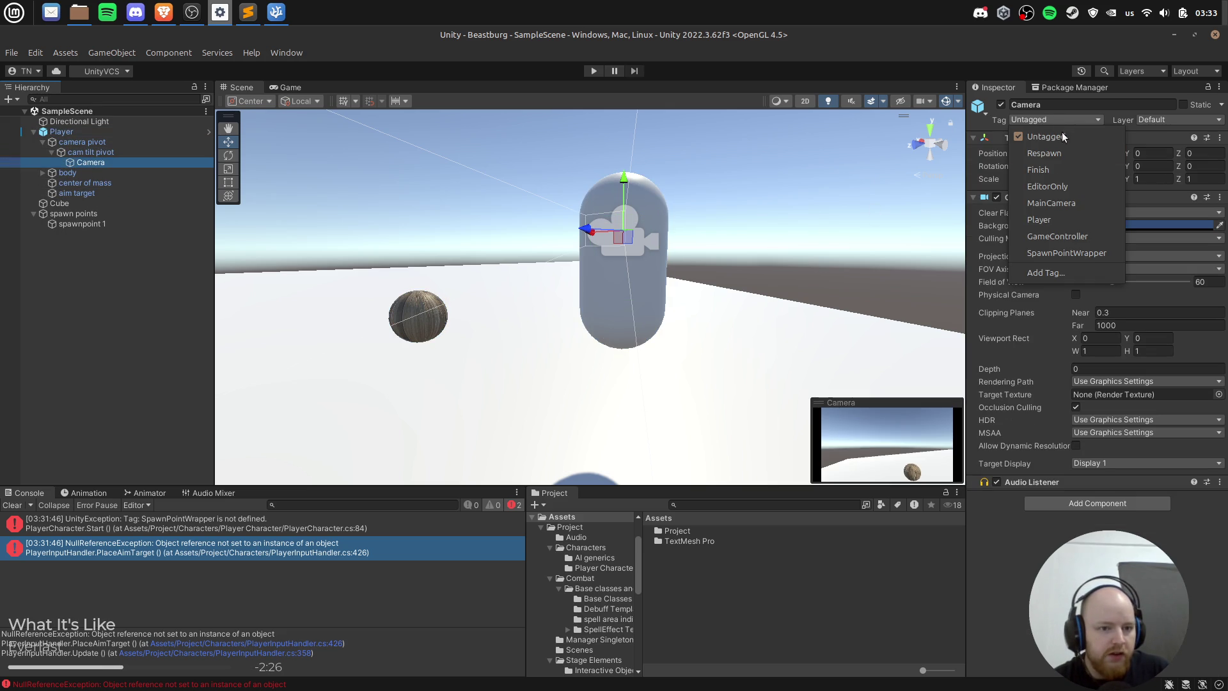
click(1076, 204)
right_click(1005, 119)
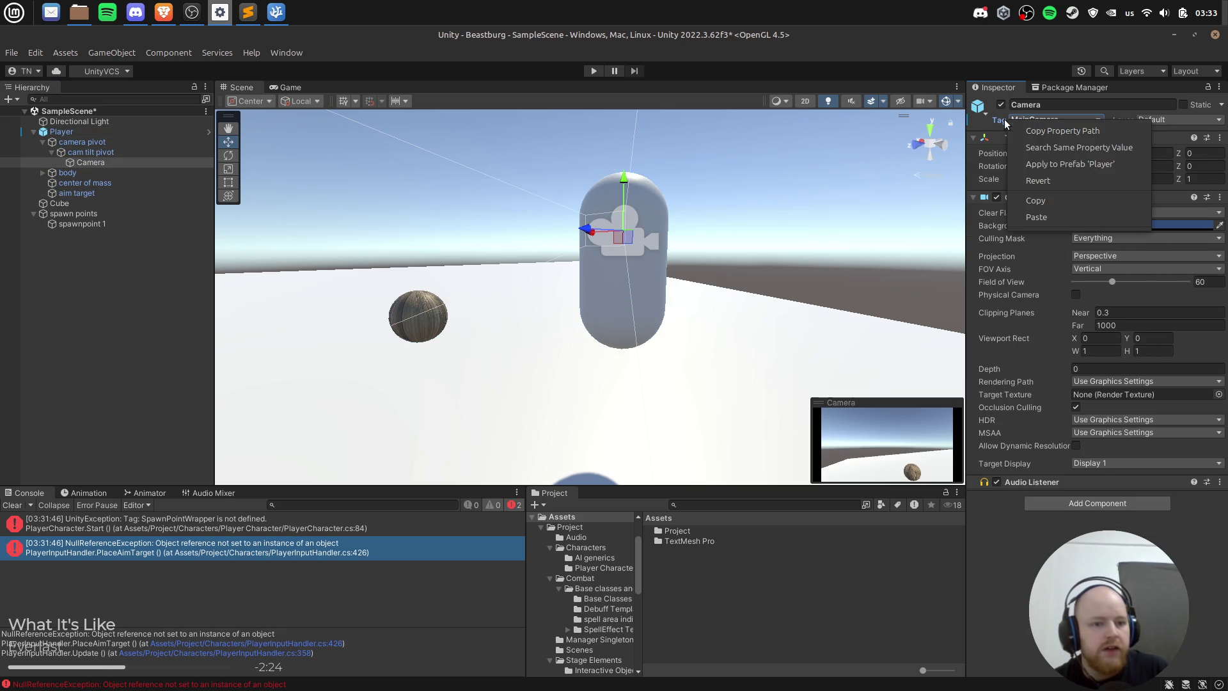
click(1116, 164)
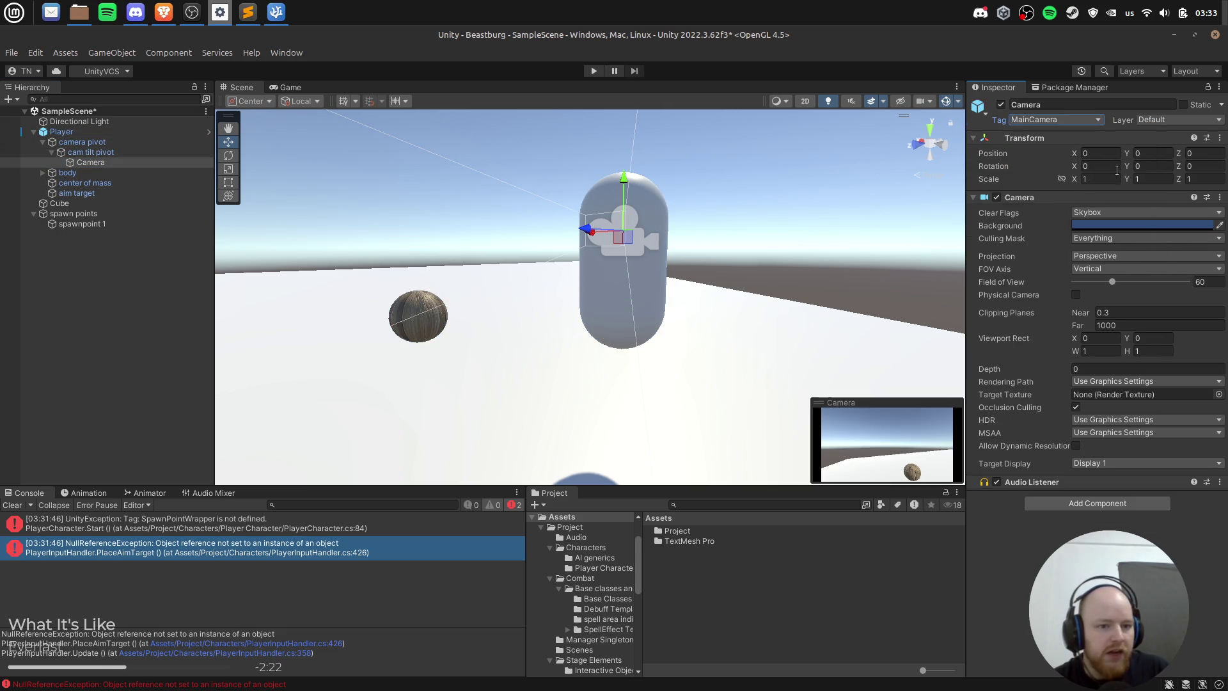
Step: Play-test the scene, stop it, and open the PlayerCharacter.Start error's source line
click(596, 71)
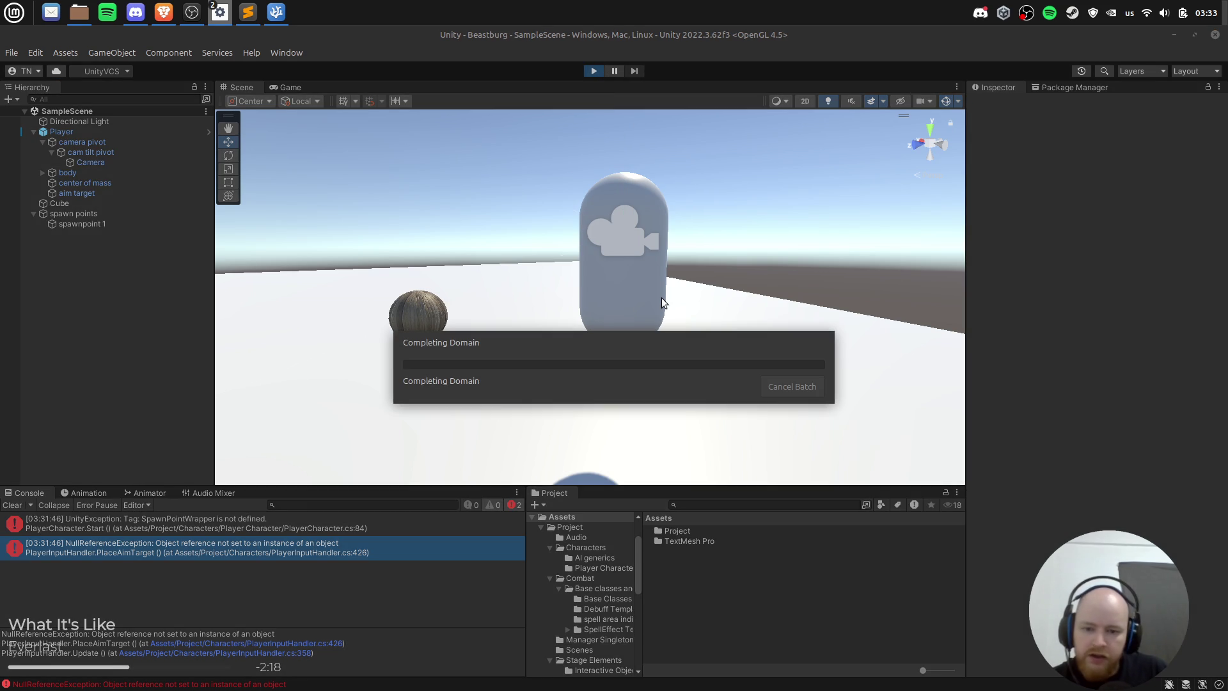
click(594, 71)
drag(519, 612, 524, 507)
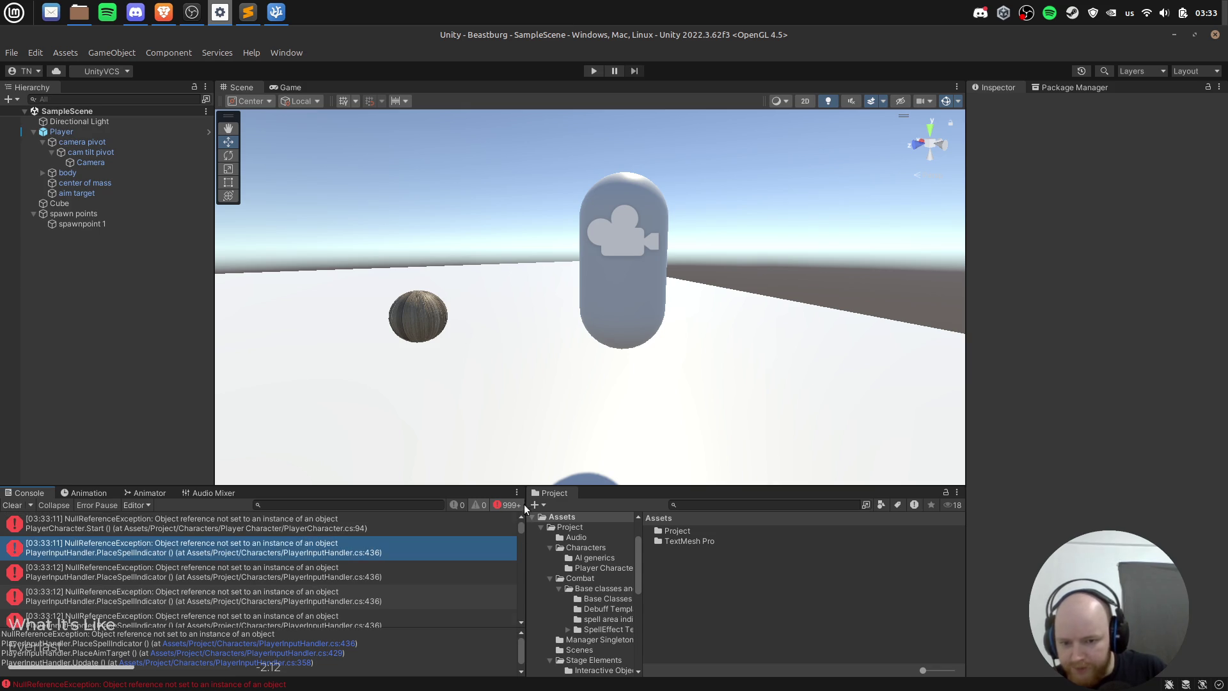
click(343, 531)
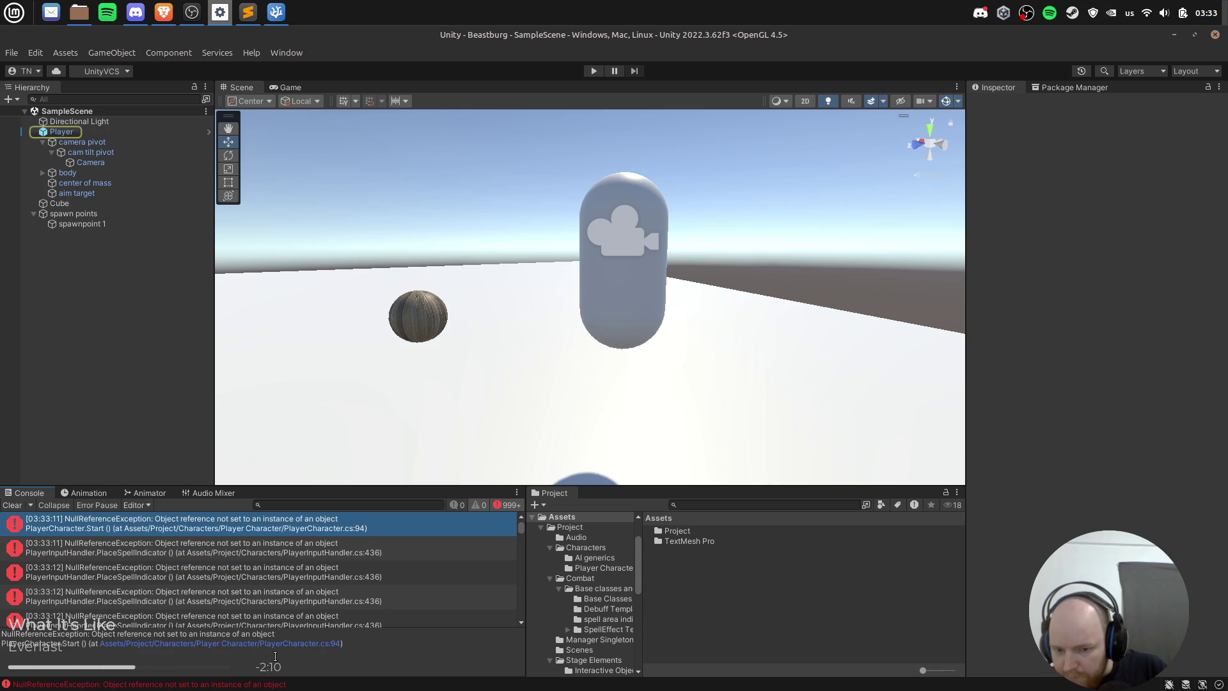
double_click(329, 527)
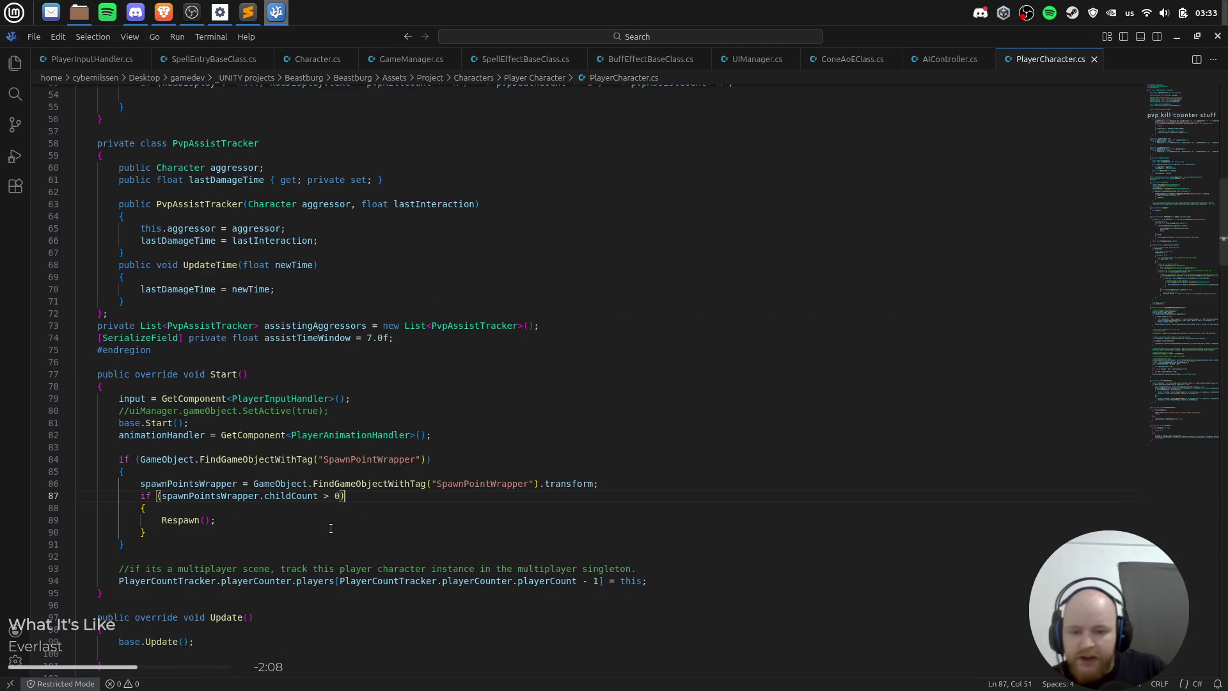
Step: Comment out line 94's PlayerCountTracker registration with // and save PlayerCharacter.cs
scroll(157, 541, down, 5)
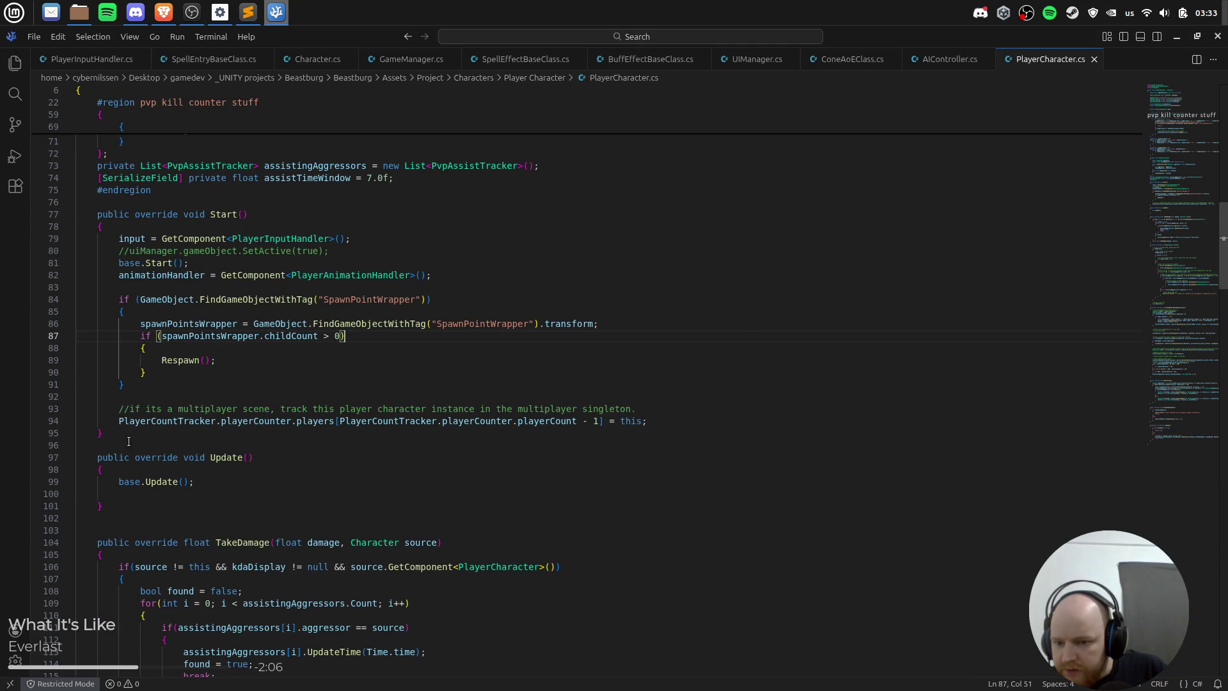
click(140, 420)
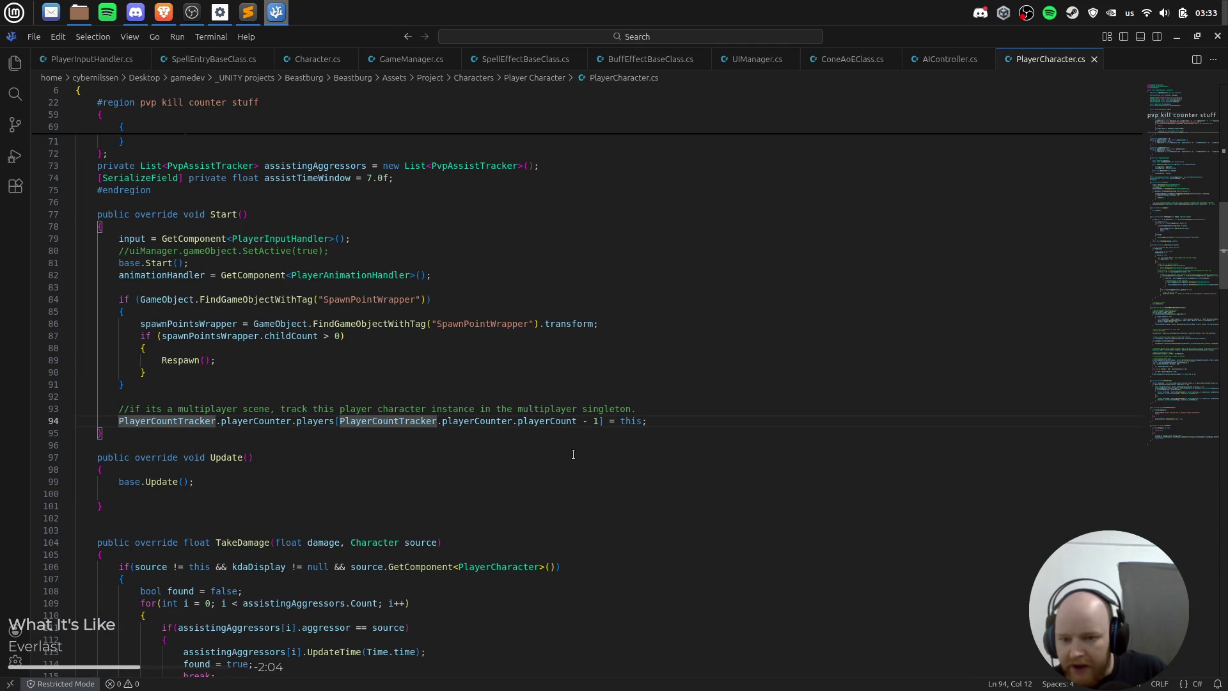
key(Home)
text(//)
key(ctrl+s)
key(Left)
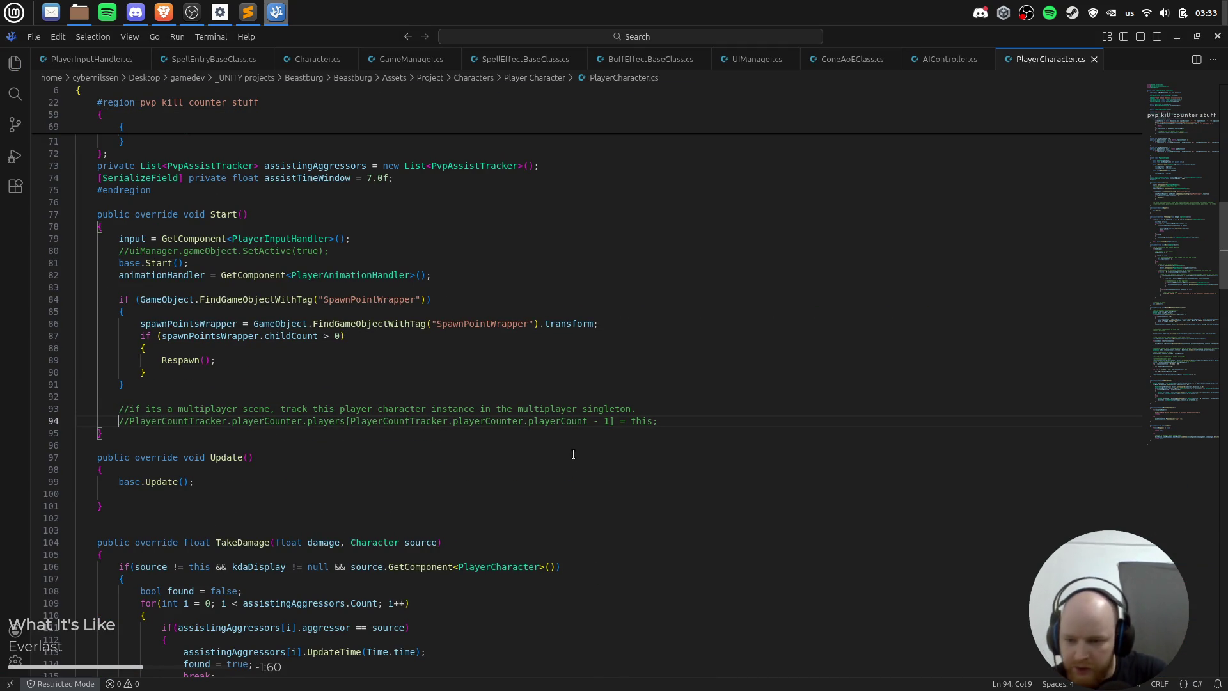
key(alt+Tab)
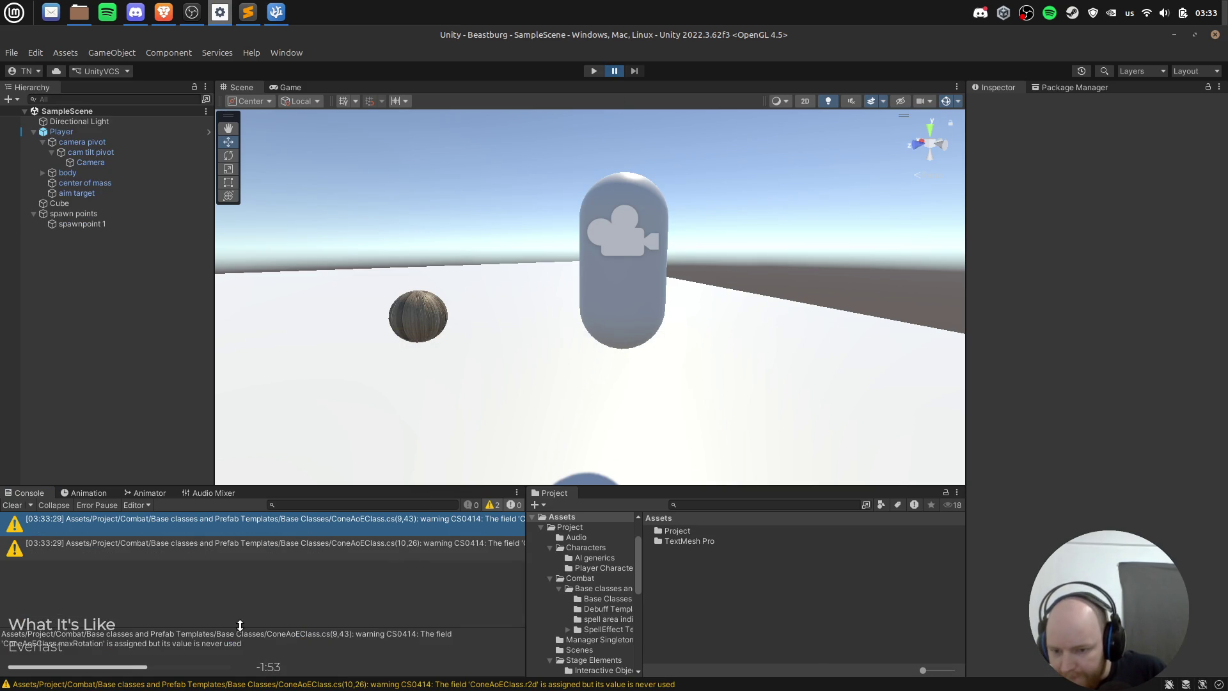
Step: Play the scene and open PlayerInputHandler.cs from the PlaceSpellIndicator NullReferenceException (line 436)
click(129, 539)
click(151, 517)
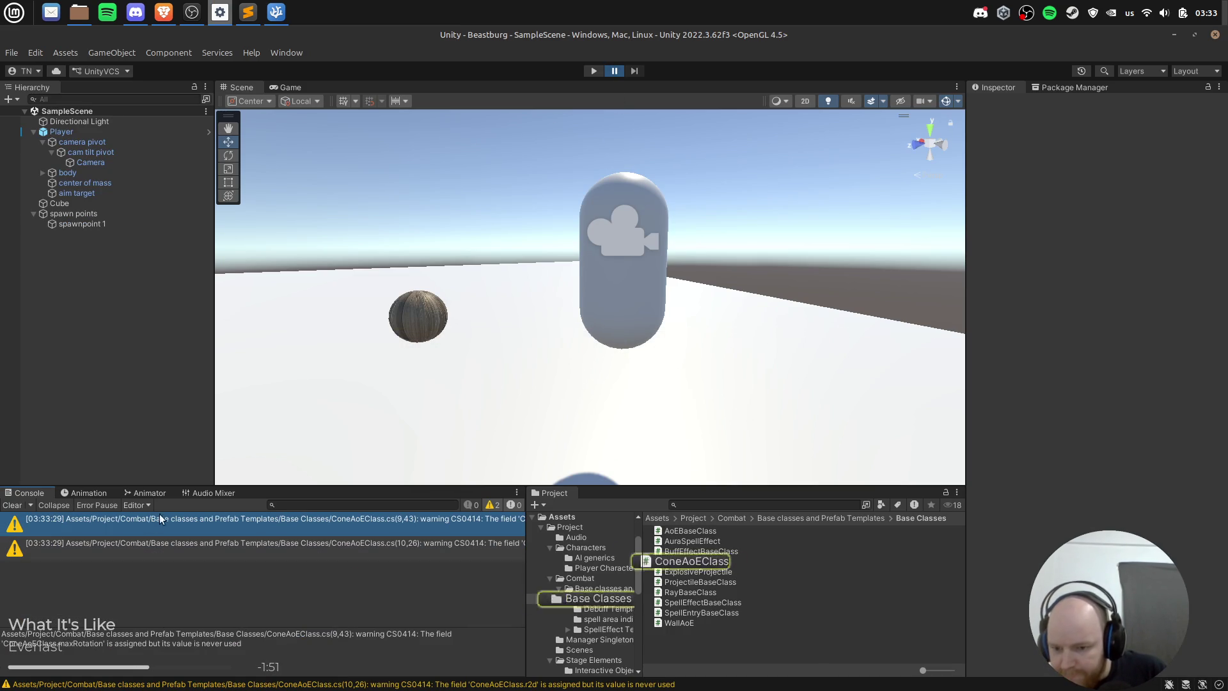
click(593, 71)
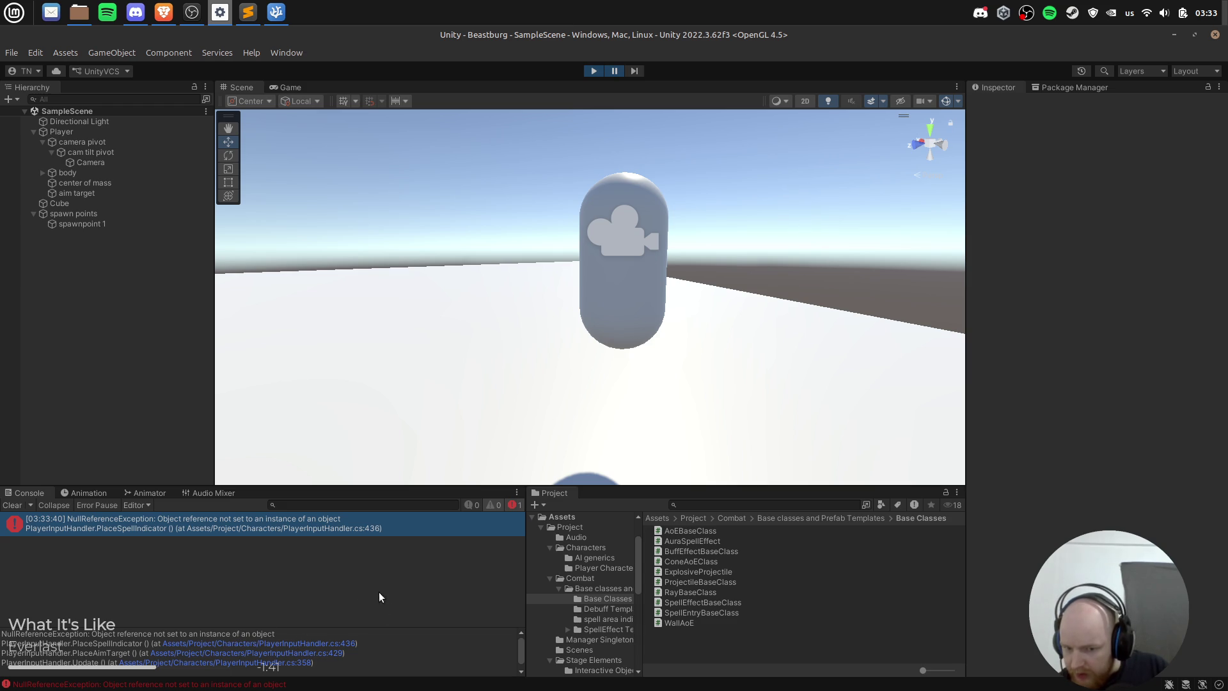
click(394, 524)
double_click(393, 524)
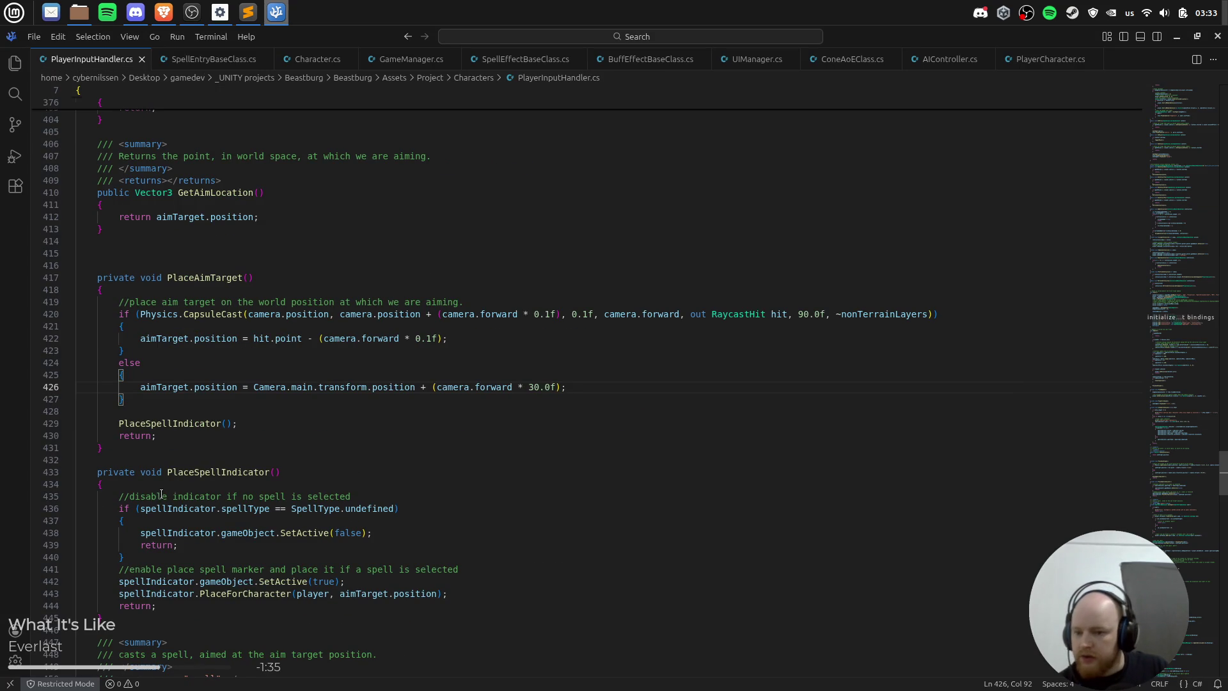
Step: Review PlaceSpellIndicator's disable and spellType checks, backing out a comment started above the method
scroll(161, 494, down, 2)
click(151, 369)
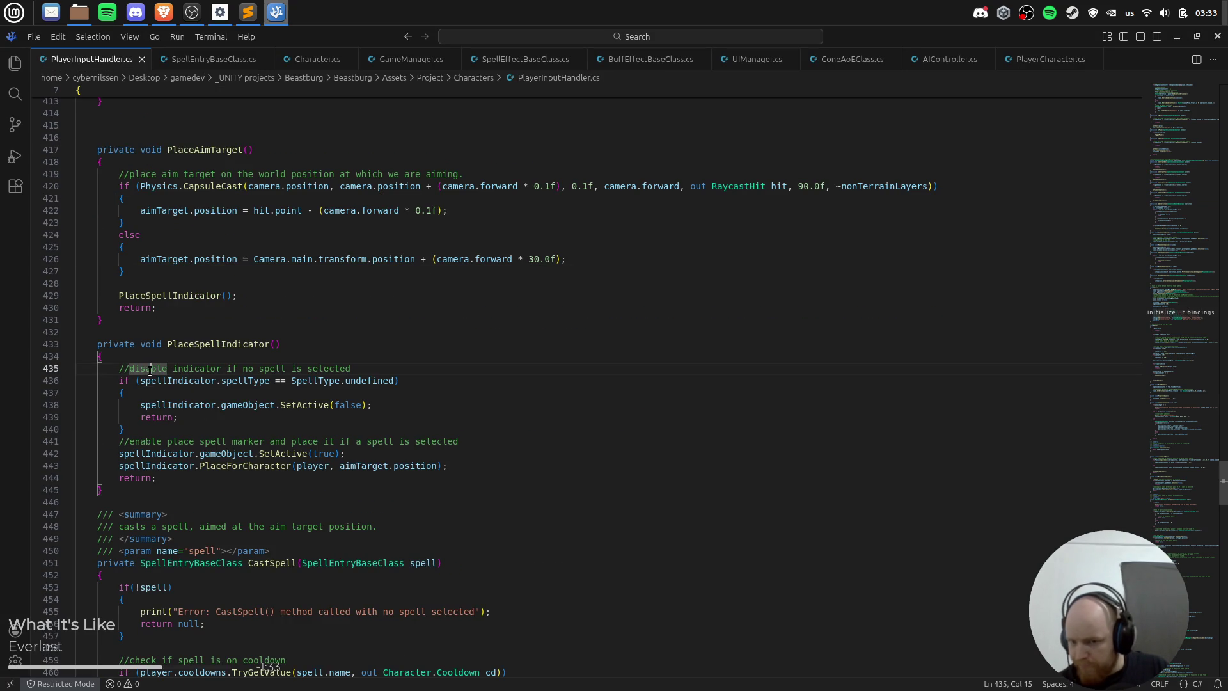
click(232, 382)
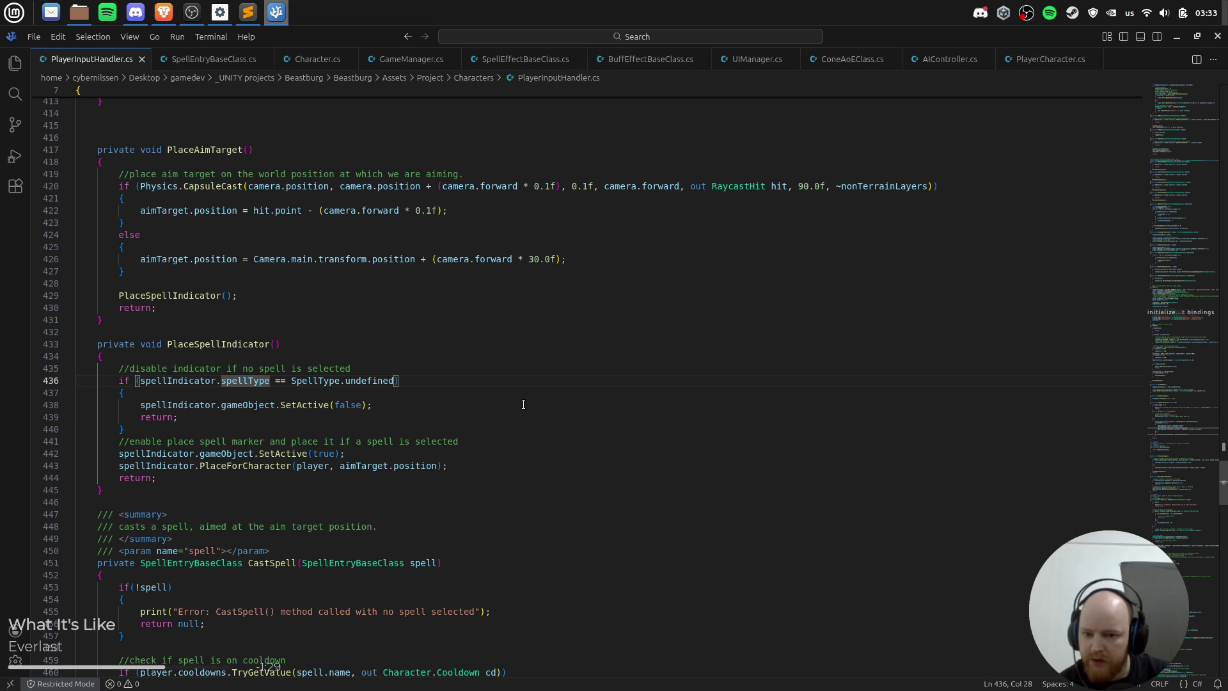
key(Left)
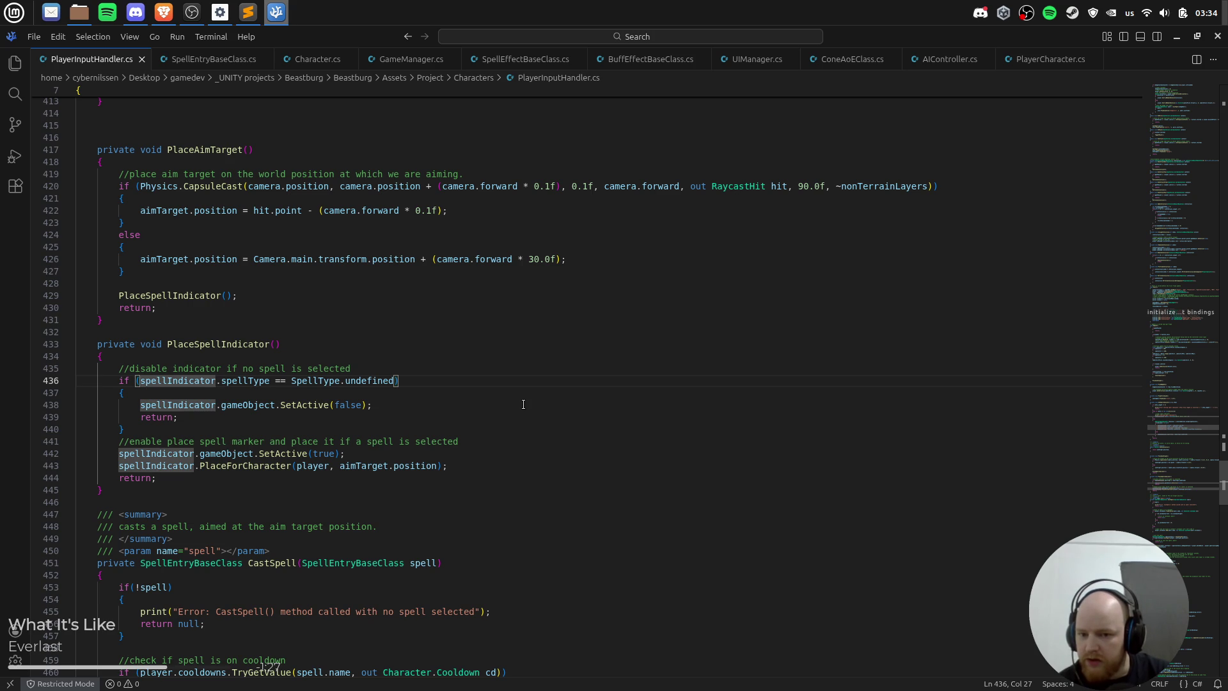
key(Up)
key(Up)
key(Up)
key(Home)
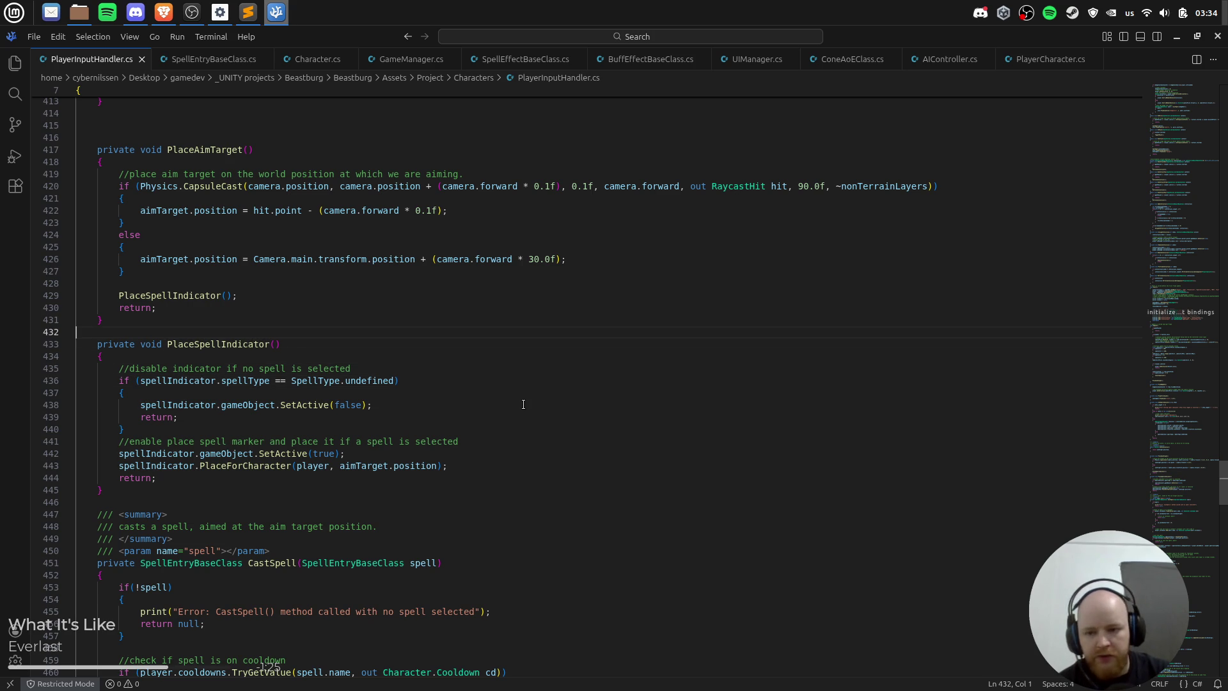
key(Return)
key(Up)
text(//)
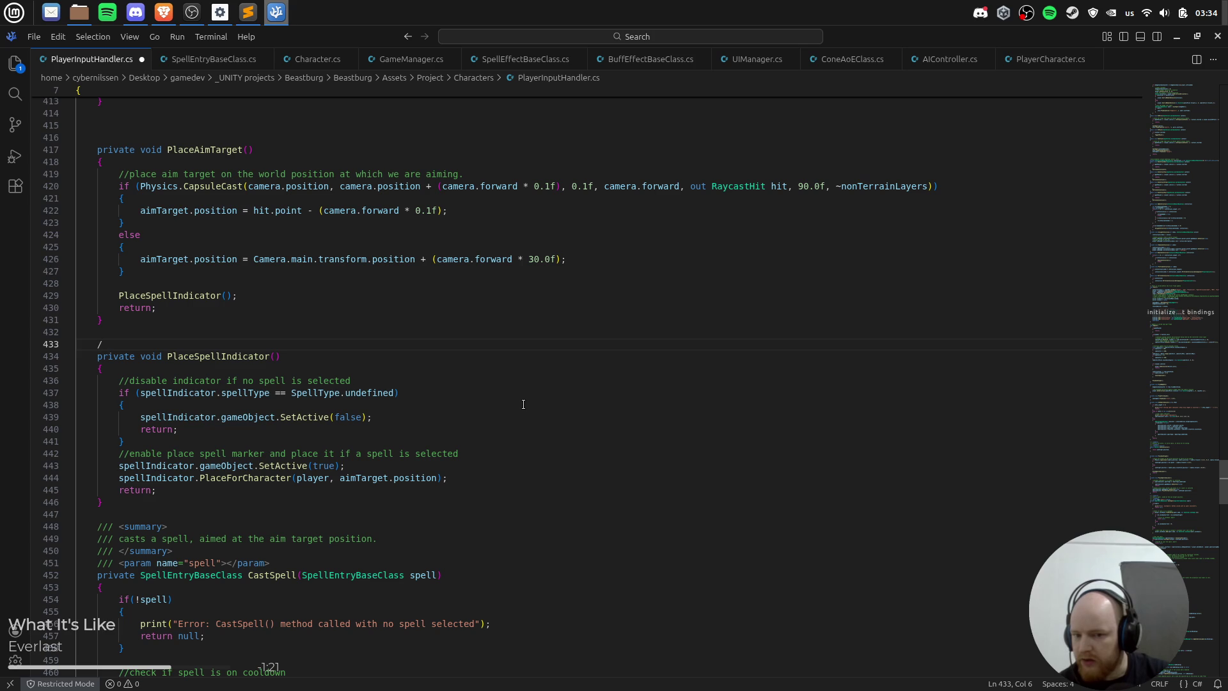
key(BackSpace)
key(Down)
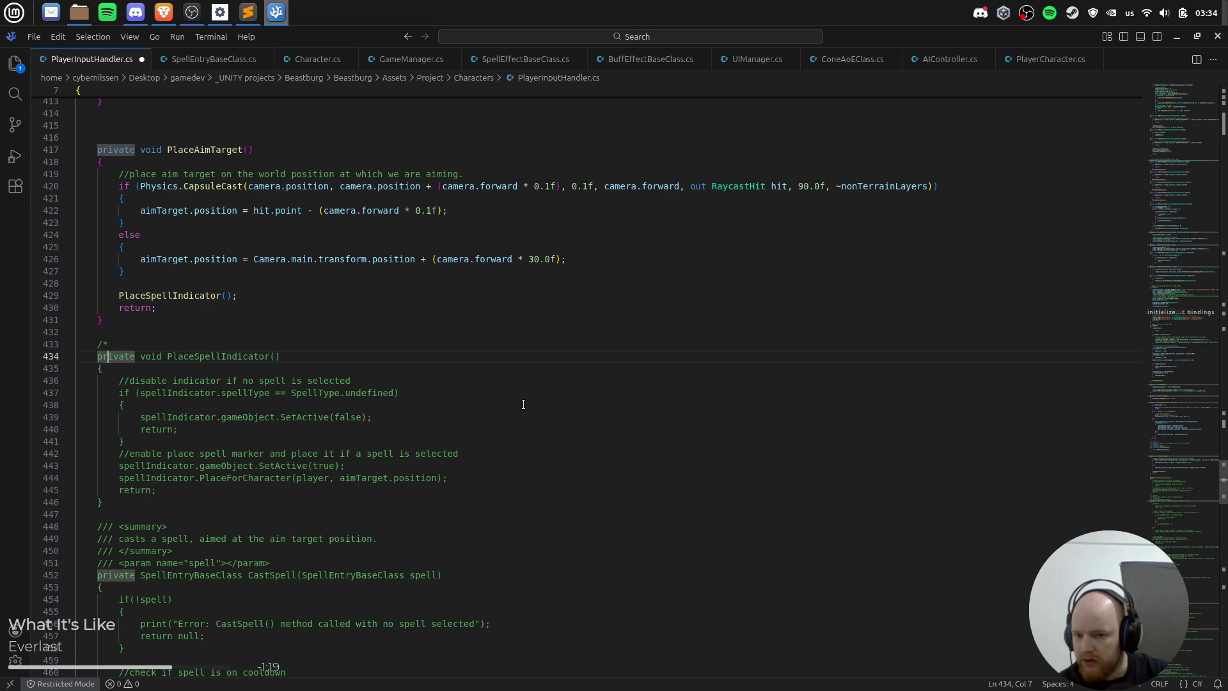
Step: Add 'return;' and '//TODO: FIX THIS!' atop PlaceSpellIndicator, save, and replay in Unity
key(Down)
key(Right)
key(Return)
text(ret)
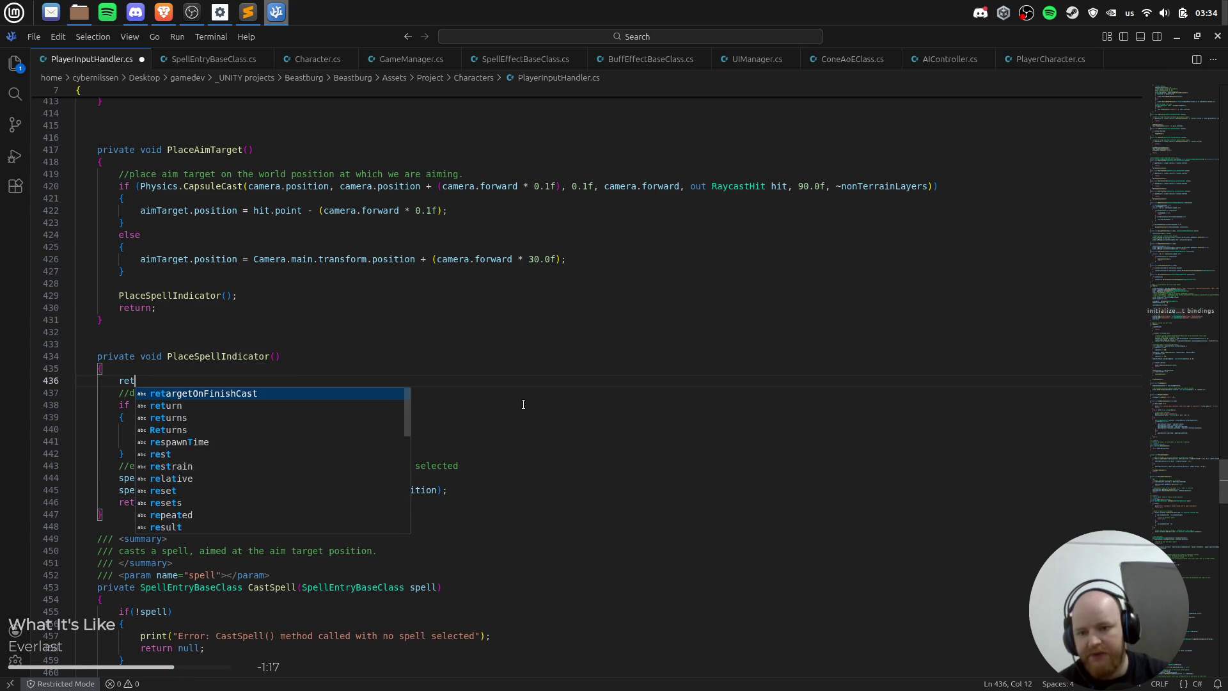
text(urn;)
key(Return)
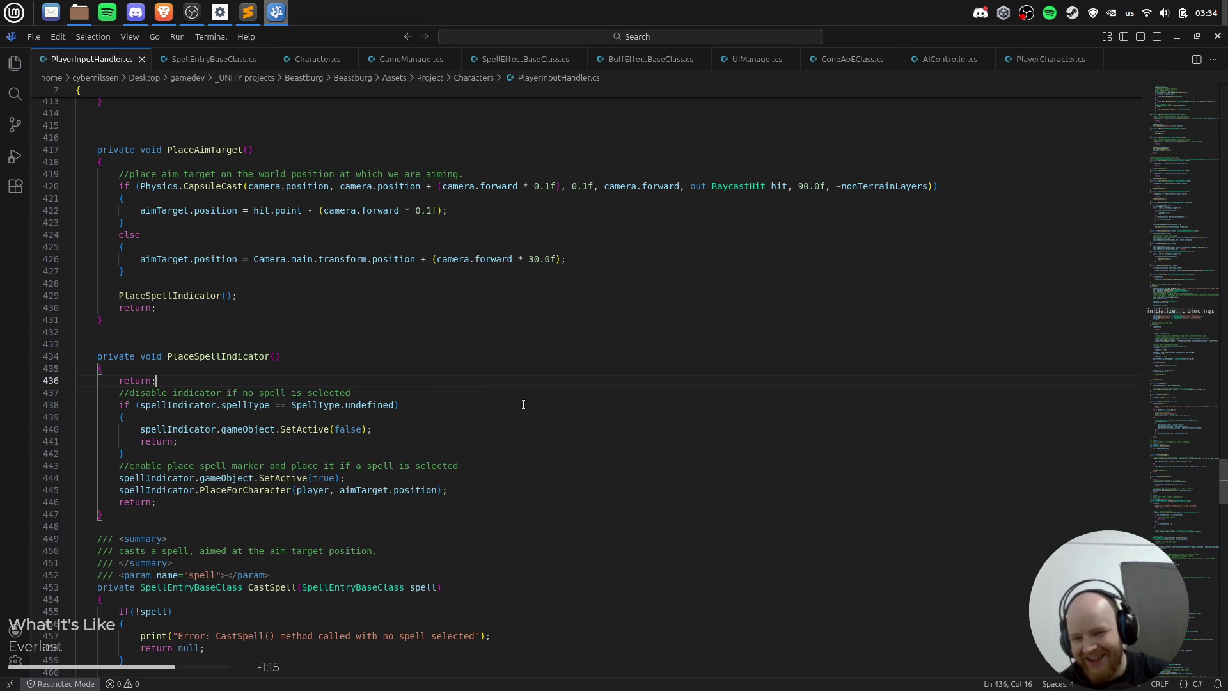
text(//TODO: FIX)
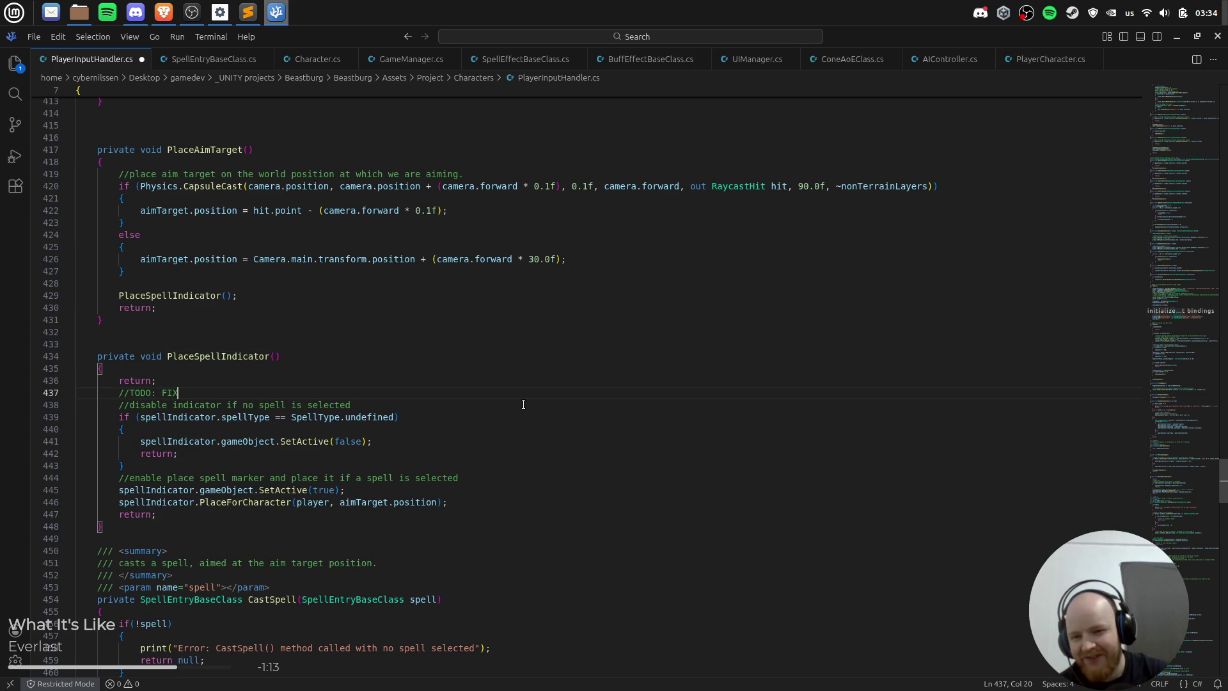
text( THI!)
key(ctrl+s)
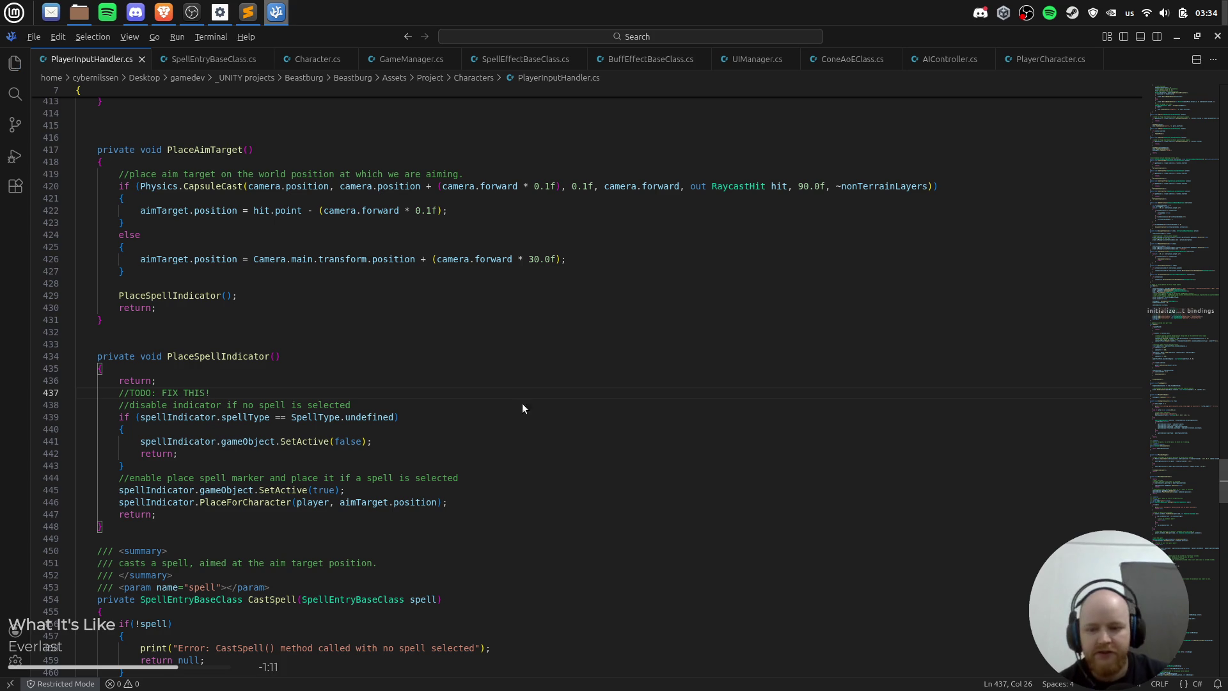
key(alt+Tab)
click(595, 70)
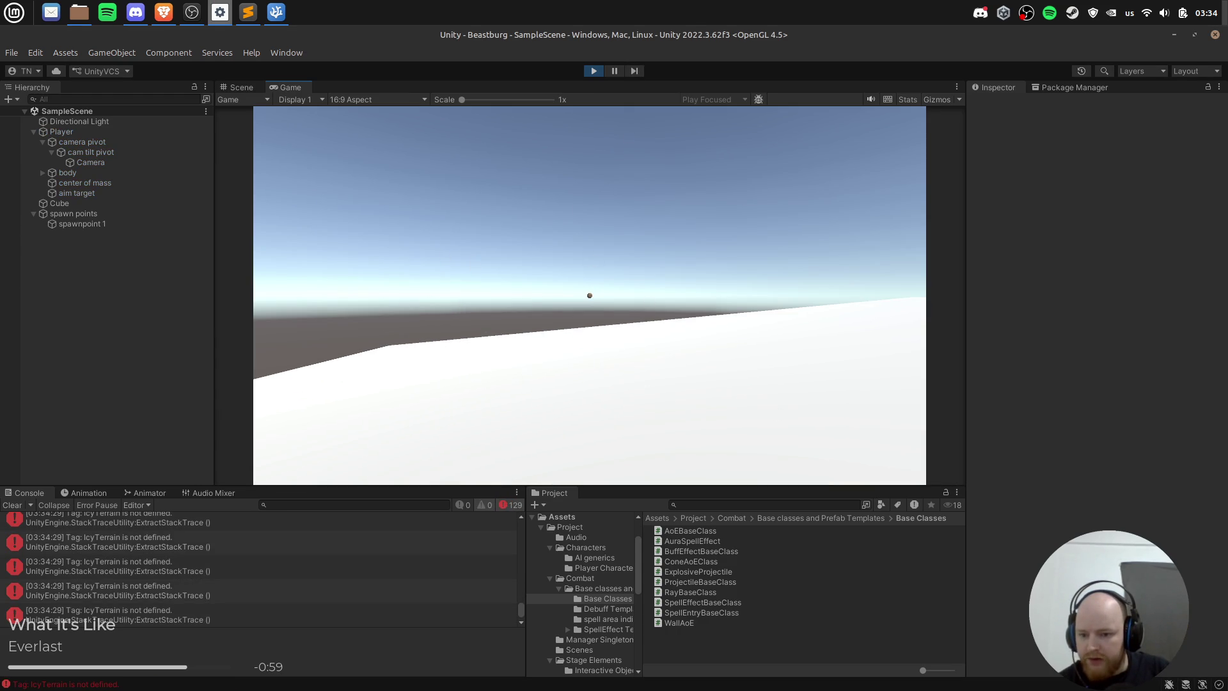
Step: Stop play mode and open Character.cs from the first 'Tag: IcyTerrain is not defined' error
click(592, 72)
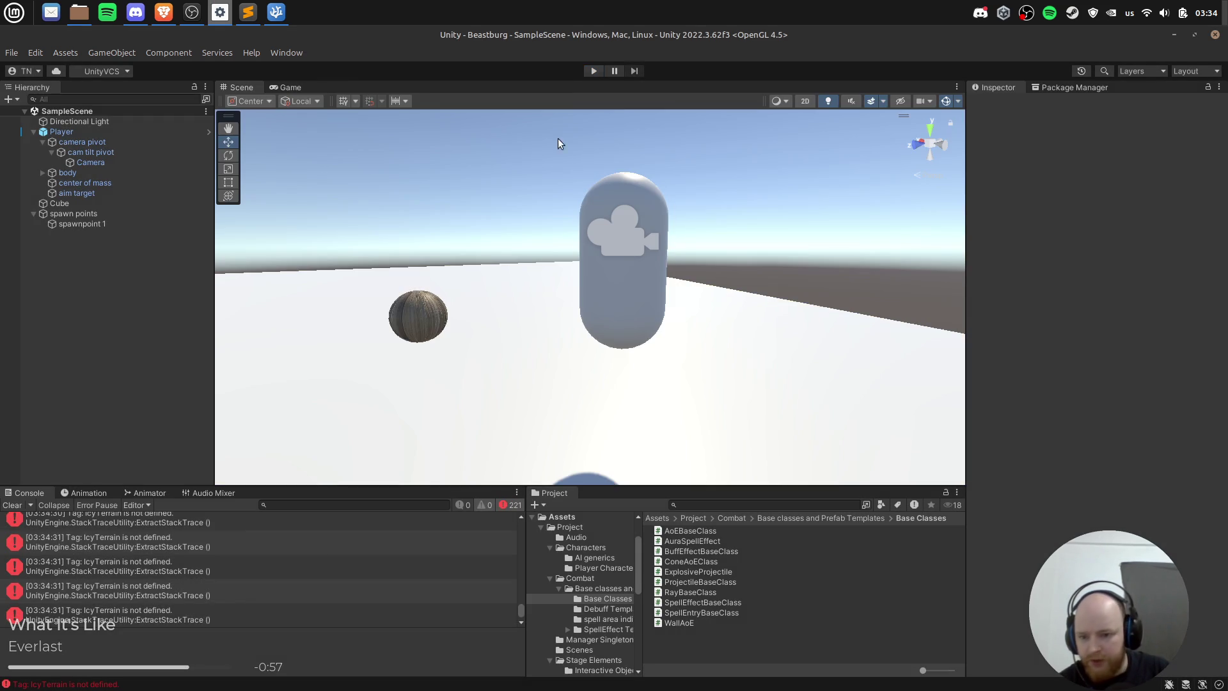
drag(522, 604, 520, 536)
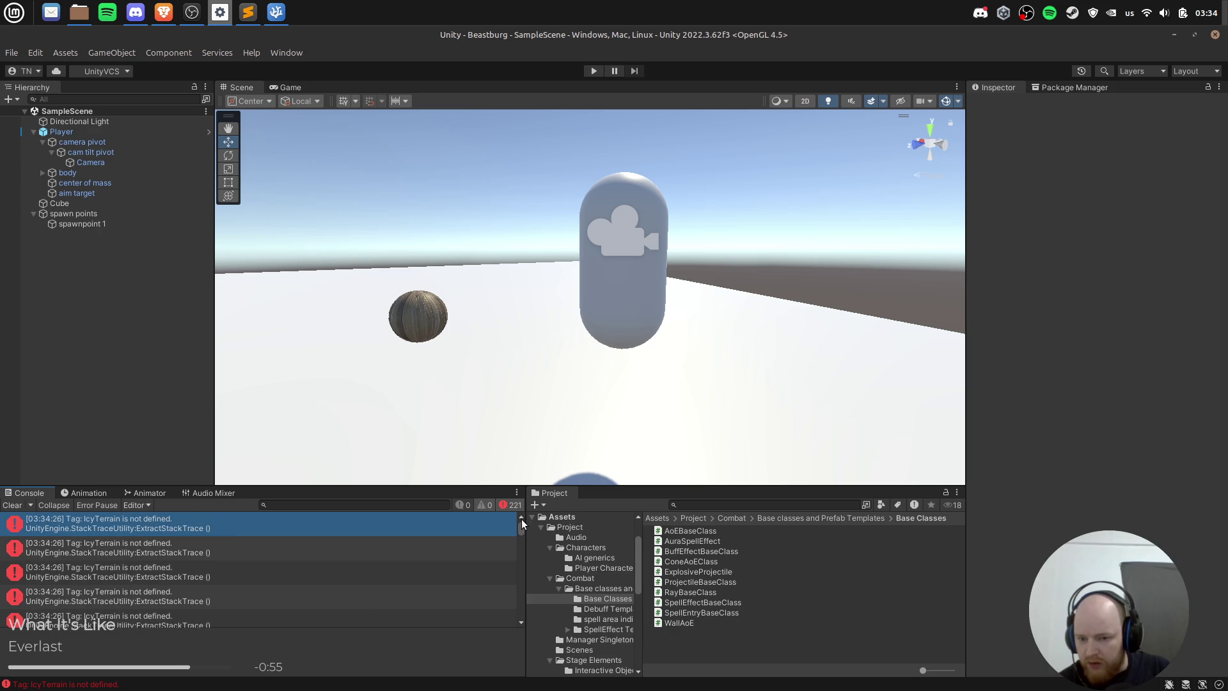
click(251, 522)
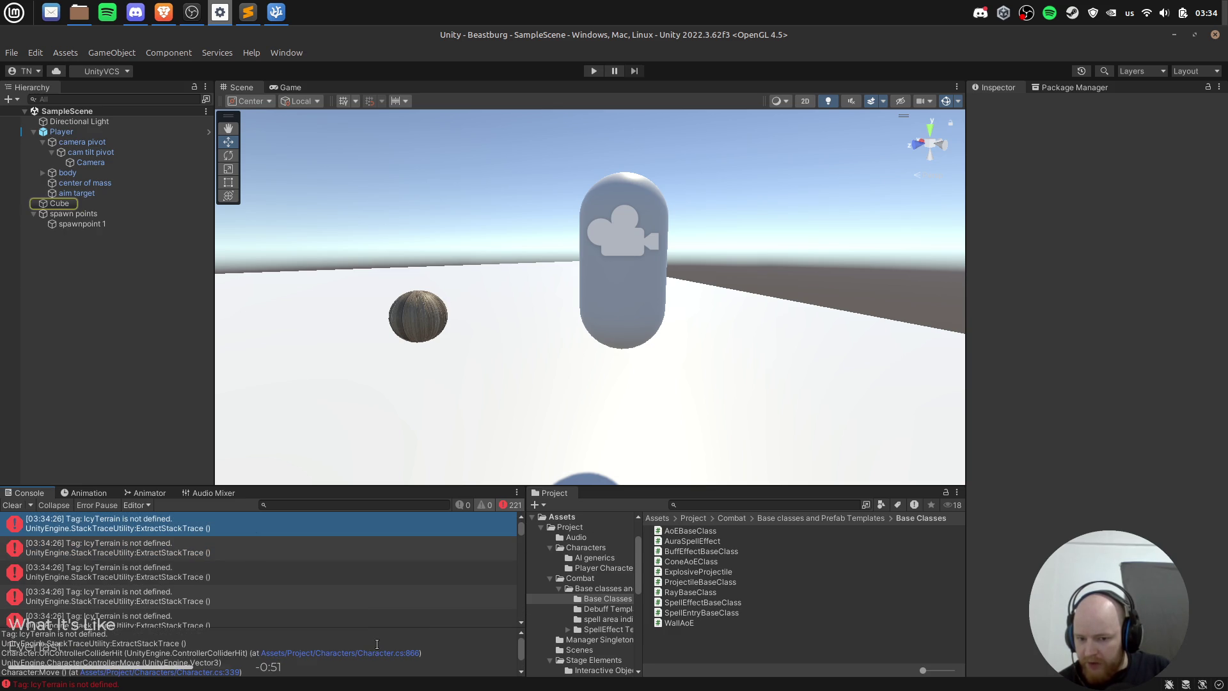
click(363, 658)
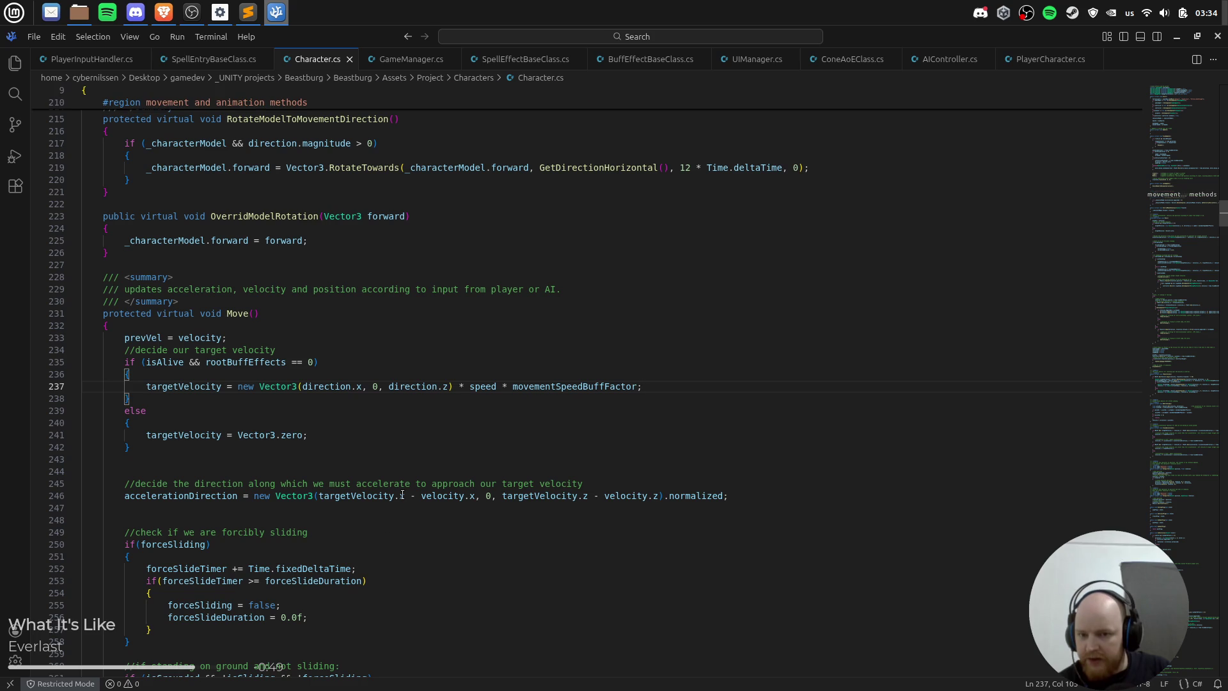
key(alt+Tab)
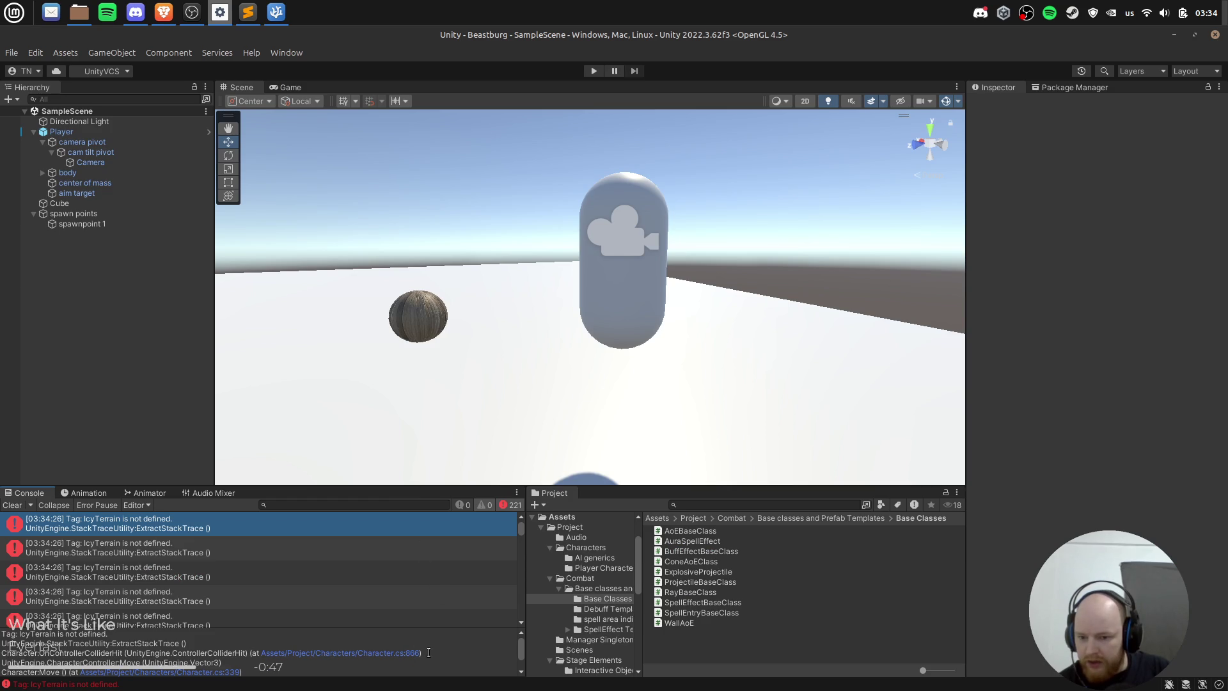
key(alt+Tab)
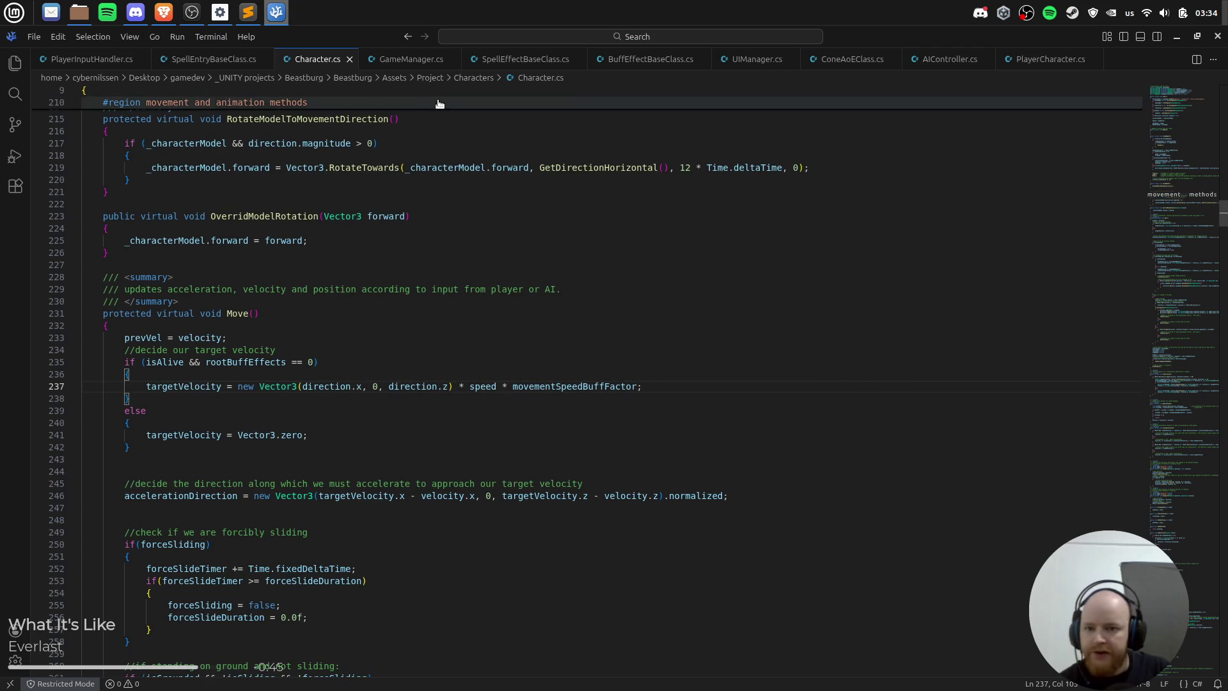
Step: Scroll Character.cs down to line 866 in OnControllerColliderHit
scroll(1046, 296, down, 15)
scroll(1183, 315, up, 10)
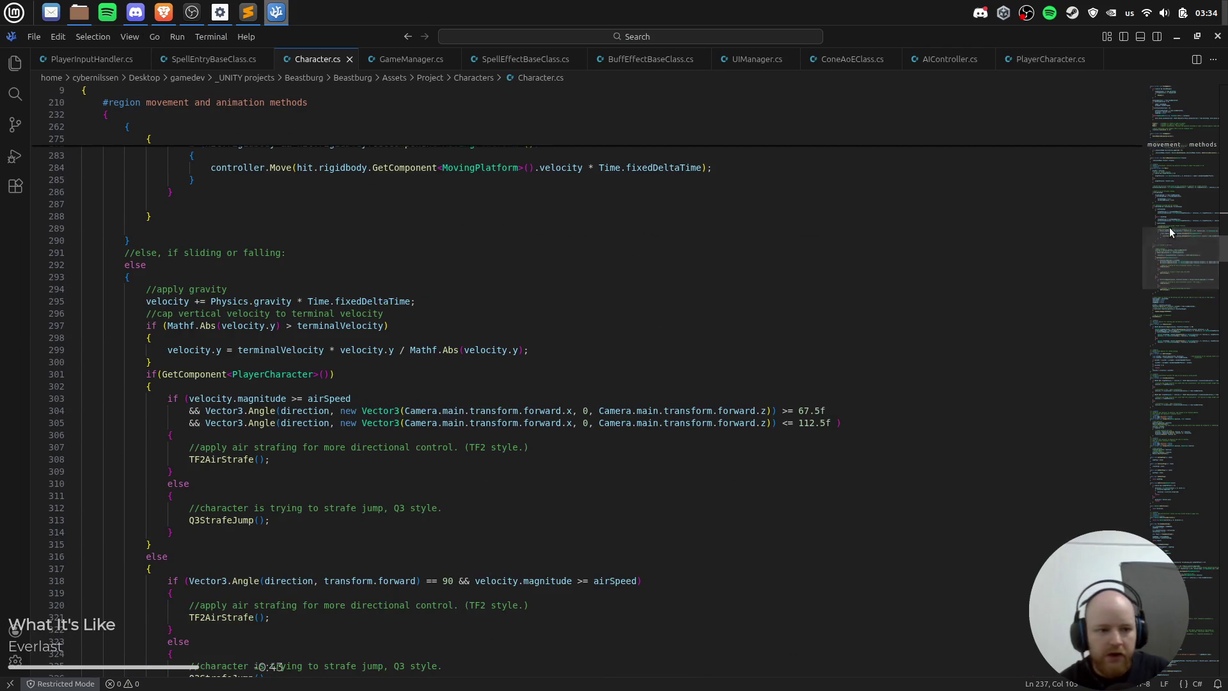
mouse_move(1183, 310)
mouse_down()
mouse_move(1165, 265)
mouse_move(1173, 351)
mouse_move(1148, 523)
mouse_up()
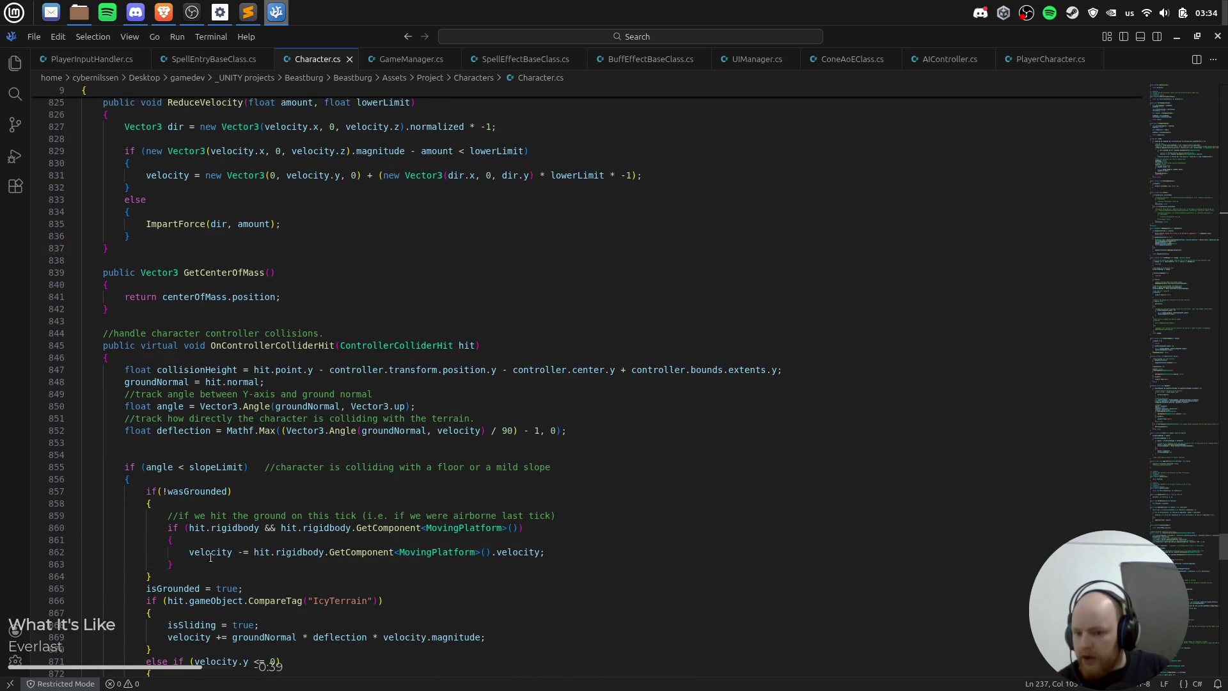
click(172, 588)
click(248, 601)
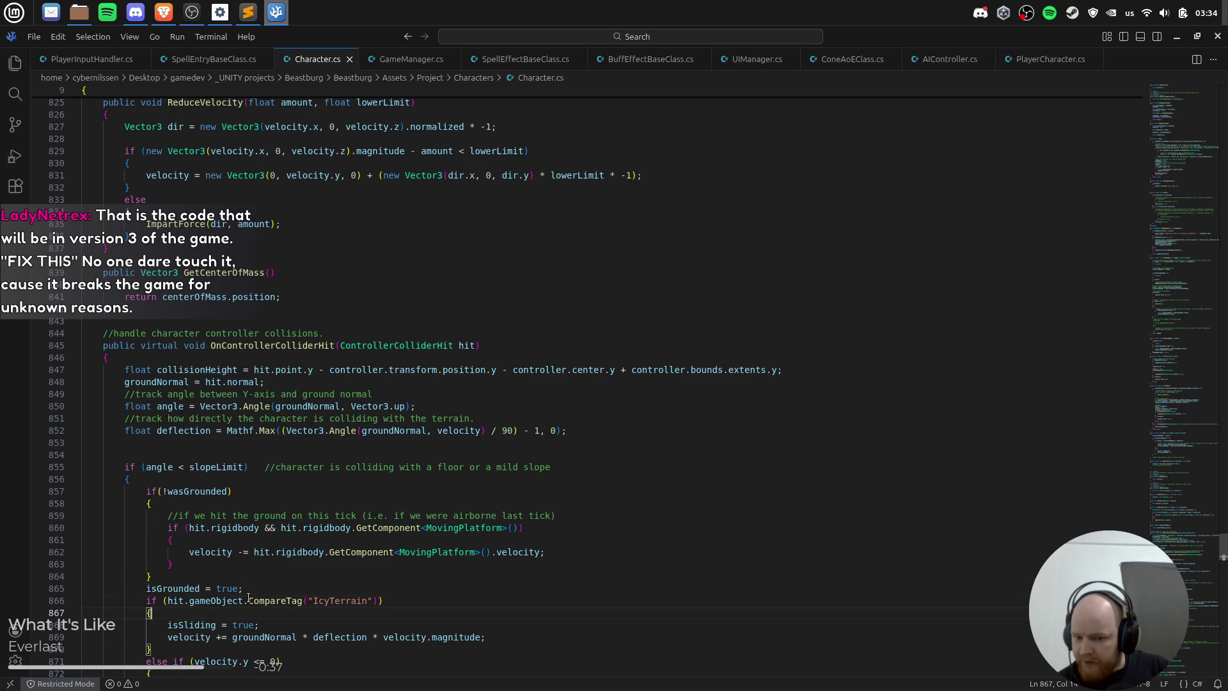
scroll(513, 575, down, 1)
scroll(513, 574, down, 4)
Step: Examine the gameObject.CompareTag("IcyTerrain") call on line 866, then return to Unity
key(End)
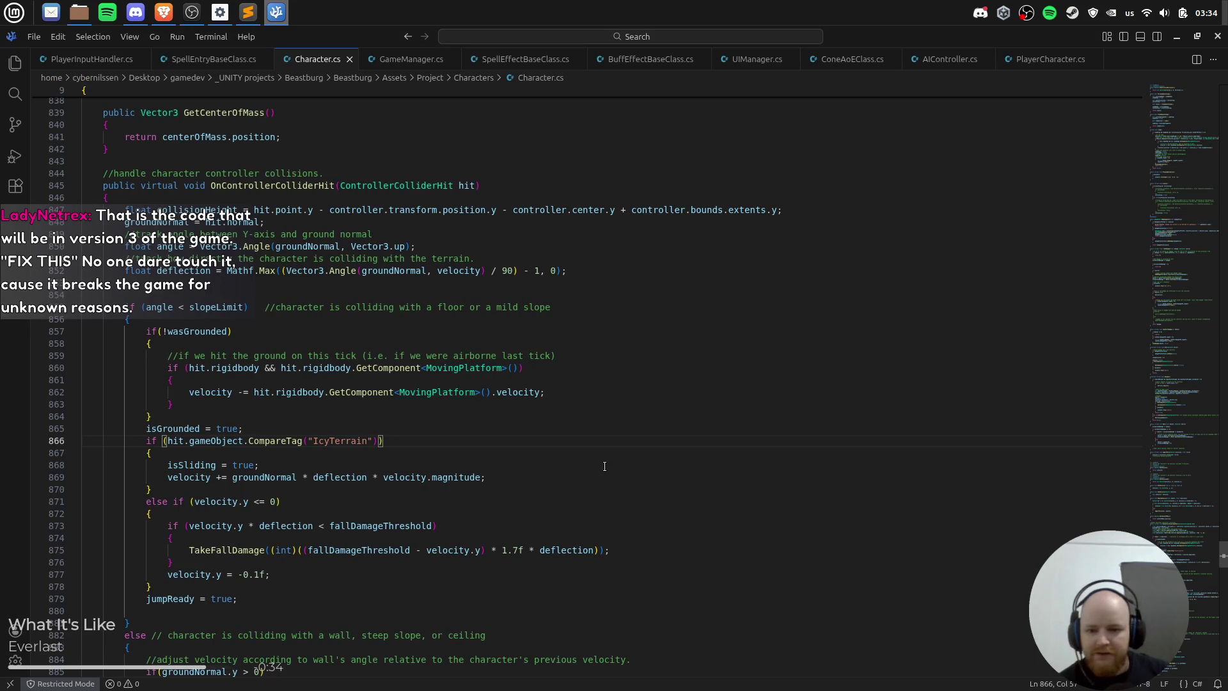
key(Left)
key(Left)
key(Left)
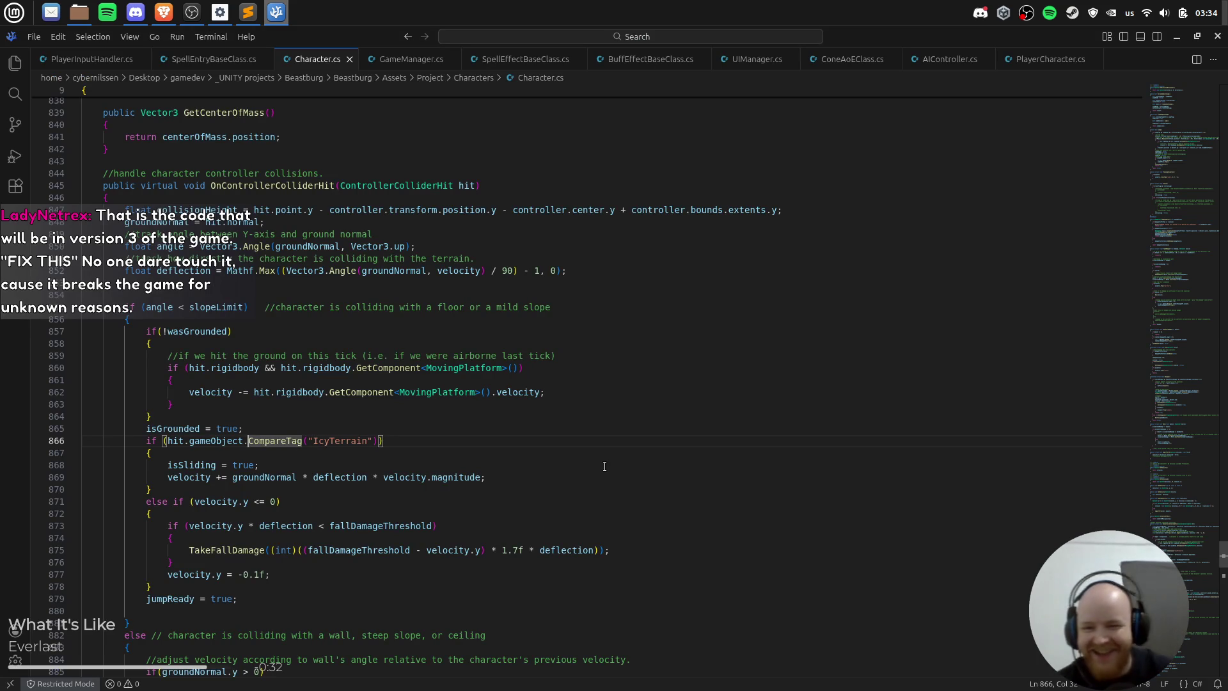
key(Right)
key(Right)
key(Right)
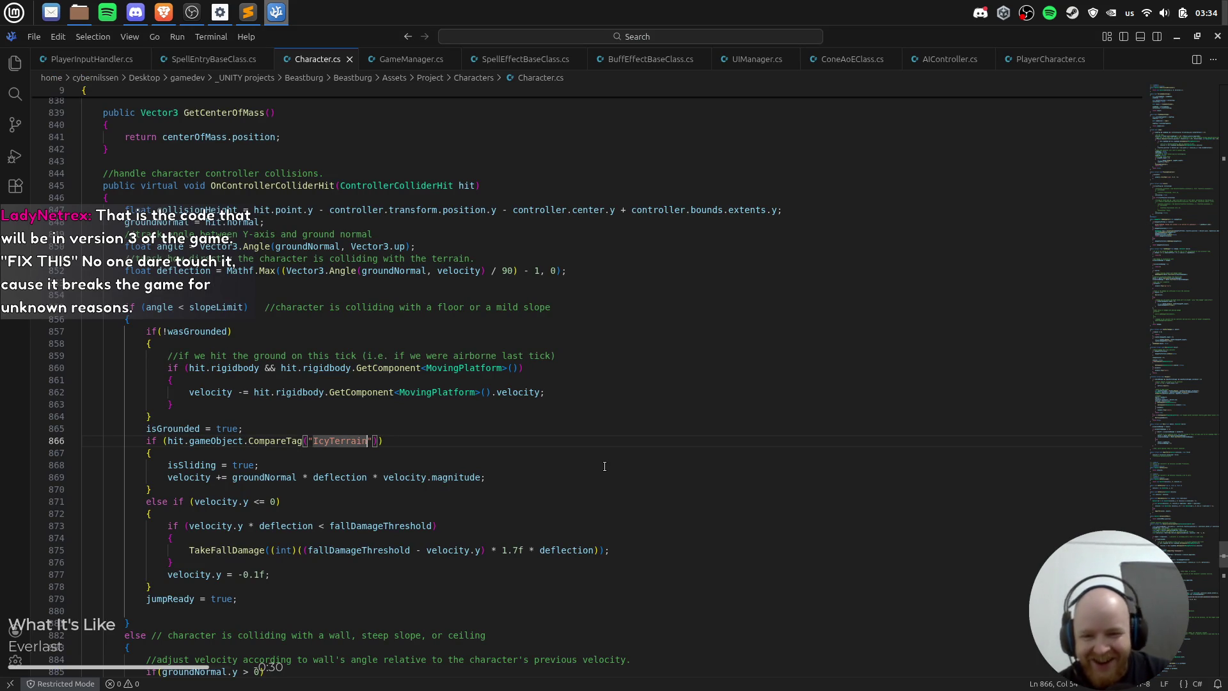
key(Left)
key(Left)
key(Left)
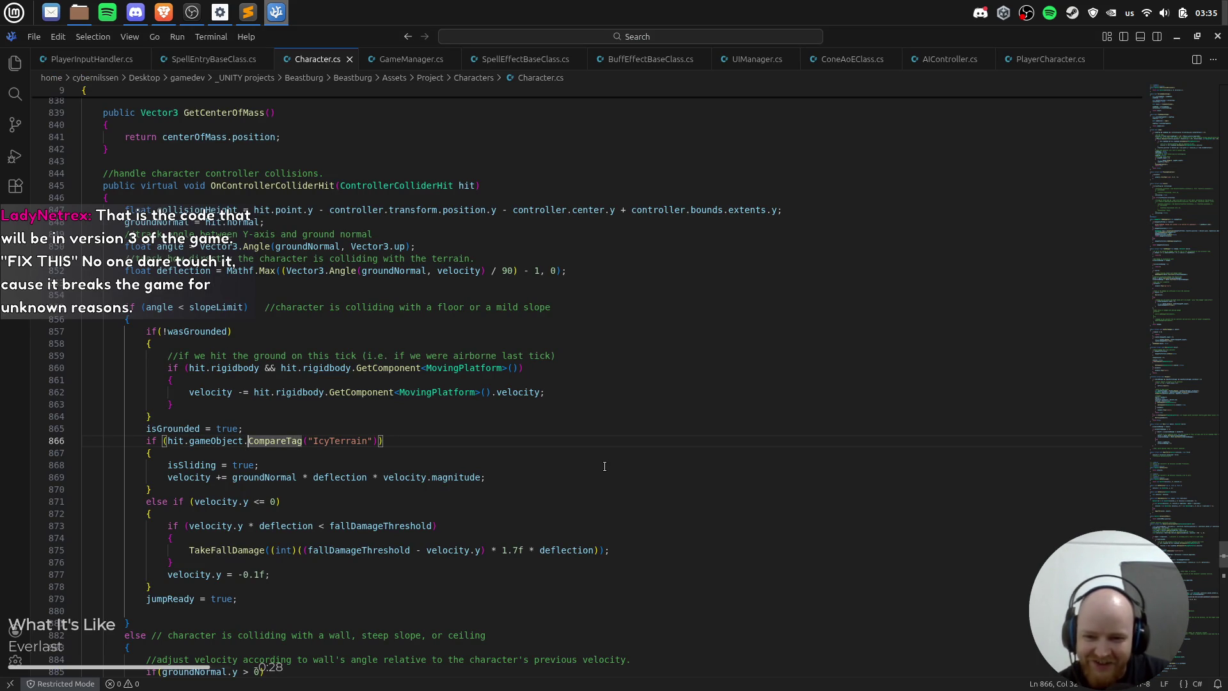
key(Right)
key(Right)
key(Right)
key(Left)
key(Left)
key(Left)
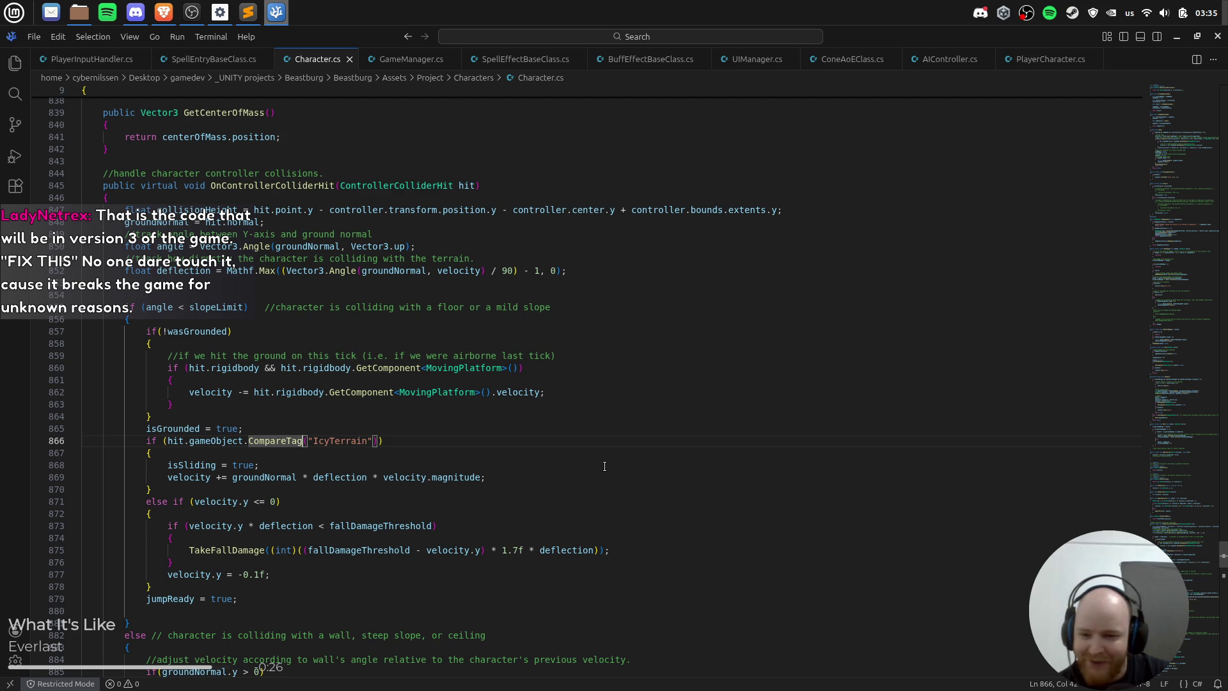
key(ctrl+Right)
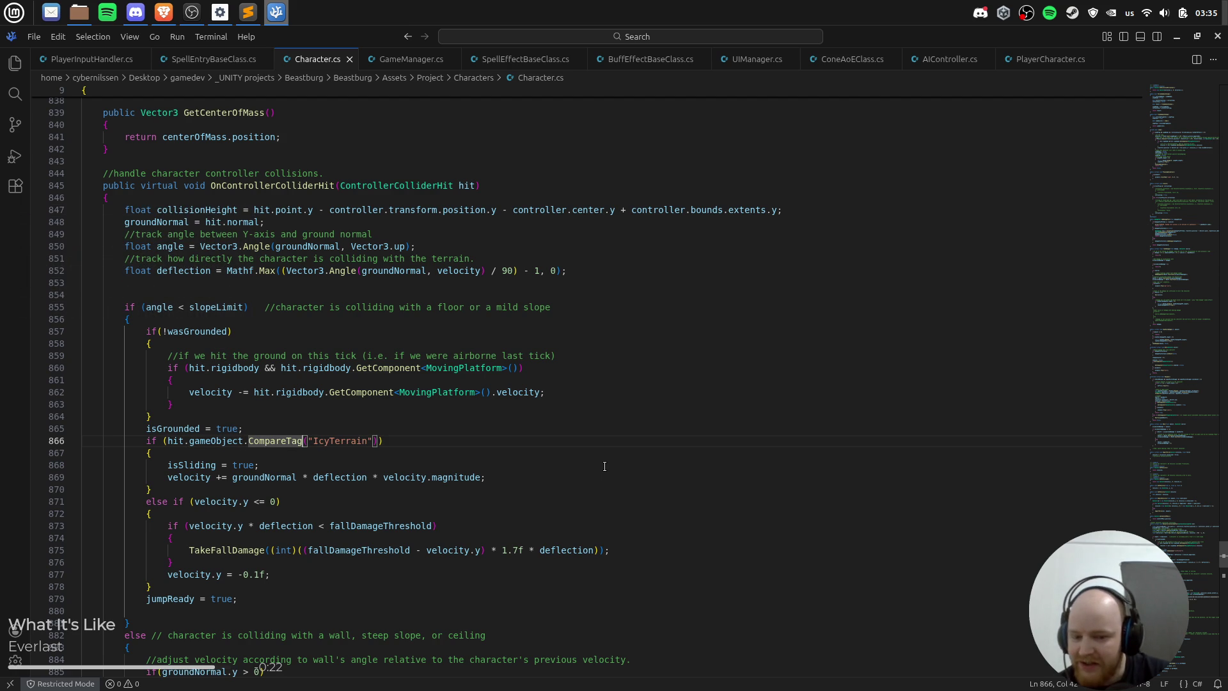
key(ctrl+Left)
key(ctrl+Left)
key(ctrl+Right)
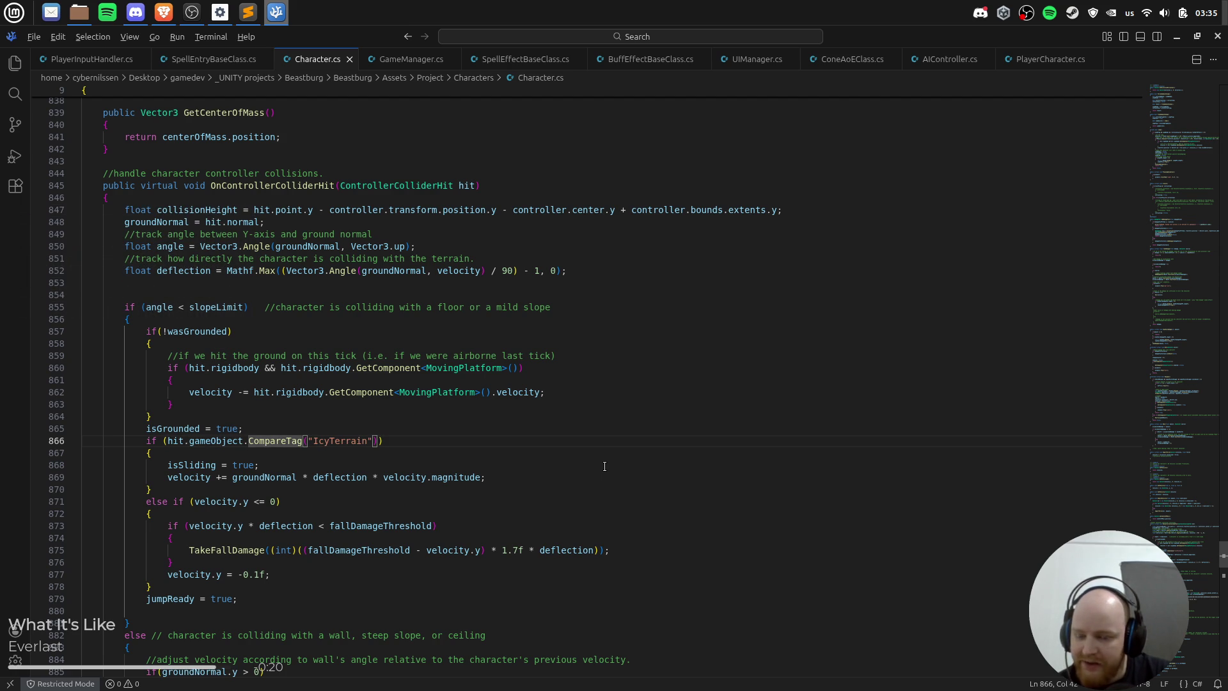
key(alt+Tab)
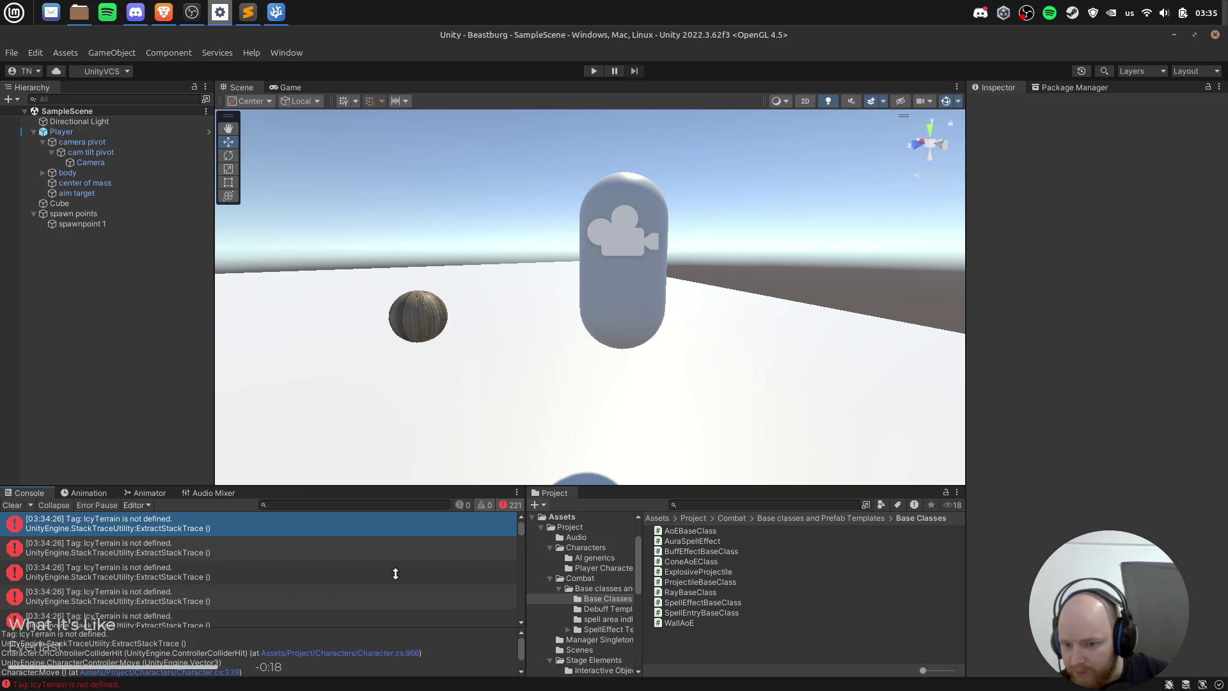
Step: Define a new IcyTerrain tag in the project's Tags & Layers
click(1066, 89)
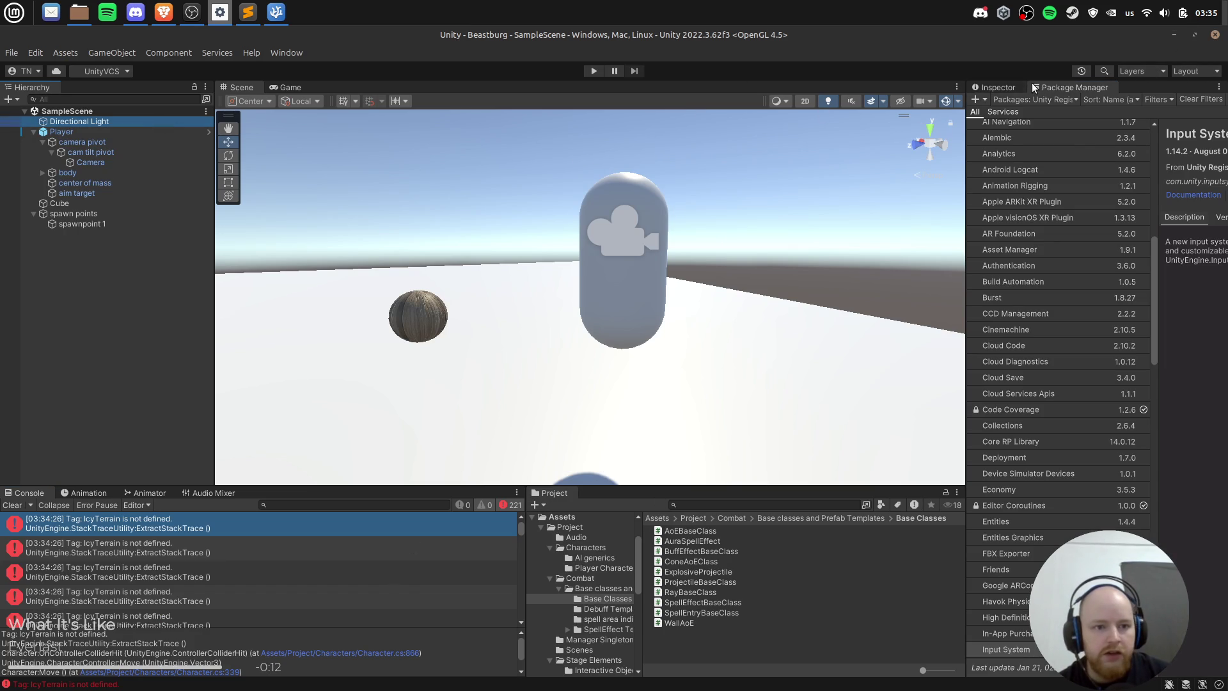
click(996, 87)
click(1027, 120)
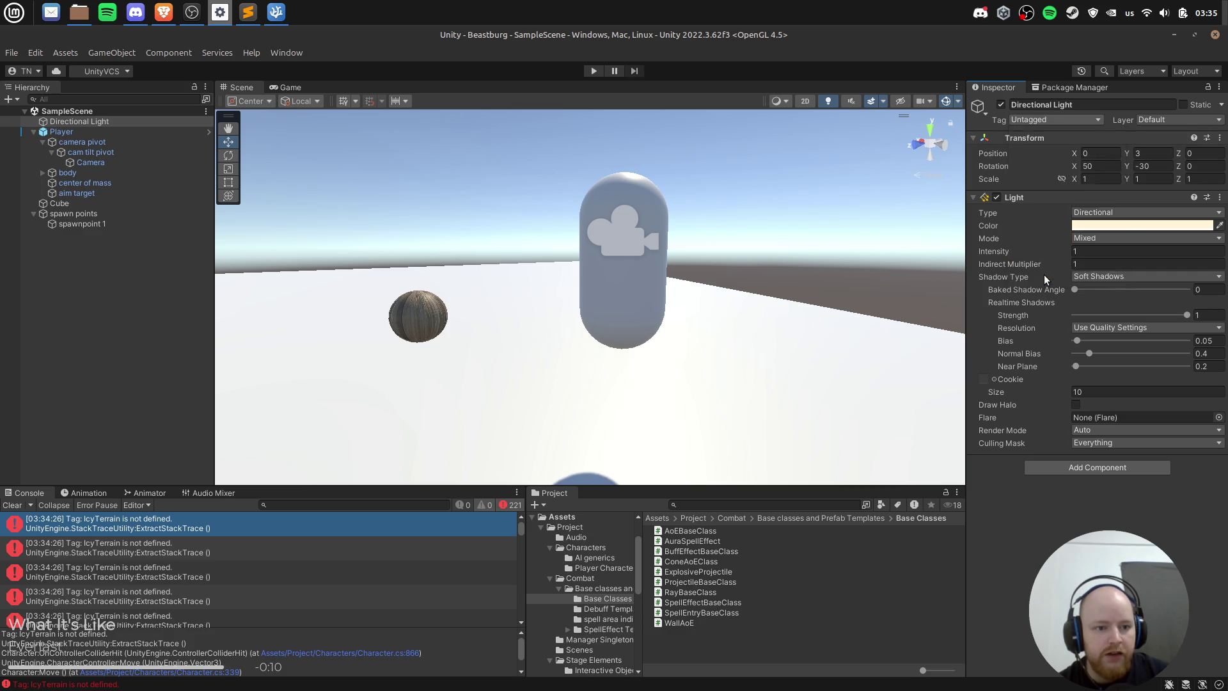
click(1043, 275)
click(1191, 165)
text(IcyTerrain)
key(Return)
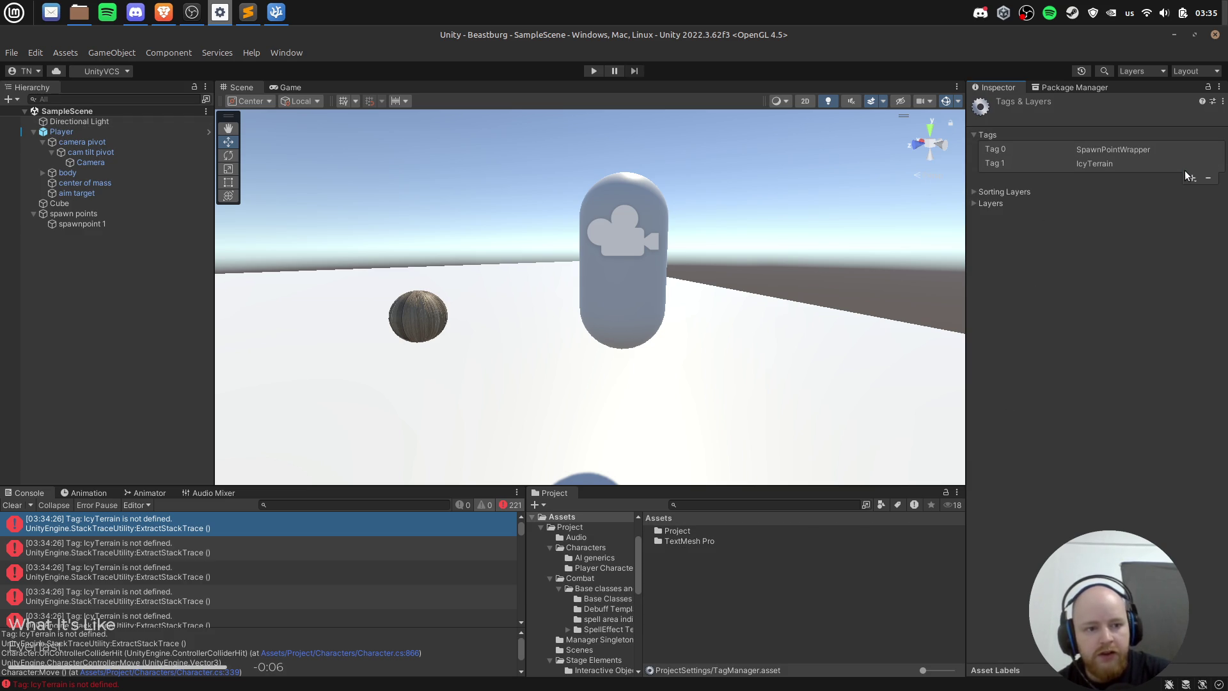
Step: Recheck the IcyTerrain tag check in Character.cs, then run the game in Unity
key(alt+Tab)
click(441, 428)
scroll(444, 427, down, 5)
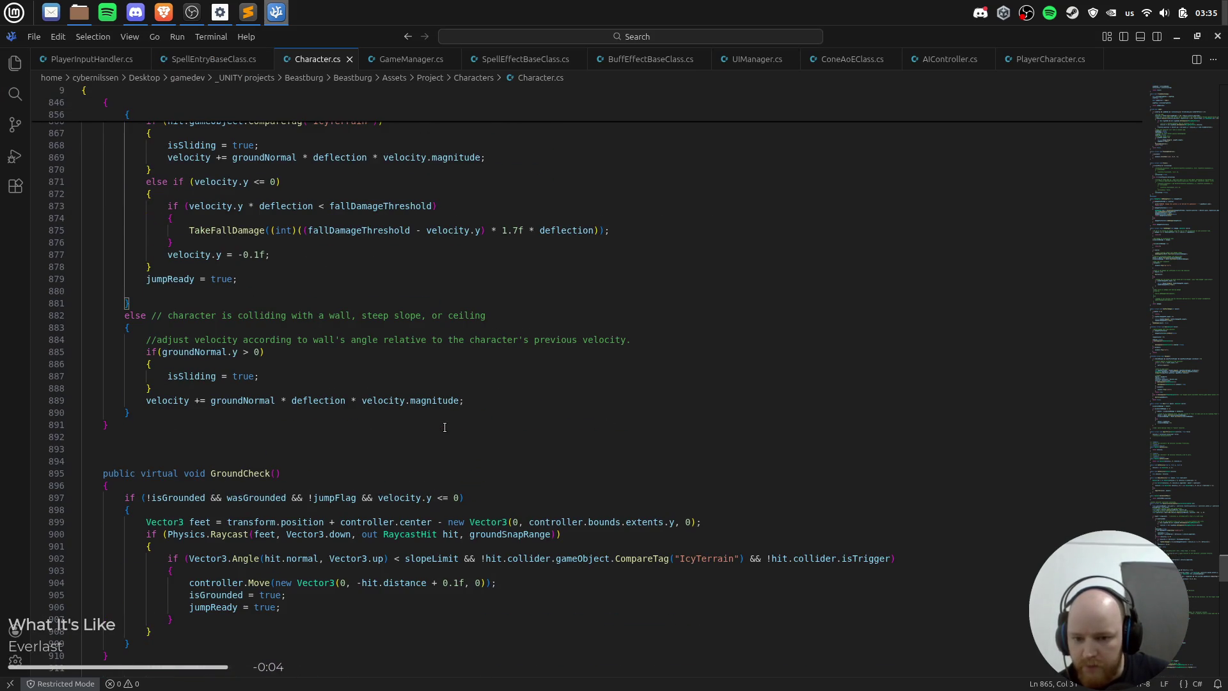
key(alt+Tab)
click(591, 71)
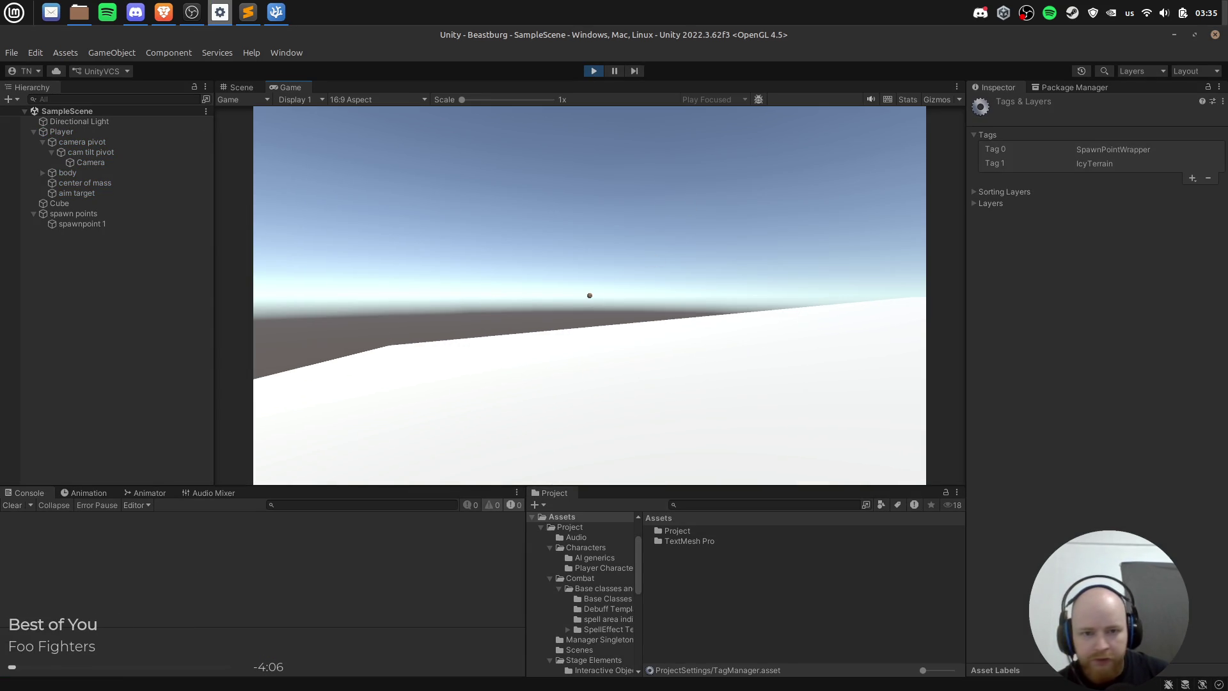
Step: Stop play mode, select Player, and open its PlayerInputHandler.cs script in VSCodium
click(594, 71)
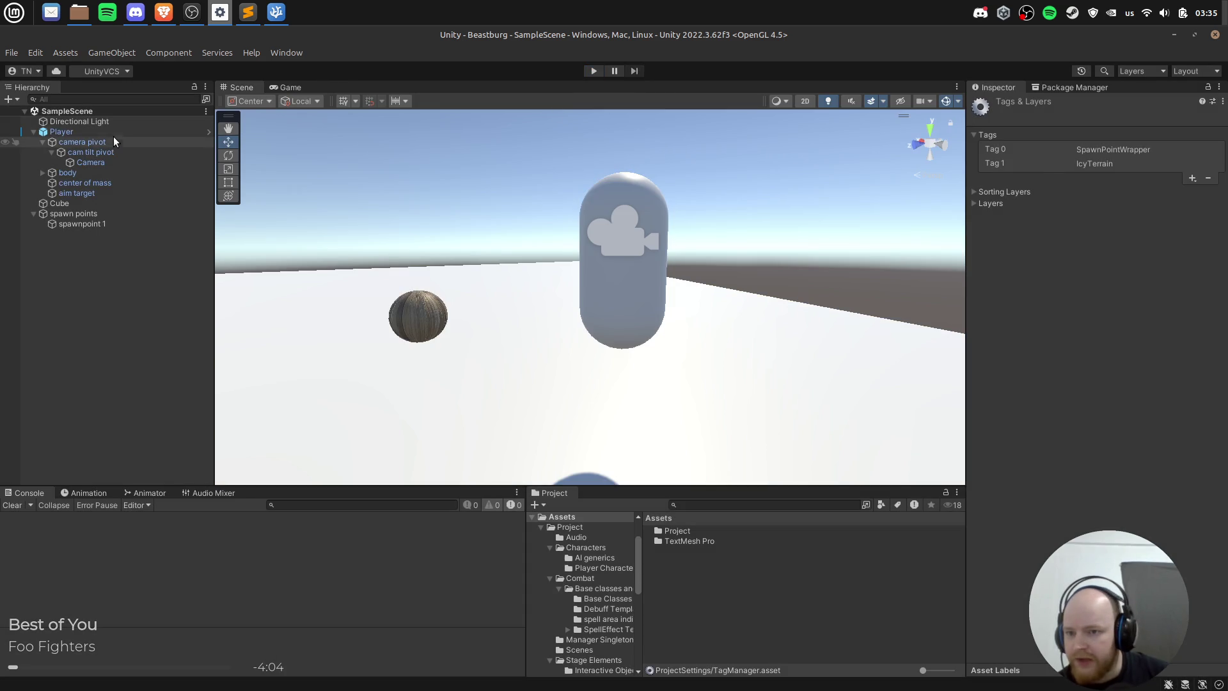
click(120, 132)
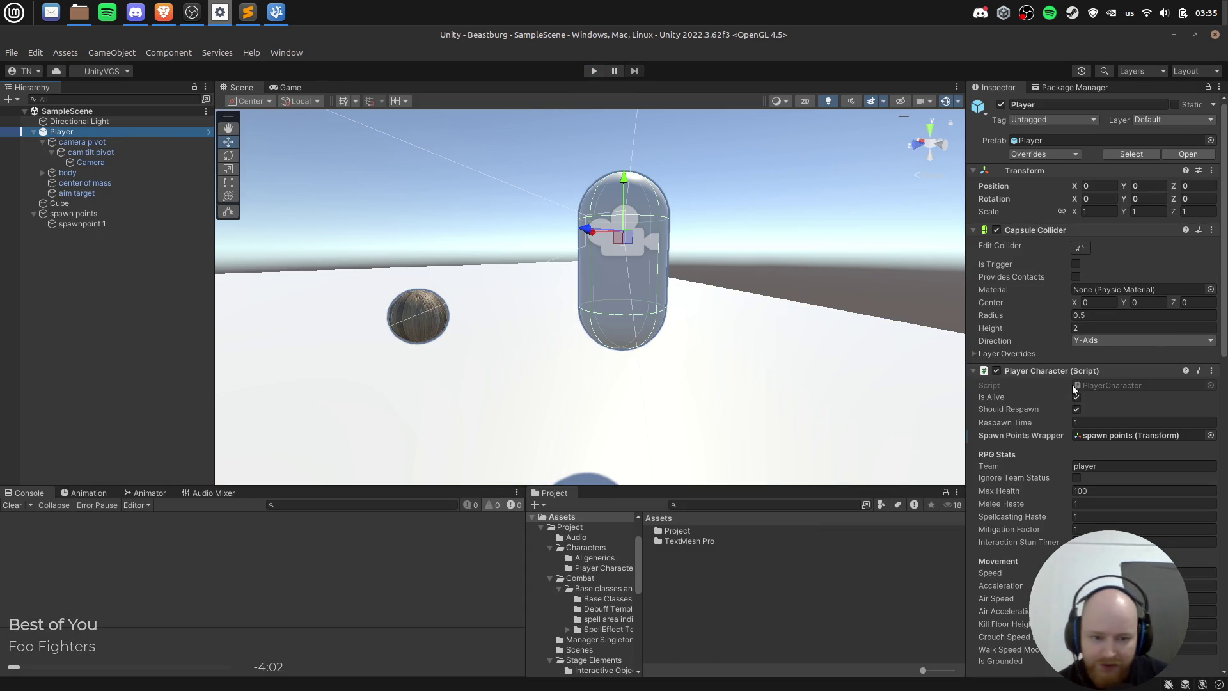
scroll(1047, 368, down, 7)
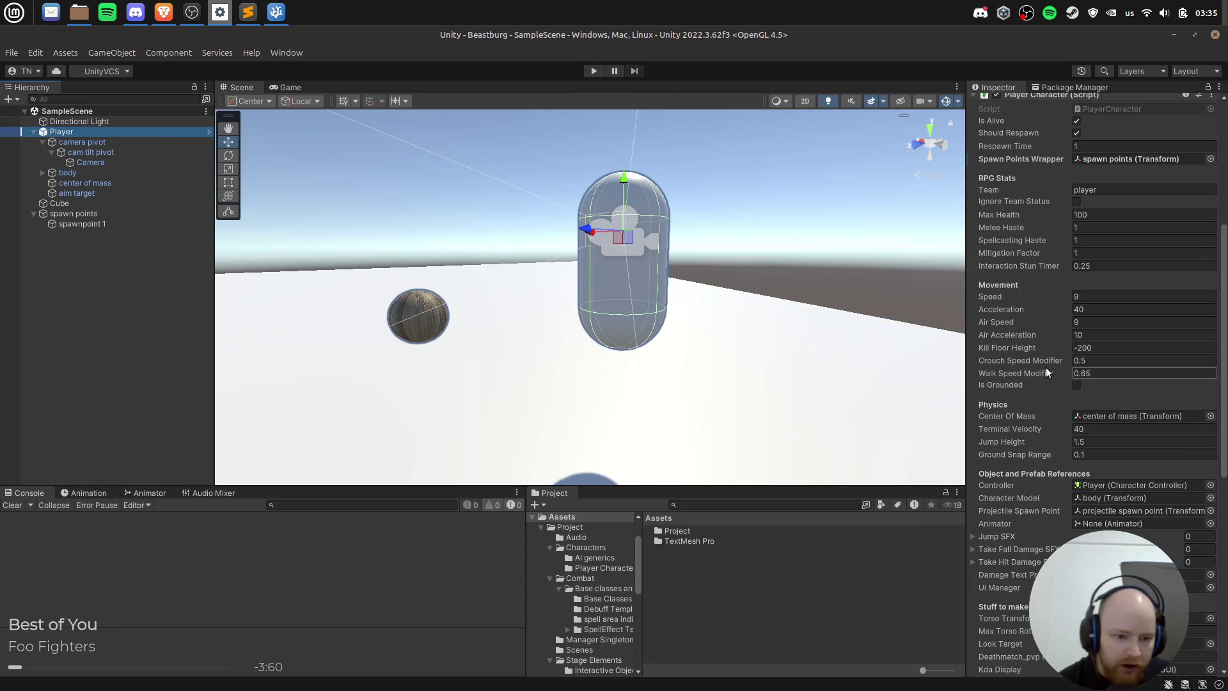
scroll(1045, 411, down, 4)
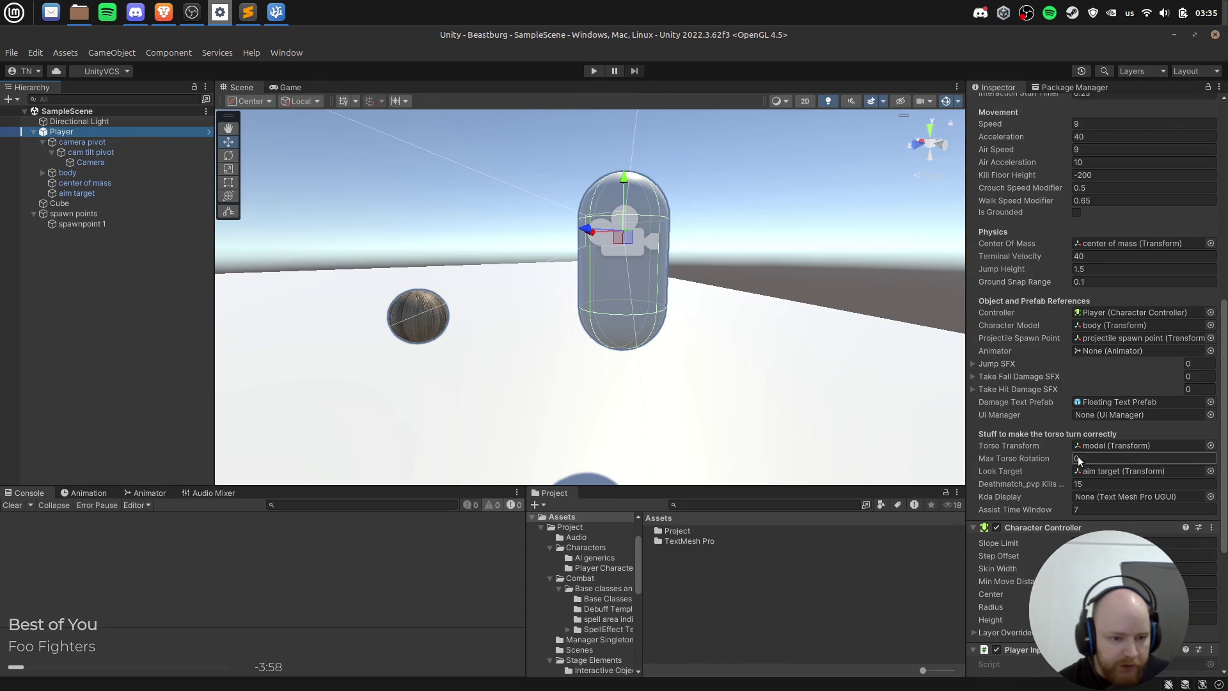
scroll(1078, 459, down, 6)
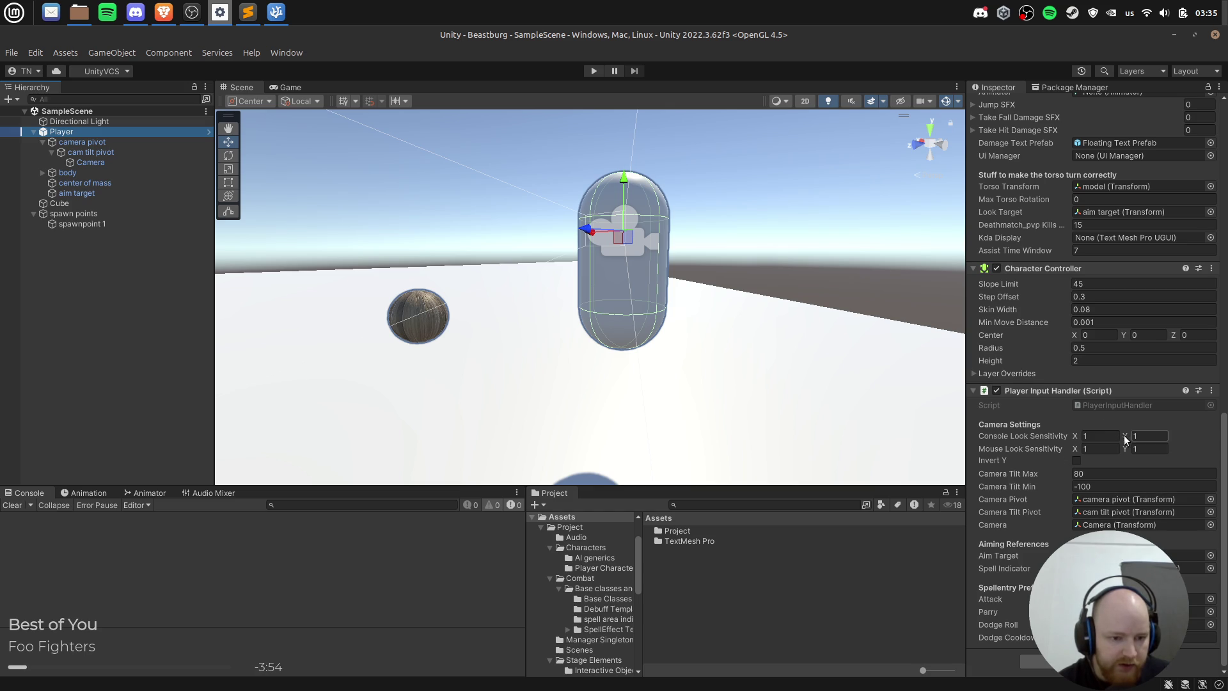
click(1128, 406)
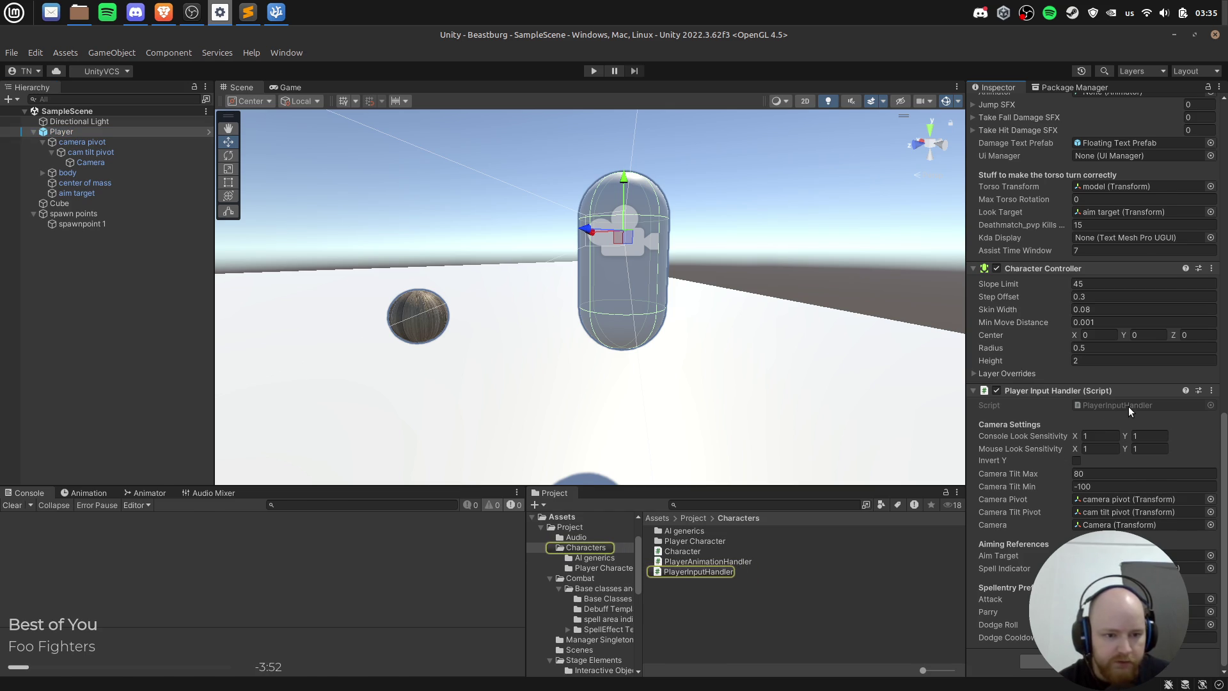
double_click(1128, 406)
mouse_move(1180, 481)
mouse_down()
mouse_move(1183, 441)
mouse_move(1181, 536)
mouse_move(1163, 10)
mouse_up()
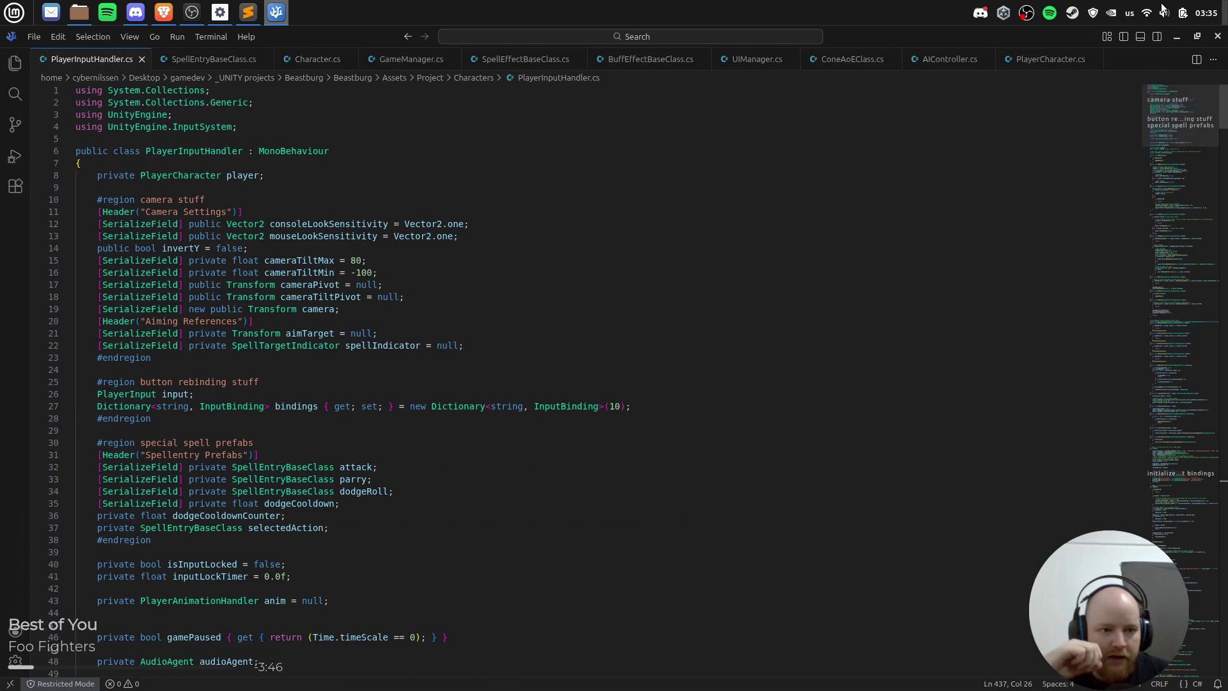
Step: Back in Unity, collapse the Player Character, Character Controller and Player Input Handler components
scroll(795, 223, down, 5)
scroll(794, 223, up, 5)
scroll(795, 223, down, 7)
scroll(794, 223, down, 20)
scroll(640, 248, down, 13)
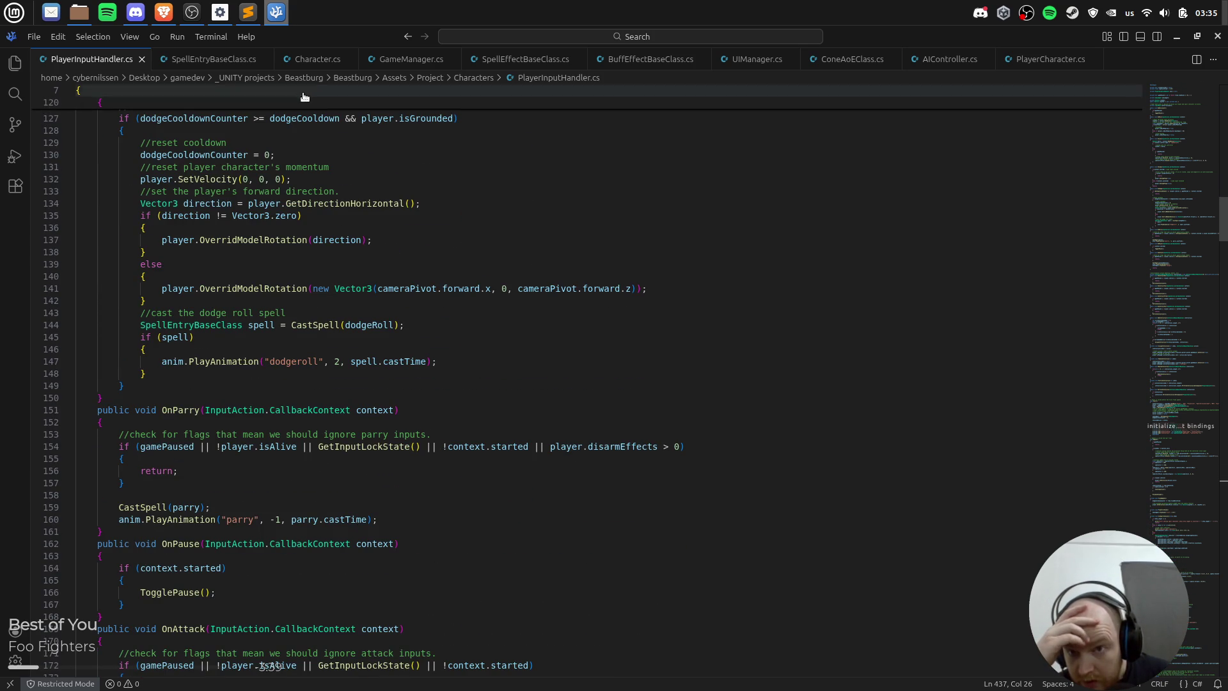
key(alt+Tab)
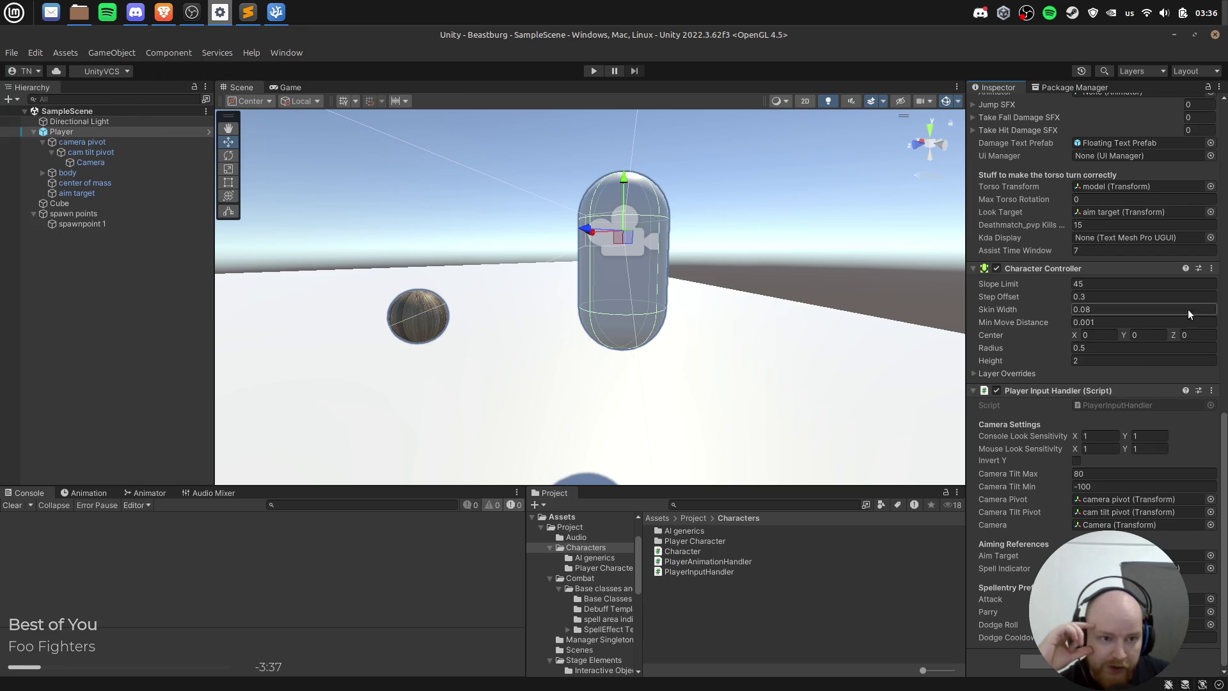
scroll(1185, 322, up, 10)
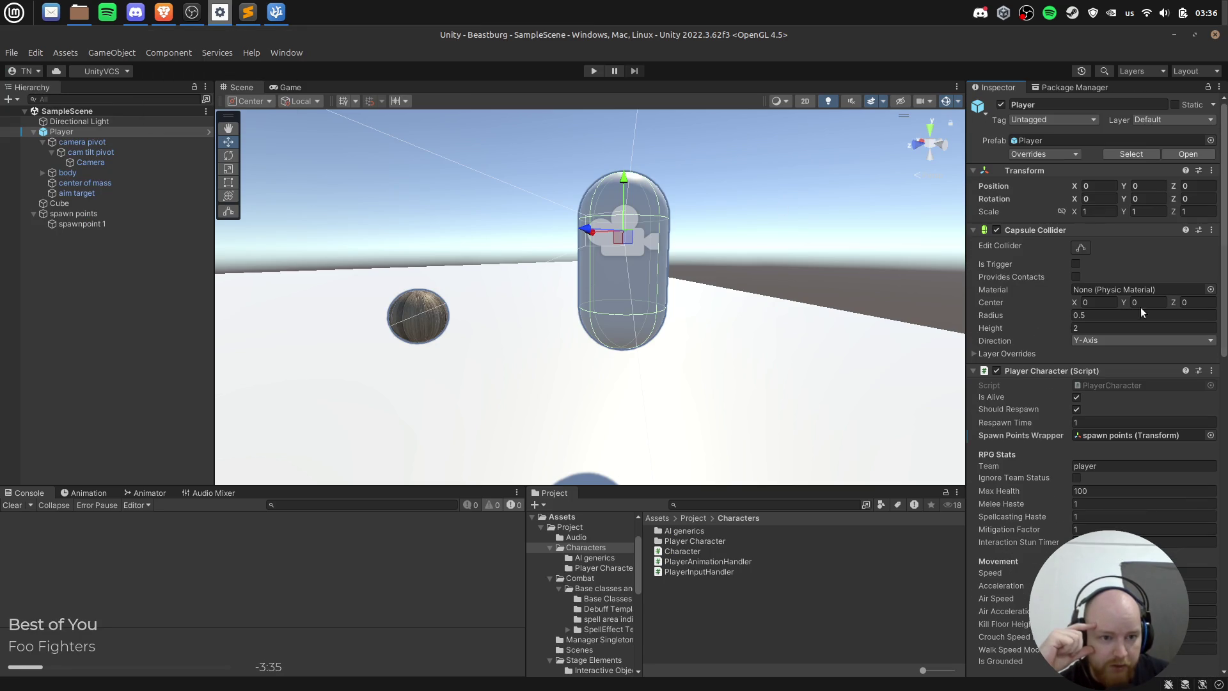
click(1055, 371)
click(1058, 385)
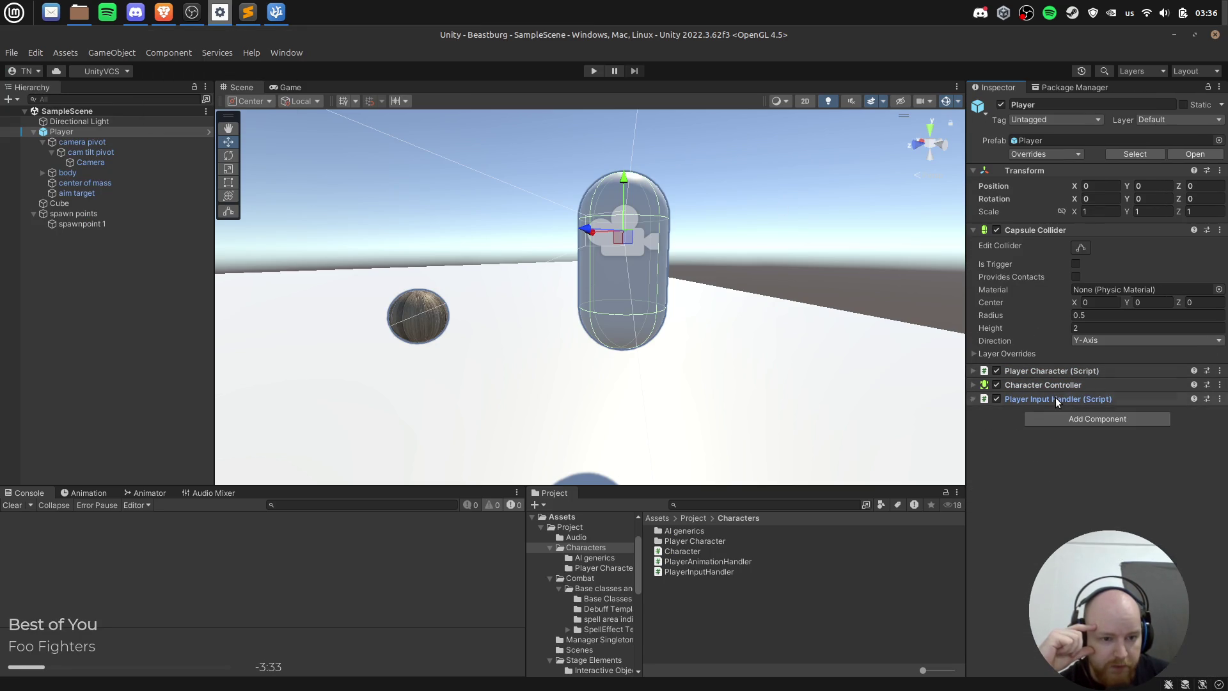
click(1056, 398)
Step: Add a Player Input component to Player by searching 'playerin', then create its actions asset
click(1103, 420)
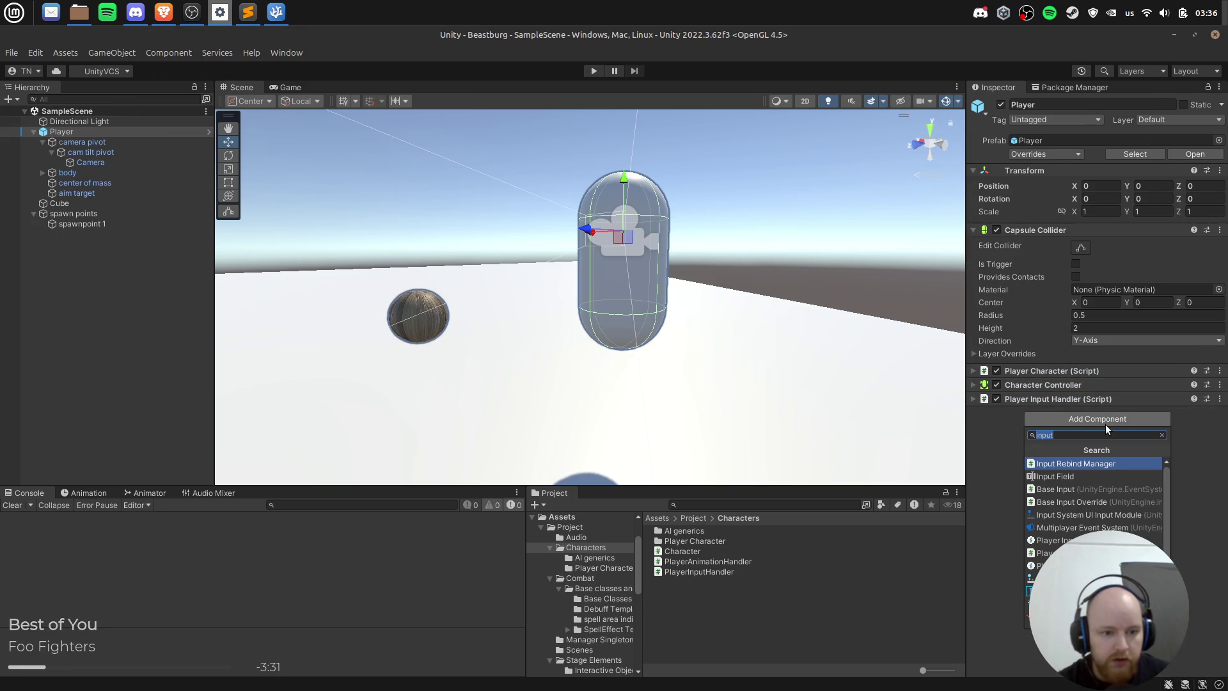
text(playerin)
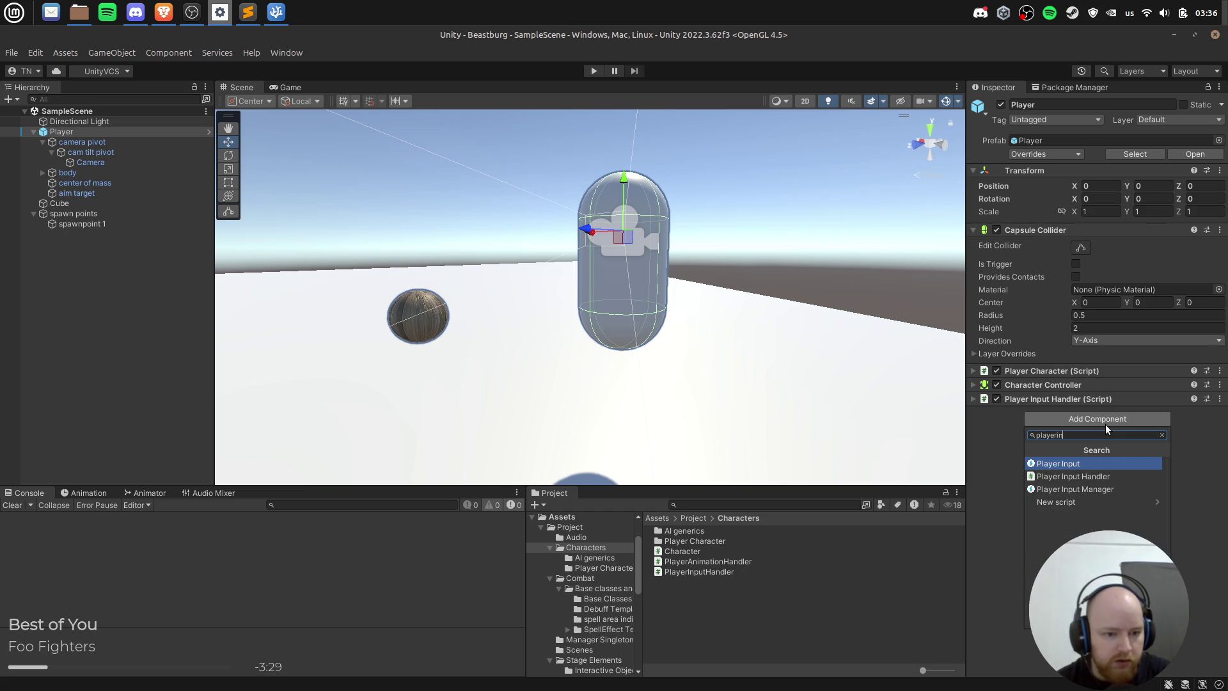
key(Up)
key(Return)
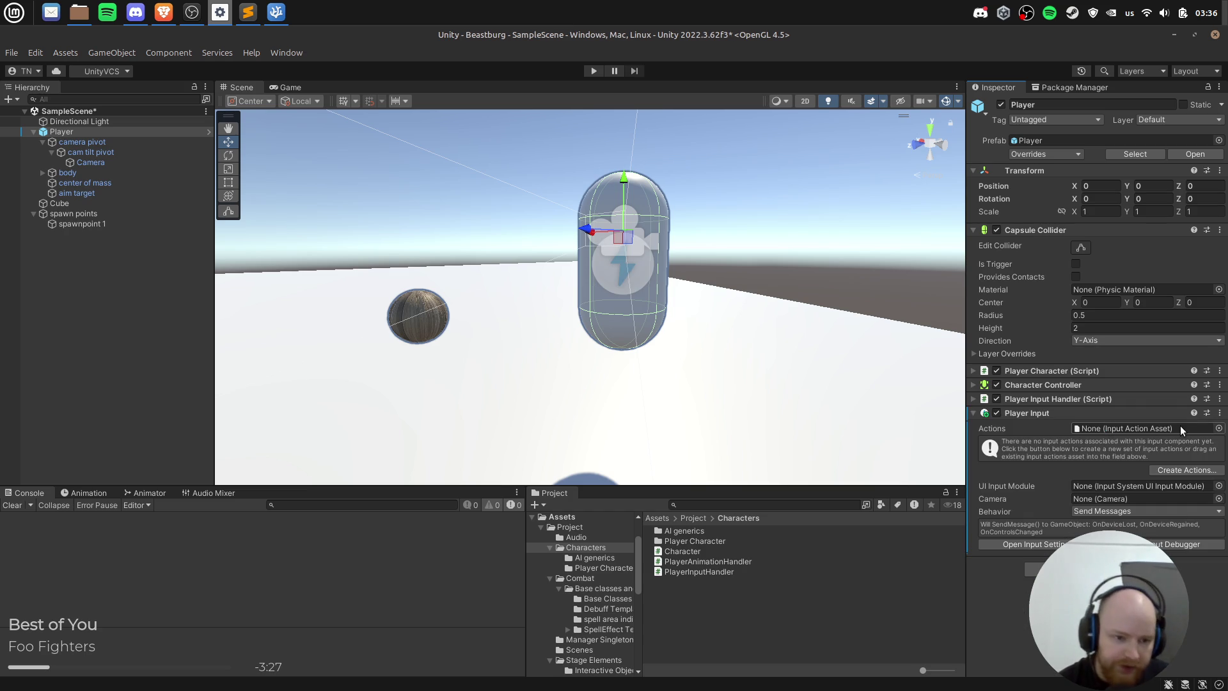
click(1211, 471)
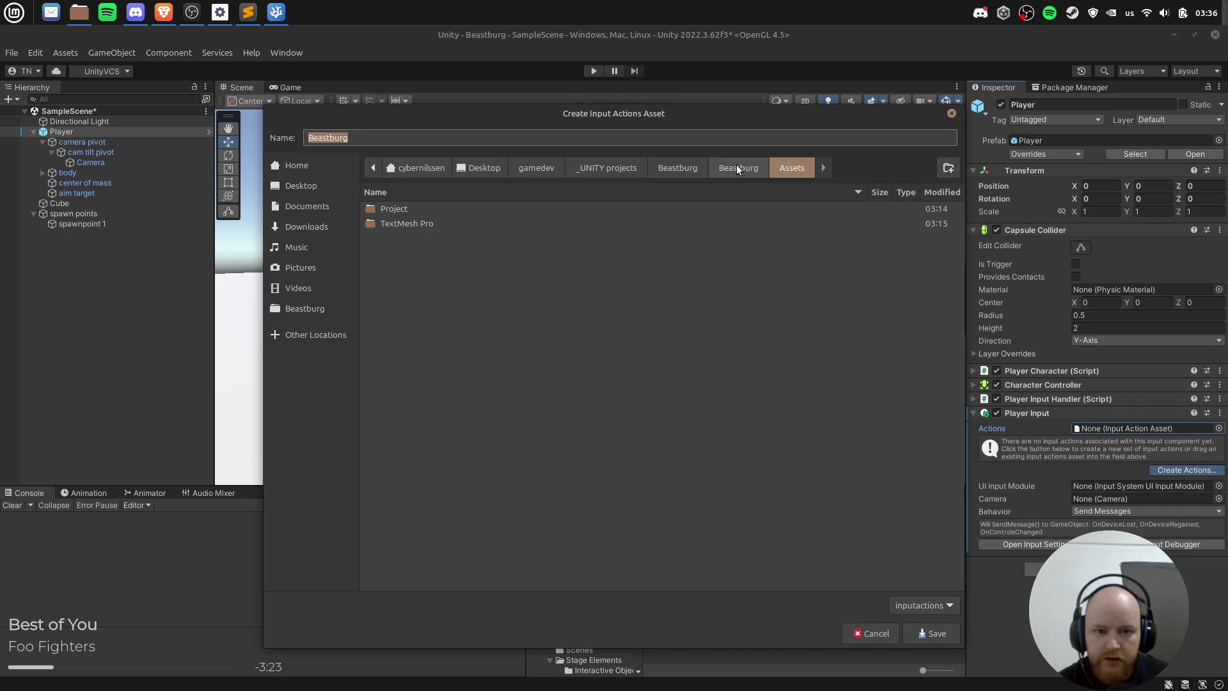
Step: Save the new actions asset as input_actions in Assets/Project and enlarge its editor window
double_click(394, 210)
click(399, 137)
key(ctrl+a)
text(acti)
key(Home)
text(intp)
key(BackSpace)
key(BackSpace)
text(put_)
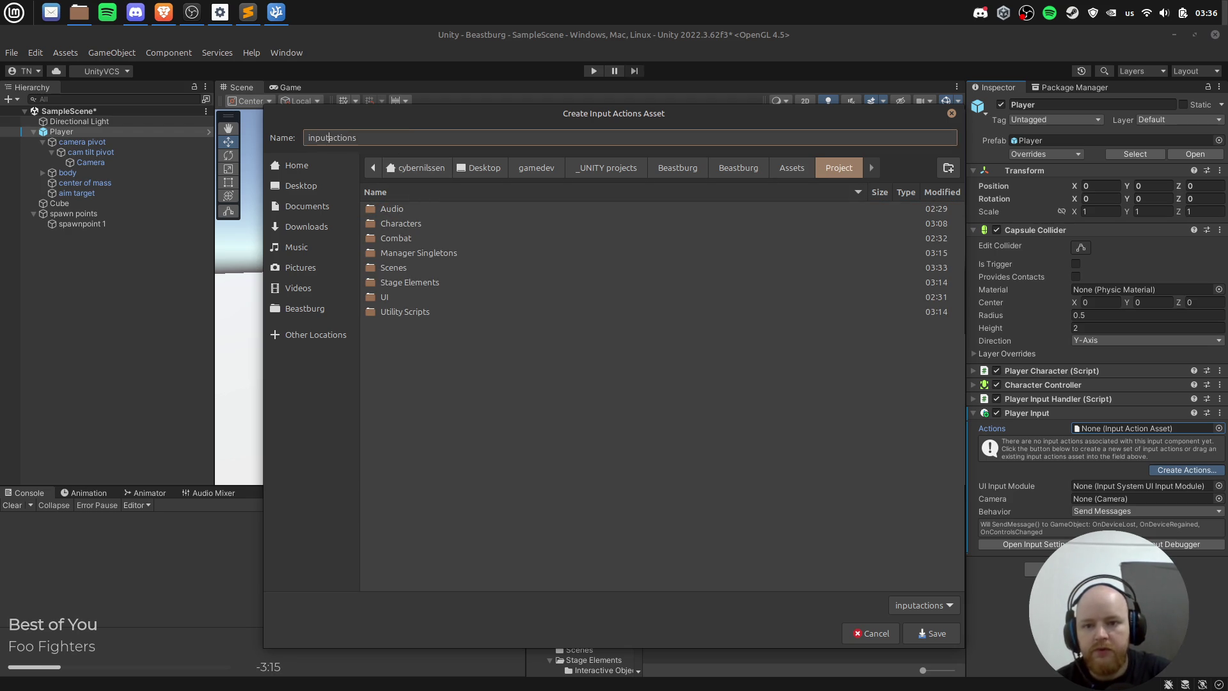
click(926, 638)
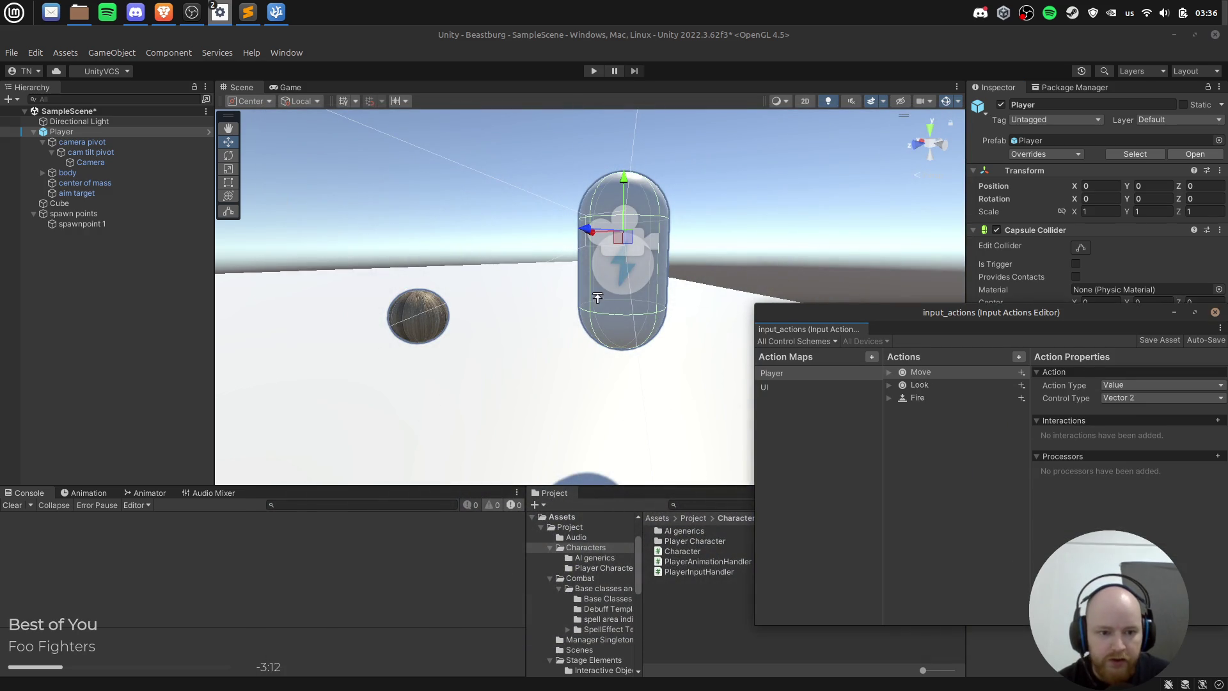
drag(869, 305, 869, 261)
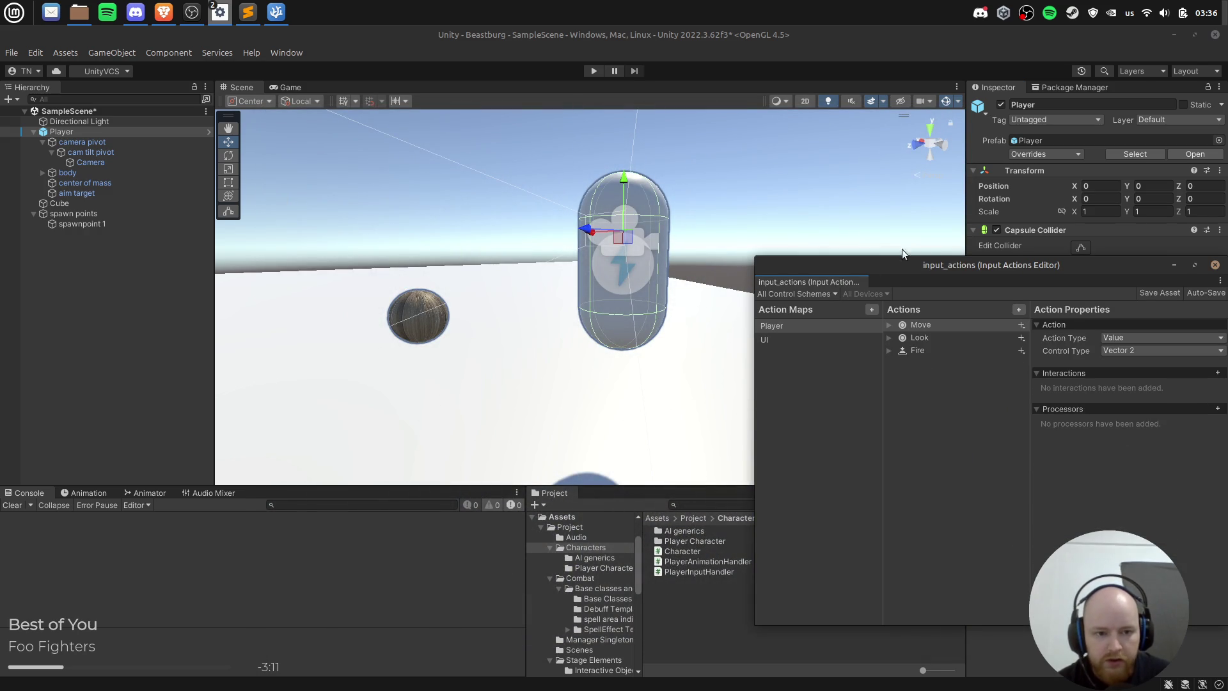
Step: Set Player Input's default scheme to Keyboard&Mouse, disable auto-switch, and keep Player as default map
mouse_move(991, 262)
mouse_down()
mouse_move(181, 177)
mouse_move(402, 204)
mouse_up()
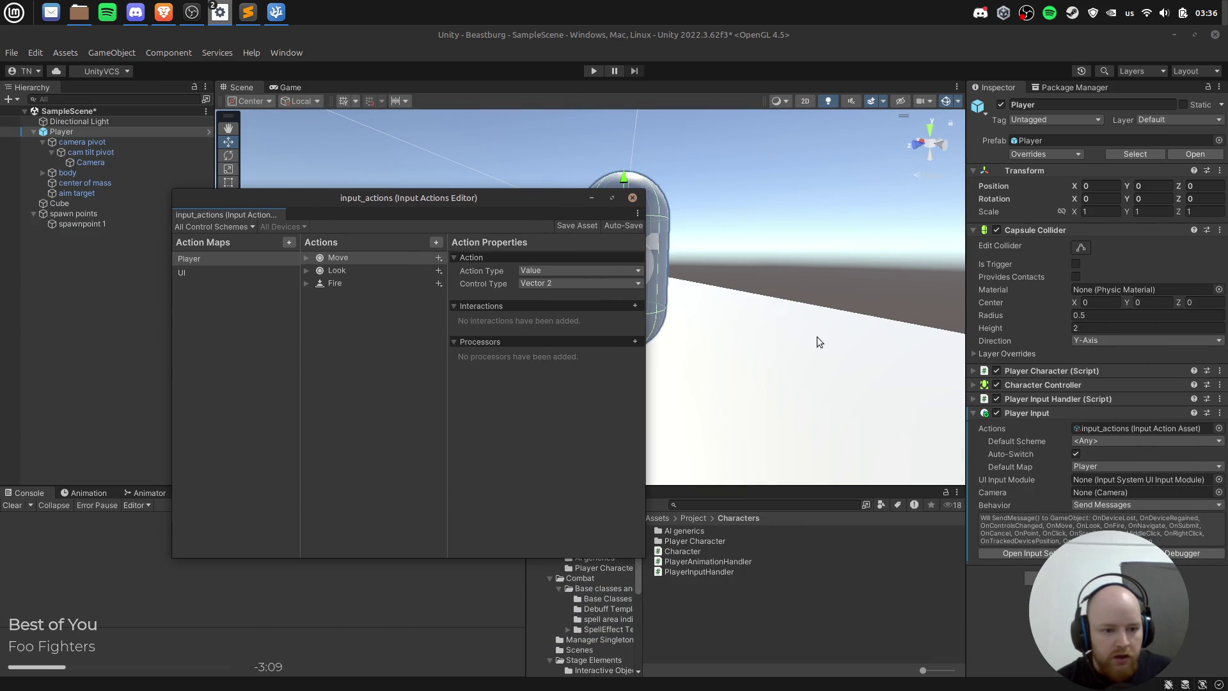
click(1125, 440)
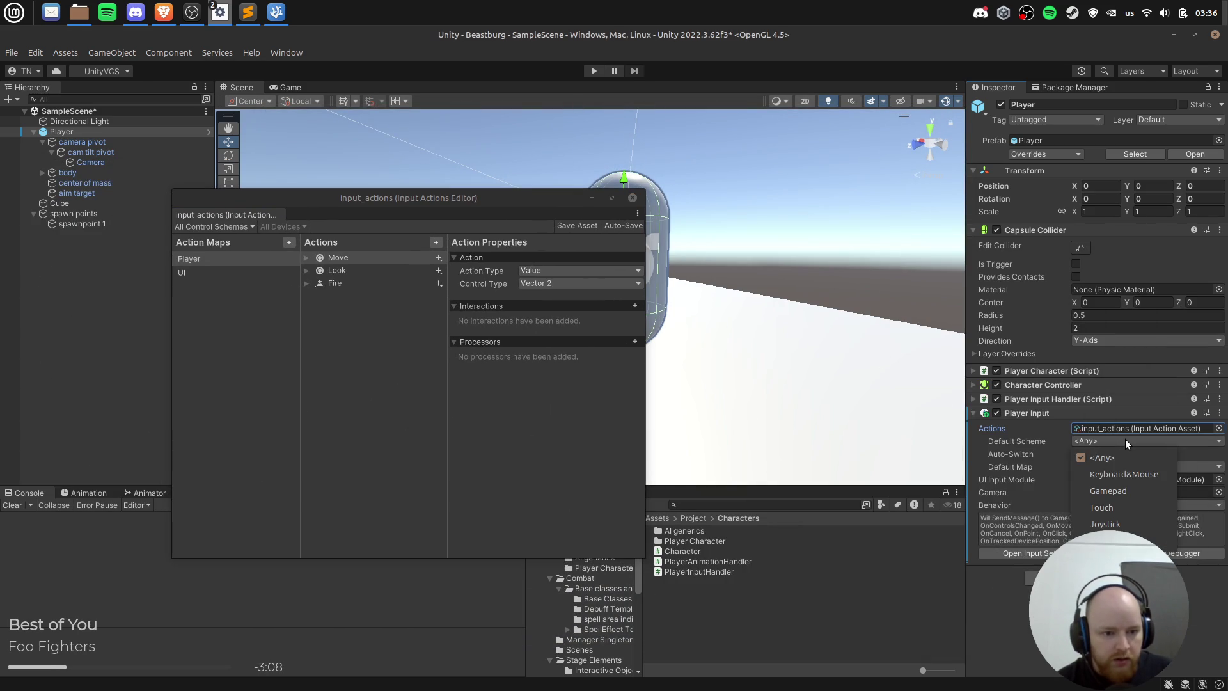
click(1152, 472)
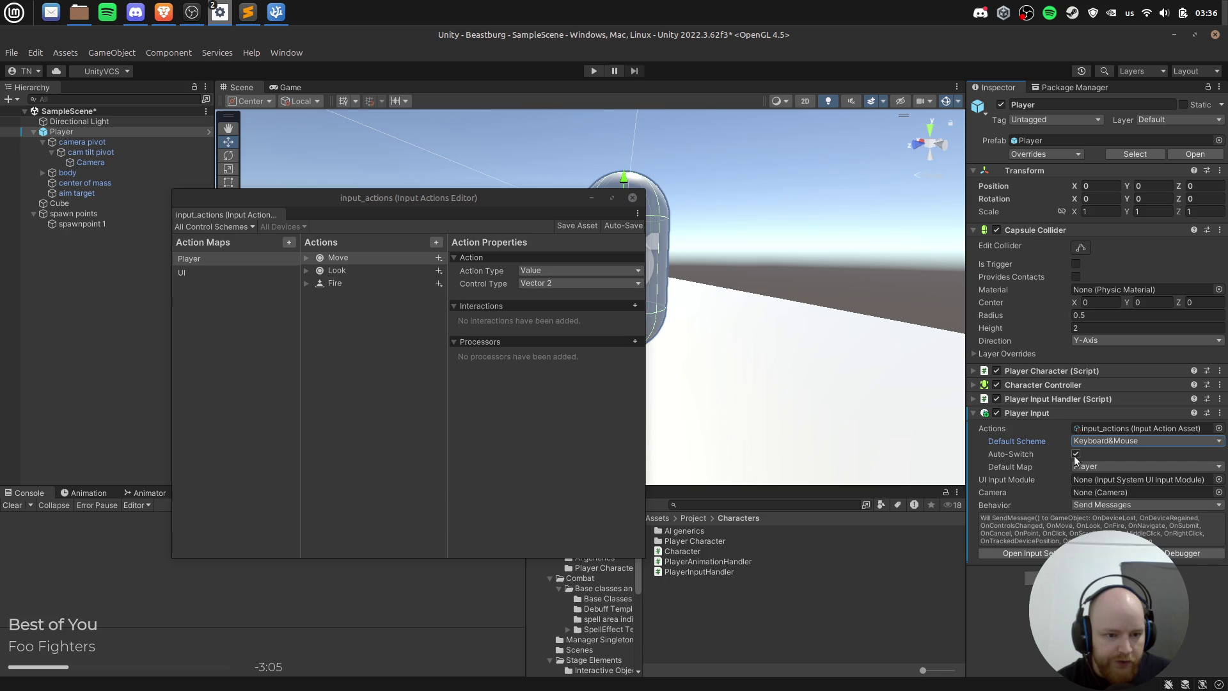
click(1075, 455)
click(1123, 468)
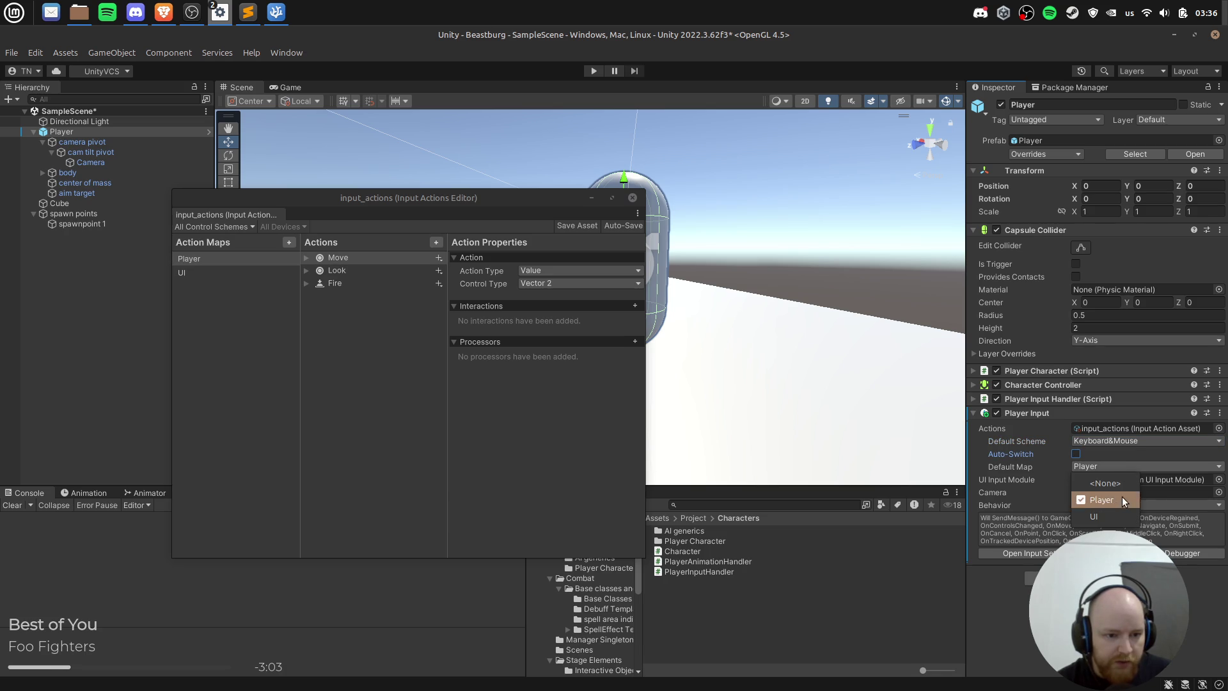
click(1123, 500)
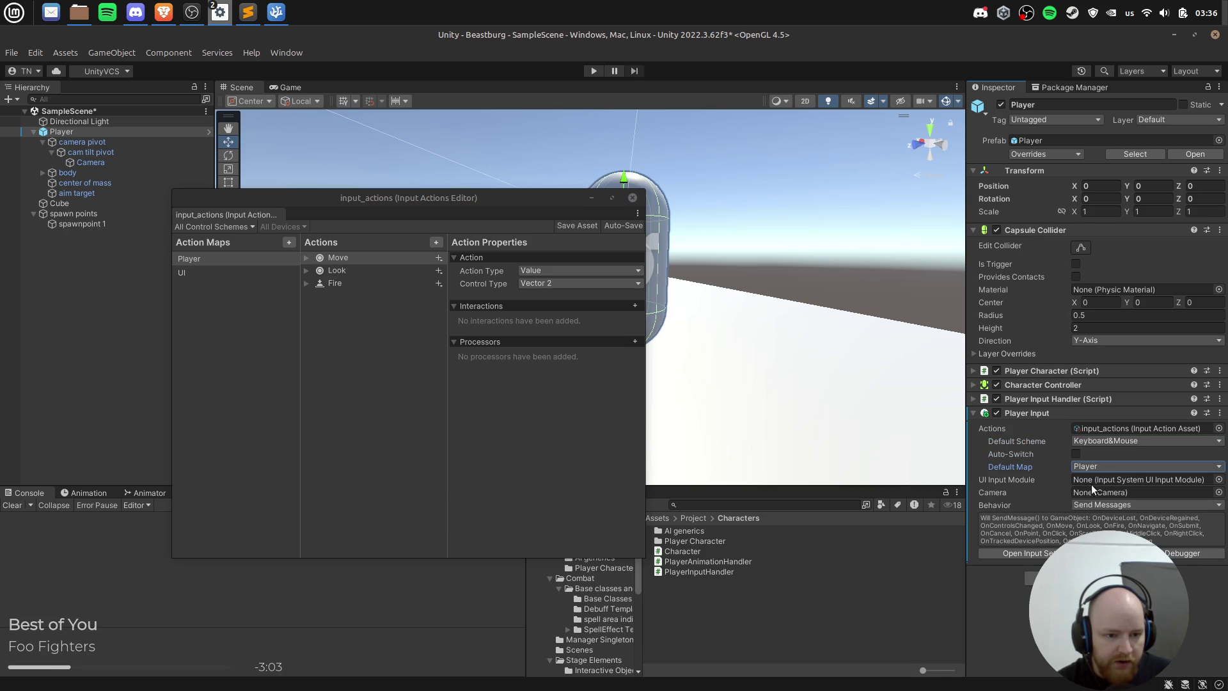
click(1218, 480)
click(1125, 462)
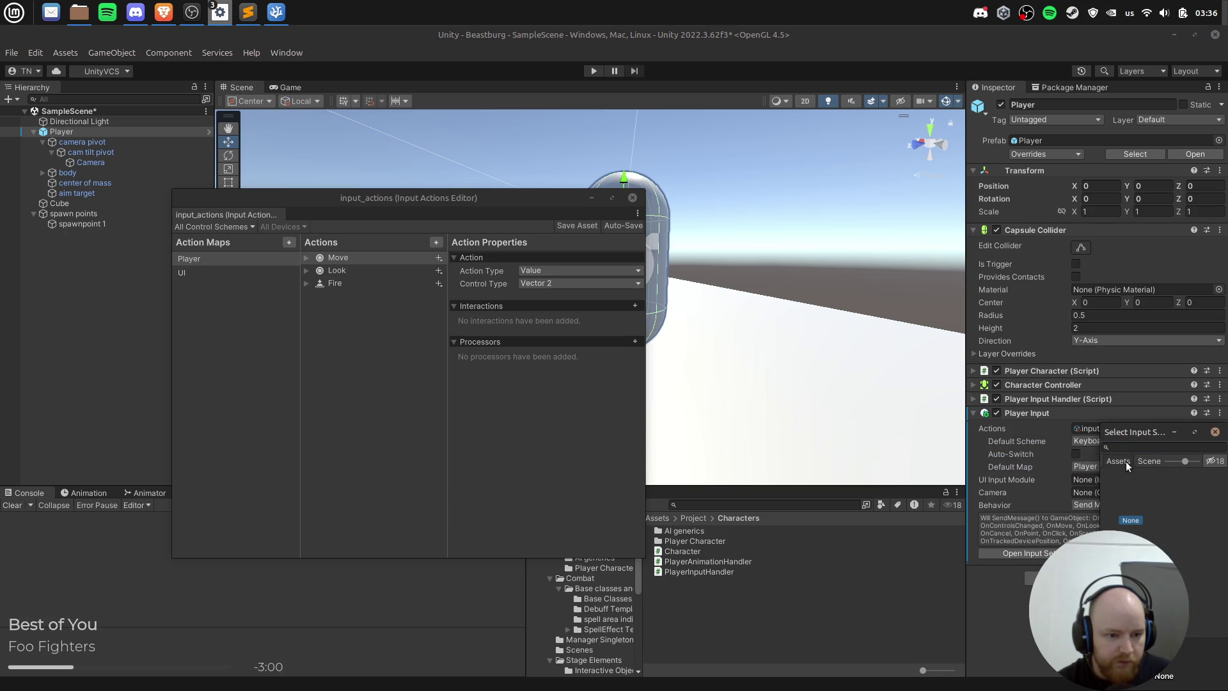
click(1210, 434)
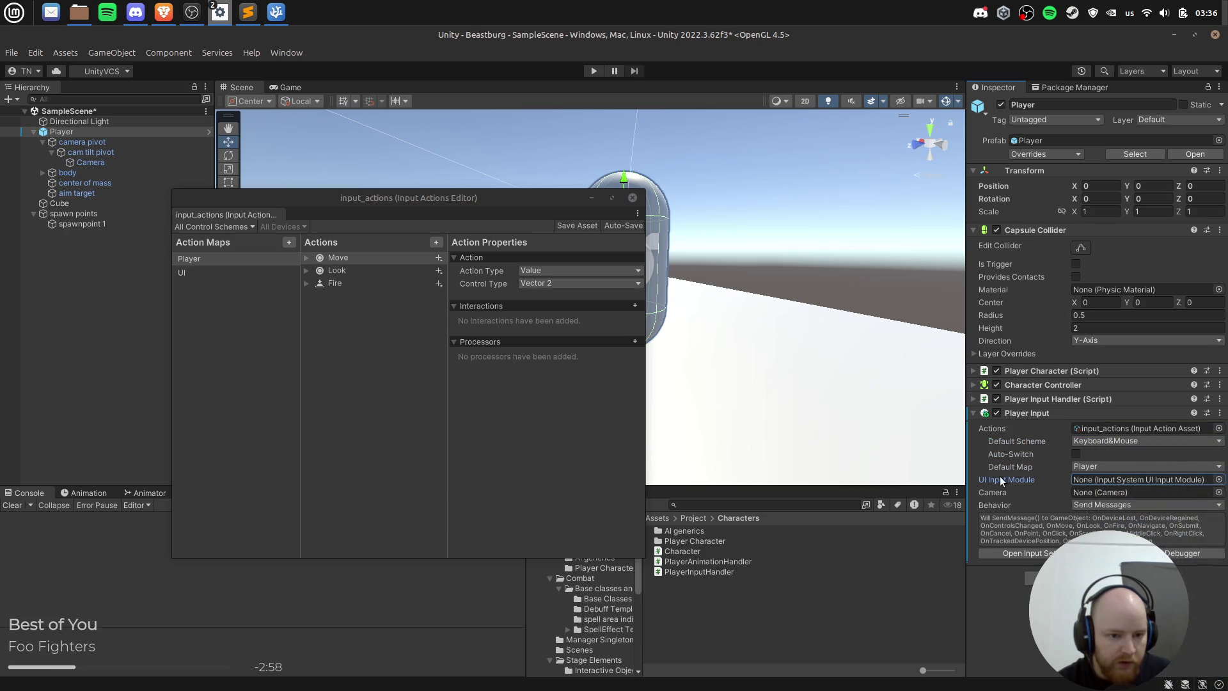
Step: Assign the scene Camera to Player Input, open the Player prefab, and keep Send Messages behavior
click(1219, 492)
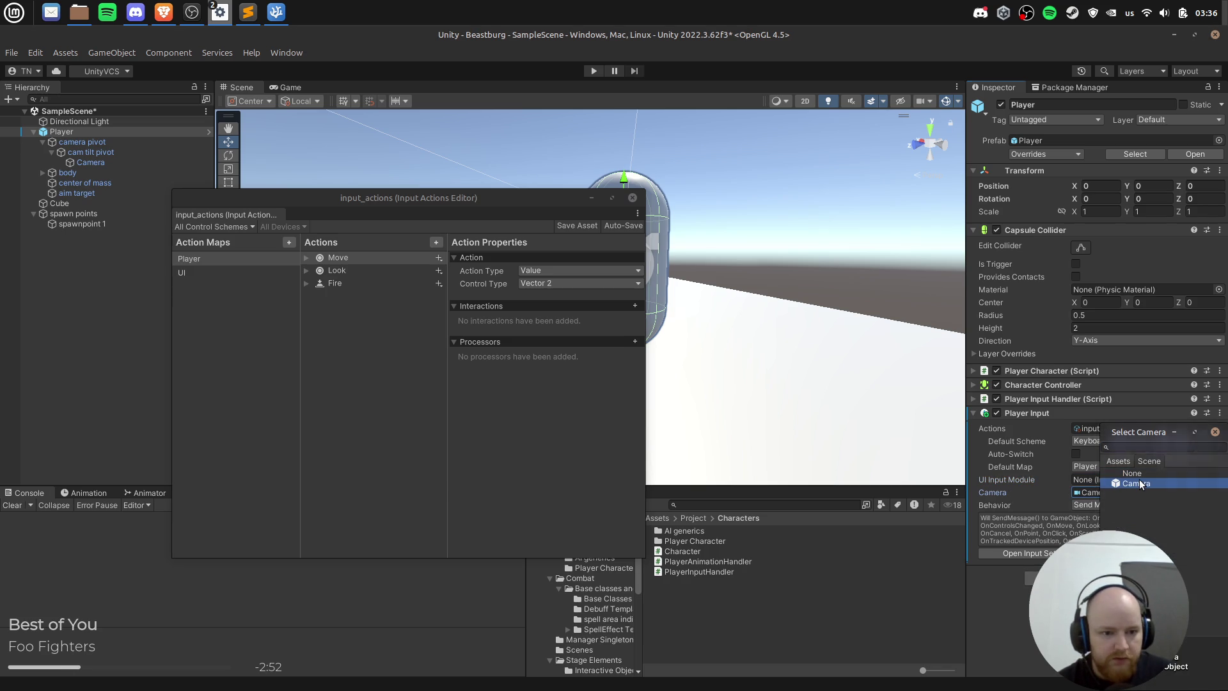
double_click(1138, 482)
right_click(1032, 413)
mouse_move(1097, 440)
click(988, 442)
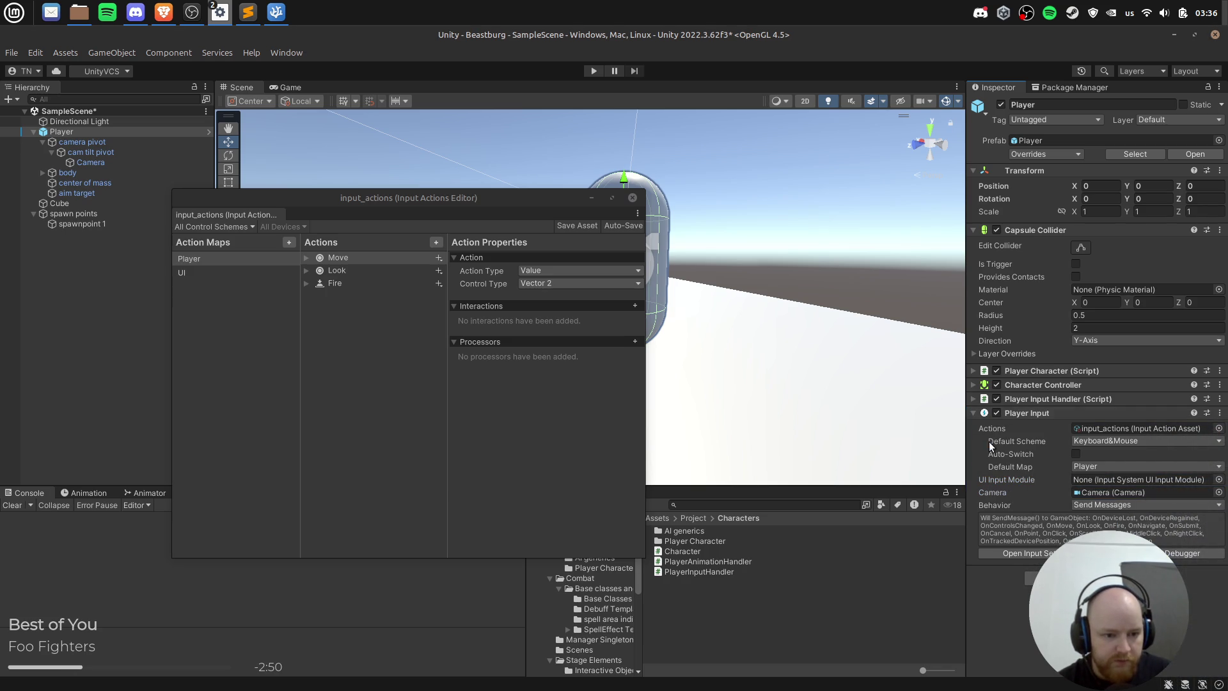
click(208, 131)
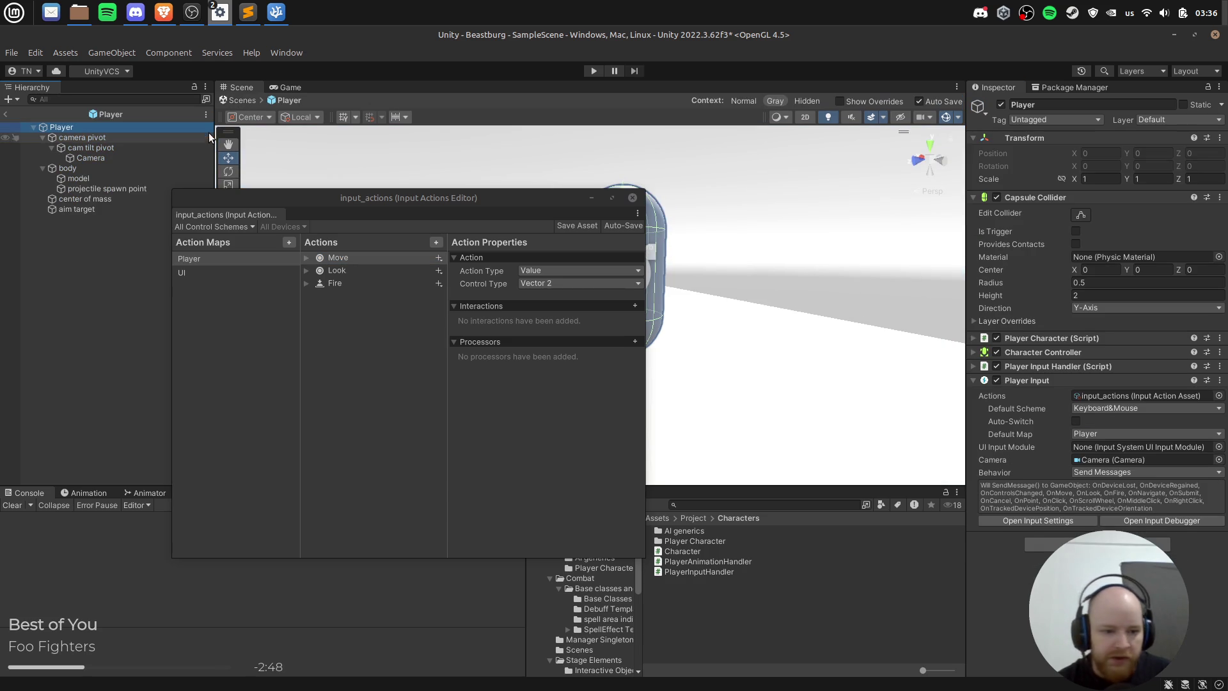
click(1133, 471)
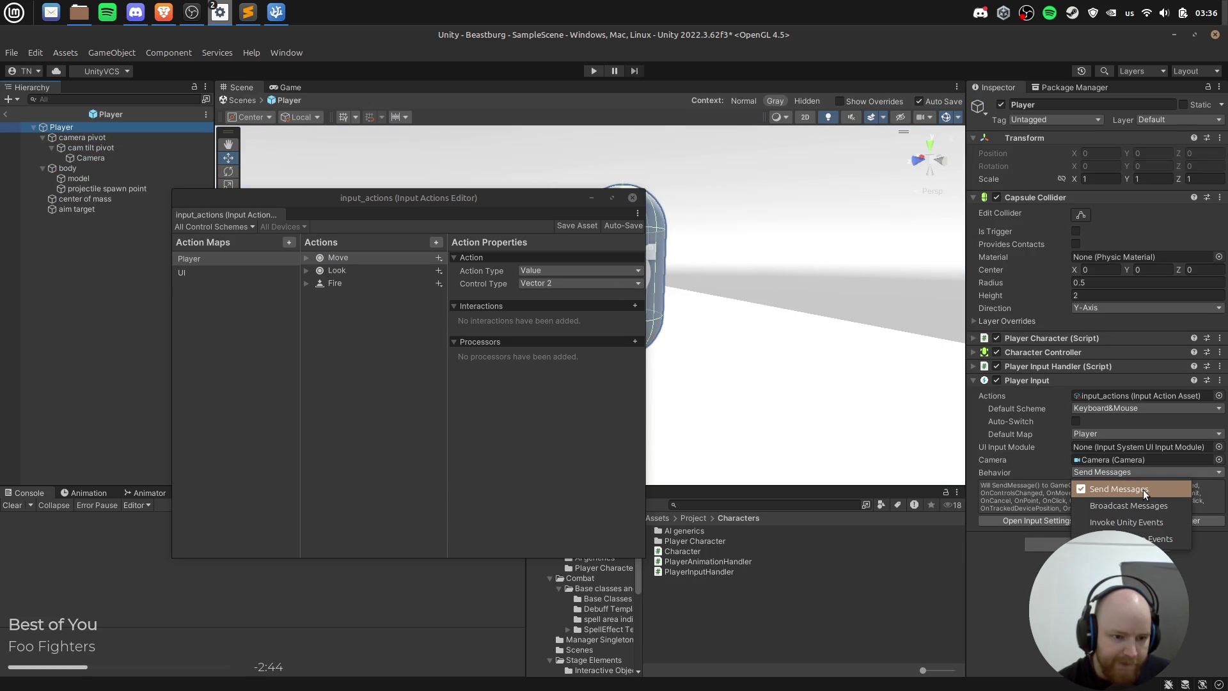
click(1143, 489)
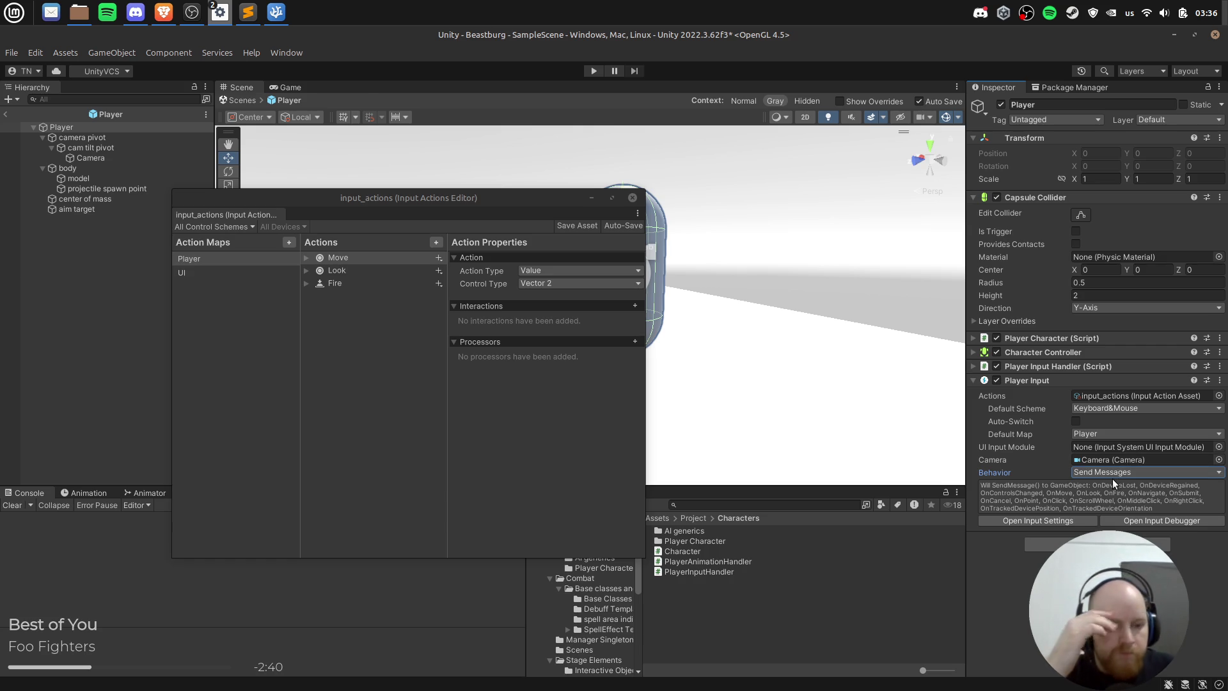
mouse_move(219, 12)
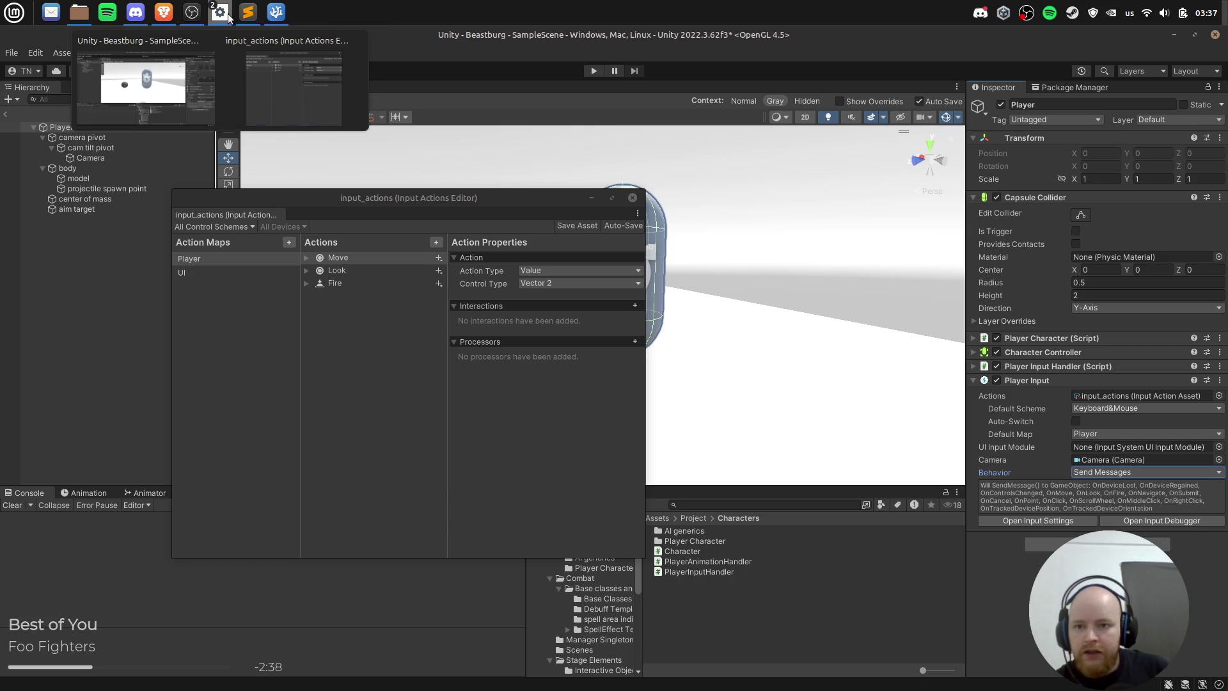
Step: Launch Unity Hub and try opening Battlemage, dismissing the missing 2019.4.40f1 editor warning
key(super)
text(unity)
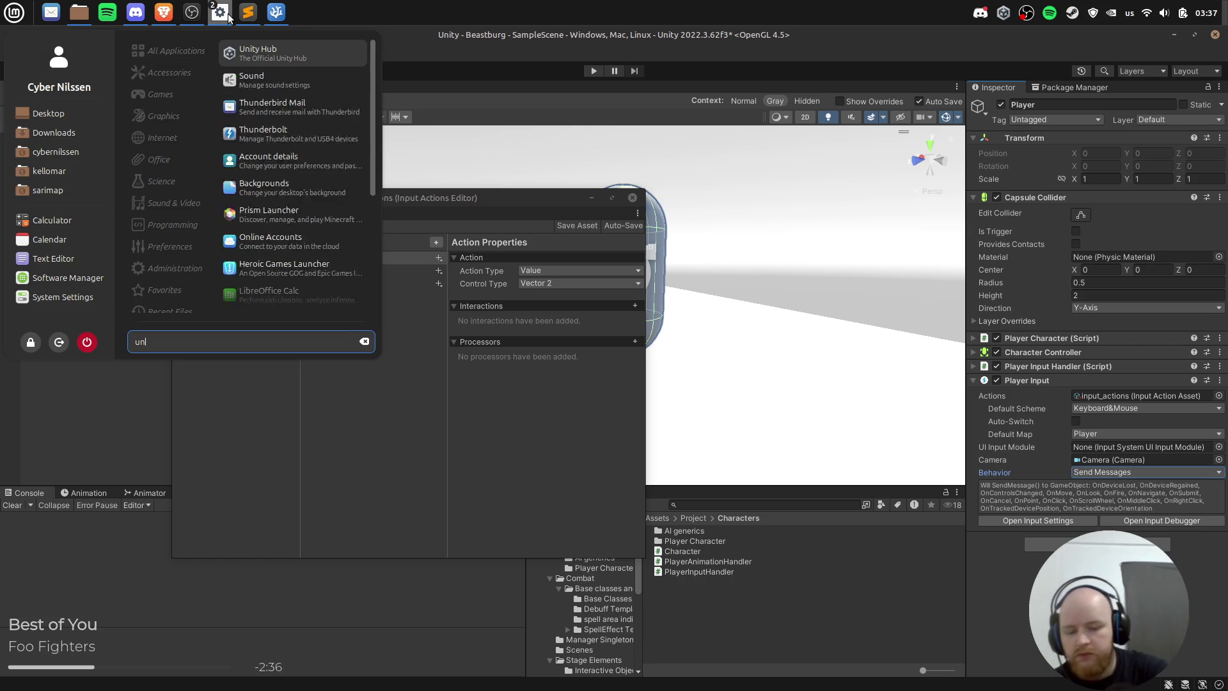
key(Return)
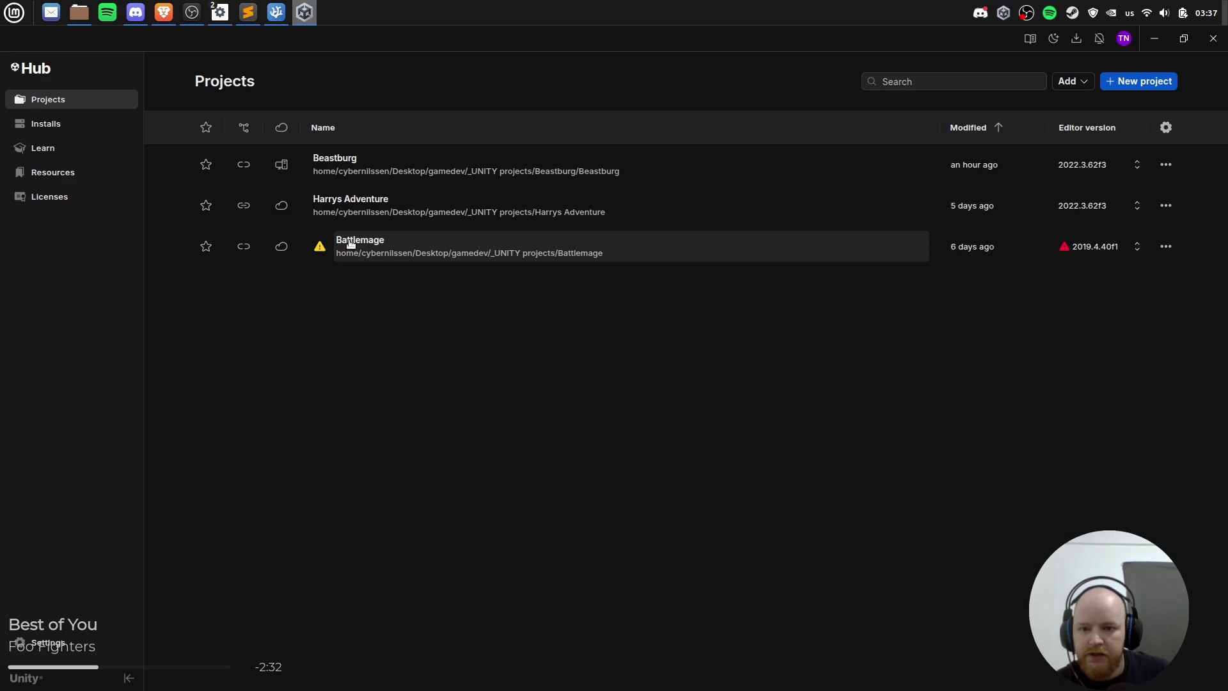
mouse_move(316, 250)
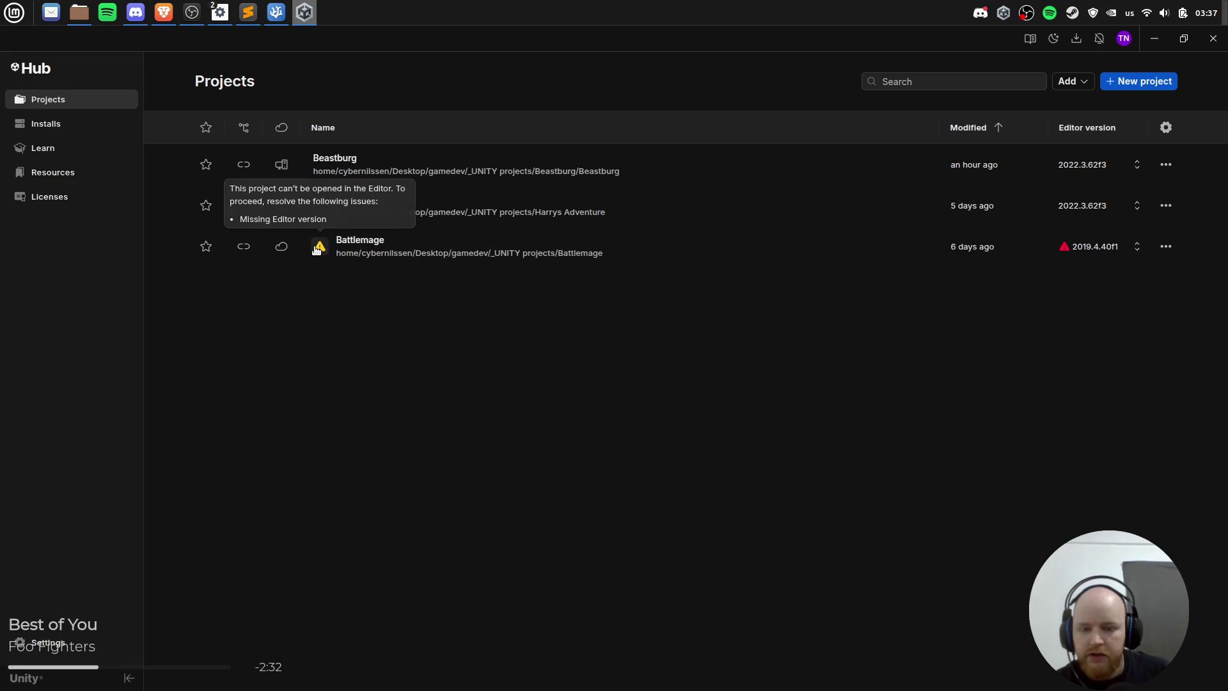
click(1128, 250)
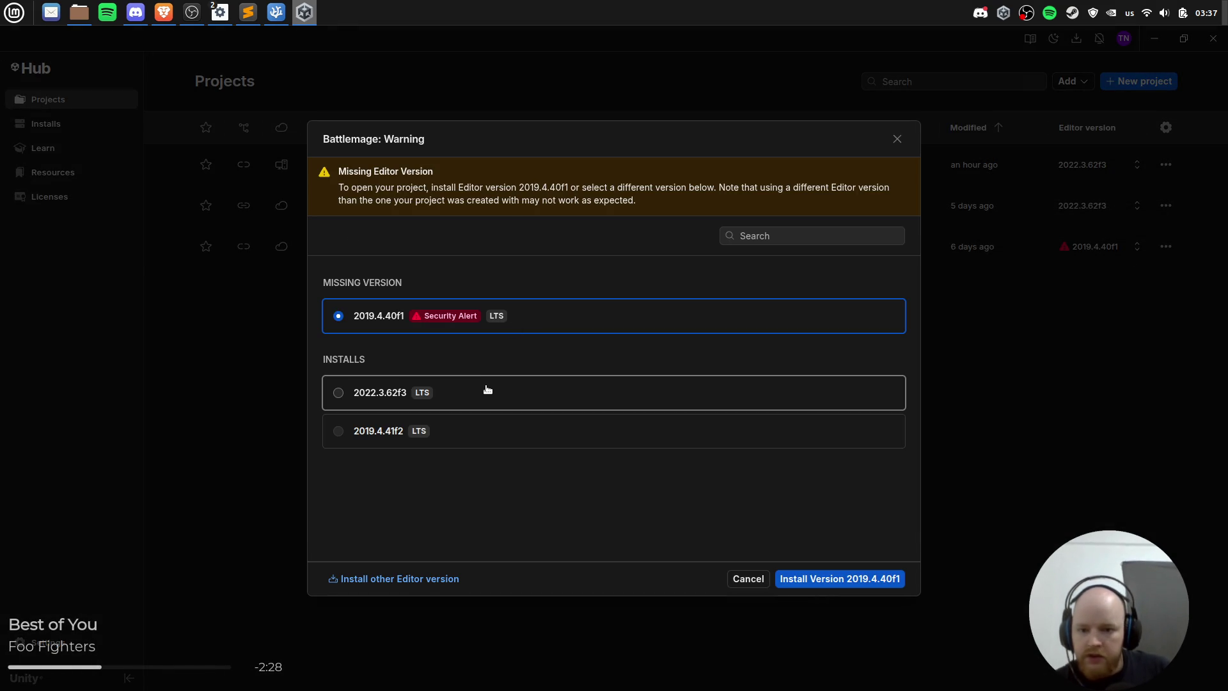
key(Escape)
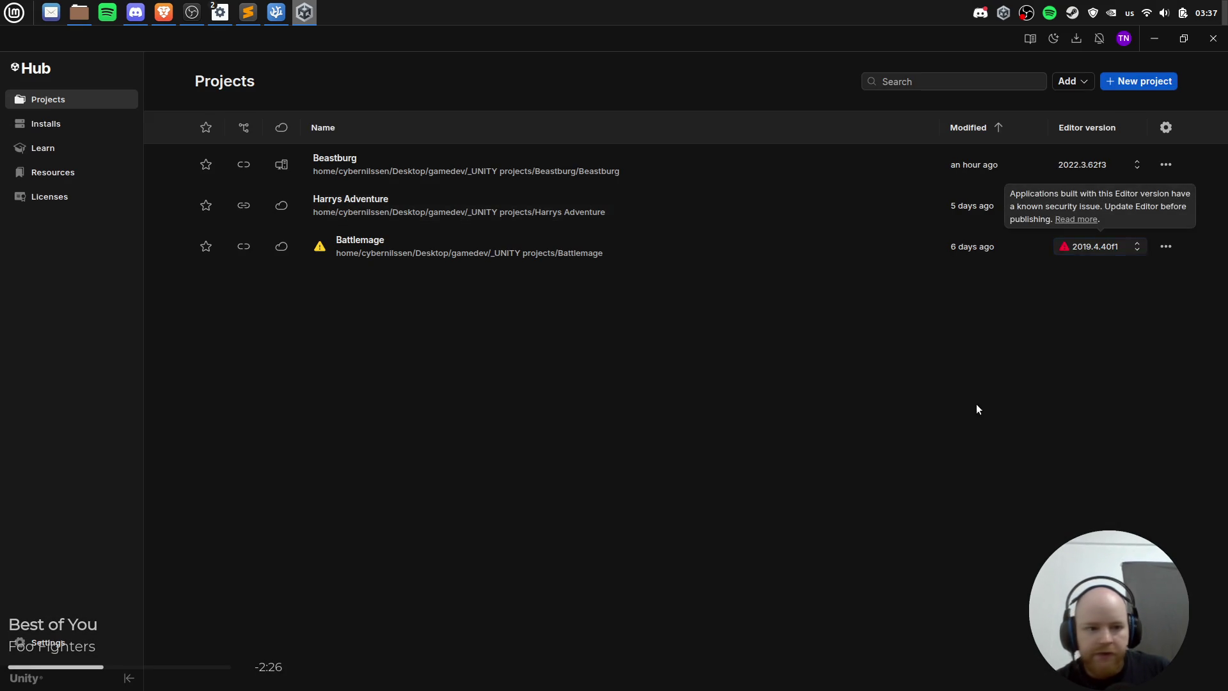
Step: Switch Battlemage to the installed 2019.4.41f2 editor and confirm the version change
click(1119, 252)
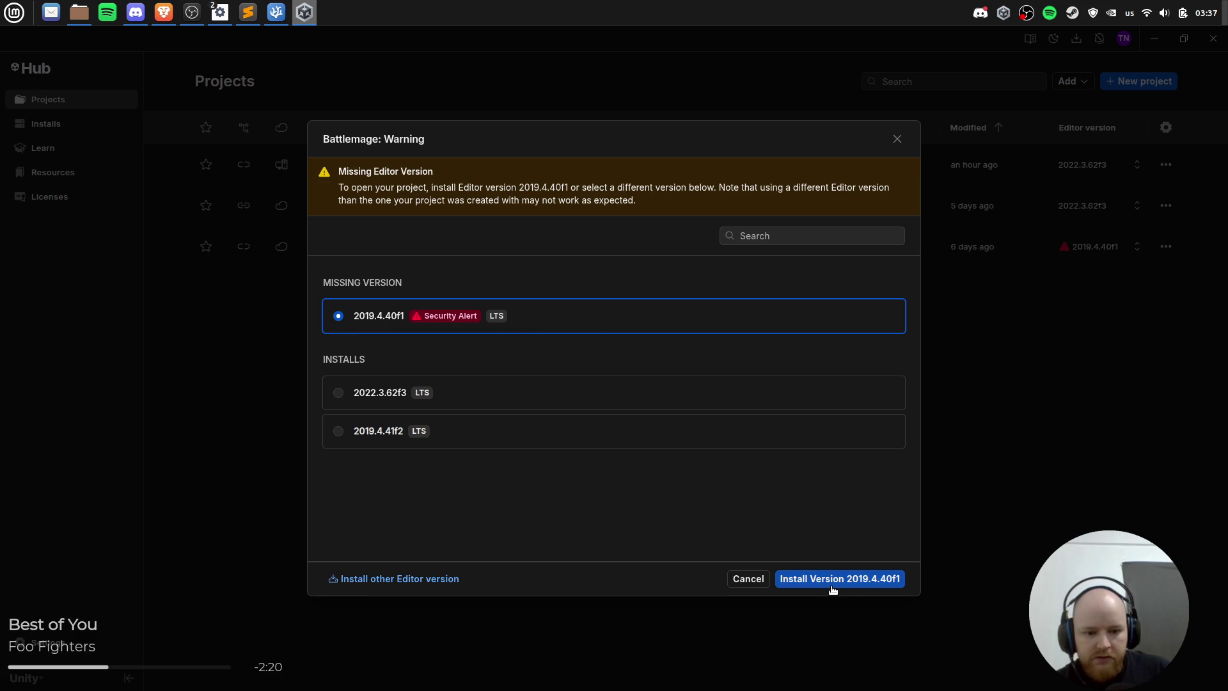
click(447, 439)
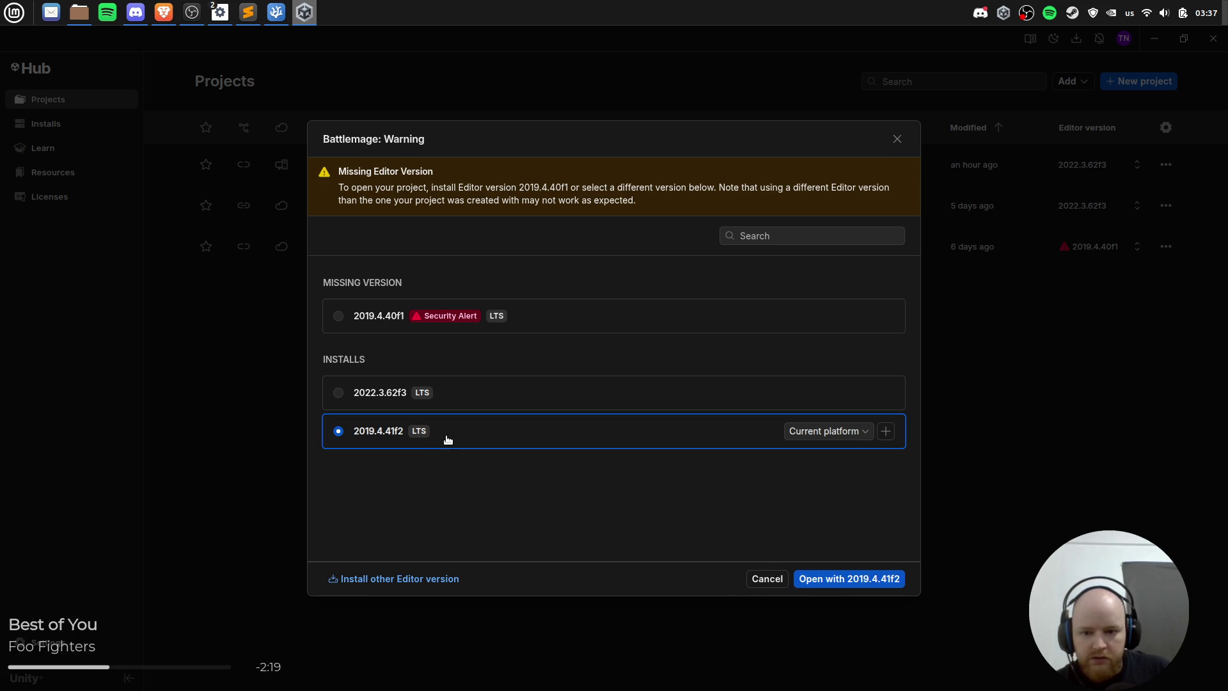
click(885, 580)
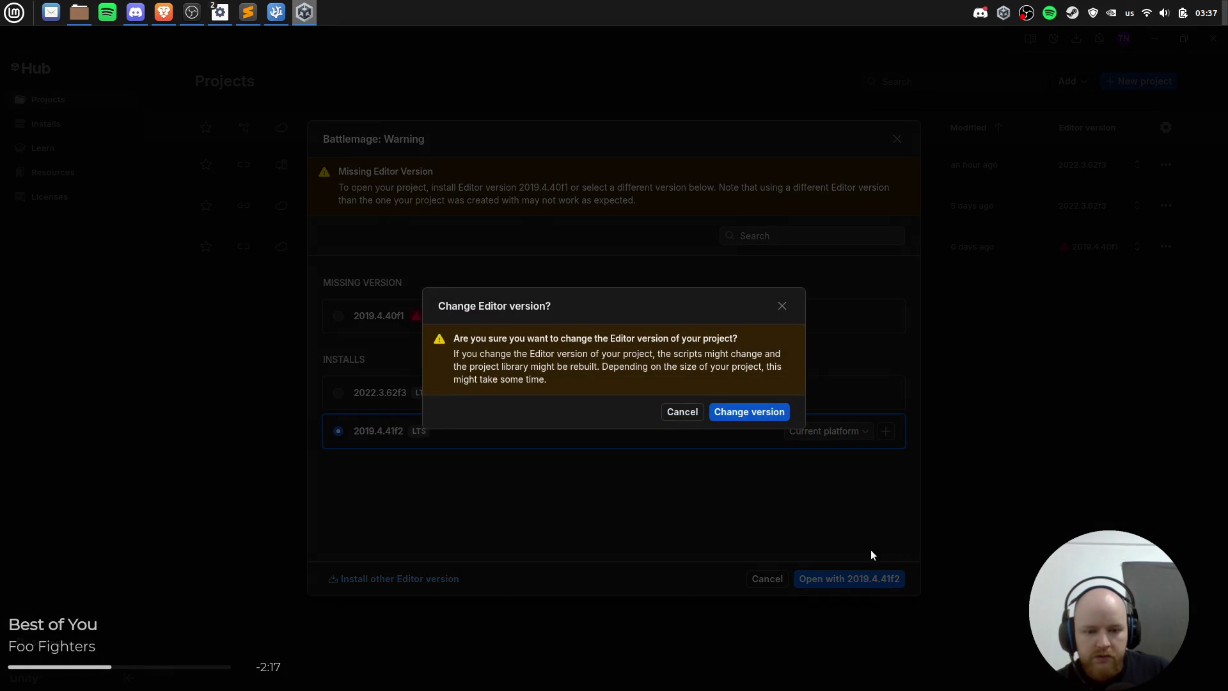
click(757, 413)
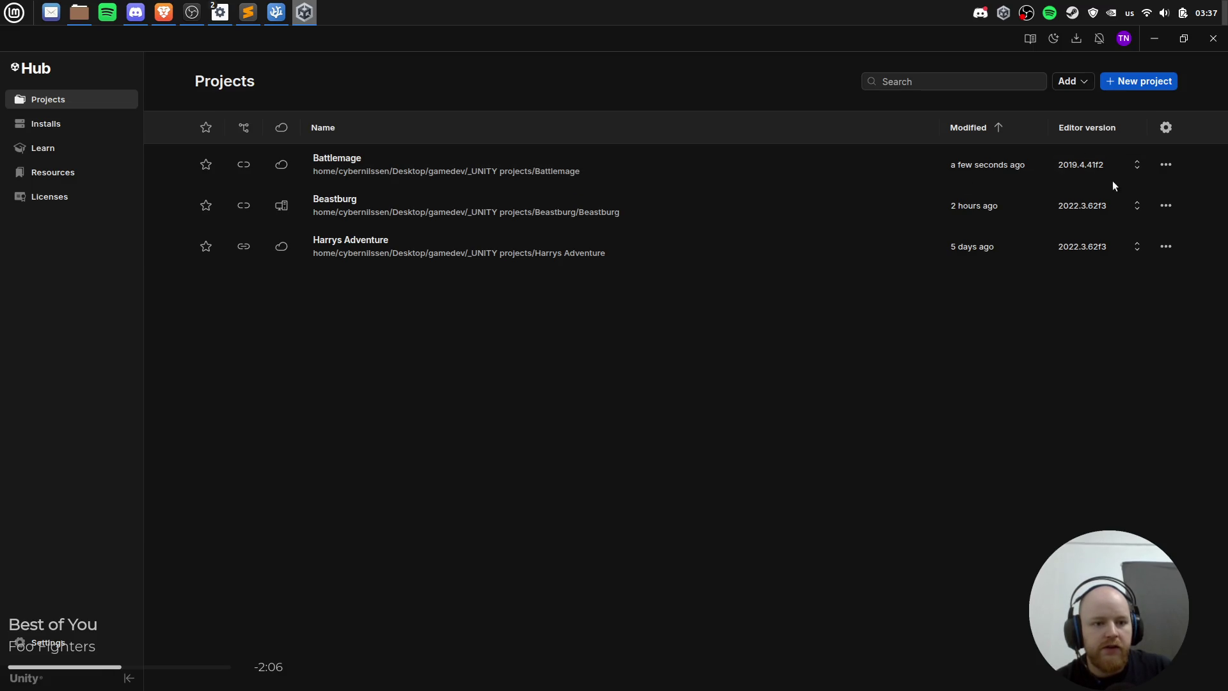
click(1166, 165)
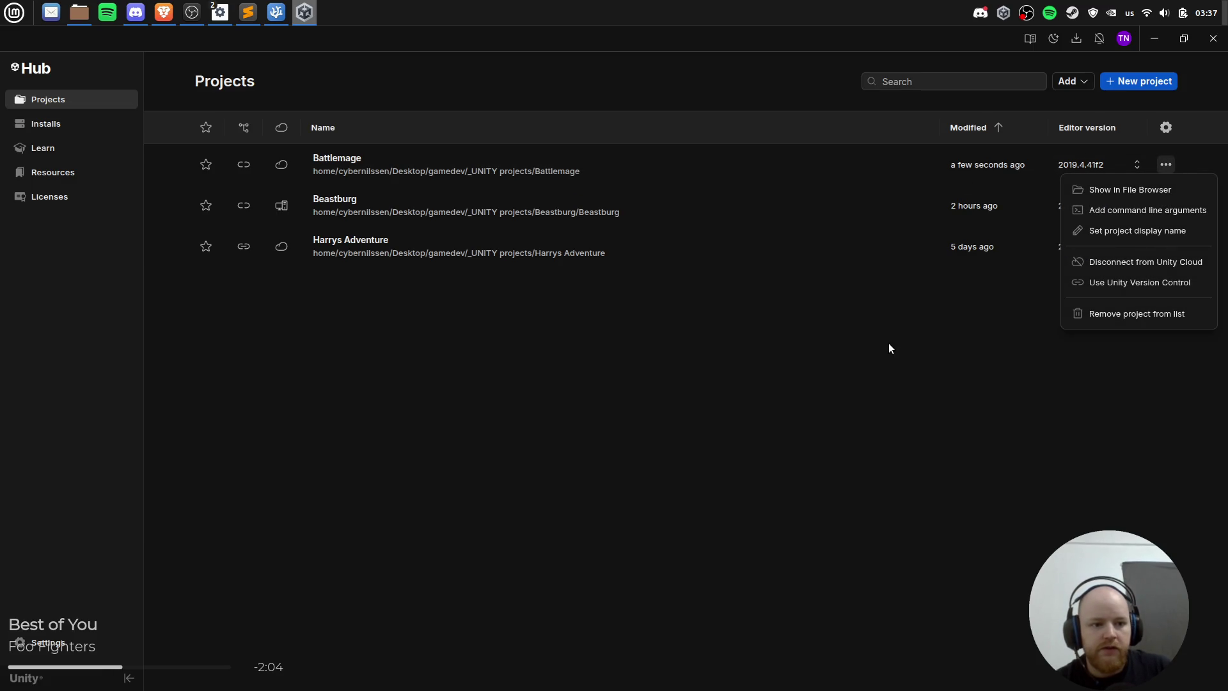
click(868, 355)
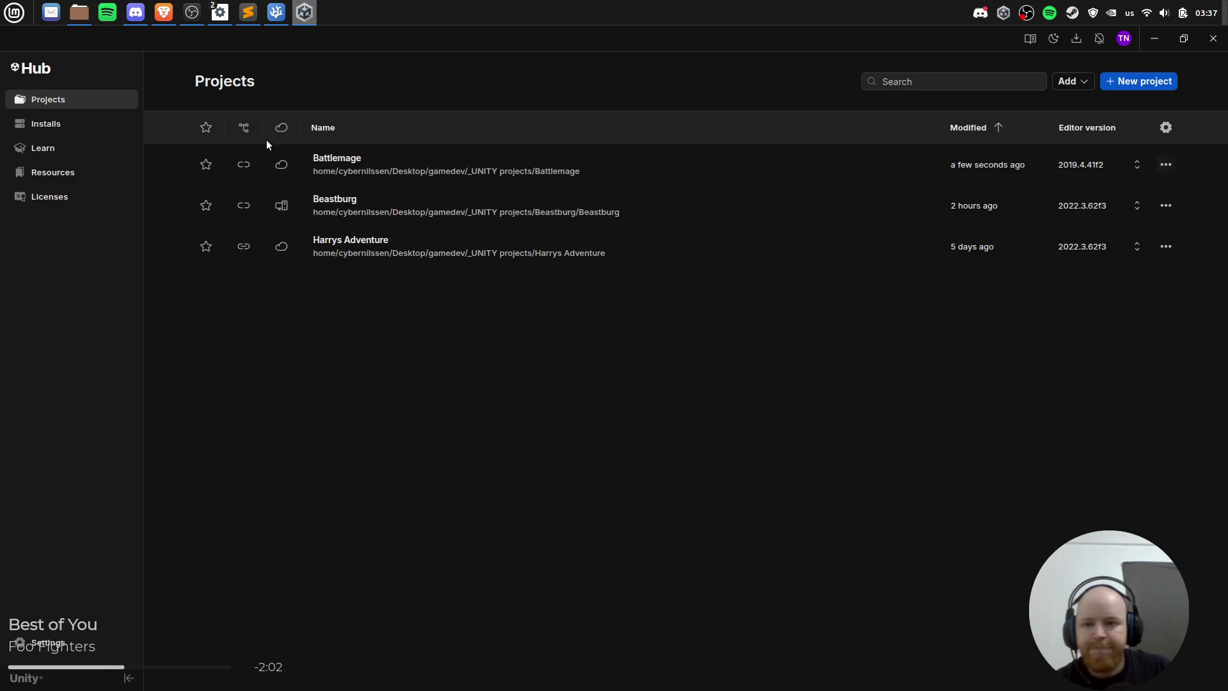
mouse_move(277, 9)
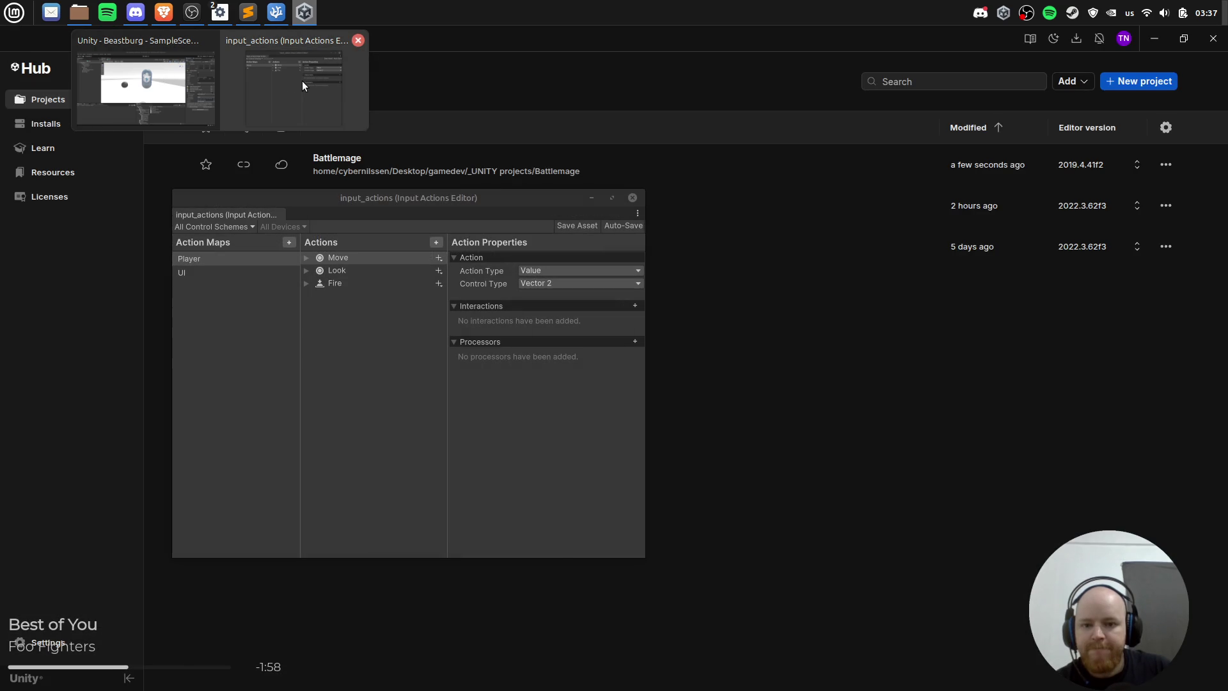
Step: Add a Jump action to the Player map, then close the editor and save input_actions
click(302, 81)
click(349, 282)
click(346, 271)
click(340, 282)
click(352, 271)
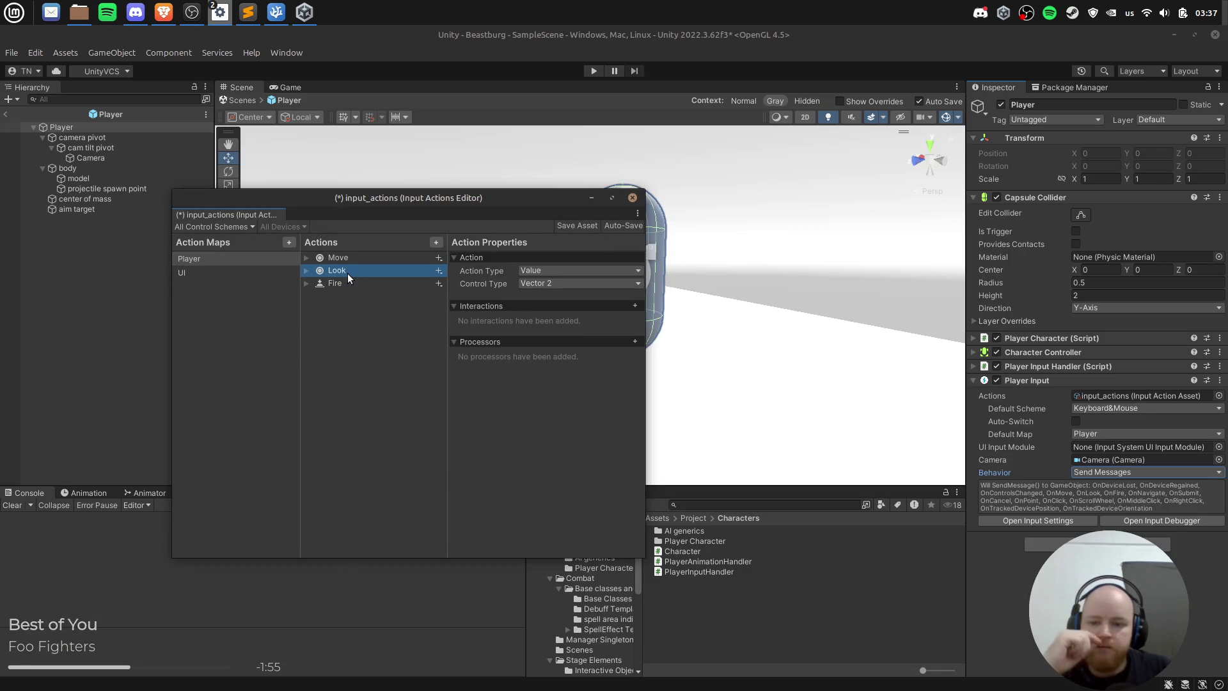
click(436, 242)
text(Jump)
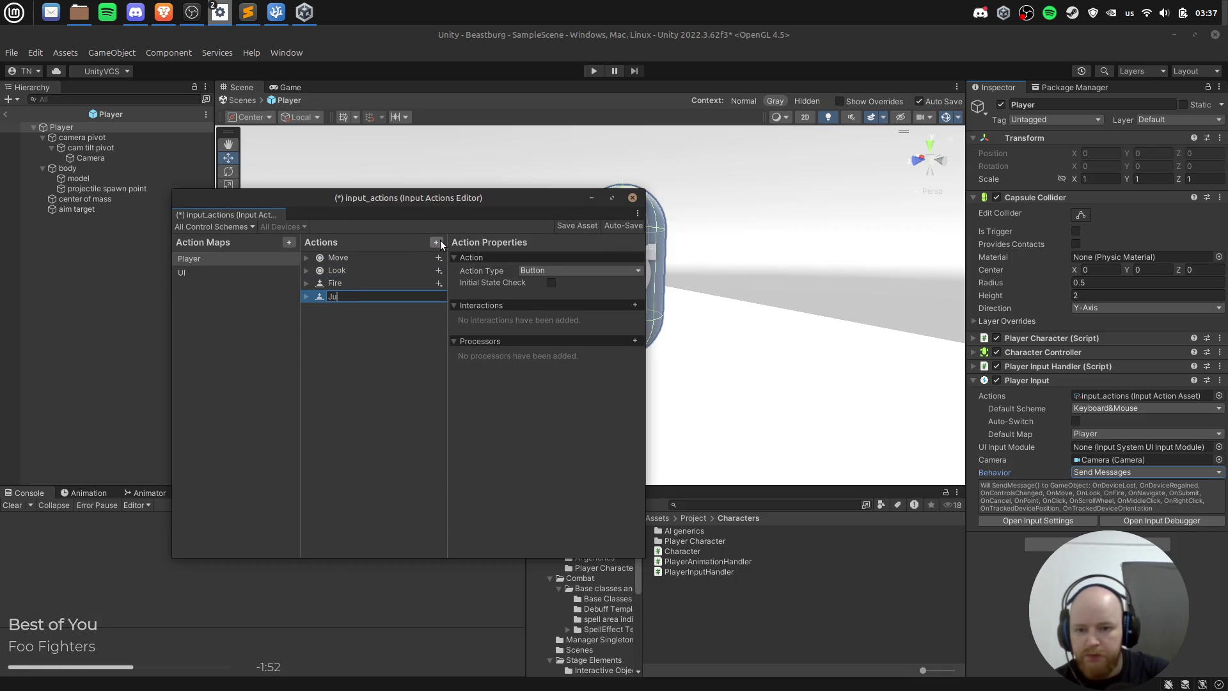
key(Return)
click(386, 424)
click(632, 197)
click(554, 418)
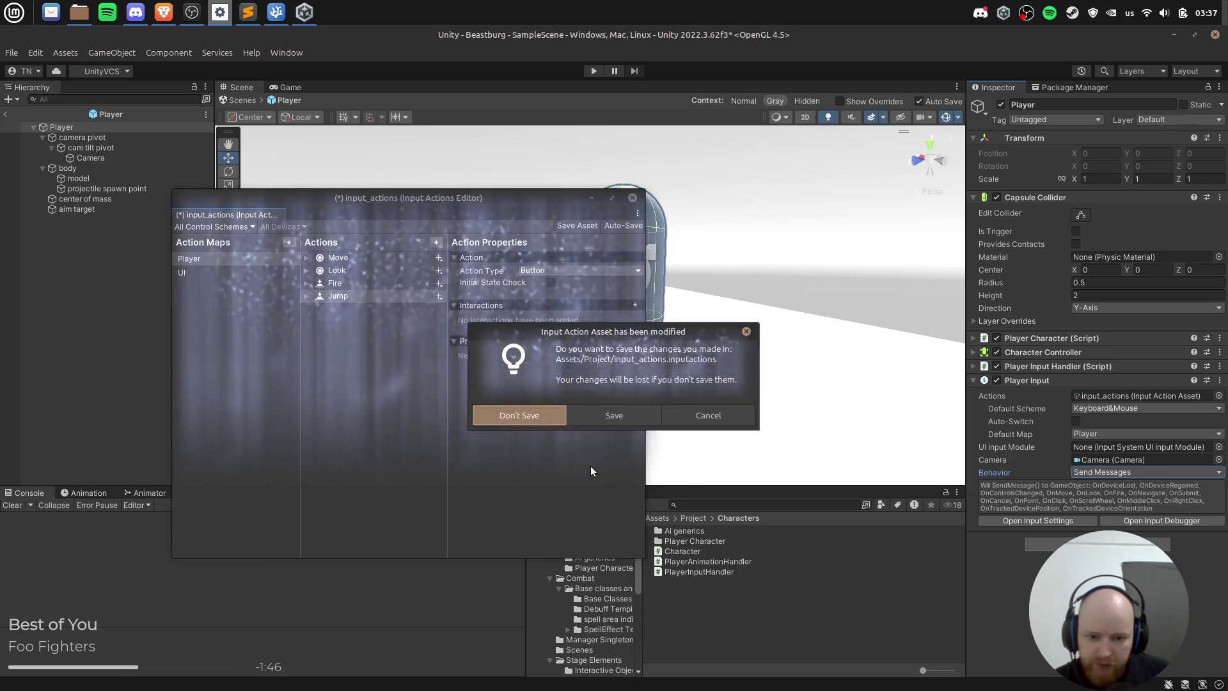
Step: Expand input_actions in the Project panel to check its actions, then close the editor
click(685, 613)
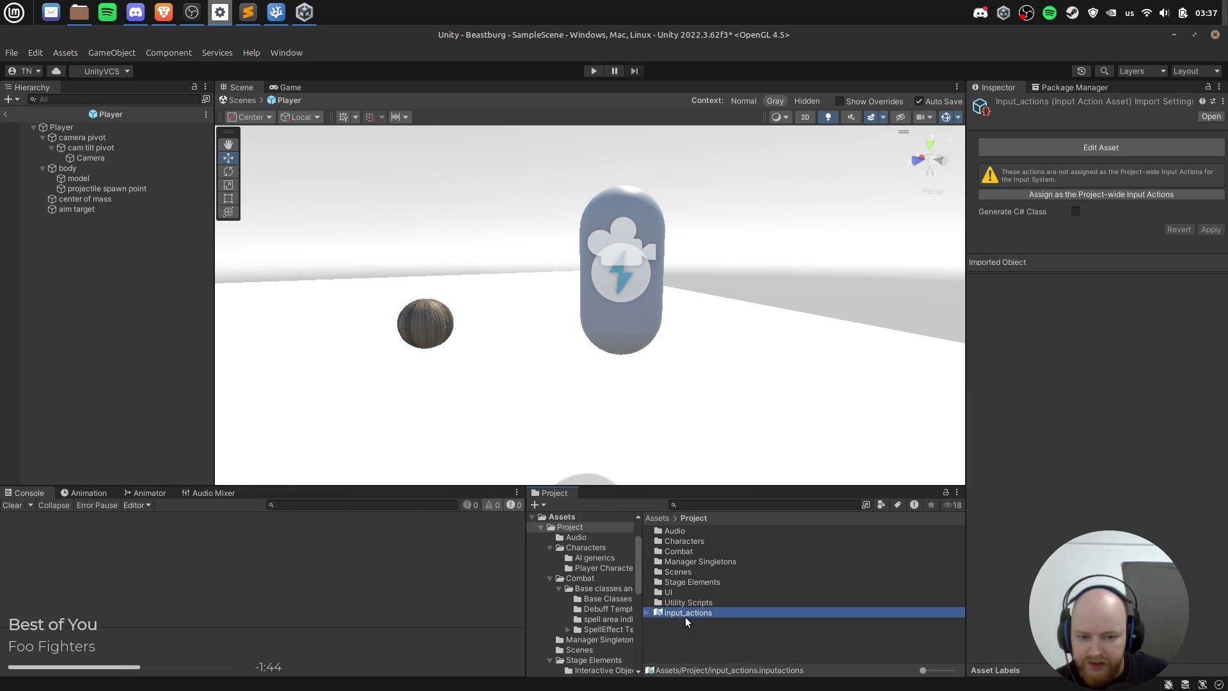
click(646, 613)
double_click(678, 613)
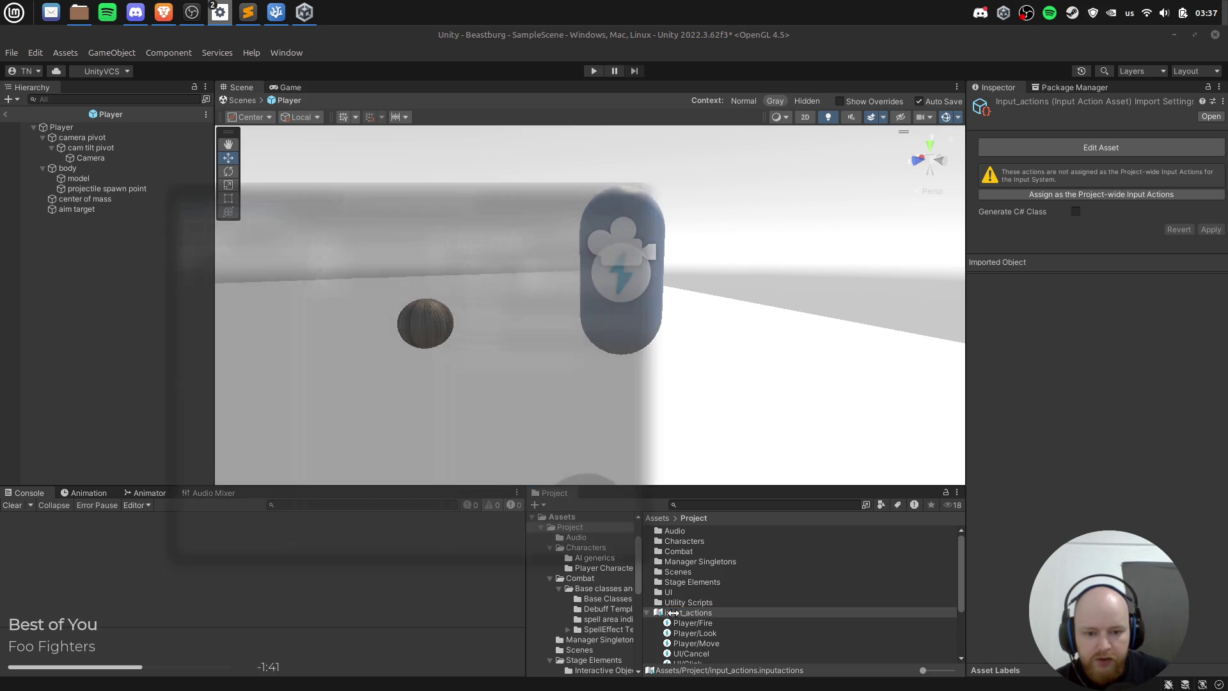
click(631, 202)
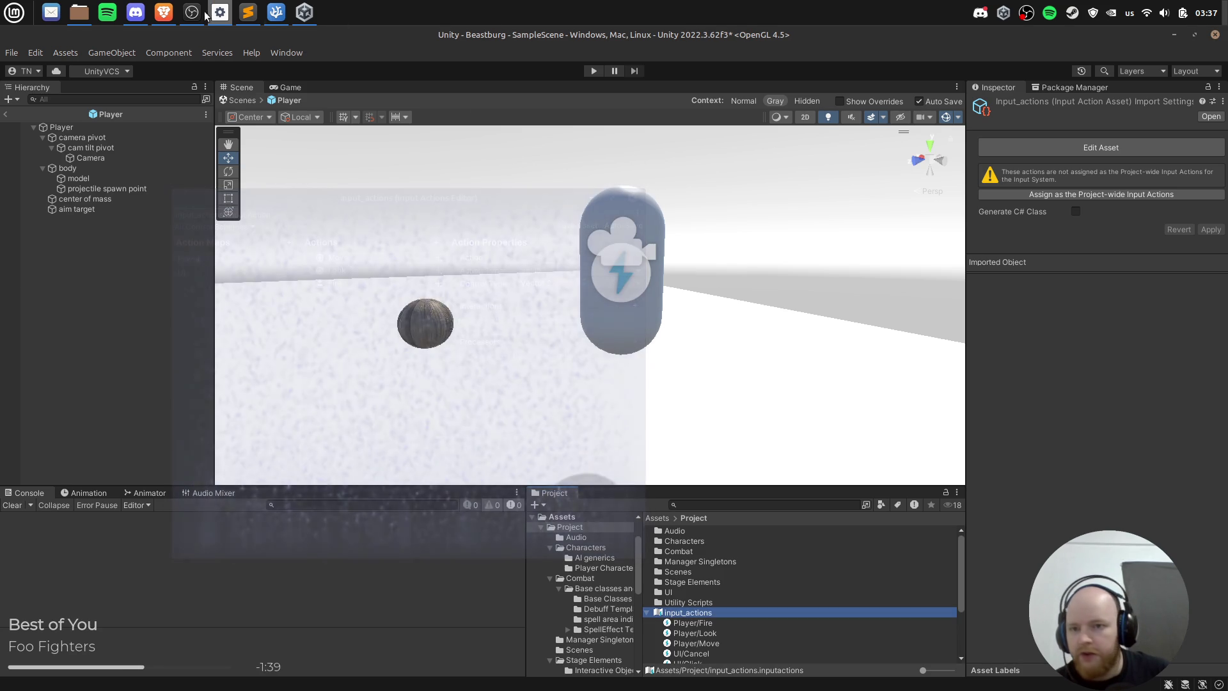
click(79, 12)
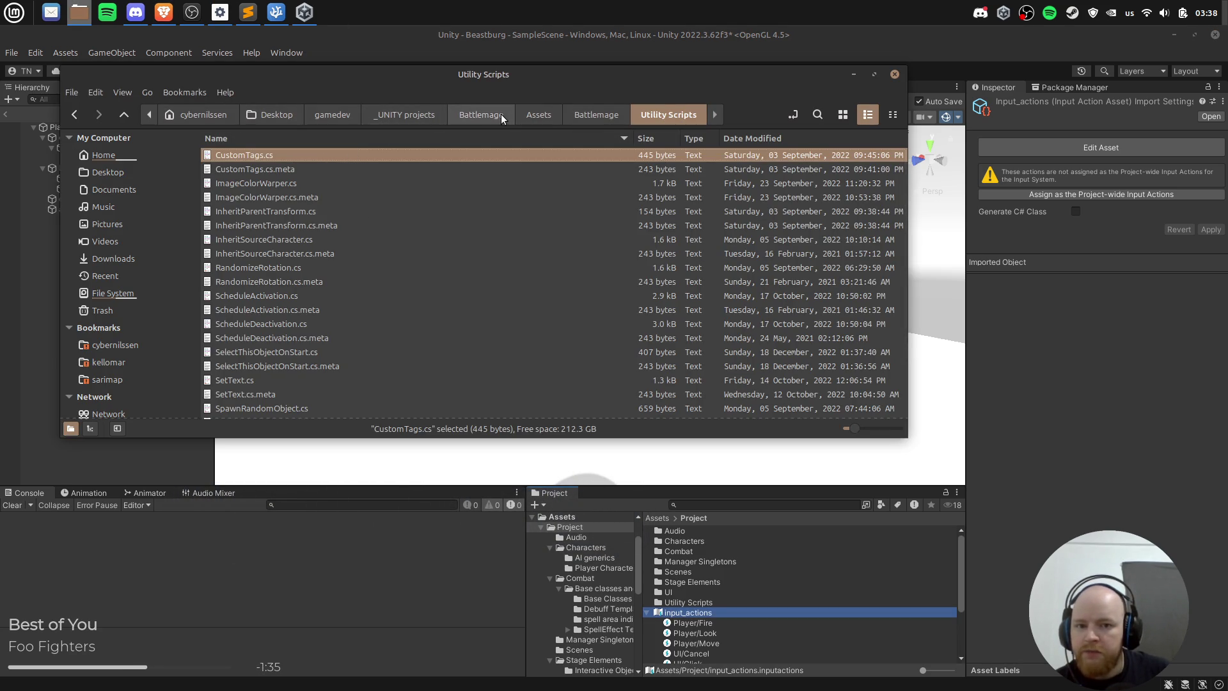
Step: From the Battlemage breadcrumb folder, run a search for 'input_actions'
click(479, 114)
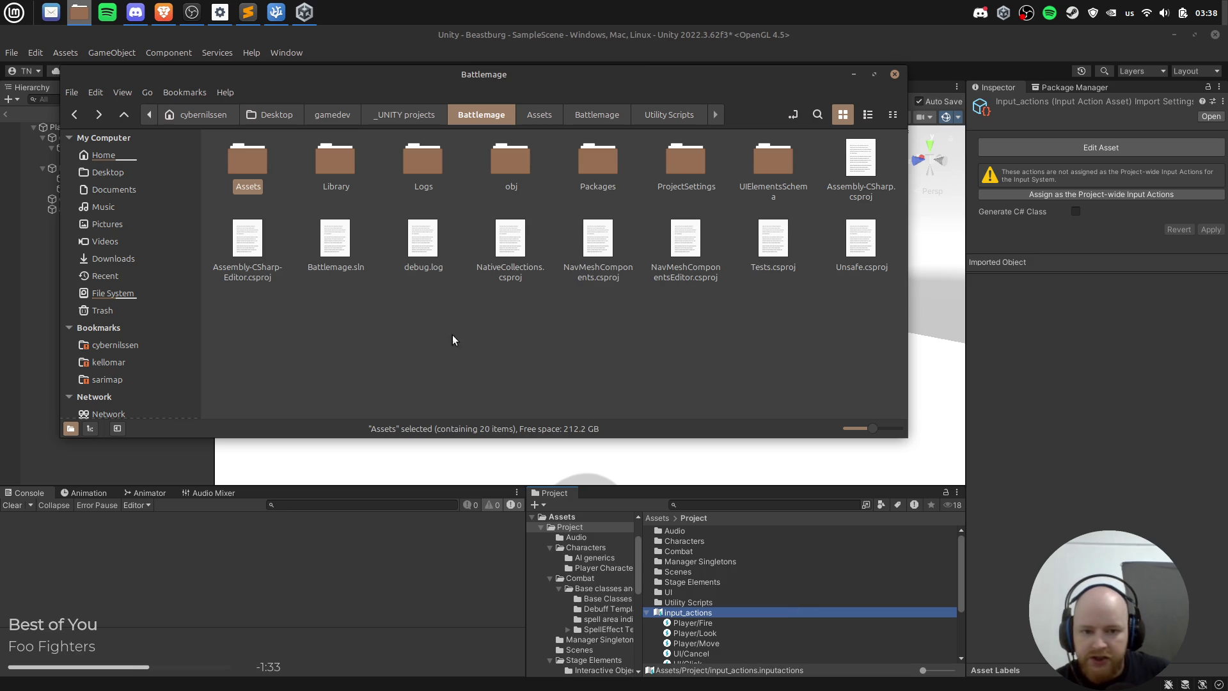
key(ctrl+f)
text(in)
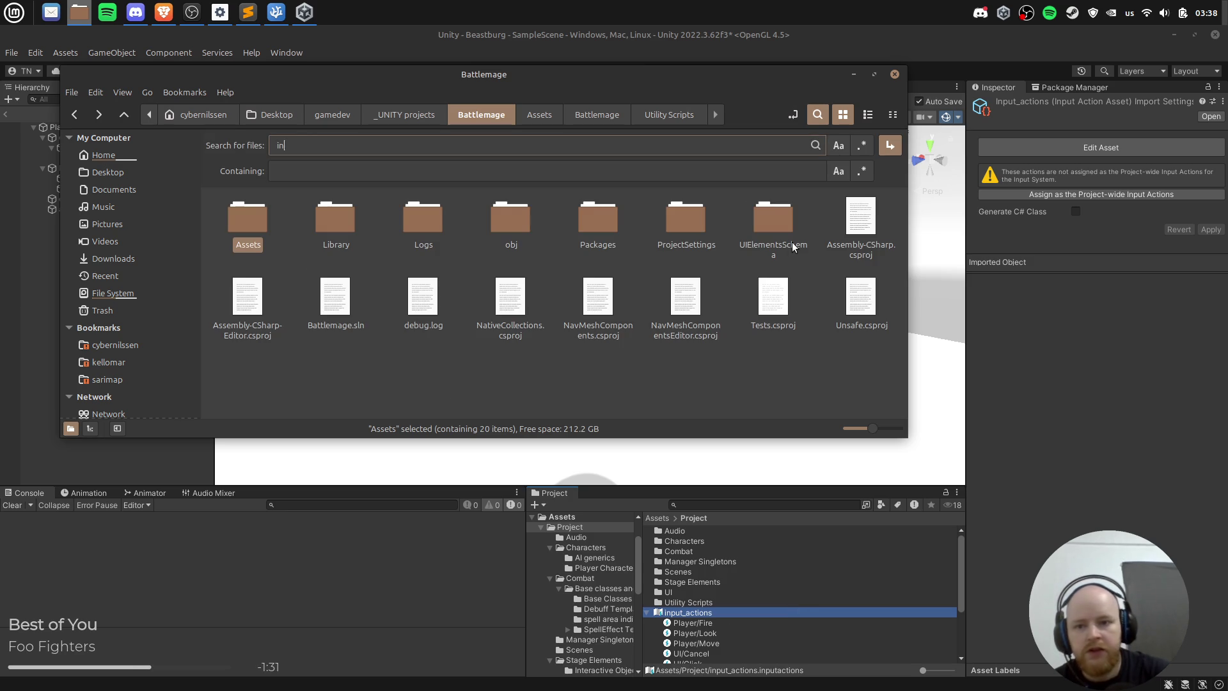
text(put_actions)
key(Return)
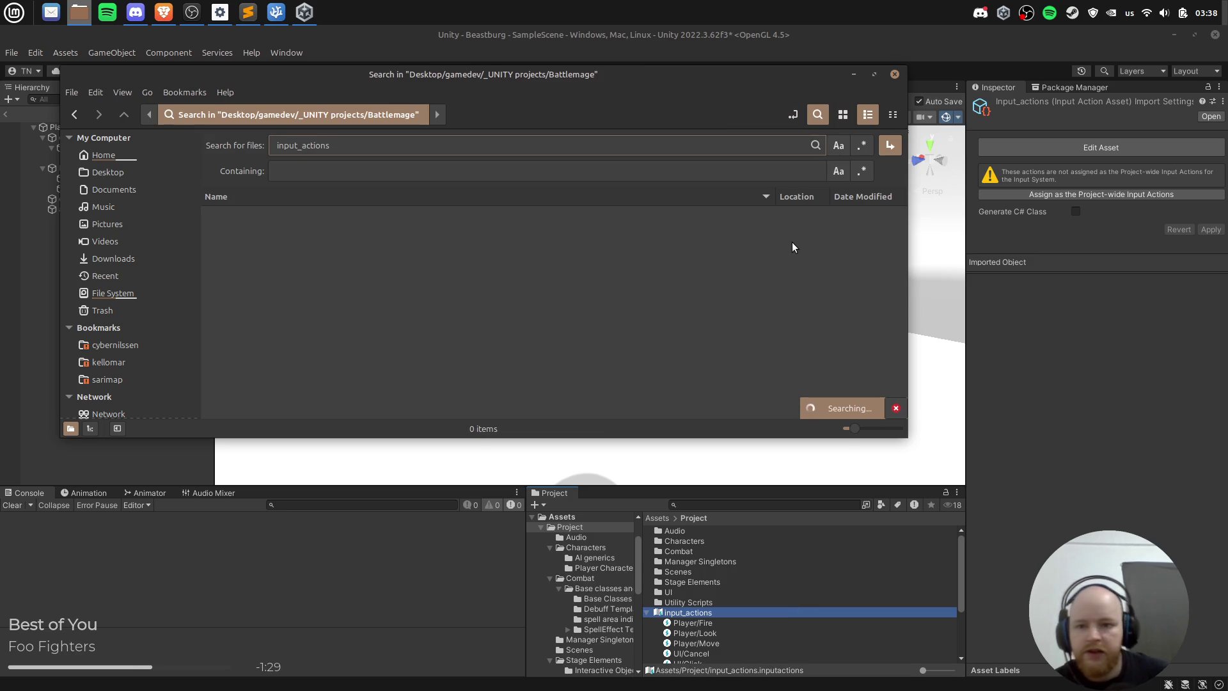
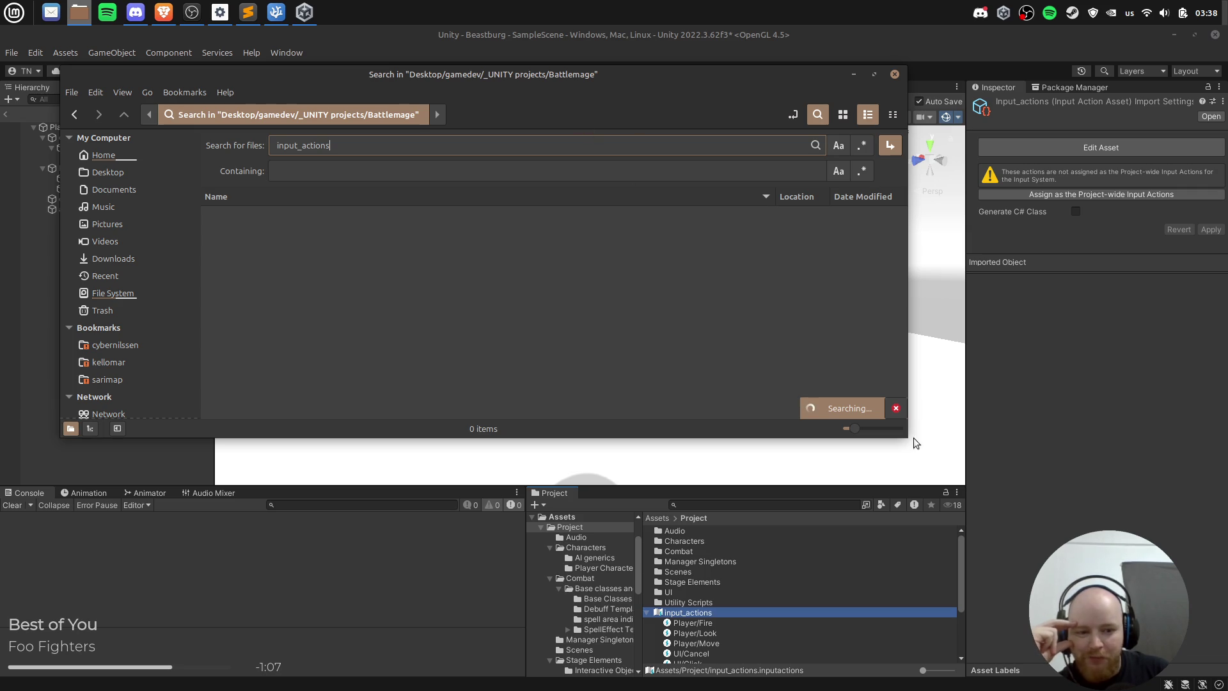
Step: Resize and reposition the search window, clear the input_actions search, and close the search bar
drag(906, 437, 898, 549)
mouse_move(356, 76)
mouse_down()
mouse_move(420, 114)
mouse_move(509, 135)
mouse_move(498, 93)
mouse_up()
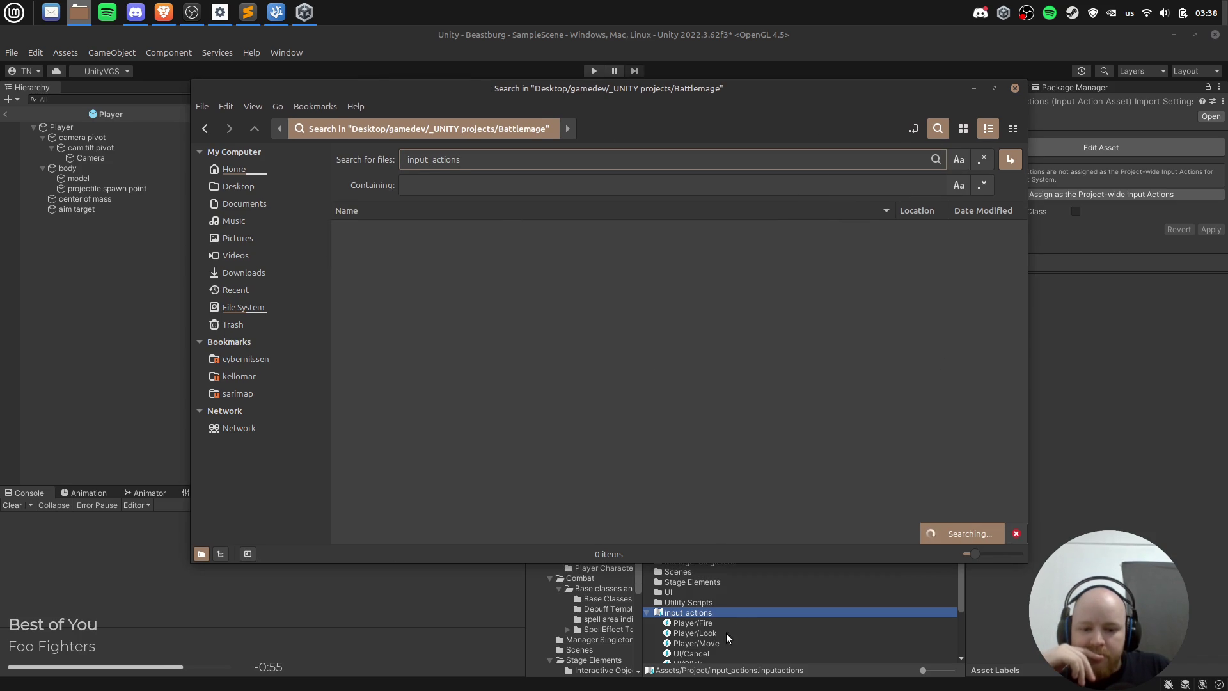
mouse_move(624, 88)
mouse_down()
mouse_move(315, 90)
mouse_move(537, 83)
mouse_up()
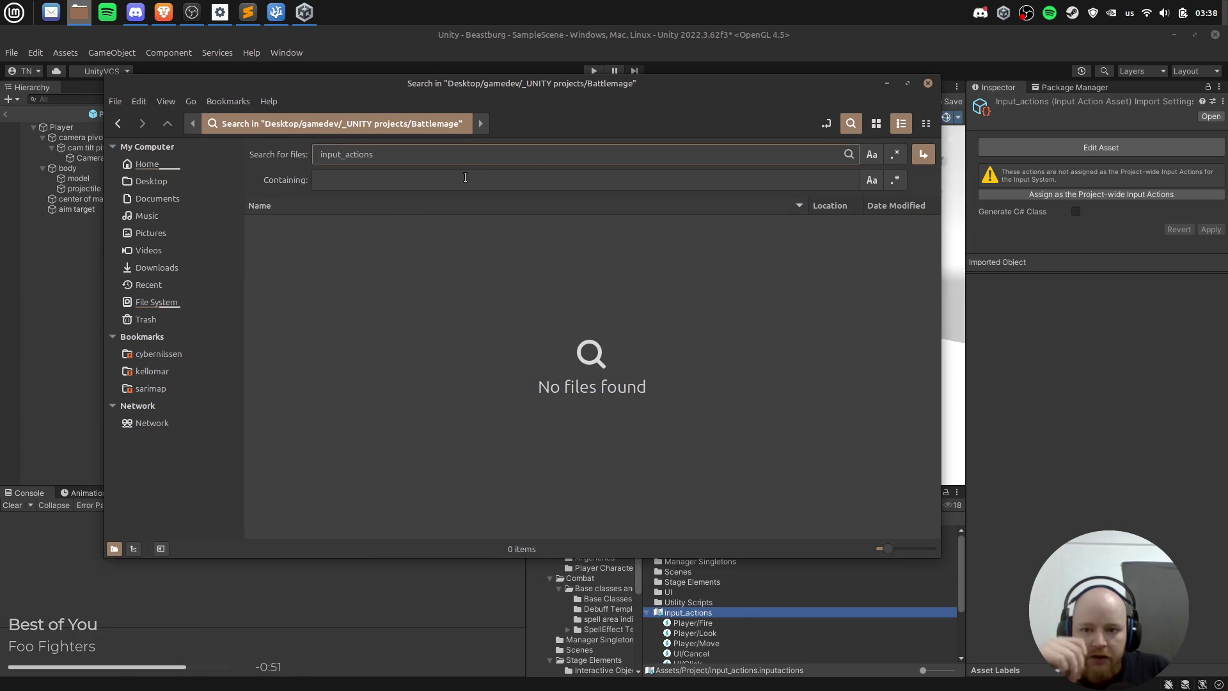
key(BackSpace)
key(BackSpace)
key(BackSpace)
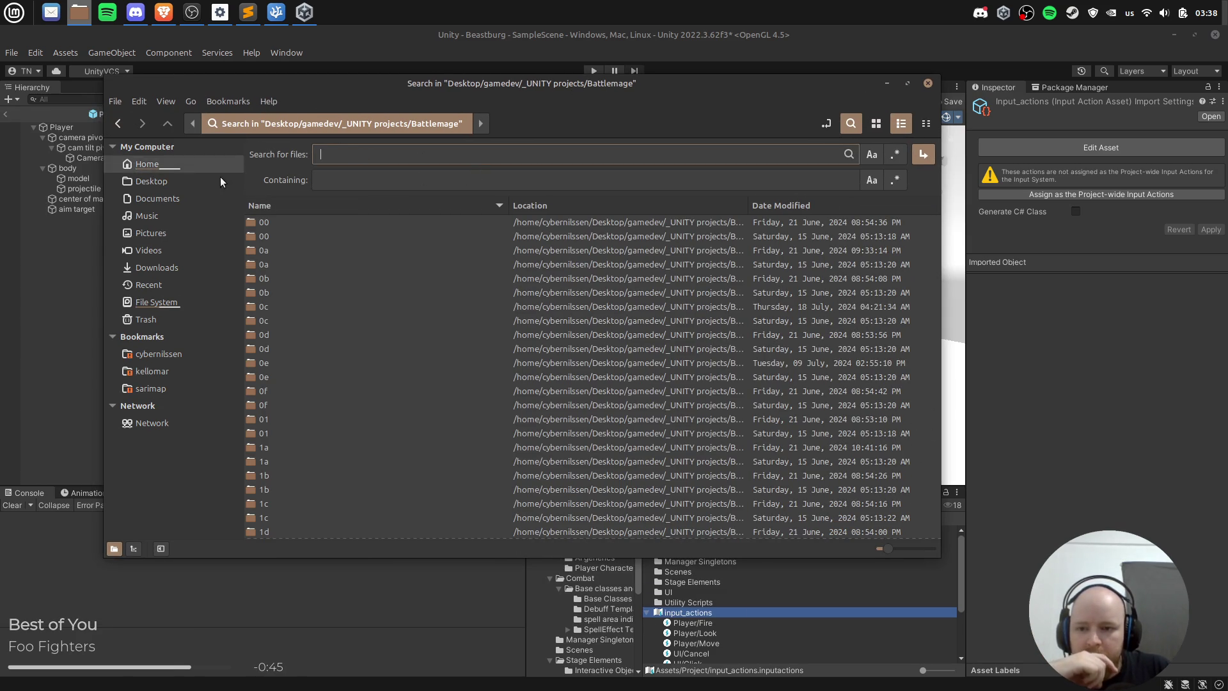
key(Escape)
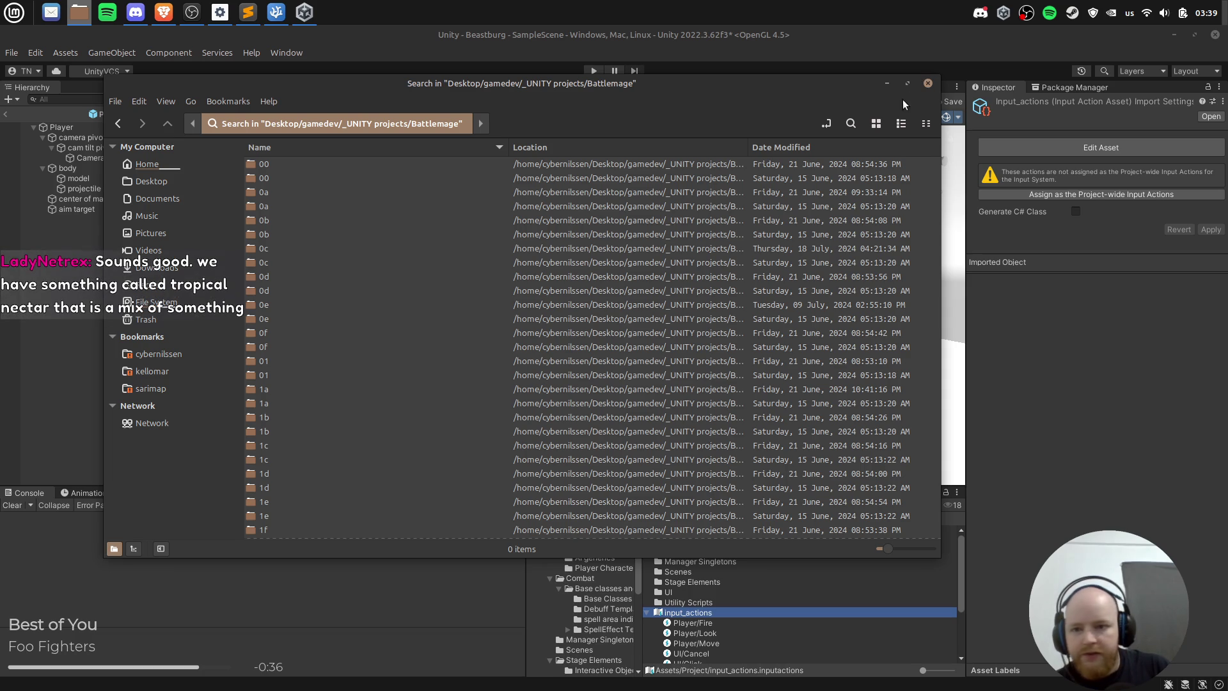
click(80, 15)
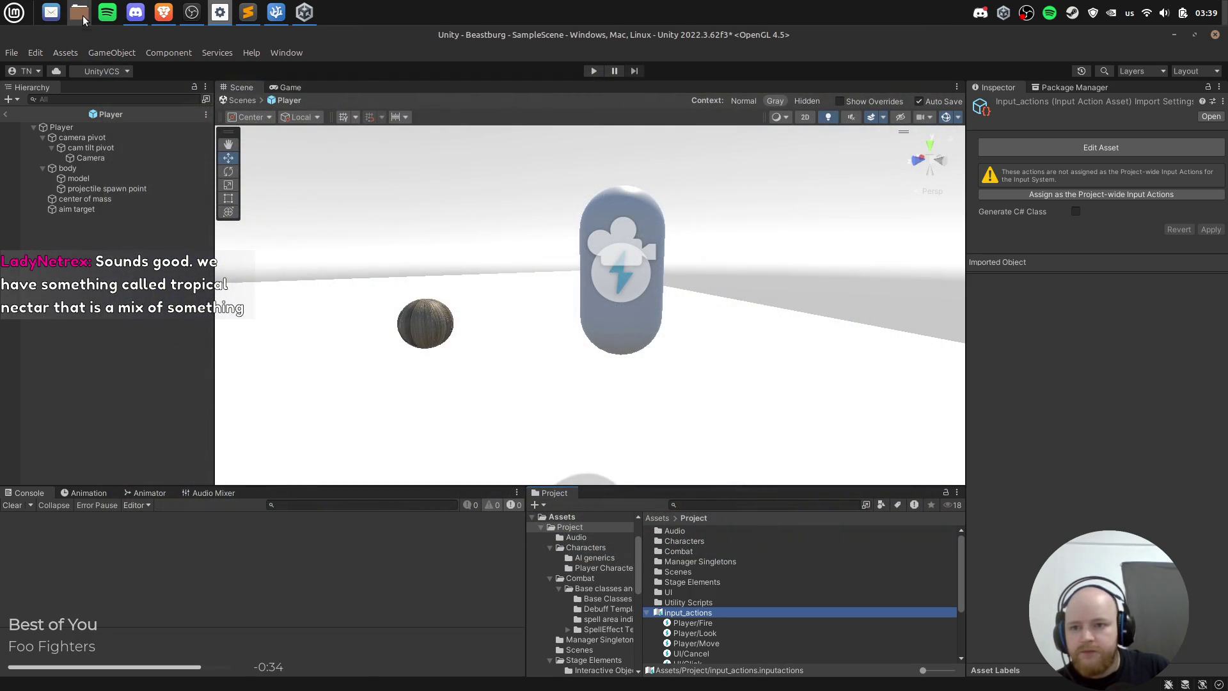
Step: Open a new Nemo window and browse from Home through Desktop into the gamedev folder
click(83, 19)
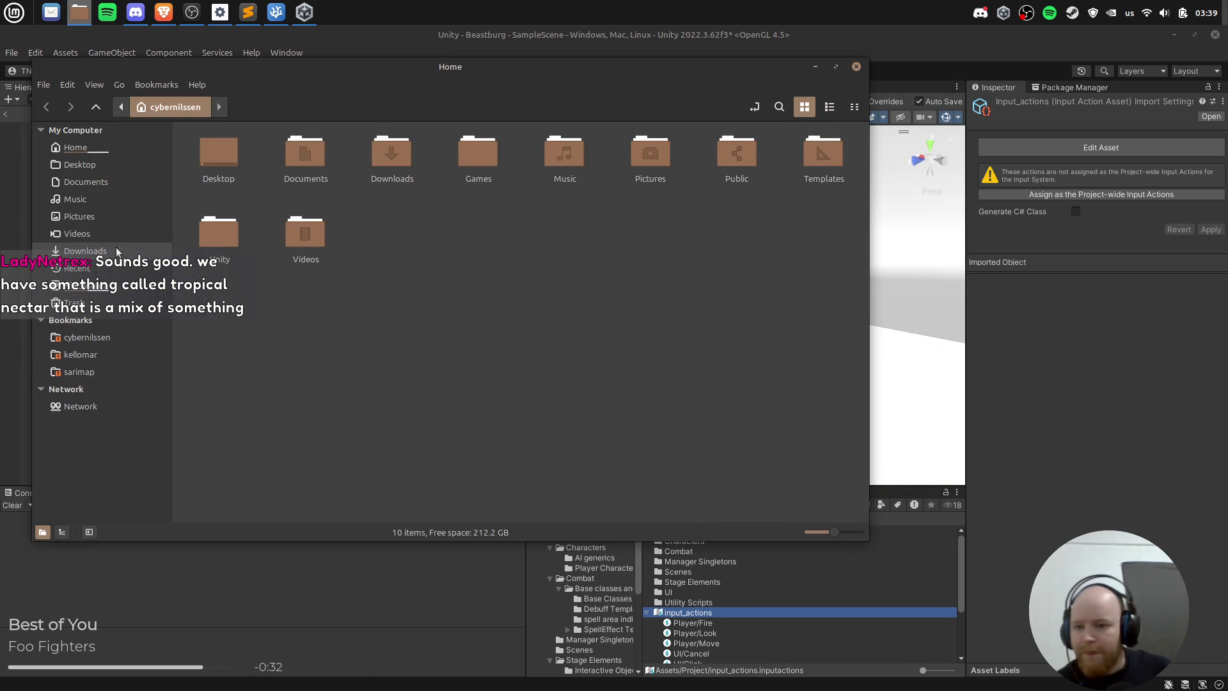
click(121, 152)
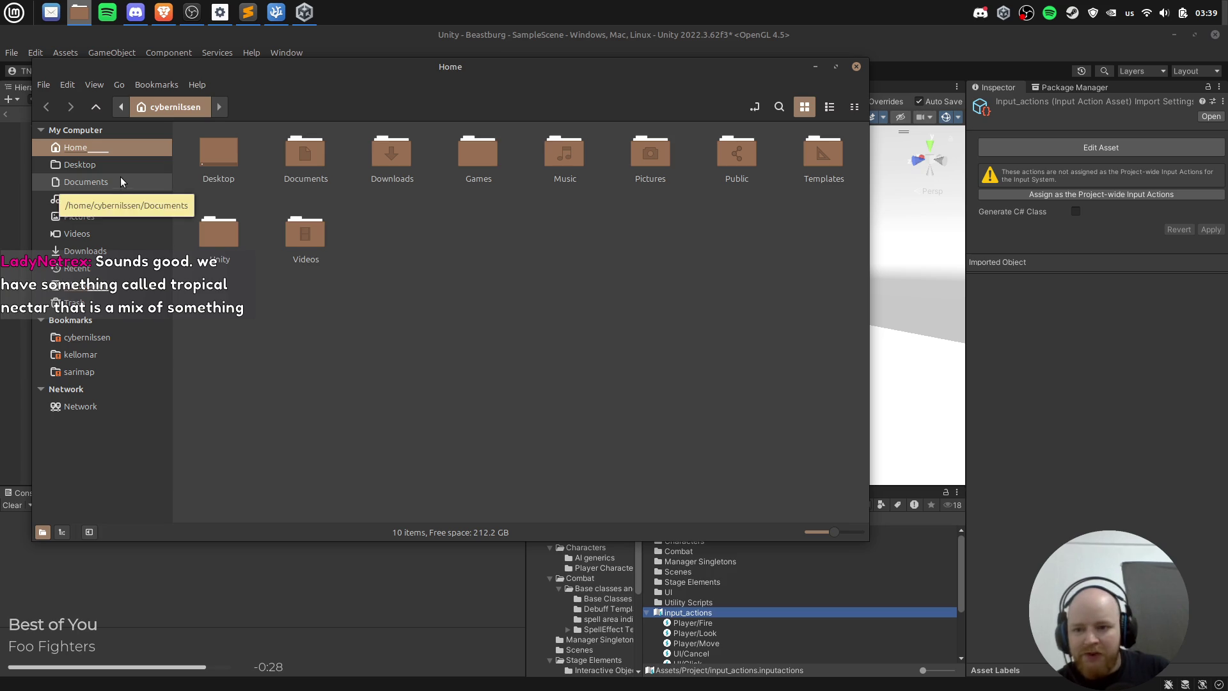
click(119, 166)
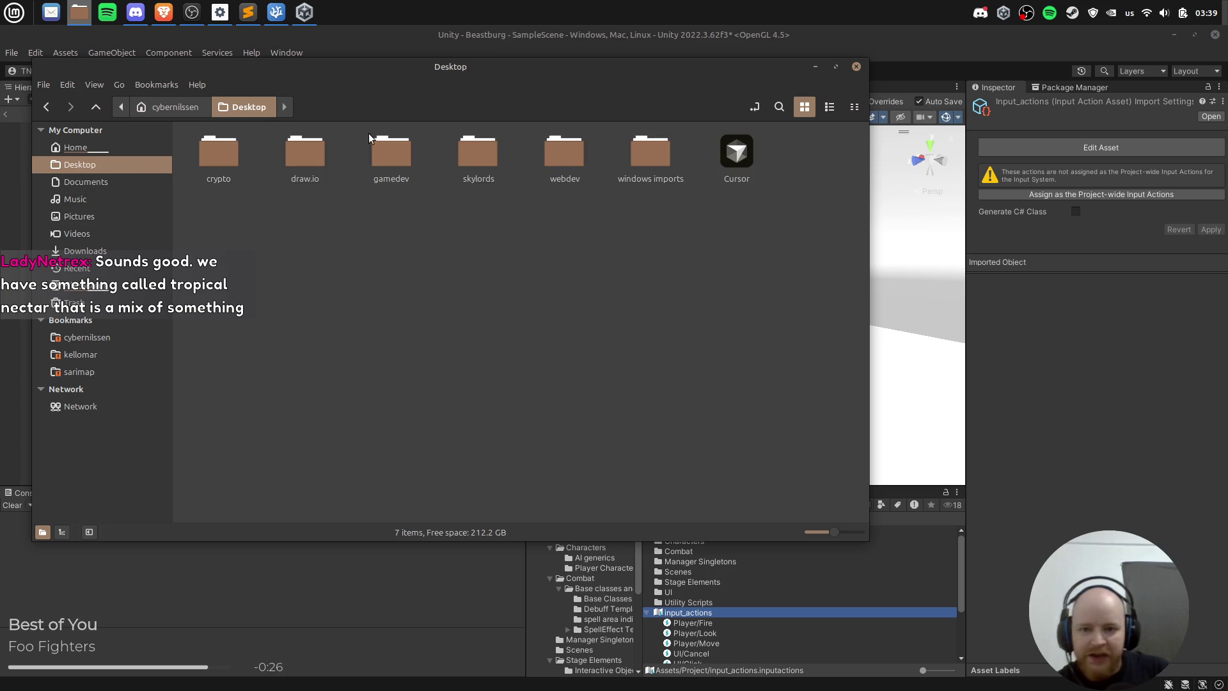
click(401, 152)
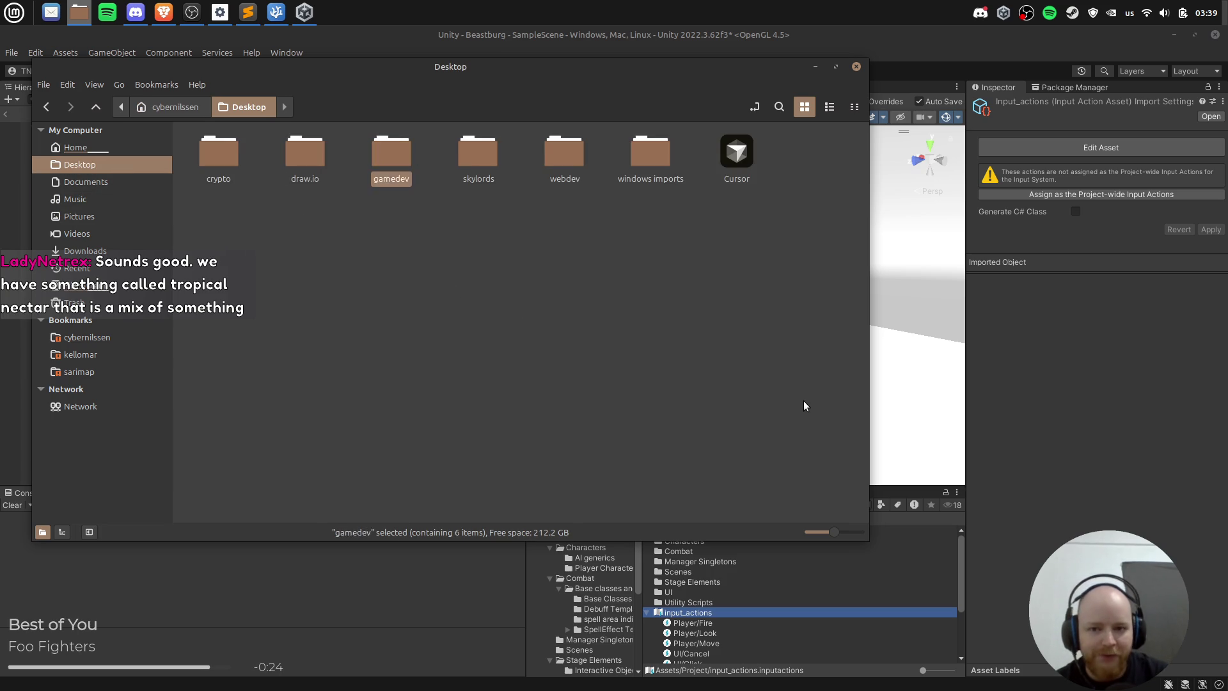
key(Return)
key(Right)
key(Right)
key(Right)
key(Right)
key(Right)
key(Left)
key(Left)
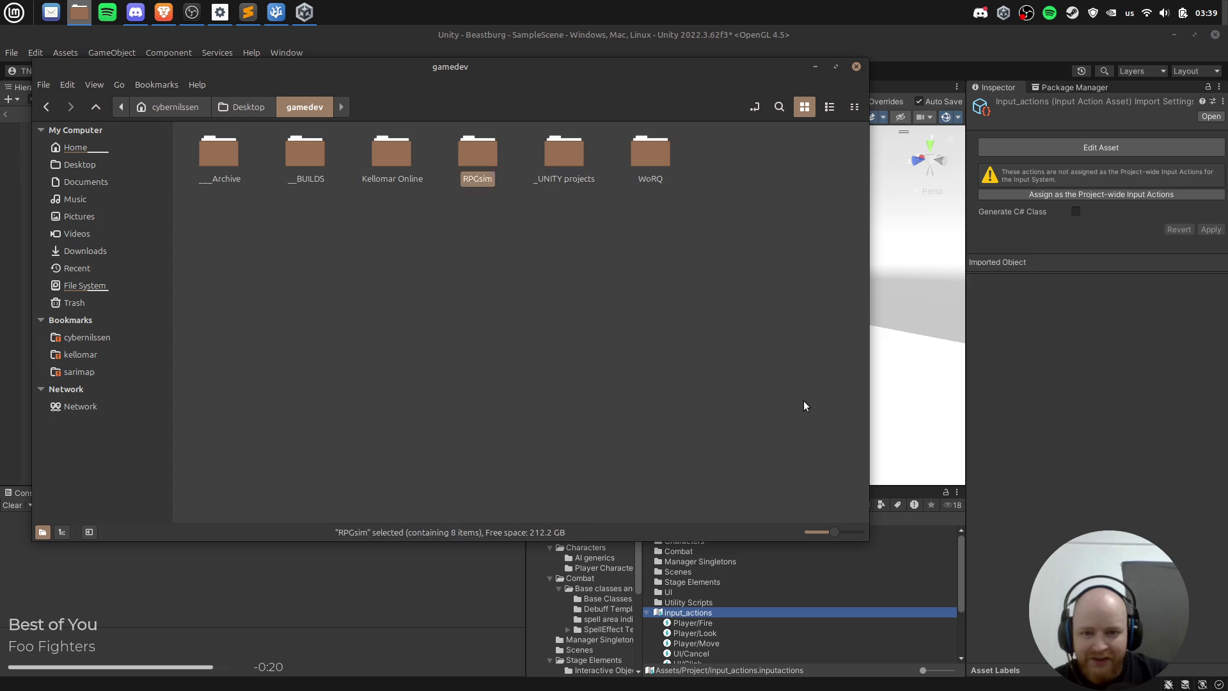
key(Left)
key(Left)
key(Right)
key(Left)
key(Right)
key(Left)
key(Right)
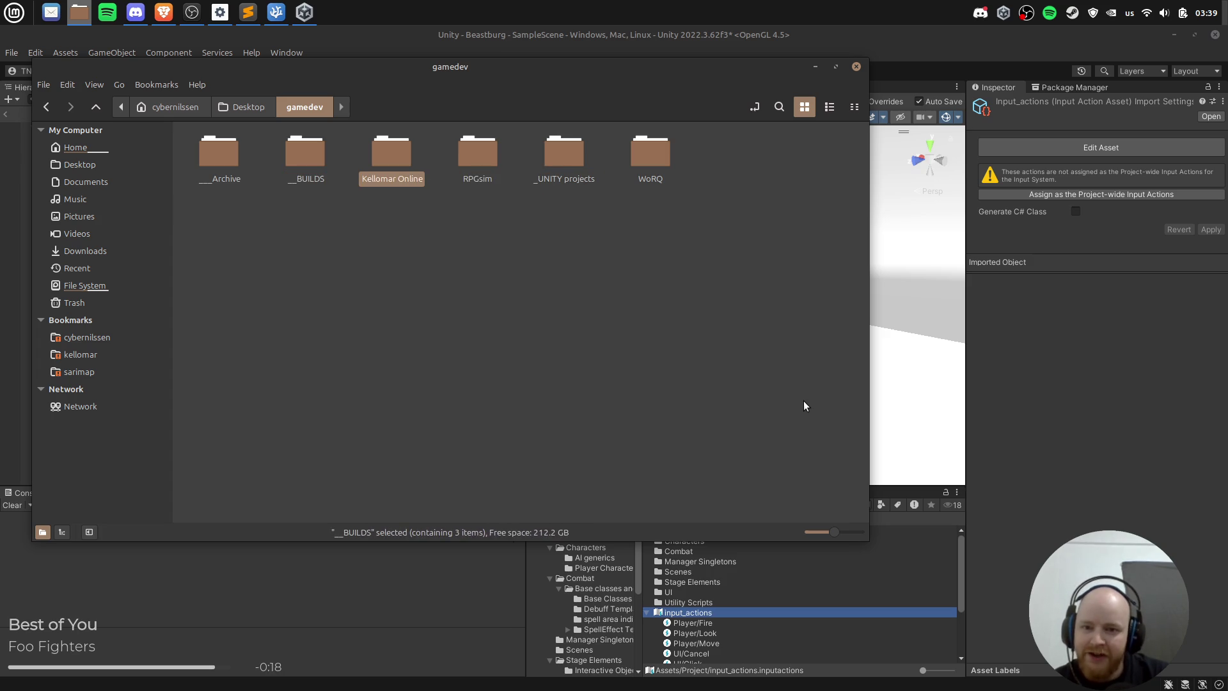
key(Left)
key(Right)
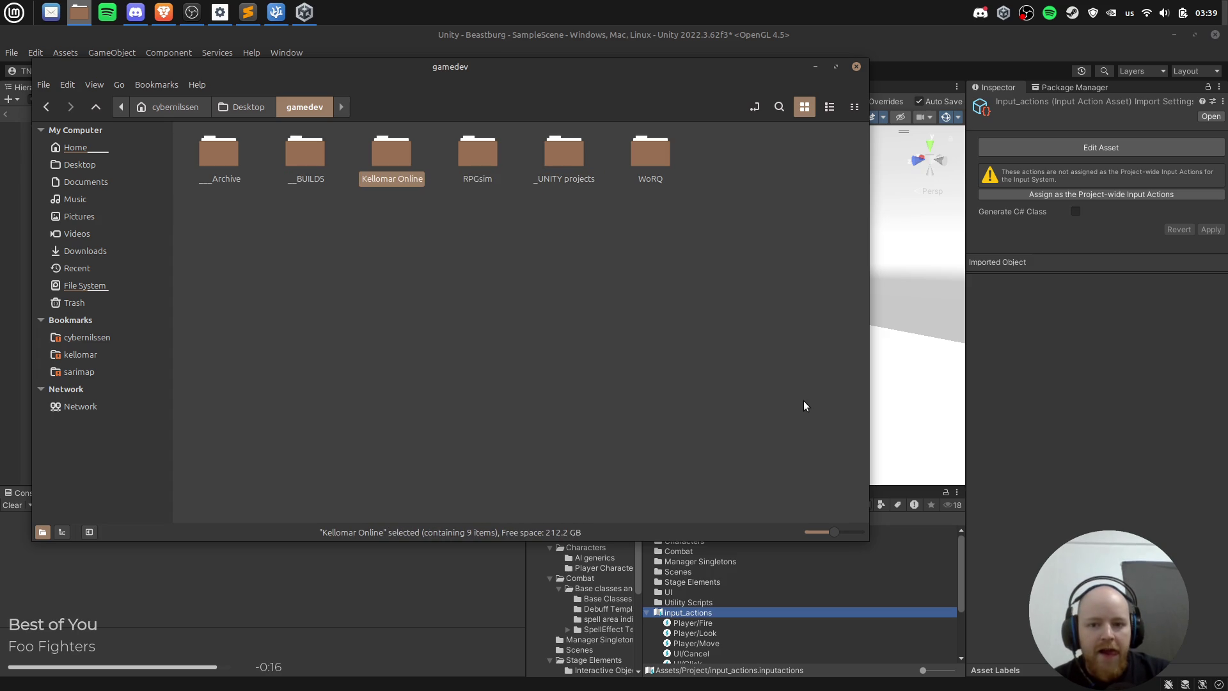
Step: Open _UNITY projects and then the Battlemage project folder
key(Right)
key(Right)
key(Return)
key(Right)
key(Right)
key(Left)
key(Left)
key(Return)
key(Right)
key(Right)
key(Right)
Step: Enter Assets, look over the InputSystem settings files, and open the inner Battlemage folder
key(Down)
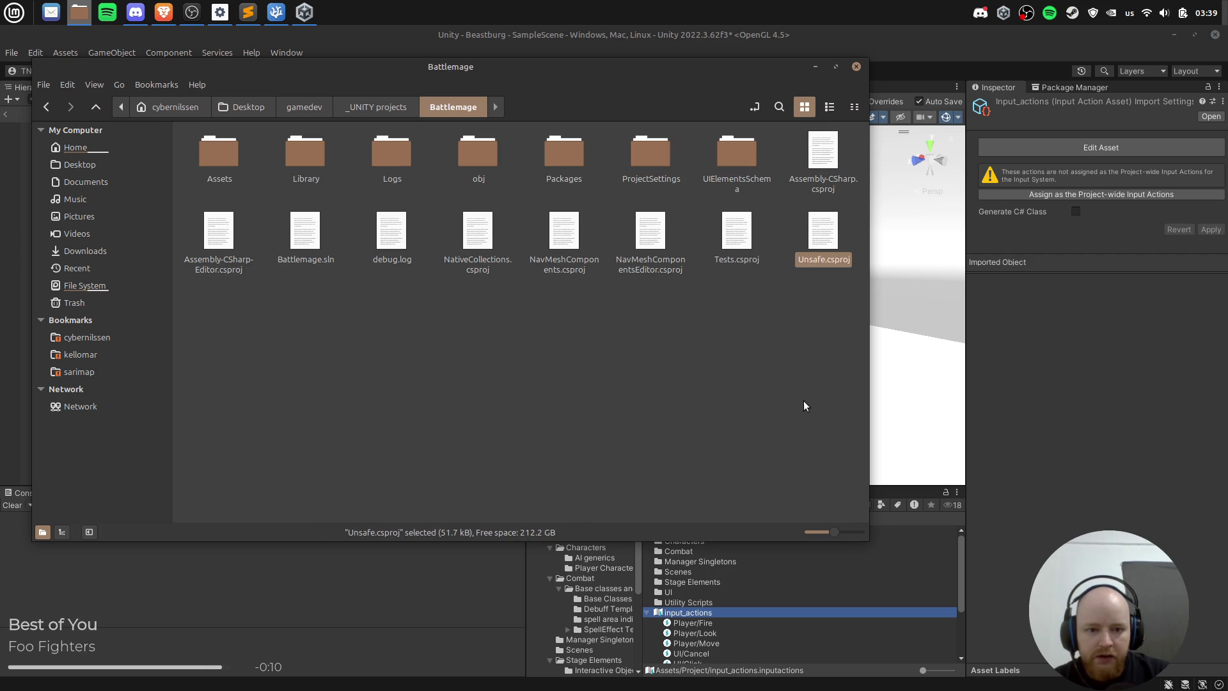
key(Left)
key(Left)
key(Left)
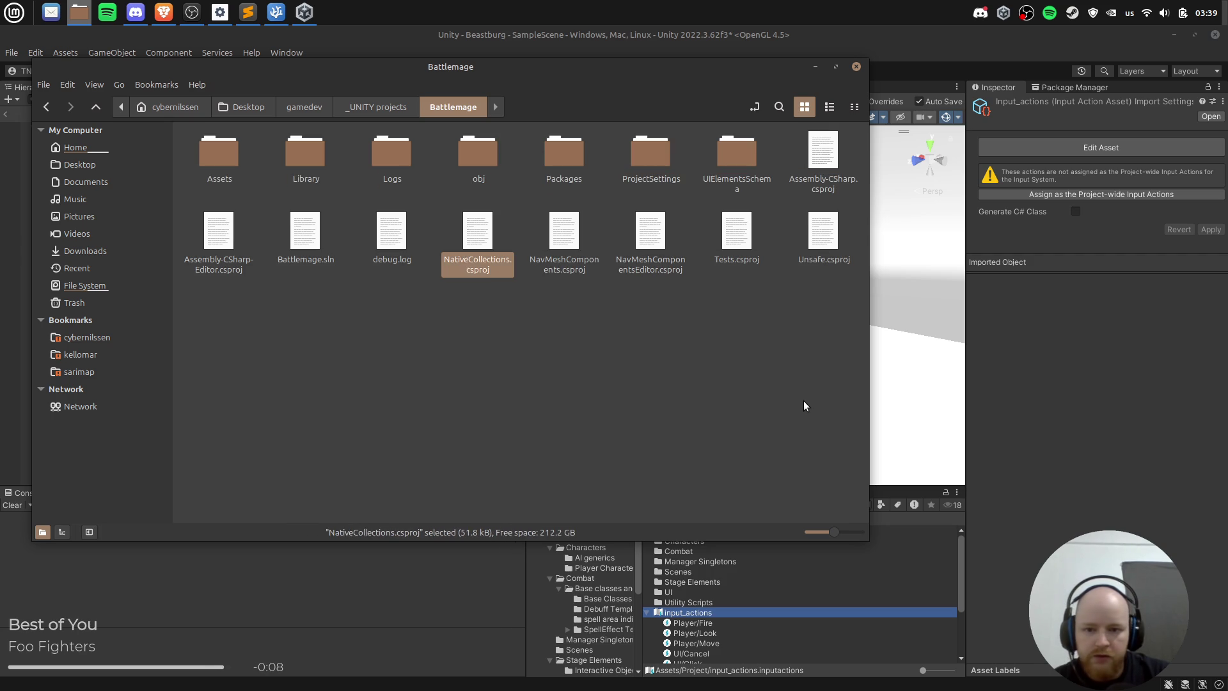
key(Left)
key(Left)
key(Left)
key(Up)
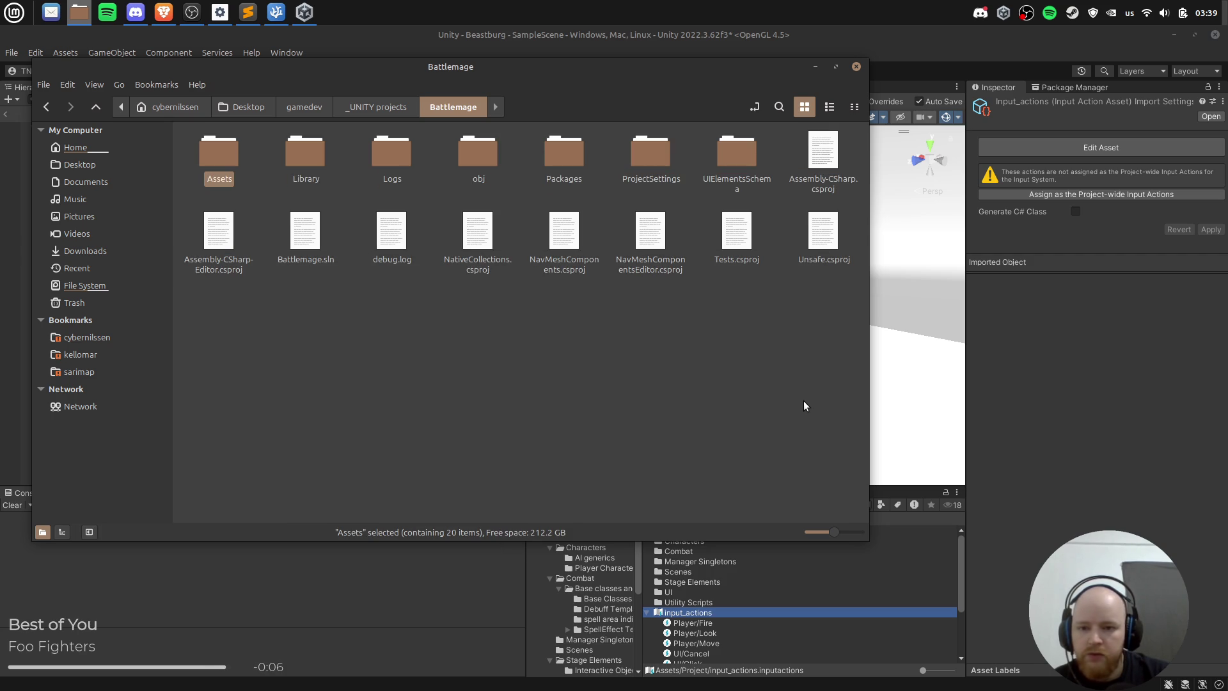
key(Return)
key(Down)
key(Down)
key(Down)
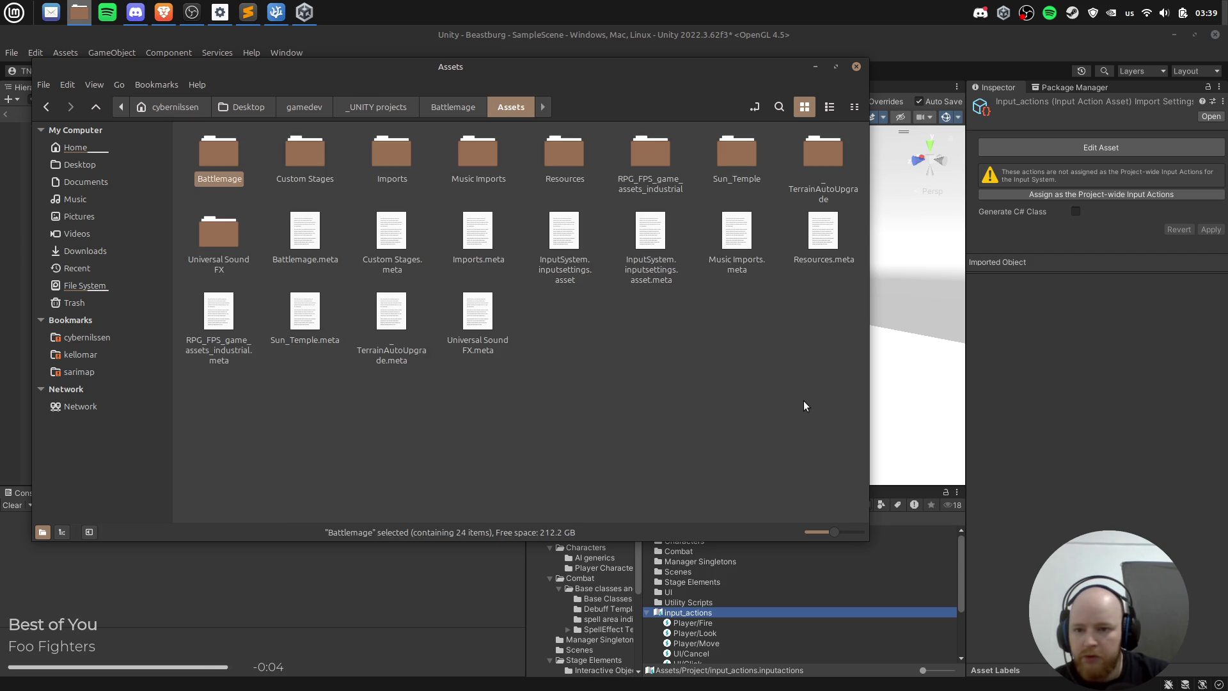
key(Right)
key(Right)
key(Right)
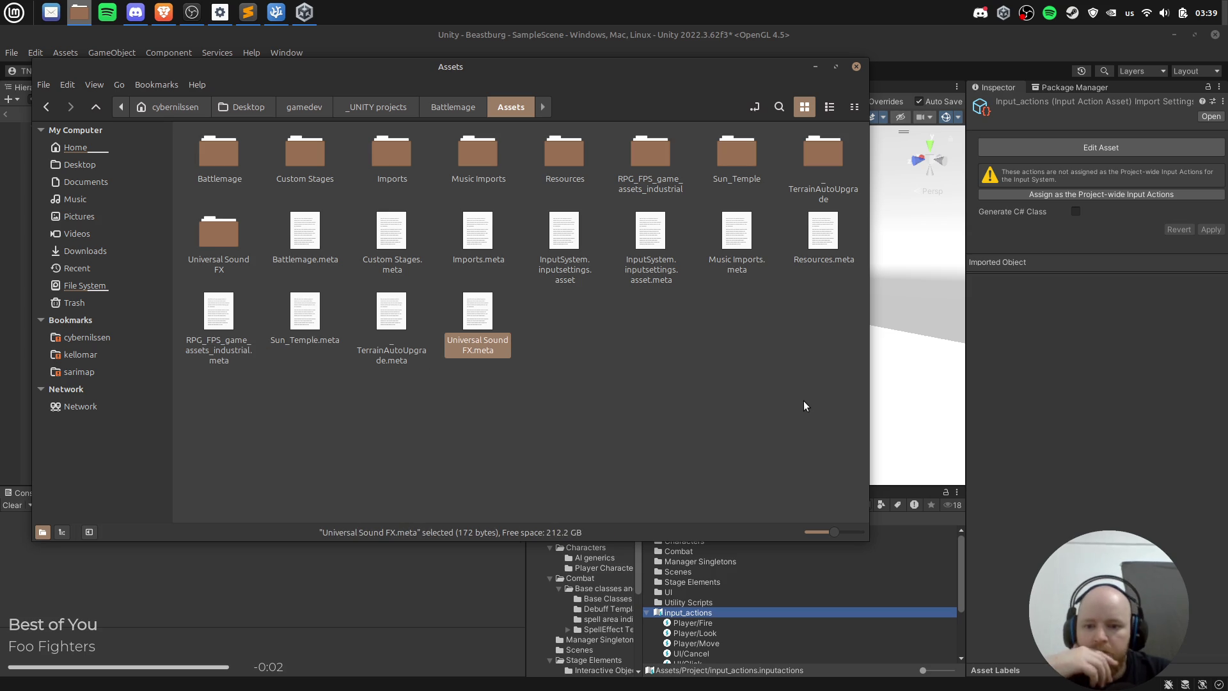
key(Left)
key(Left)
key(Up)
key(Right)
key(Right)
key(Right)
key(Right)
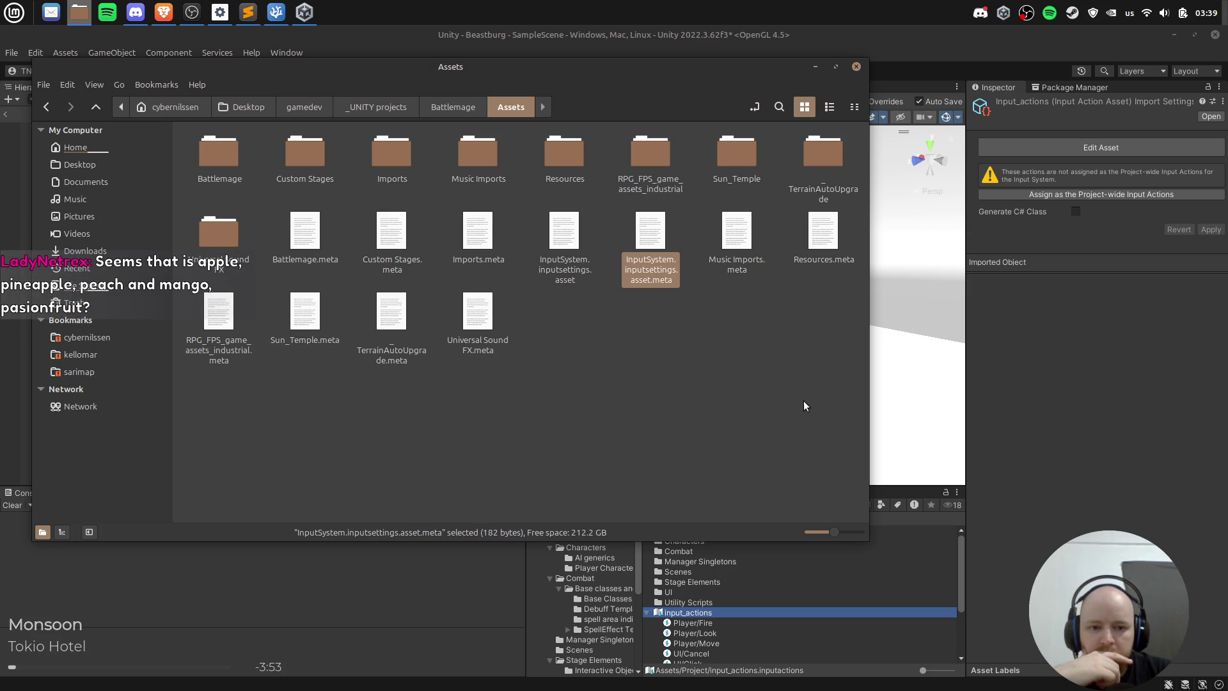
key(Left)
key(Left)
key(Right)
key(Right)
key(Right)
key(Left)
key(Left)
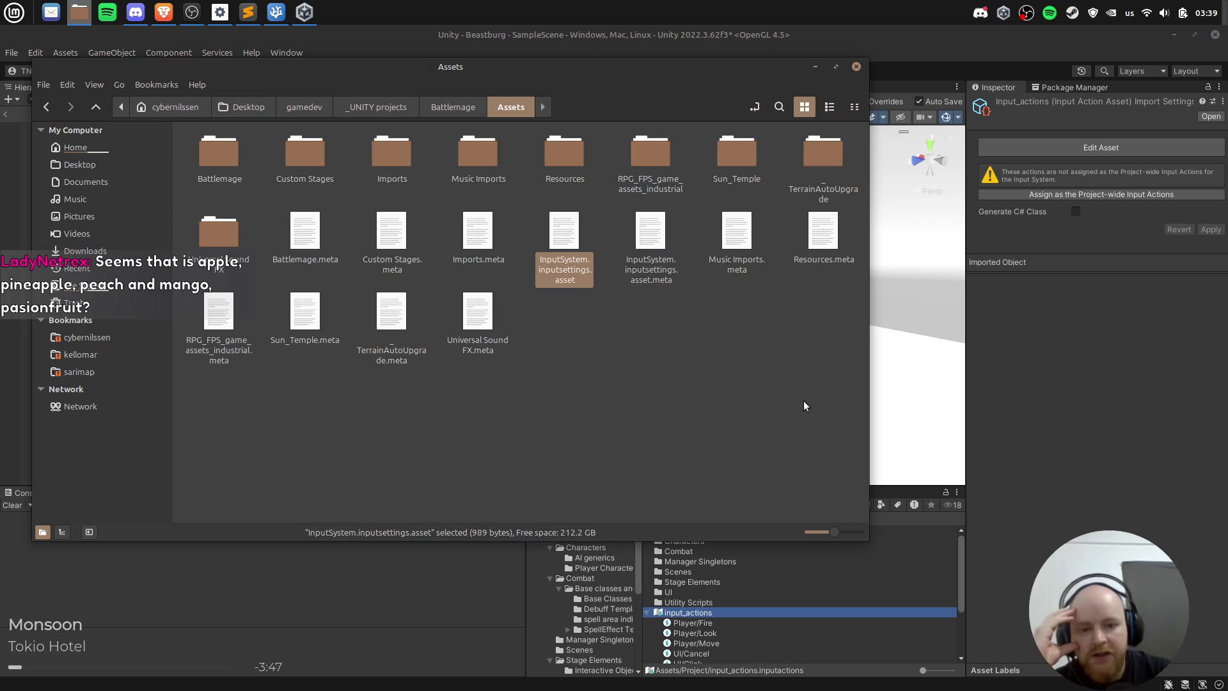
key(Right)
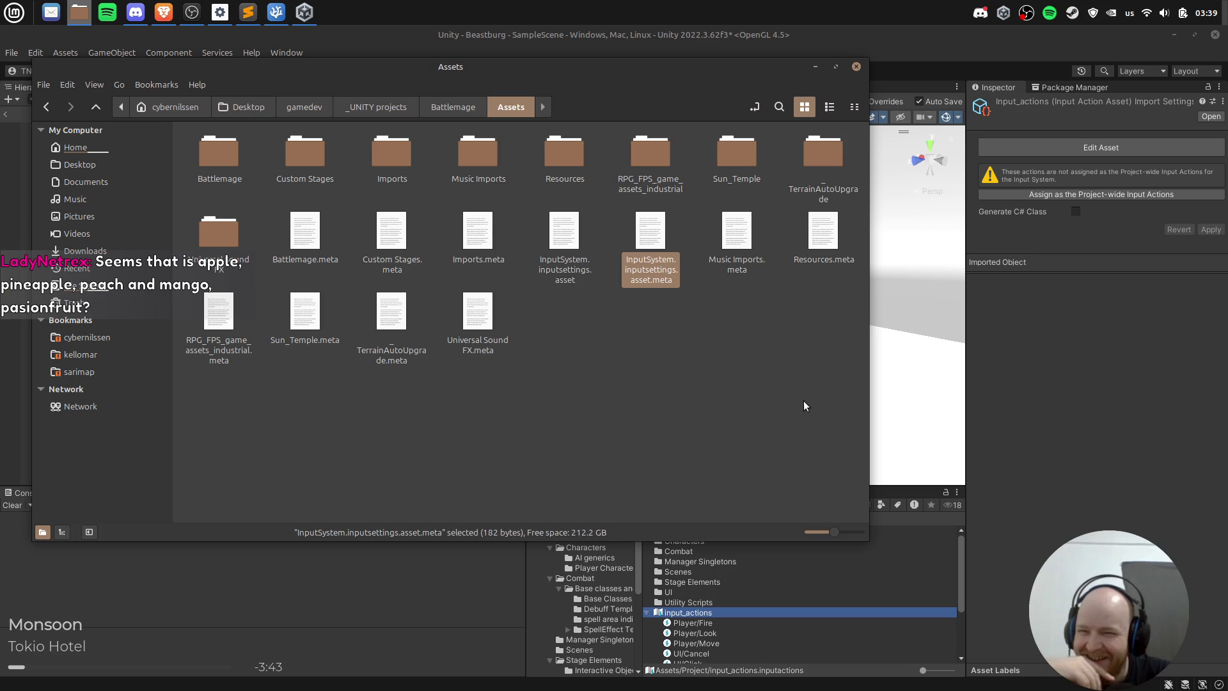
key(Left)
key(Left)
key(Left)
key(Left)
key(Left)
key(Up)
key(Return)
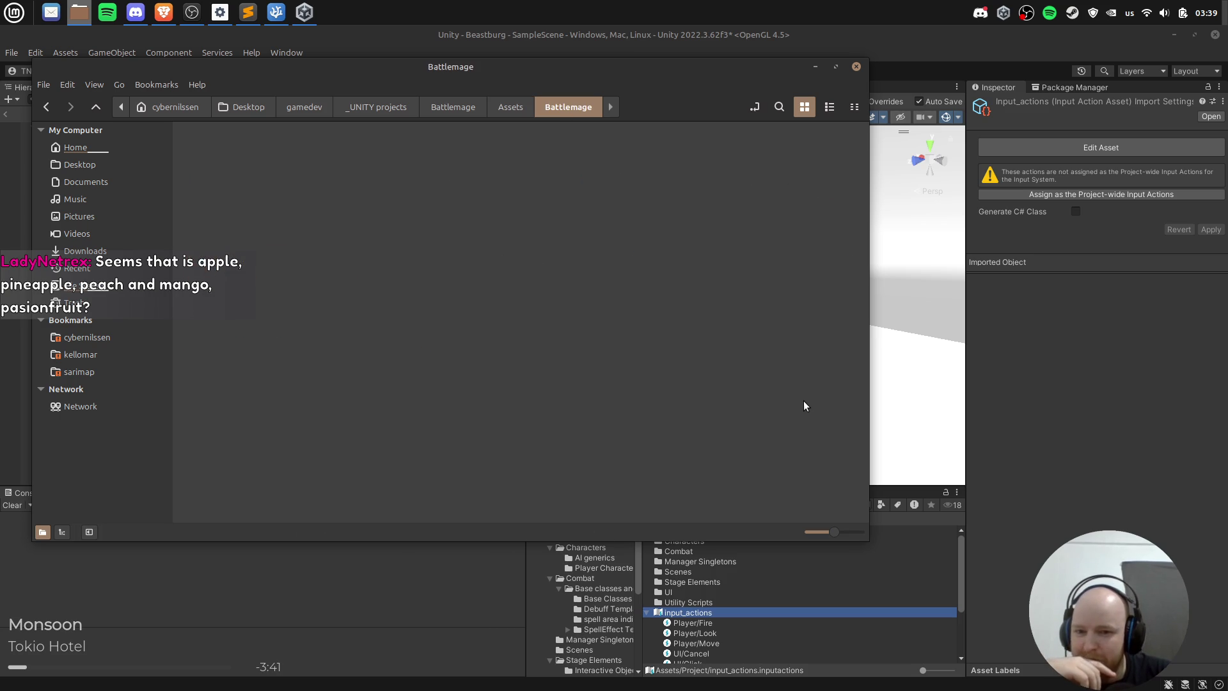
Step: Browse the Battlemage folder's Attacks, Audio and Resources folders, then return toward VFX
key(Down)
key(Right)
key(Right)
key(Right)
key(Down)
key(Left)
key(Left)
key(Left)
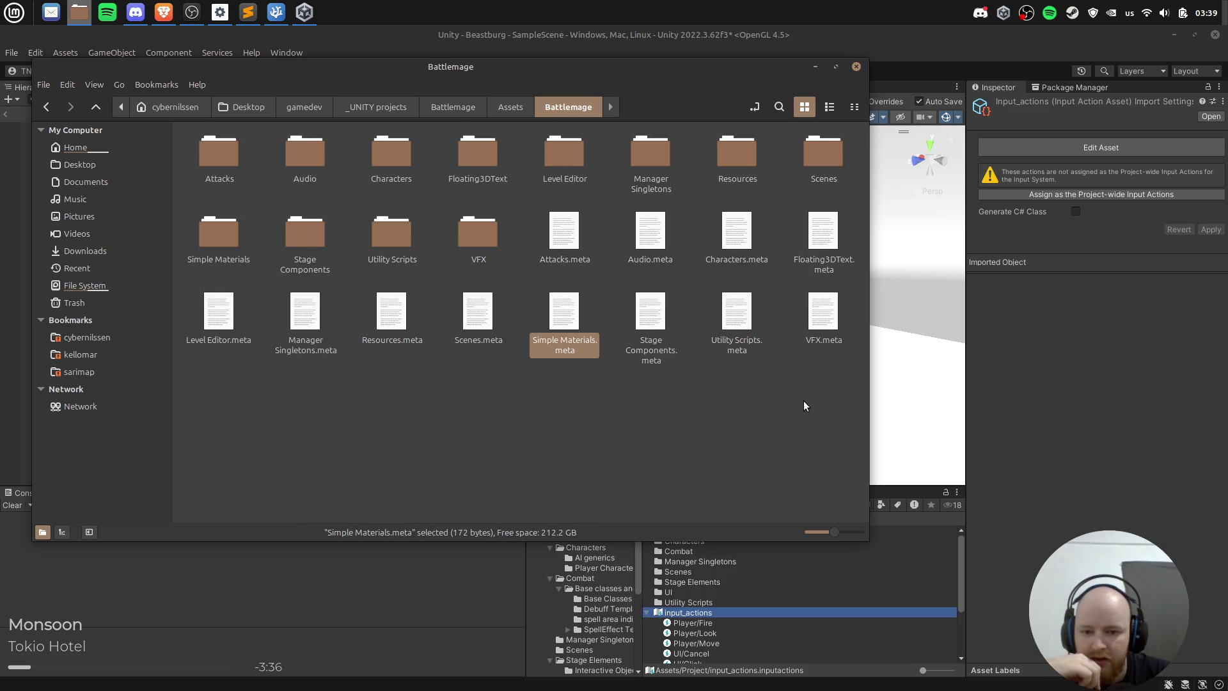
key(Left)
key(Left)
key(Left)
key(Left)
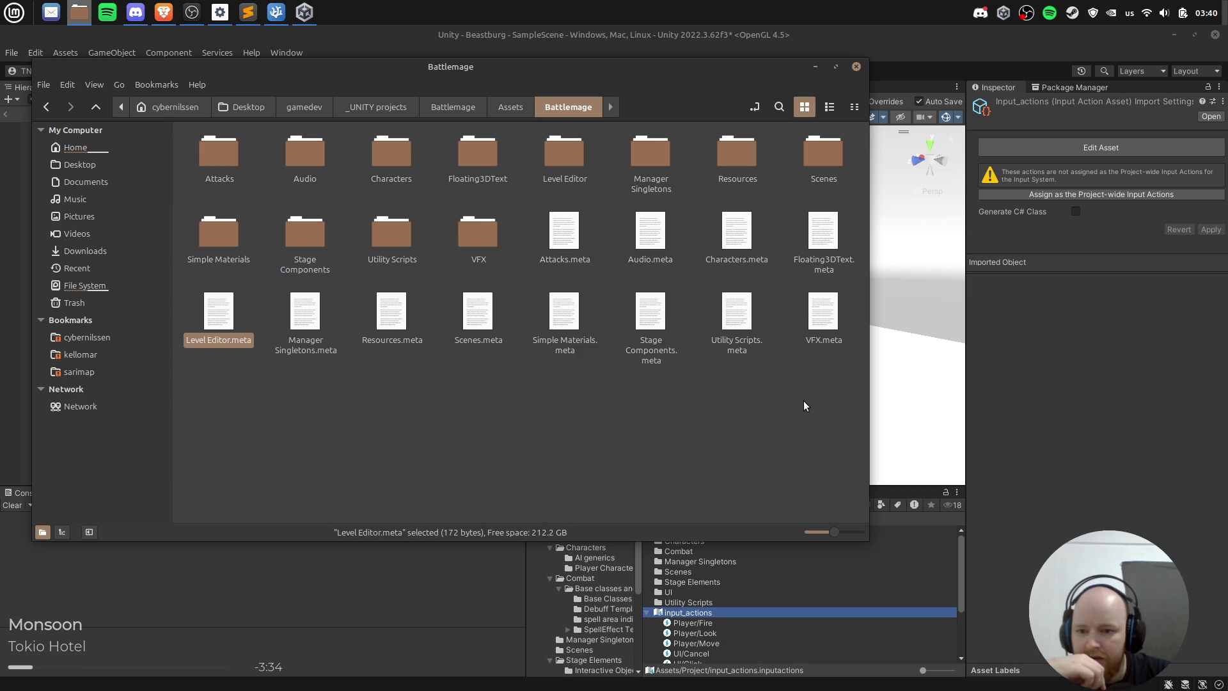
key(Up)
key(Up)
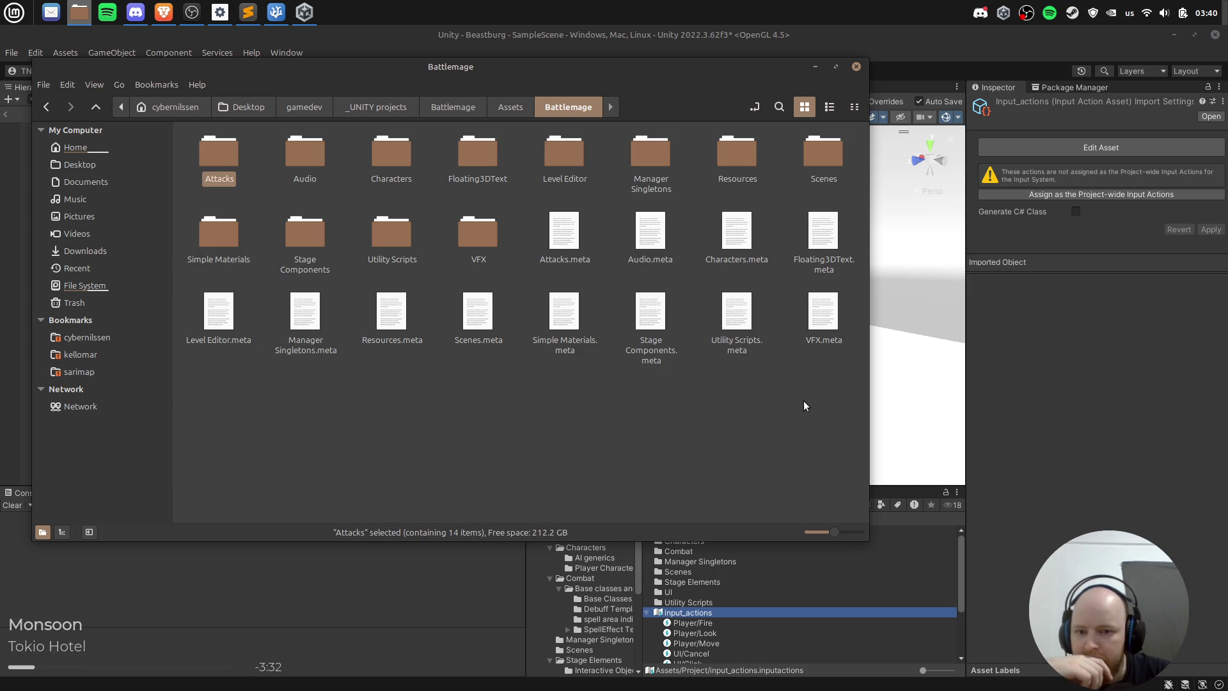
key(Right)
key(Right)
key(Right)
key(Right)
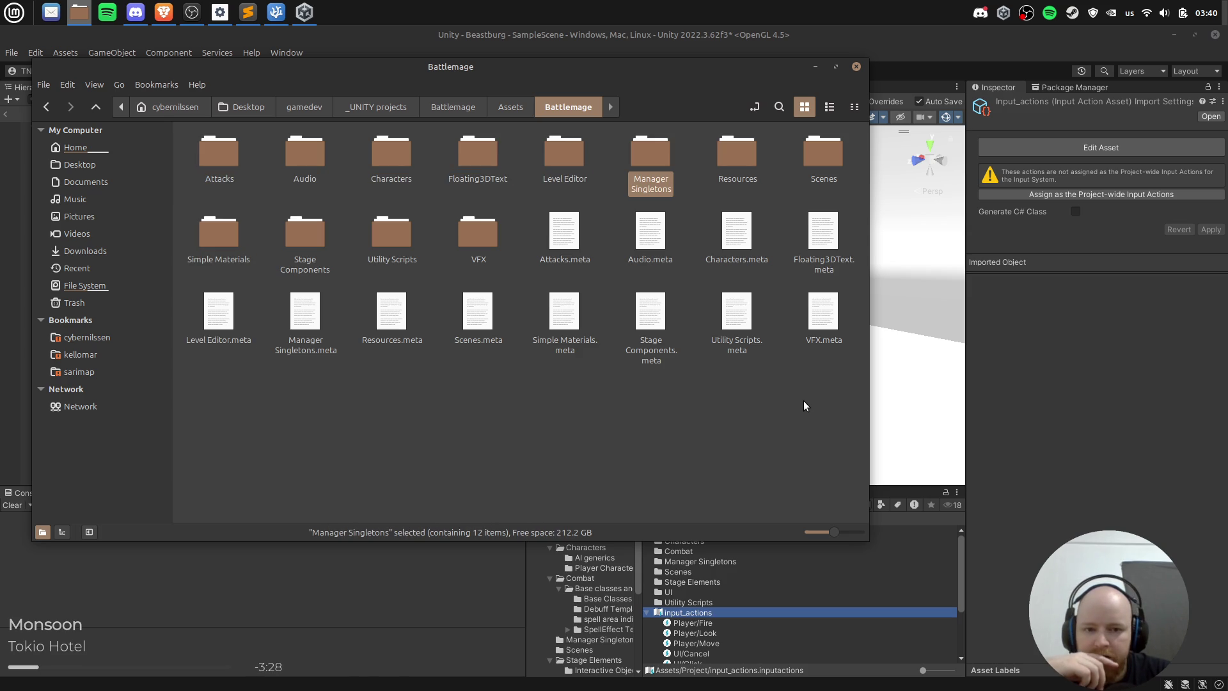
key(Right)
key(Return)
key(Right)
key(Right)
key(Right)
key(BackSpace)
key(Left)
key(Left)
key(Left)
key(Down)
key(Left)
Step: Look through the Utility Scripts files, then go back up to the Assets folder
key(Return)
key(Down)
key(Down)
key(Page_Down)
key(End)
key(Up)
key(Page_Up)
key(Page_Up)
key(Home)
key(BackSpace)
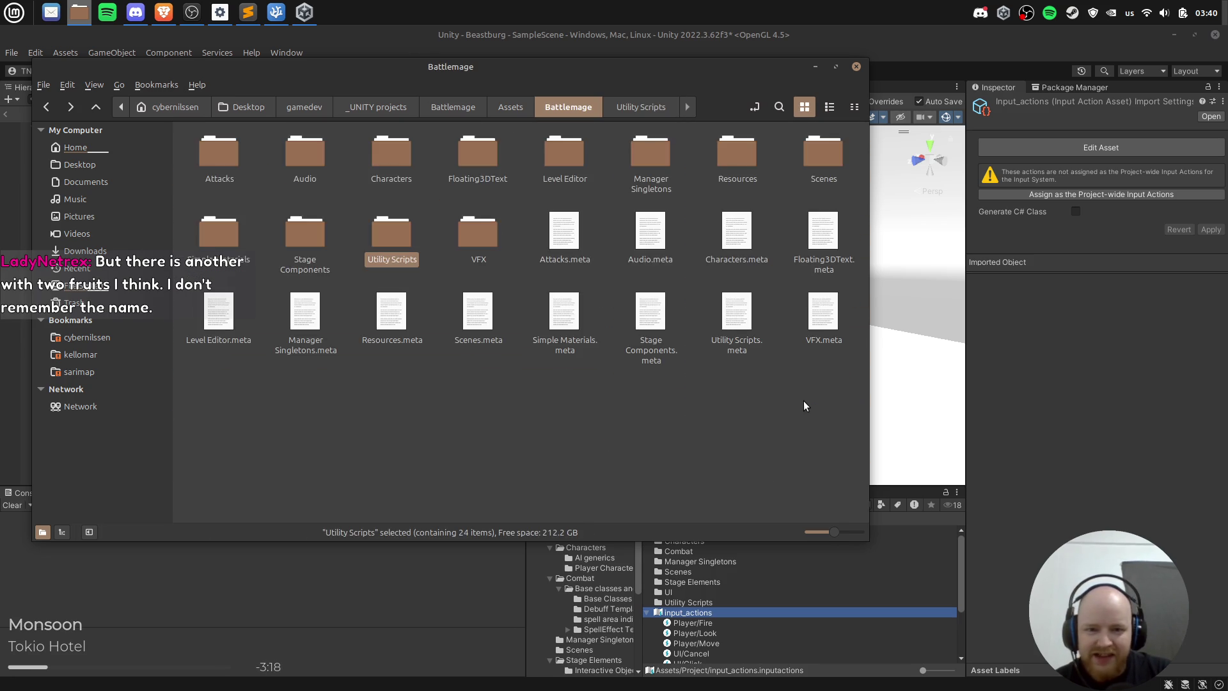
key(BackSpace)
Step: Step through the Assets .meta files to select InputSystem.inputsettings.asset
key(Right)
key(Down)
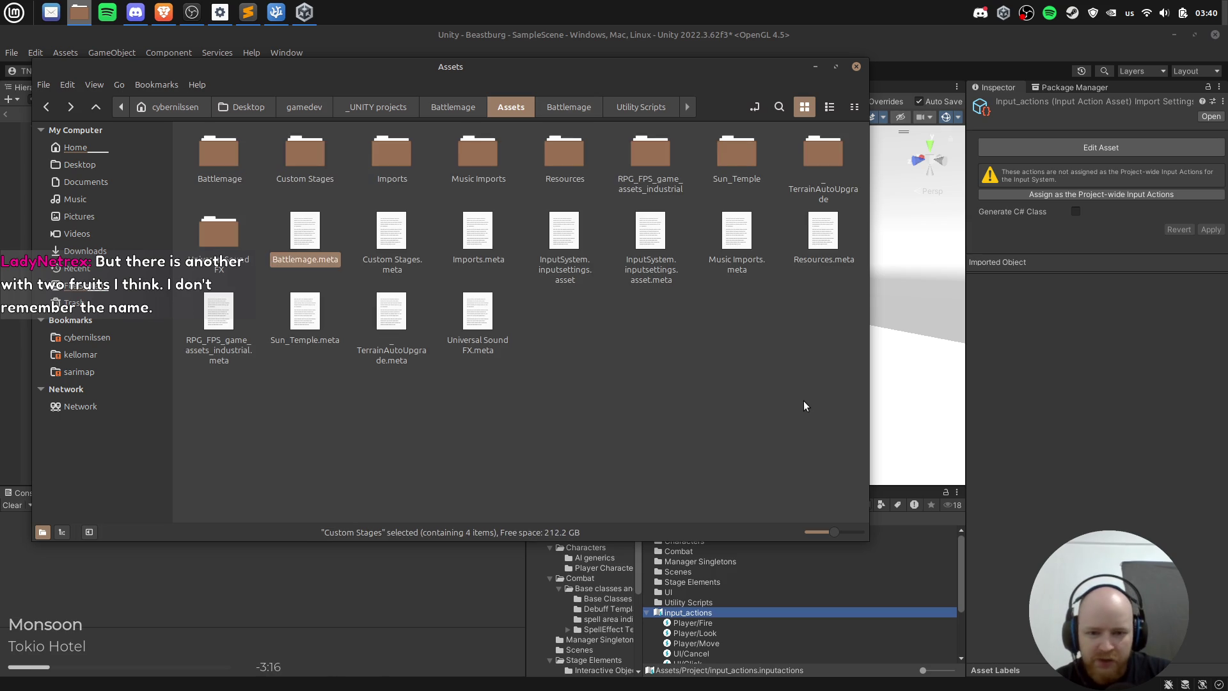
key(Right)
key(Right)
key(Left)
key(Left)
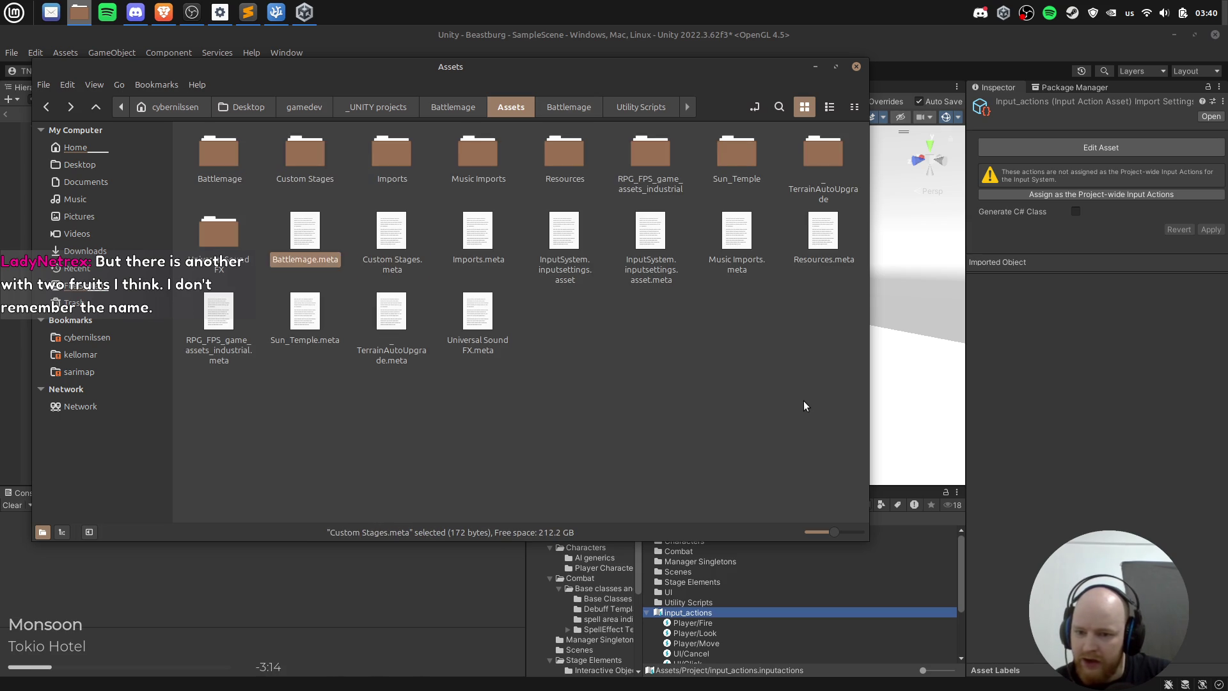
key(Down)
key(Right)
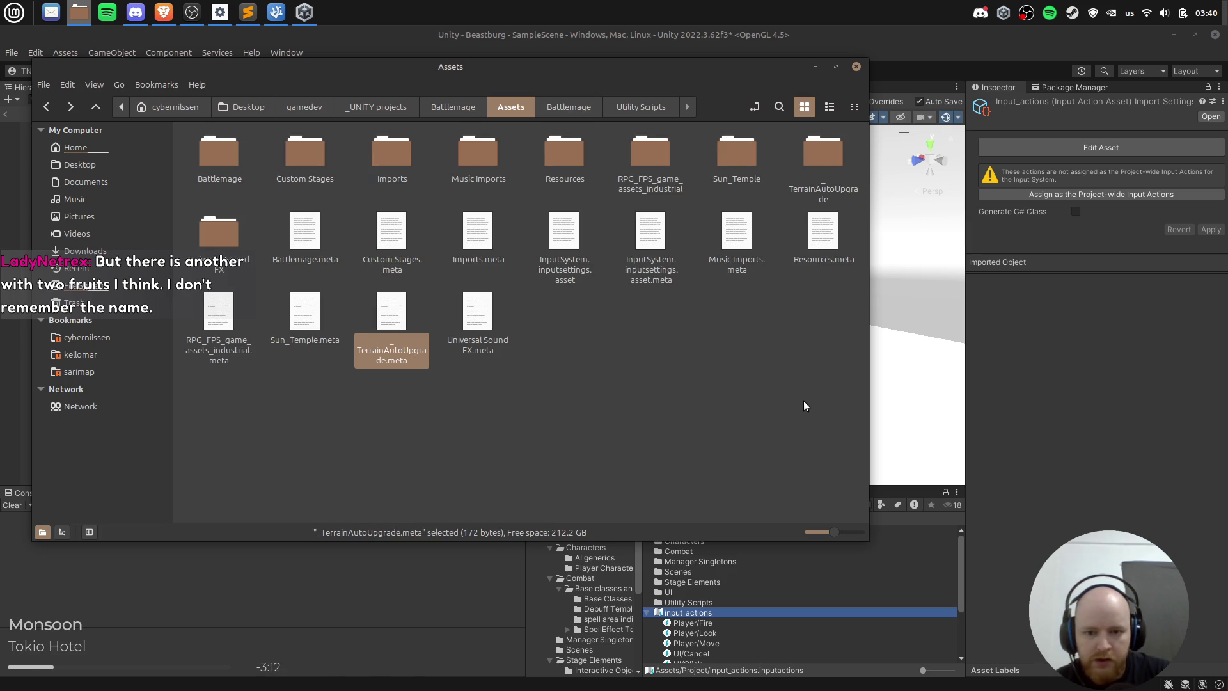
key(Right)
key(Left)
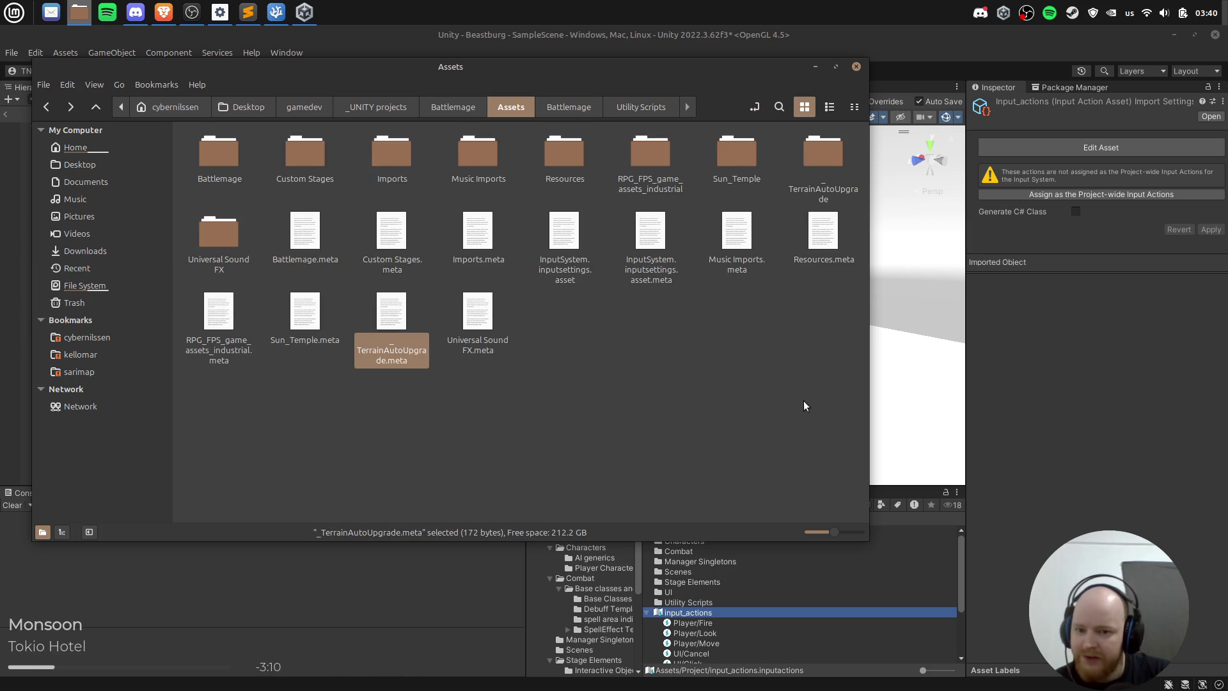
key(Up)
key(Right)
key(Right)
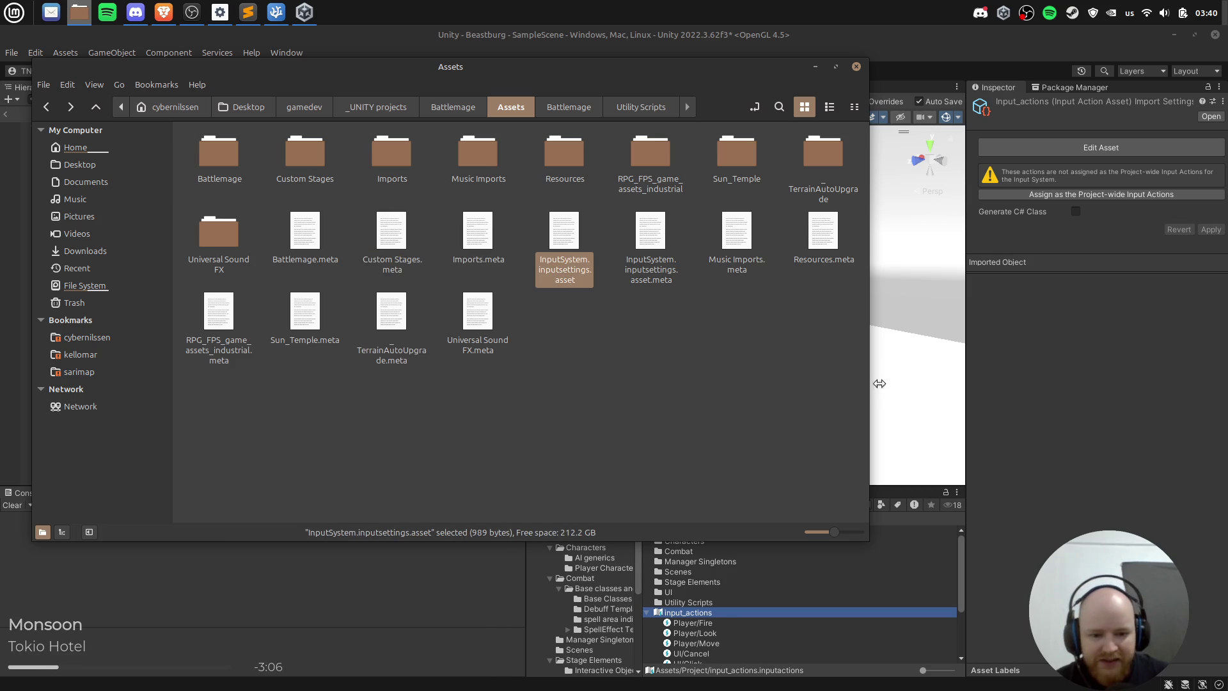
Step: Delete the input_actions asset from the Unity Project window and confirm
click(719, 614)
scroll(761, 620, down, 1)
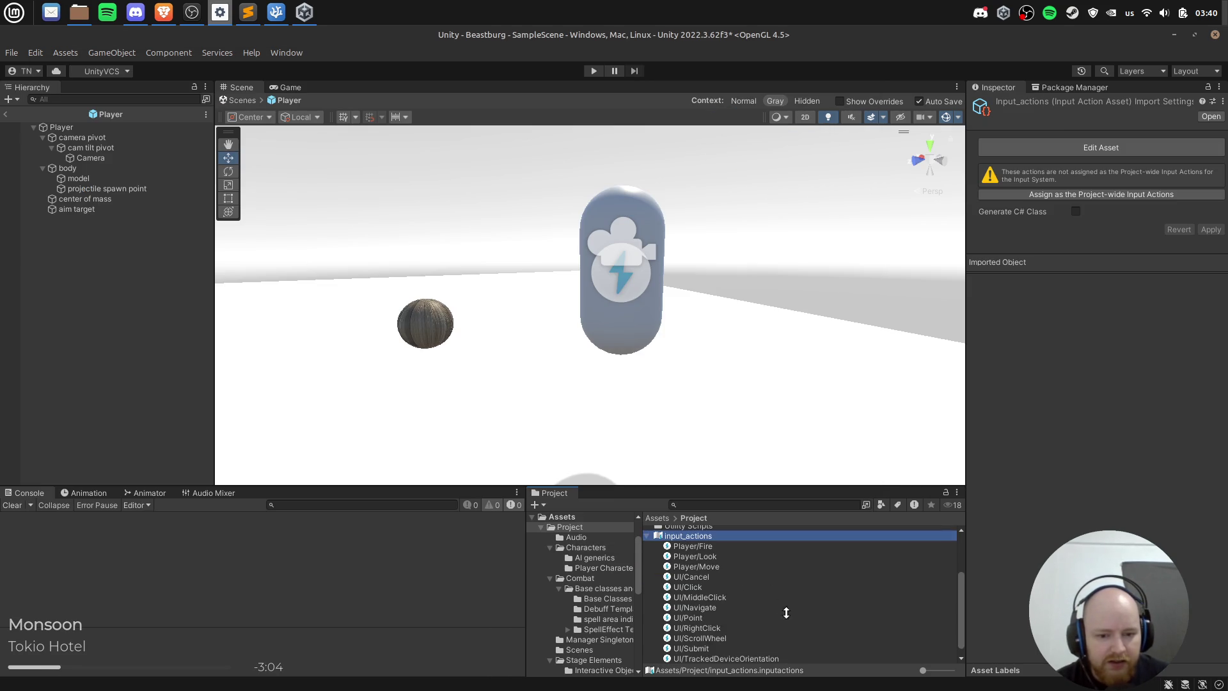
key(Delete)
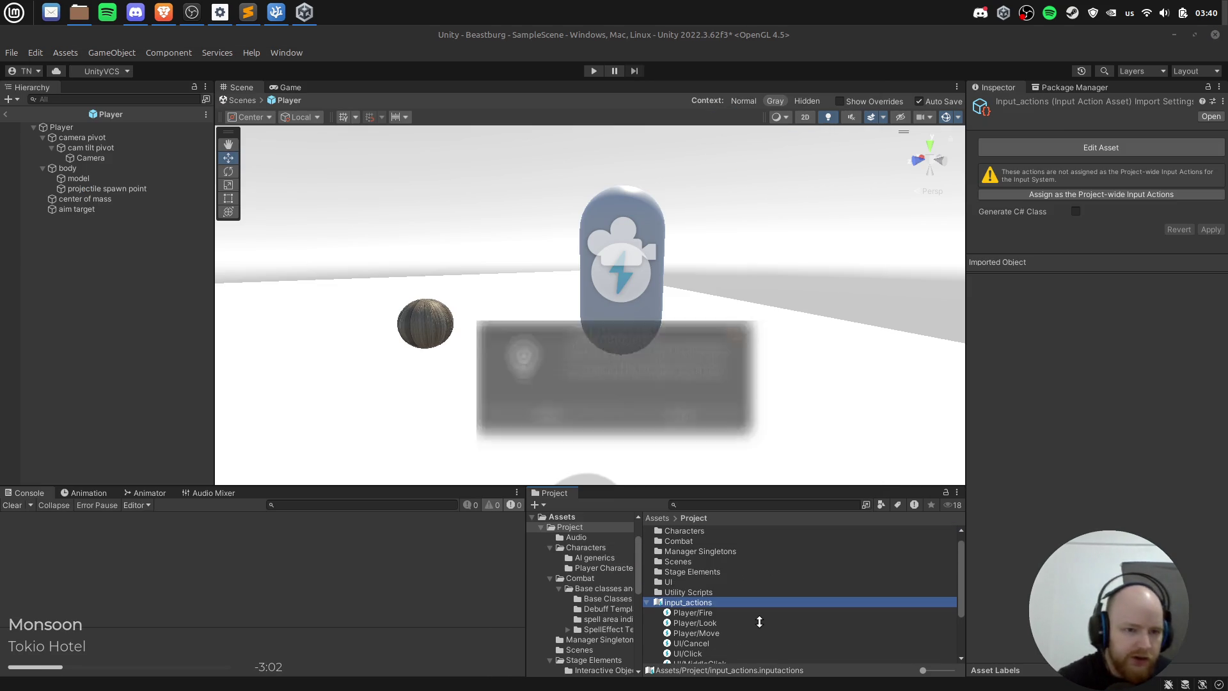
key(Return)
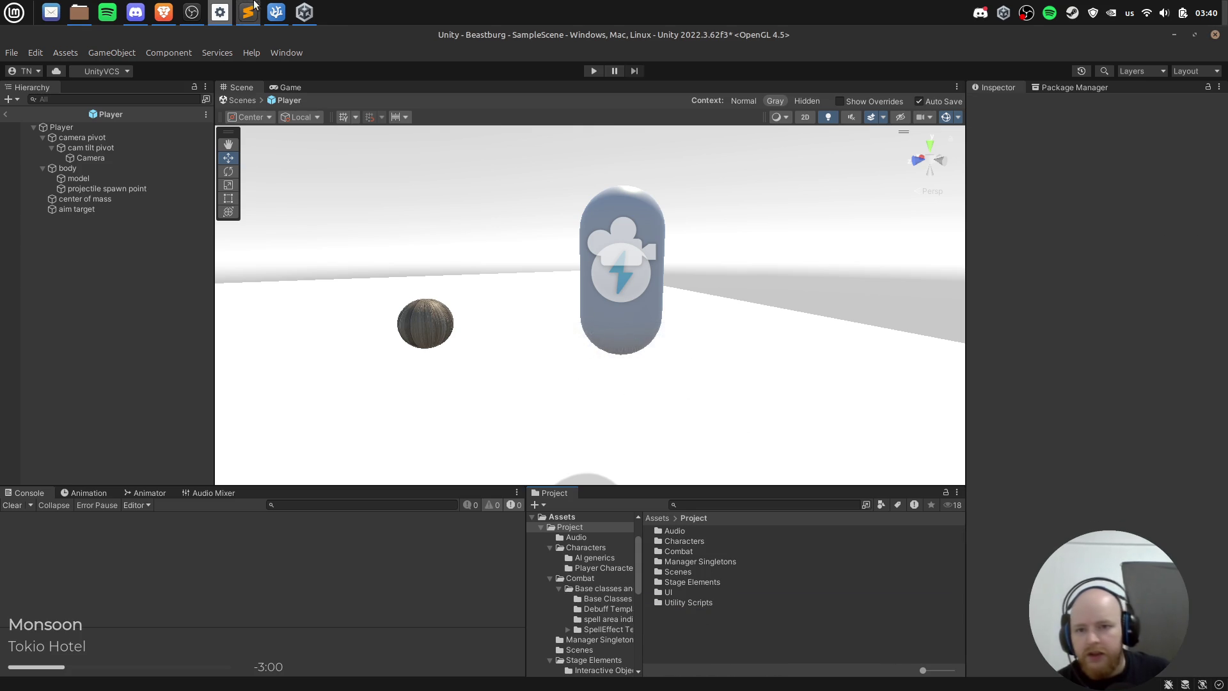
Step: Open Battlemage with the 2019.4.41f2 editor from Hub's project list, then return to Beastburg
click(305, 12)
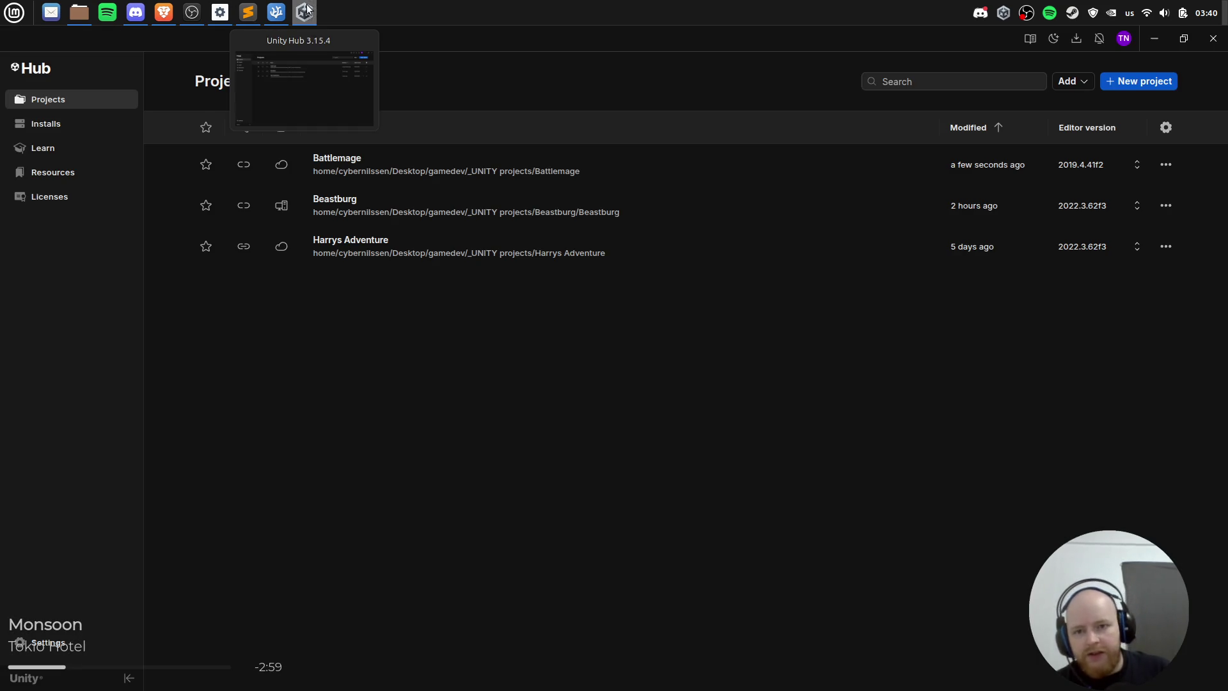
right_click(349, 163)
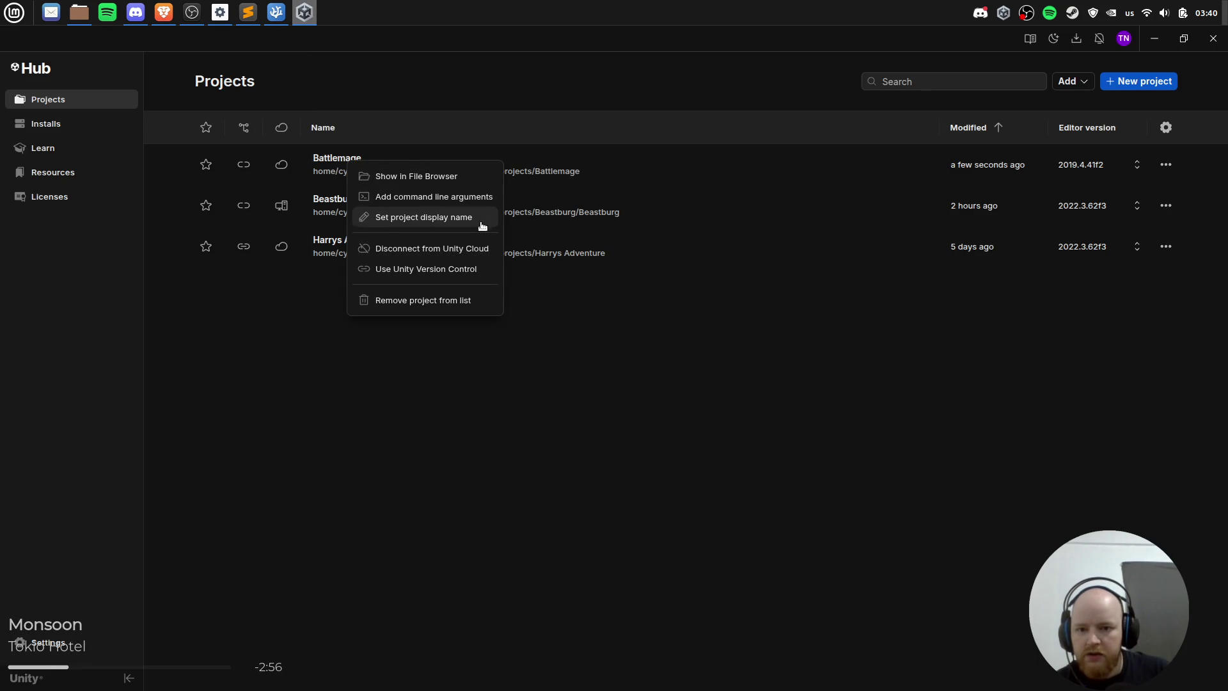
key(Escape)
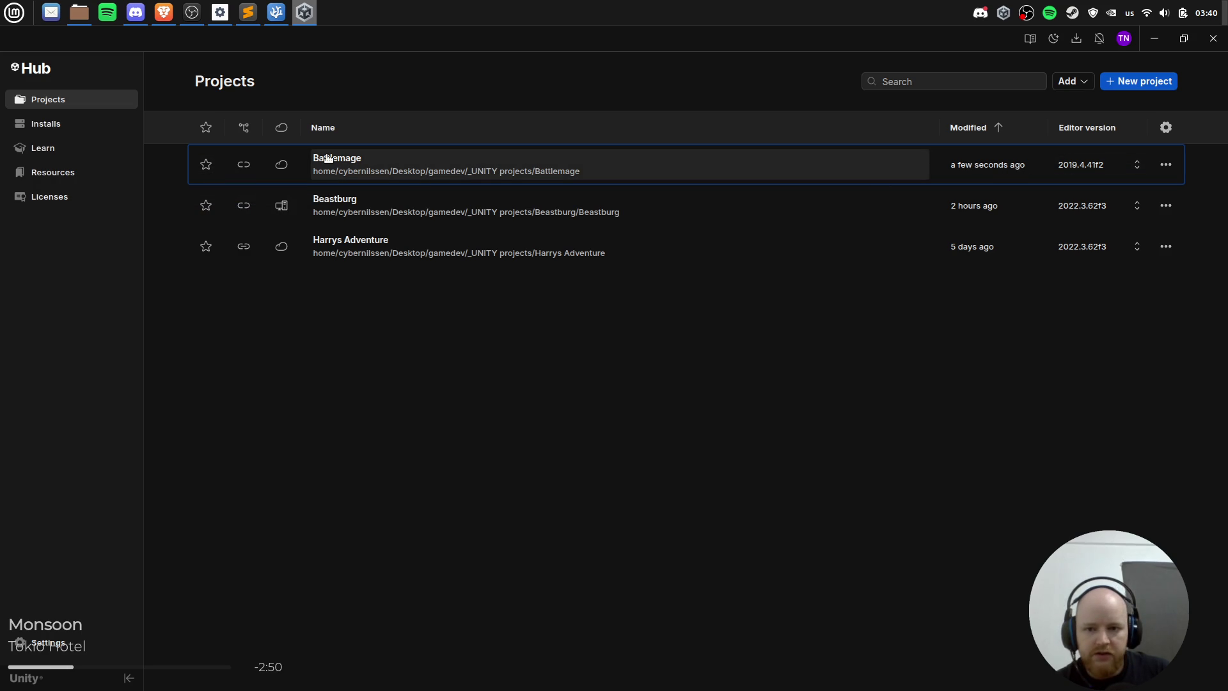
click(1112, 166)
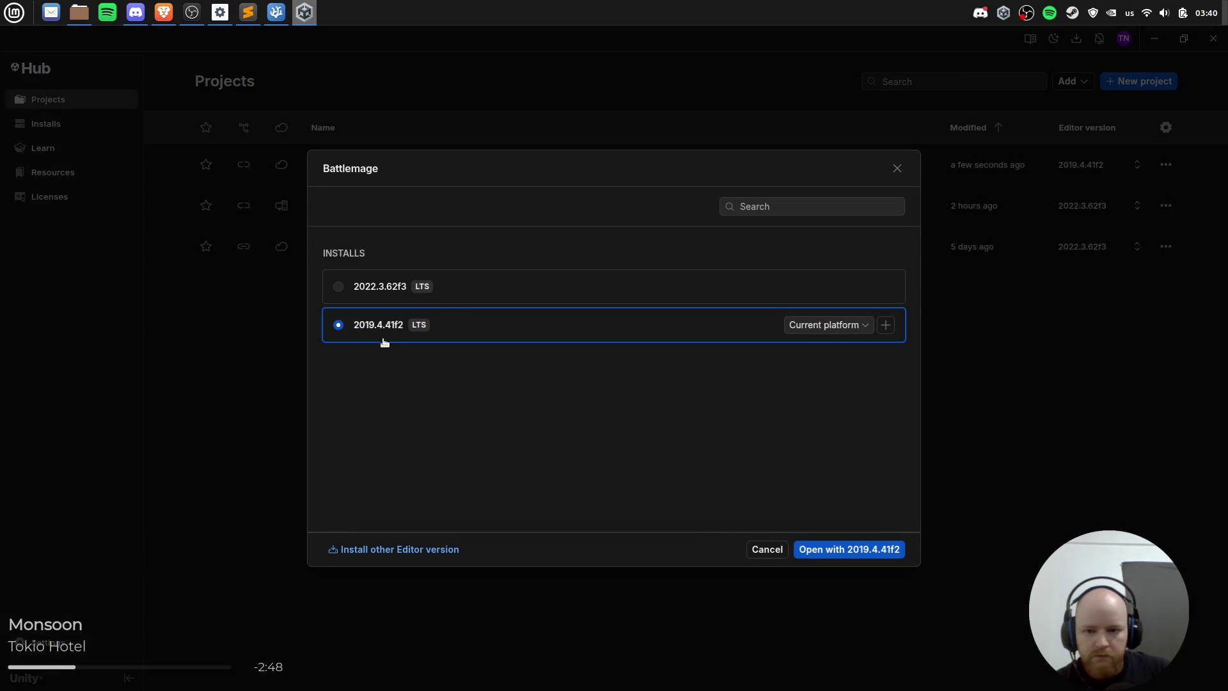
click(832, 555)
click(276, 13)
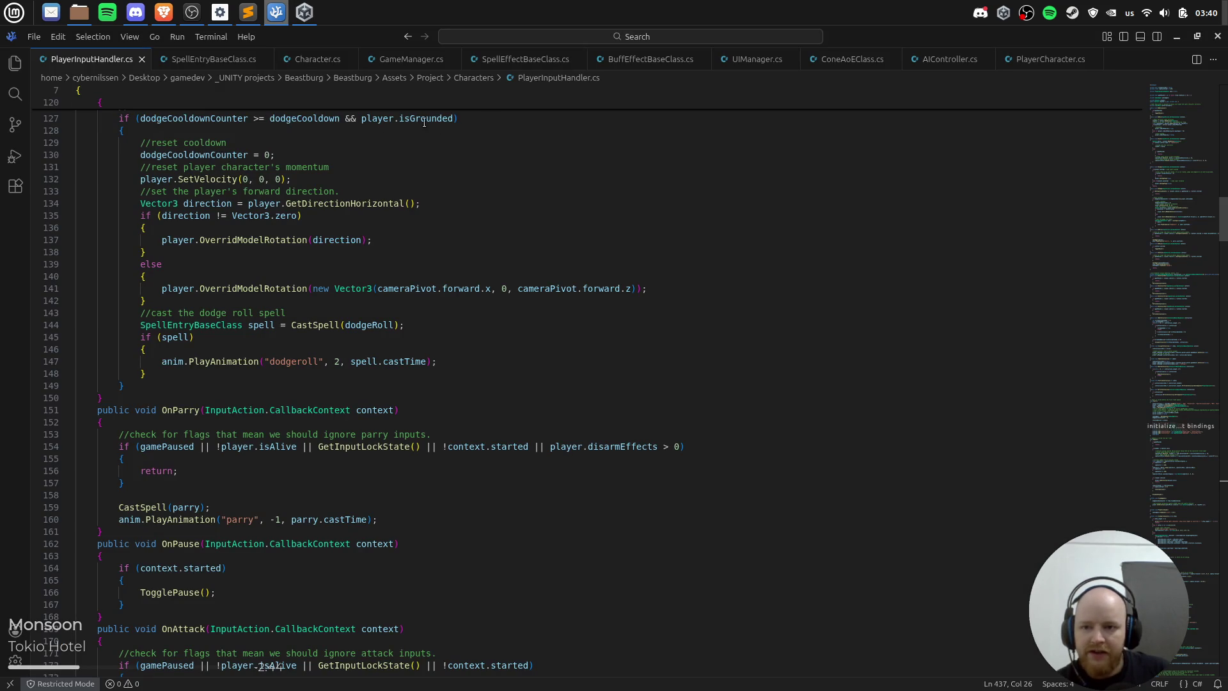
click(271, 18)
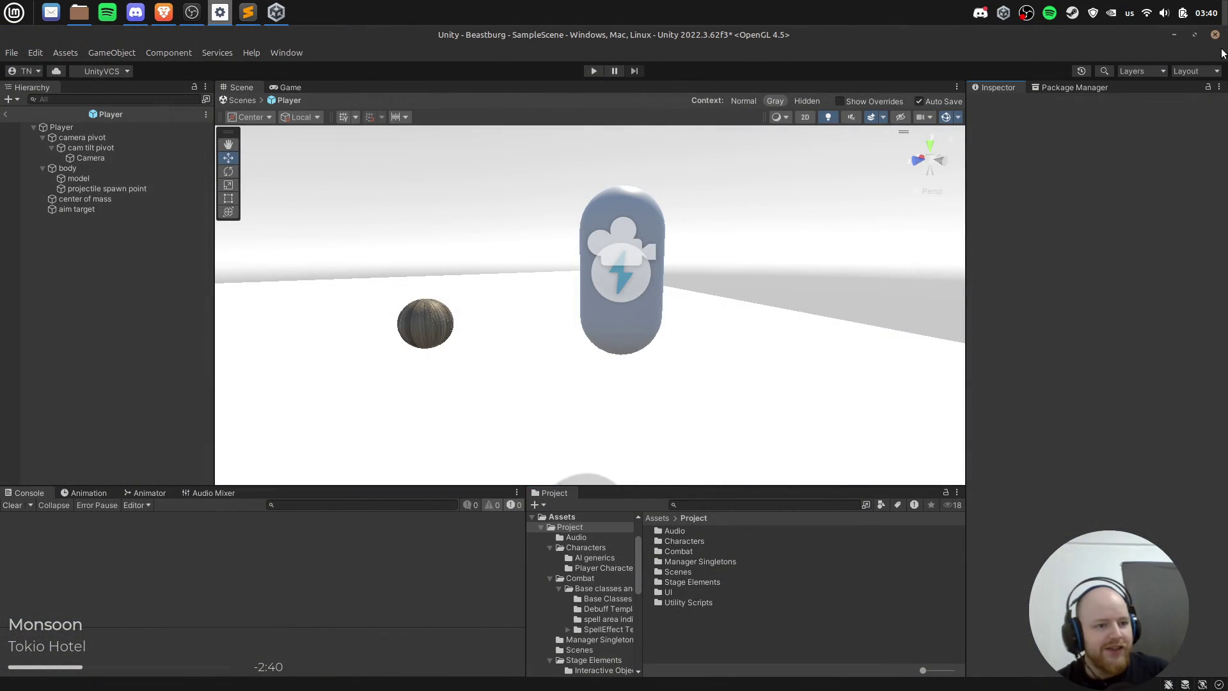
Step: Close the Beastburg editor saving the scene, close the Assets folder window, and launch Battlemage
click(1215, 35)
click(626, 412)
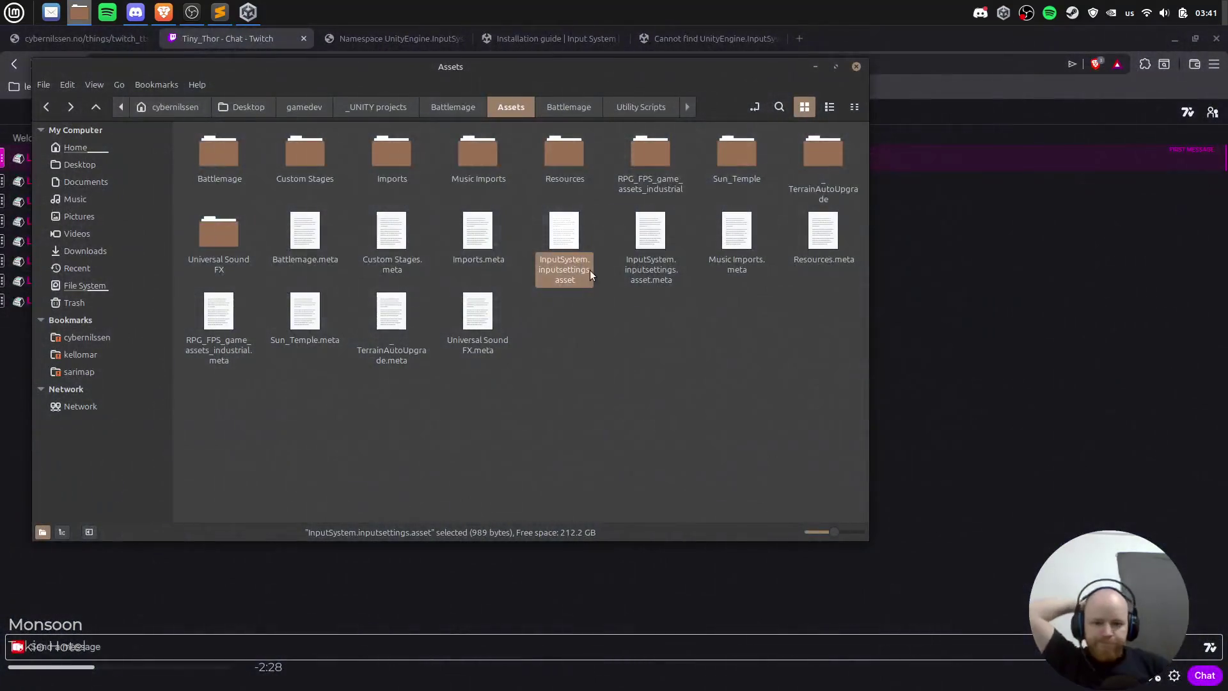
drag(568, 452, 568, 453)
click(857, 67)
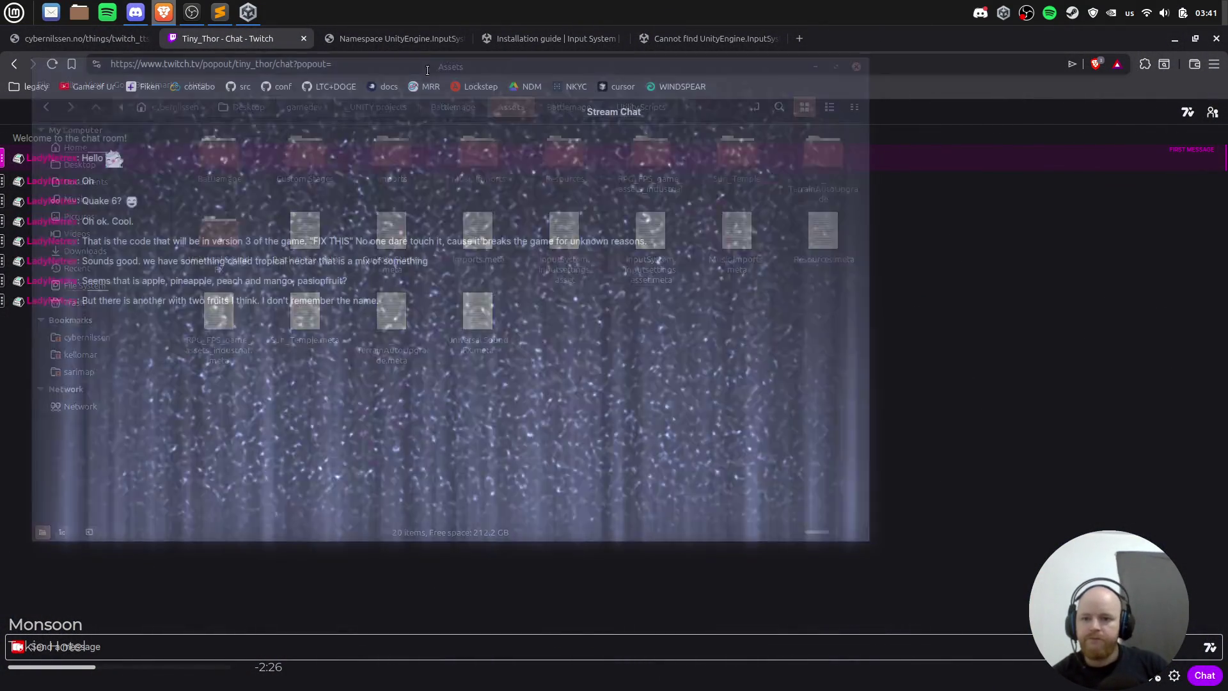
click(248, 12)
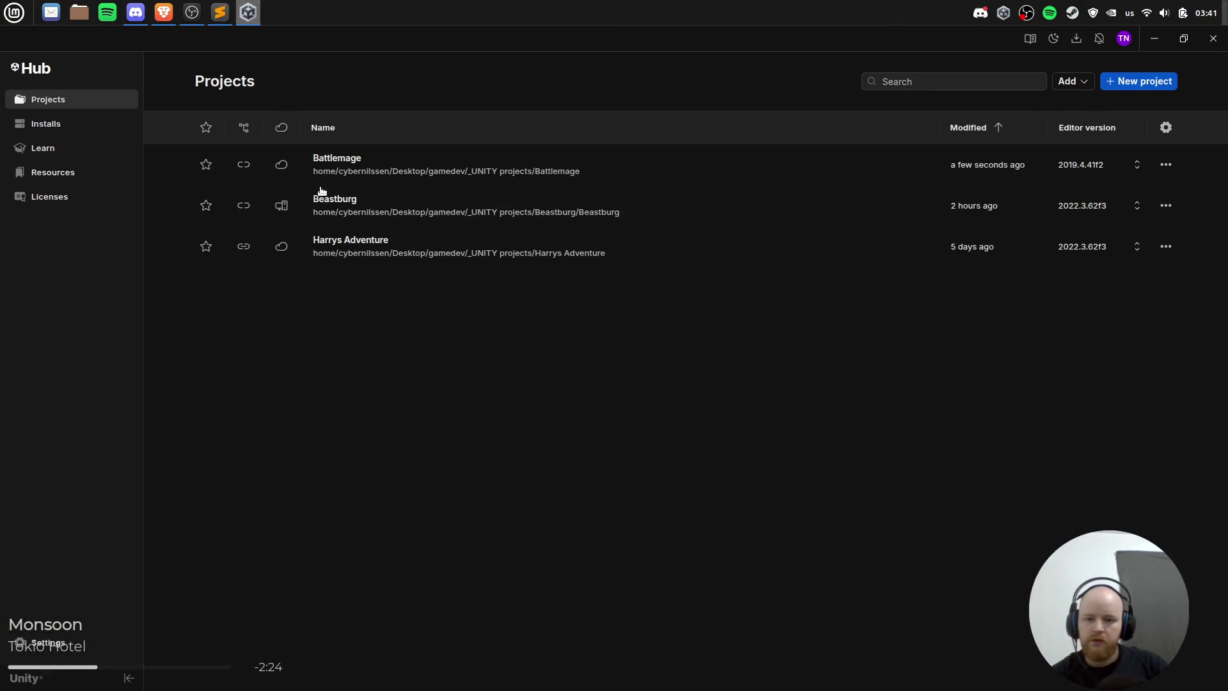
click(326, 163)
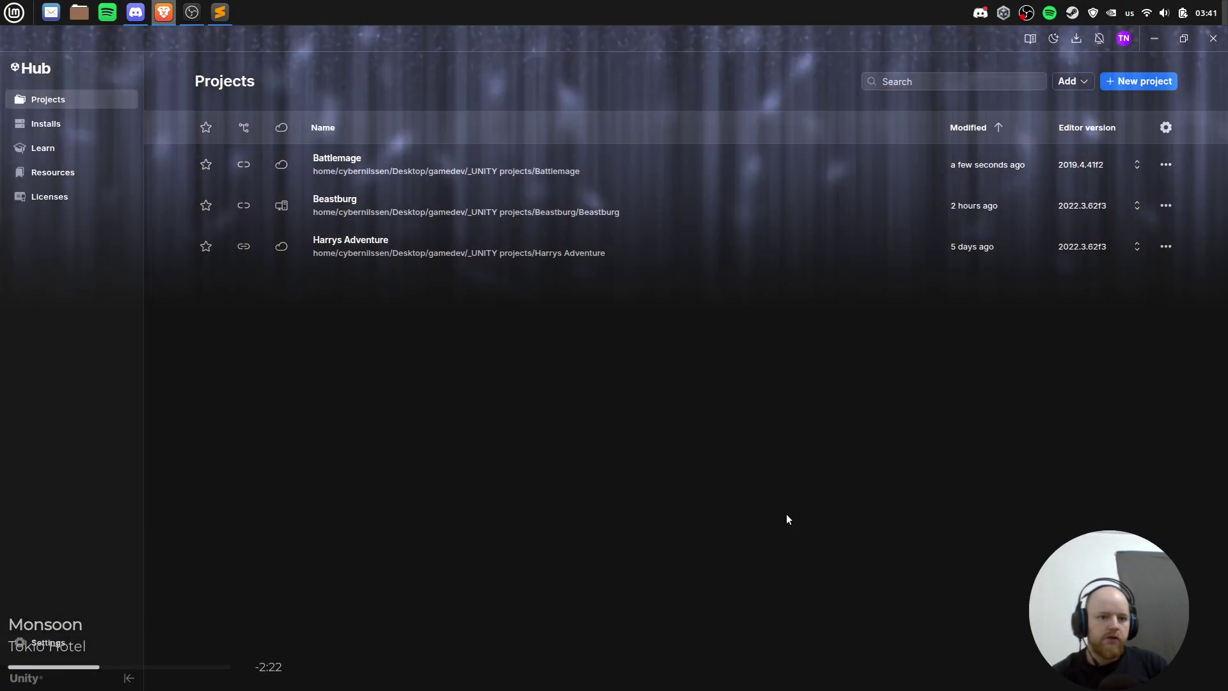
Step: Quit Unity Hub from its tray menu and search 'unity' in the application menu
key(super)
text(unity)
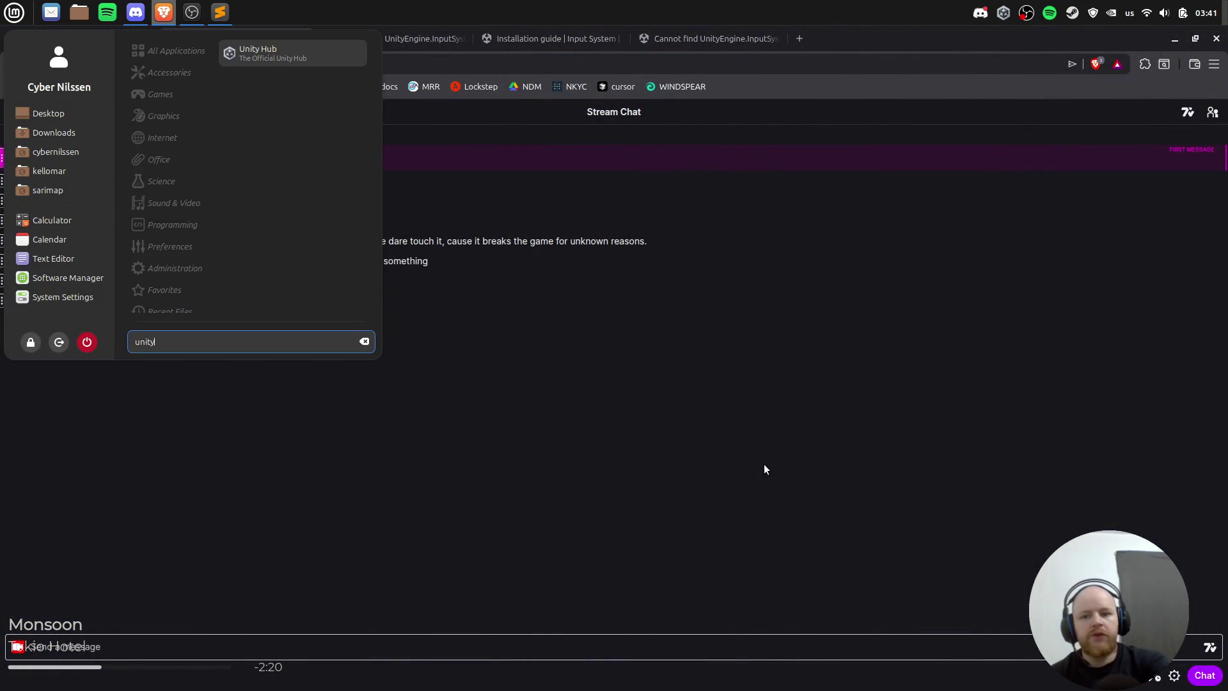
key(Return)
click(981, 13)
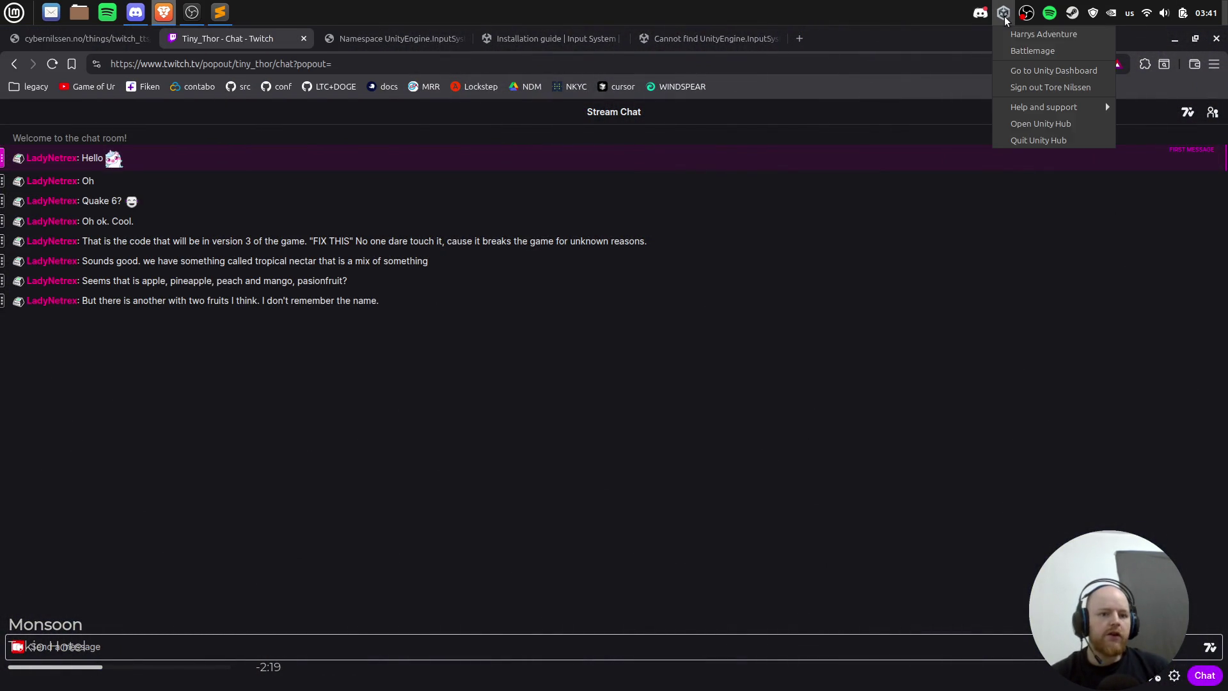
click(1056, 137)
key(super)
Step: Relaunch Unity Hub and change Battlemage's editor from missing 2019.4.40f1 to 2019.4.41f2
text(unity)
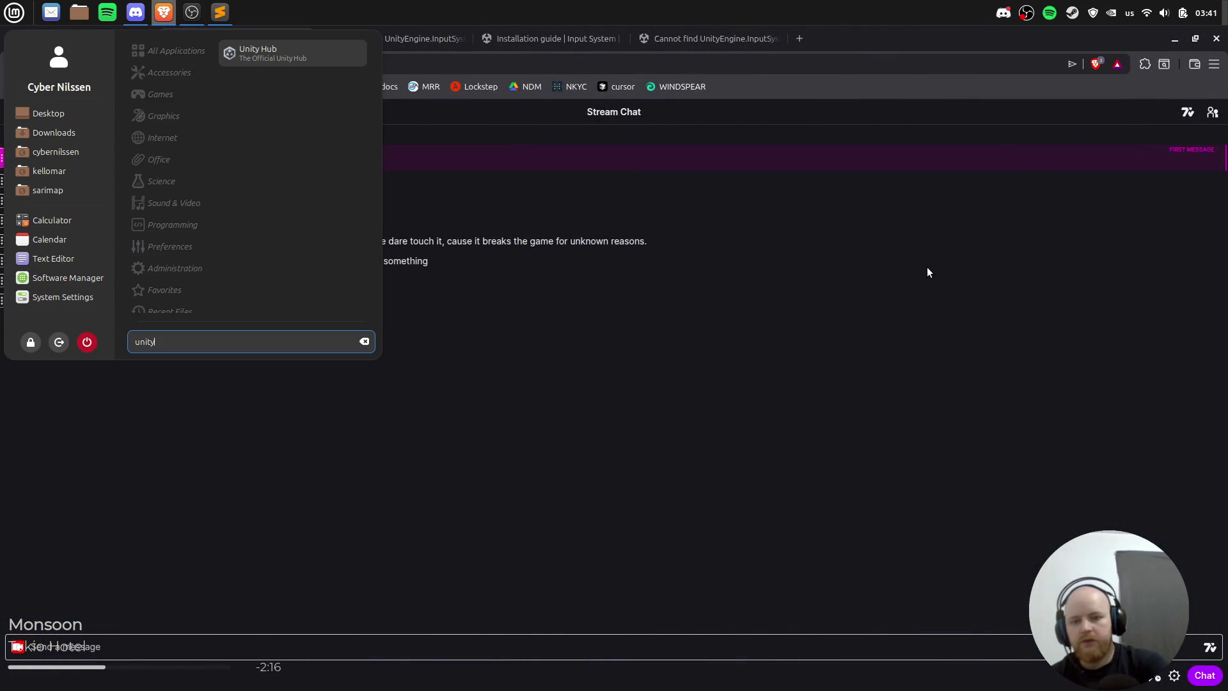
key(Return)
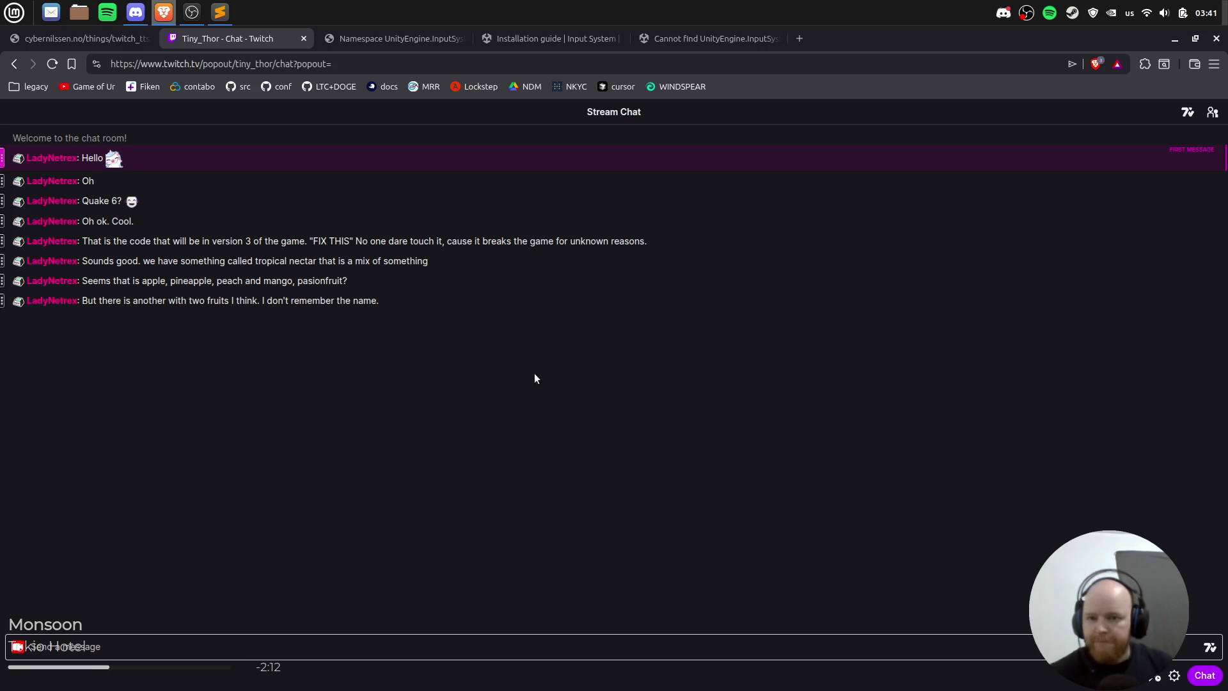
click(79, 13)
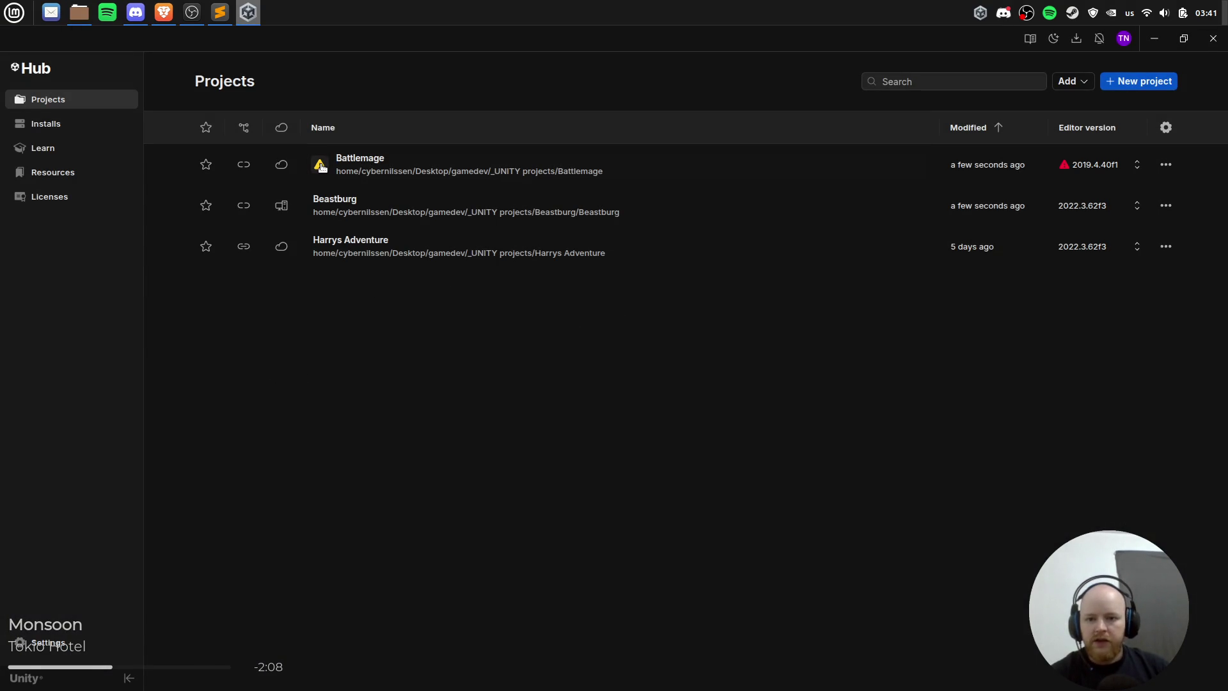
click(321, 166)
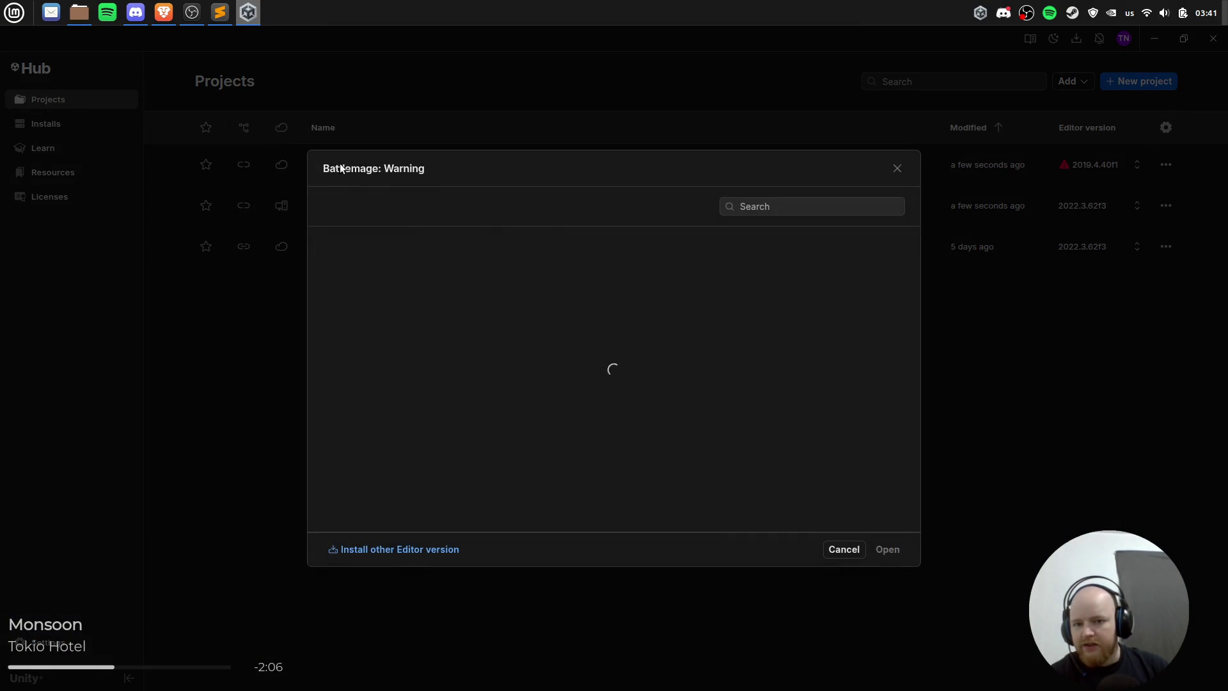
click(453, 436)
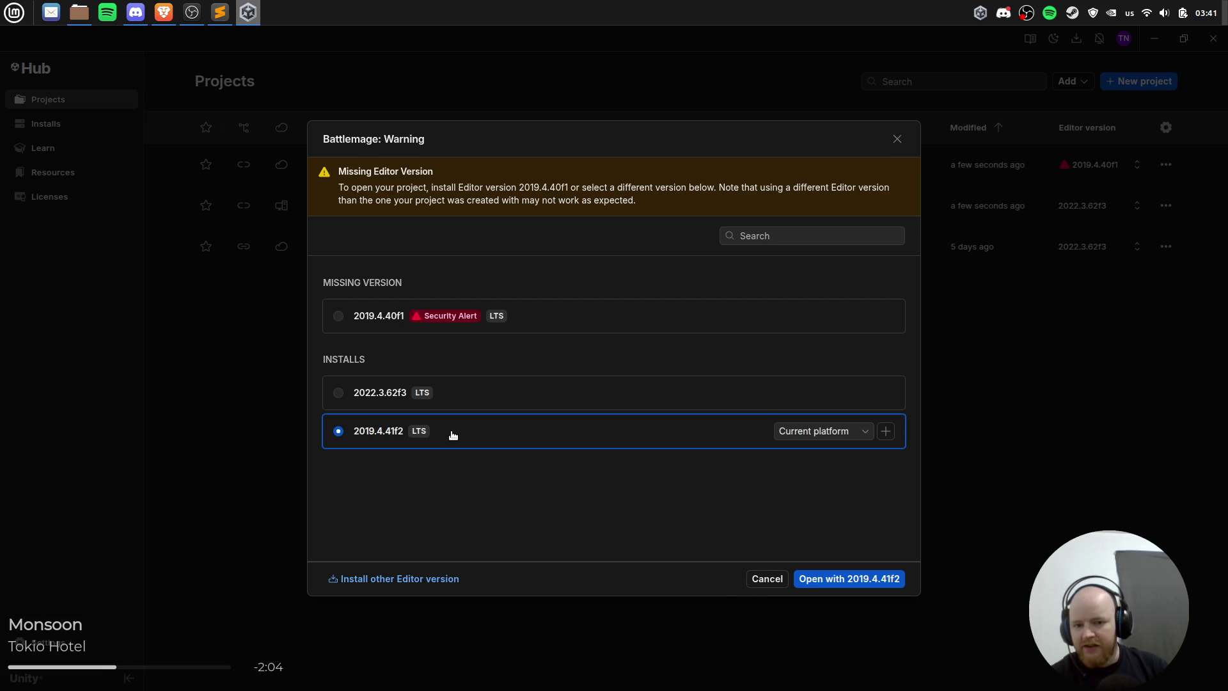
click(847, 579)
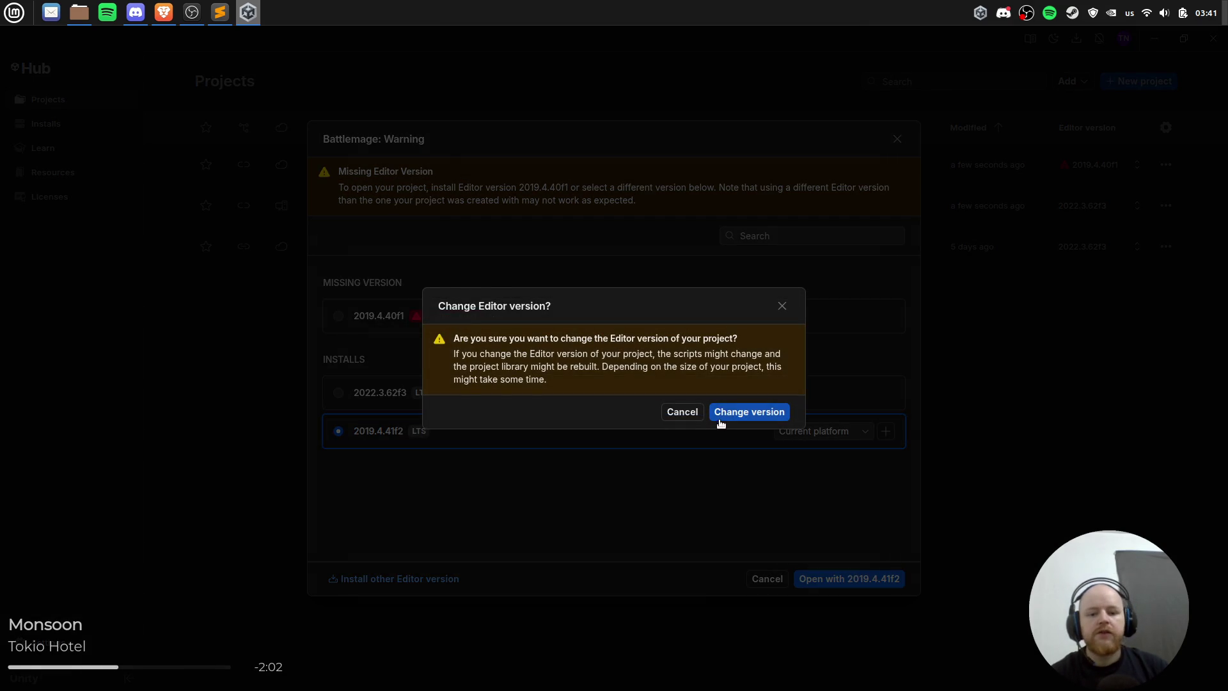
click(743, 412)
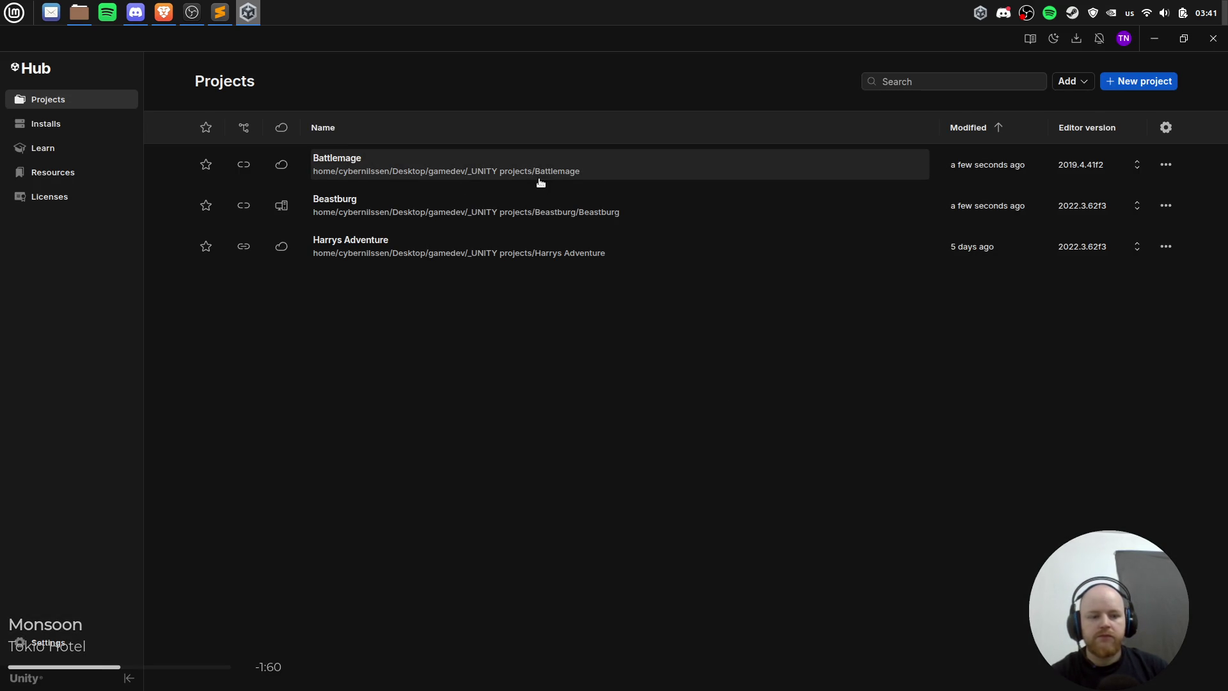
click(1165, 165)
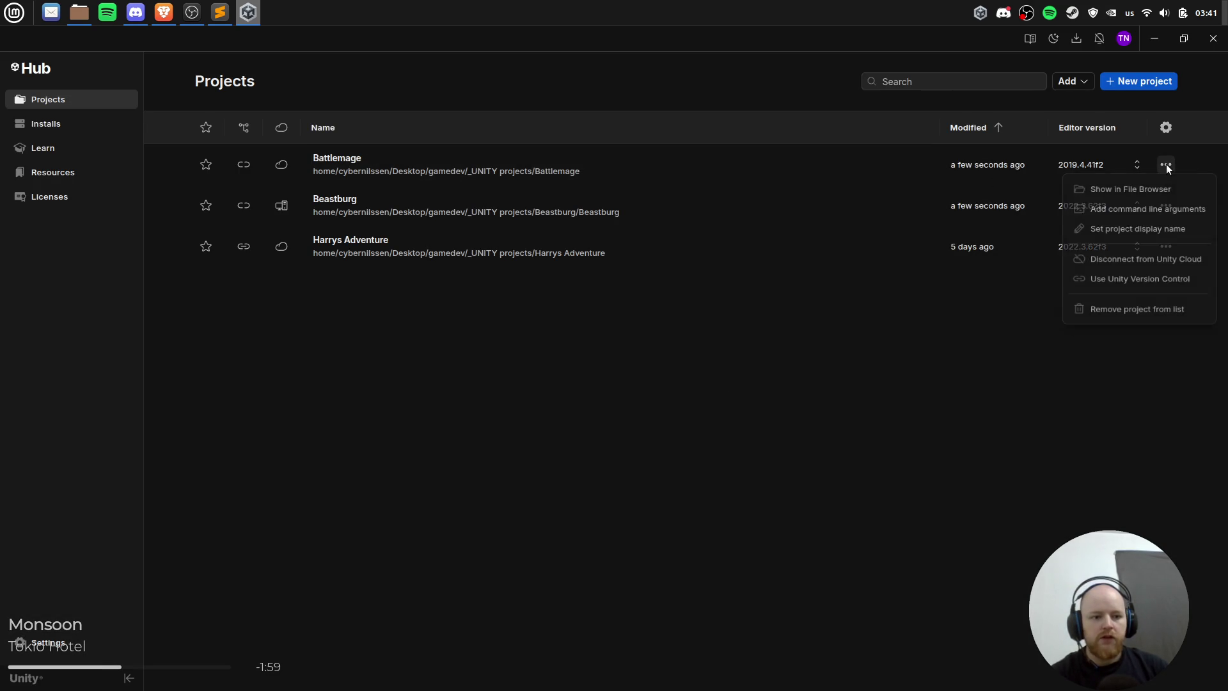
Step: Show Battlemage's project folder in Nemo, close it, and check the editor version choices
click(1202, 193)
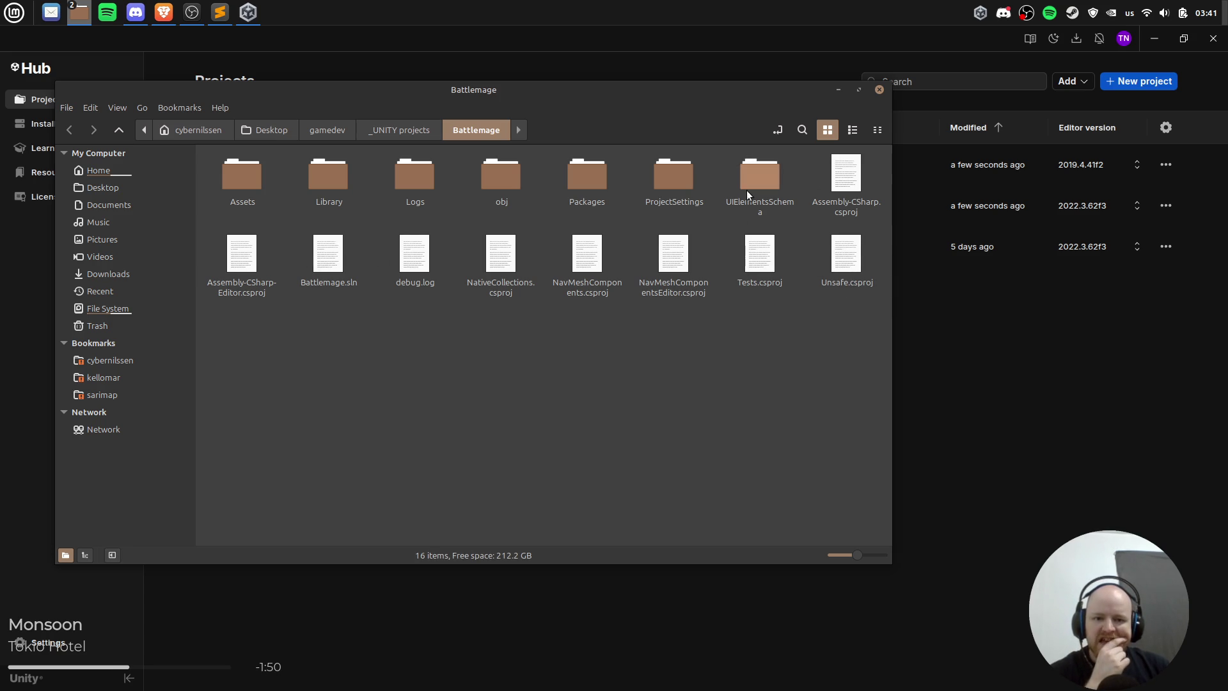
click(878, 89)
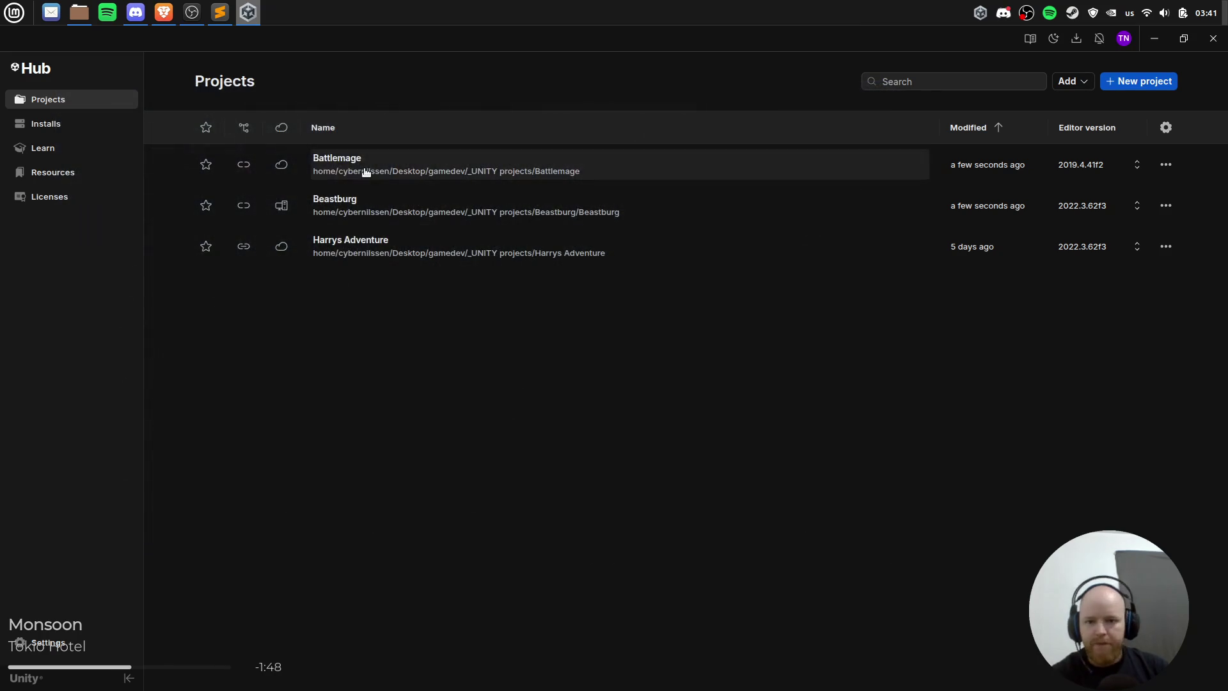
click(1116, 166)
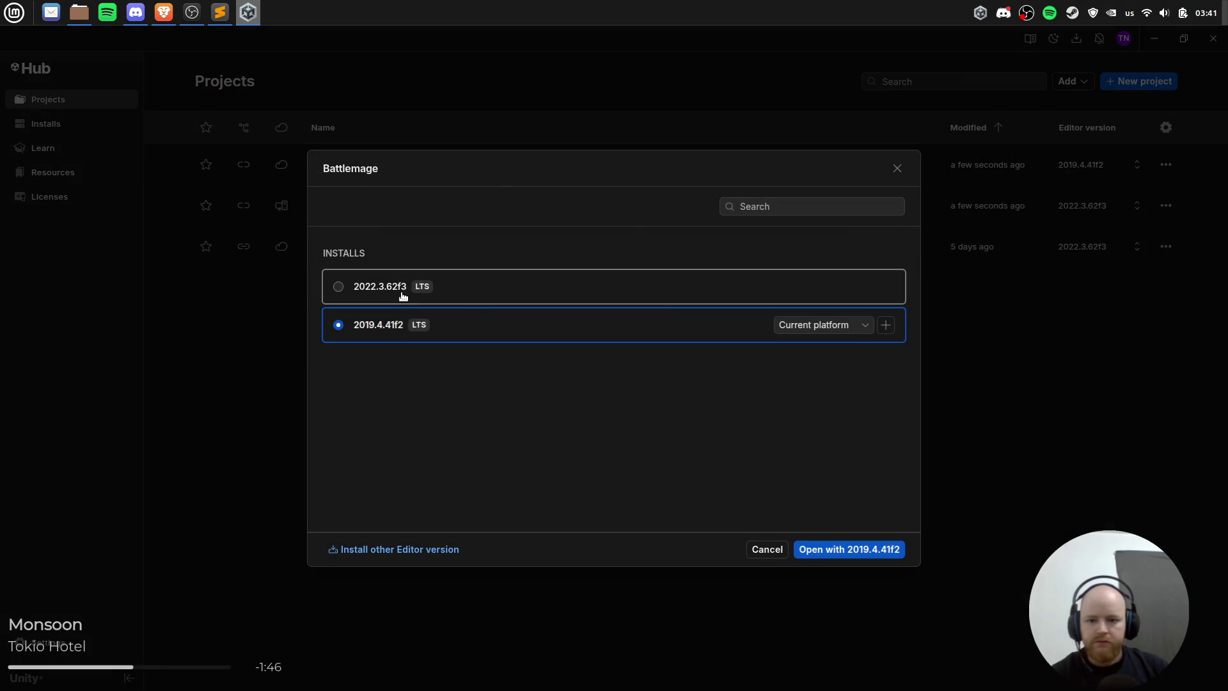
key(Escape)
click(1010, 432)
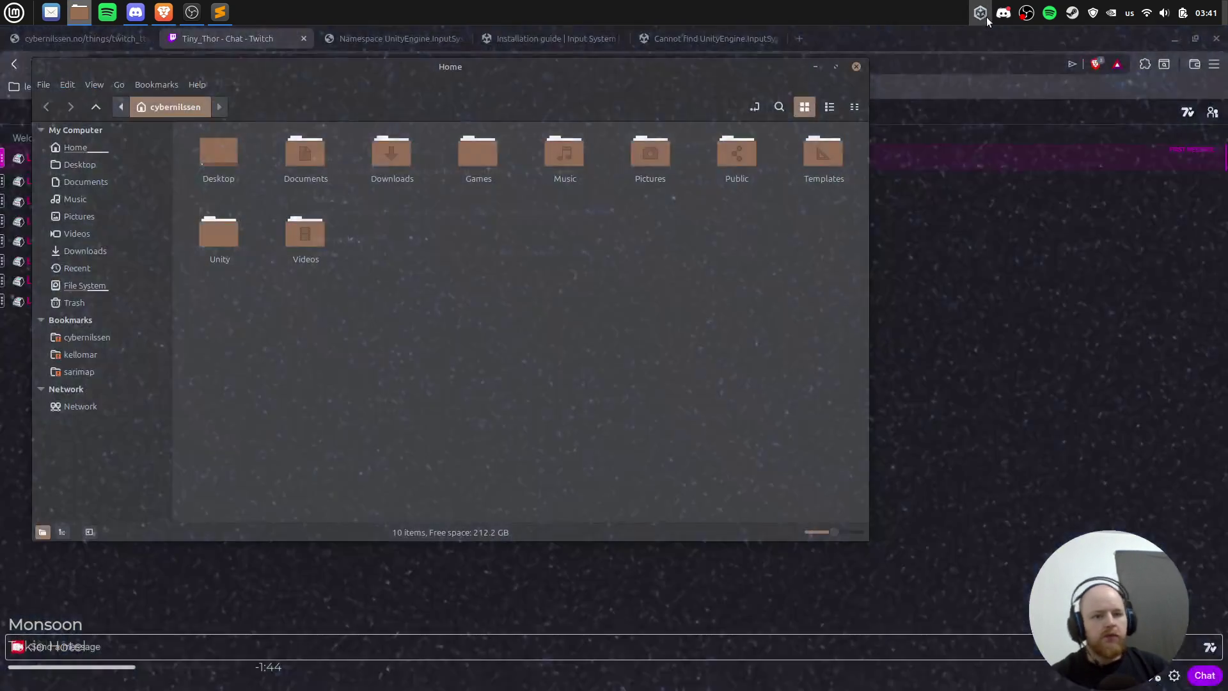
Step: Open Battlemage from Hub's quick options with 2019.4.41f2 targeting Linux, and close the Hub
click(985, 15)
click(1004, 35)
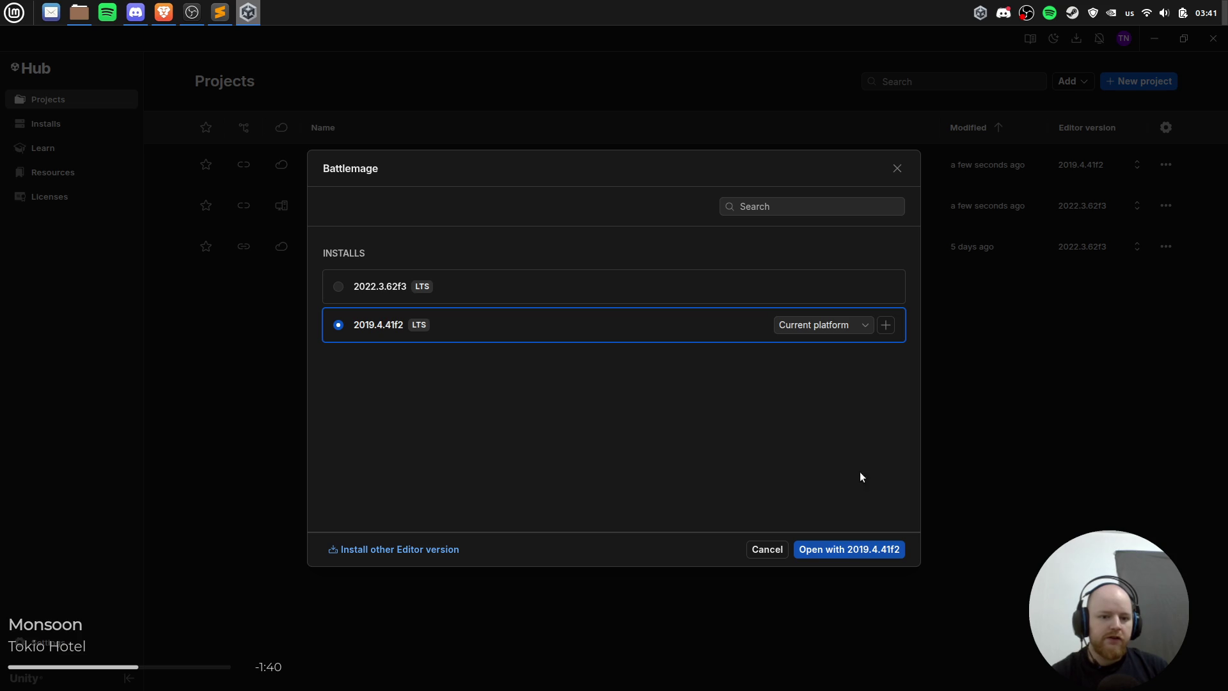
click(831, 328)
click(805, 372)
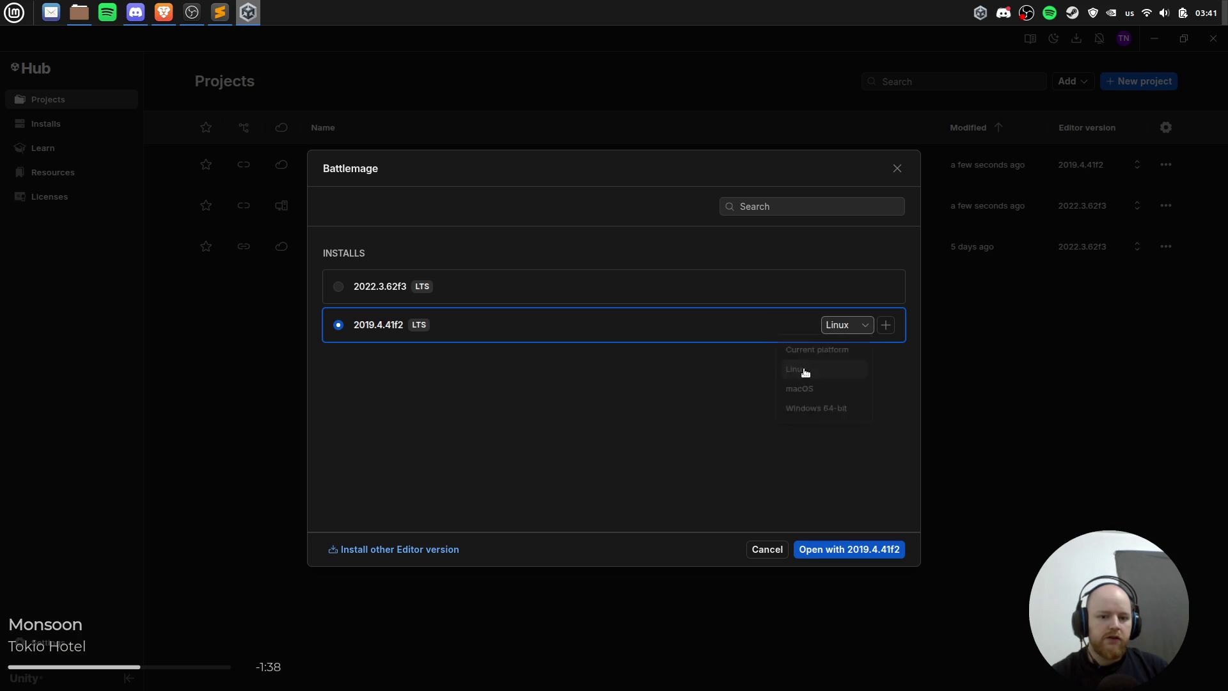
click(833, 548)
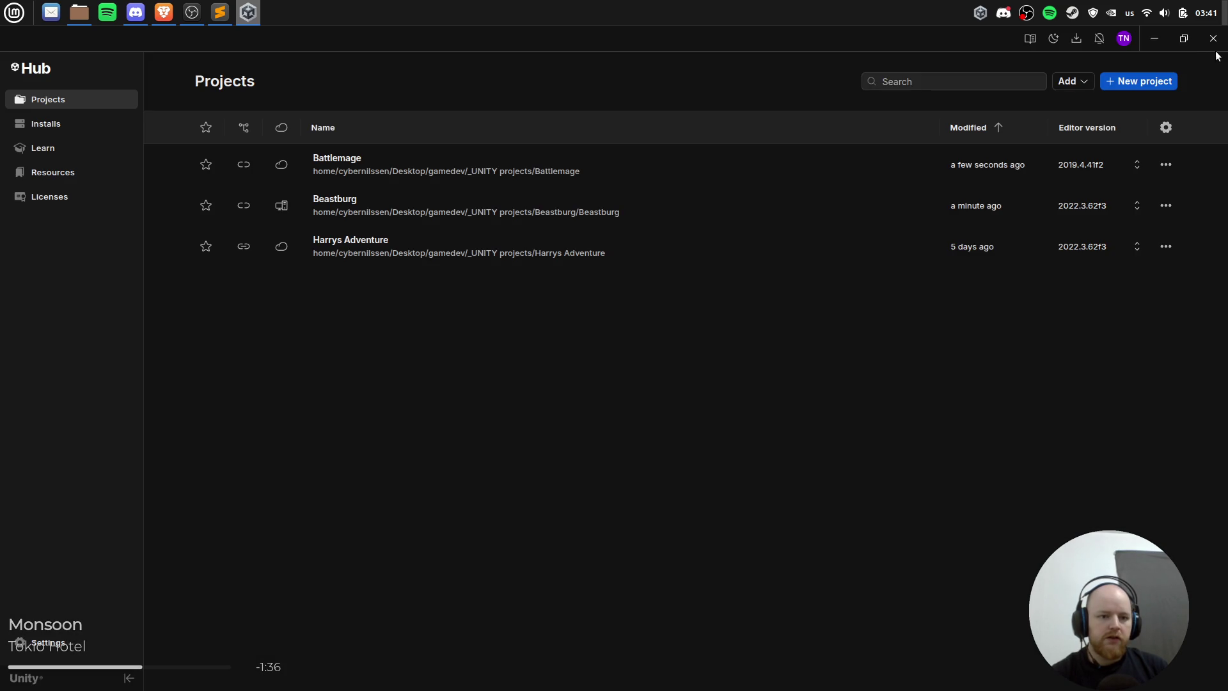
click(1213, 38)
Step: Quit Discord and Unity Hub from their tray menus
right_click(1003, 13)
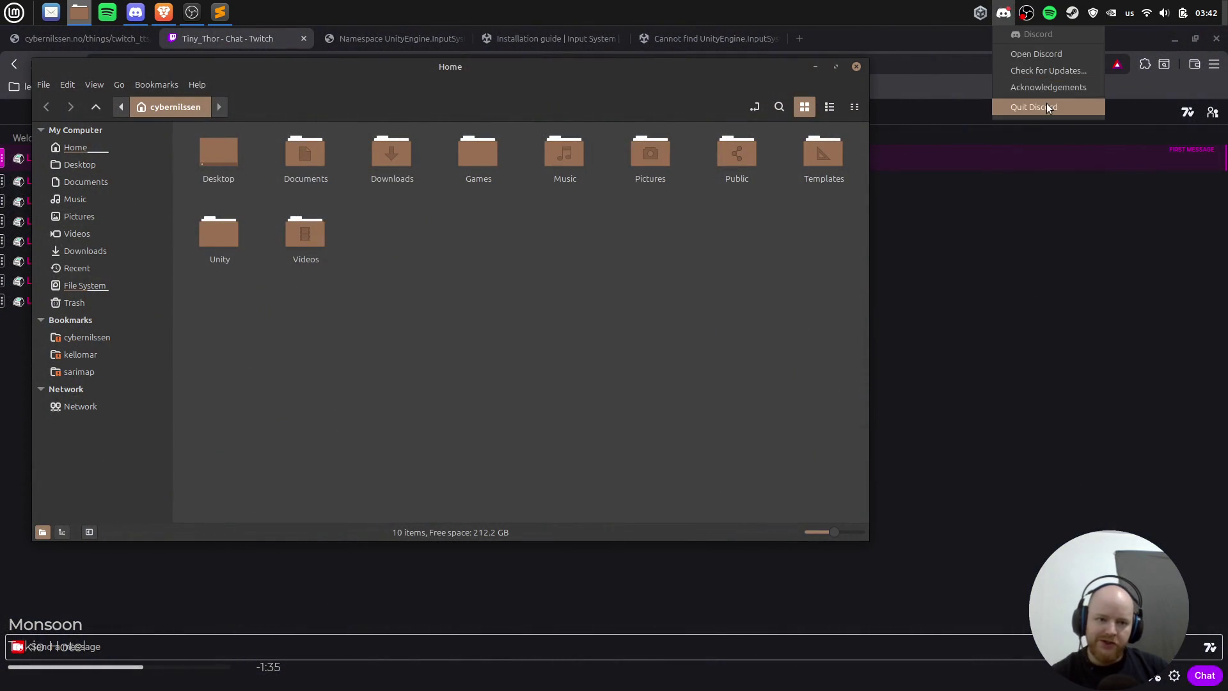
click(1046, 107)
right_click(1003, 13)
click(1045, 155)
Step: Relaunch Unity Hub and Discord via menu search, then close the Home folder window
key(super)
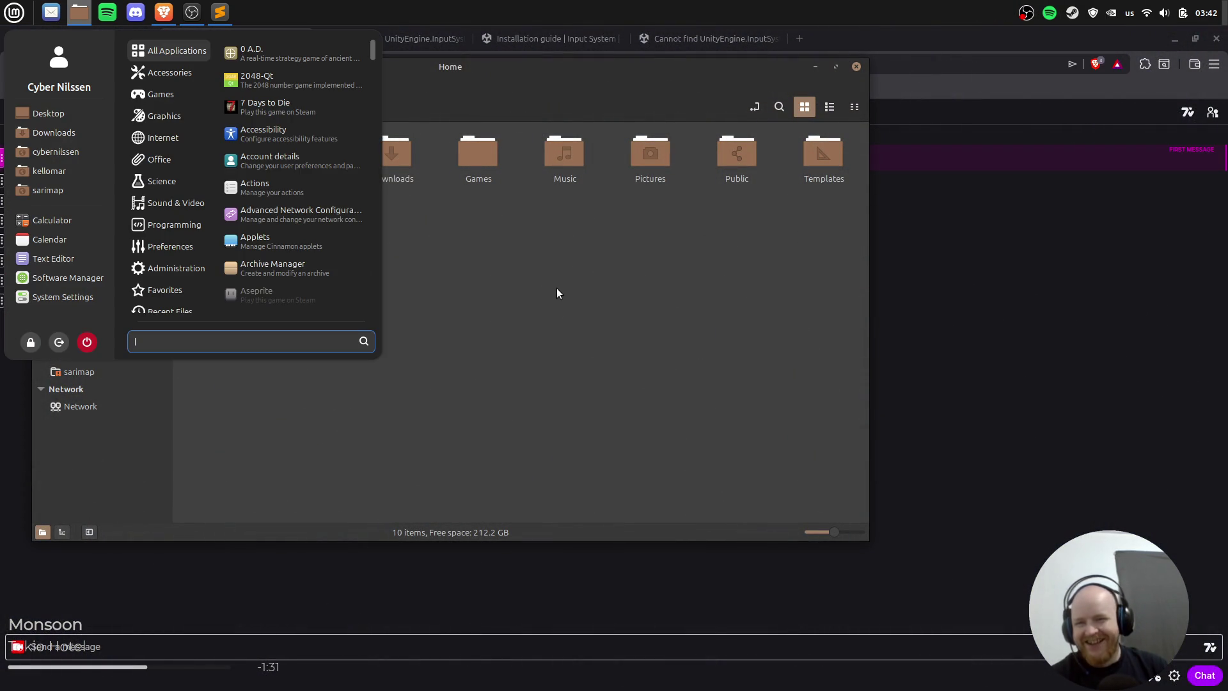
text(unity)
key(Return)
key(super)
text(discor)
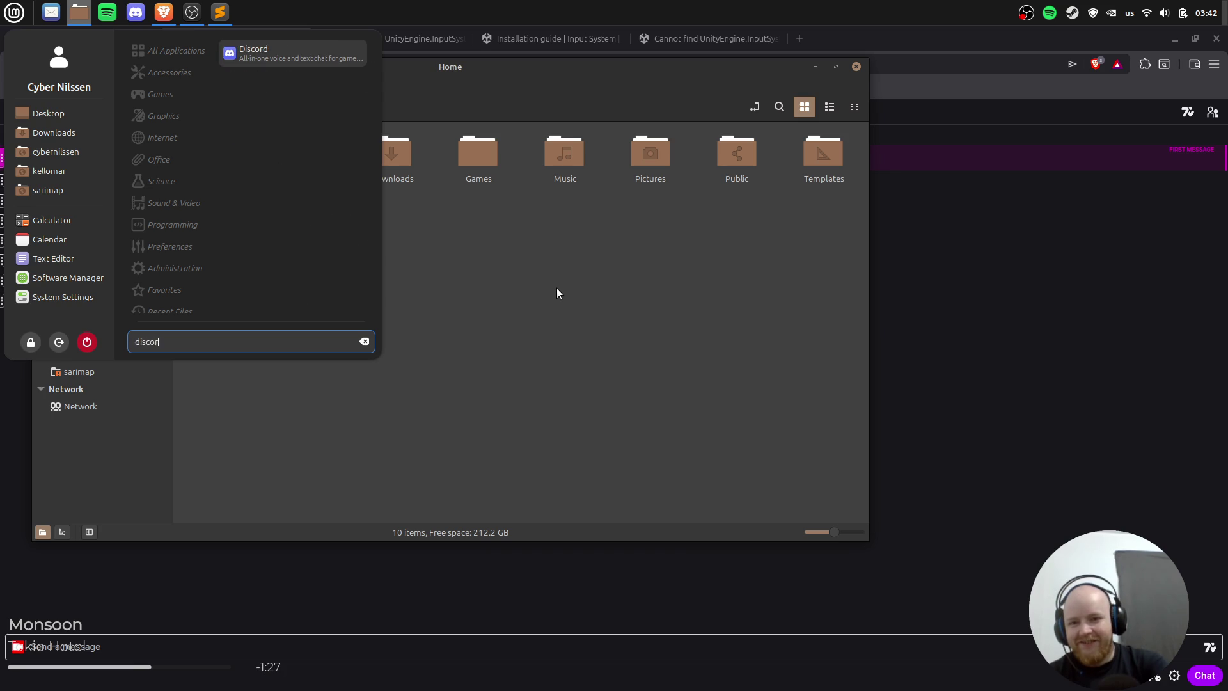
key(Return)
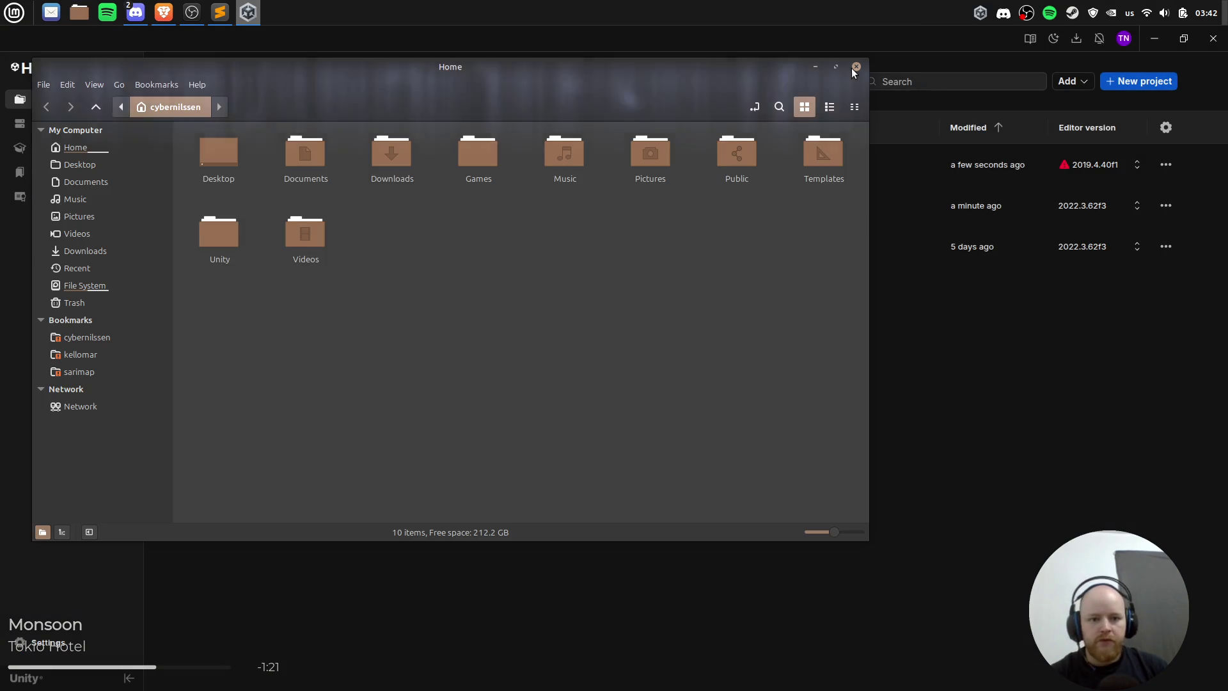
click(855, 67)
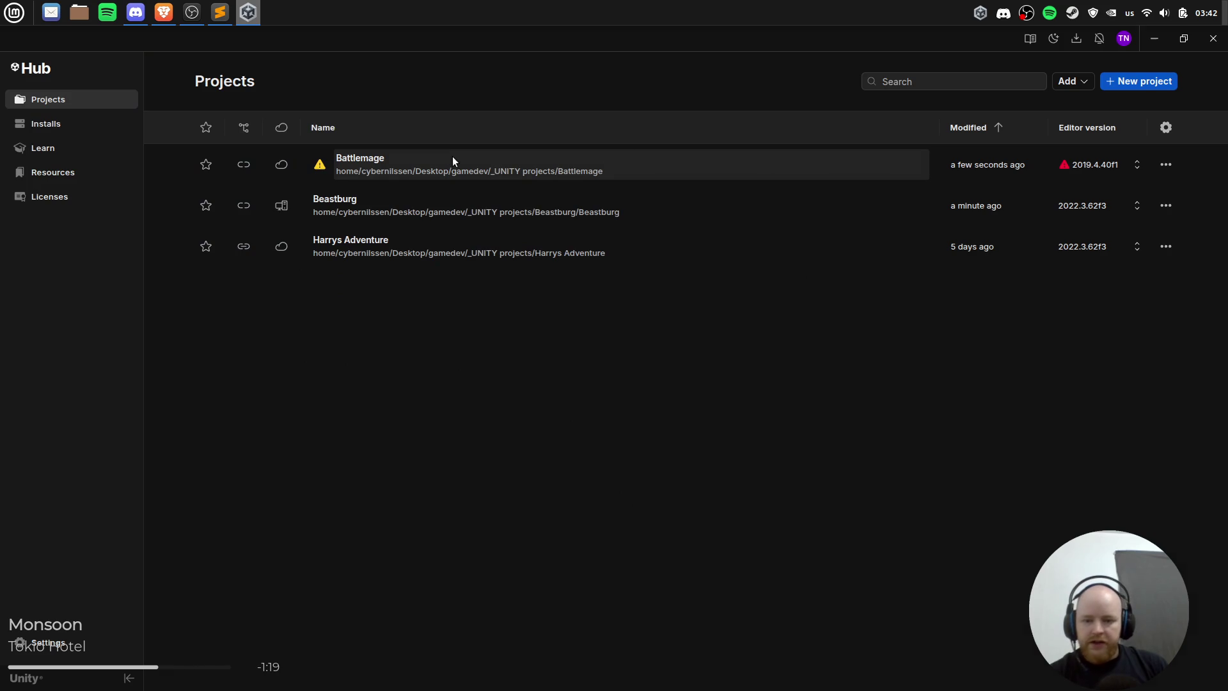
Step: Install Unity 2019.4.40f1 for Battlemage without Windows or Linux Build Support
click(453, 161)
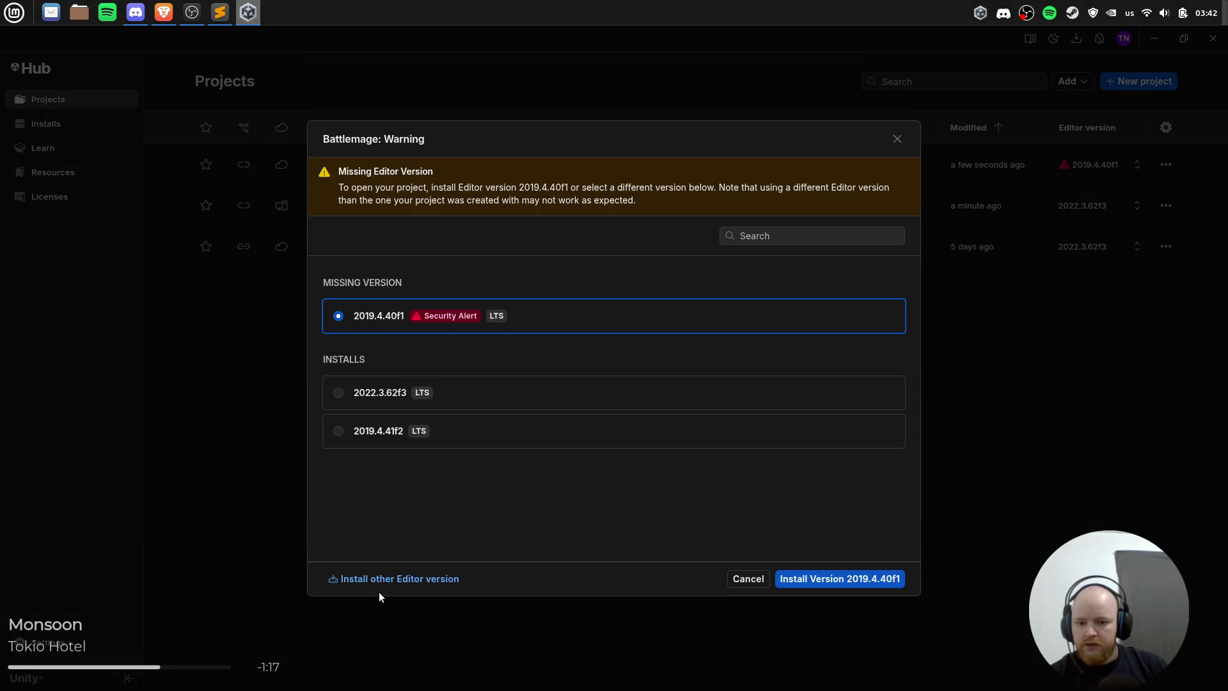
click(855, 580)
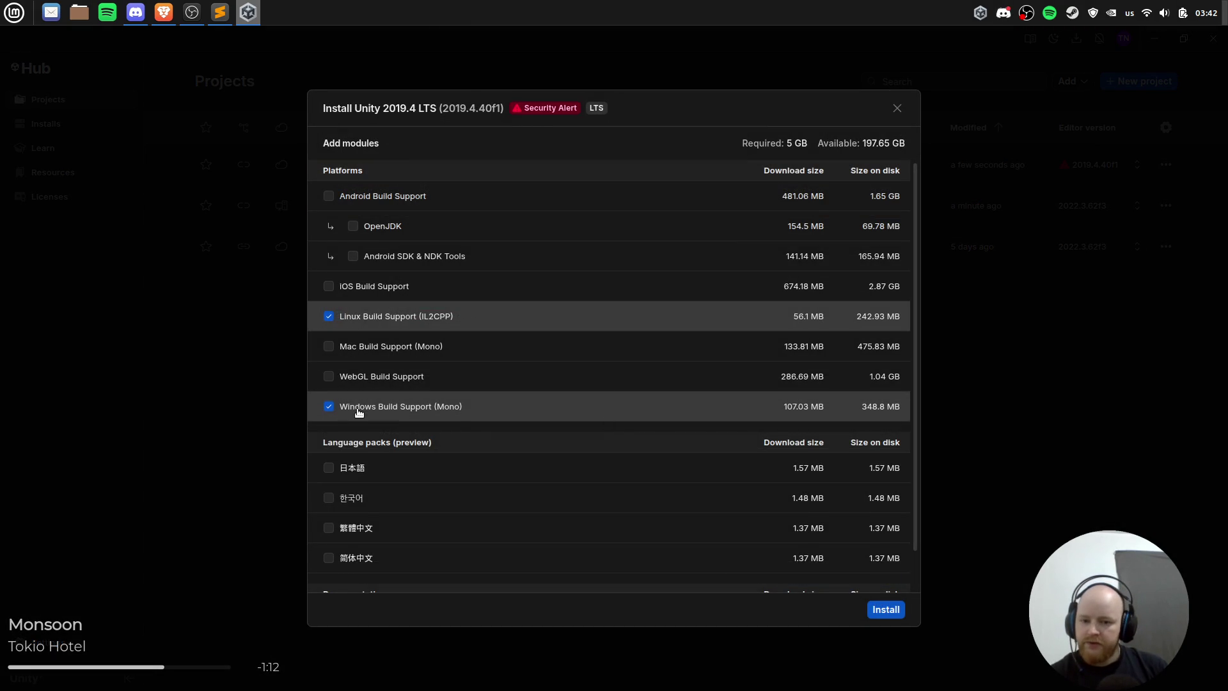
click(359, 409)
scroll(425, 281, down, 1)
click(424, 275)
scroll(608, 319, up, 1)
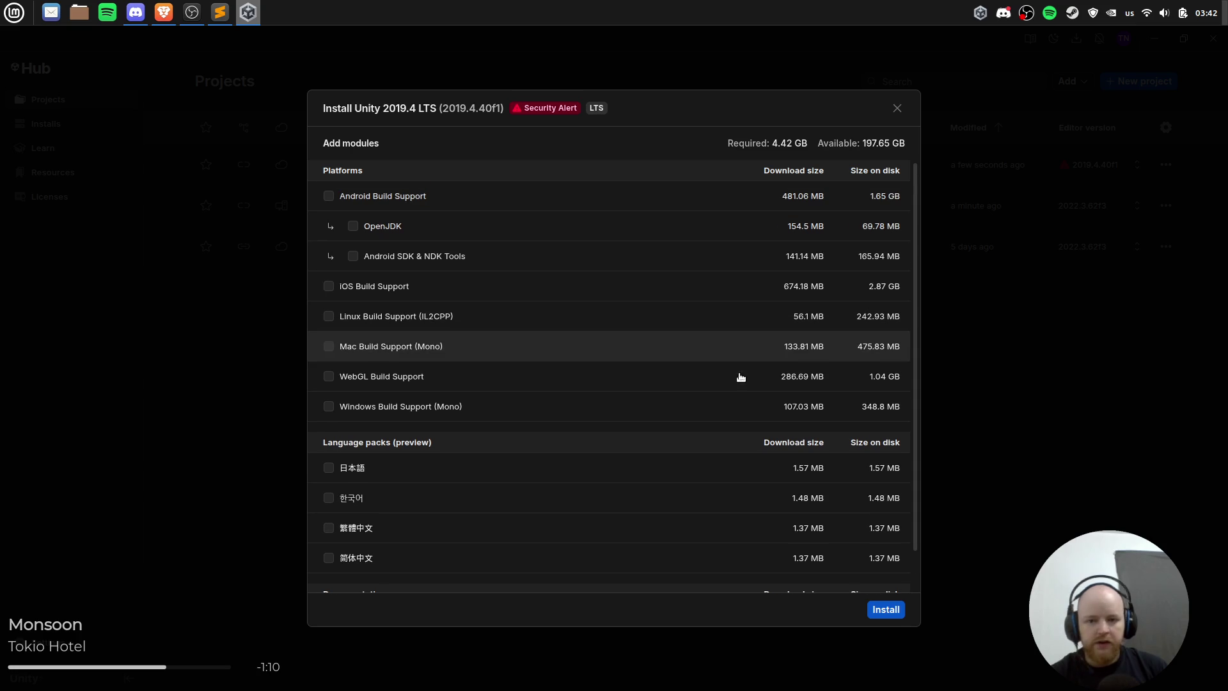
click(889, 610)
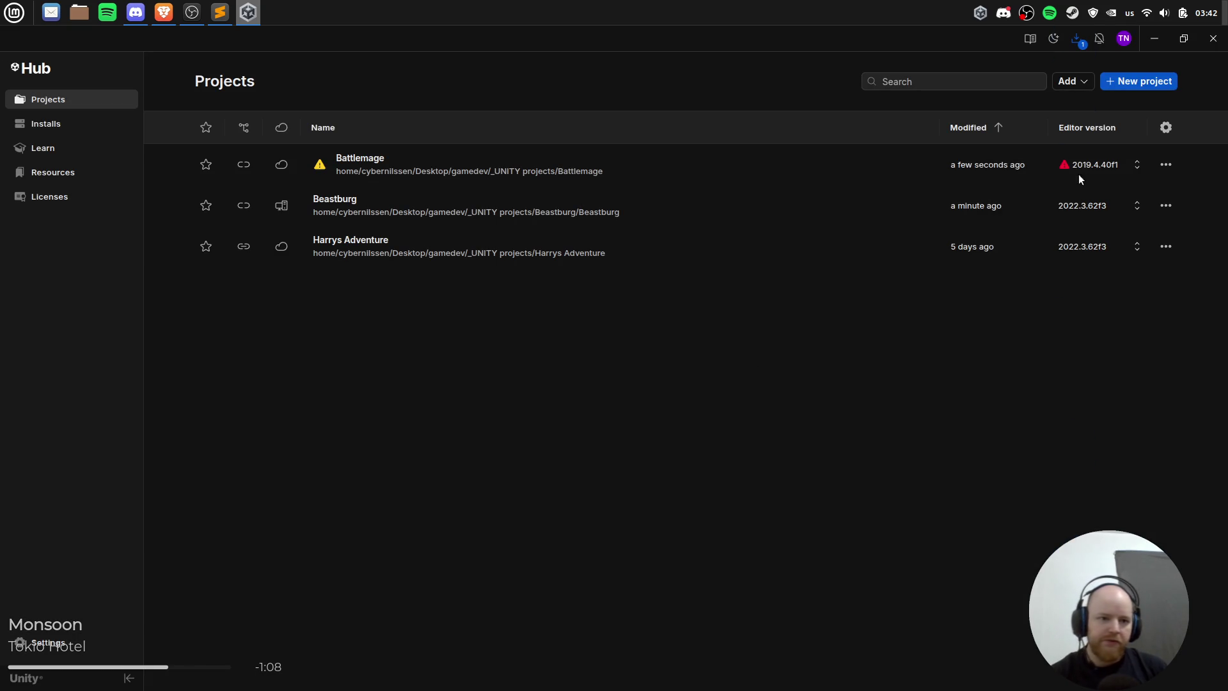
Step: Check the editor download progress in Downloads, then open the Beastburg project
click(1083, 47)
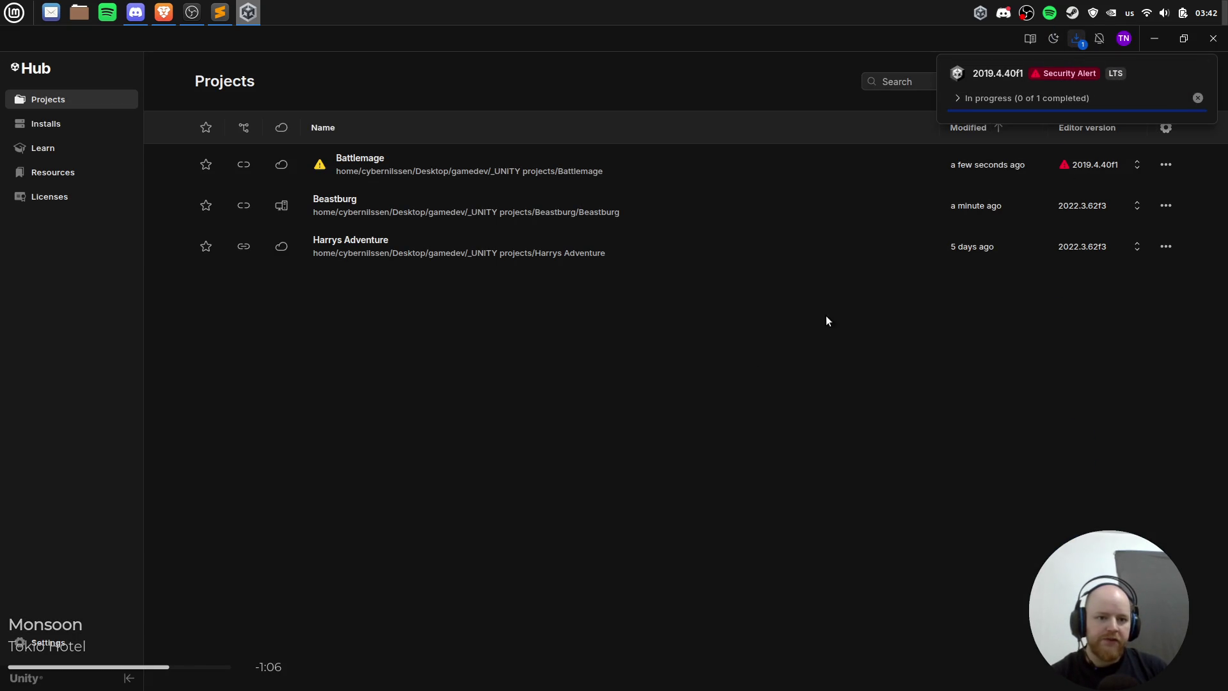
click(972, 98)
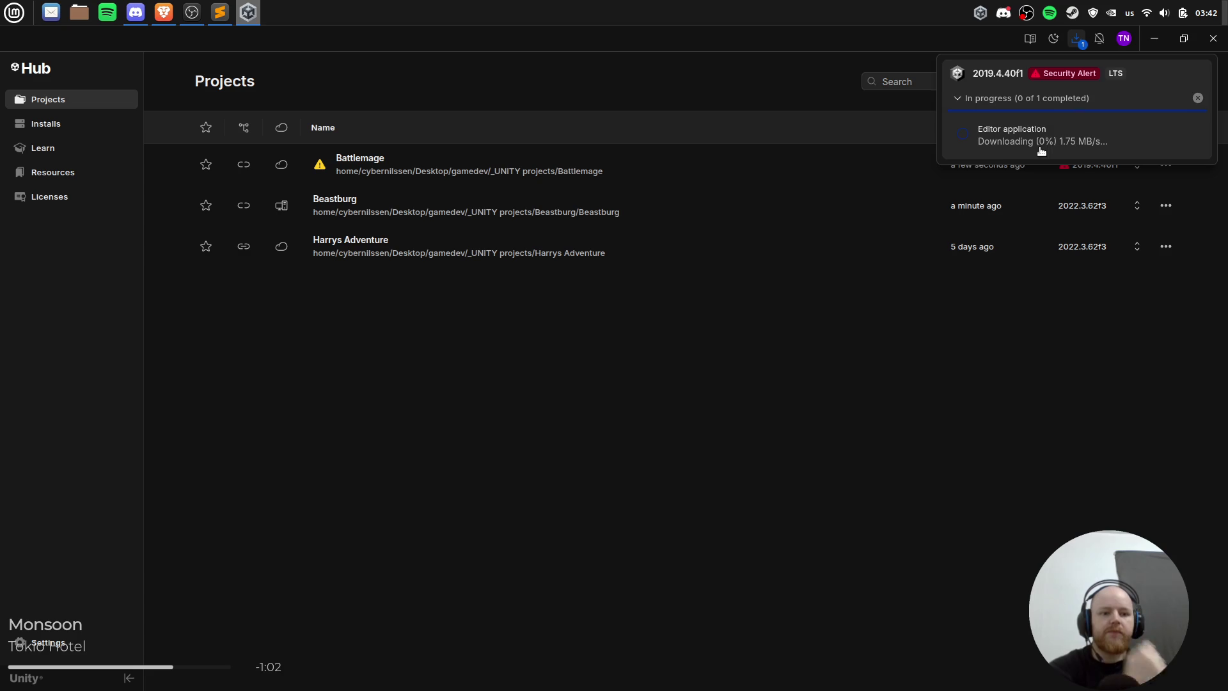
click(1001, 99)
click(1001, 99)
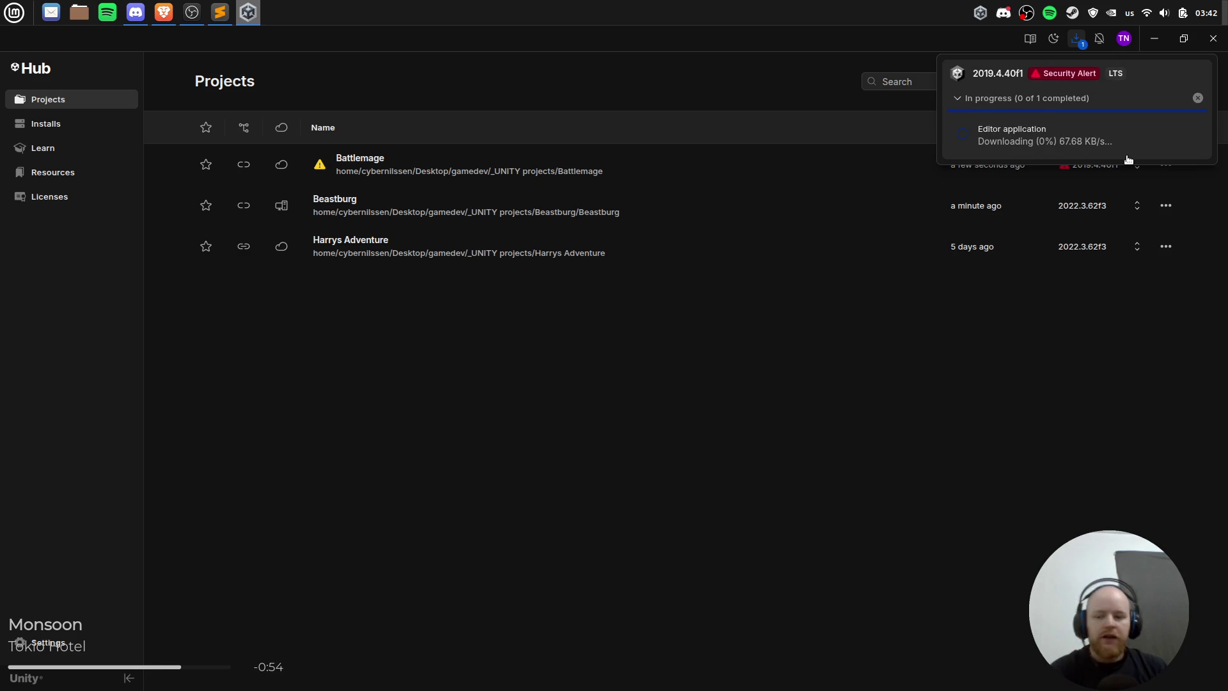
click(344, 206)
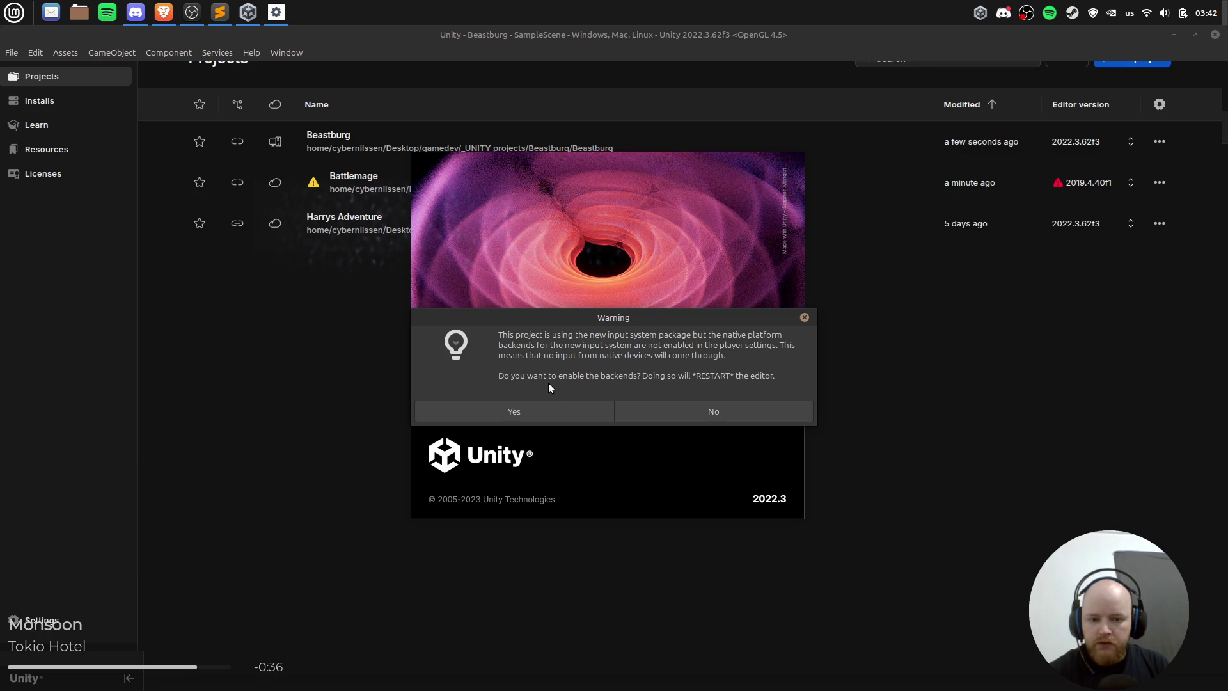
Step: Enable the new input system's native backends, then run SampleScene briefly in Play mode and stop it
click(542, 410)
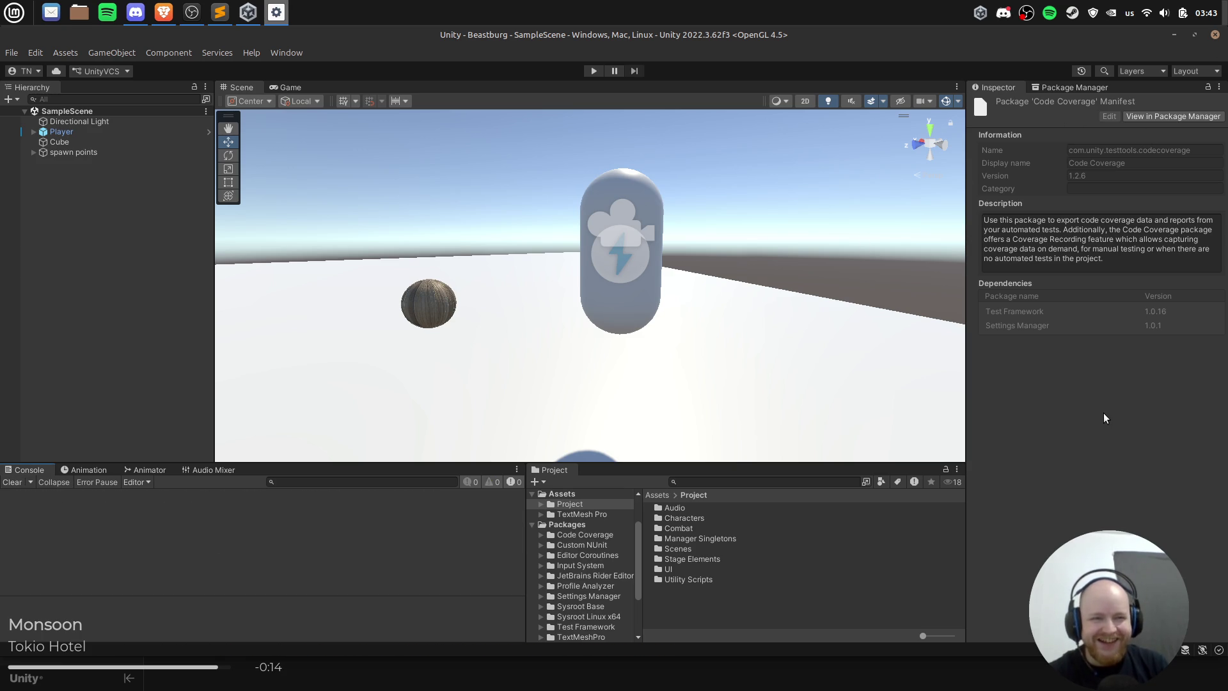
click(75, 289)
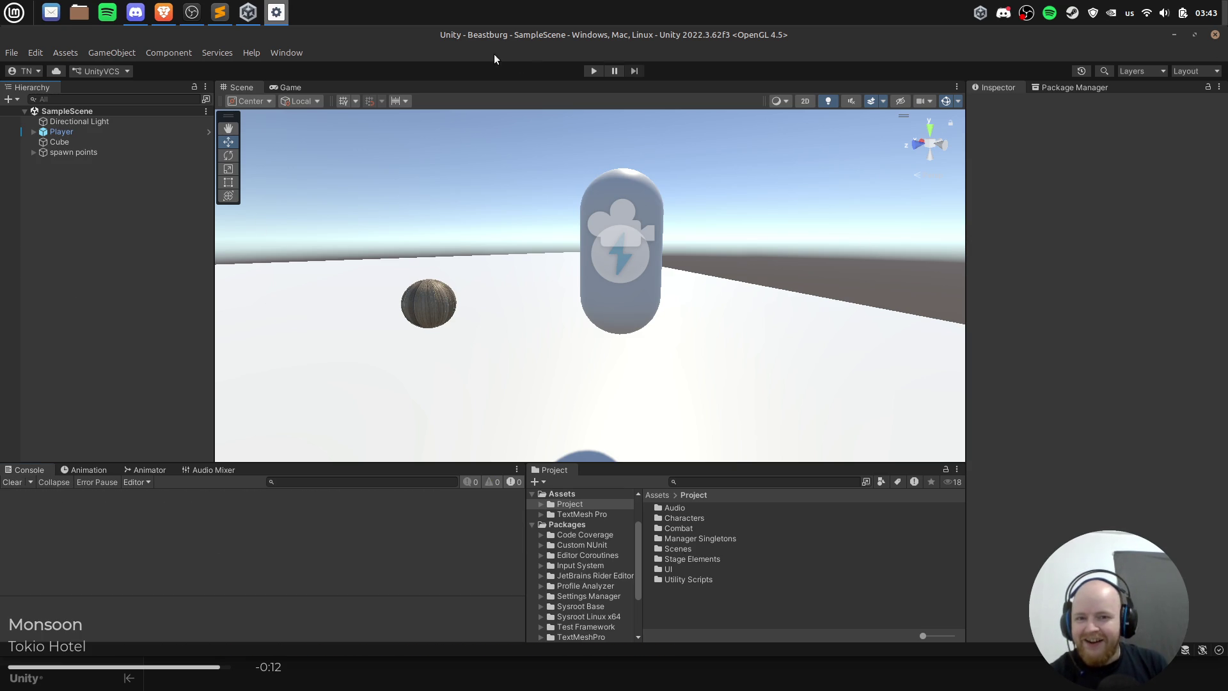
click(592, 75)
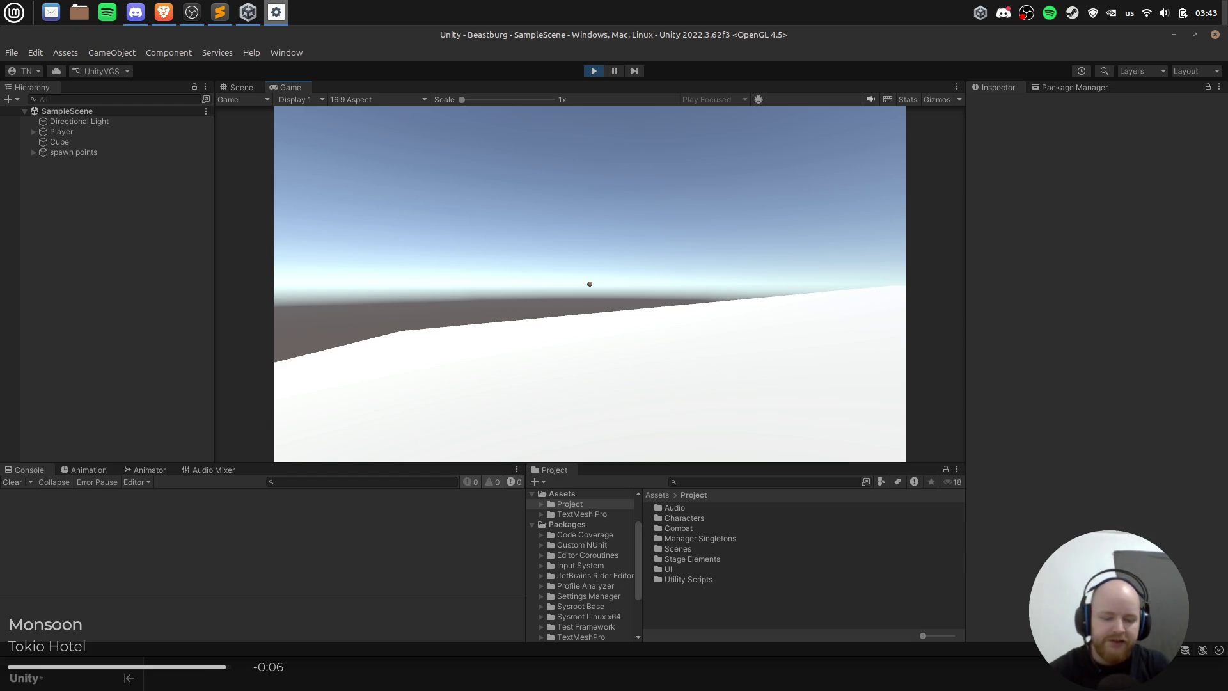
click(595, 71)
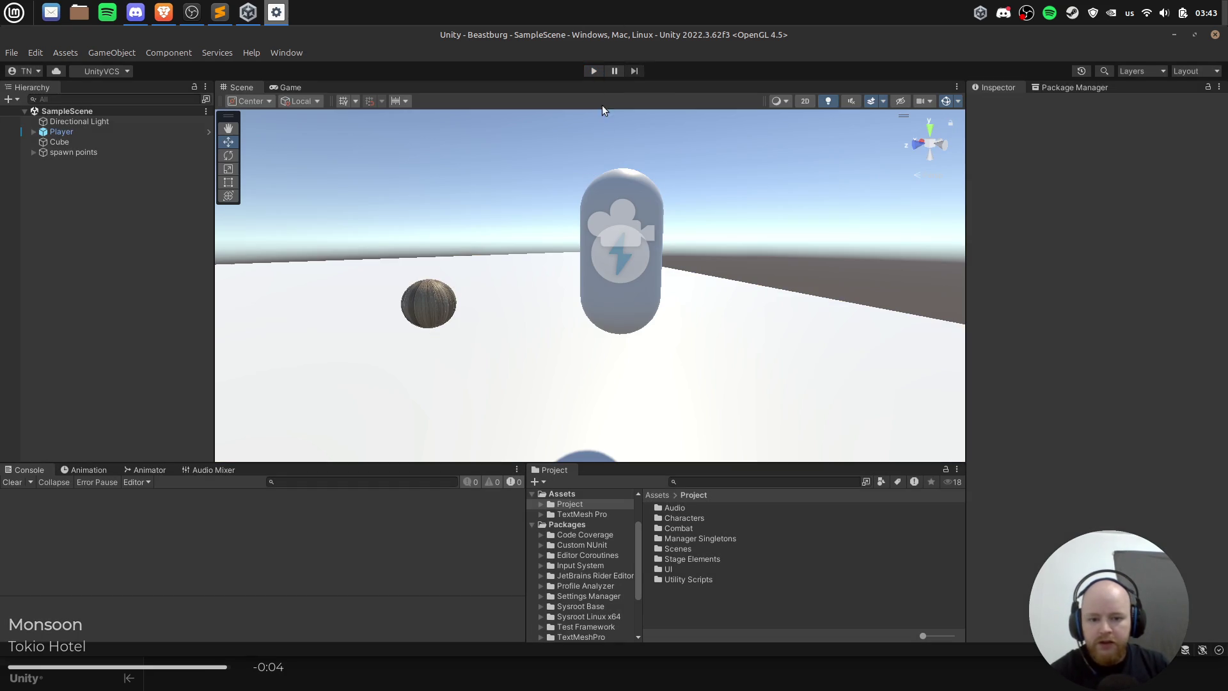
Step: Open PlayerCharacter.cs from Characters > Player Character in the code editor
double_click(688, 517)
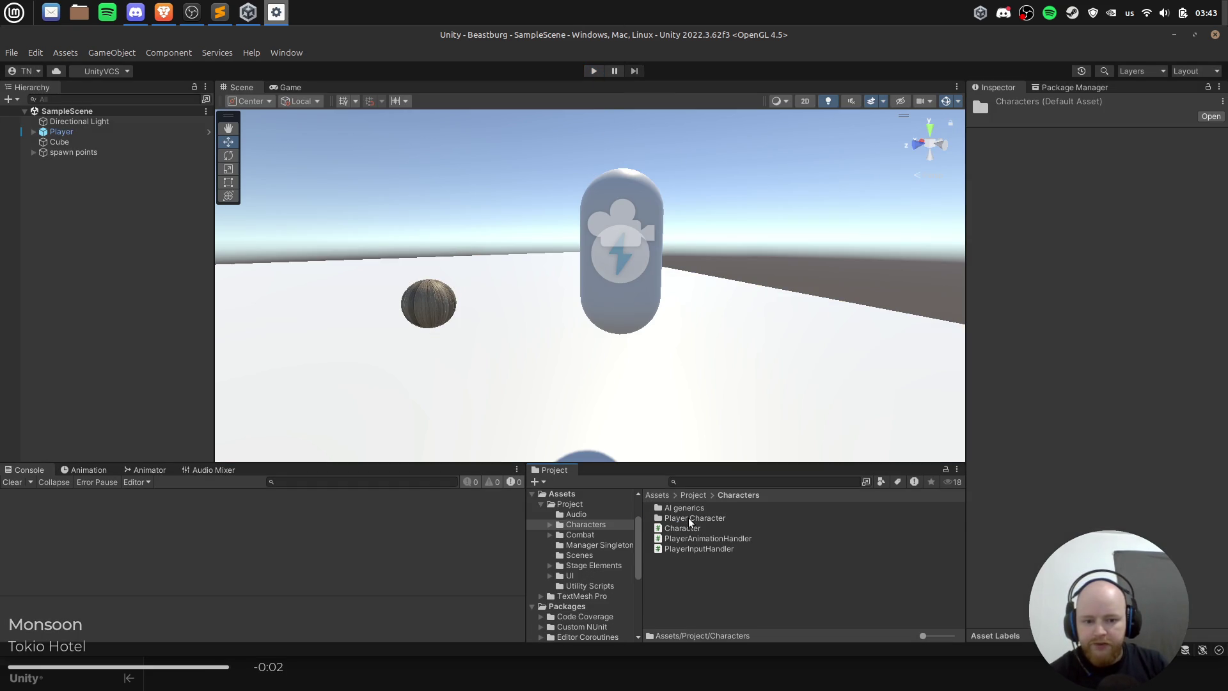
double_click(688, 517)
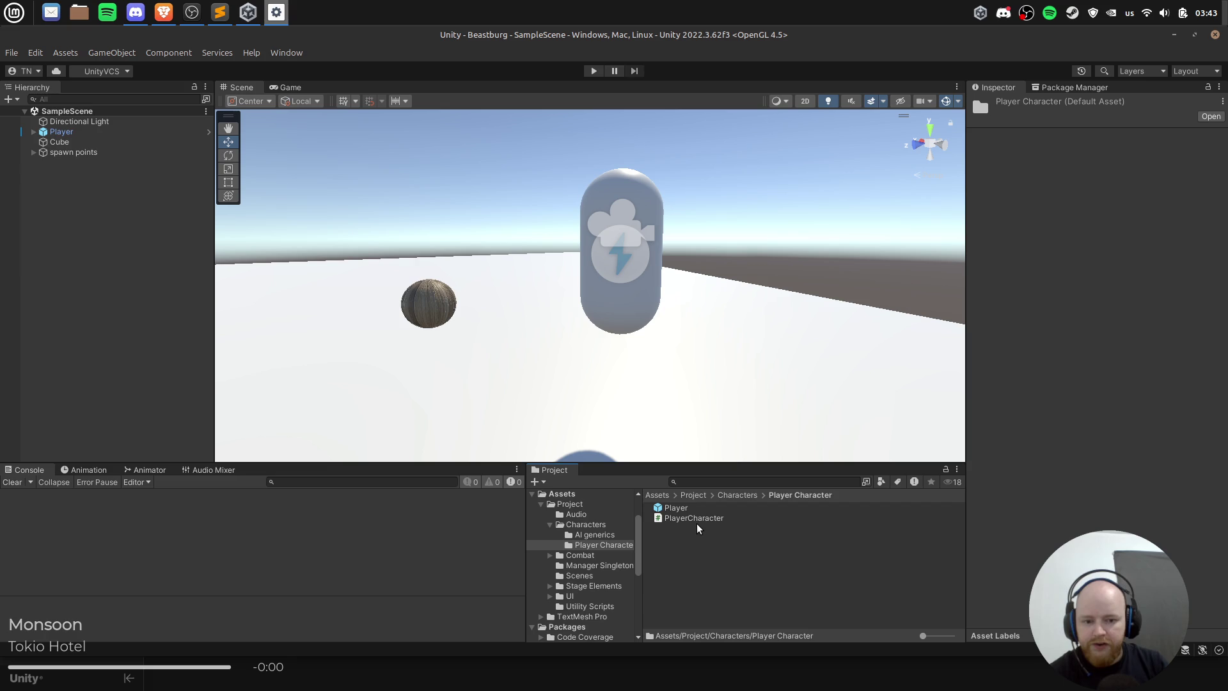
click(698, 520)
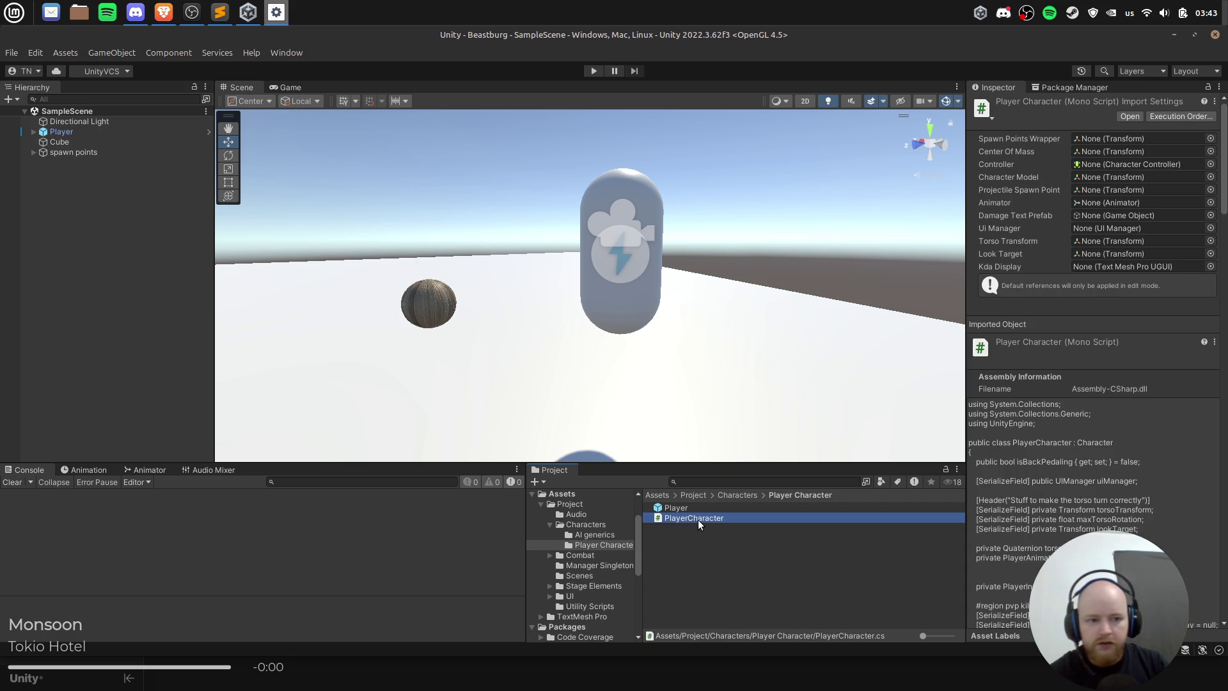
double_click(697, 519)
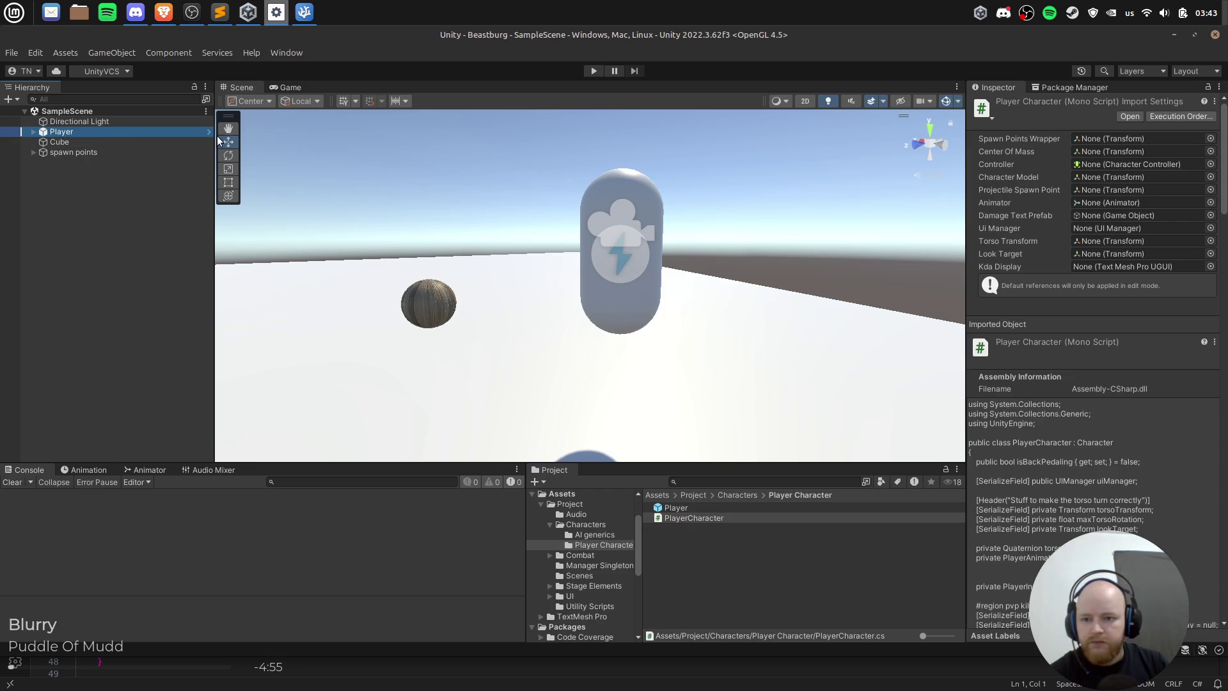
Step: Open the Player prefab and open its Player Input Handler script for editing
click(209, 132)
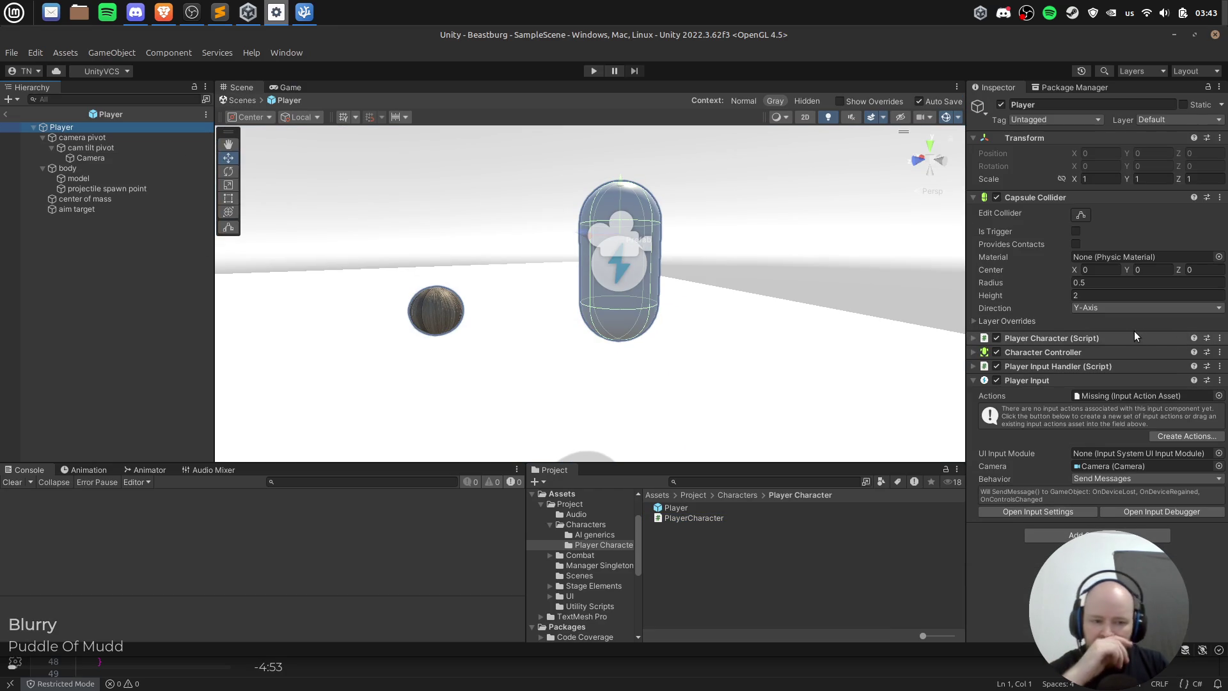
click(1081, 366)
double_click(1104, 379)
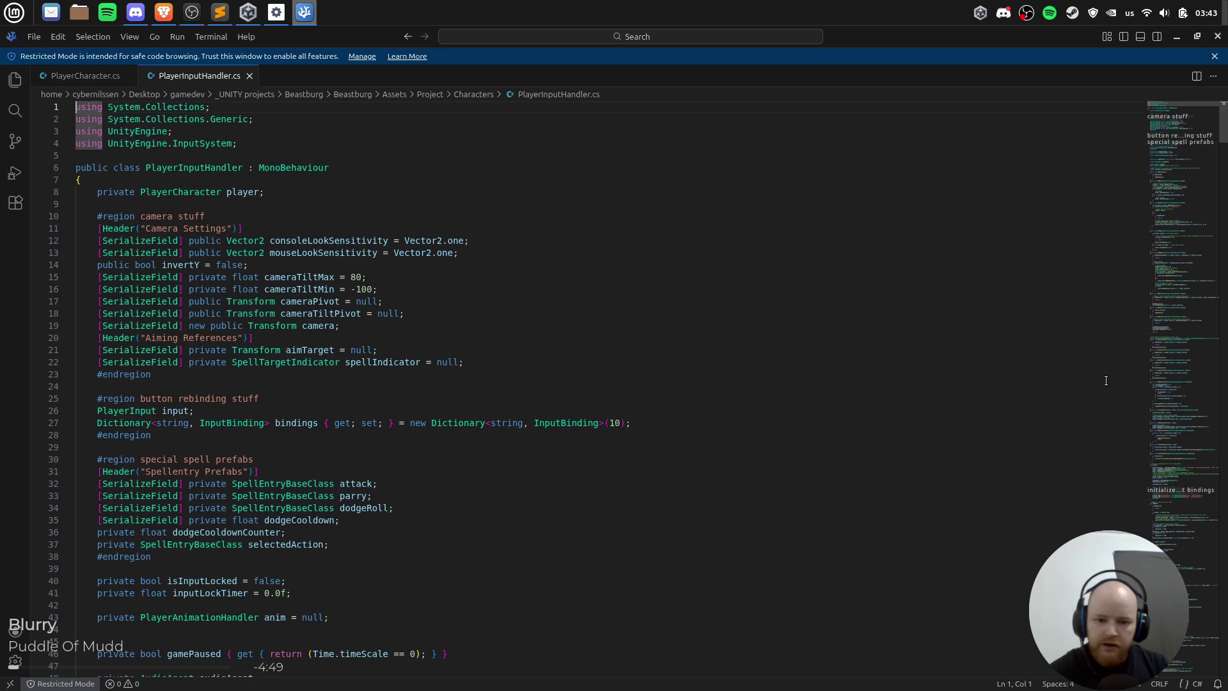
Step: Scroll through PlayerInputHandler.cs's fields and callbacks in VS Code, then return to Beastburg in Unity
scroll(505, 277, down, 1)
click(505, 278)
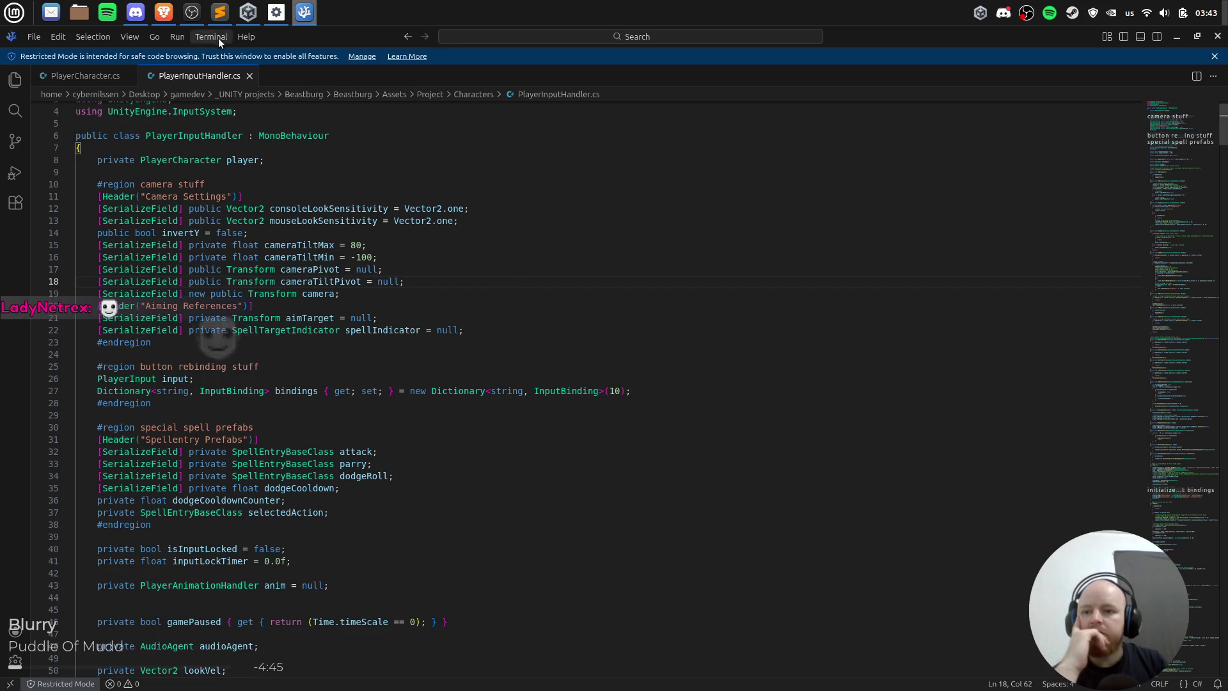
click(163, 12)
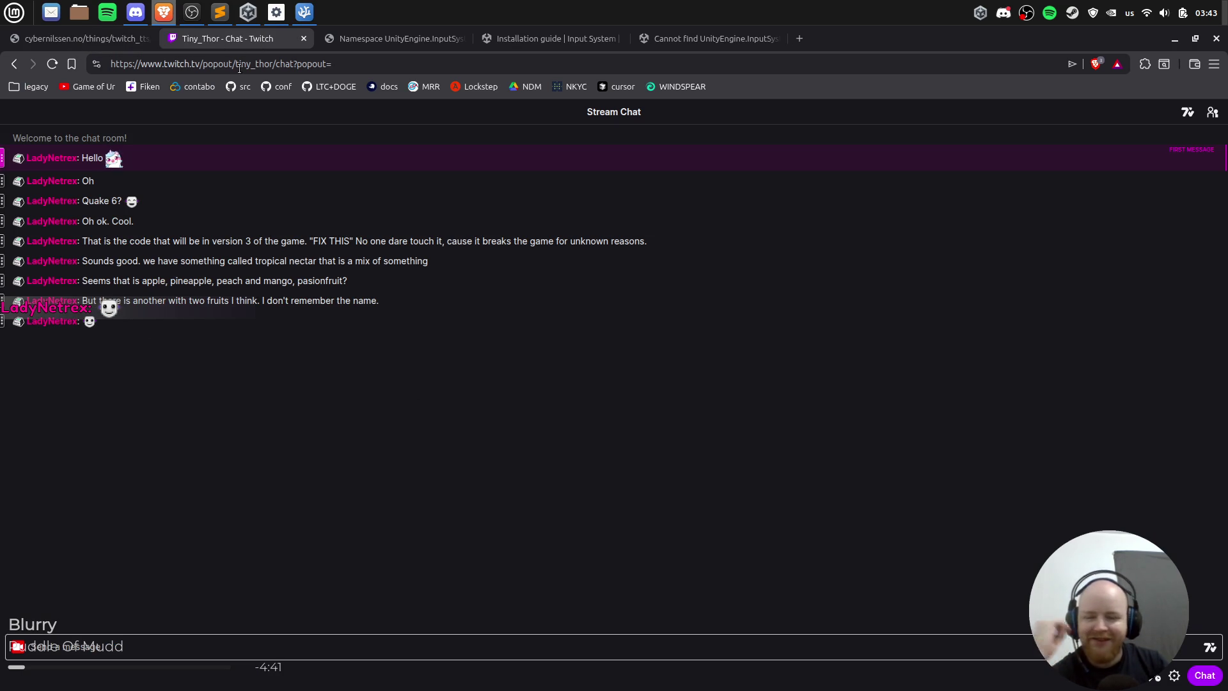
click(169, 17)
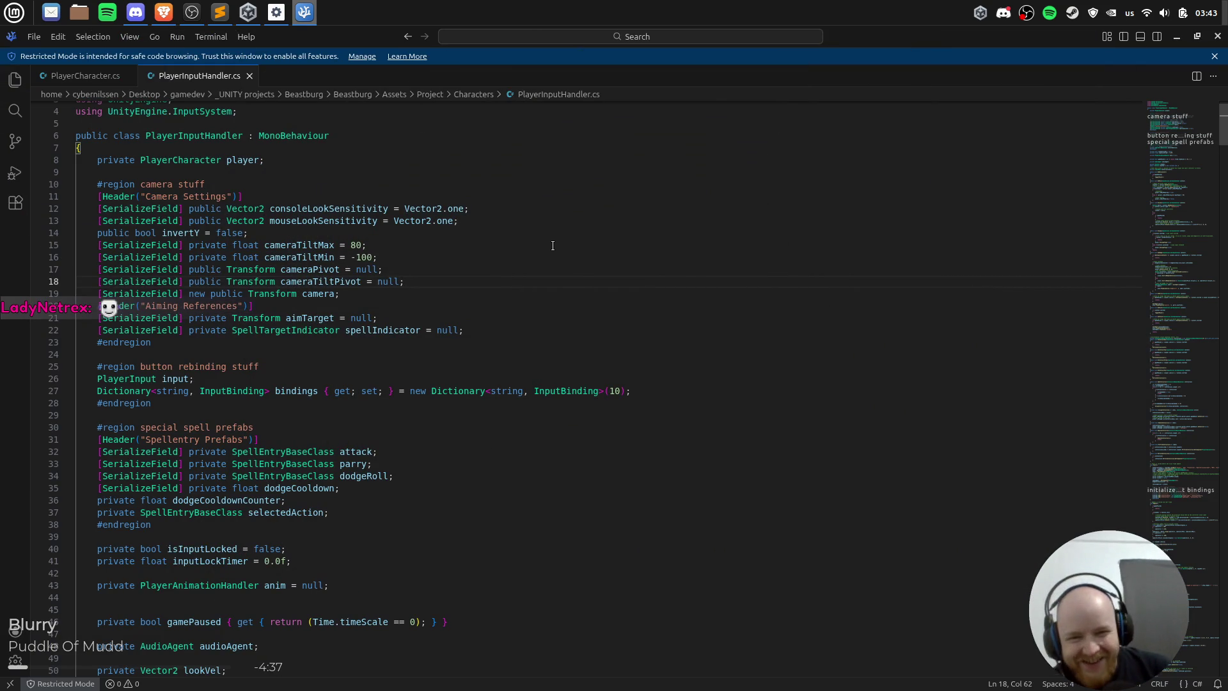
scroll(557, 245, down, 3)
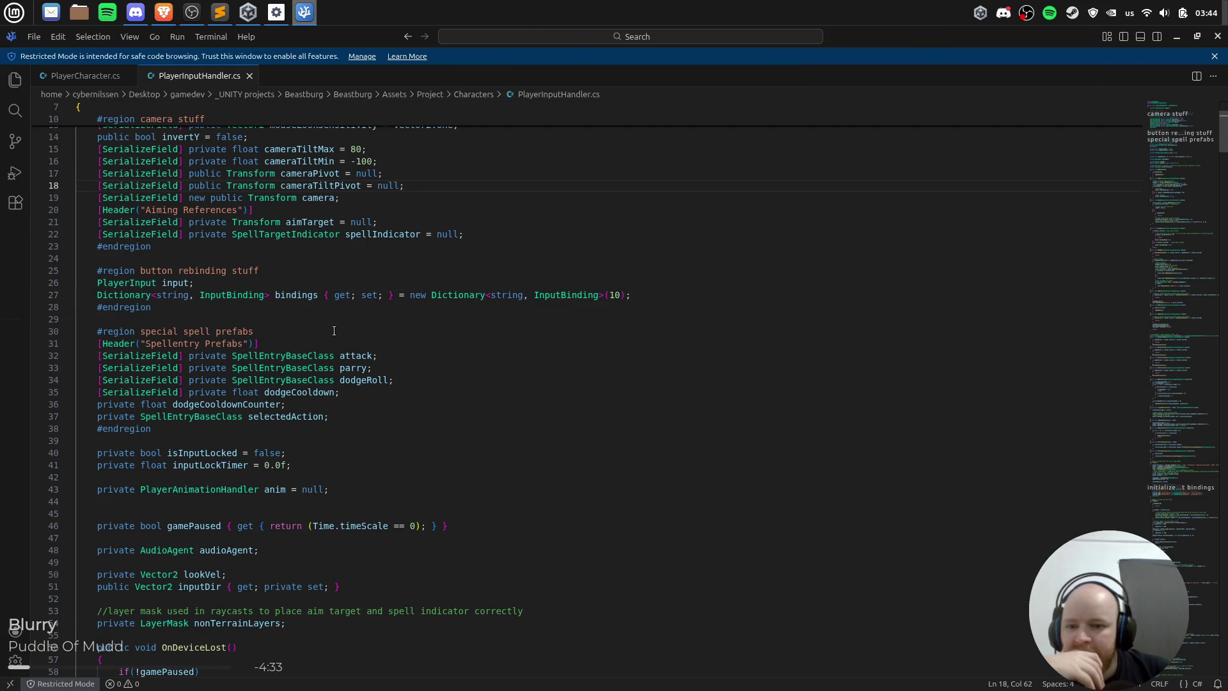
scroll(433, 358, up, 3)
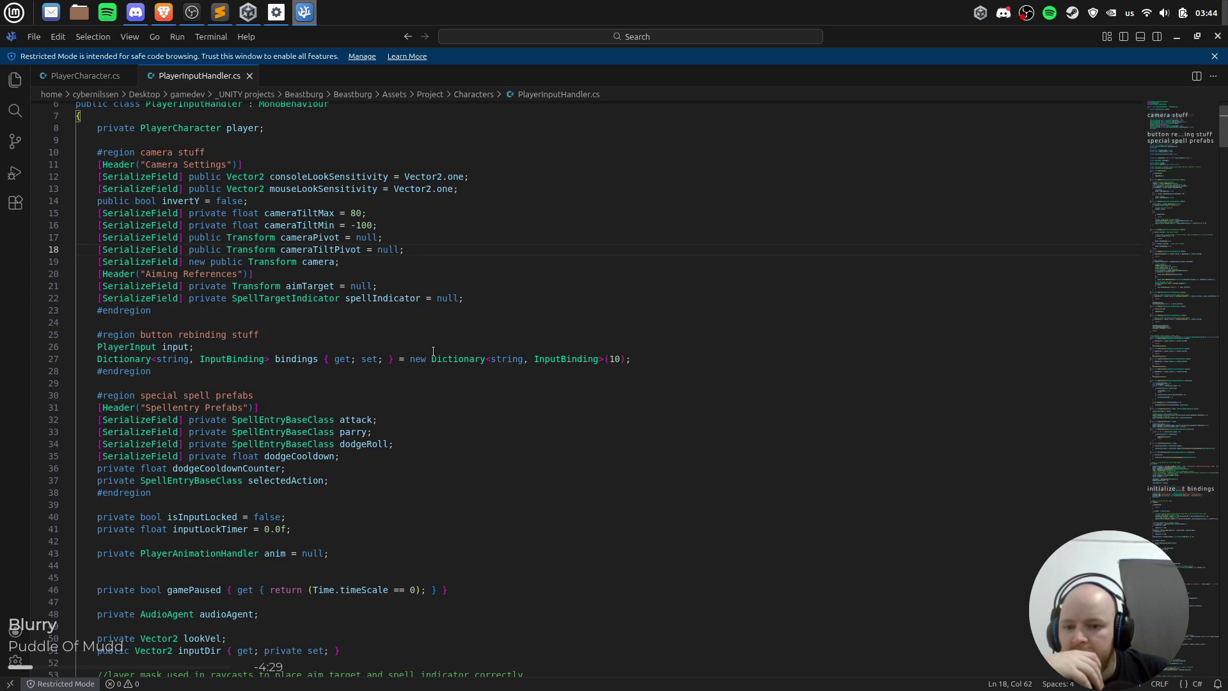
scroll(433, 351, down, 3)
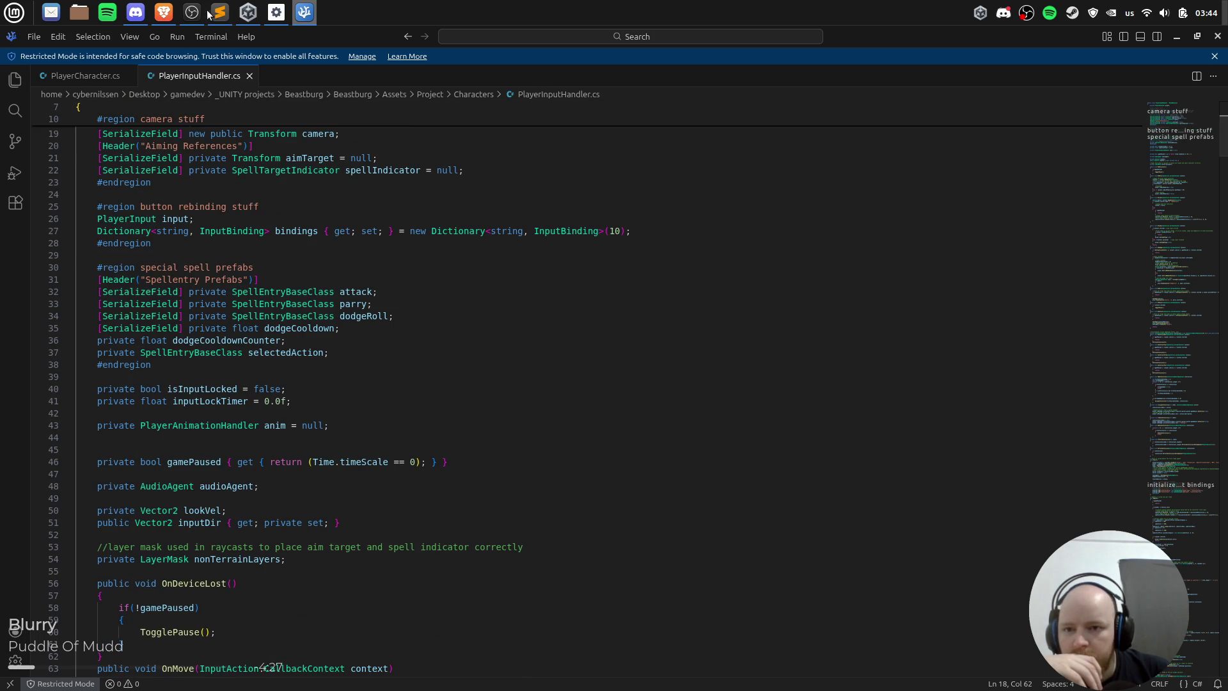
click(244, 13)
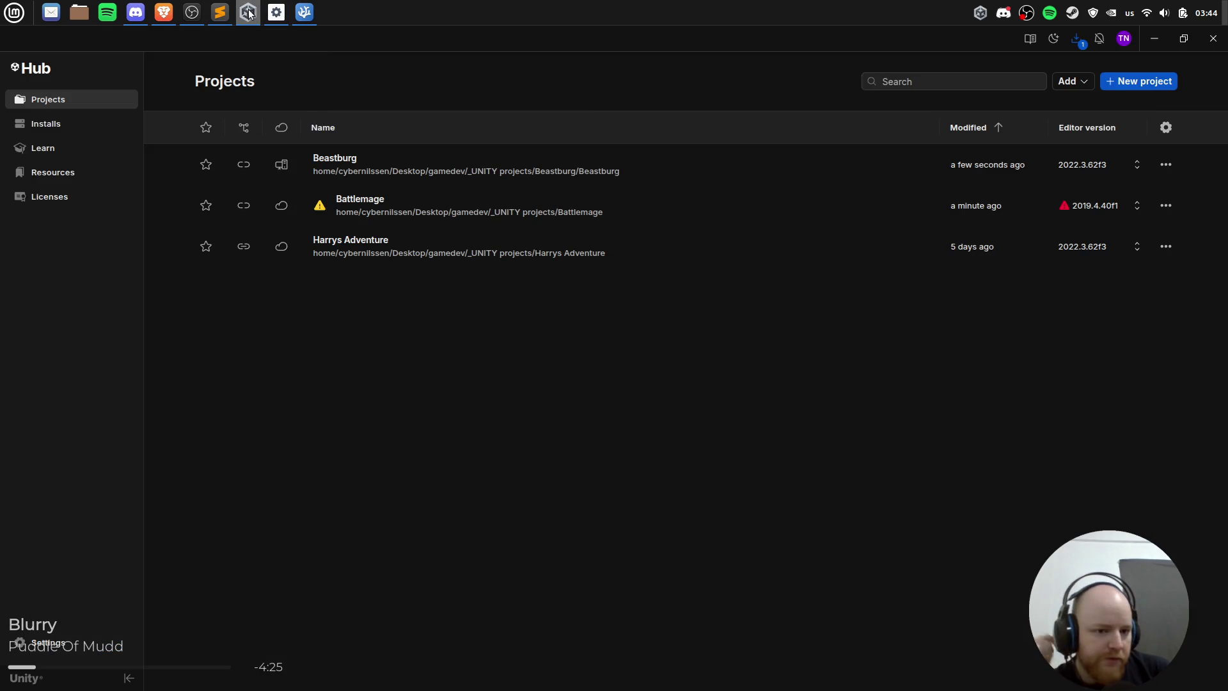
Step: Browse into Combat > Base classes and Prefab Templates > Debuff Templates, then switch to Character.cs in Sublime Text
click(276, 12)
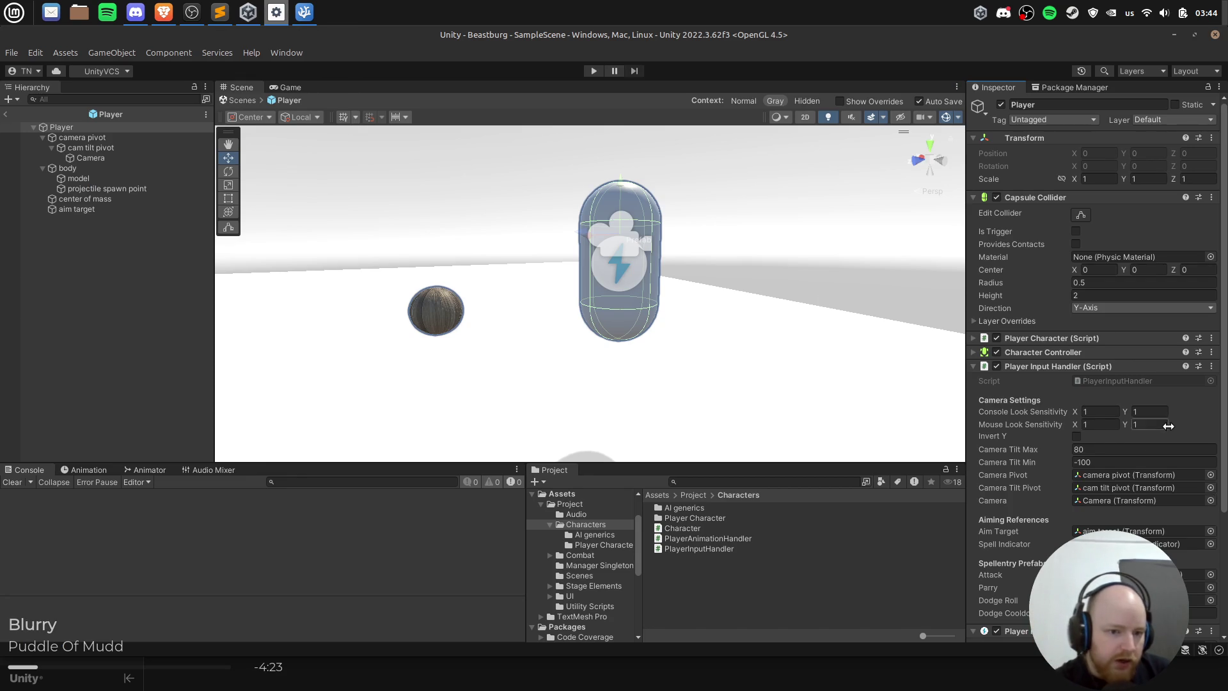
scroll(1141, 424, down, 5)
click(701, 495)
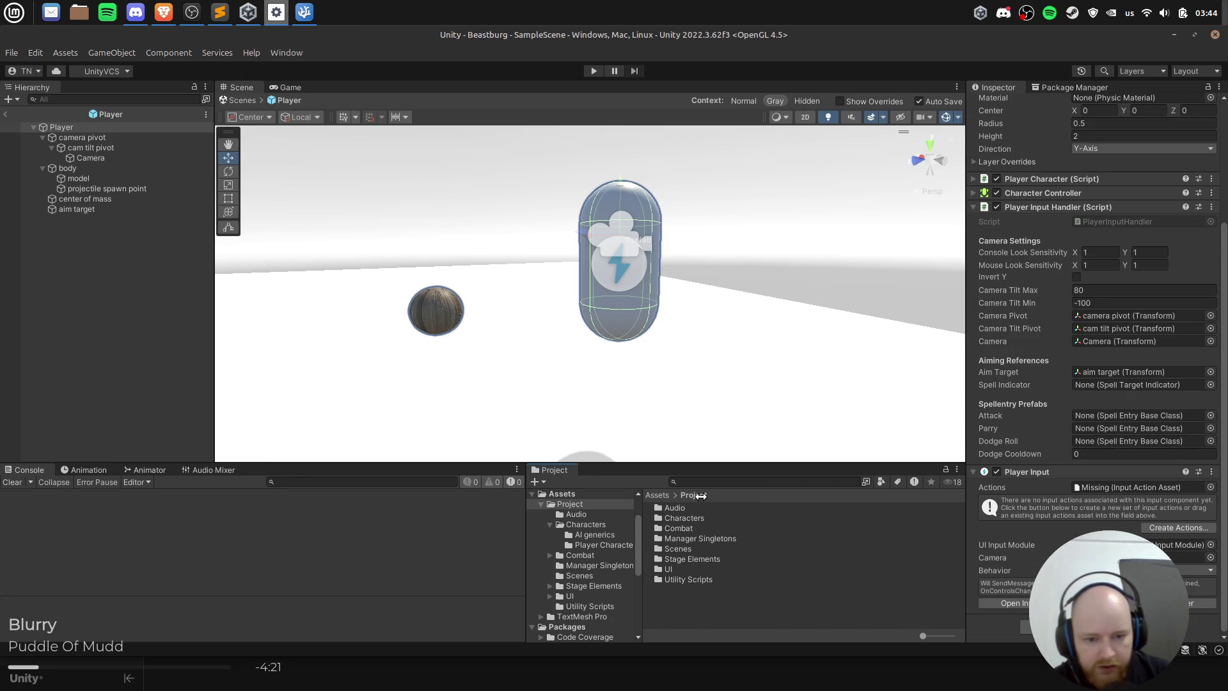
double_click(698, 529)
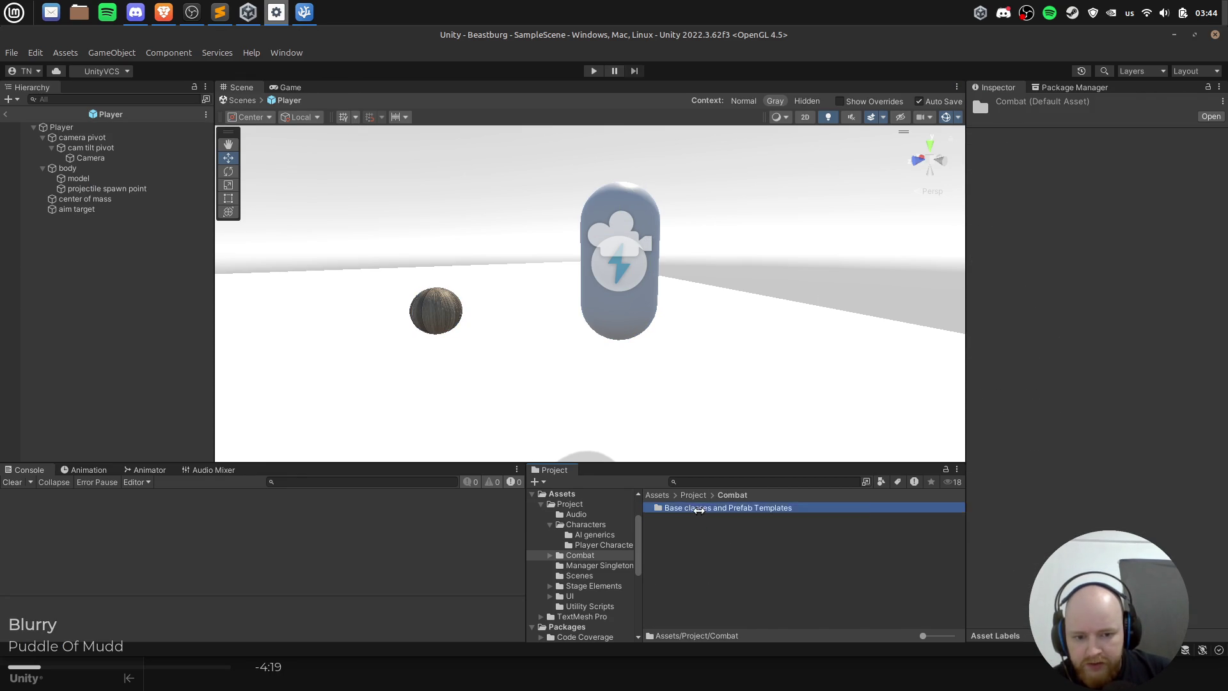
double_click(699, 509)
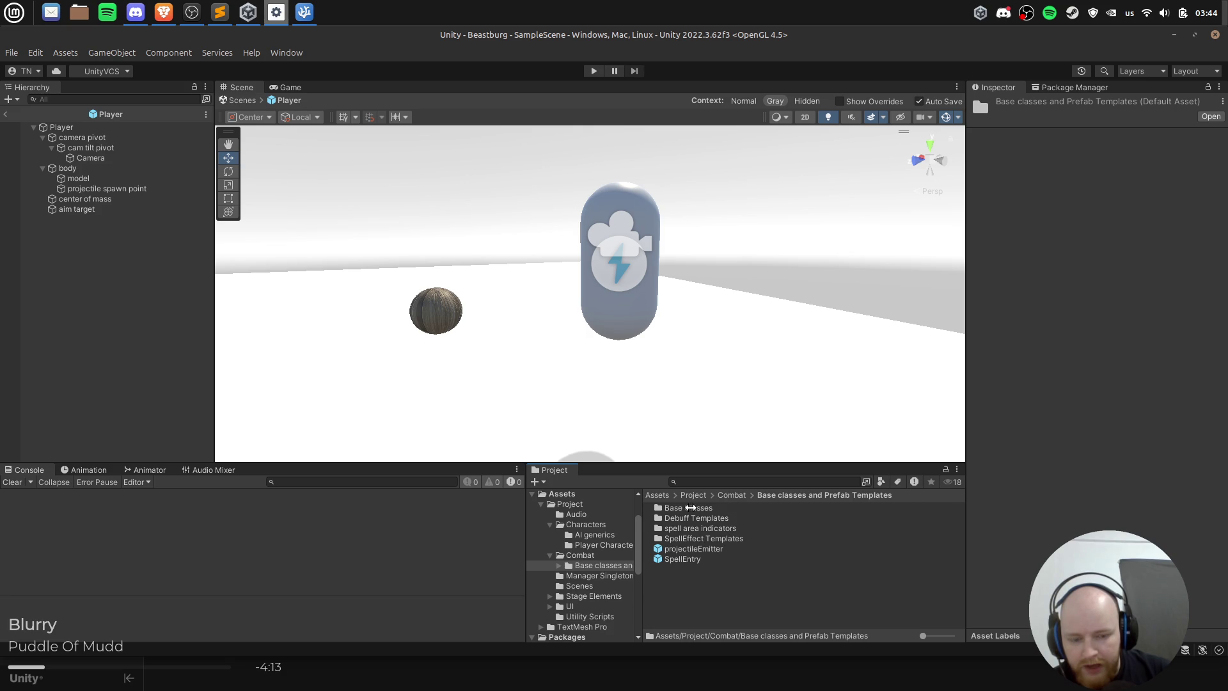
click(823, 504)
click(715, 518)
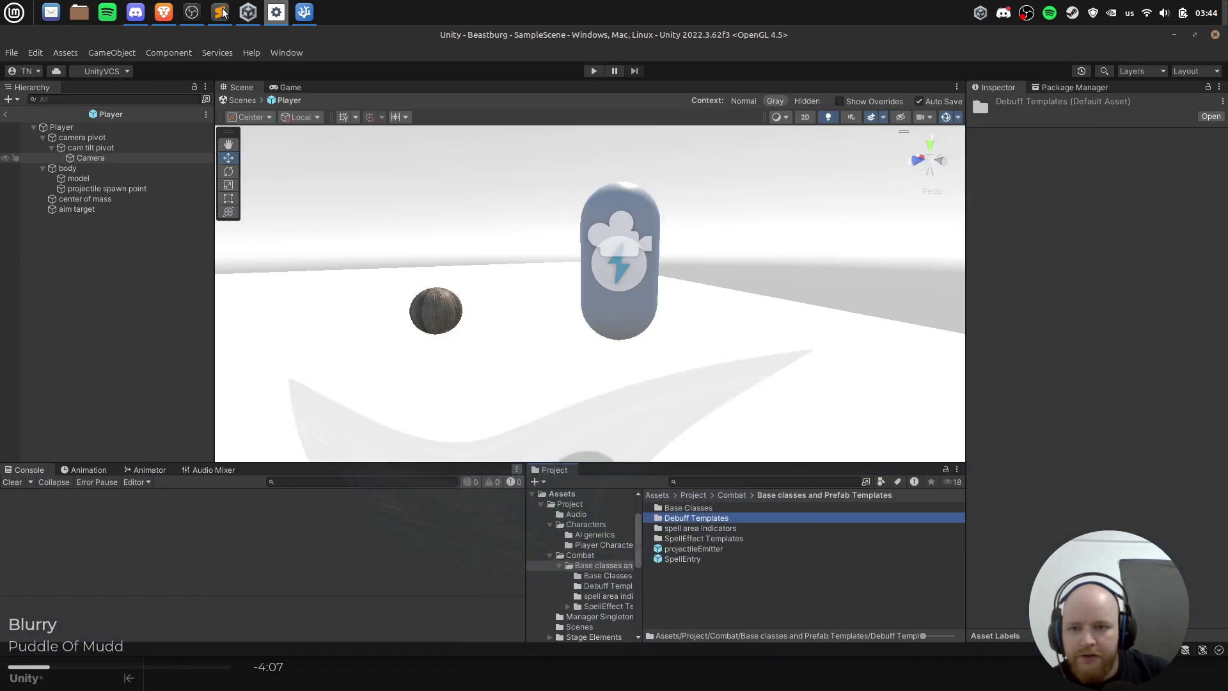
click(219, 13)
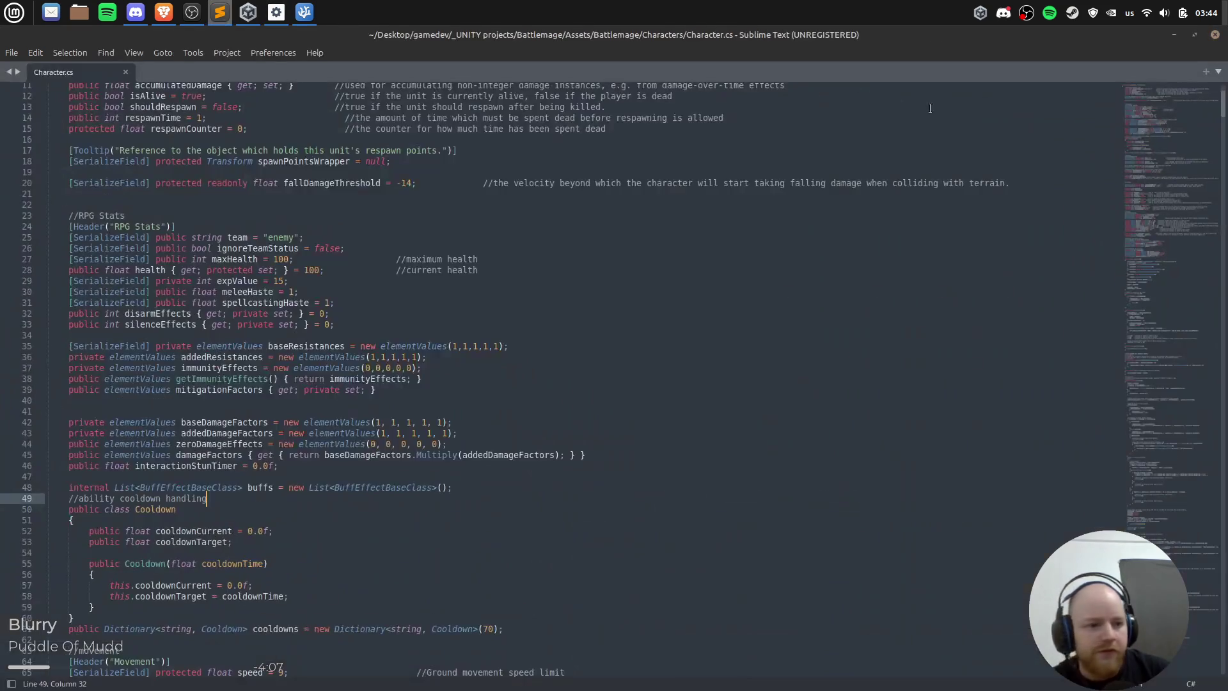
Step: Read PlayerInputHandler.cs from the spell prefab fields and selectedAction down past OnDeviceLost
click(305, 12)
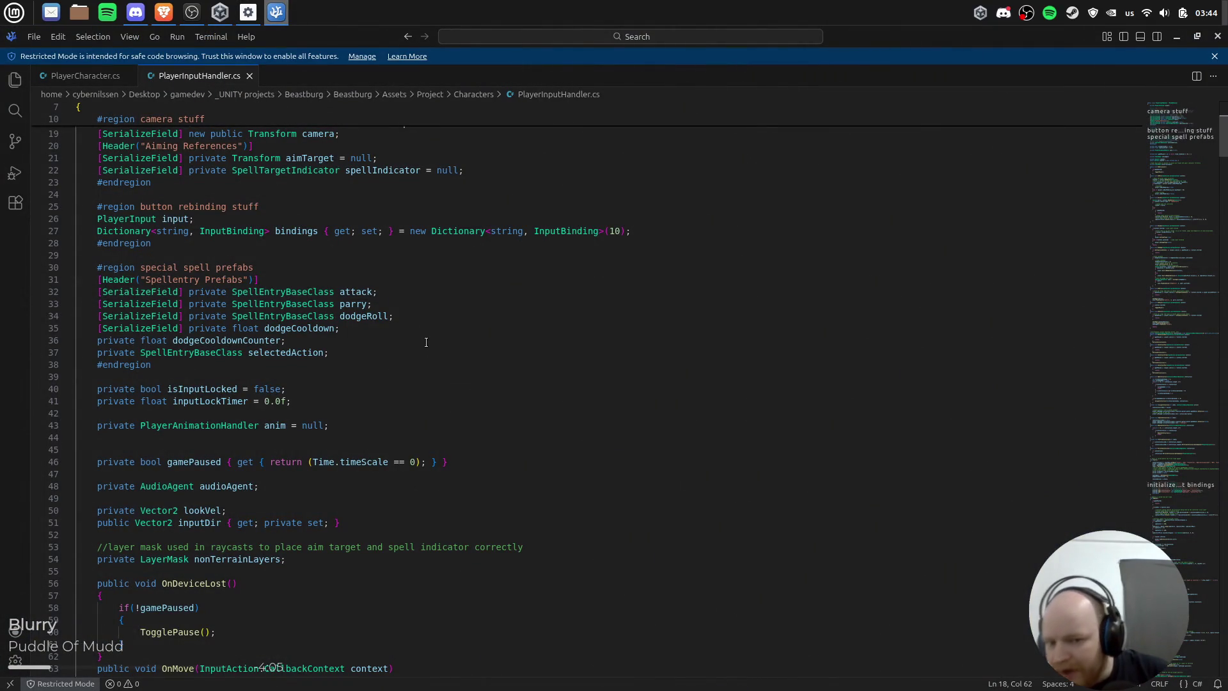
click(410, 316)
click(424, 339)
scroll(423, 384, down, 8)
click(332, 284)
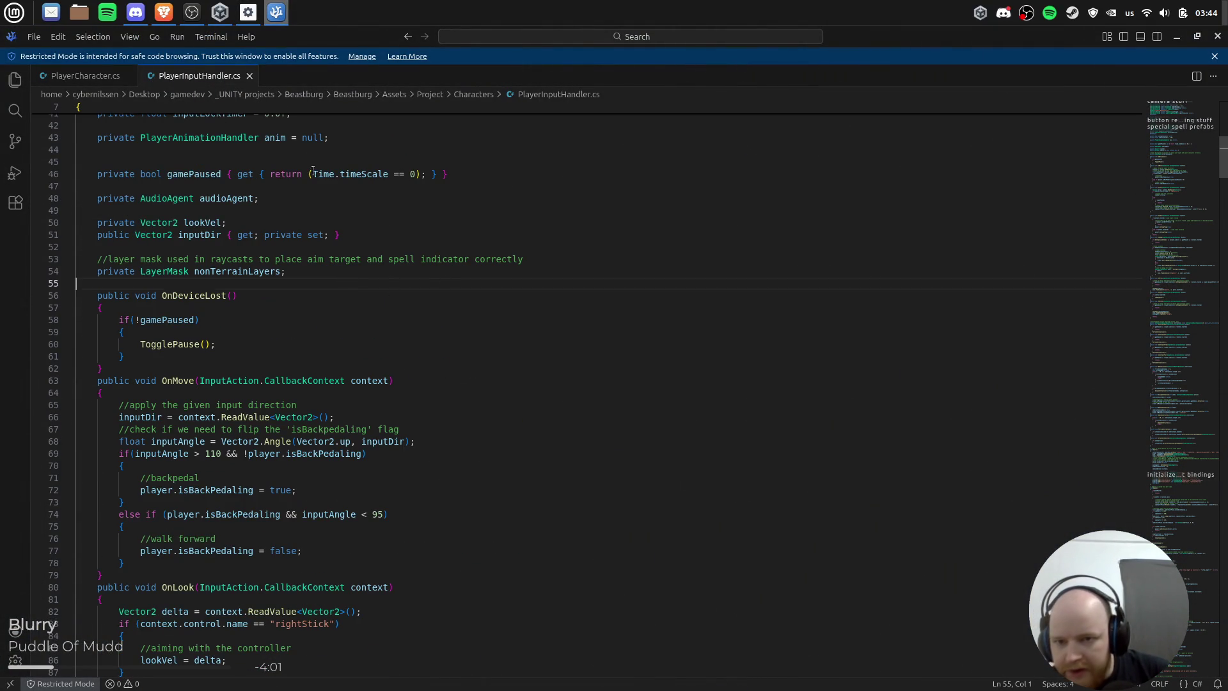
scroll(362, 390, down, 5)
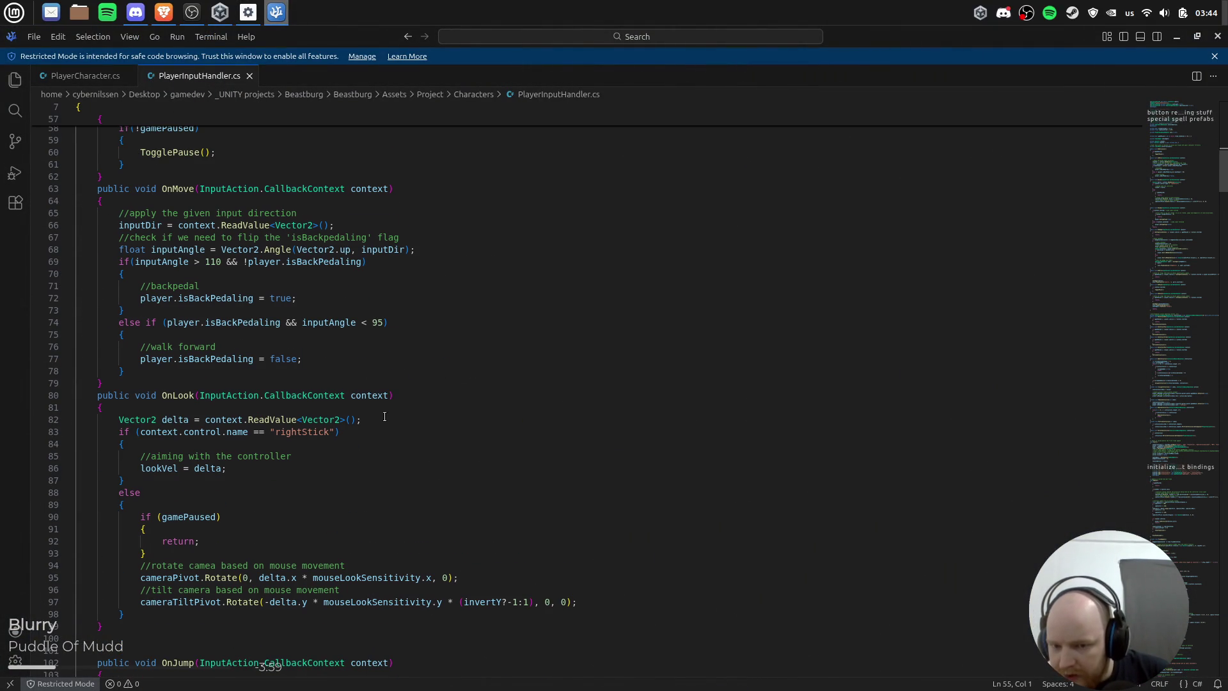
scroll(384, 417, down, 1)
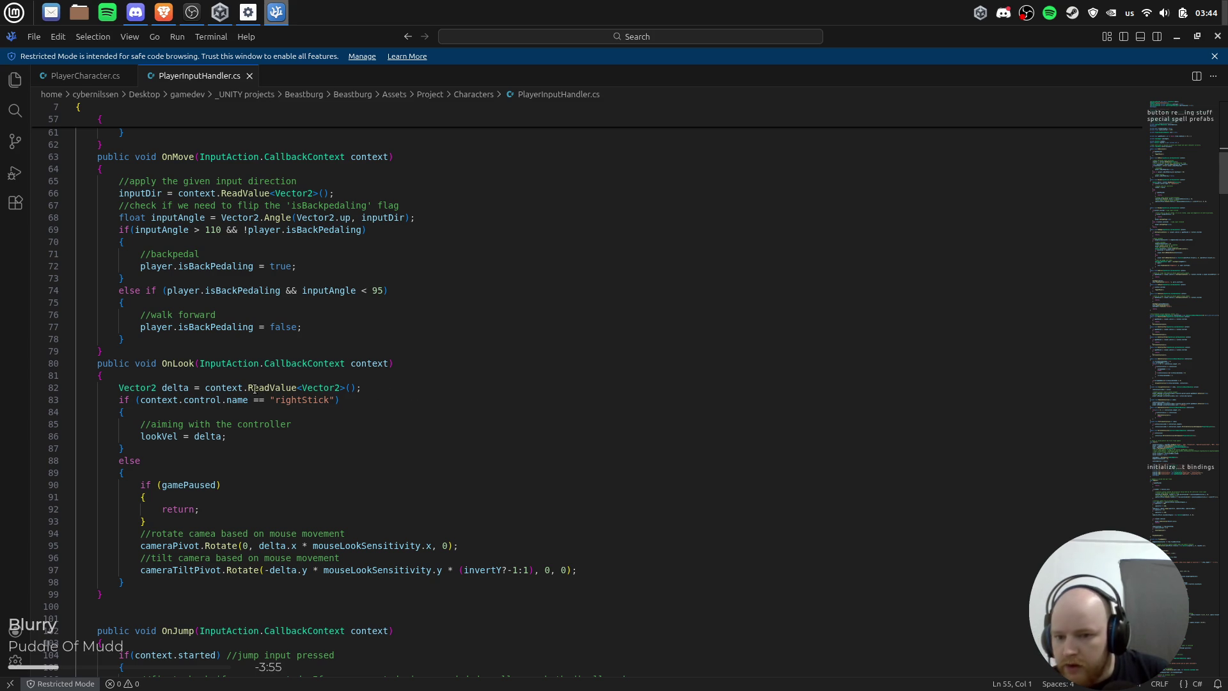
Step: Highlight the context and CallbackContext uses in OnLook, review the callbacks, and return to Unity
click(226, 387)
double_click(330, 364)
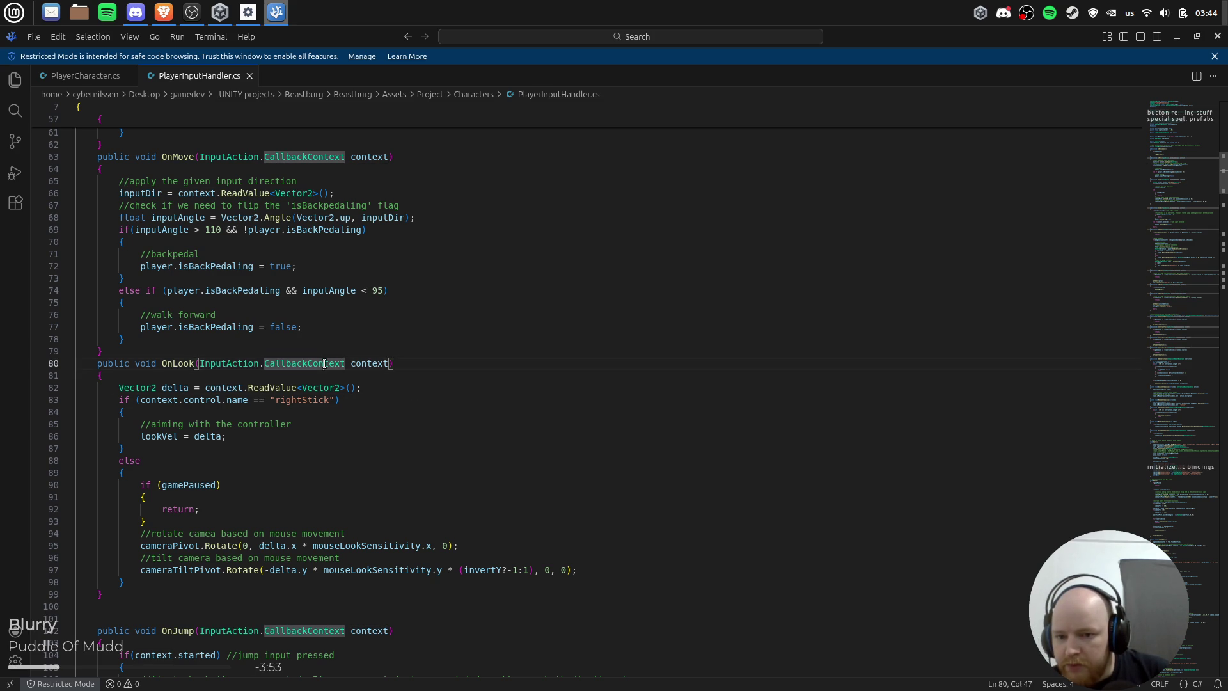
scroll(308, 182, up, 5)
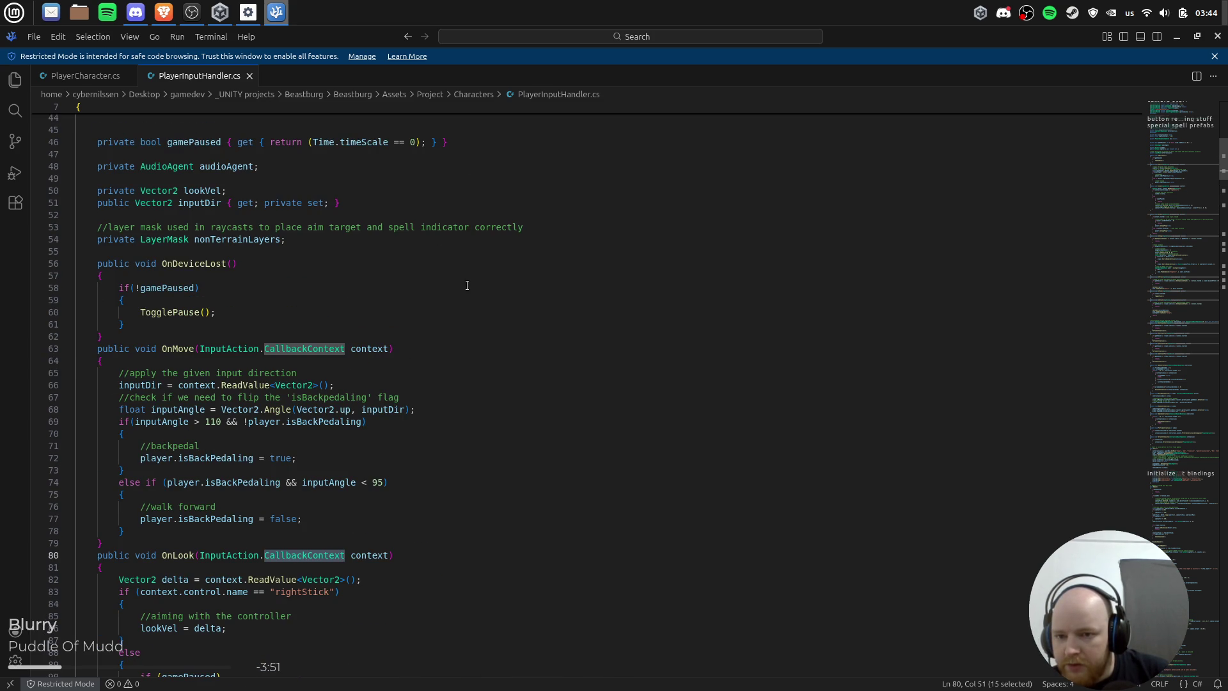
scroll(343, 367, down, 1)
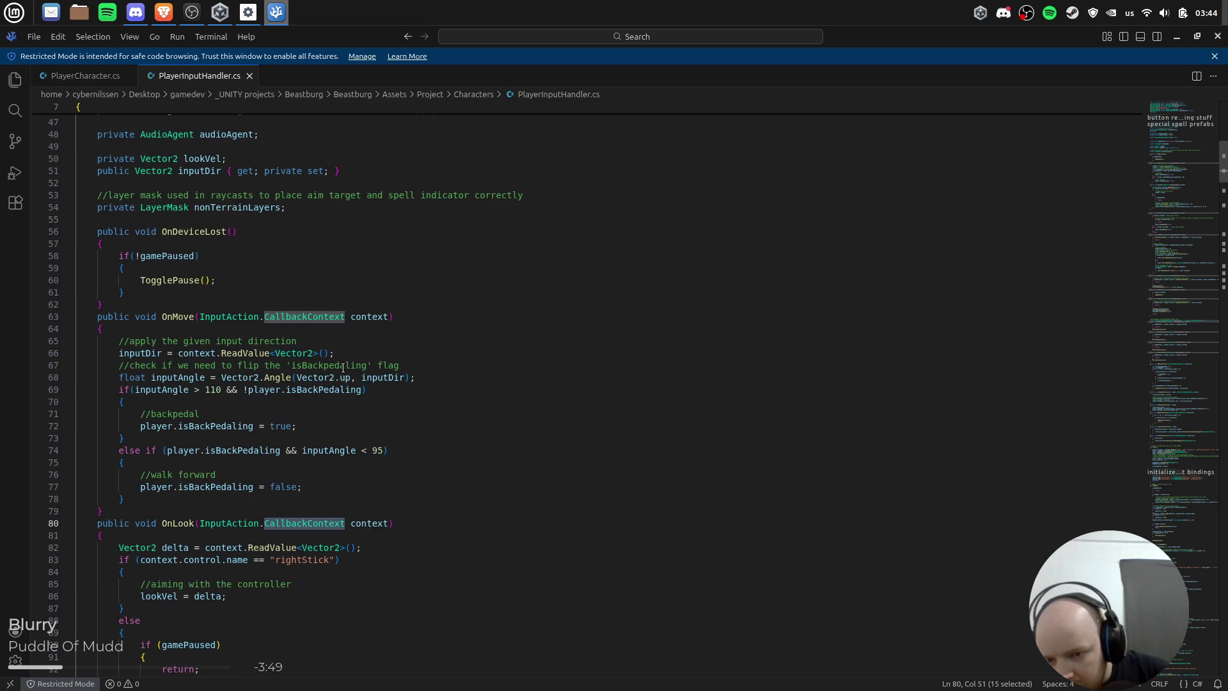
scroll(411, 380, down, 15)
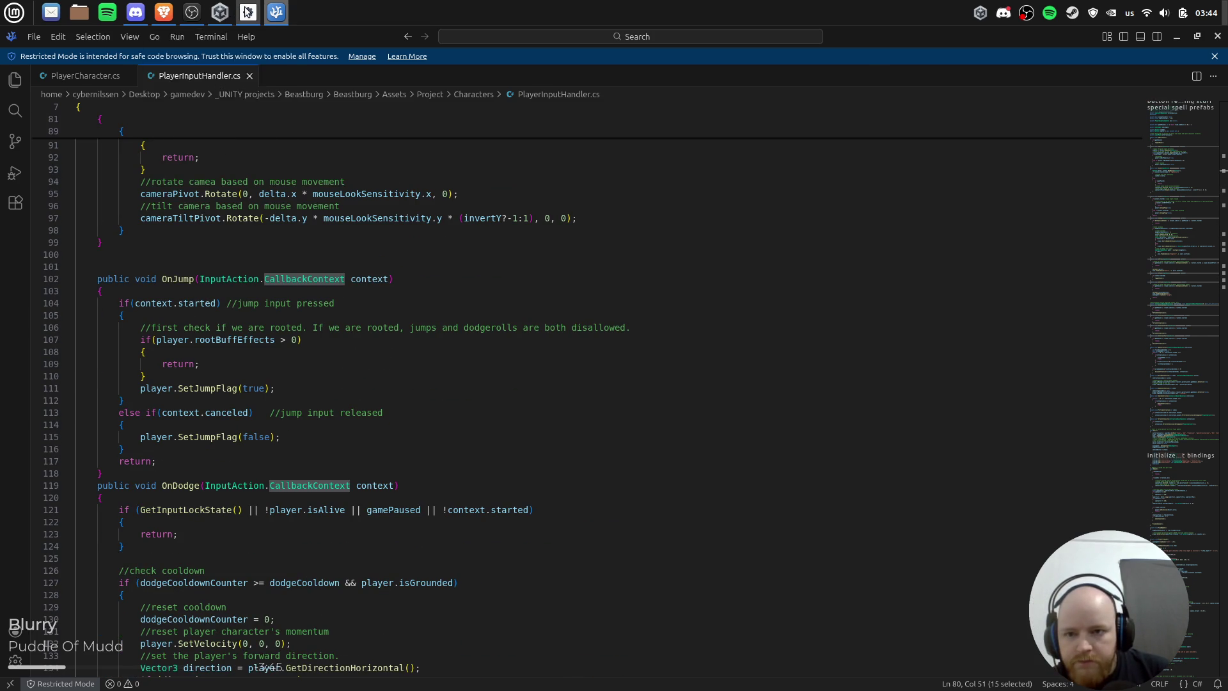
click(222, 14)
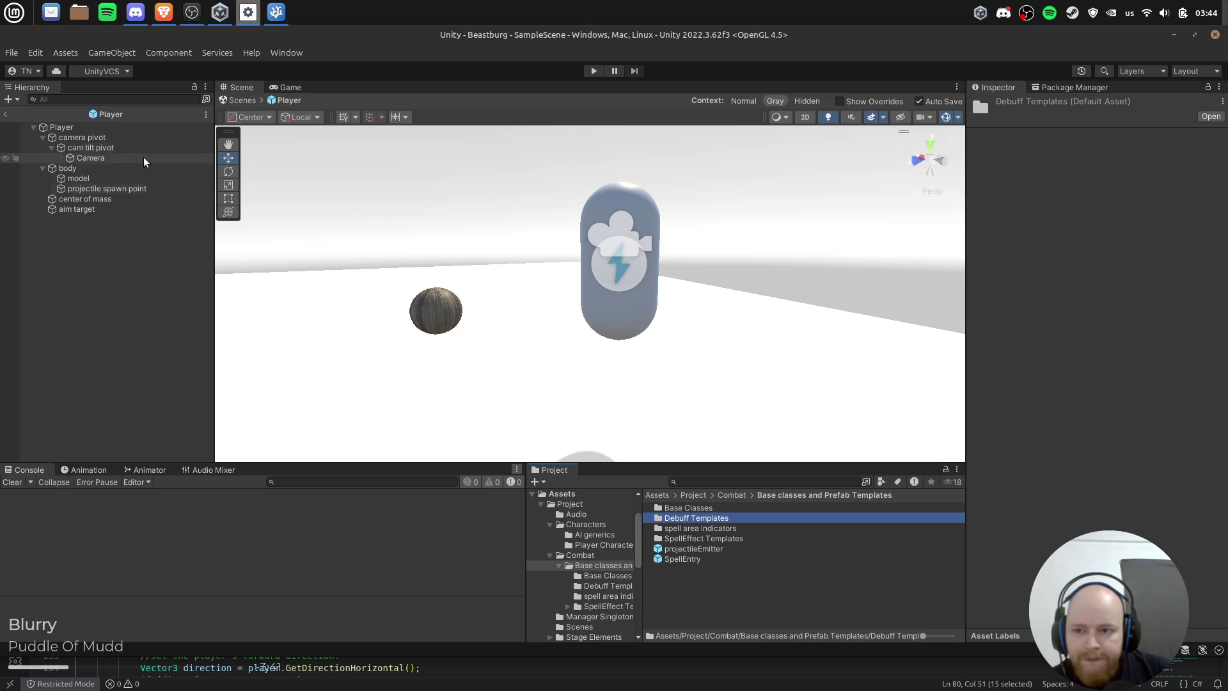
Step: From the Player's Player Input component, create an actions asset named inputActions in Assets/Project
click(63, 127)
scroll(1098, 432, down, 5)
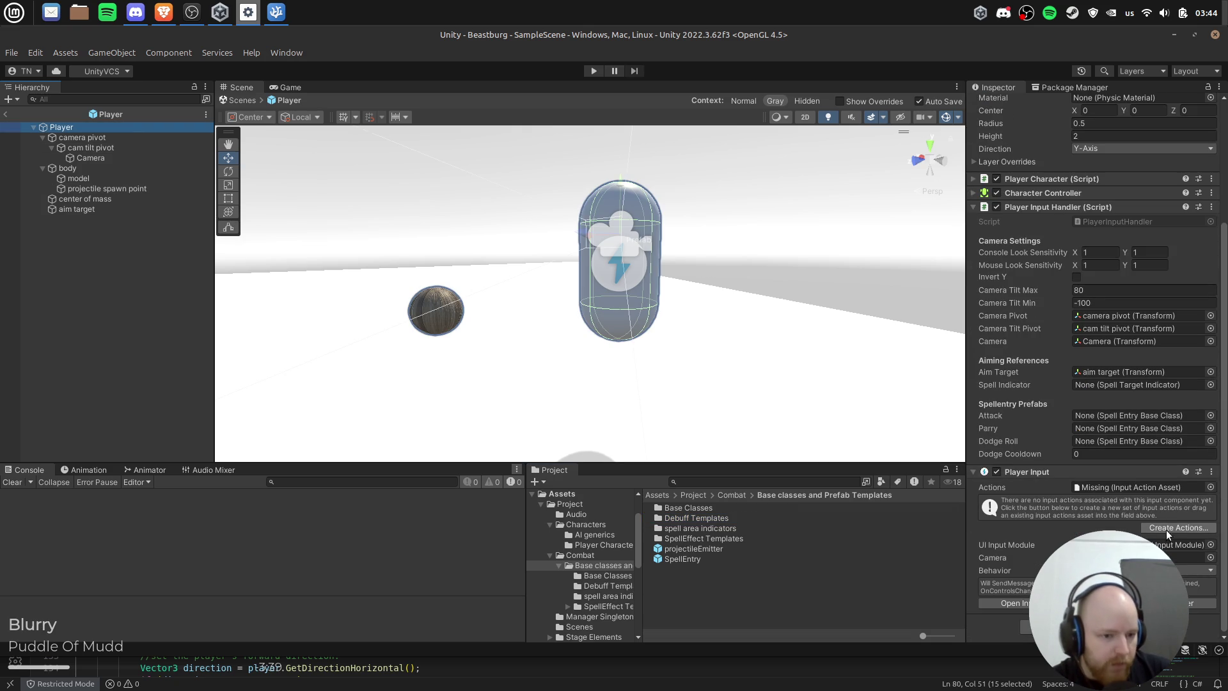
click(1180, 544)
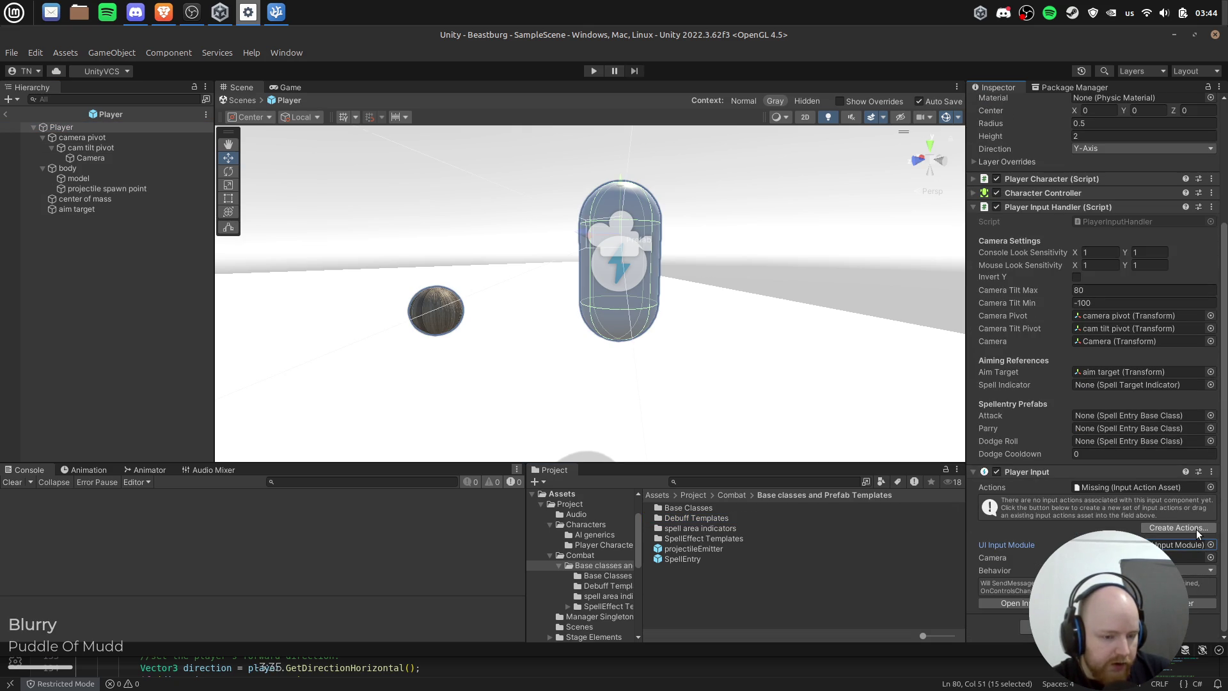
click(1179, 528)
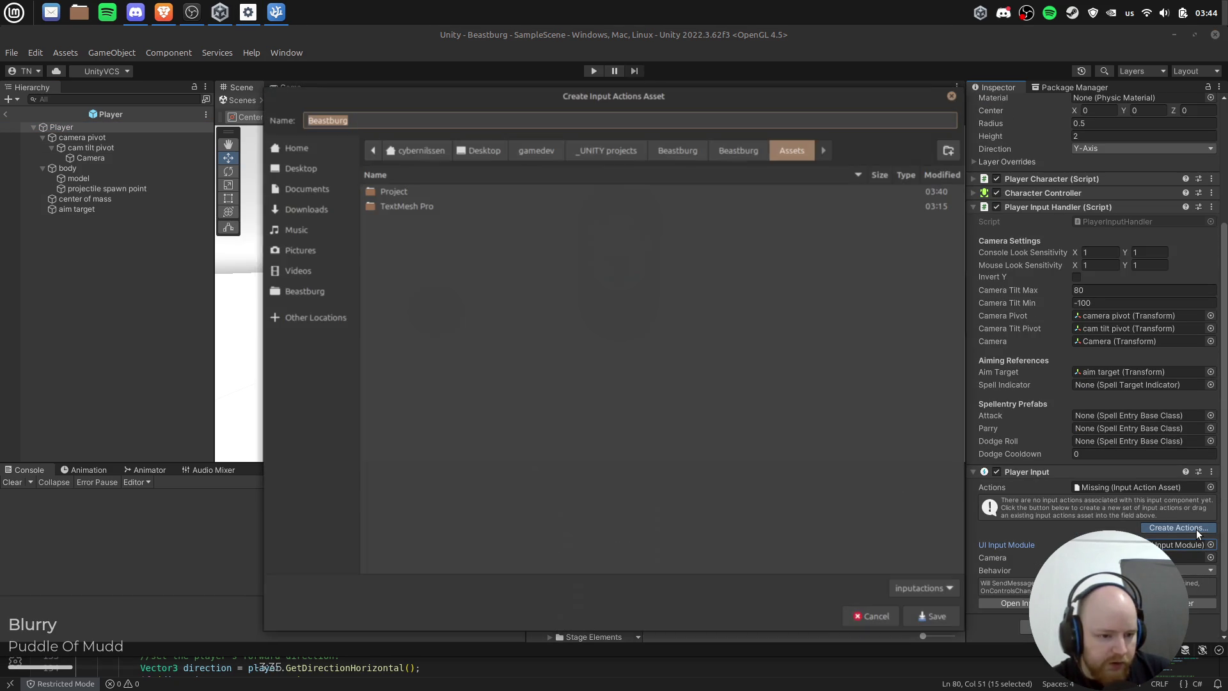
click(403, 192)
double_click(403, 191)
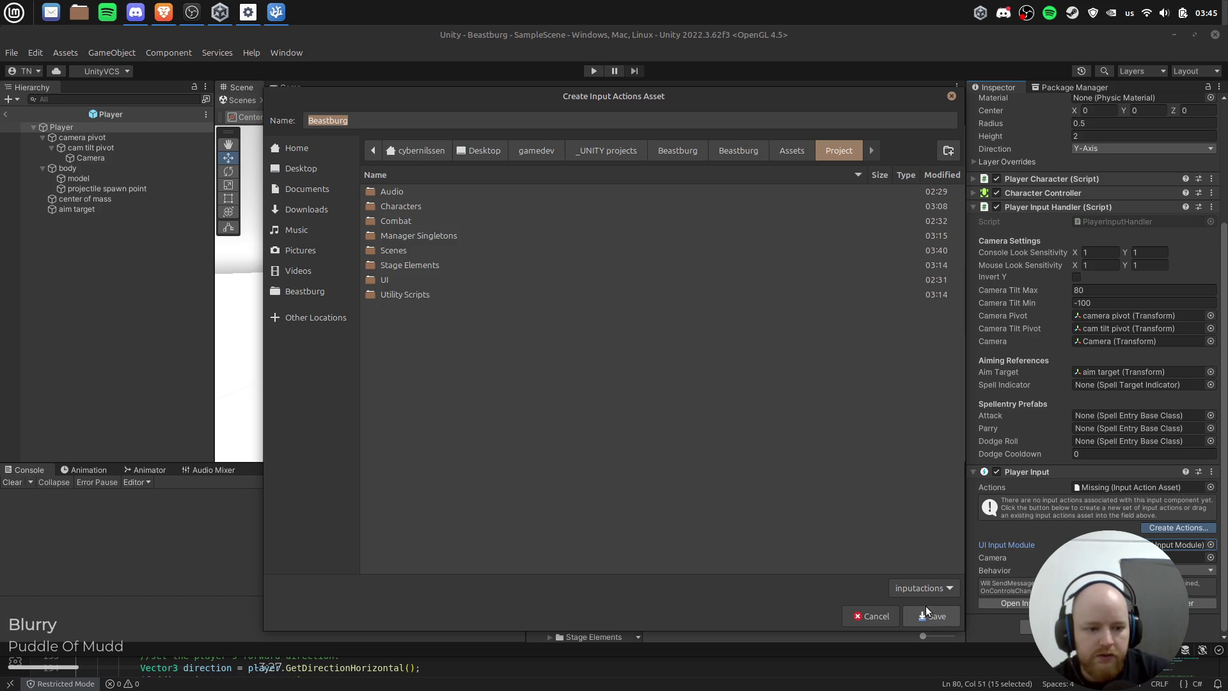
text(input)
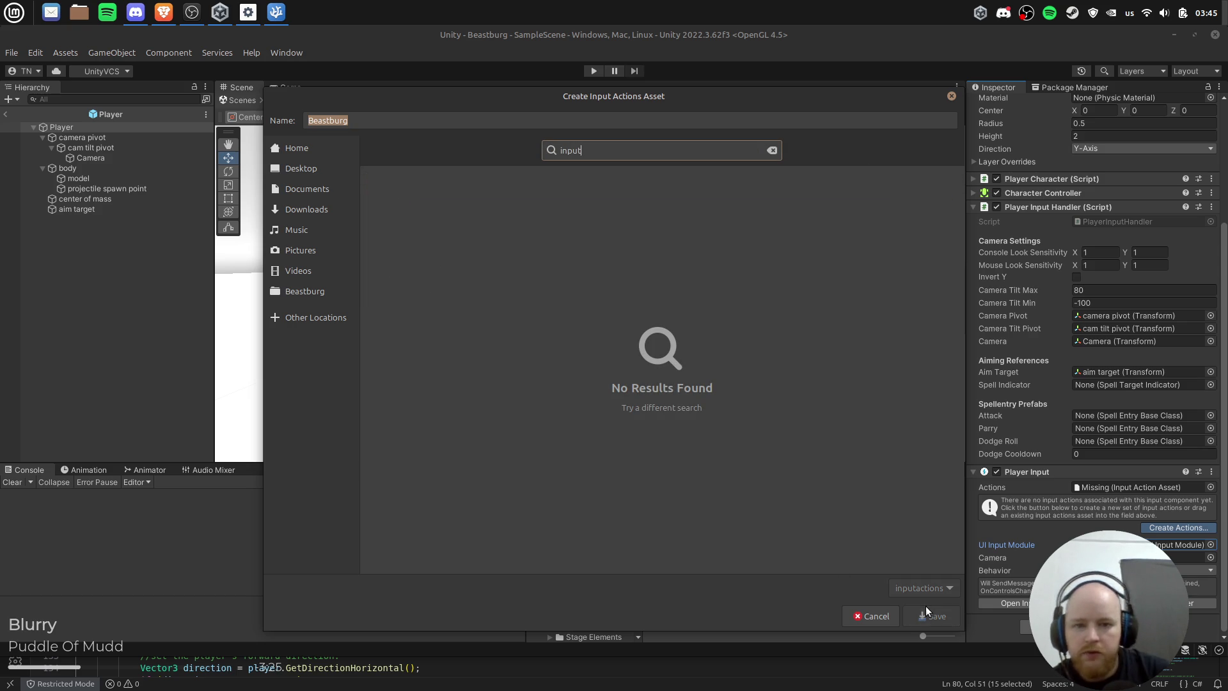
key(ctrl+a)
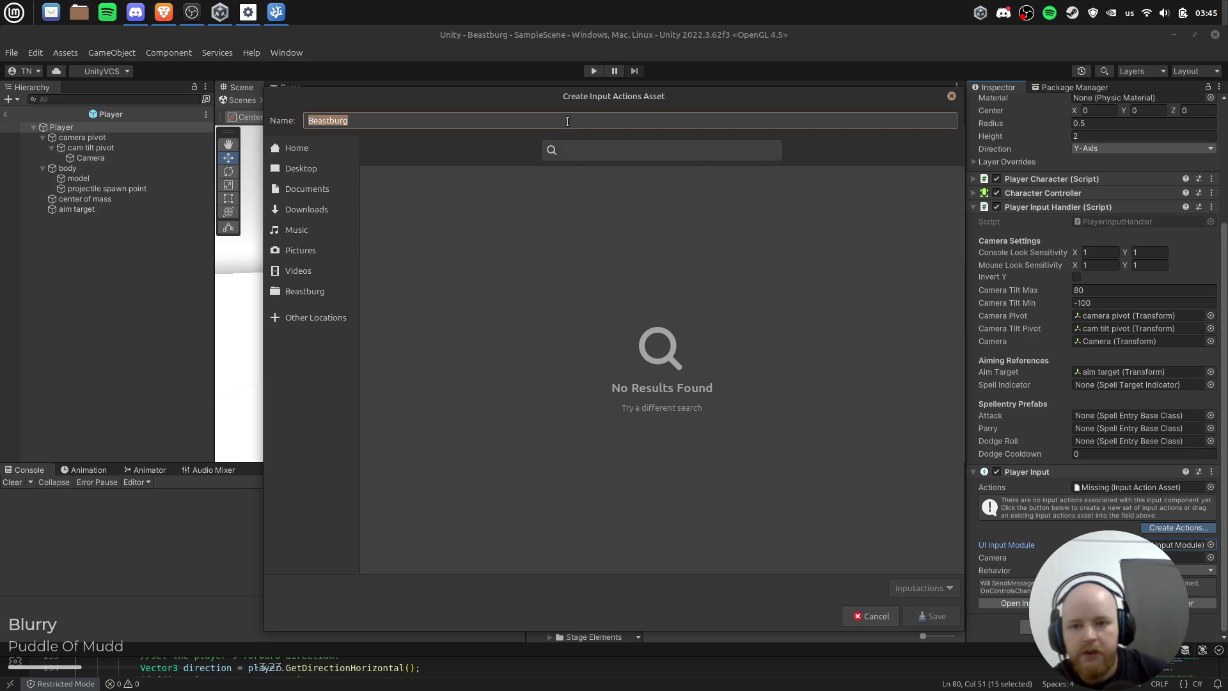
text(inputActions)
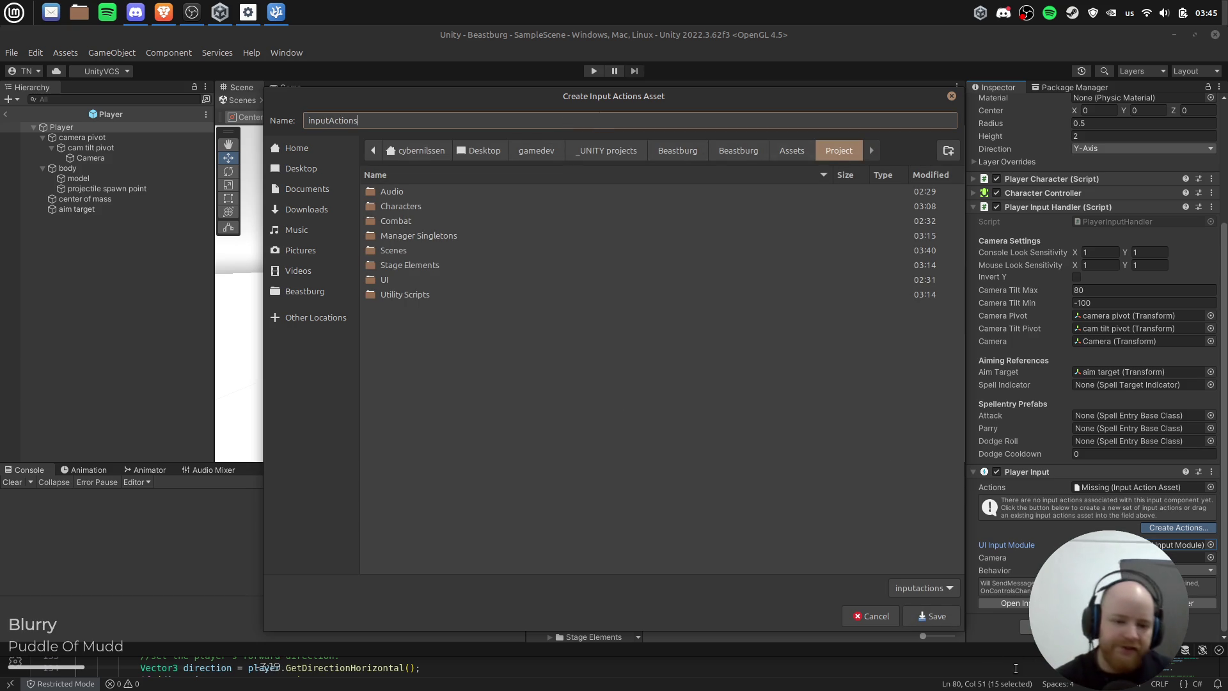
click(919, 616)
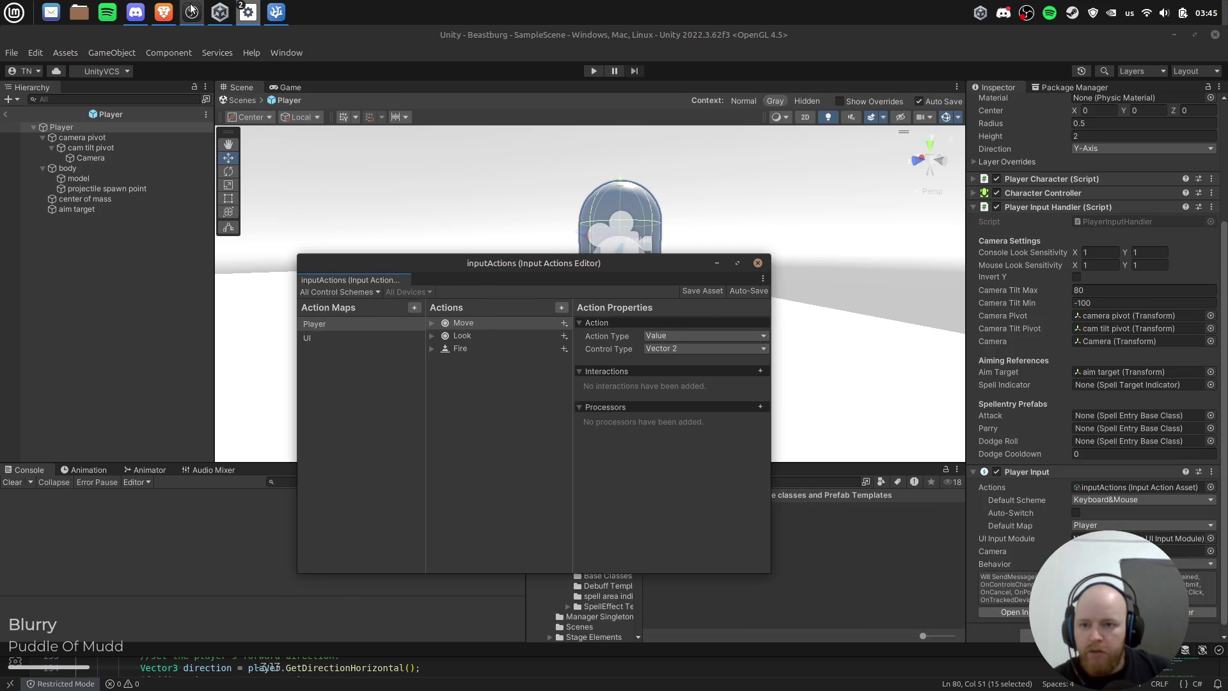
Step: Check how OnMove reads the move value in PlayerInputHandler.cs, then return to Unity
mouse_move(275, 12)
click(282, 41)
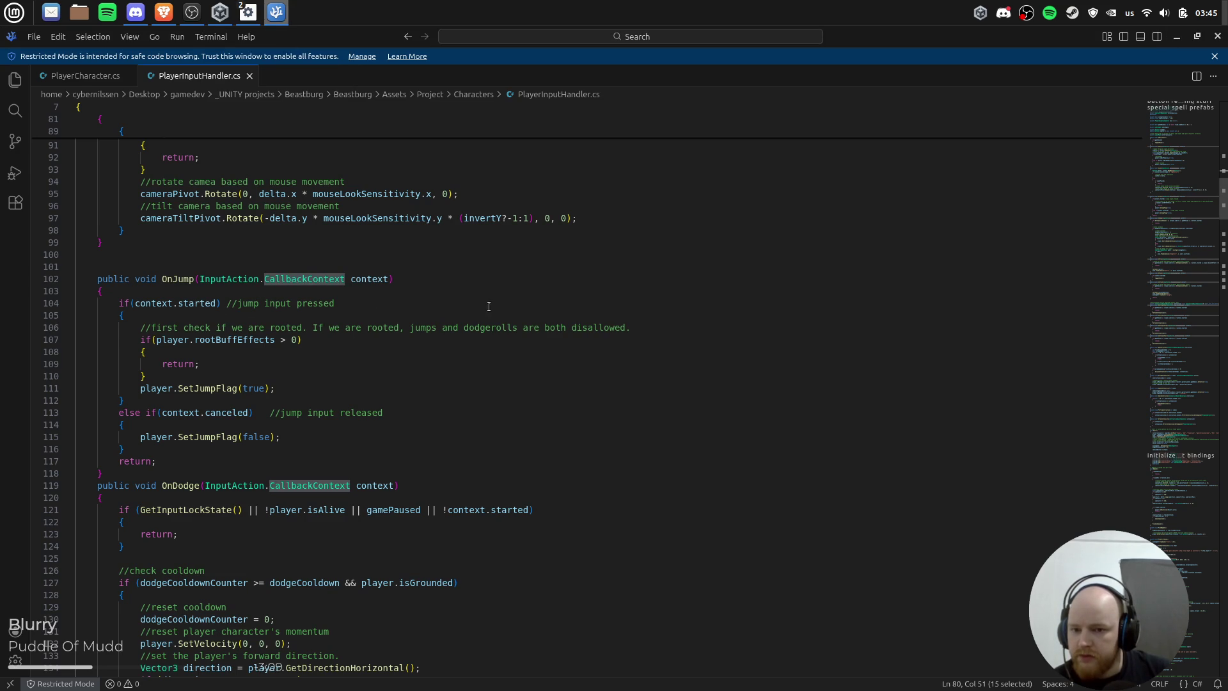
scroll(433, 295, up, 5)
scroll(410, 310, up, 4)
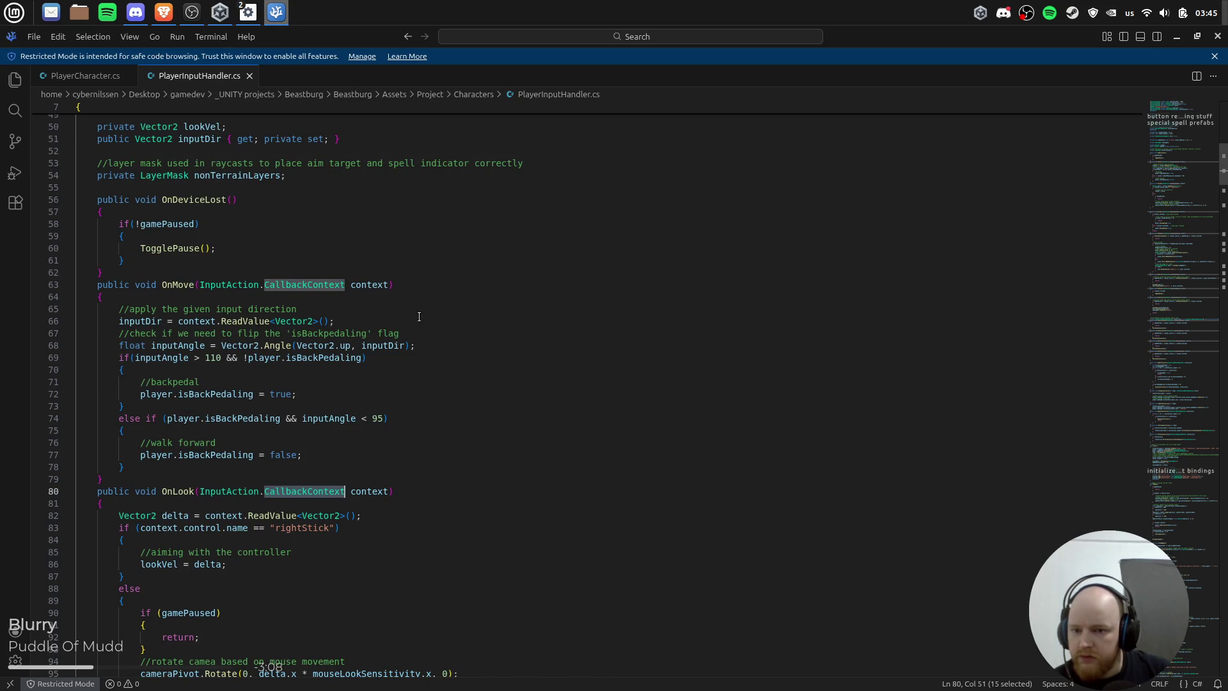
click(384, 288)
click(384, 310)
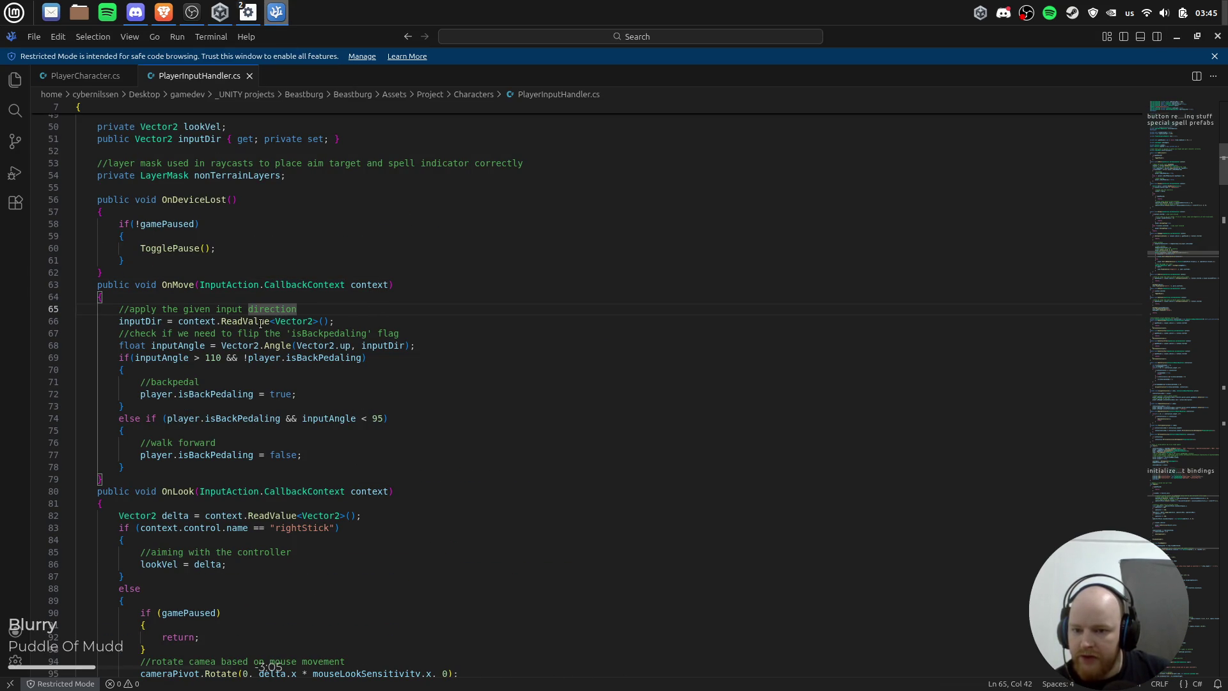
click(196, 321)
click(404, 321)
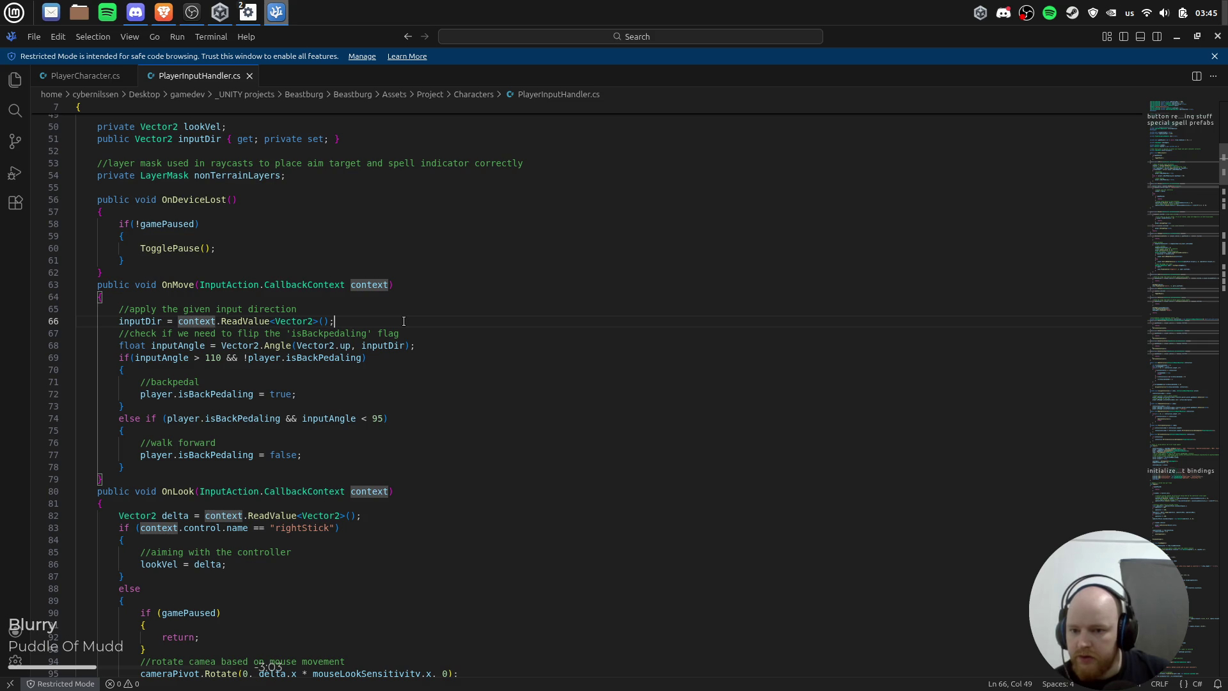
key(alt+Tab)
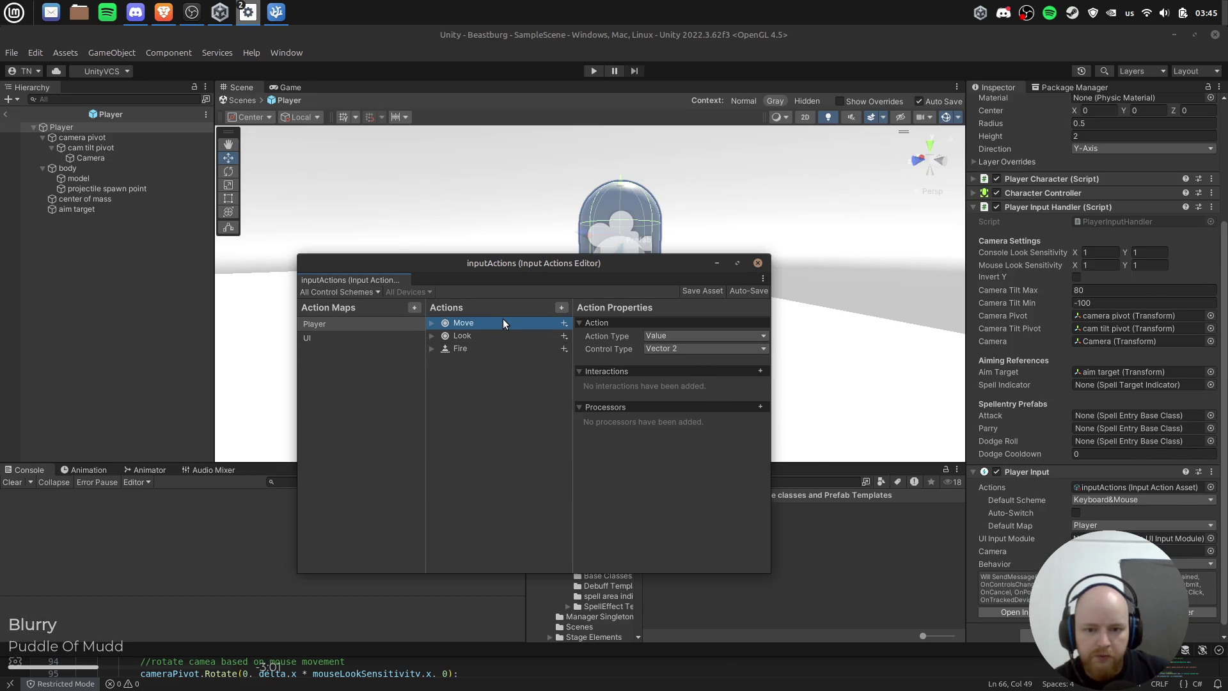
key(alt+Tab)
key(alt+Tab)
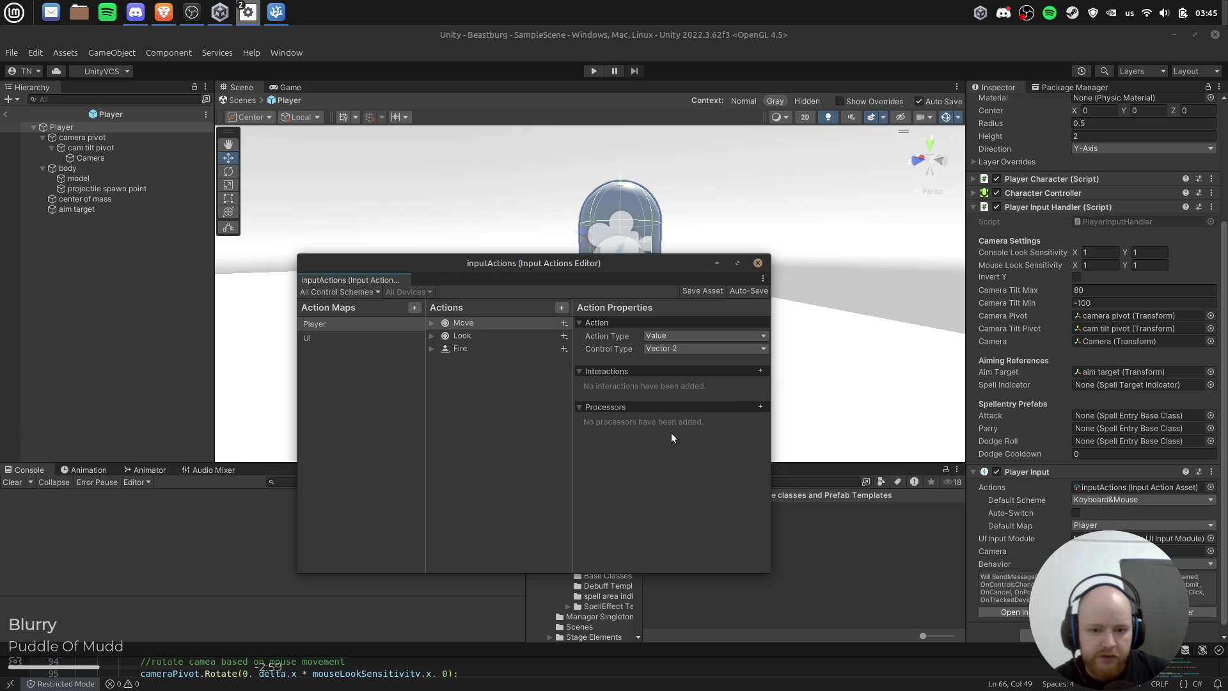
Step: Try Invoke Unity Events and Broadcast Messages as Player Input behaviour, revert to Send Messages, then bring up Twitch chat
click(1021, 536)
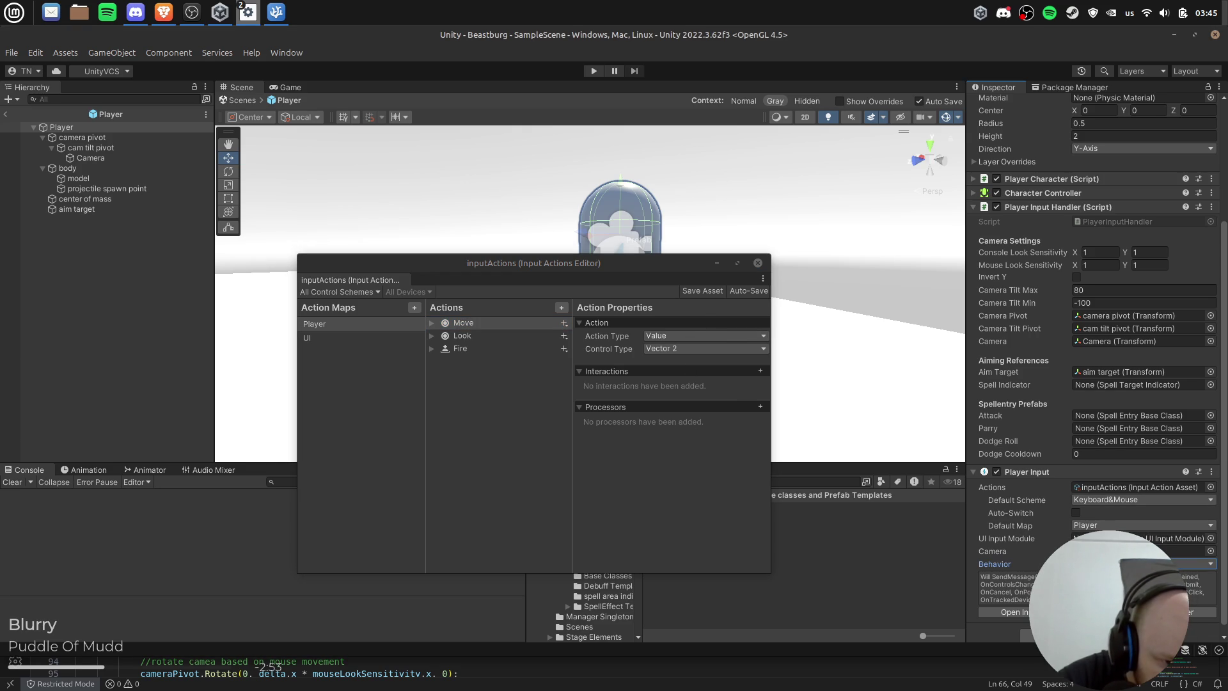
click(1125, 599)
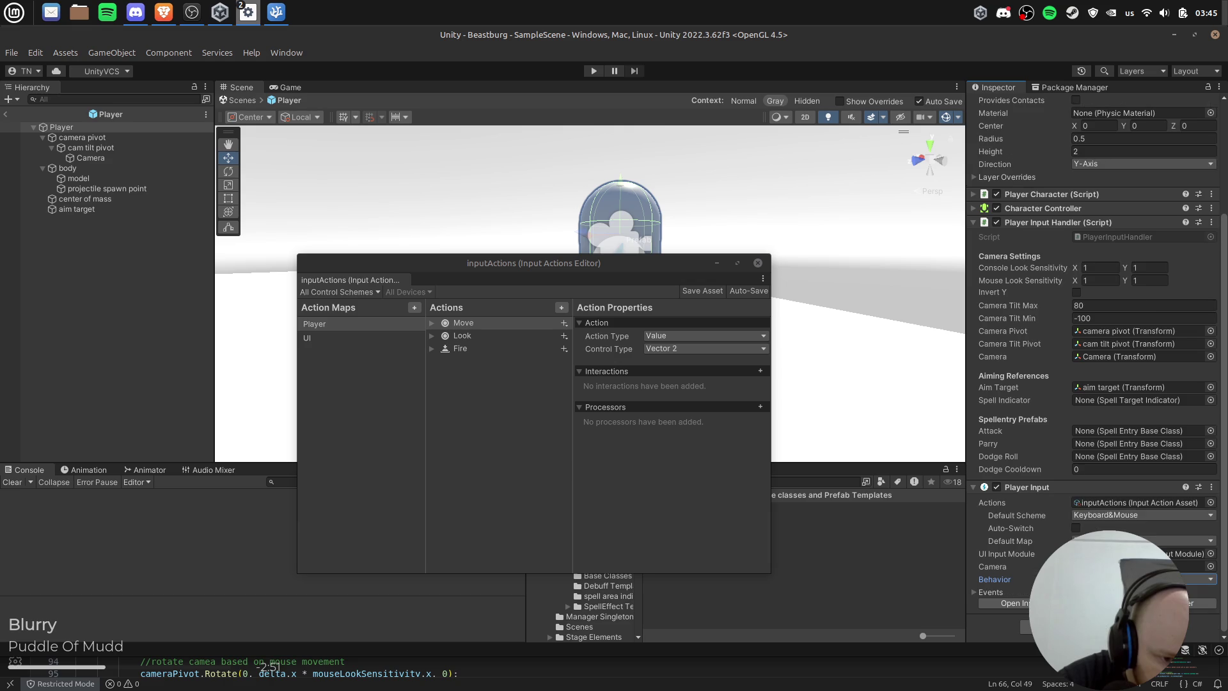
click(992, 592)
scroll(1026, 560, down, 4)
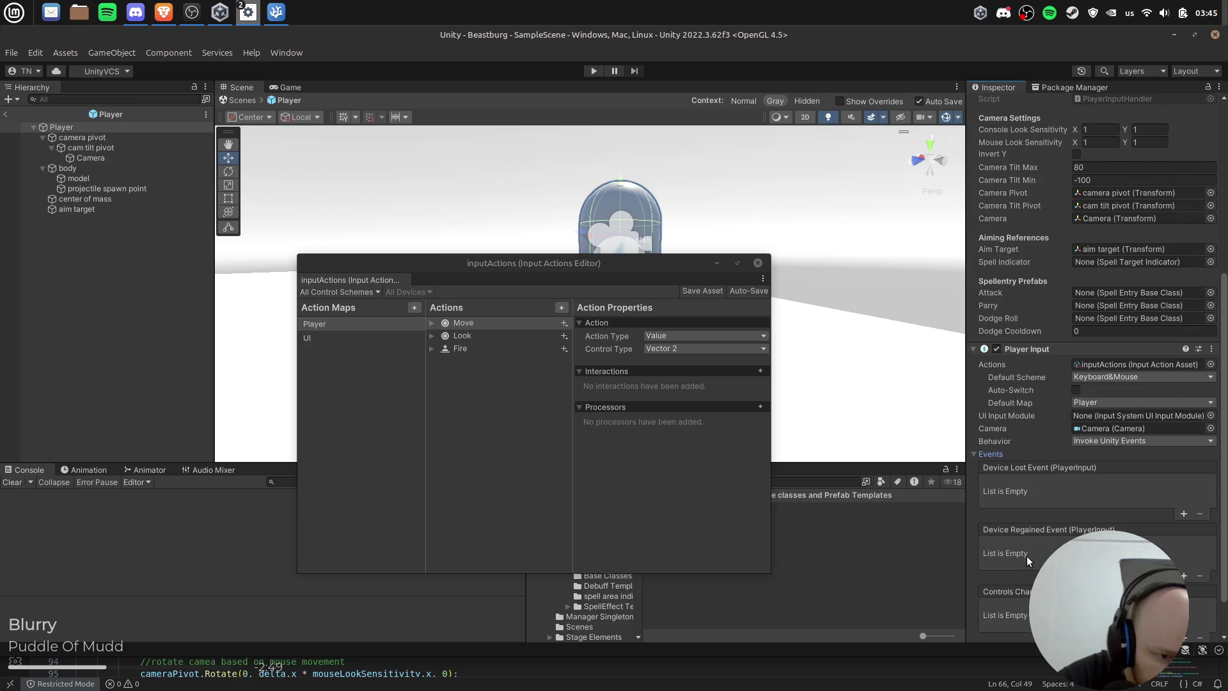
scroll(1026, 559, down, 2)
click(1142, 388)
click(1137, 453)
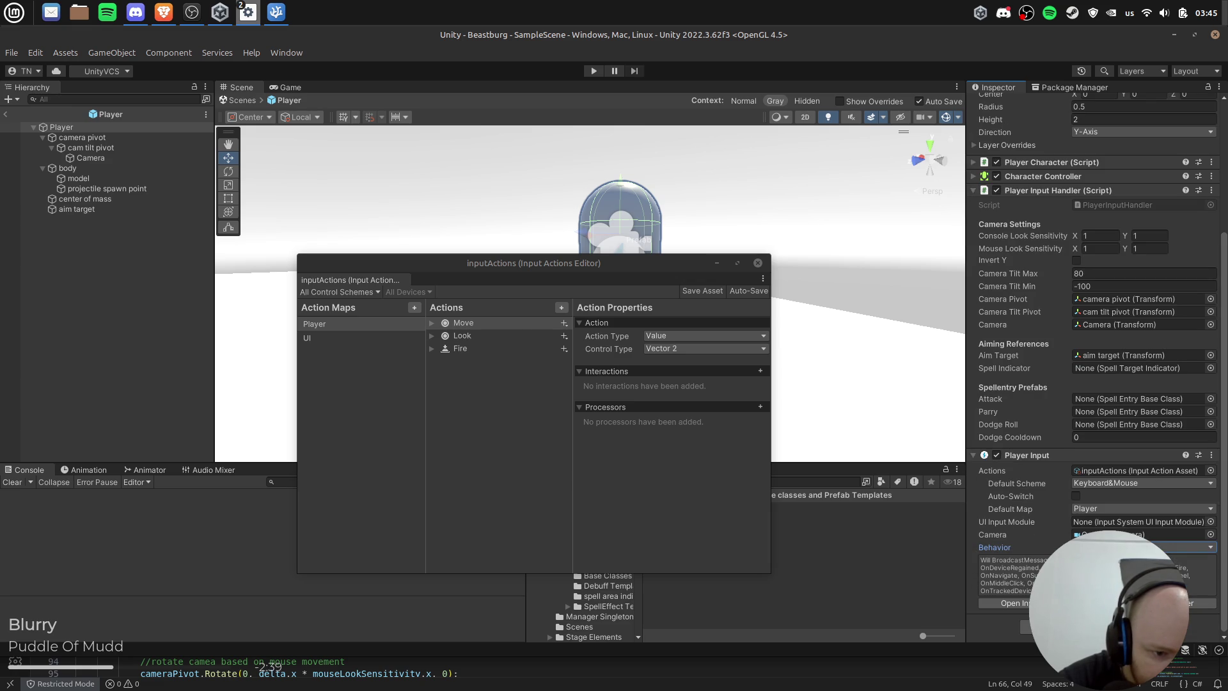
key(Up)
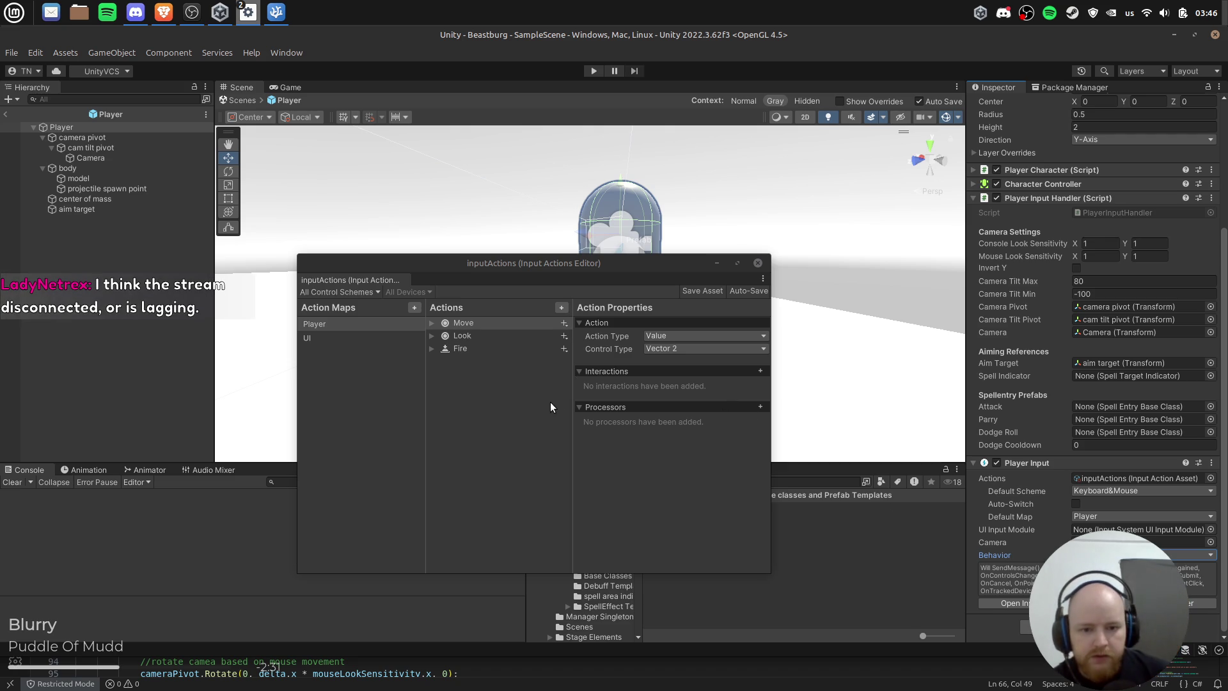
key(alt+Tab)
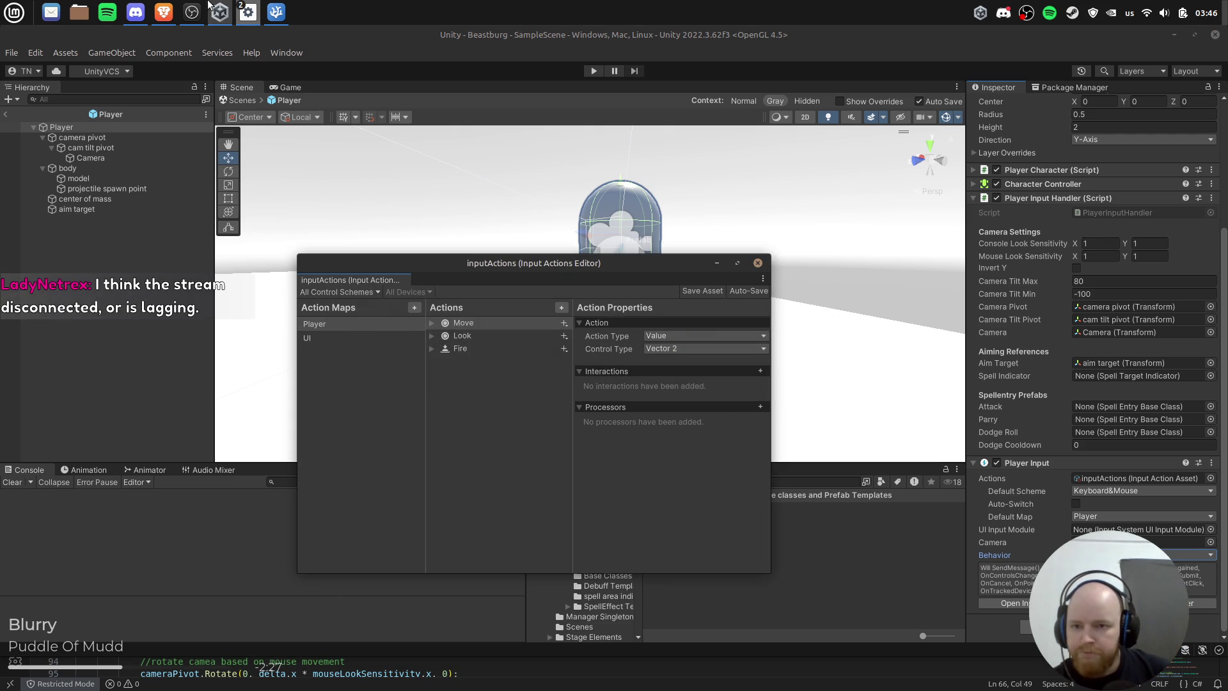
click(164, 13)
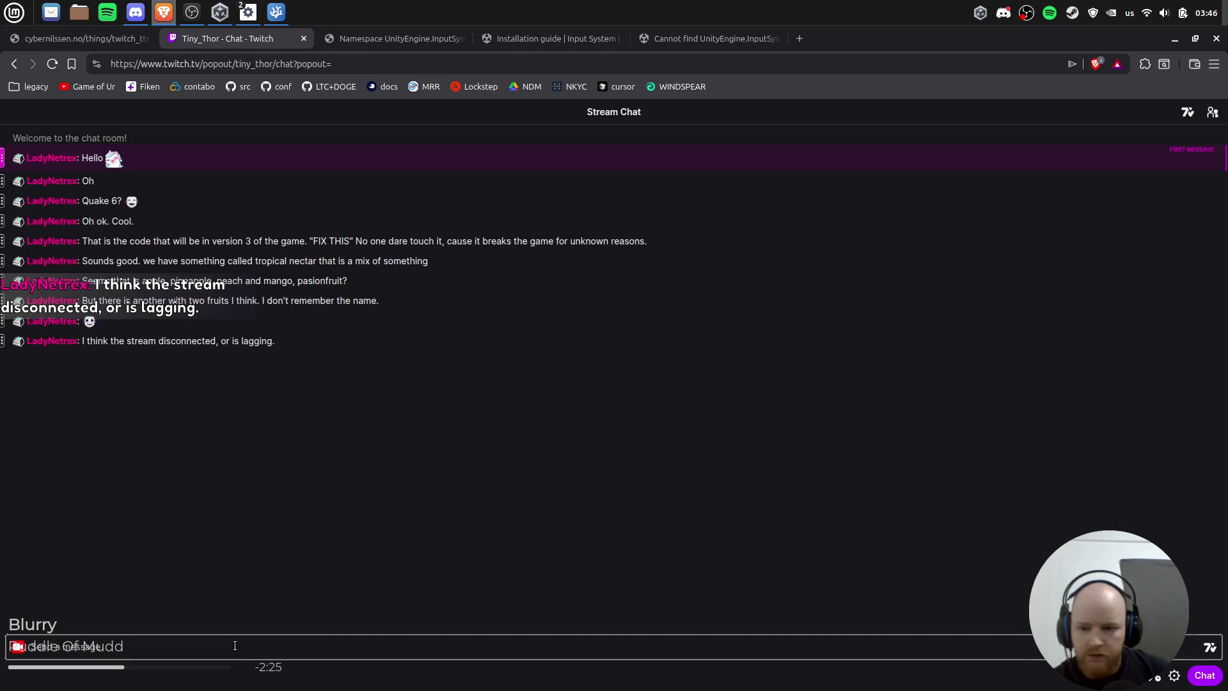
Step: Post 'ah shit' and a reply about the ISP shuffling IP addresses around, then minimize the browser
text(ah shit)
key(Return)
text(yeah my isp is a)
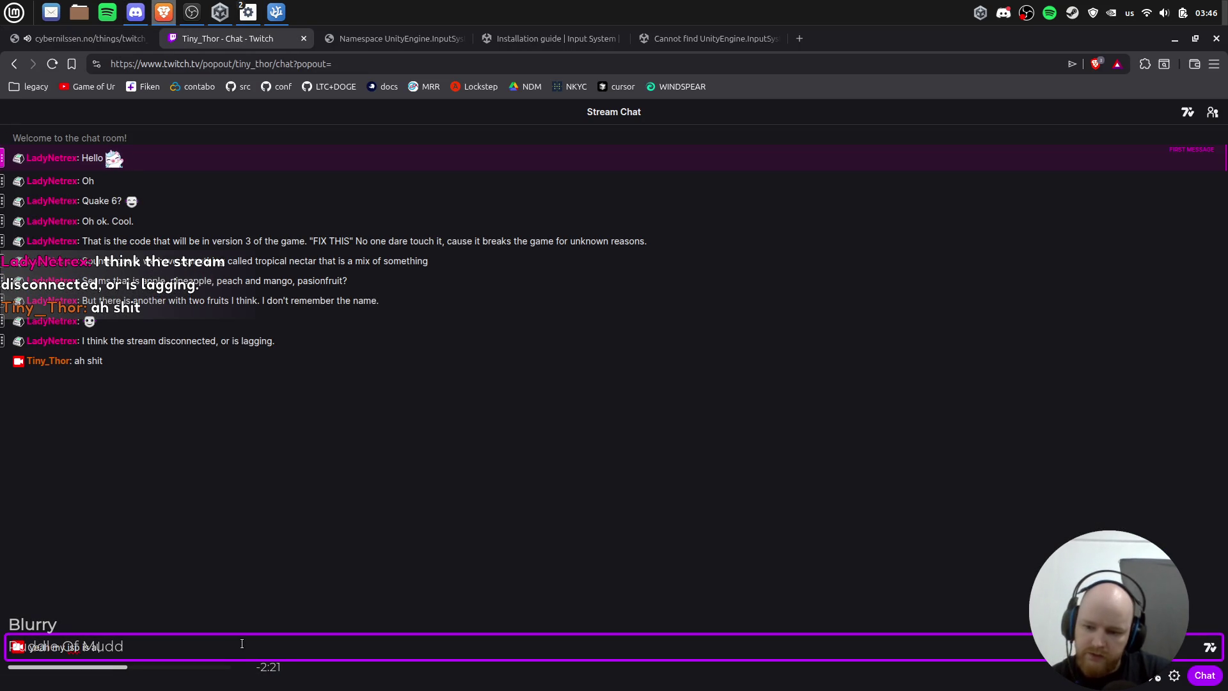
key(BackSpace)
key(BackSpace)
key(BackSpace)
text(ISP is a bit)
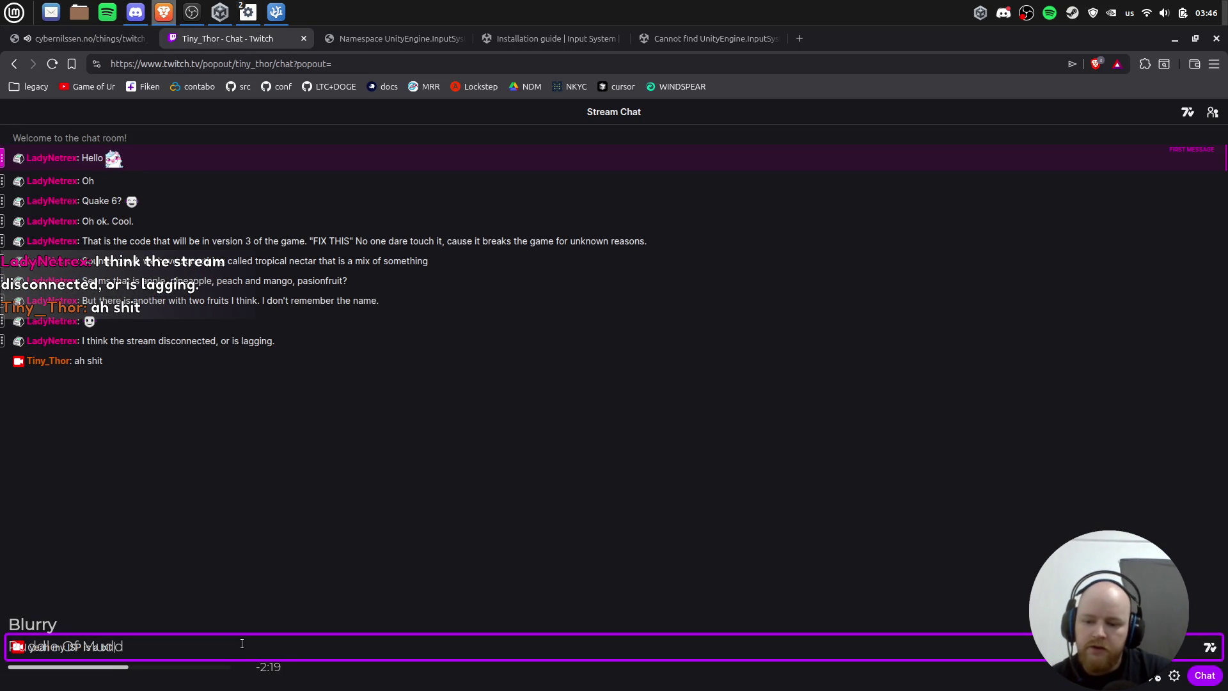
text( nasty with )
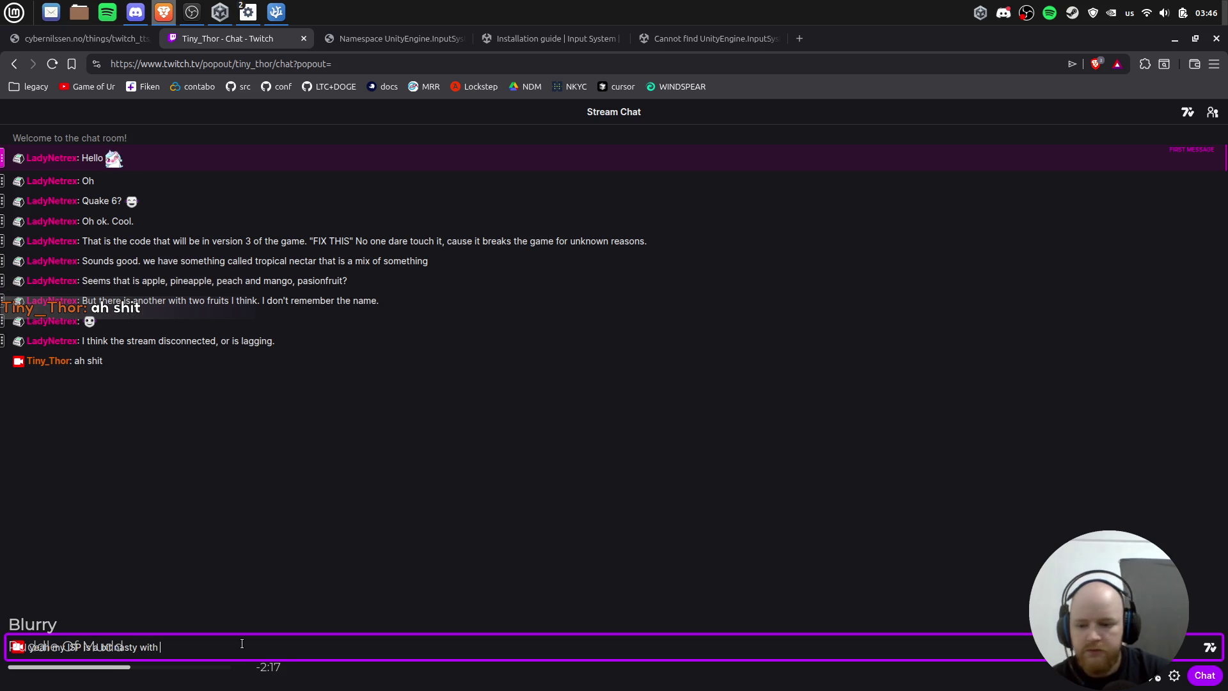
text(shuffling IP addresses around)
key(Return)
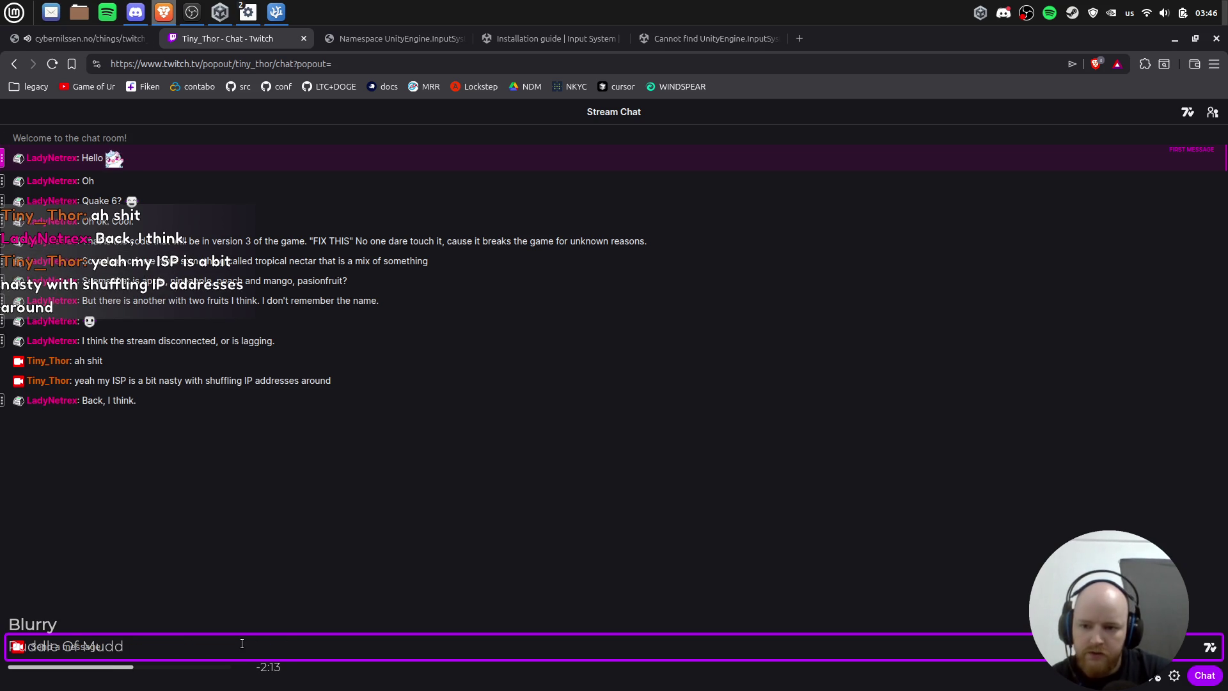
click(1175, 38)
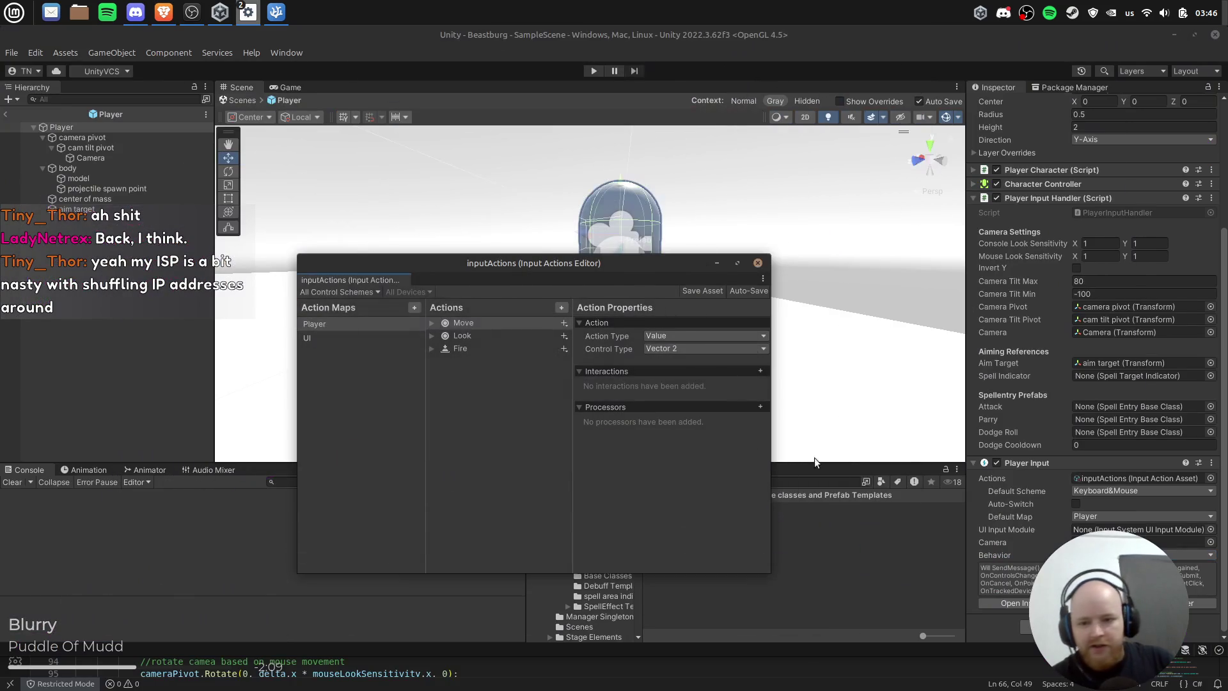
Step: Select the Look action, then review OnMove's backpedal and walk-forward conditions, adding a blank line before OnLook
click(466, 334)
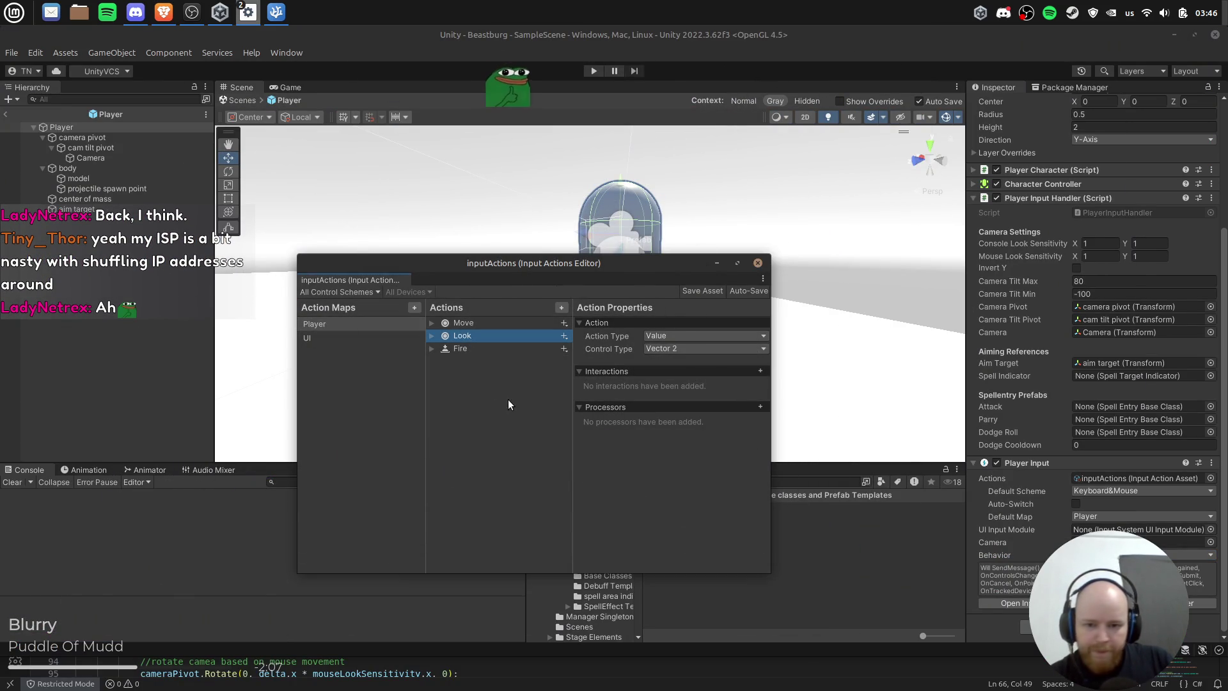
key(alt+Tab)
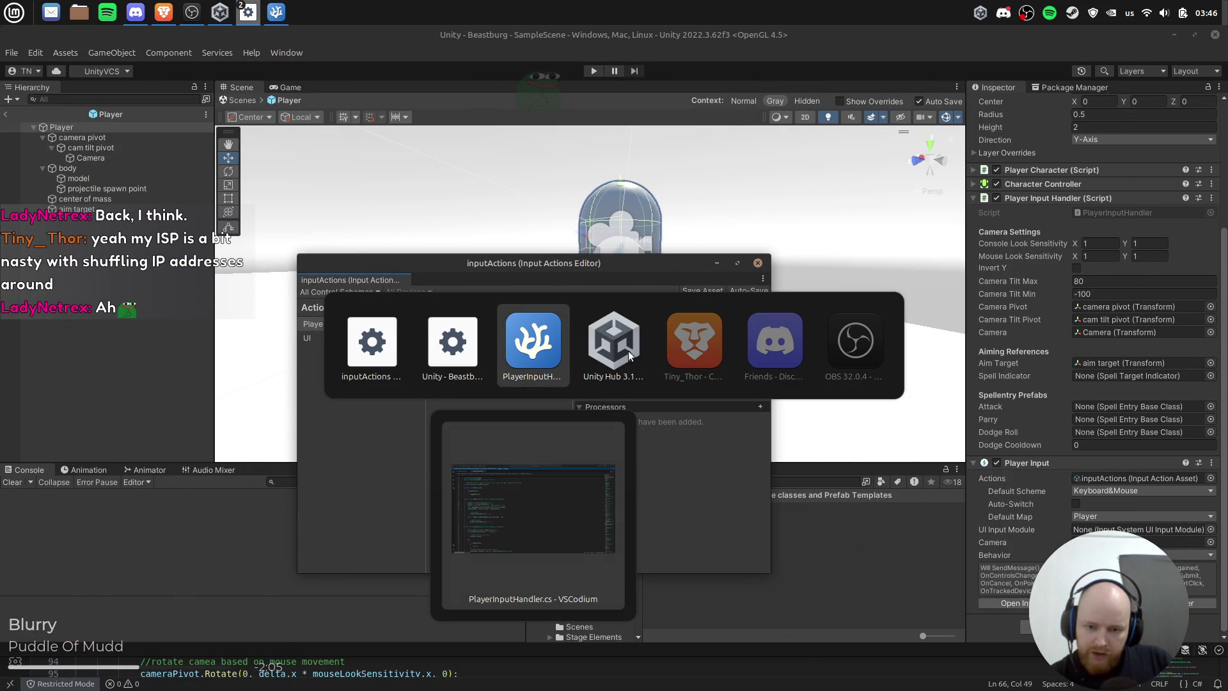
click(508, 360)
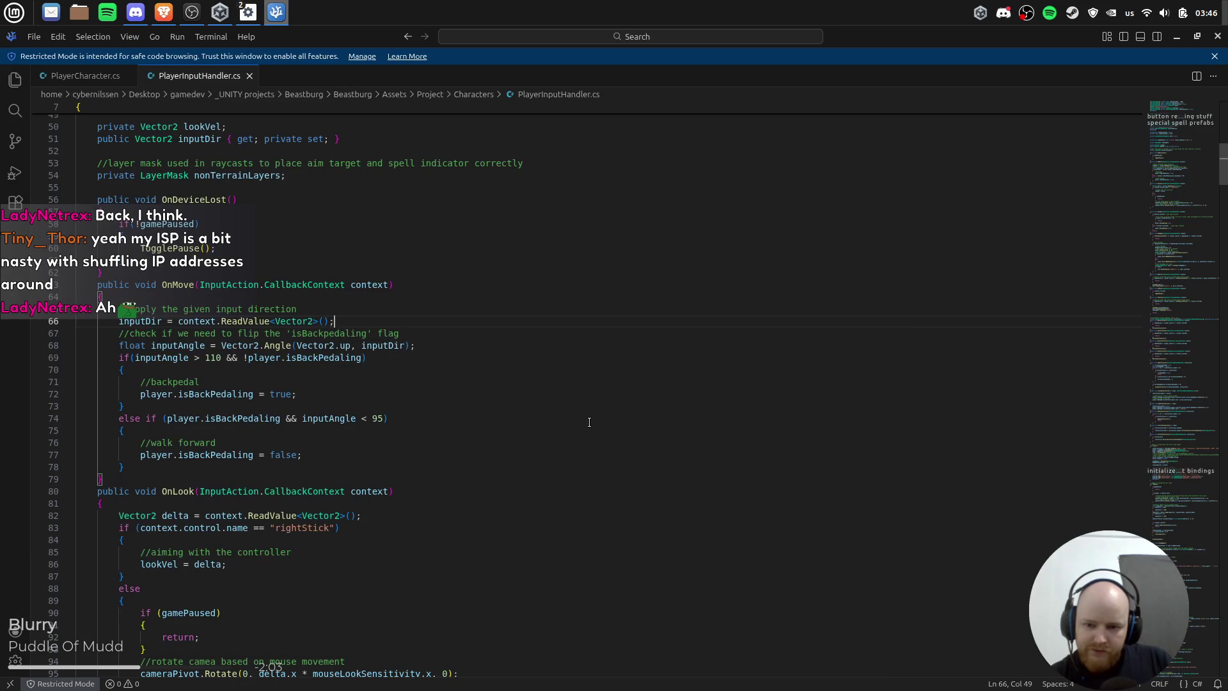
click(500, 353)
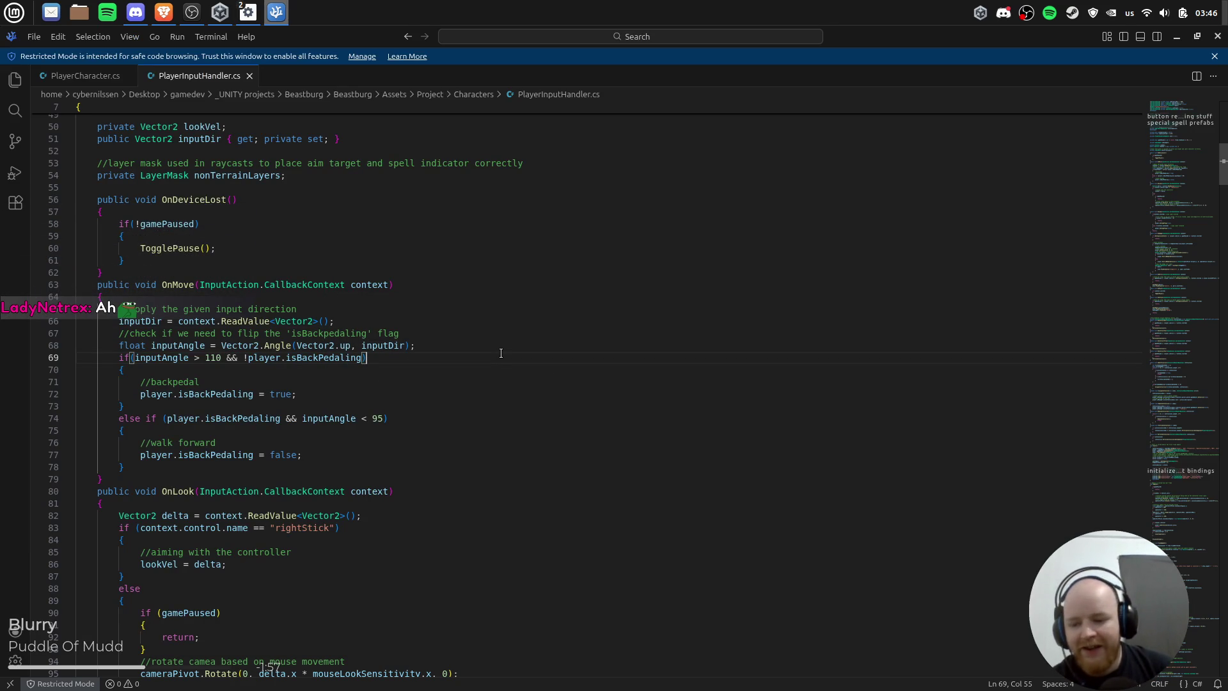
scroll(466, 352, down, 2)
click(449, 349)
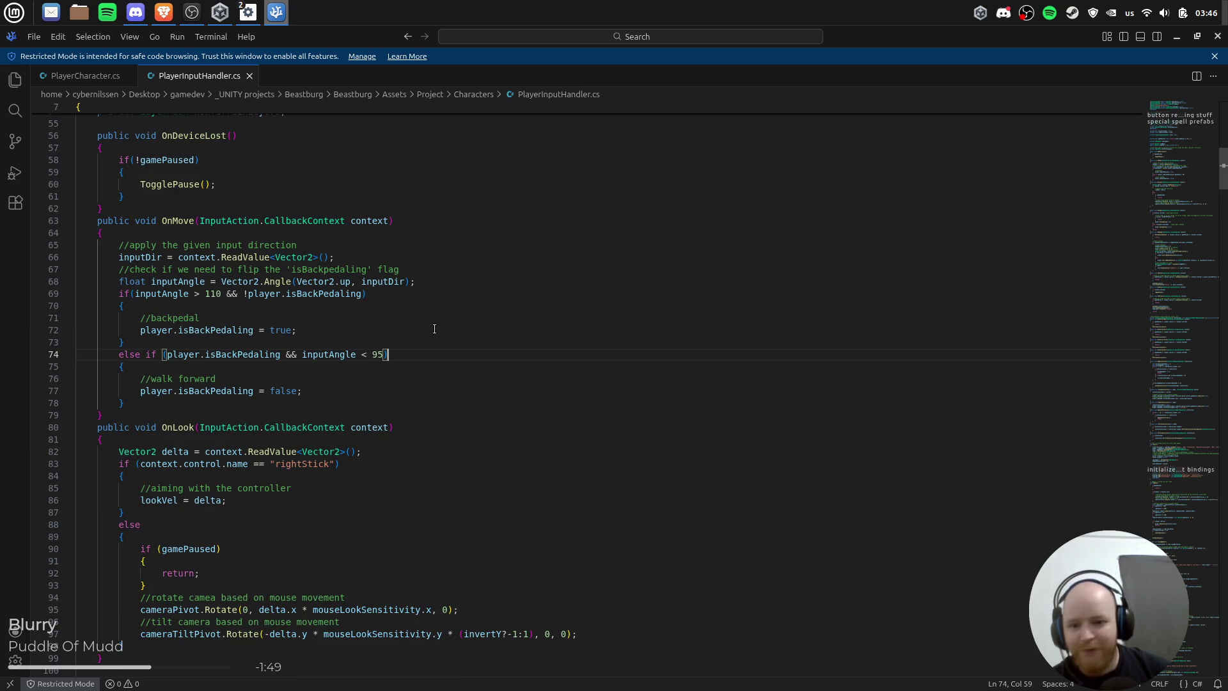
scroll(471, 337, down, 1)
click(531, 370)
key(Down)
key(Down)
key(Home)
key(Home)
key(Return)
key(Down)
key(Down)
key(Down)
key(Down)
key(Down)
key(Down)
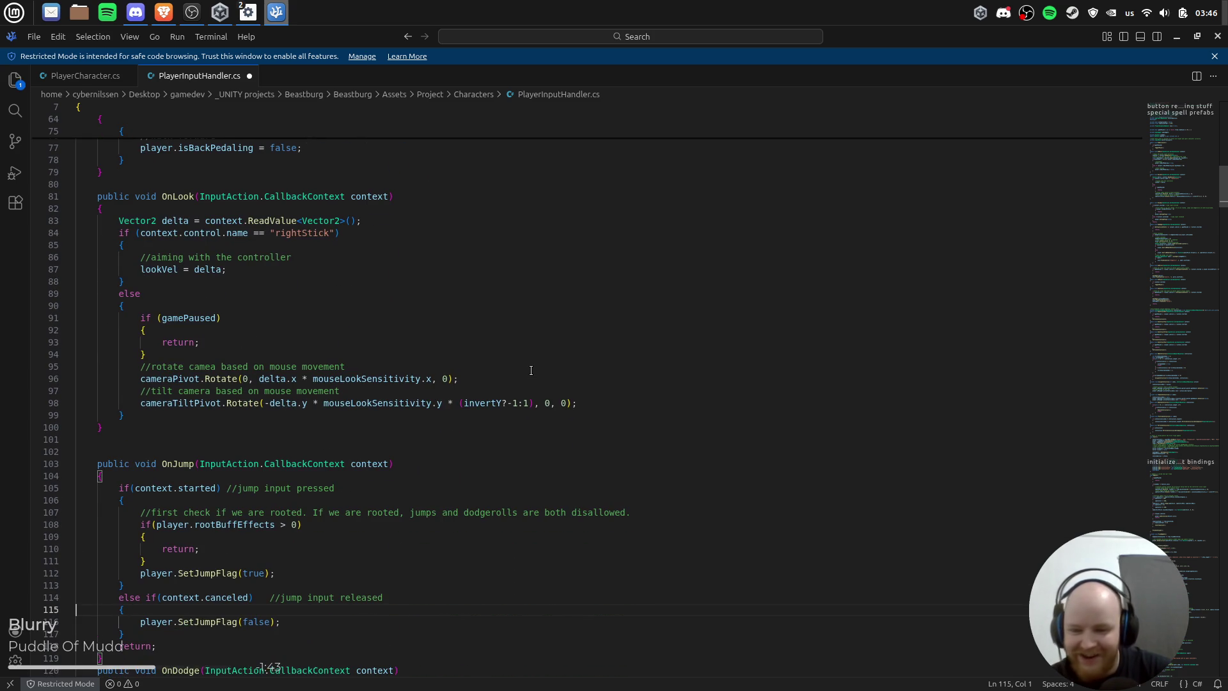
Step: Review the gamePaused, audioAgent and layer mask declarations, adding a blank line after OnDeviceLost
scroll(563, 358, up, 15)
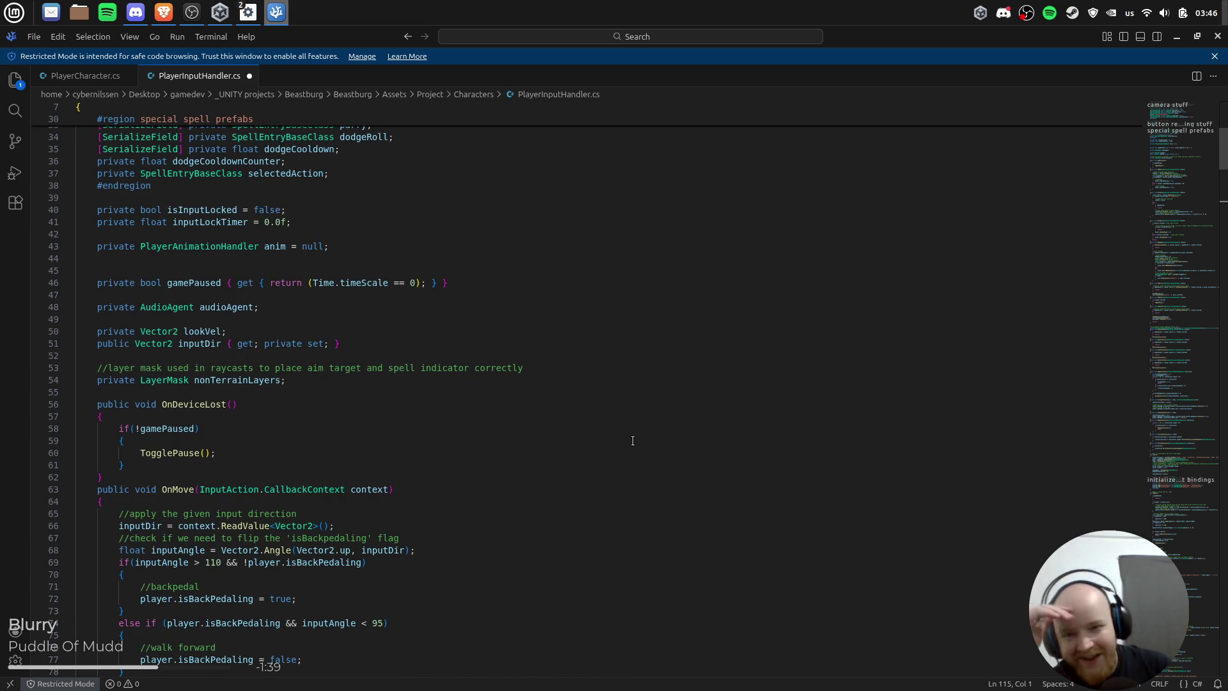
scroll(633, 441, up, 9)
scroll(595, 409, down, 9)
scroll(556, 383, down, 4)
scroll(482, 318, up, 1)
click(463, 186)
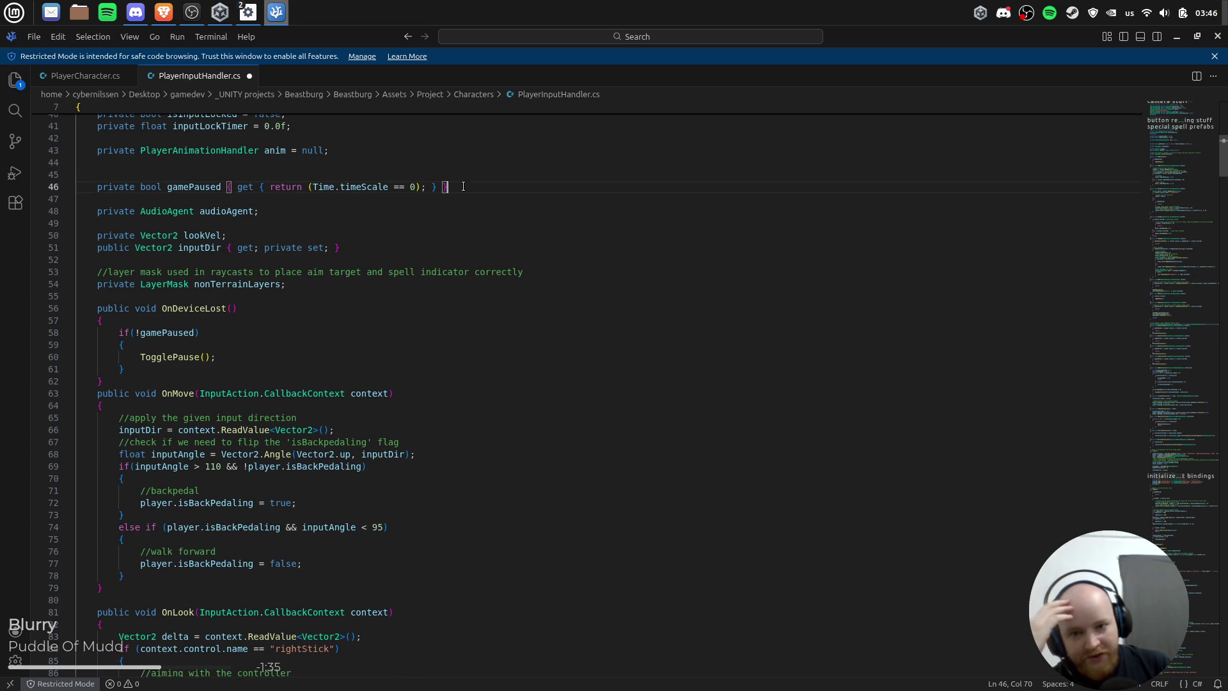
click(474, 204)
click(305, 229)
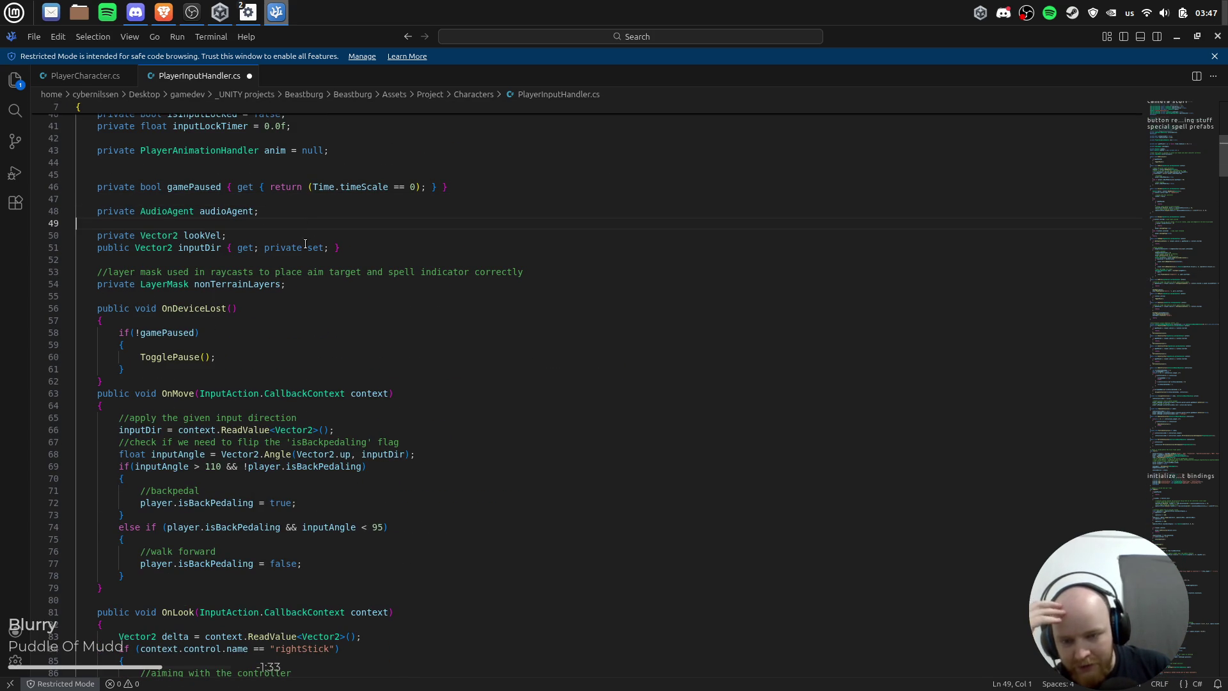
click(242, 263)
click(131, 382)
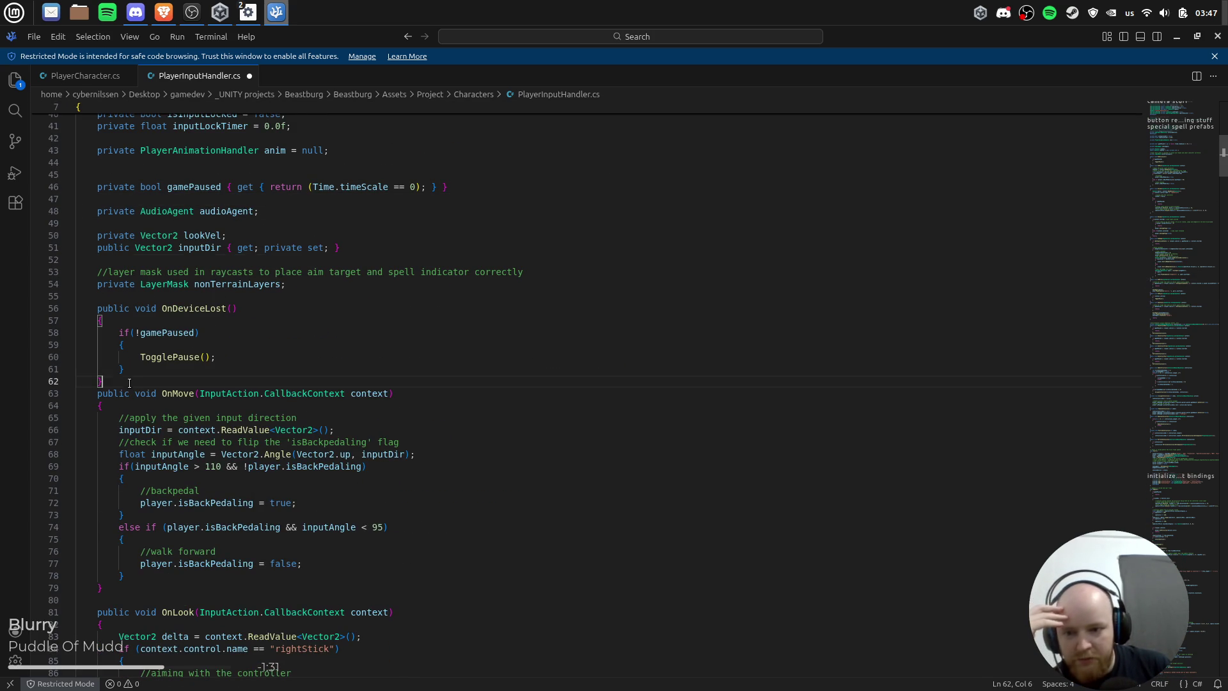
scroll(536, 408, down, 1)
key(Return)
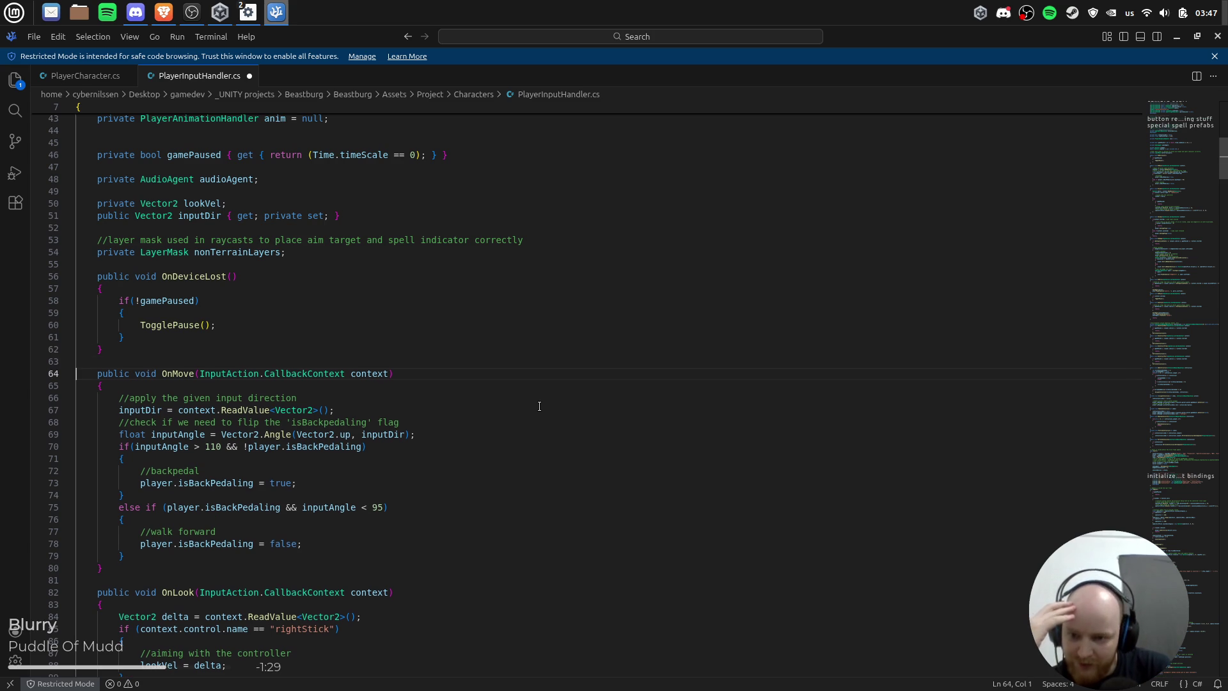
key(Up)
key(Up)
key(Up)
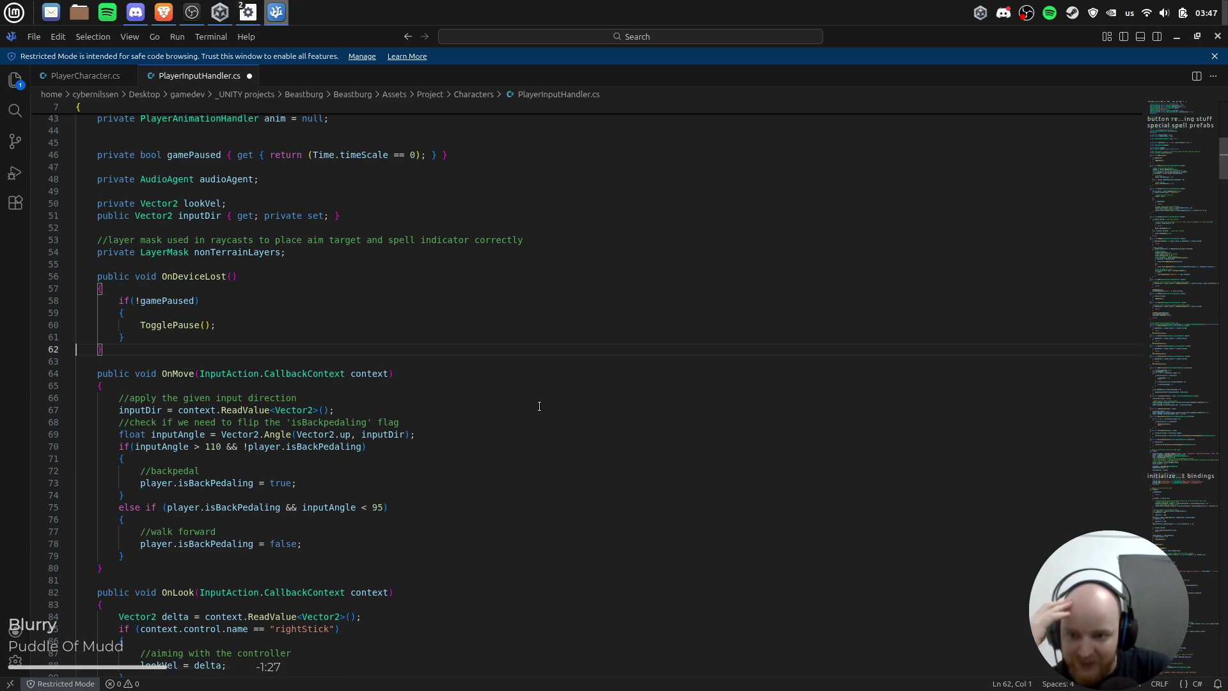
key(Down)
key(Down)
key(Down)
key(Down)
key(Up)
Step: Scroll down to OnJump and read it through to its closing brace
scroll(539, 406, down, 5)
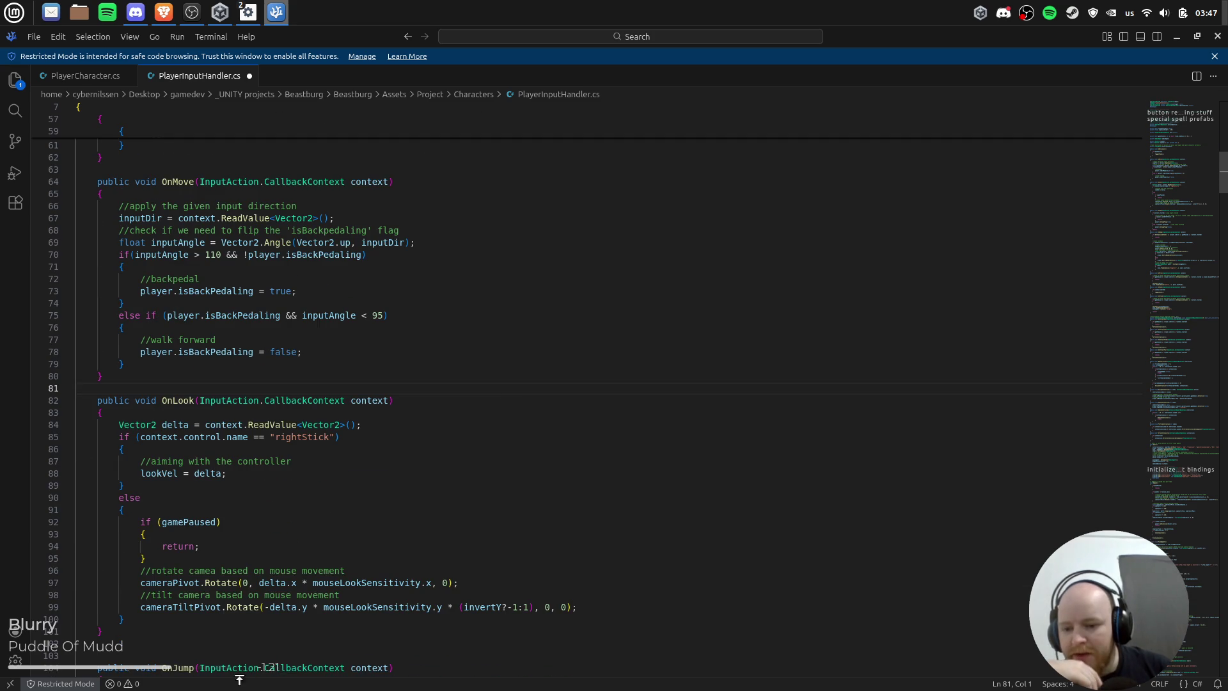
scroll(492, 474, down, 2)
key(Down)
key(Down)
key(Down)
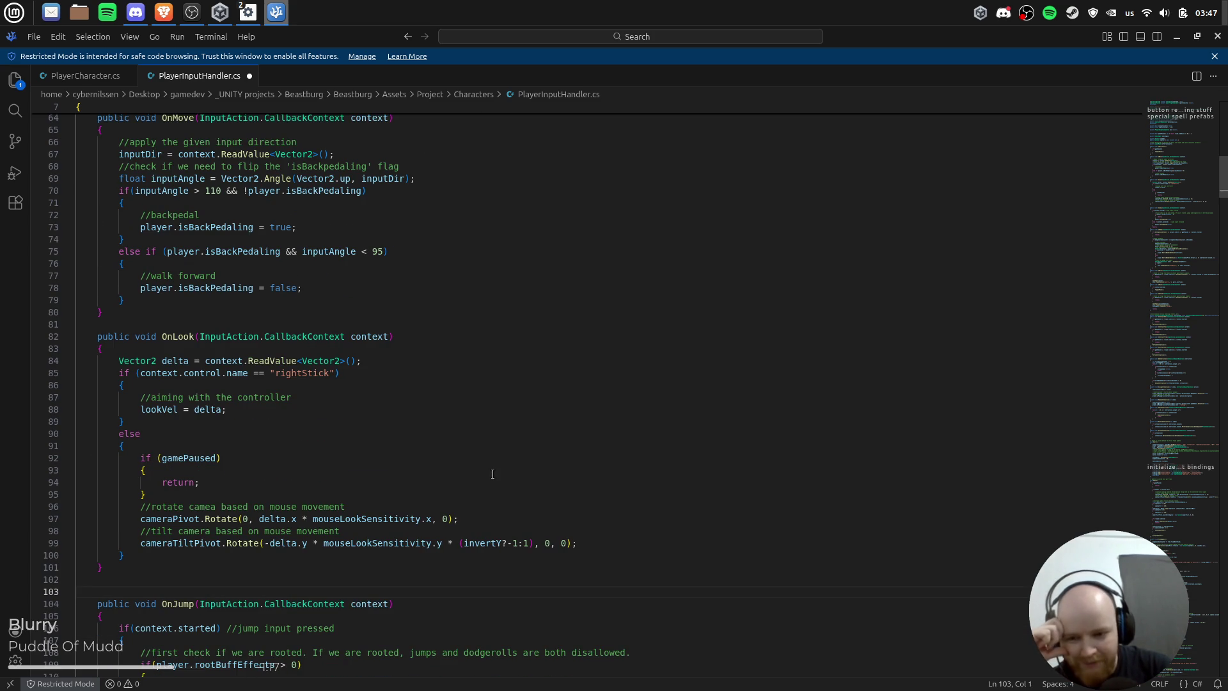
scroll(454, 446, down, 9)
click(192, 469)
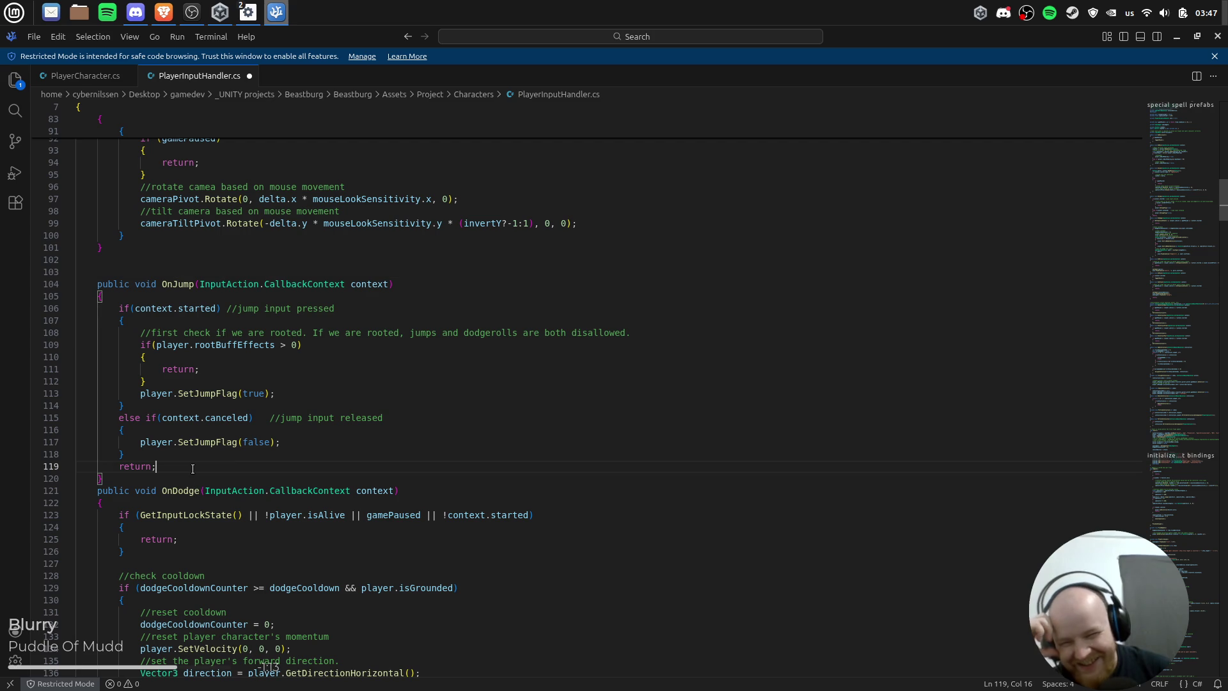
key(Down)
scroll(497, 421, up, 10)
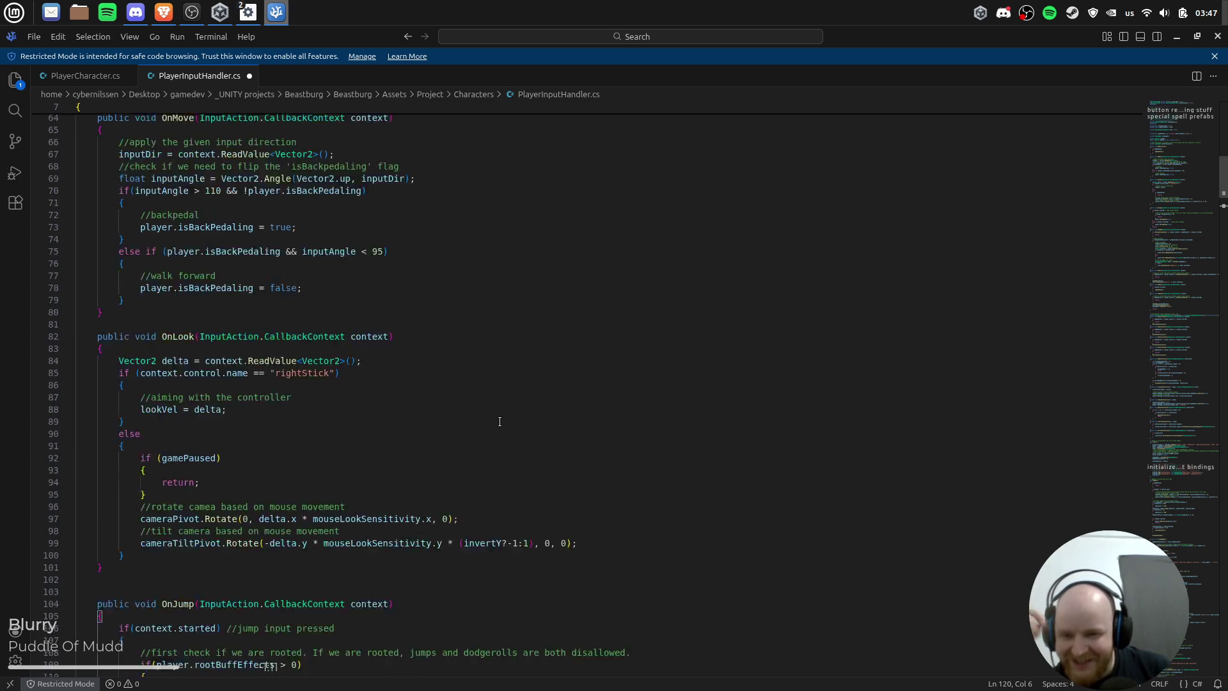
Step: Inspect the Fire action's Button type in the inputActions editor, comparing it against the code
key(alt+Tab)
click(471, 348)
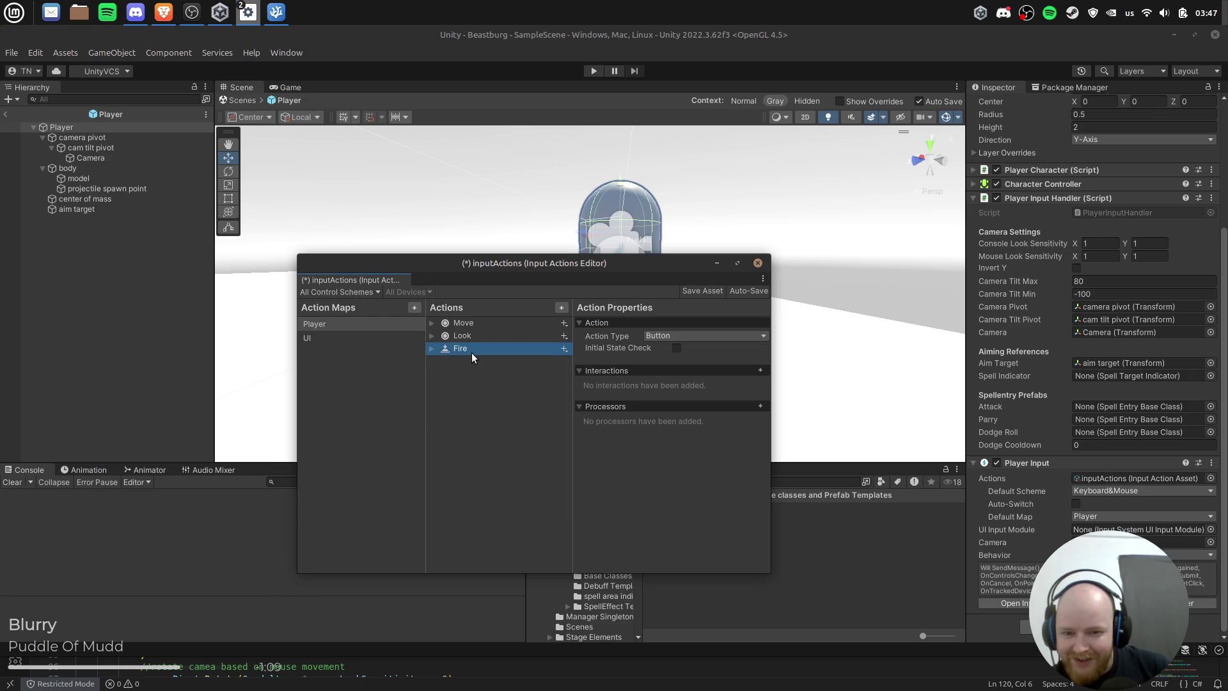
key(alt+Tab)
scroll(390, 426, up, 3)
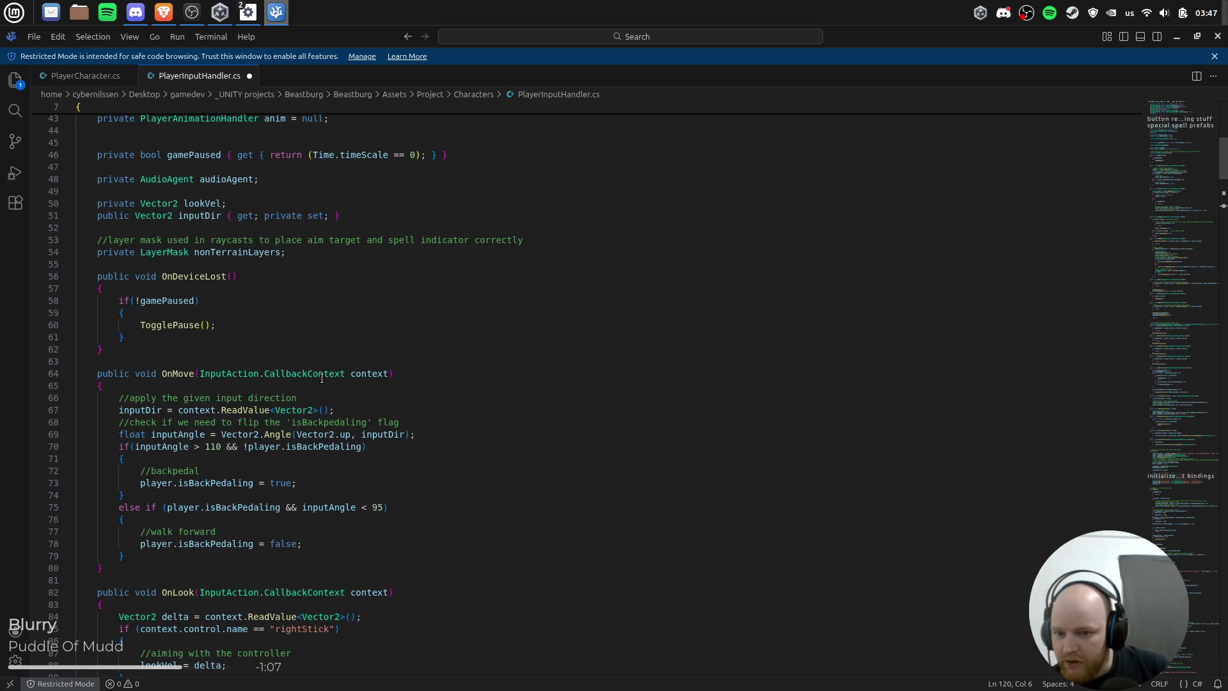
scroll(246, 281, down, 13)
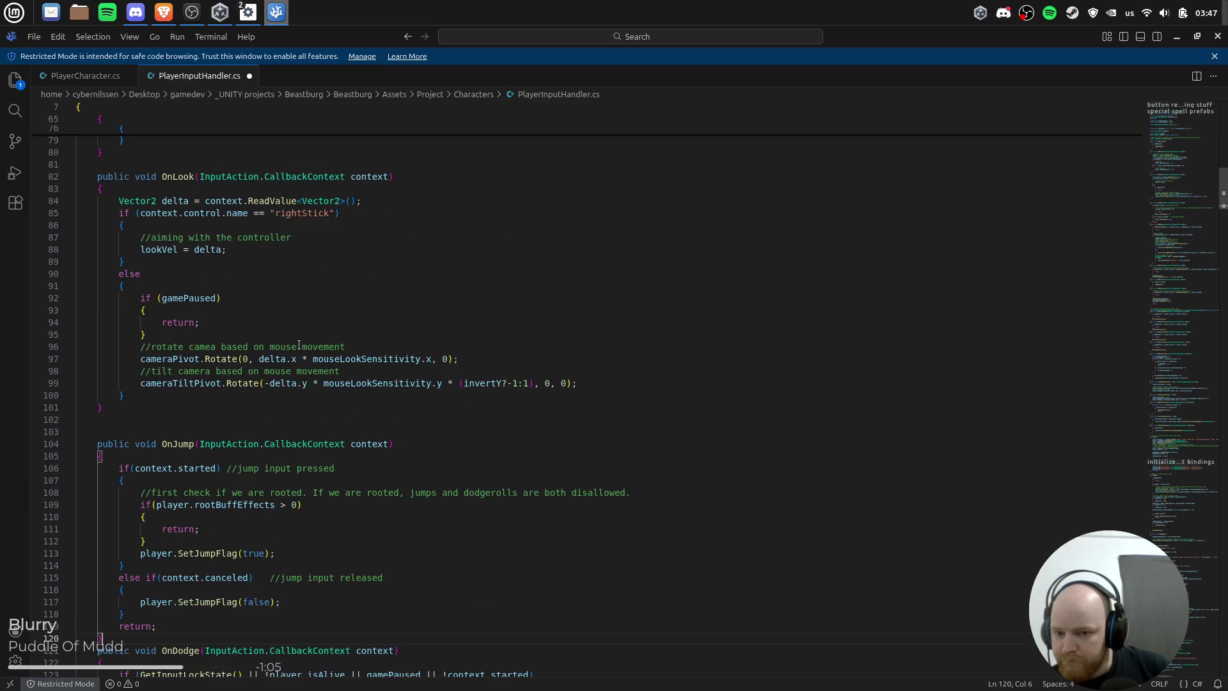
key(alt+Tab)
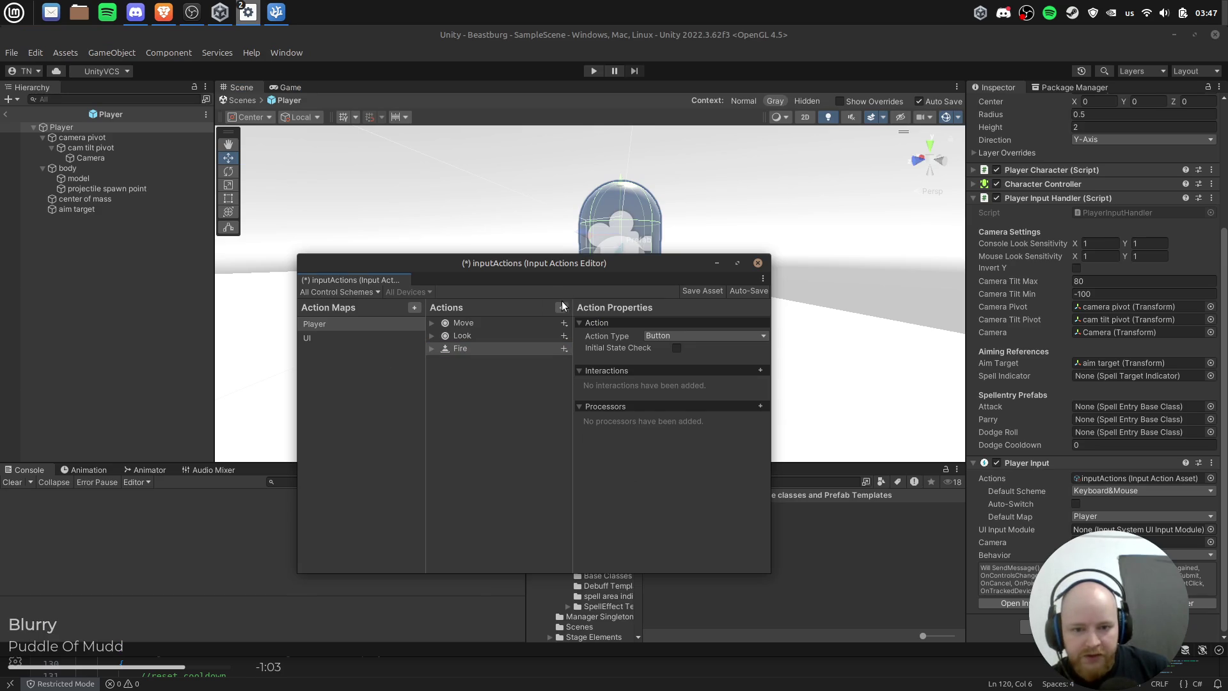
Step: Add a Jump action bound to Space [Keyboard] for Keyboard&Mouse and save the inputActions asset
click(561, 309)
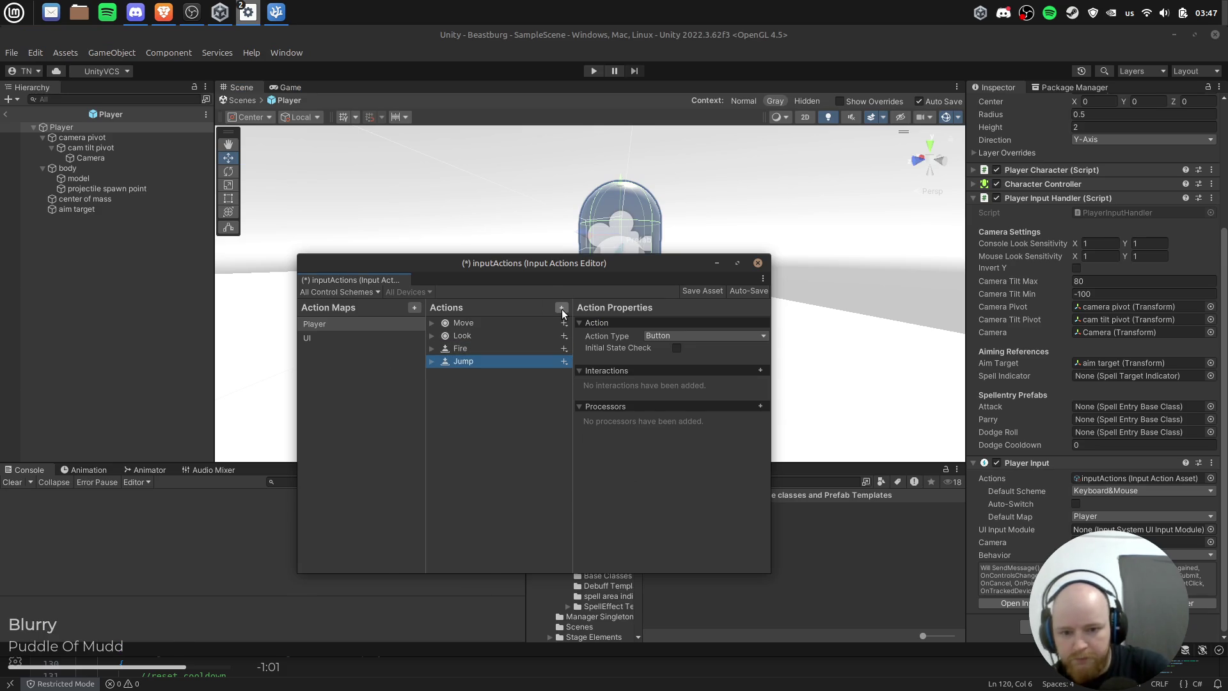
key(alt+Tab)
key(alt+Tab)
click(448, 362)
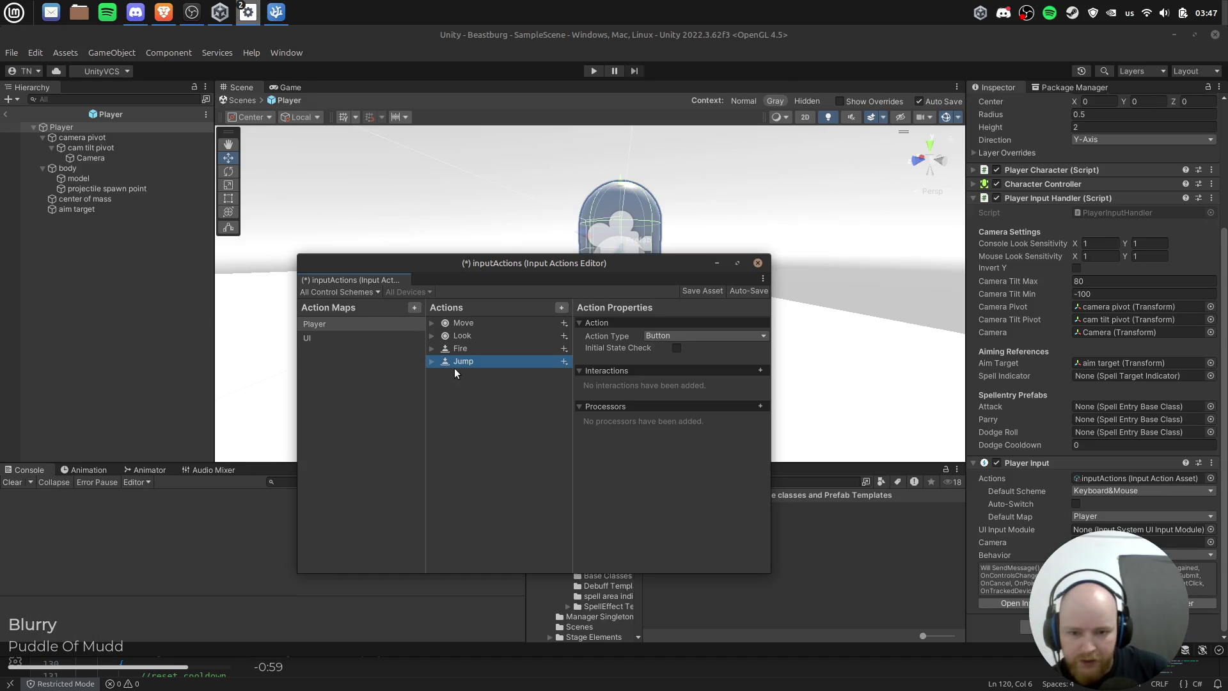
click(482, 375)
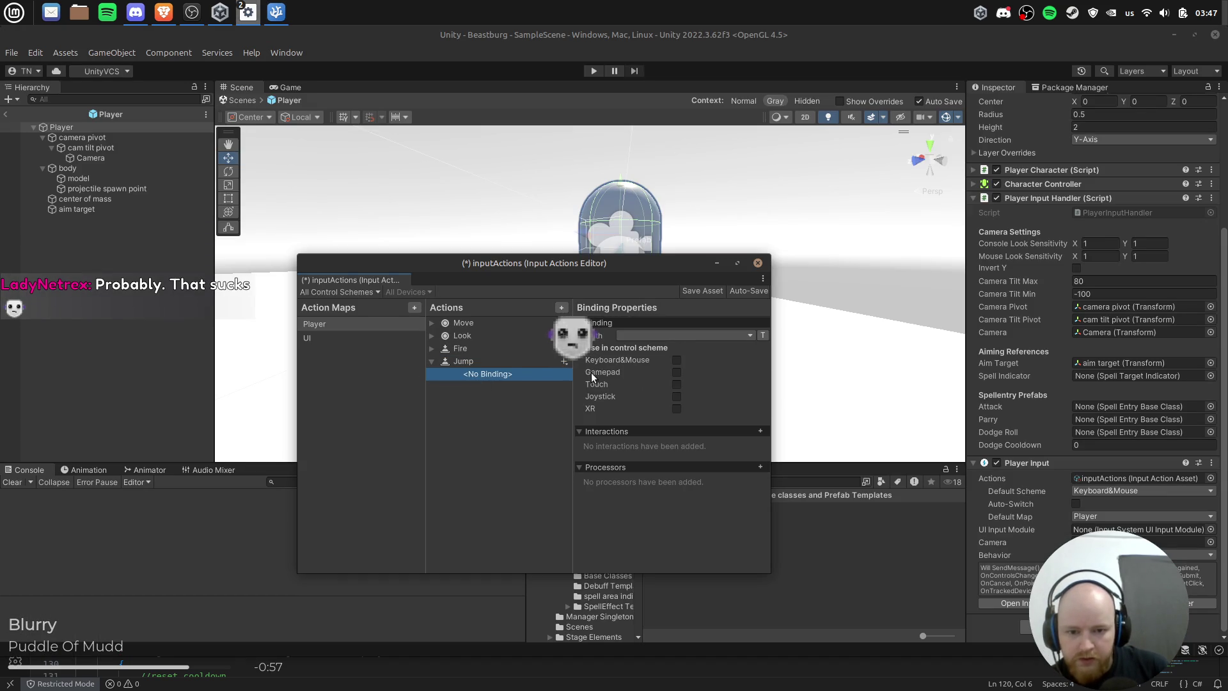
click(673, 337)
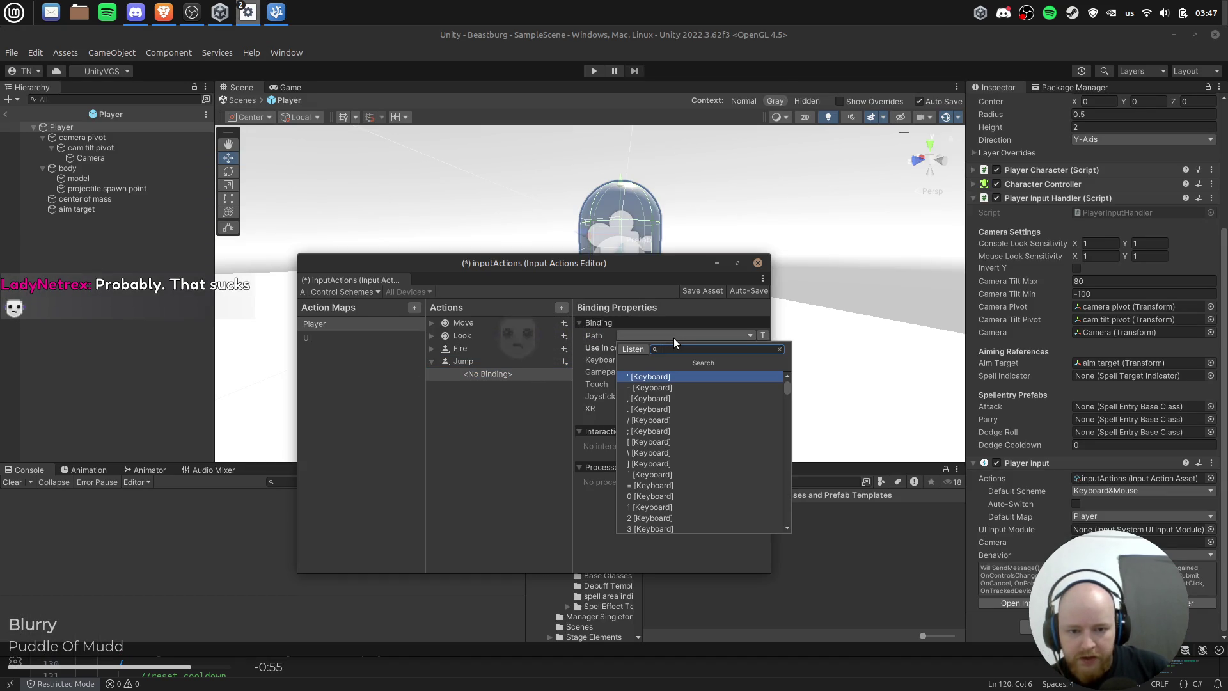
text(spac)
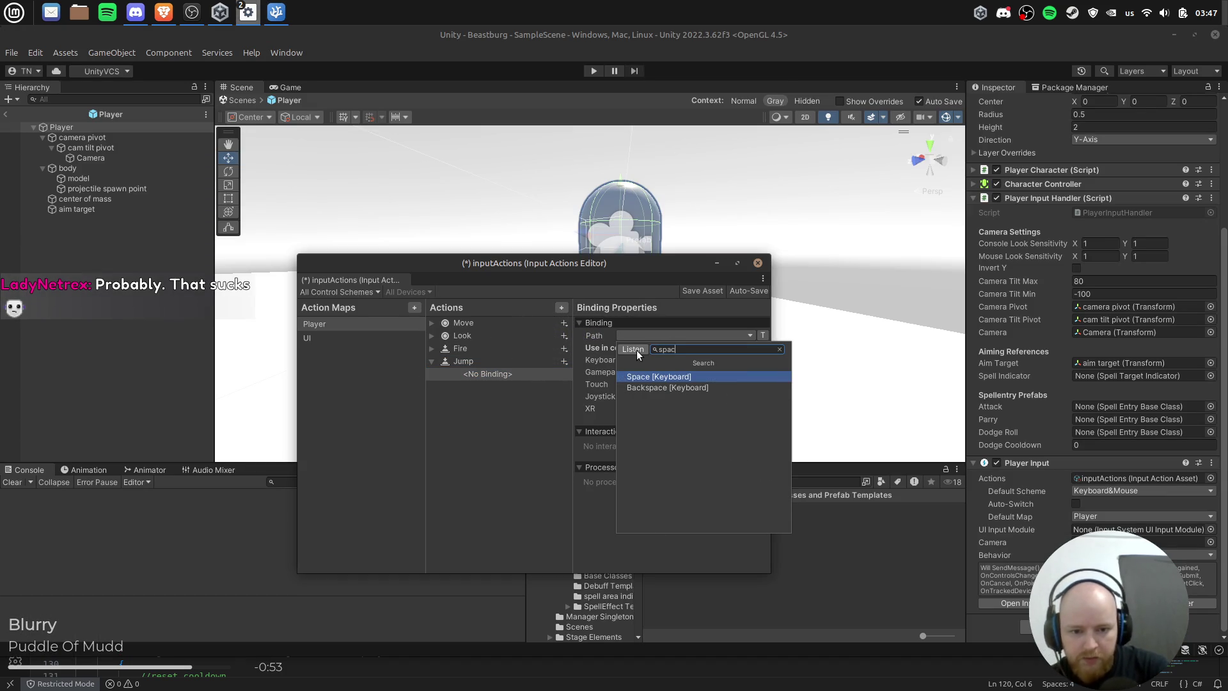
click(636, 376)
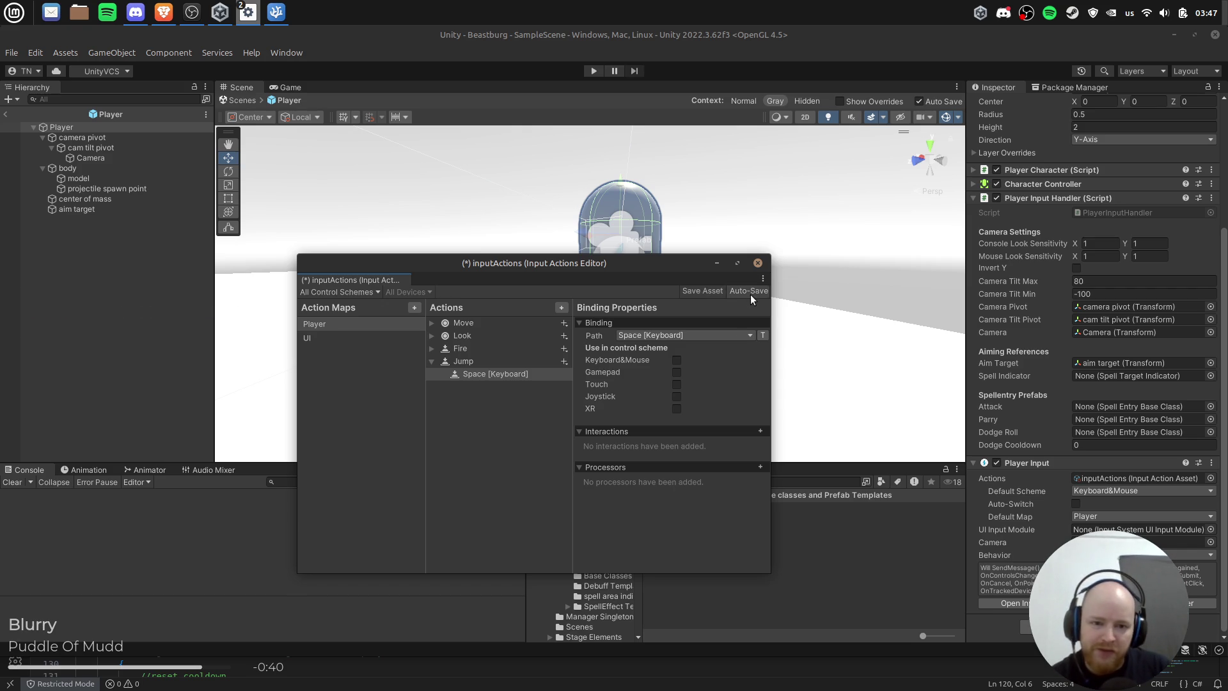
click(716, 293)
click(676, 361)
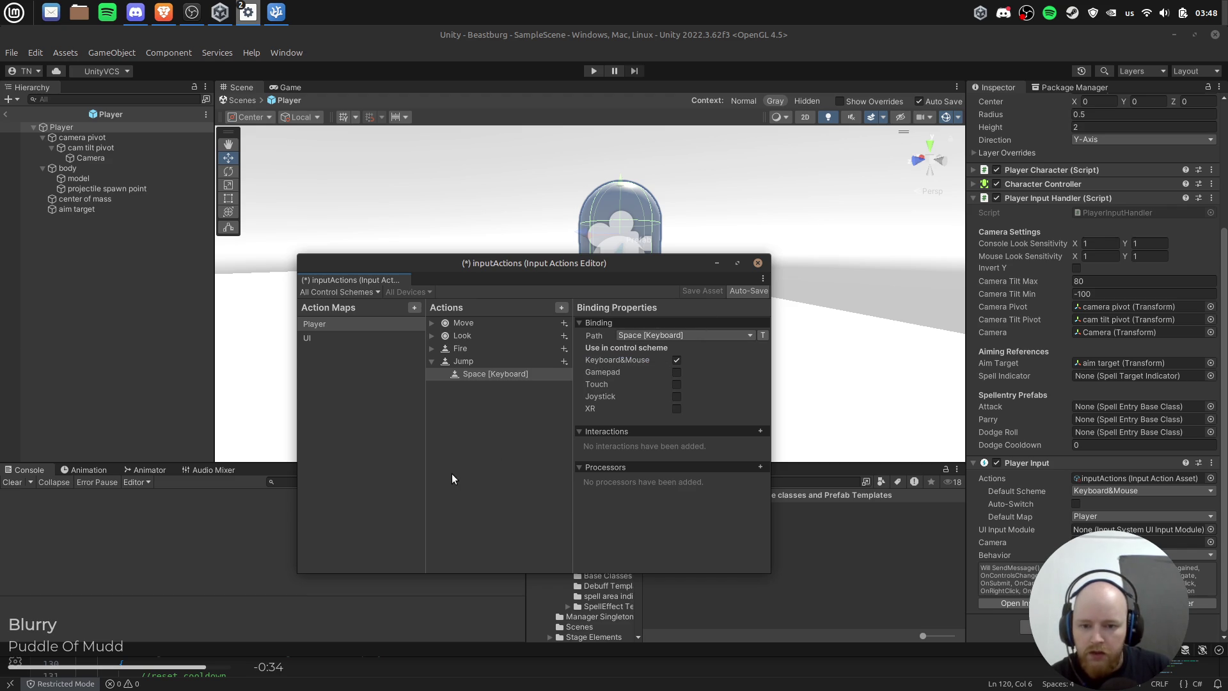
click(486, 322)
Step: Inspect the bindings of the Move, Look and Fire actions: WASD, Primary2DAxis and Delta [Pointer]
key(Right)
click(494, 350)
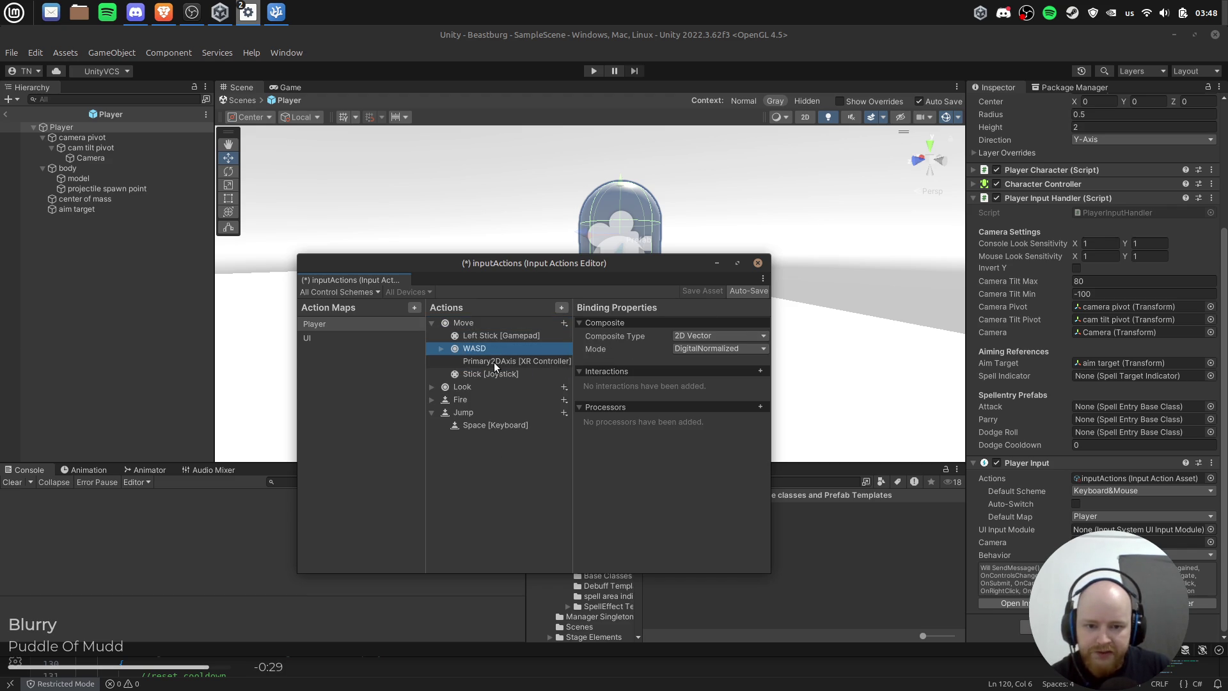
click(494, 362)
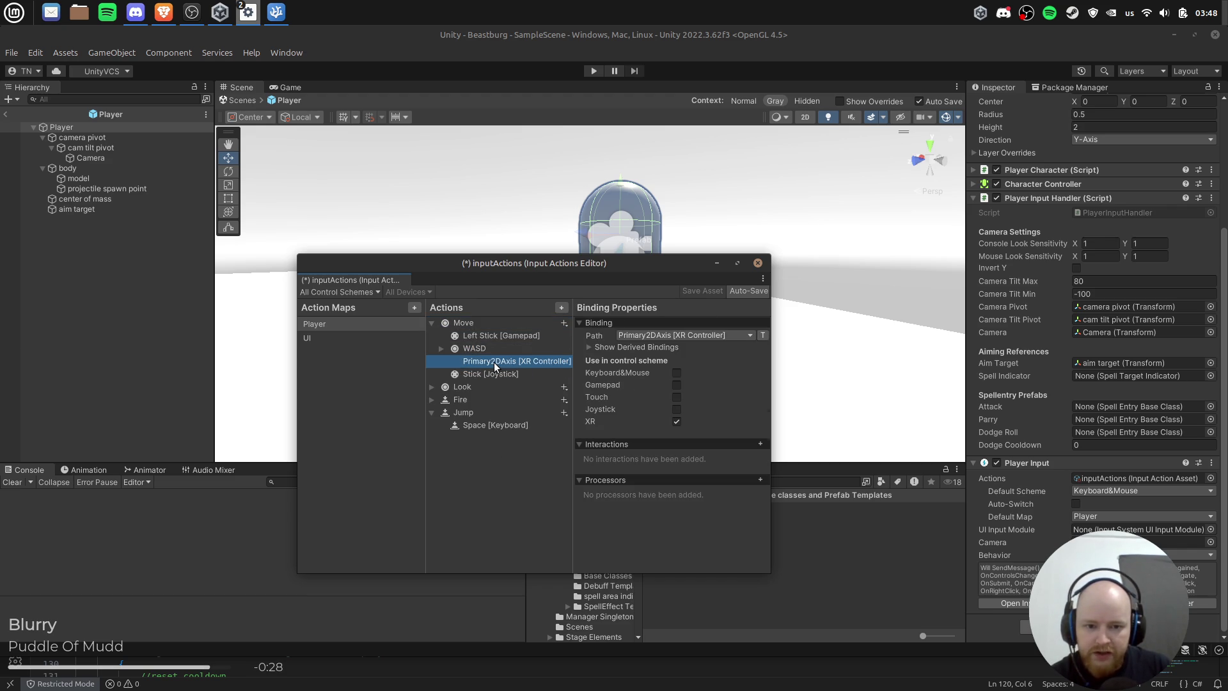
double_click(475, 389)
click(513, 414)
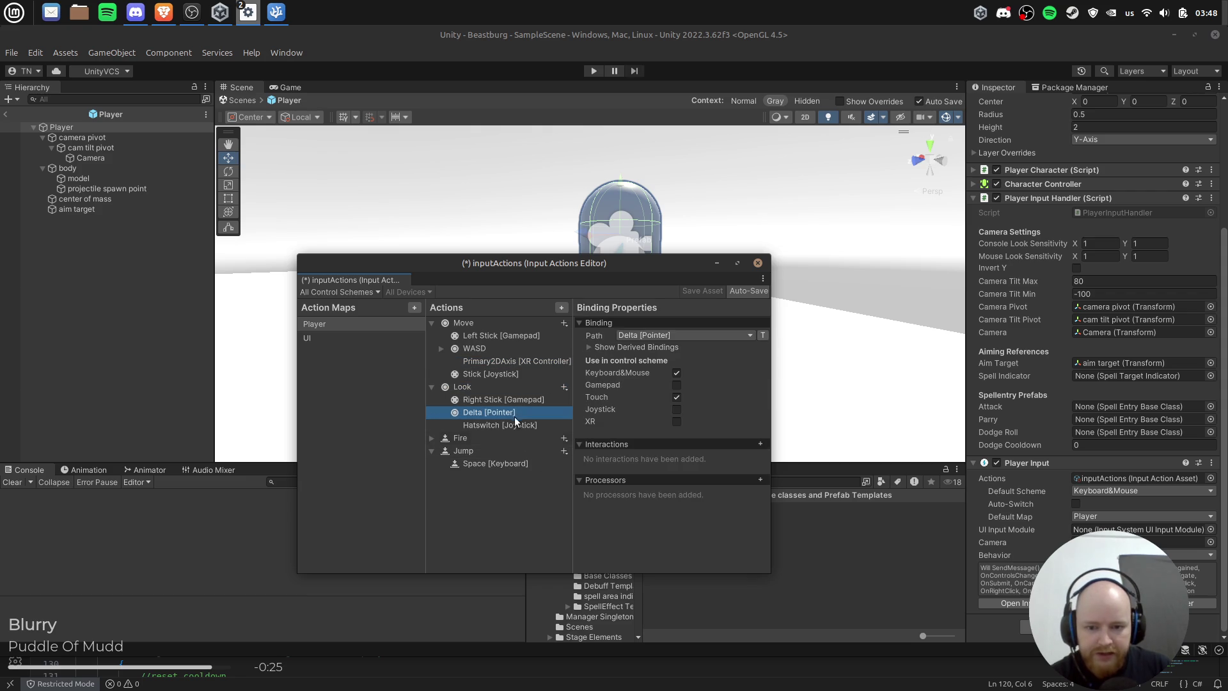
click(477, 438)
double_click(449, 440)
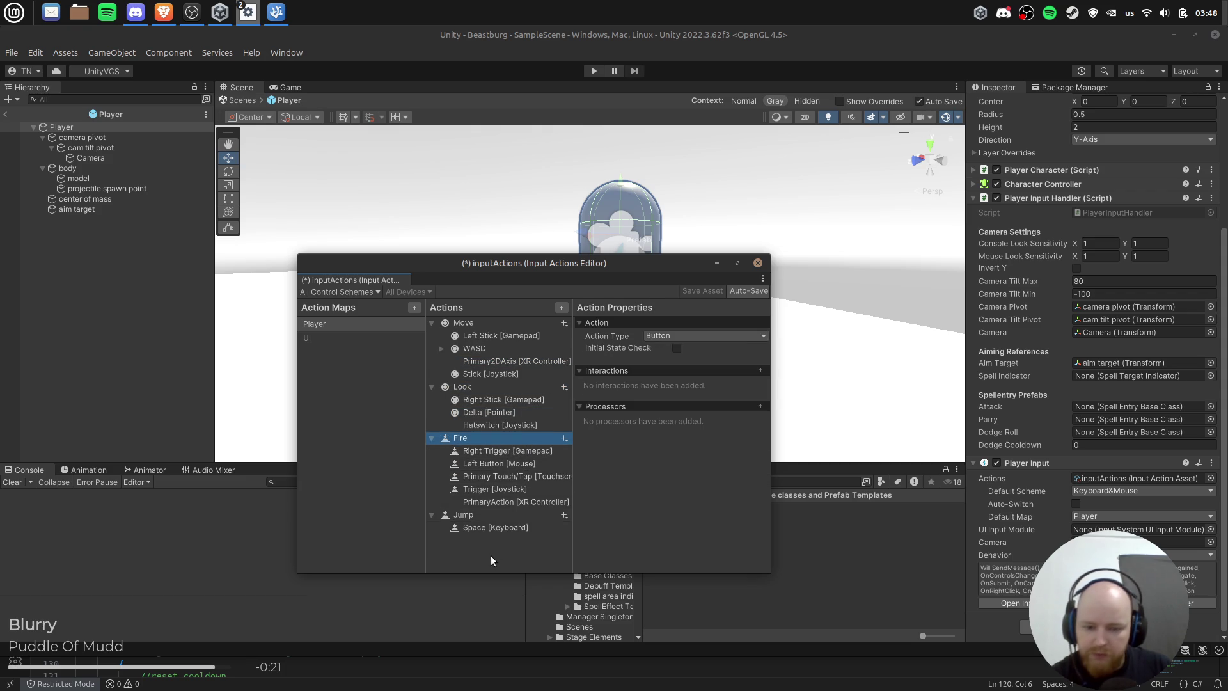
Step: Check the OnDodge and OnPause handlers in VSCodium, then add a new action below Jump
key(alt+Tab)
scroll(361, 443, down, 4)
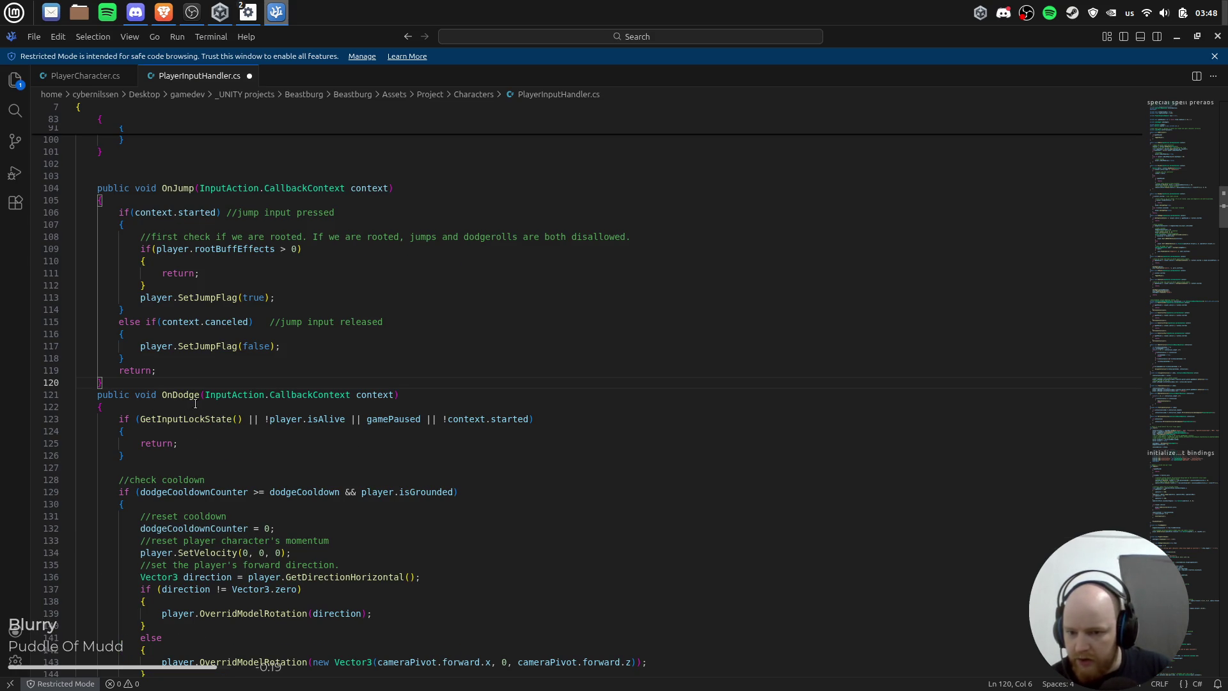
scroll(195, 404, down, 4)
click(161, 235)
scroll(352, 371, down, 5)
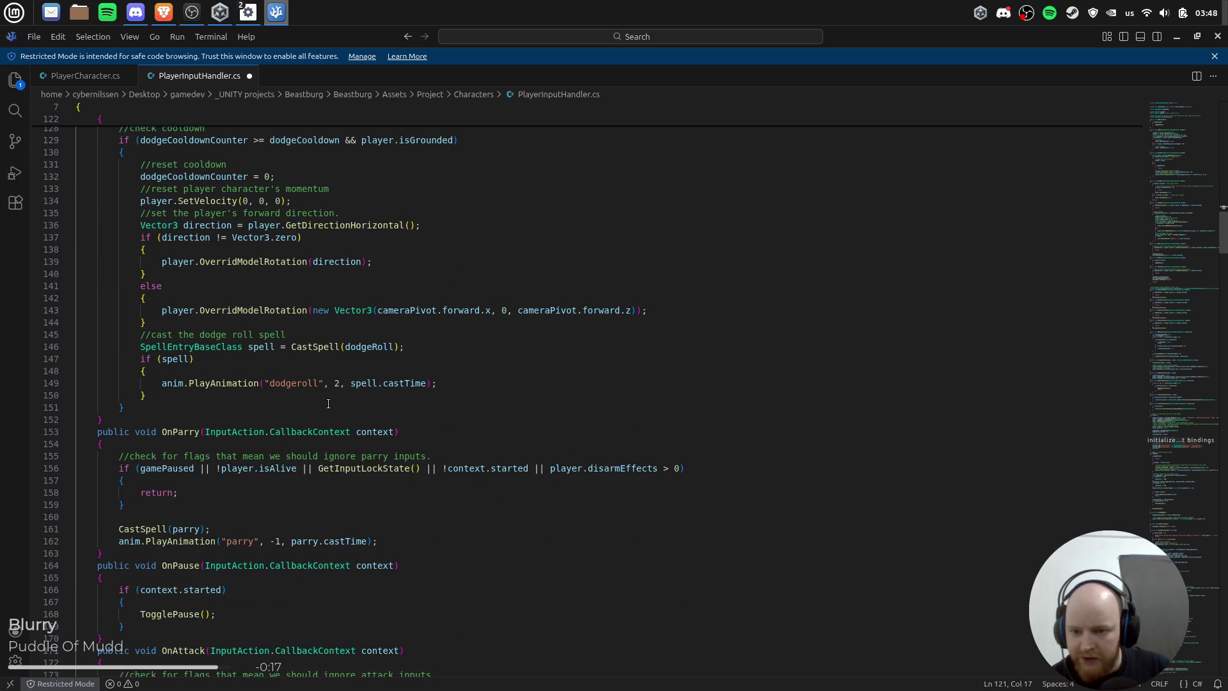
scroll(201, 440, down, 4)
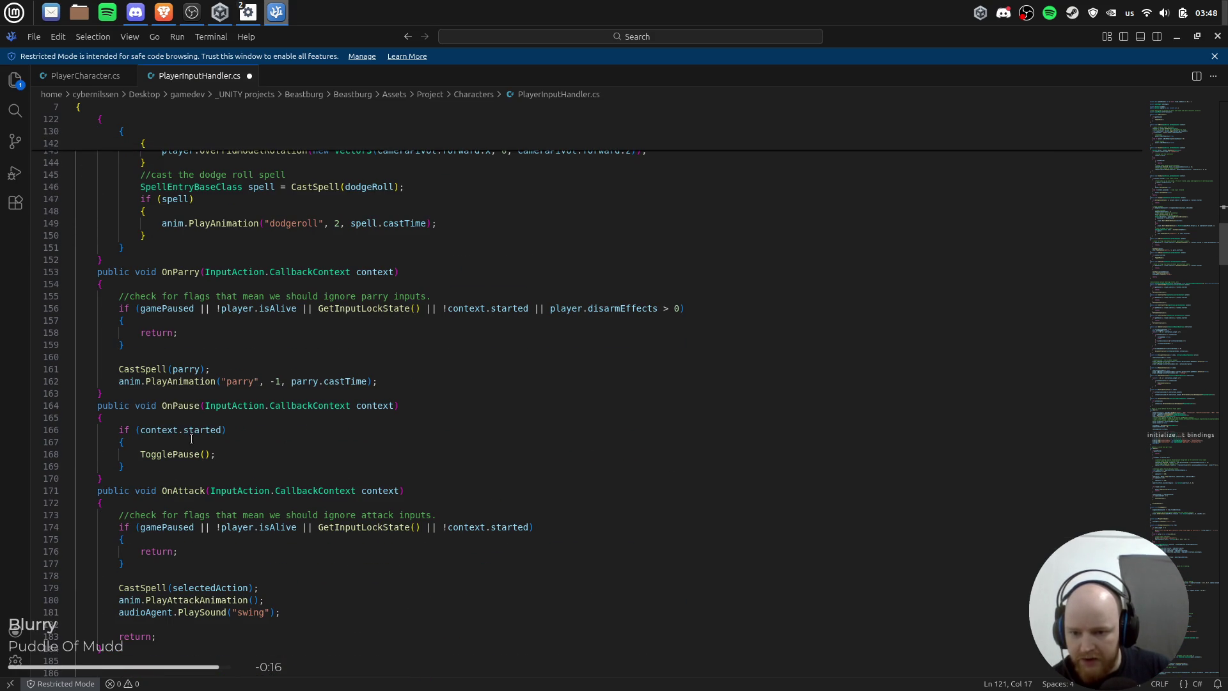
click(192, 407)
key(alt+Tab)
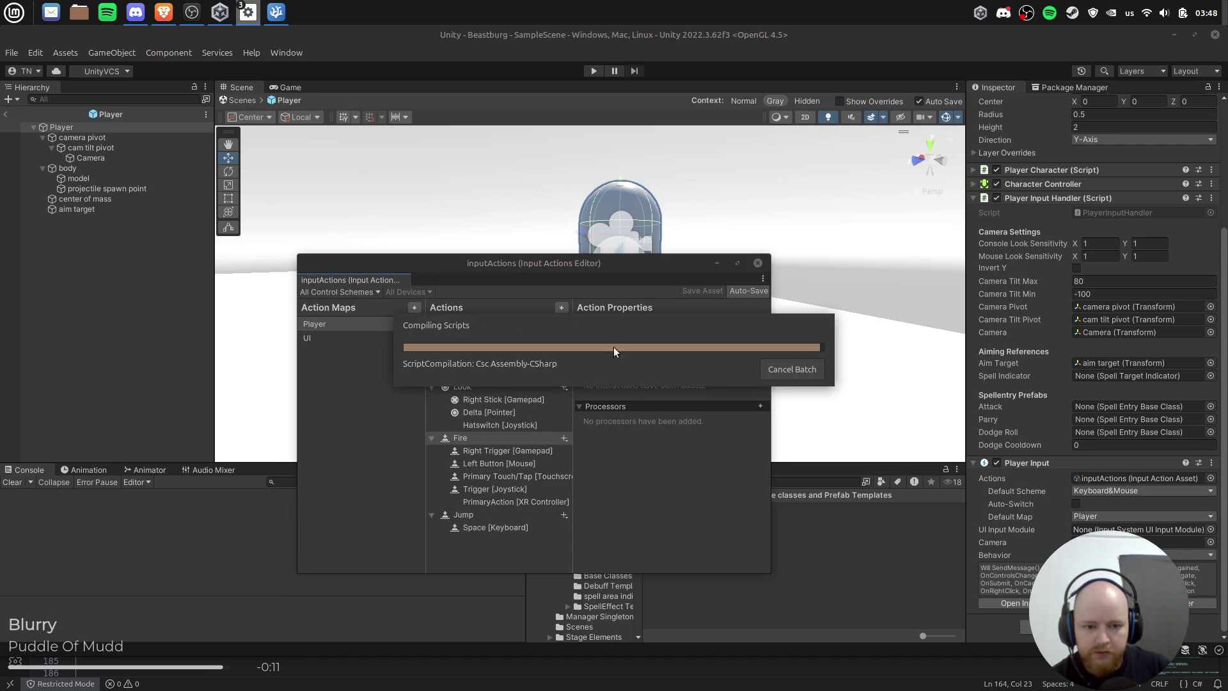
click(564, 309)
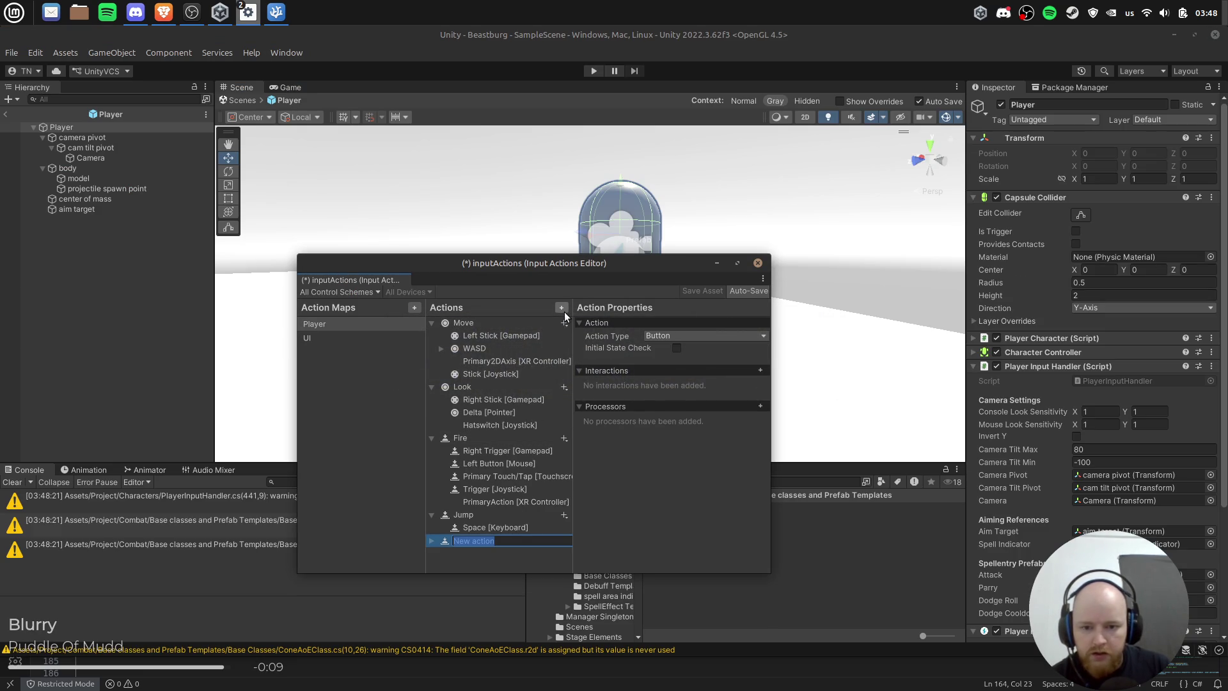
Step: Name the new action Pause, bind it to Escape [Keyboard], save the asset and close the editor
text(Pause)
key(alt+Tab)
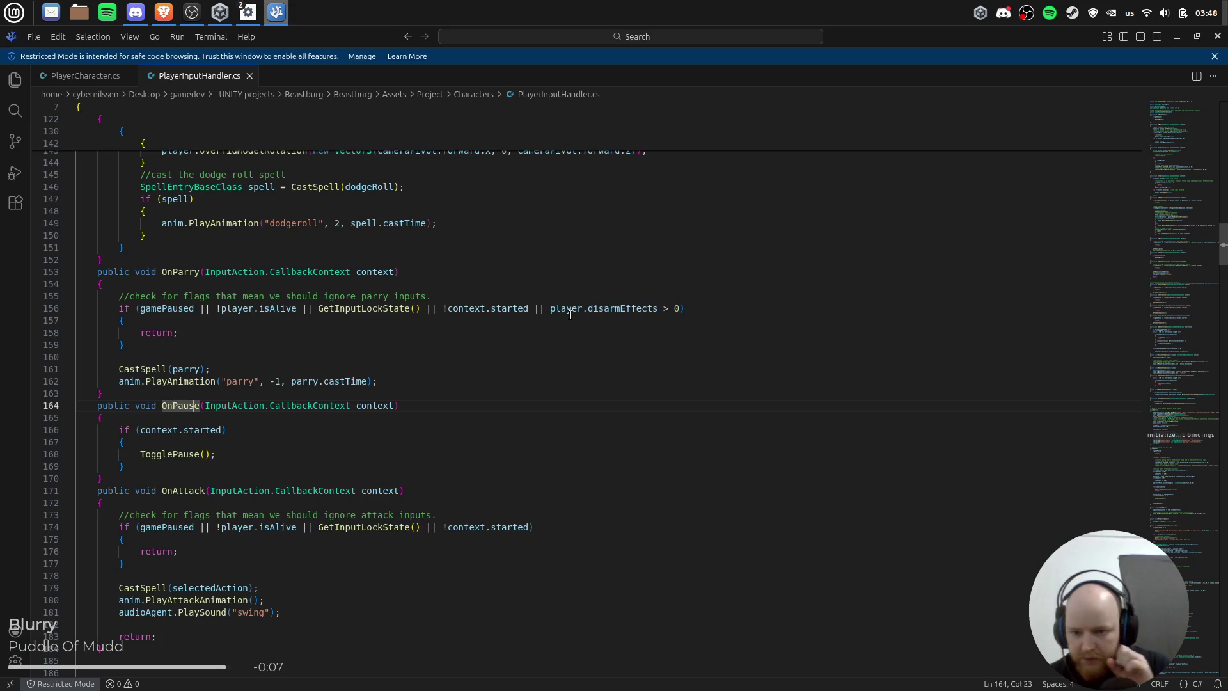
key(alt+Tab)
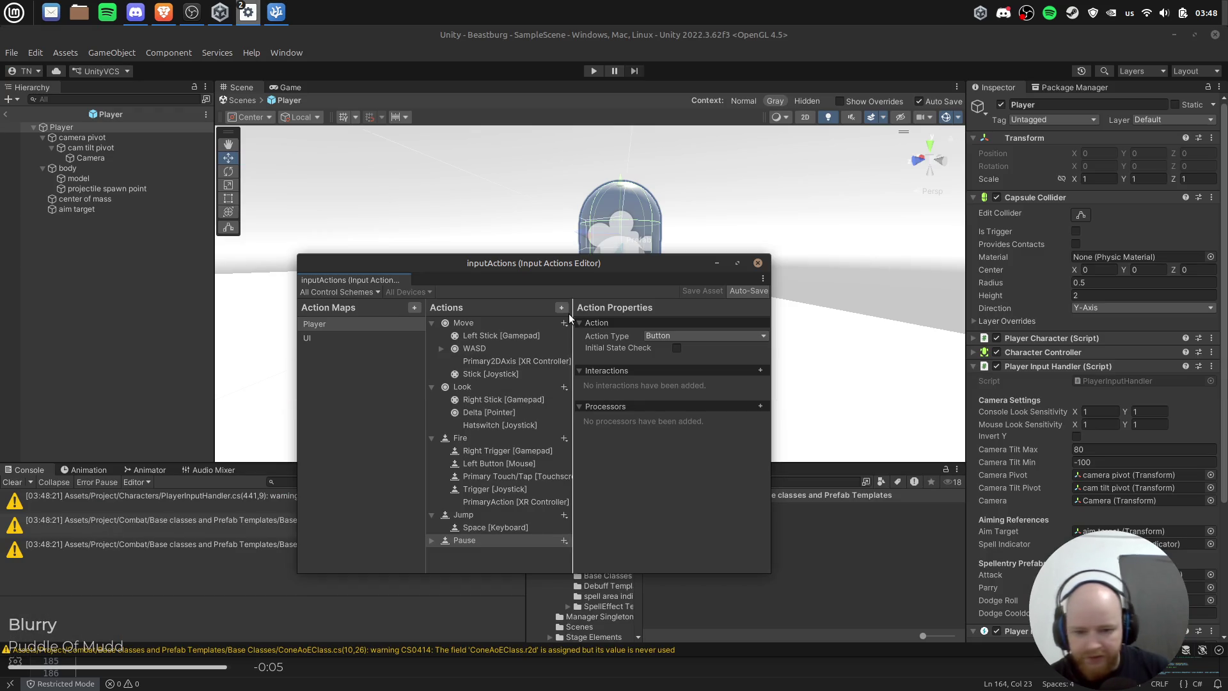
click(432, 540)
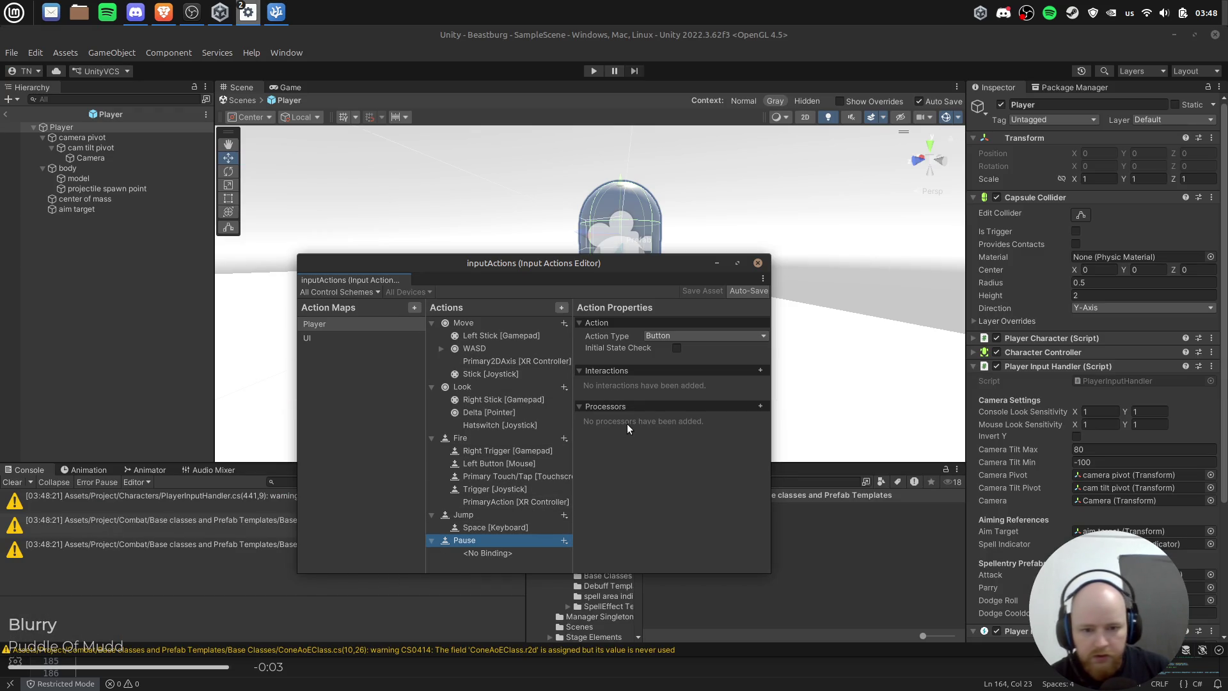
click(492, 555)
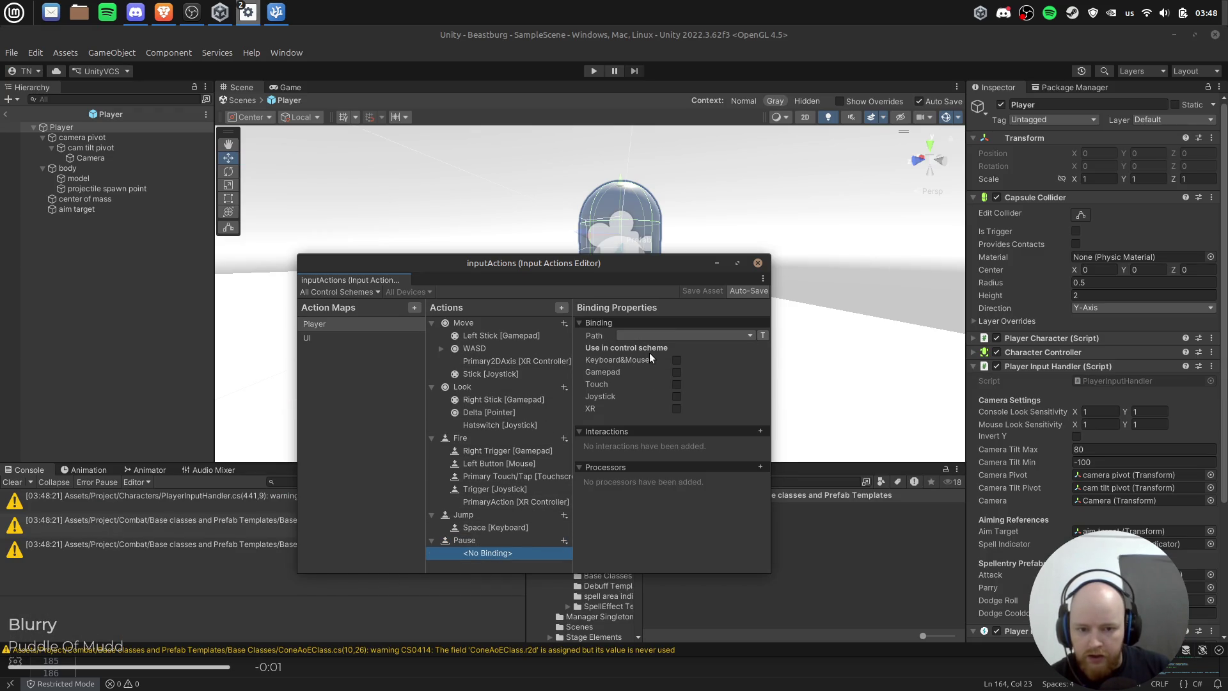
click(649, 336)
text(esc)
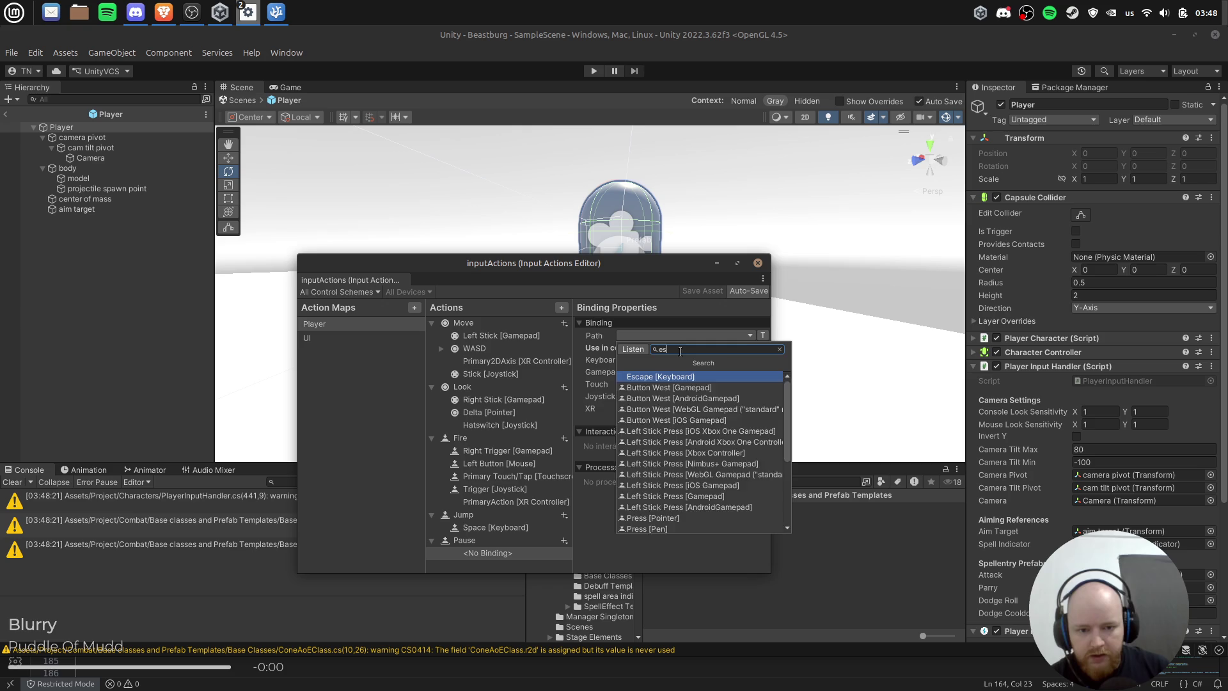
click(646, 377)
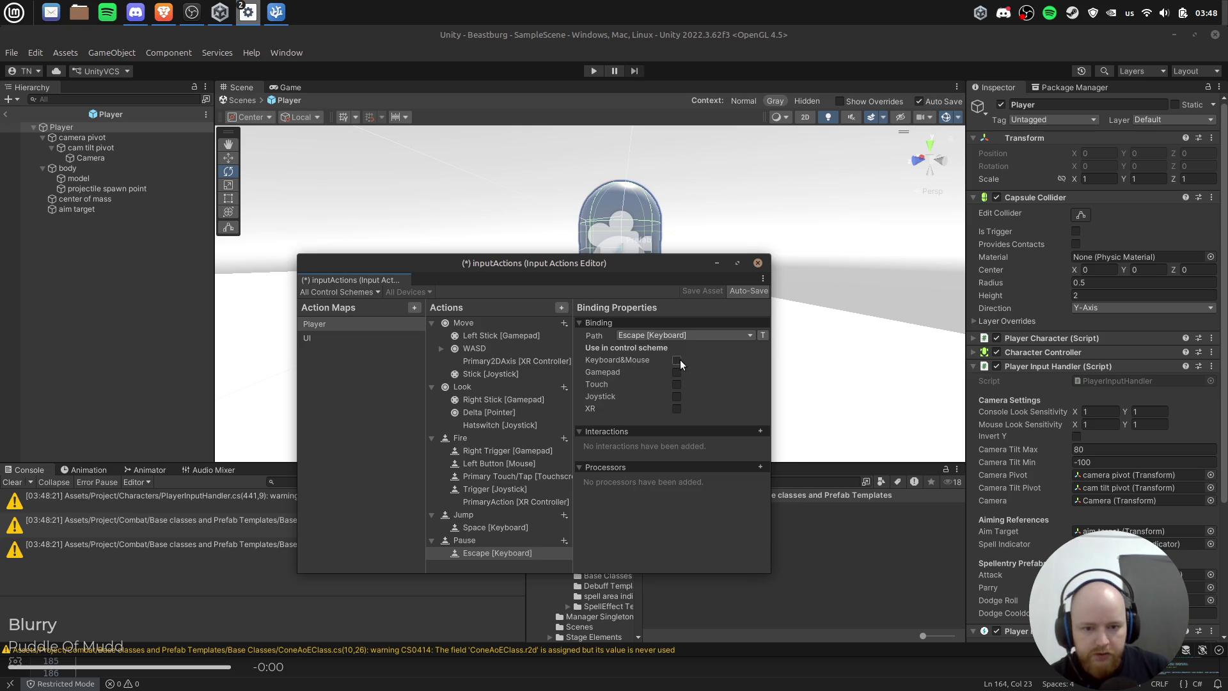
click(716, 293)
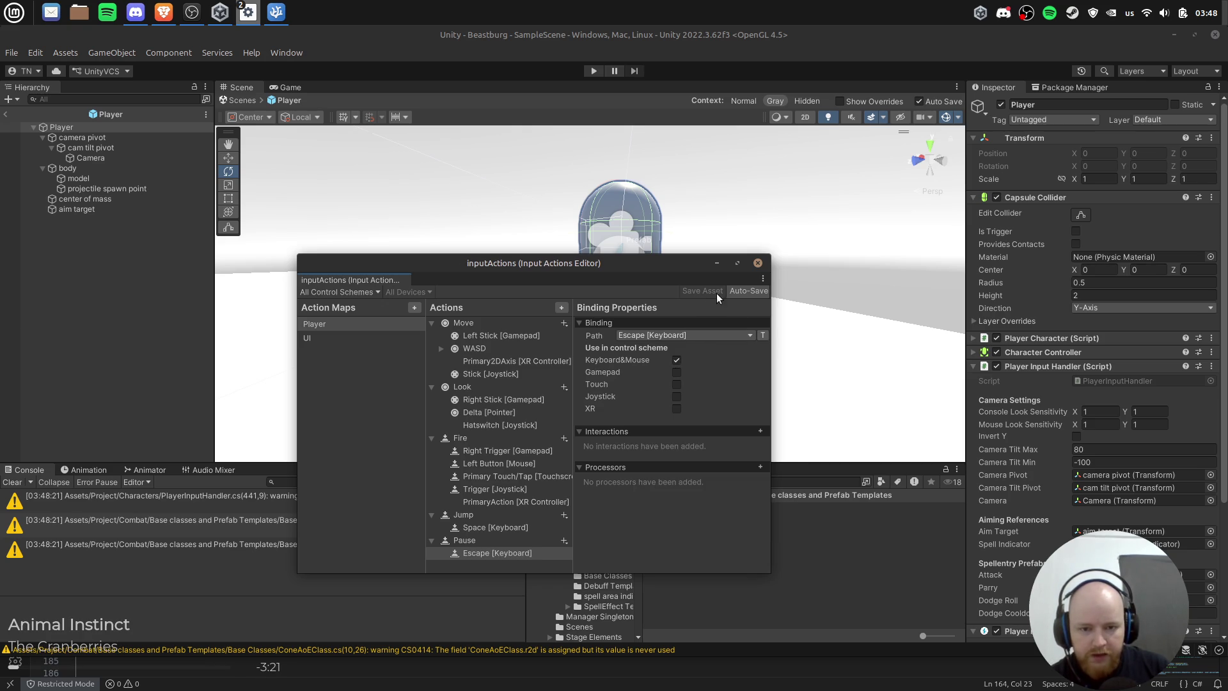
click(758, 263)
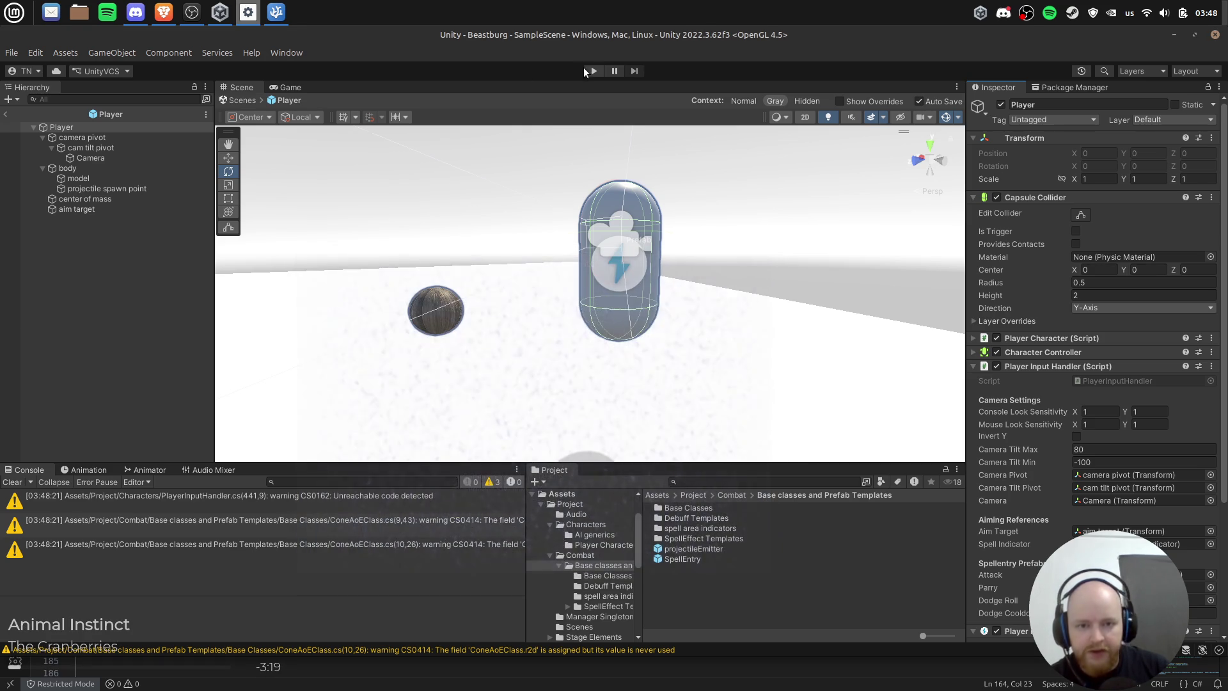
Step: Play-test W movement, stop the run, and show the latest OnLook error's stack trace
click(593, 70)
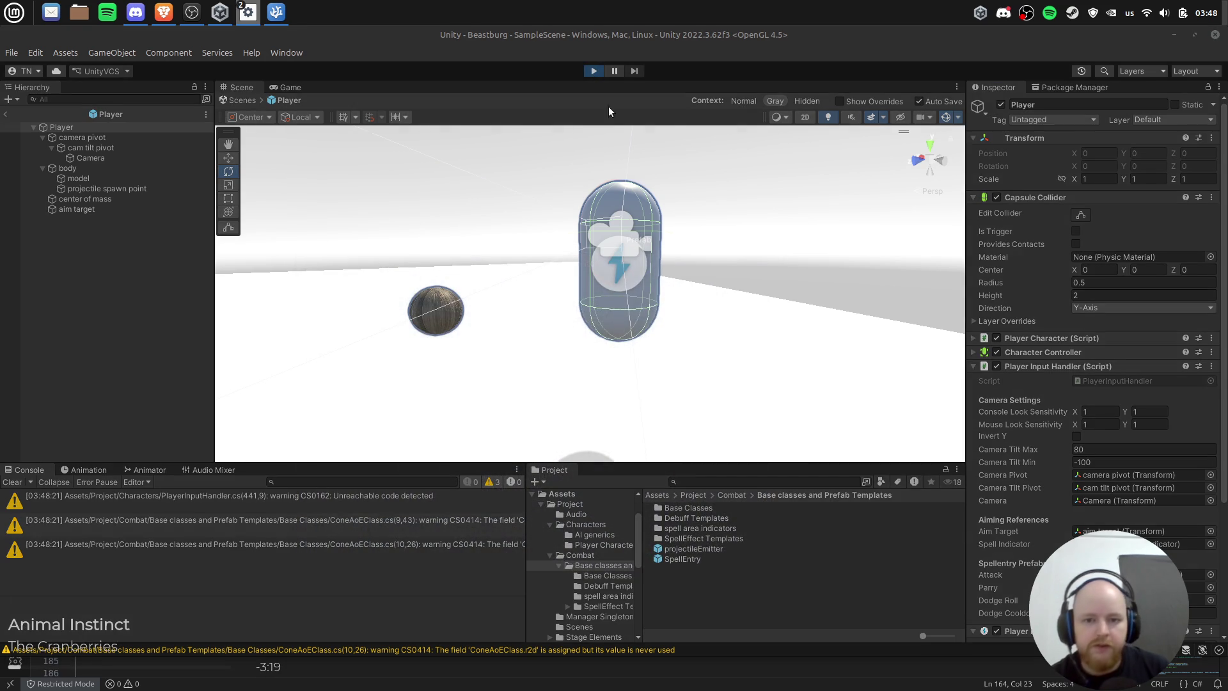
click(659, 280)
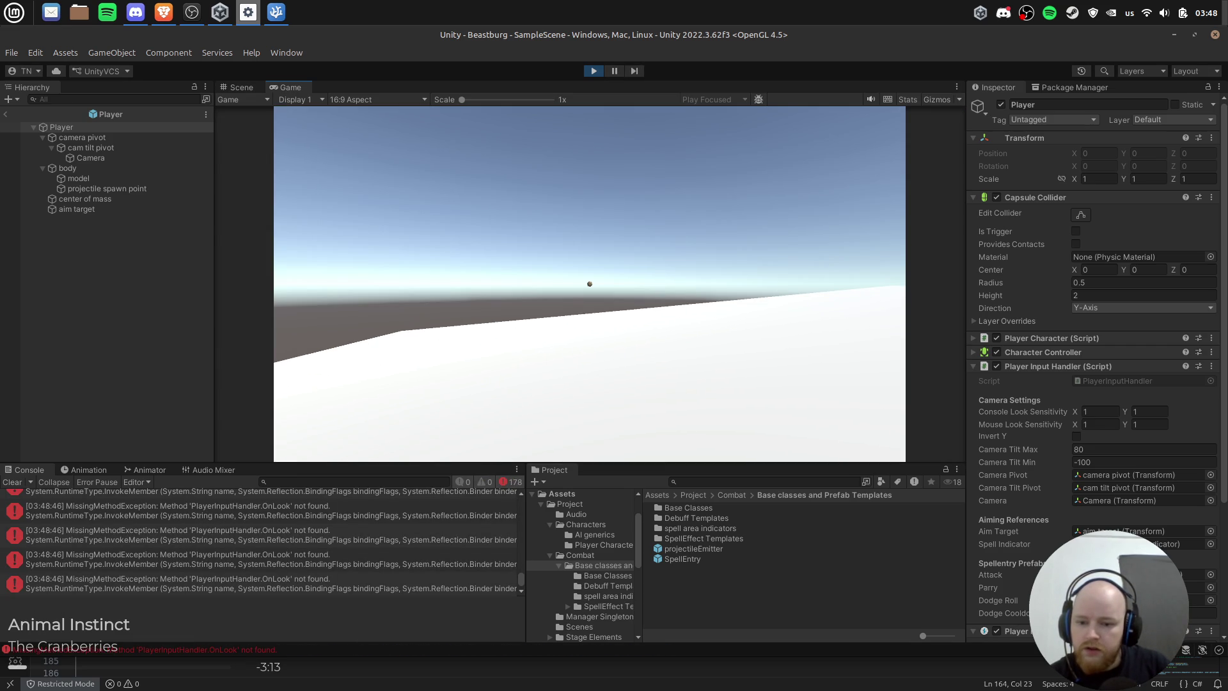
key(w)
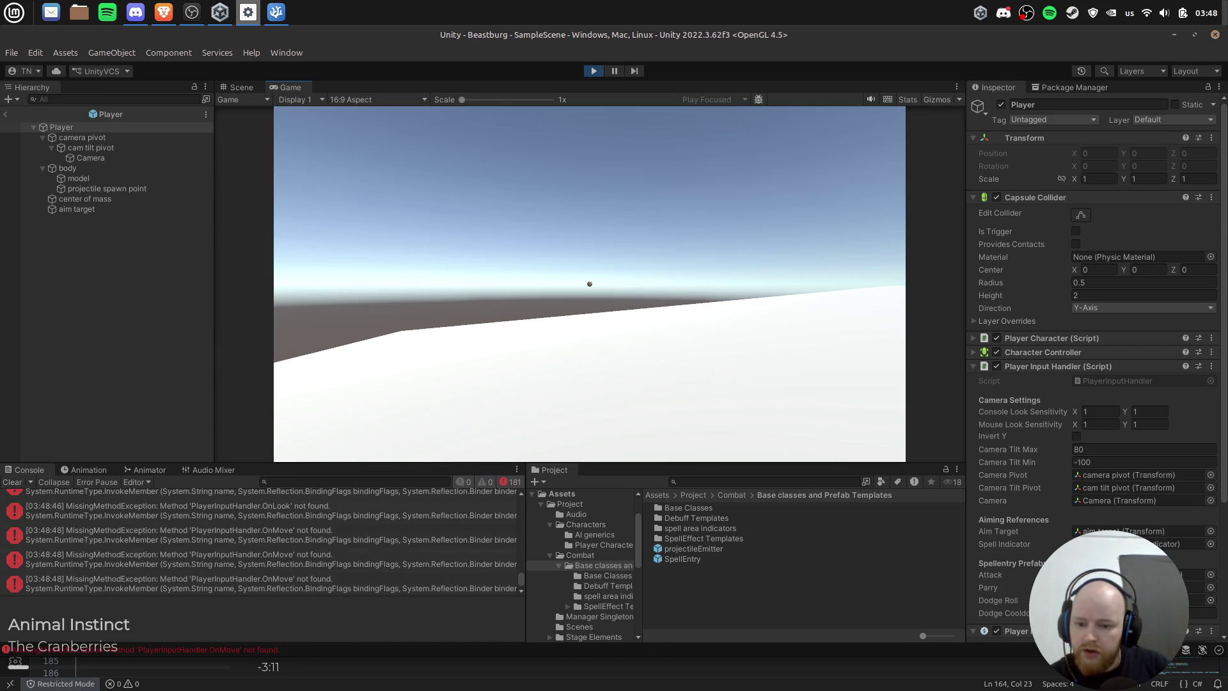
key(w)
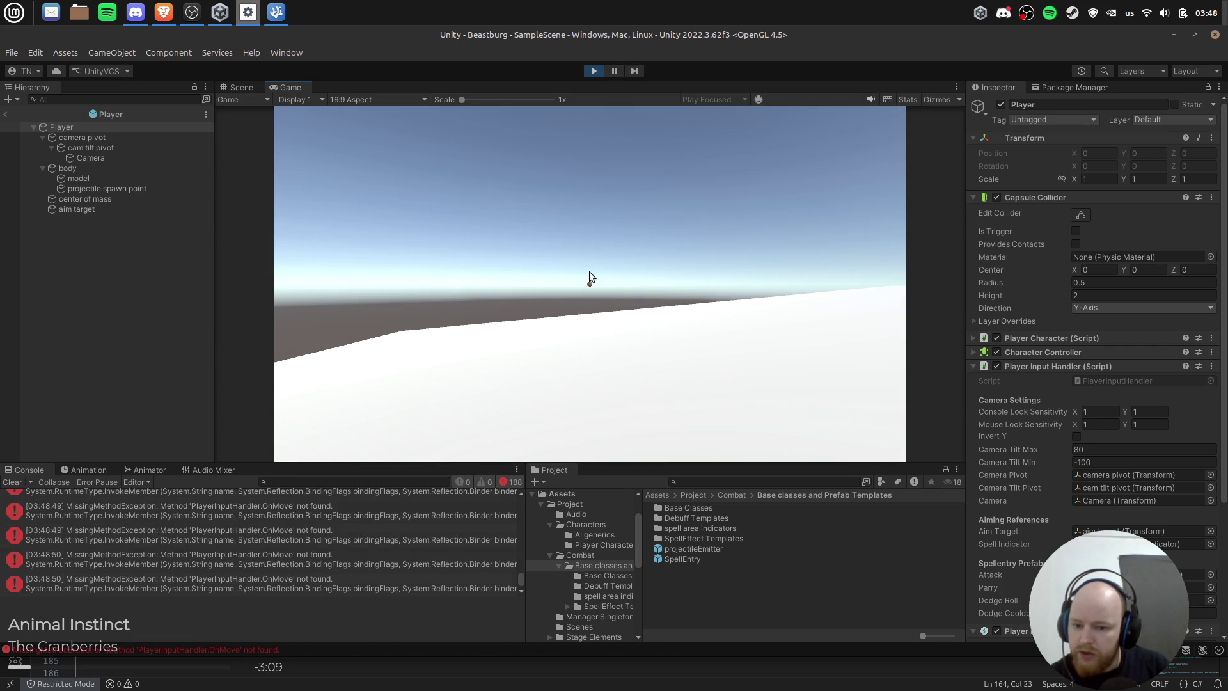
key(ctrl+p)
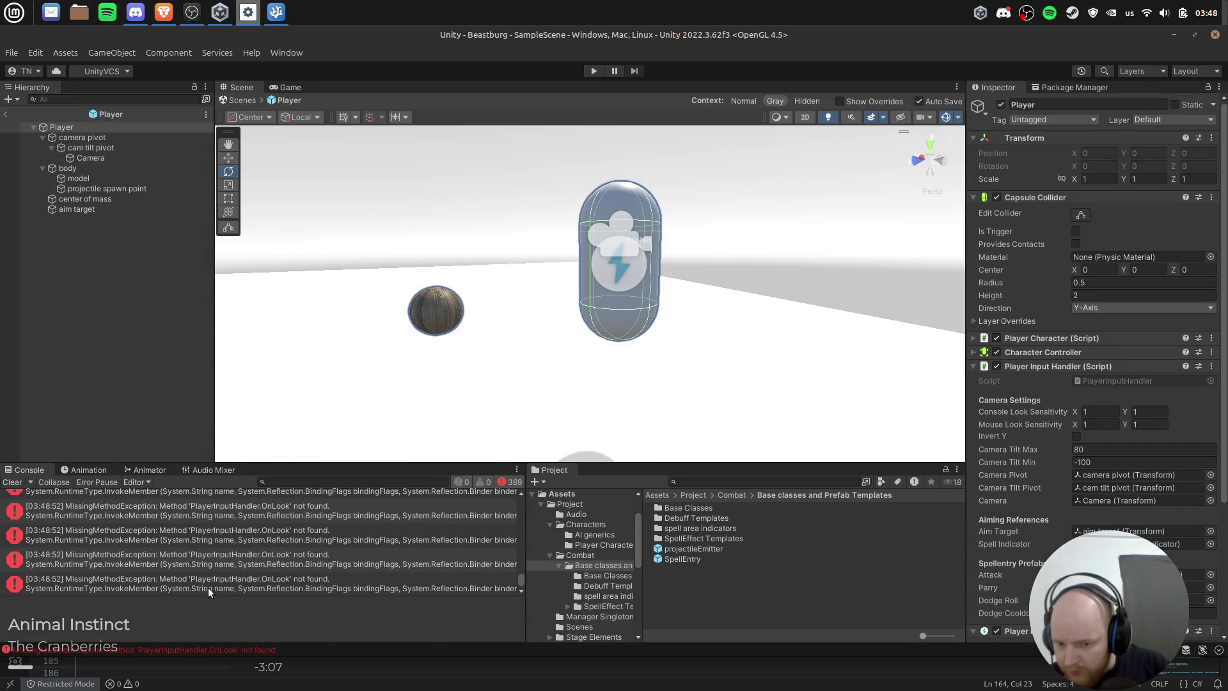
click(209, 587)
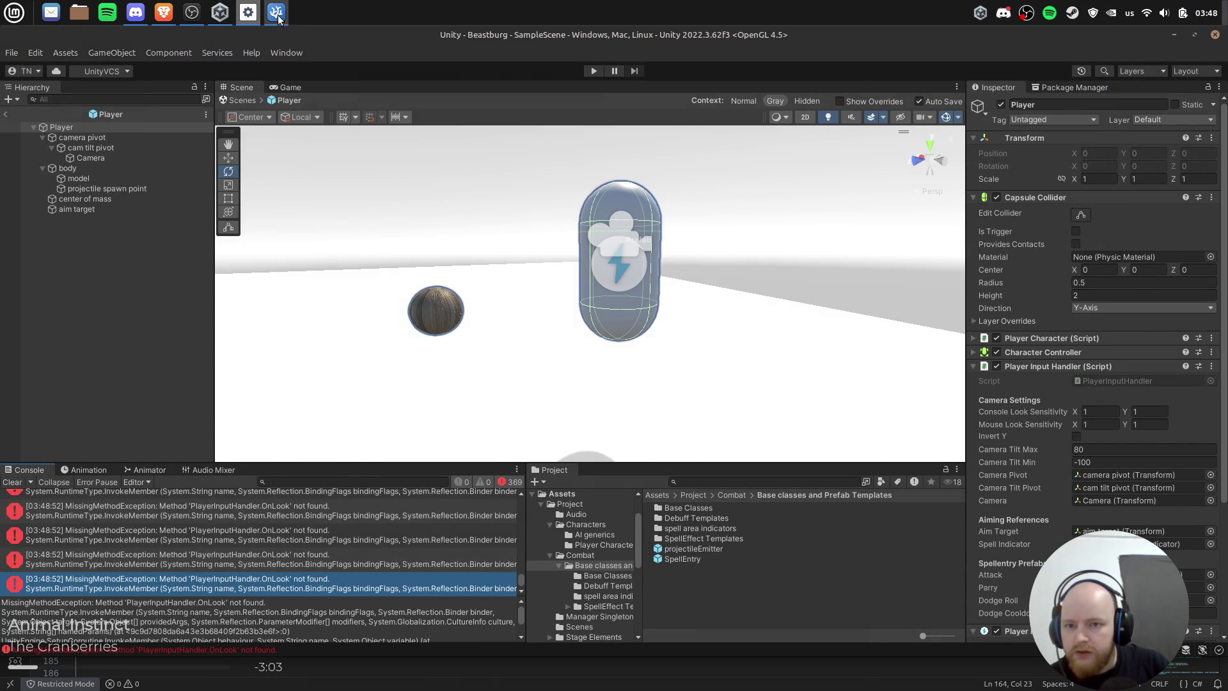
click(277, 13)
scroll(390, 451, up, 15)
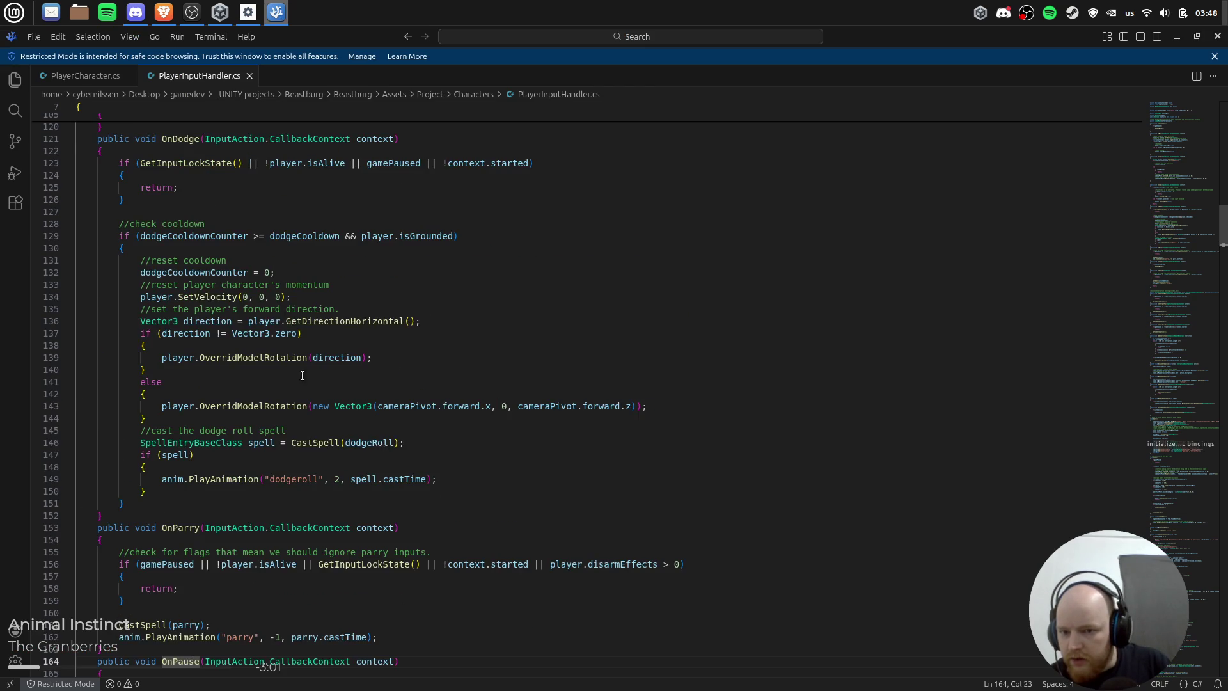
scroll(287, 353, up, 12)
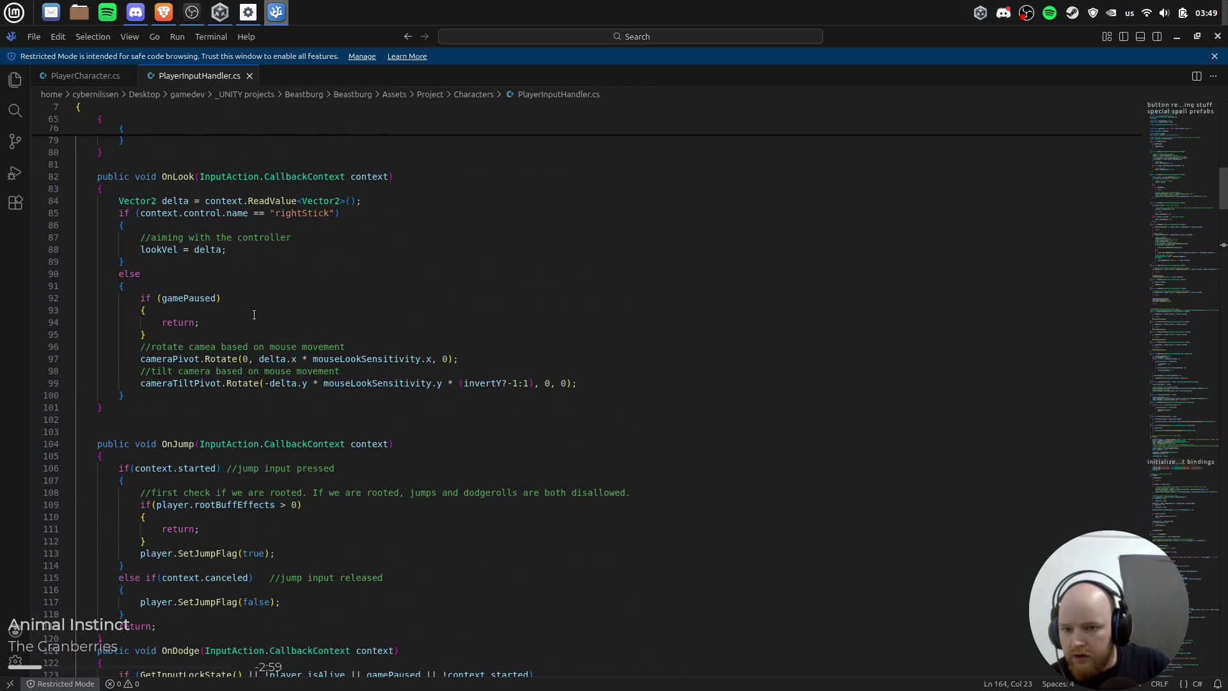
click(177, 369)
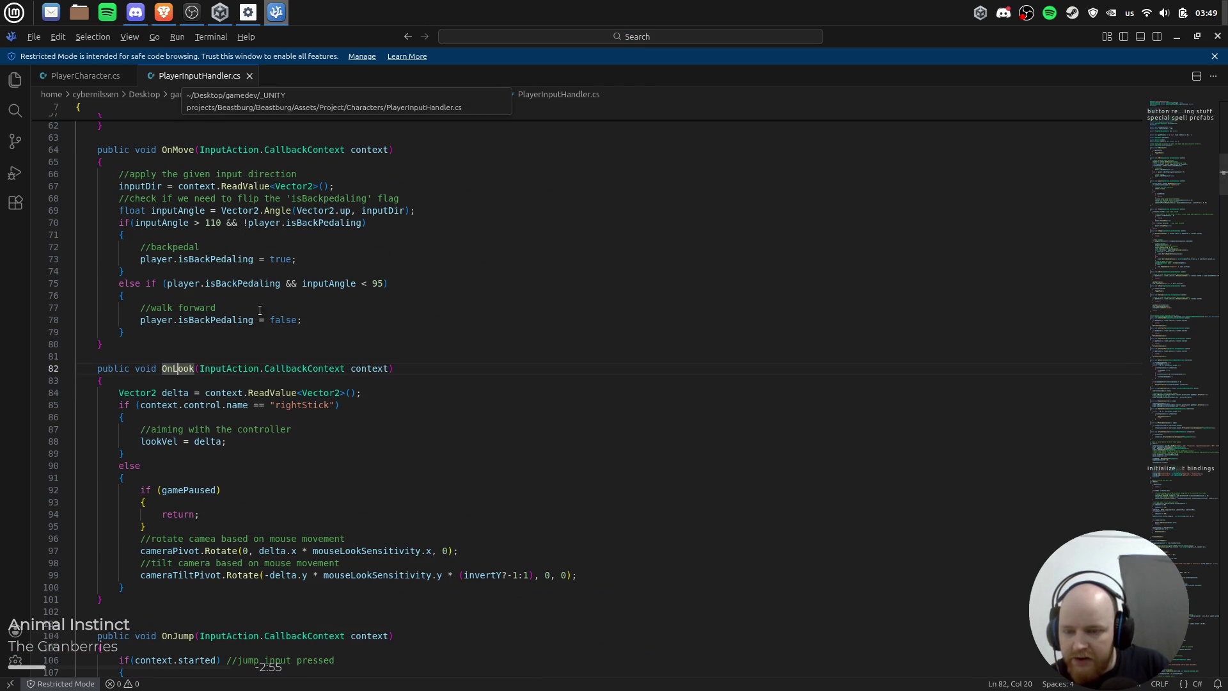
key(alt+Tab)
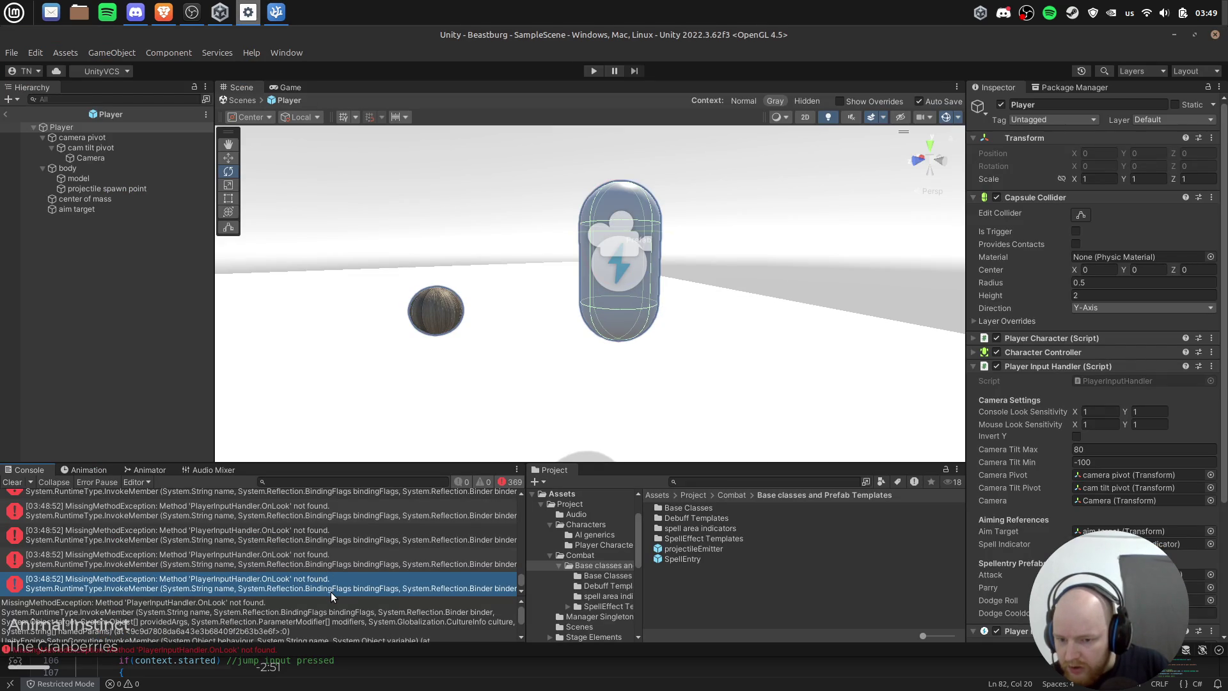
key(alt+Tab)
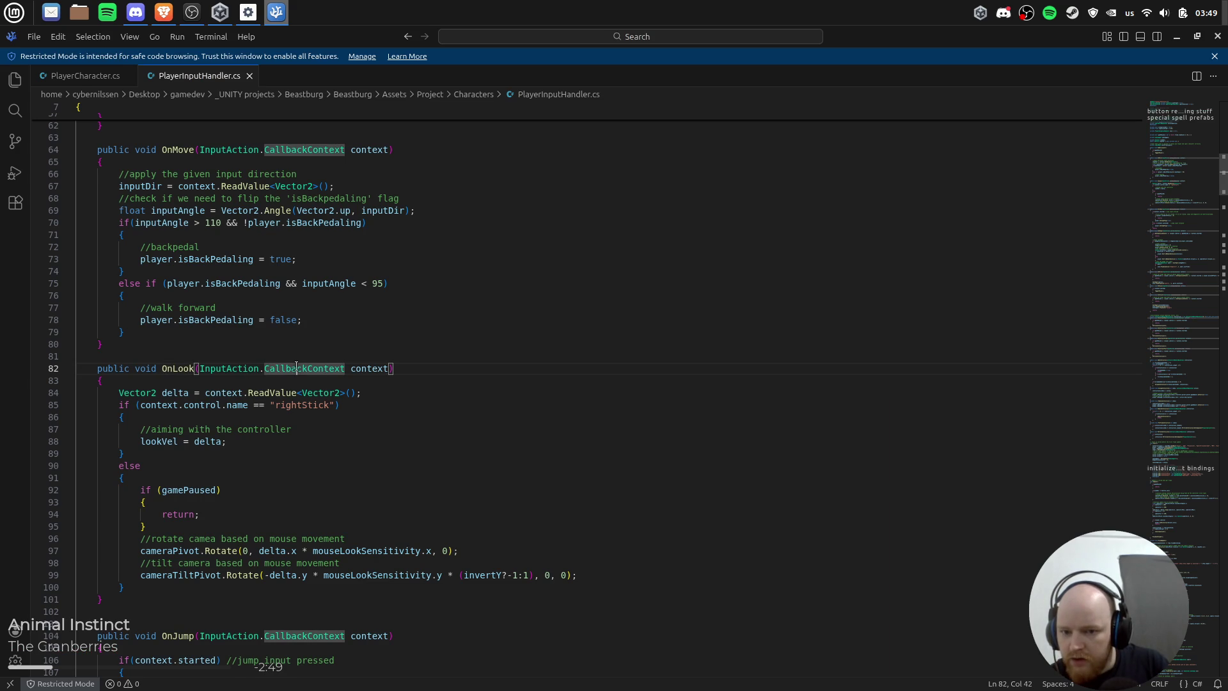
key(alt+Tab)
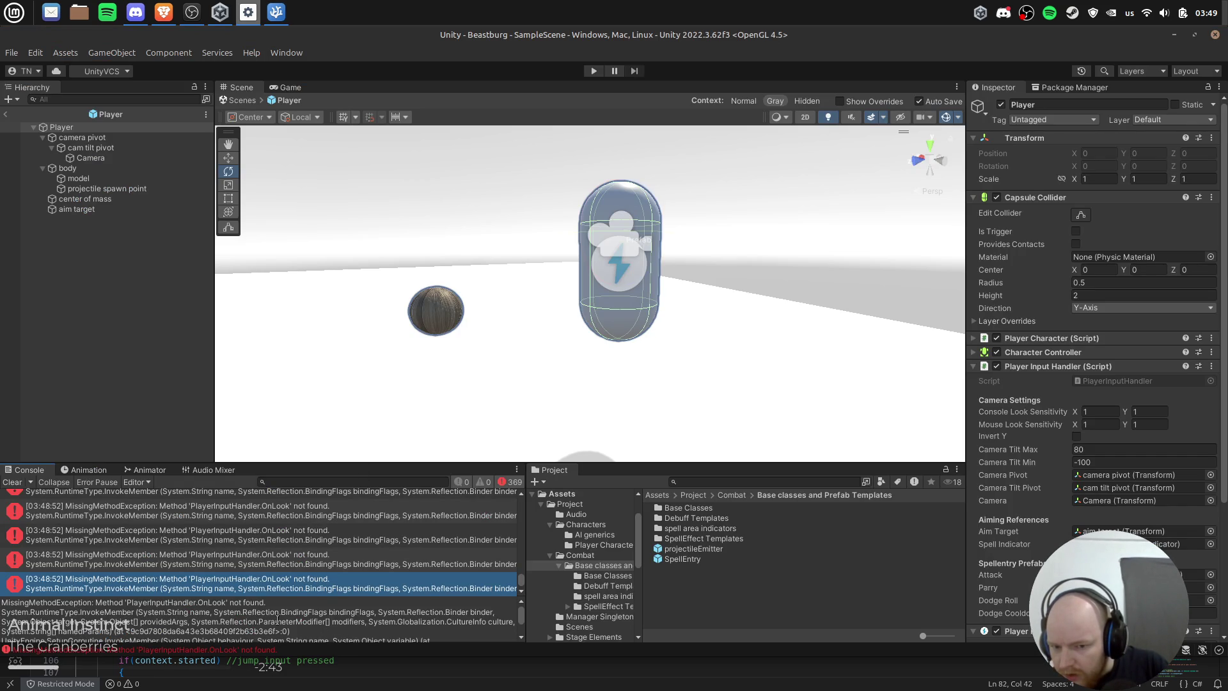
Step: Read through the OnLook error's stack trace in the Console, then select the Player object
scroll(336, 610, down, 5)
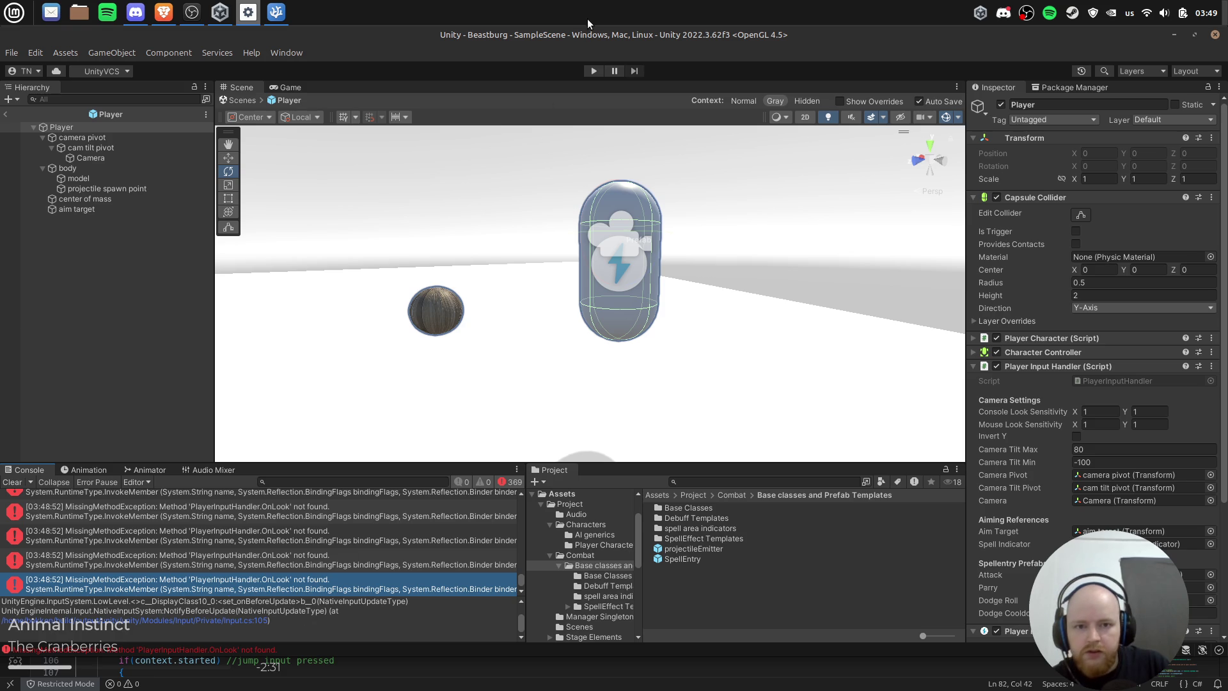
key(super+Up)
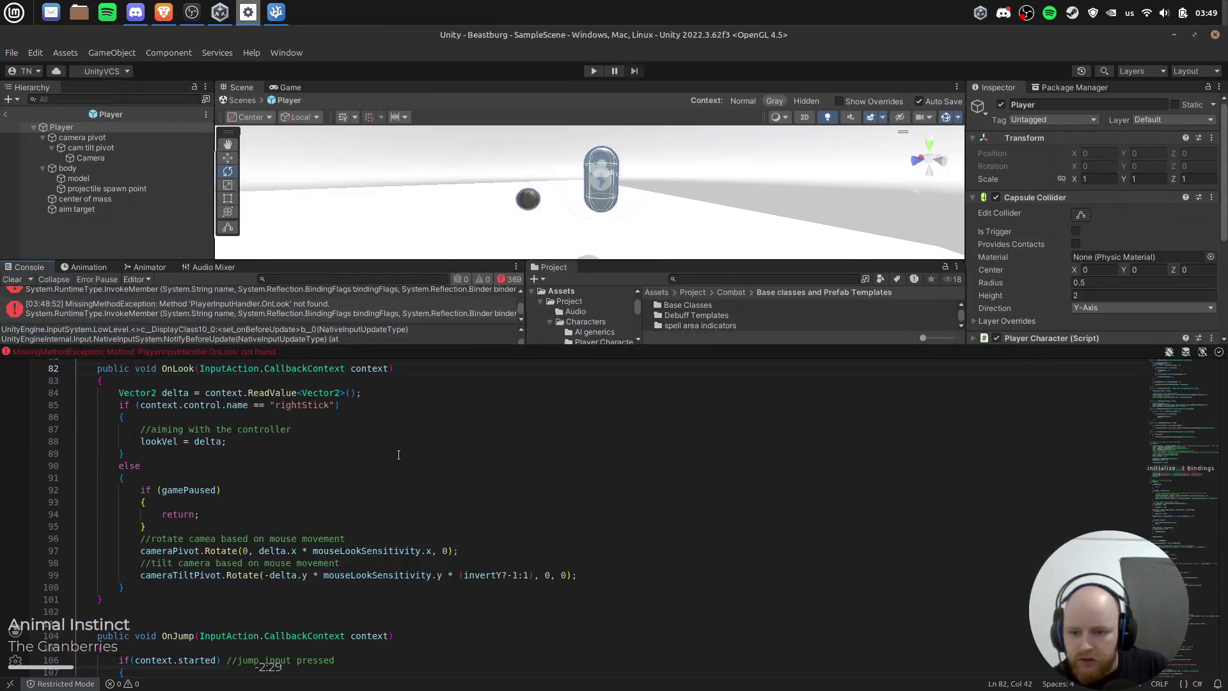
key(super+Up)
click(159, 617)
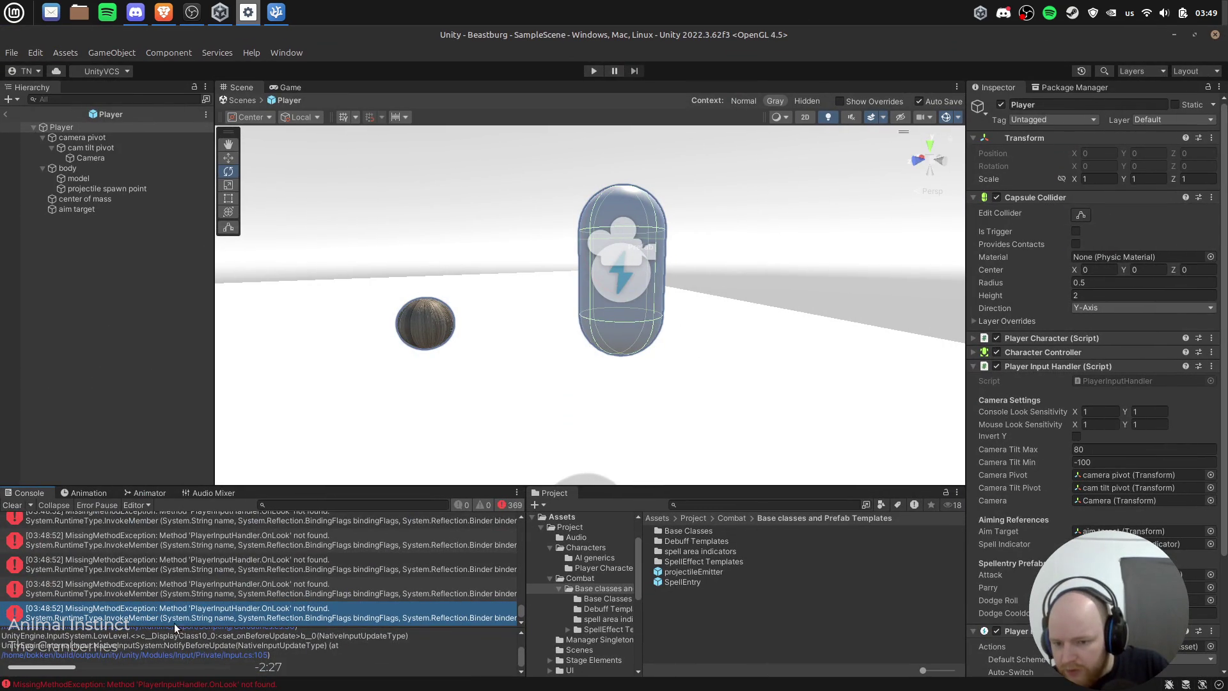
scroll(317, 650, up, 2)
scroll(311, 655, down, 3)
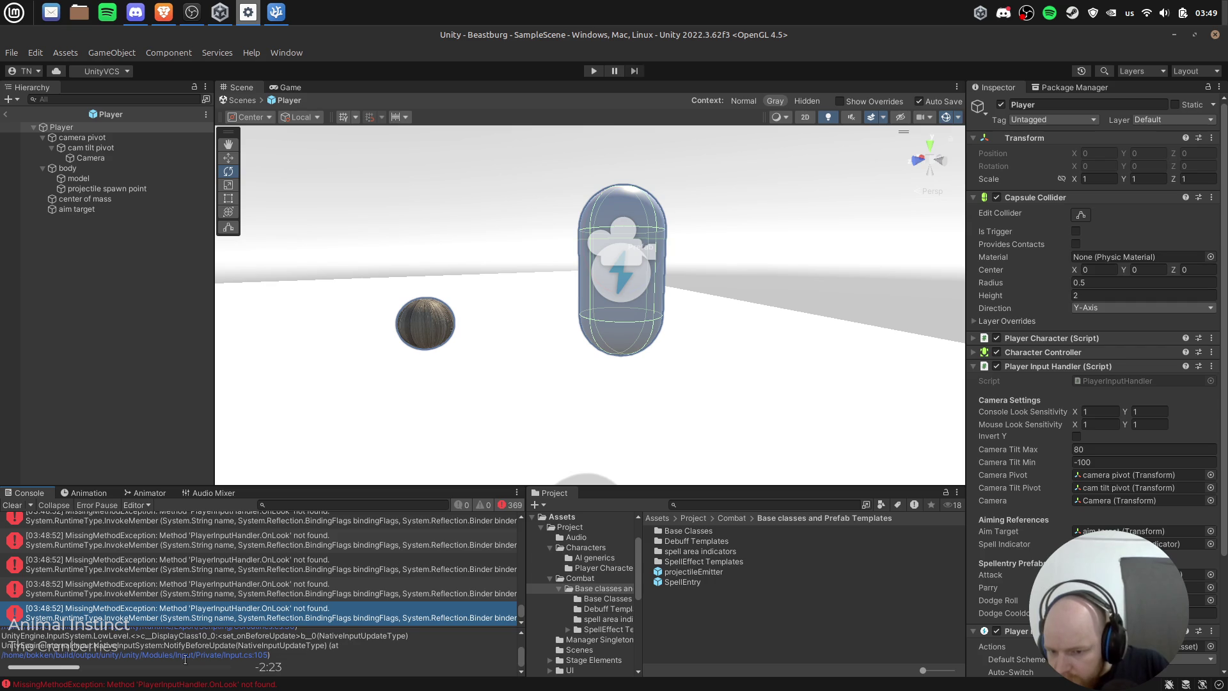
scroll(353, 658, up, 2)
scroll(351, 657, up, 2)
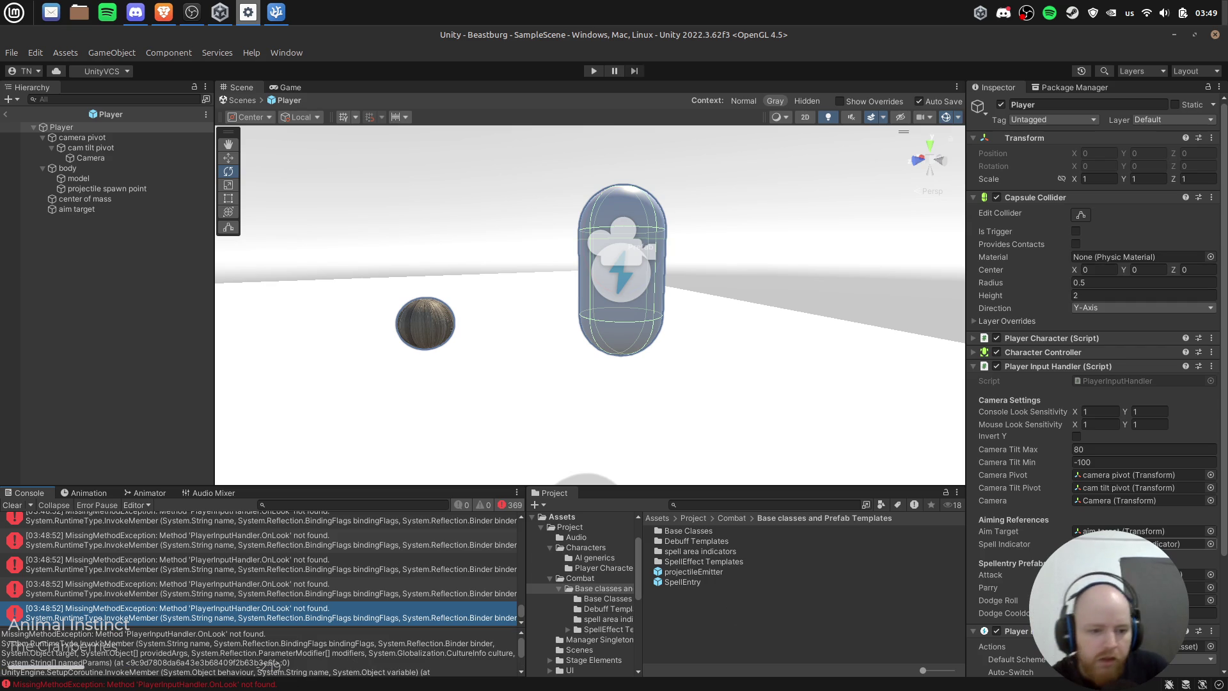
click(116, 130)
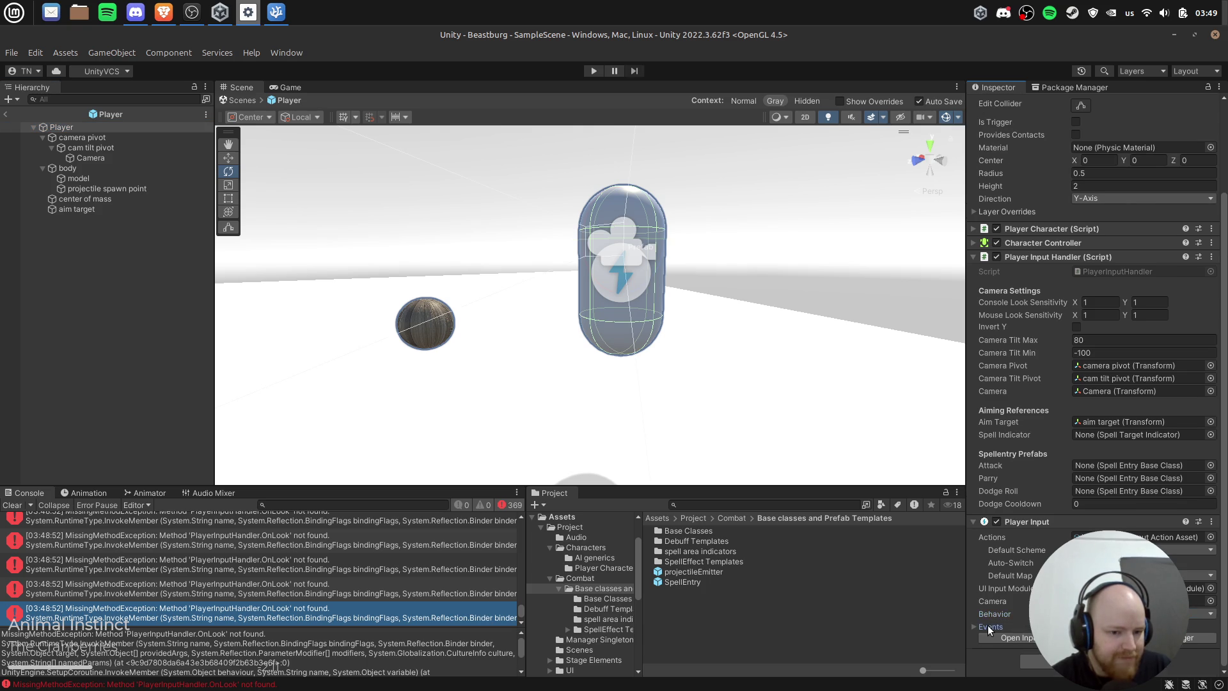
scroll(1096, 383, down, 3)
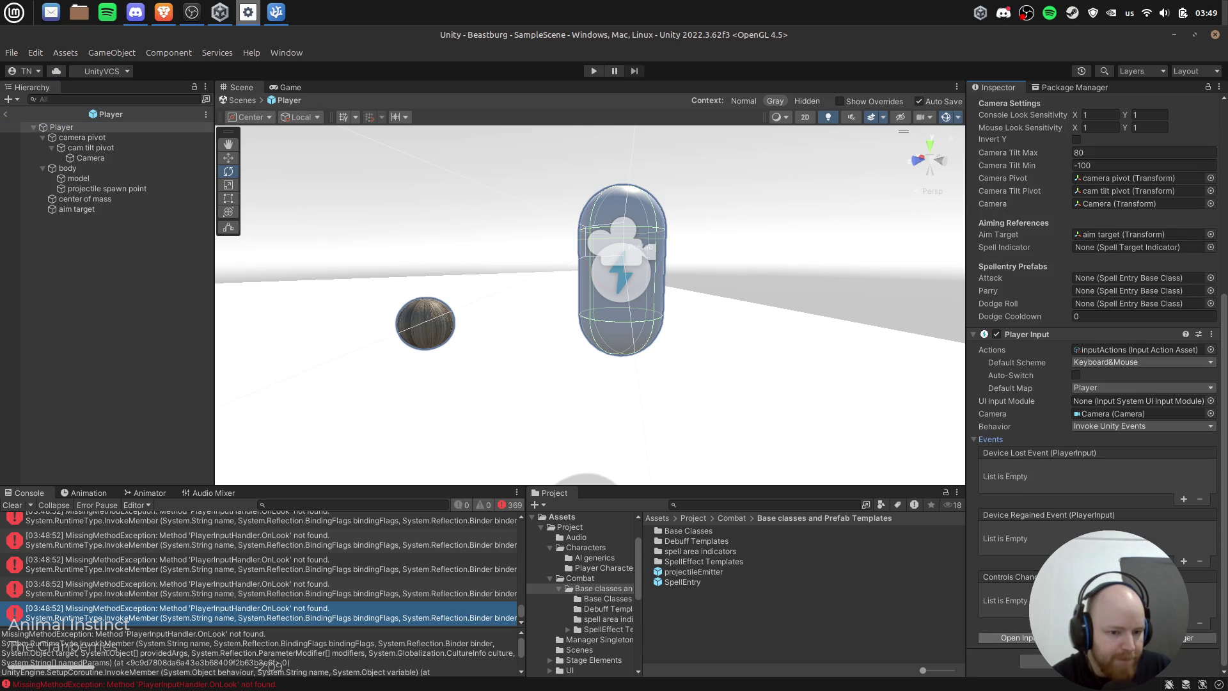
click(1009, 638)
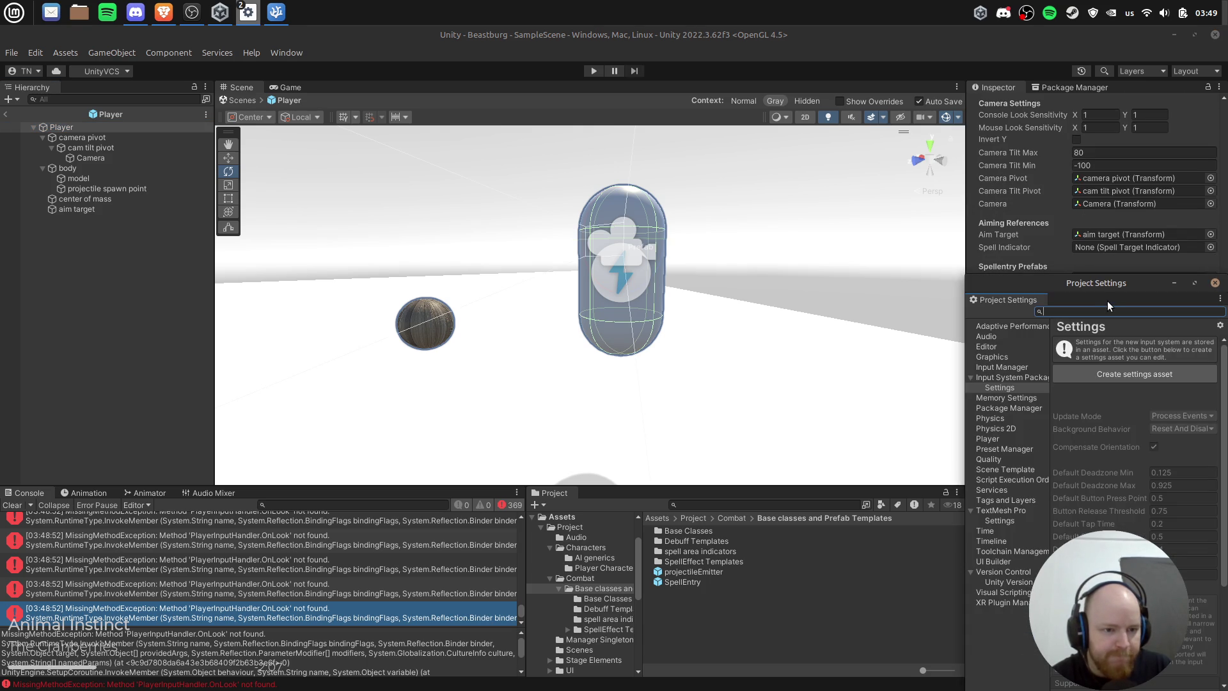
drag(1097, 285, 264, 56)
mouse_move(395, 465)
mouse_down()
mouse_move(756, 612)
mouse_move(755, 590)
mouse_up()
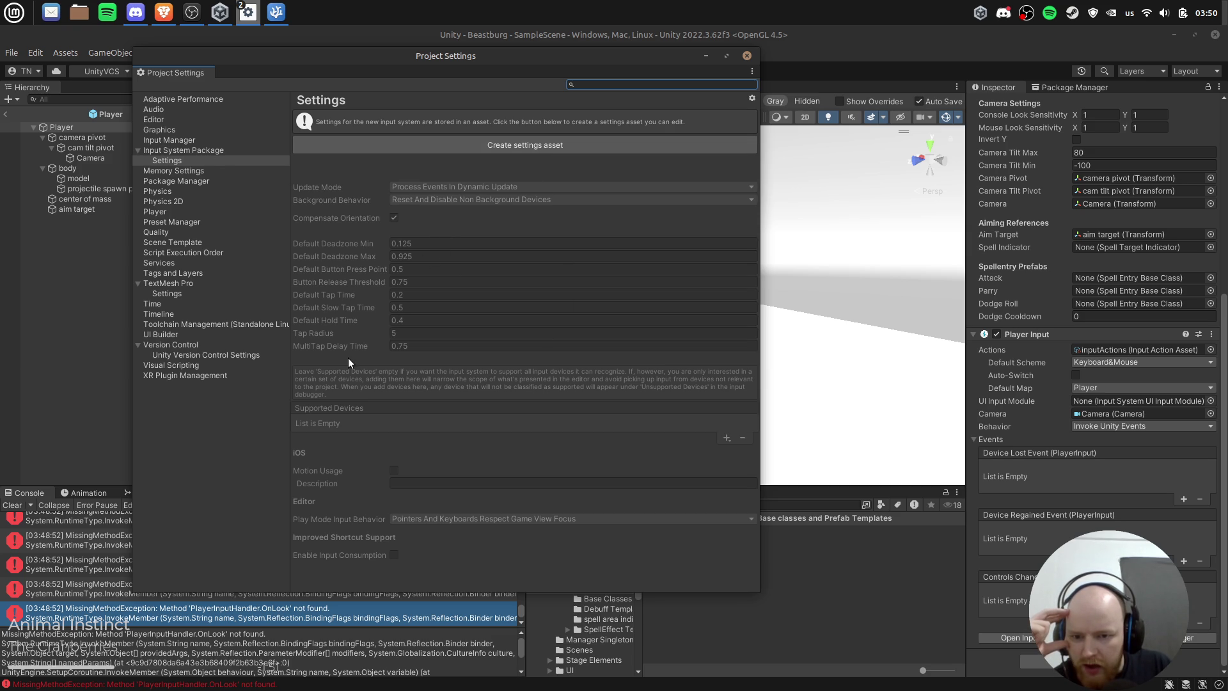
click(178, 131)
click(172, 140)
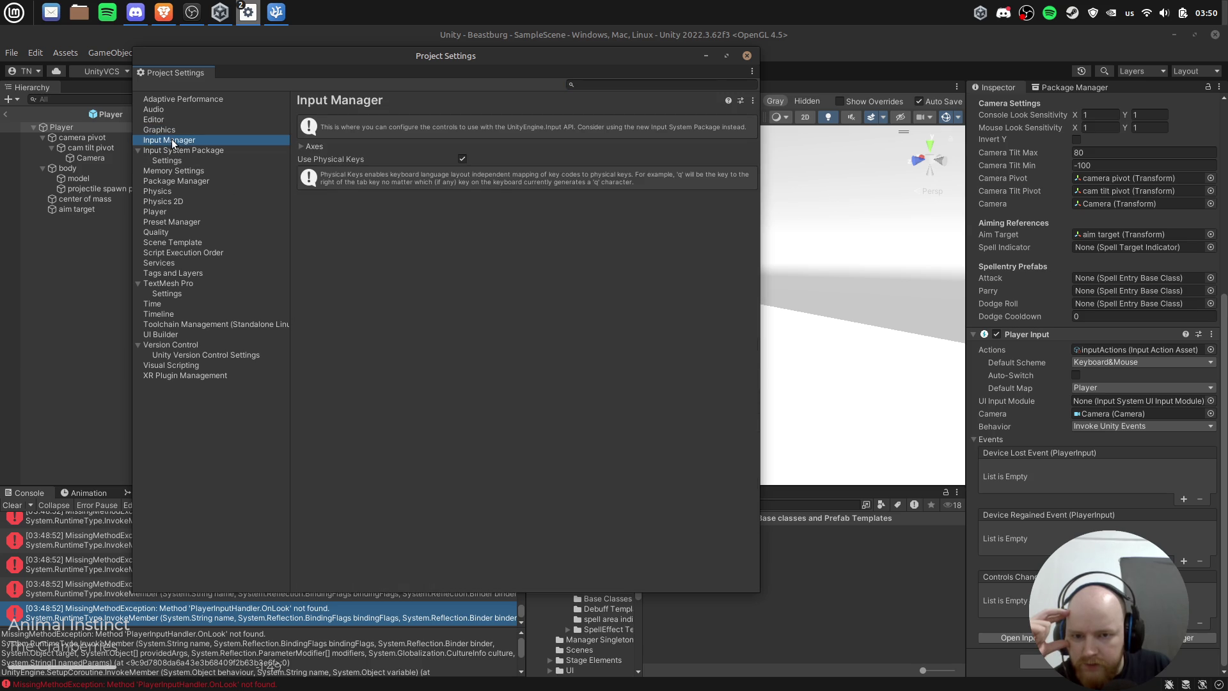
click(302, 147)
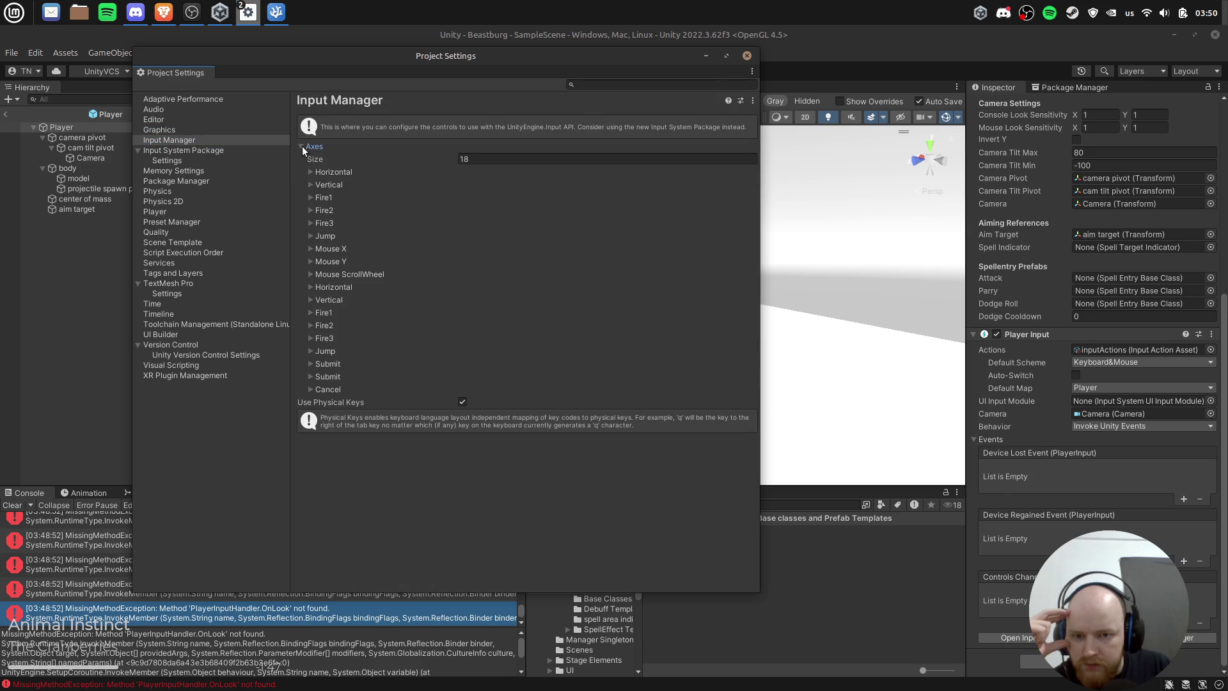
click(747, 56)
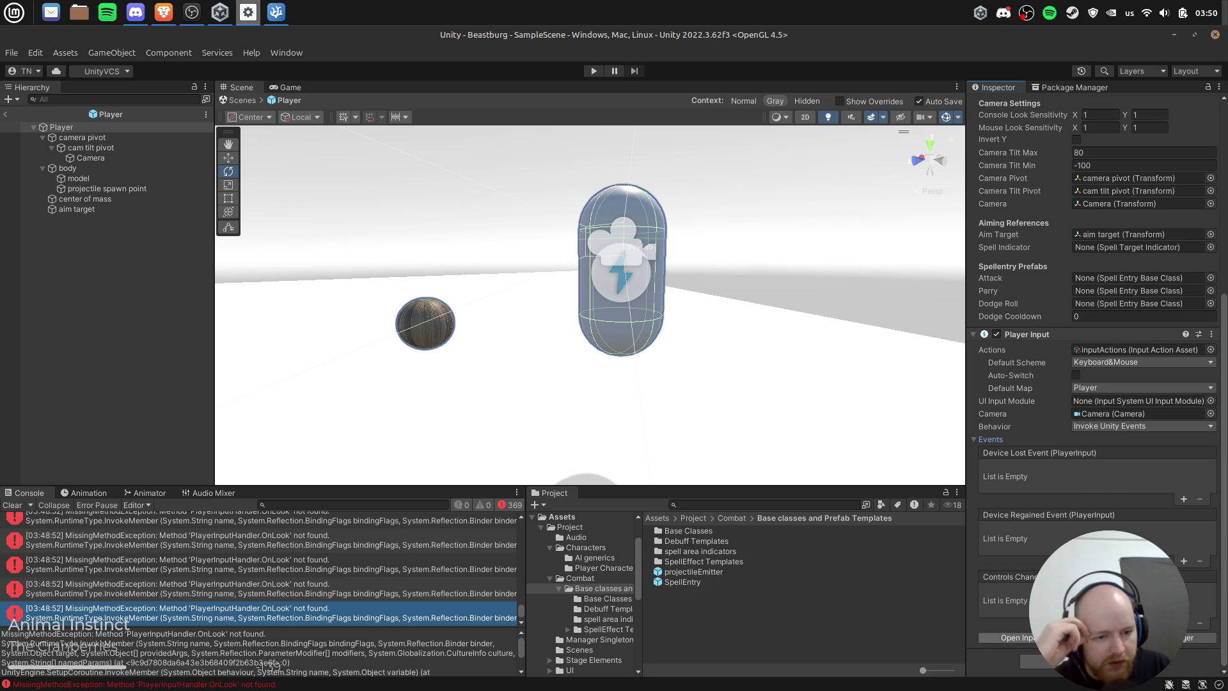
Step: Set Player Input Behavior to Send Messages, clear the Console and run a quick play test
click(1103, 426)
click(1129, 493)
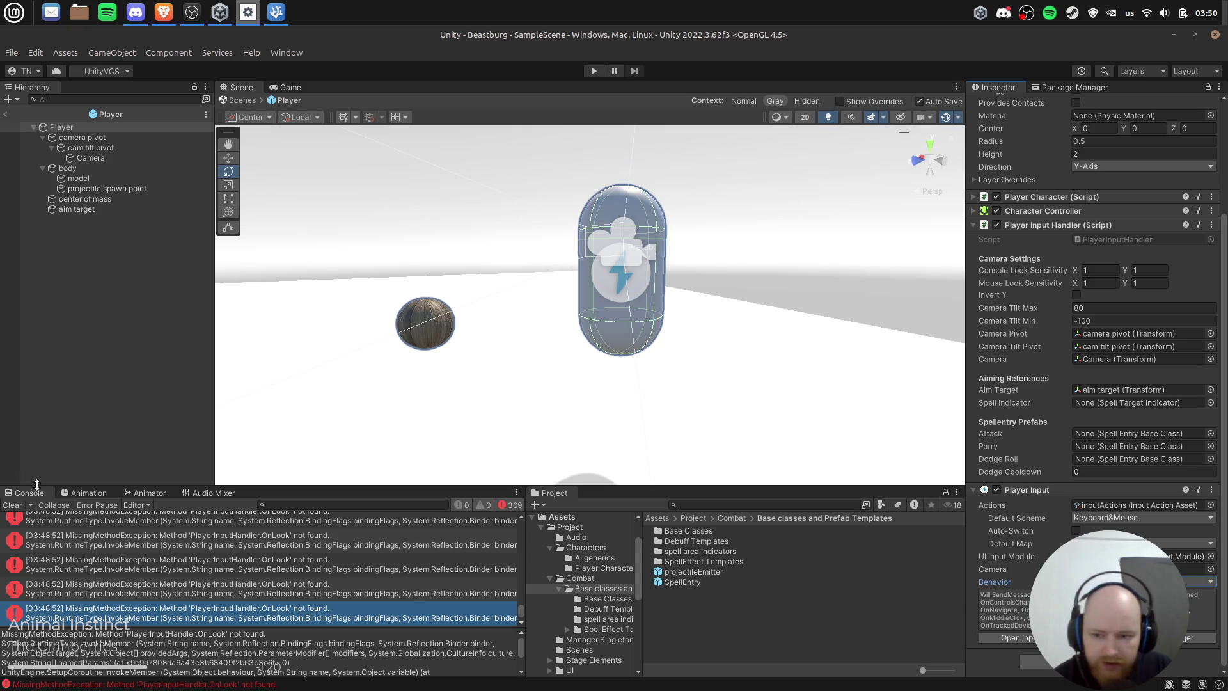
click(13, 505)
click(593, 71)
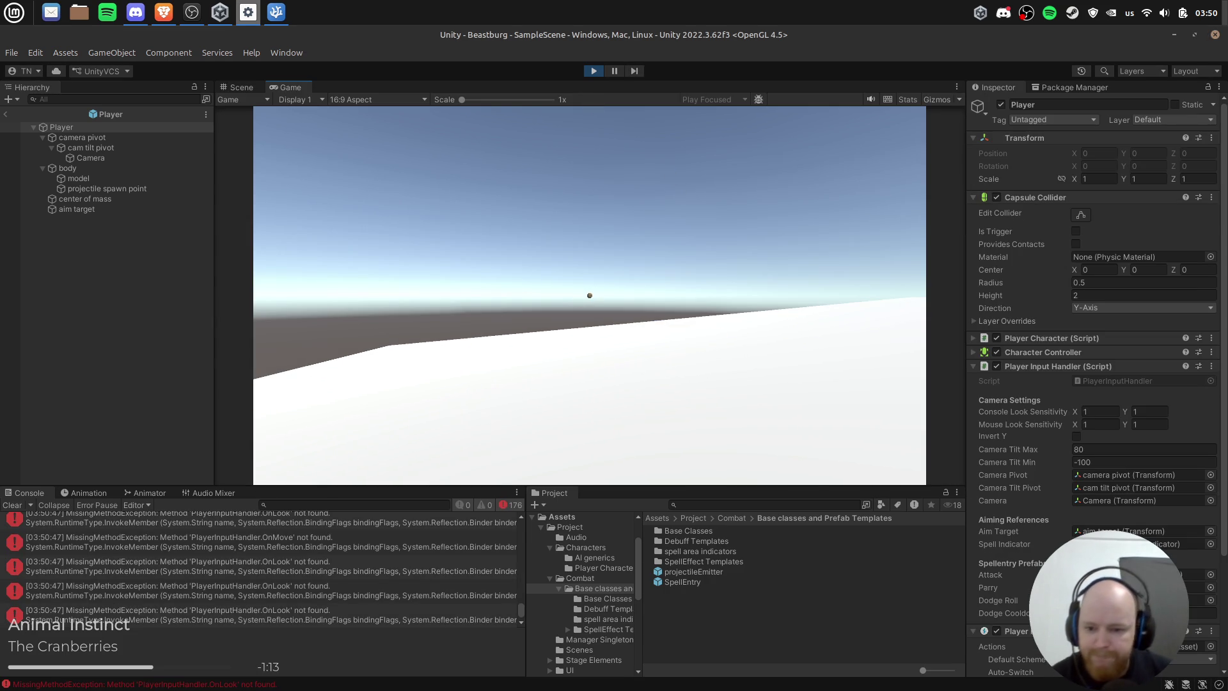
click(593, 70)
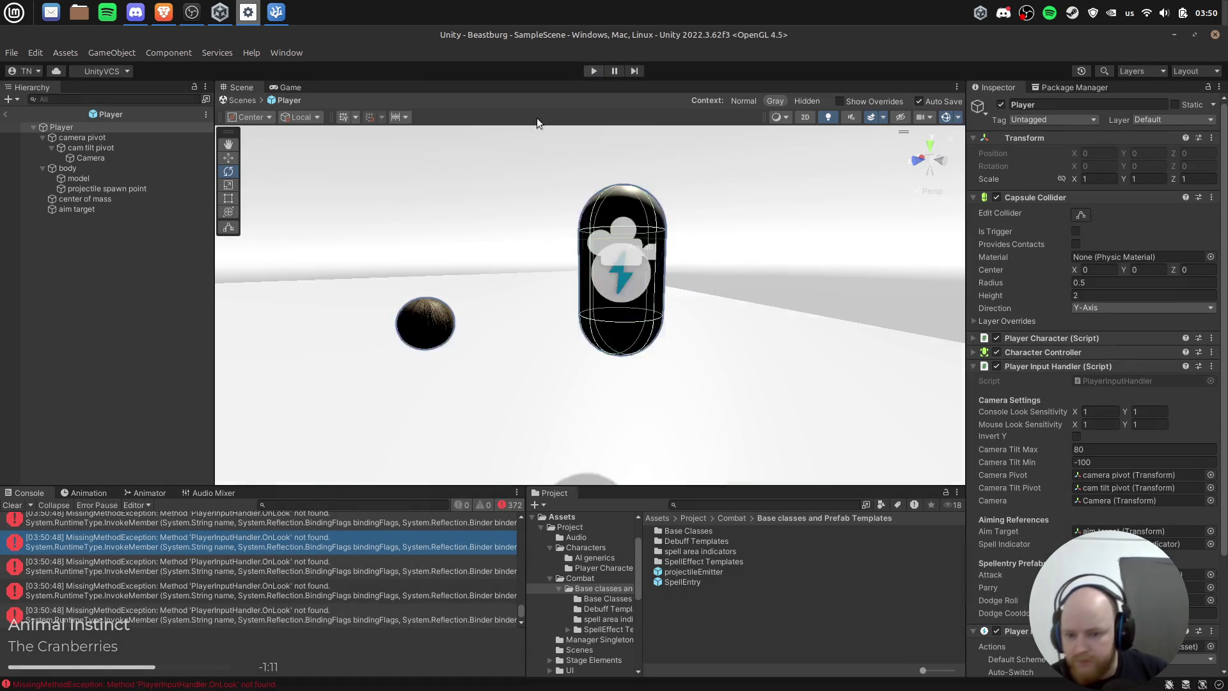
Step: Review the new OnLook error trace, then change Player Input Behavior to Broadcast Messages
click(282, 566)
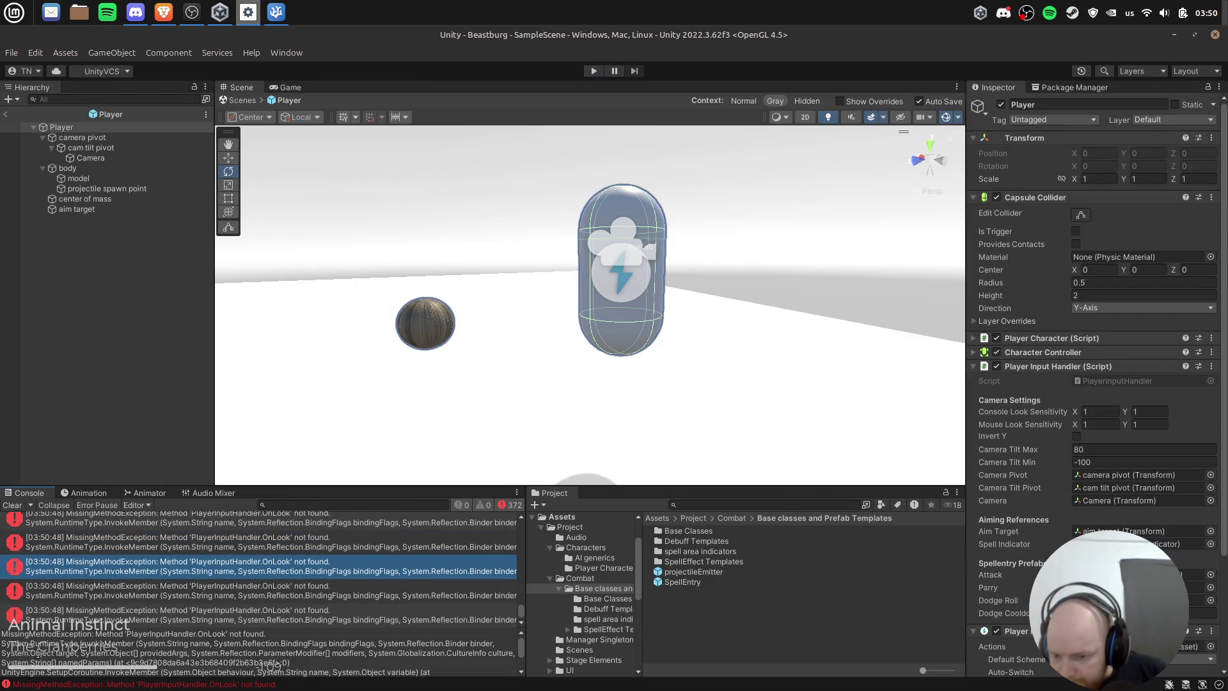
mouse_move(2, 643)
mouse_down()
mouse_move(495, 644)
mouse_move(37, 652)
mouse_move(407, 663)
mouse_up()
scroll(363, 657, down, 2)
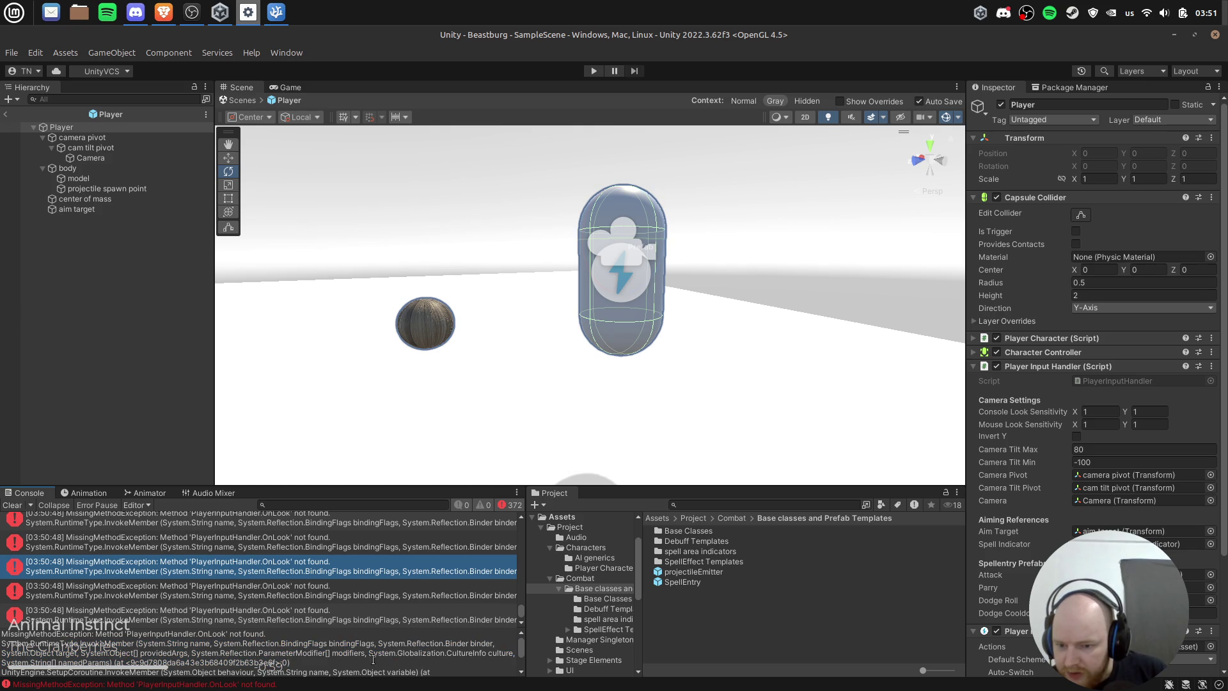
scroll(363, 657, down, 1)
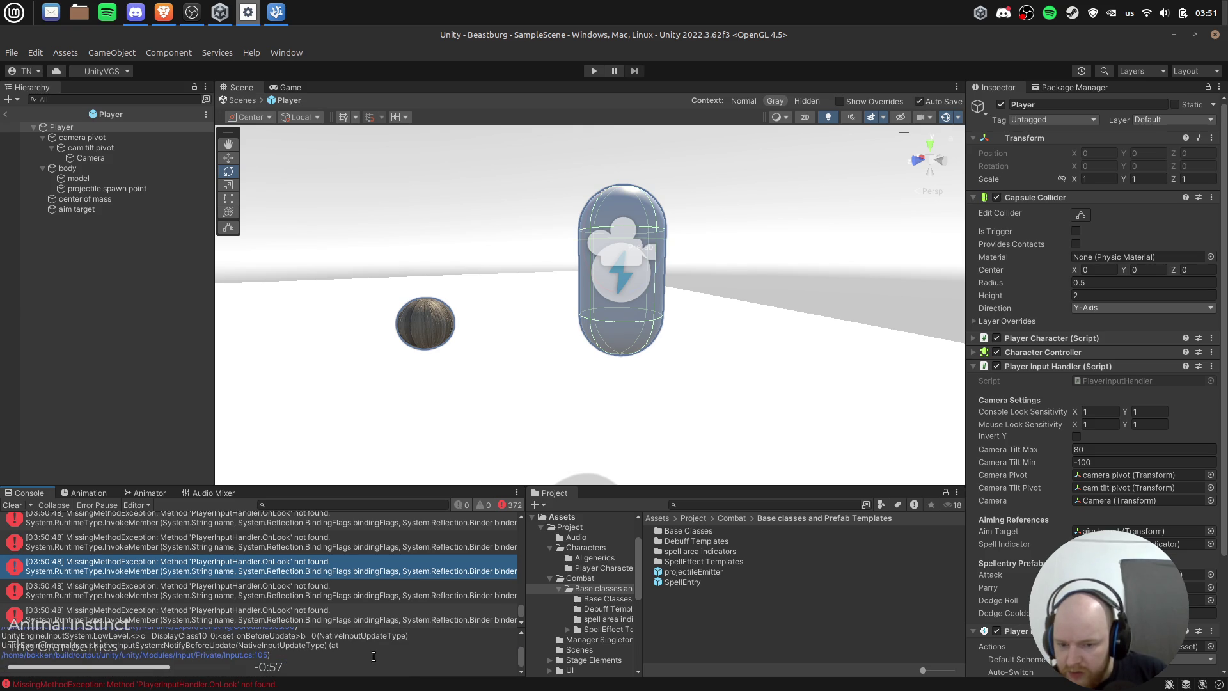
scroll(1098, 384, down, 1)
scroll(1098, 384, down, 1)
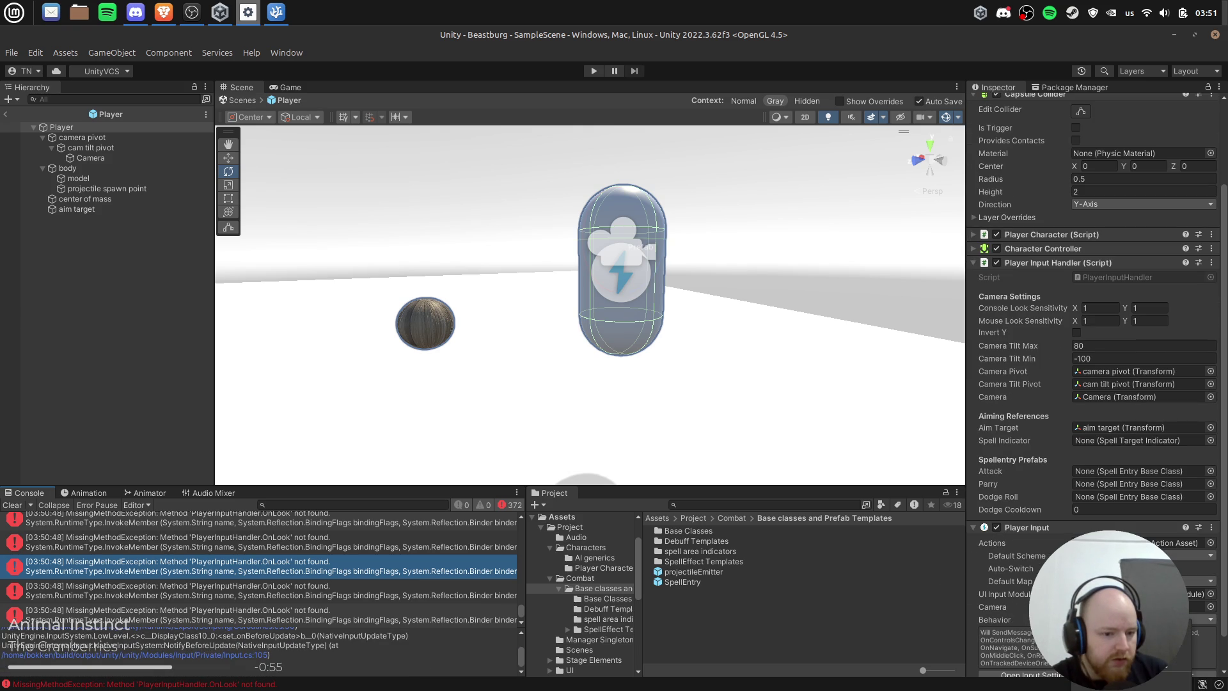
click(1125, 632)
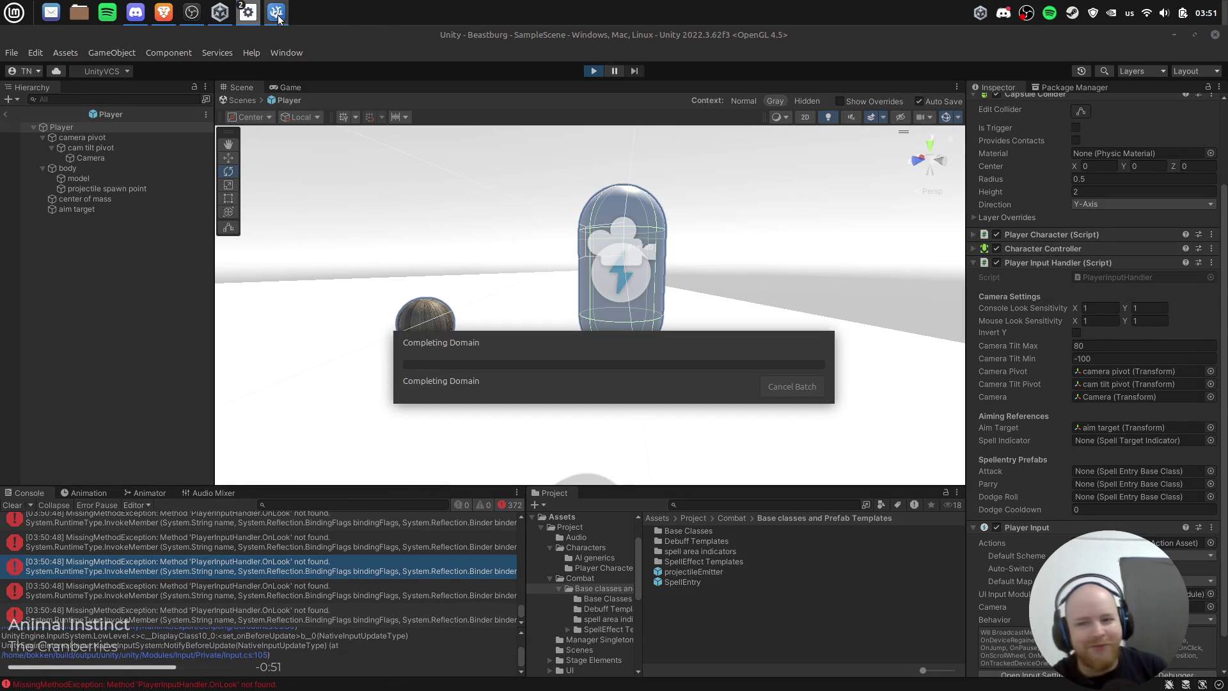
Step: Check the editor download status in Unity Hub and close the Downloads panel
click(278, 14)
click(220, 13)
click(220, 12)
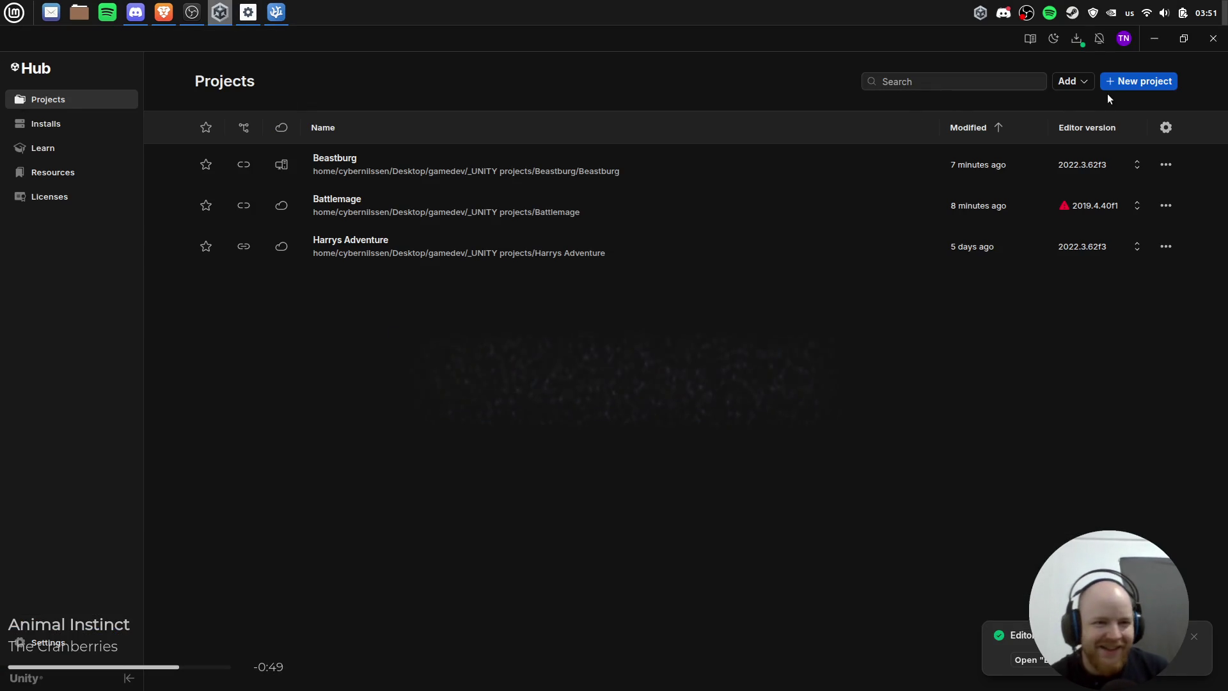
click(1080, 44)
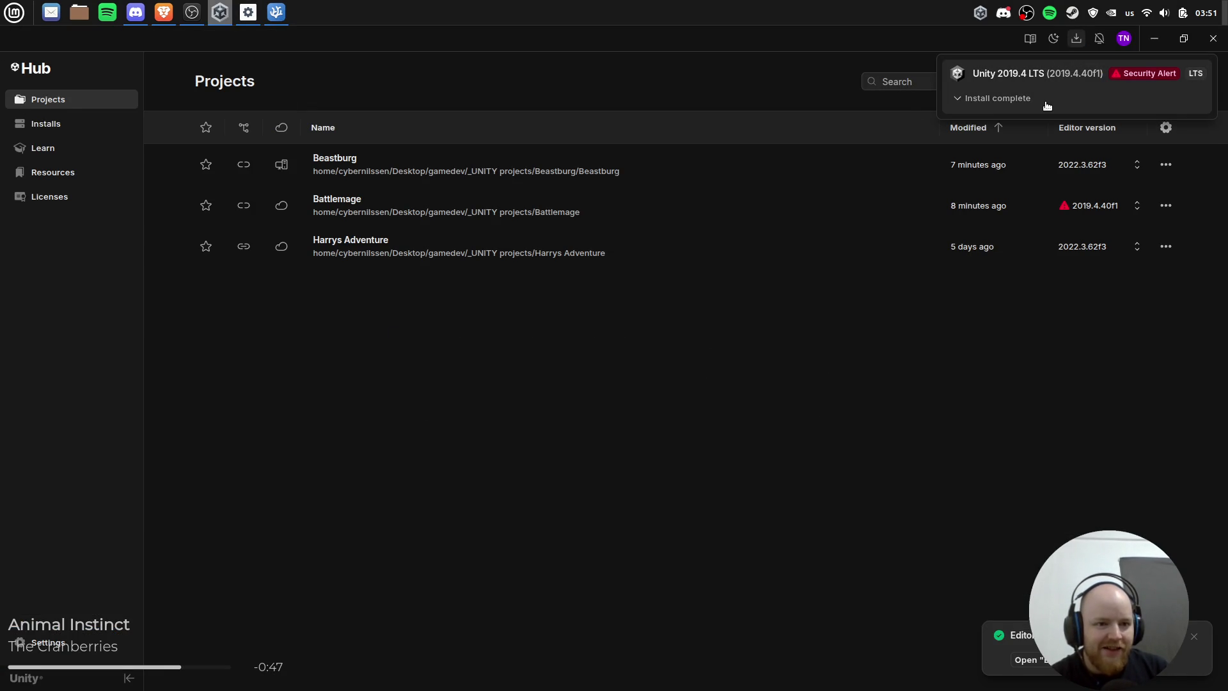
click(824, 192)
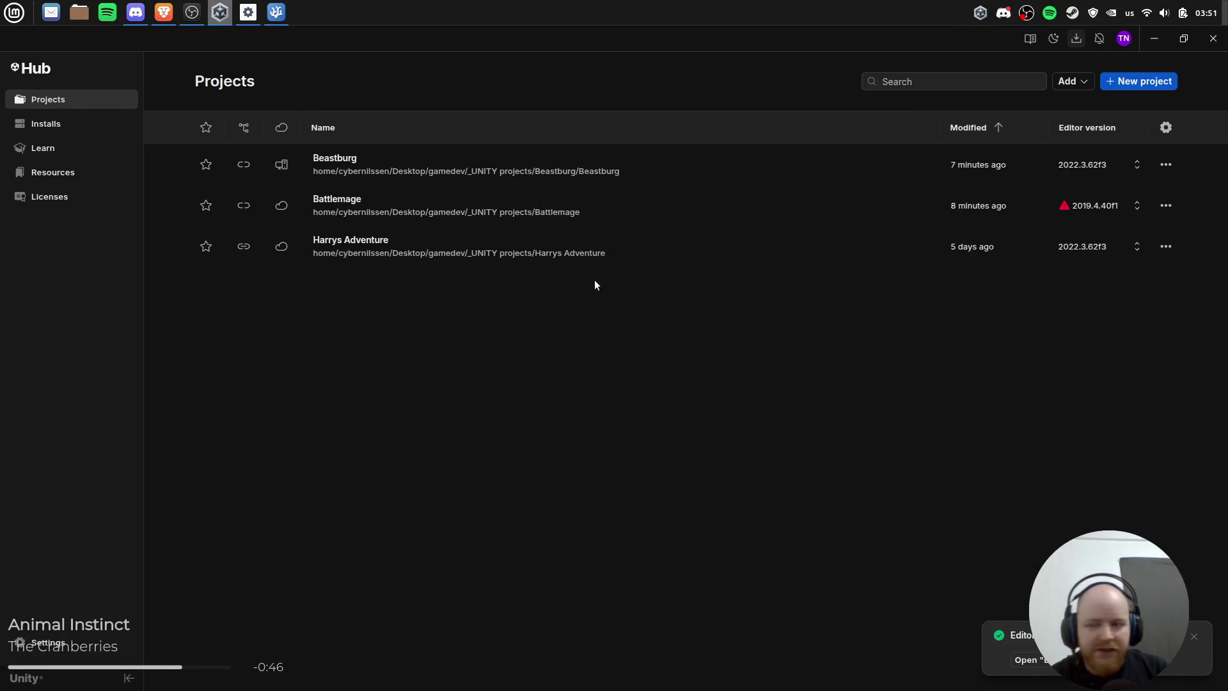
click(164, 13)
click(164, 13)
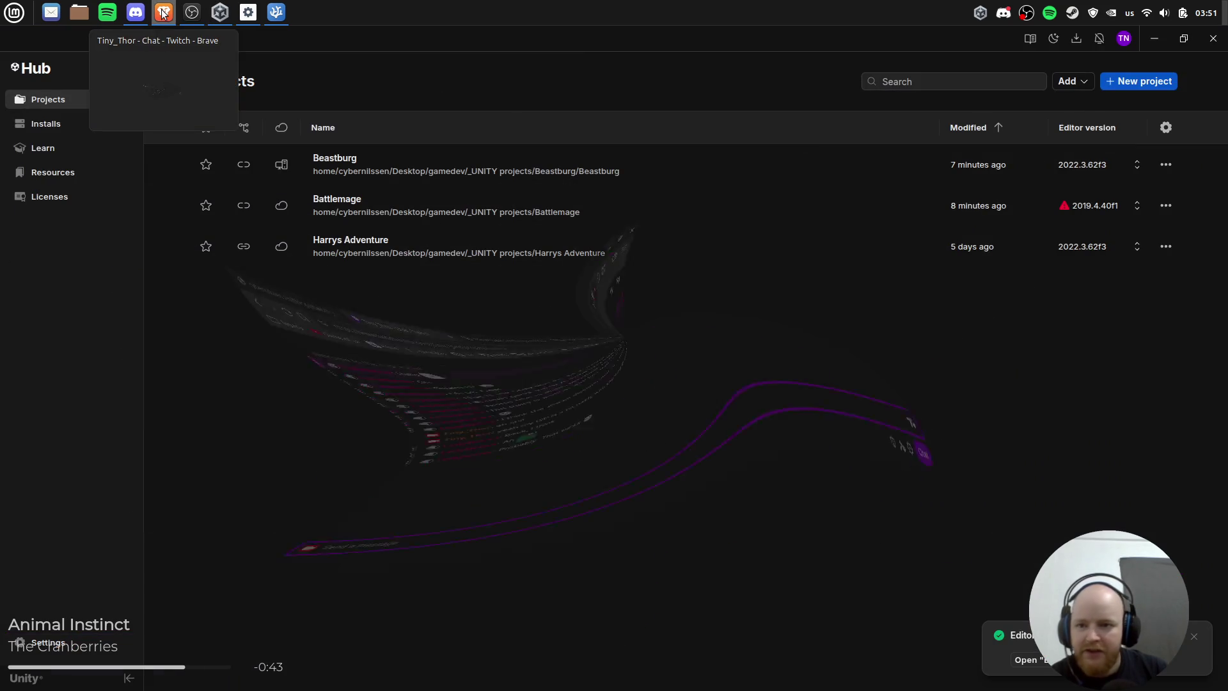
click(164, 12)
click(227, 15)
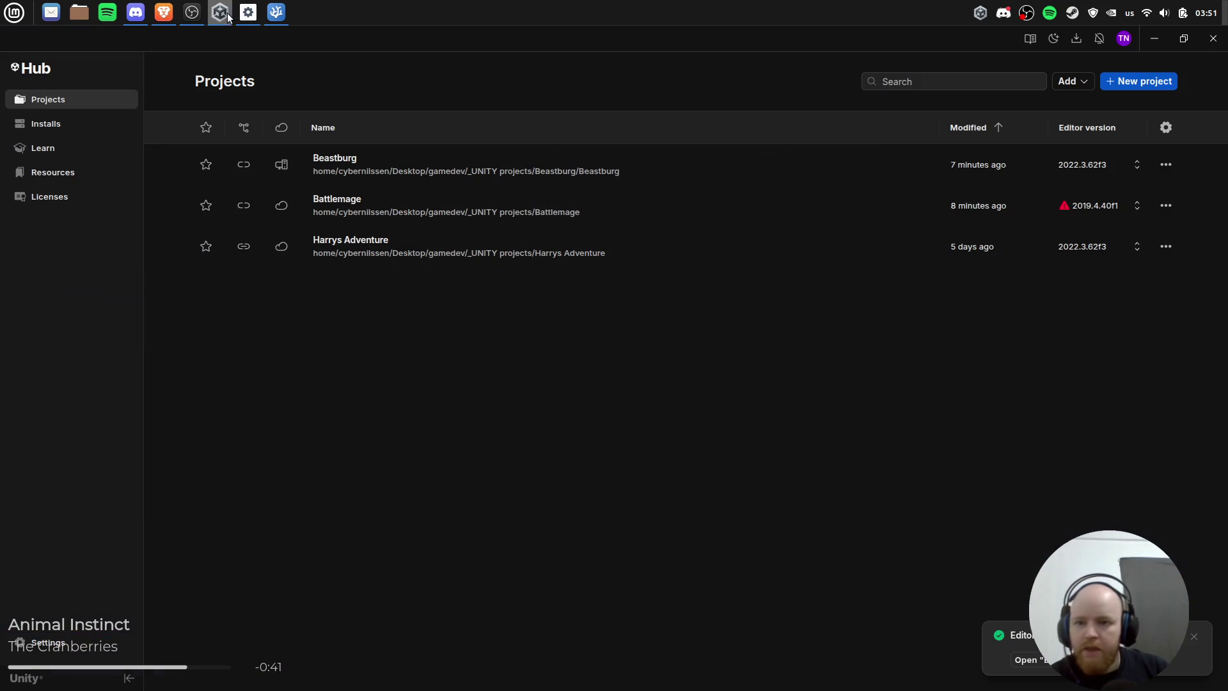
Step: Run a brief W and Space input test in the Beastburg editor, then stop play mode
click(248, 13)
key(w)
key(space)
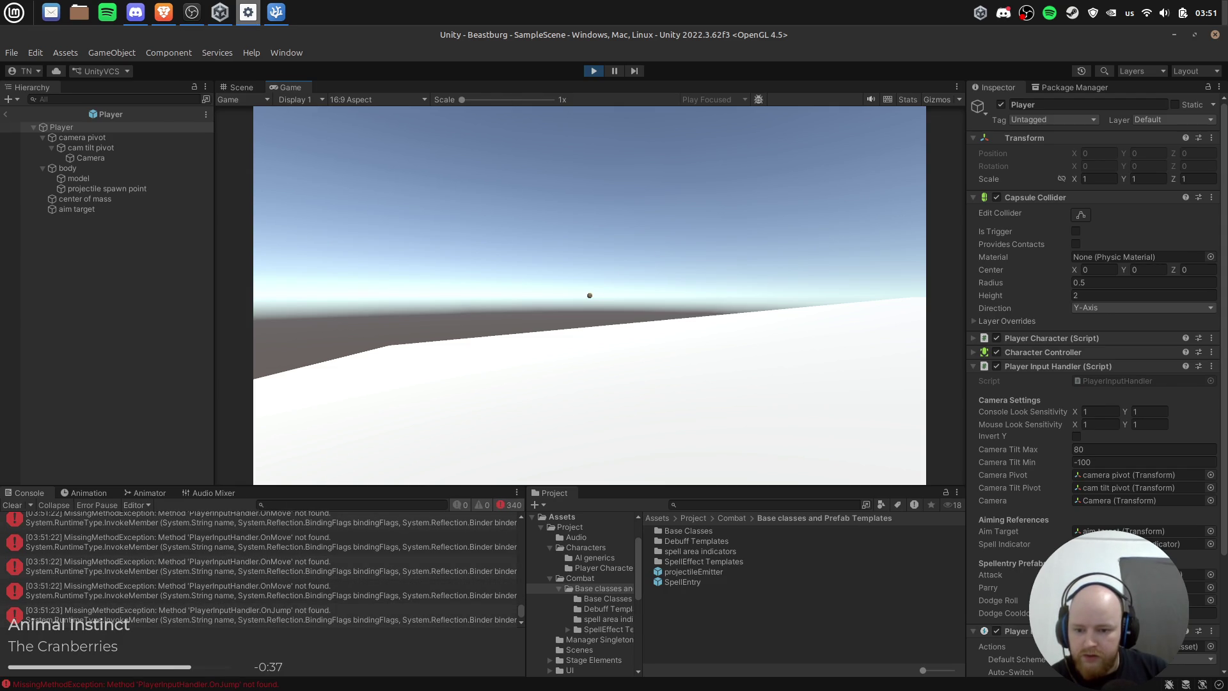
key(ctrl+p)
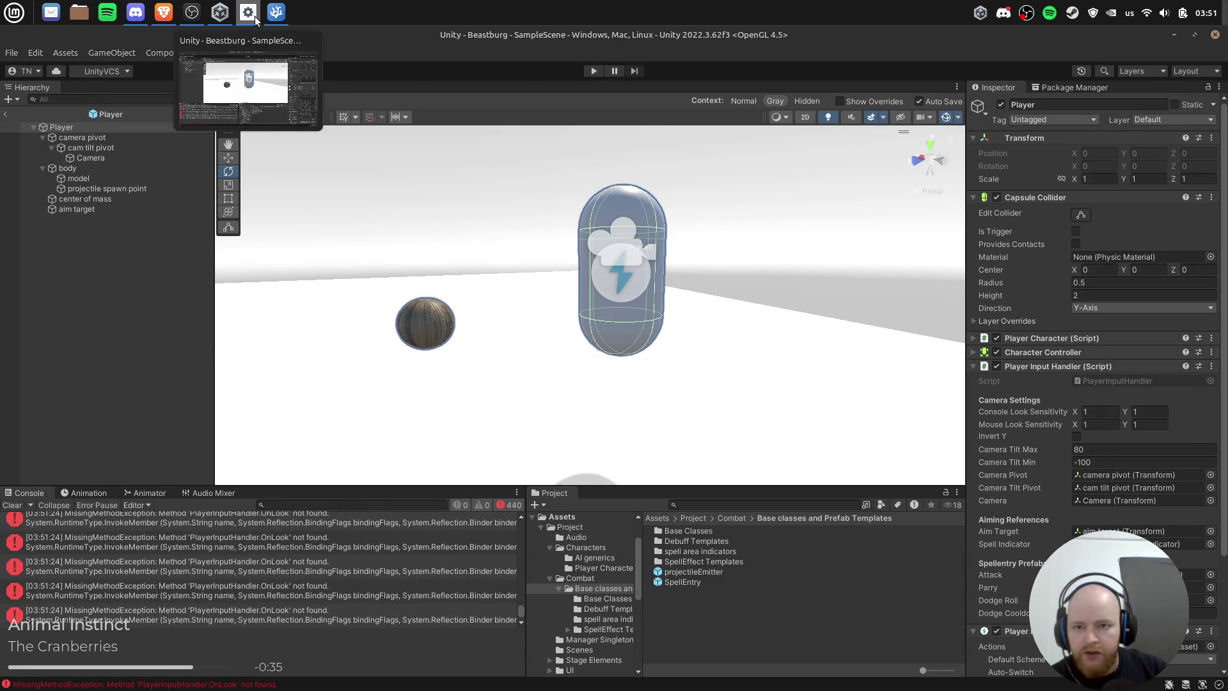
Step: Dismiss the Unity Hub editor notification and clear the Player selection in Beastburg
click(220, 13)
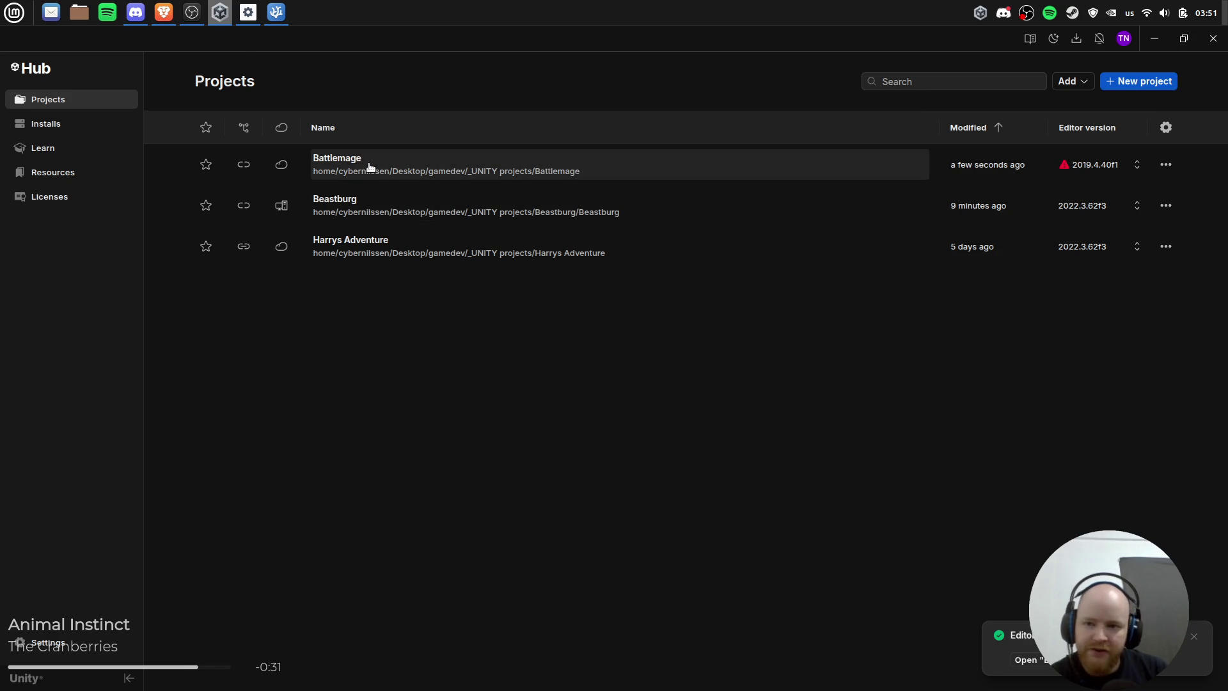
click(1027, 661)
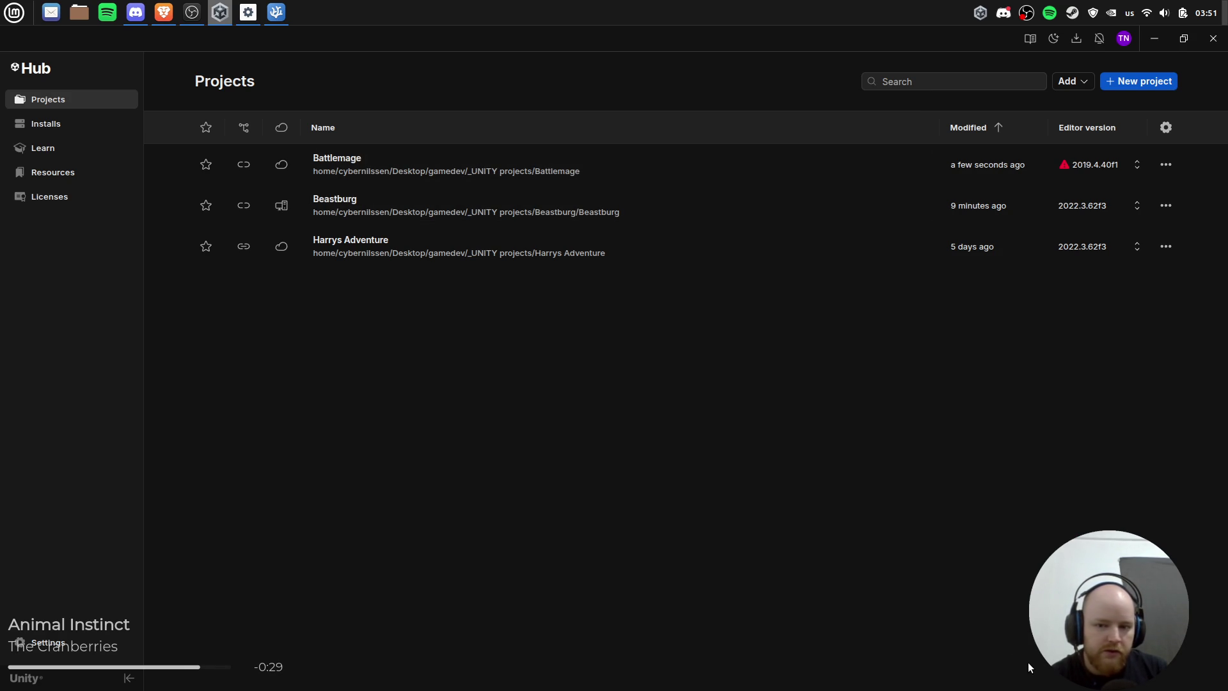
click(242, 15)
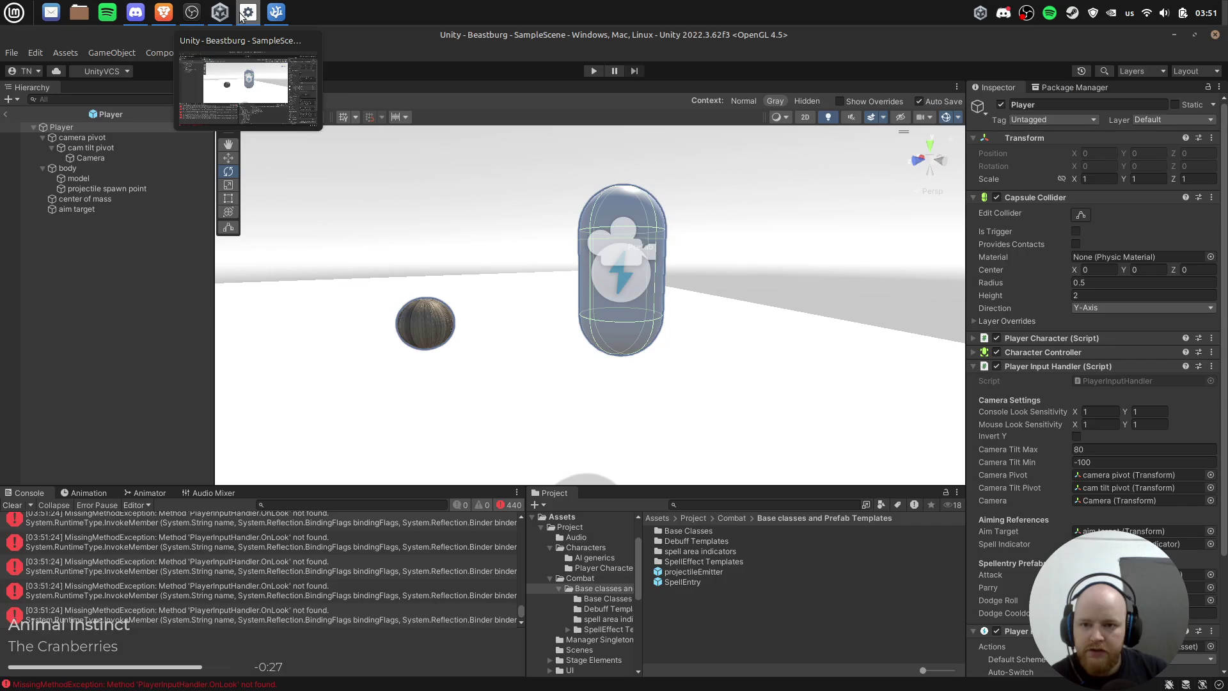
click(153, 374)
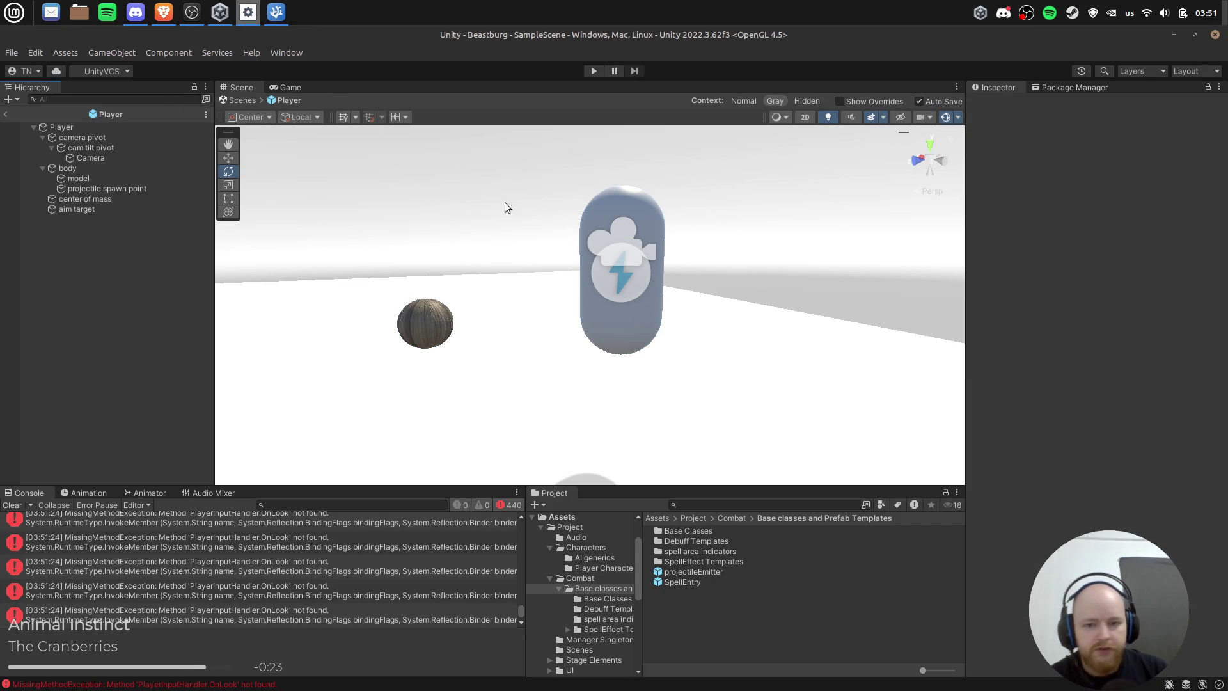
click(219, 13)
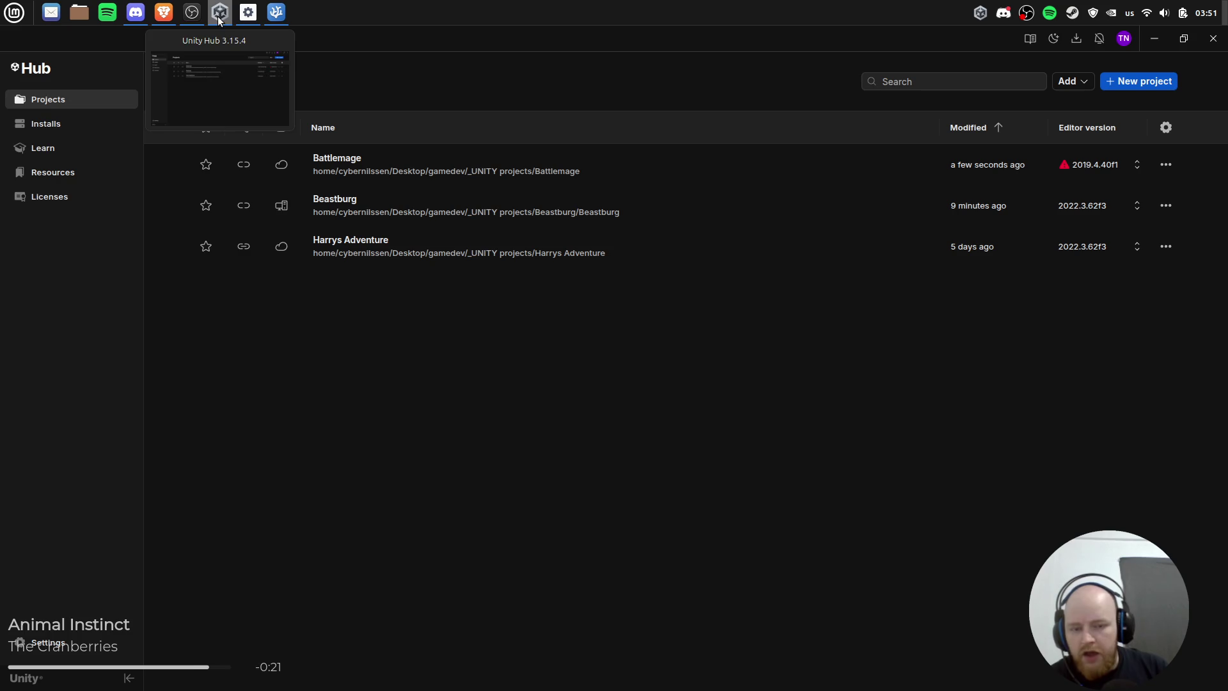
click(277, 12)
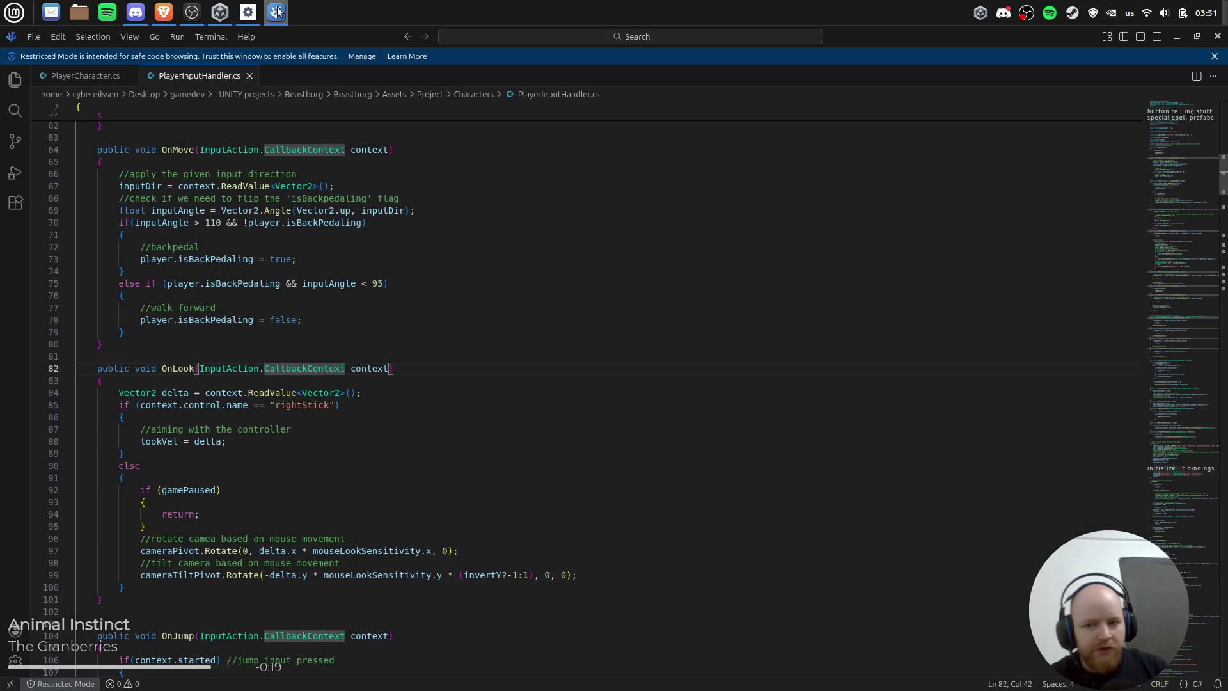
click(277, 12)
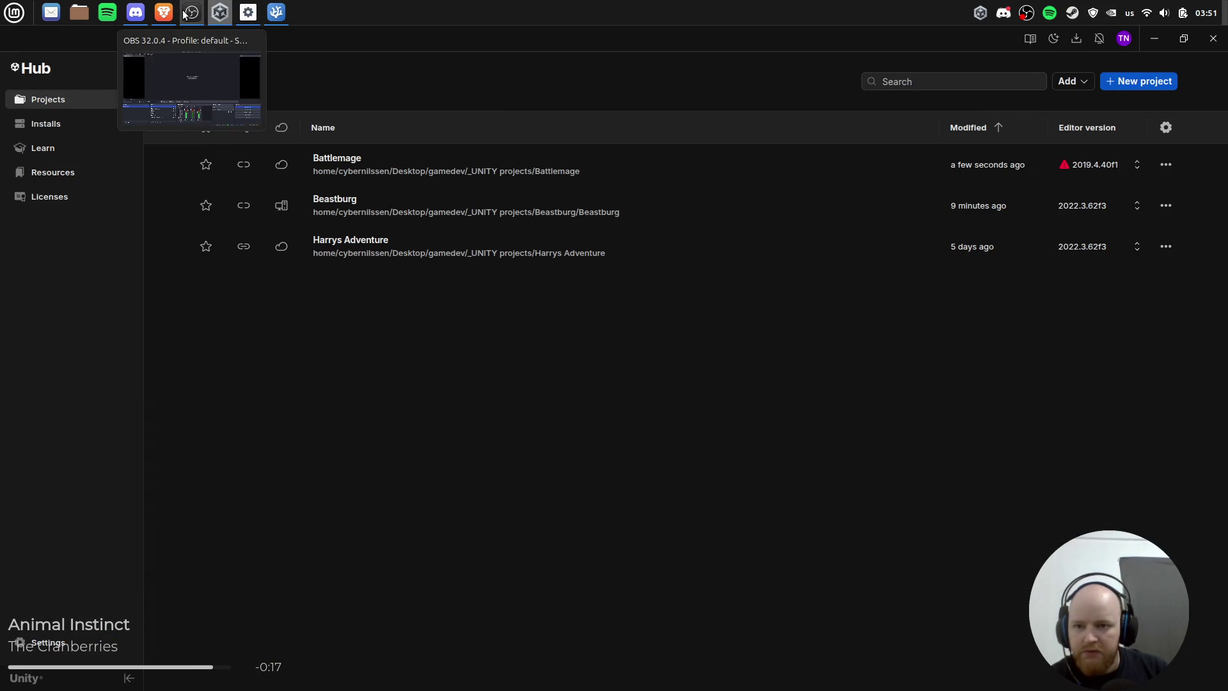
click(219, 13)
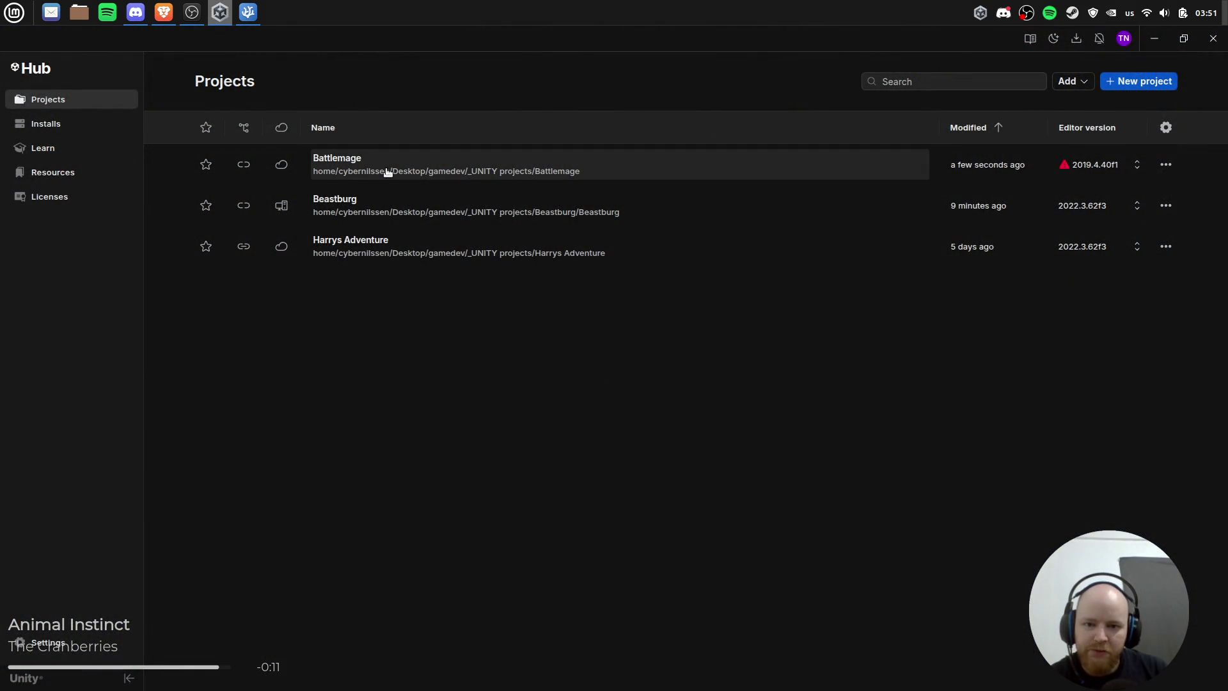
Step: Inspect the Battlemage and Beastburg project context menus in Unity Hub, then close them
right_click(387, 172)
right_click(596, 212)
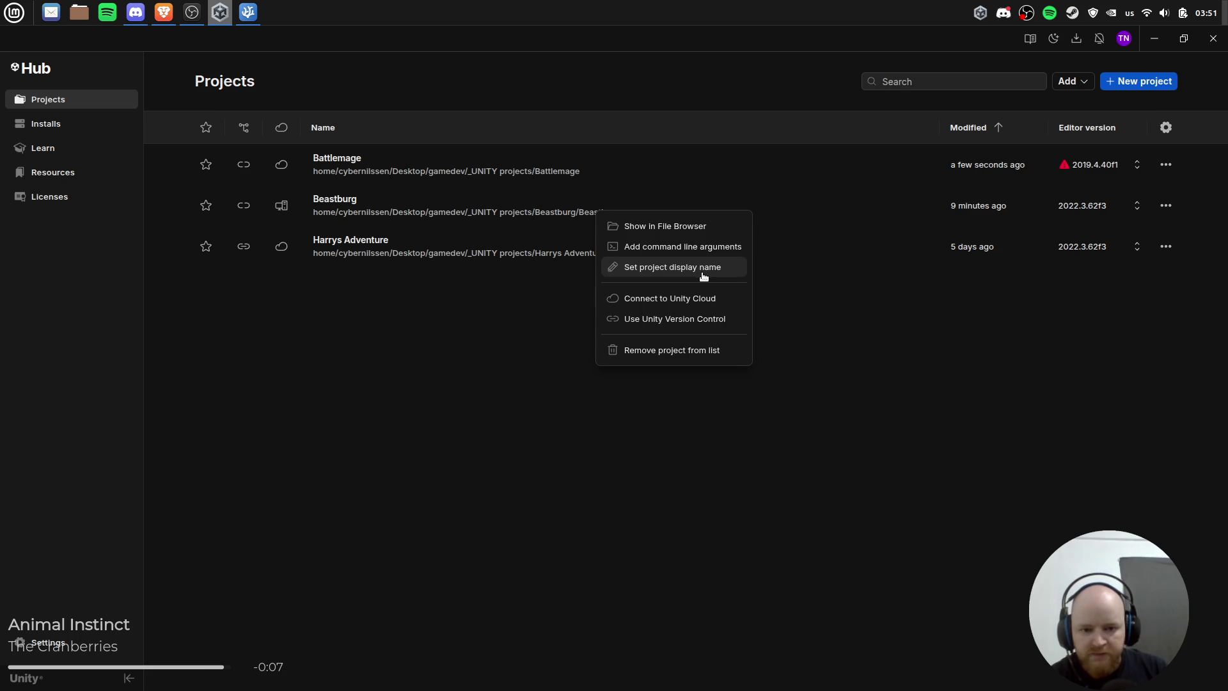
click(430, 181)
right_click(389, 160)
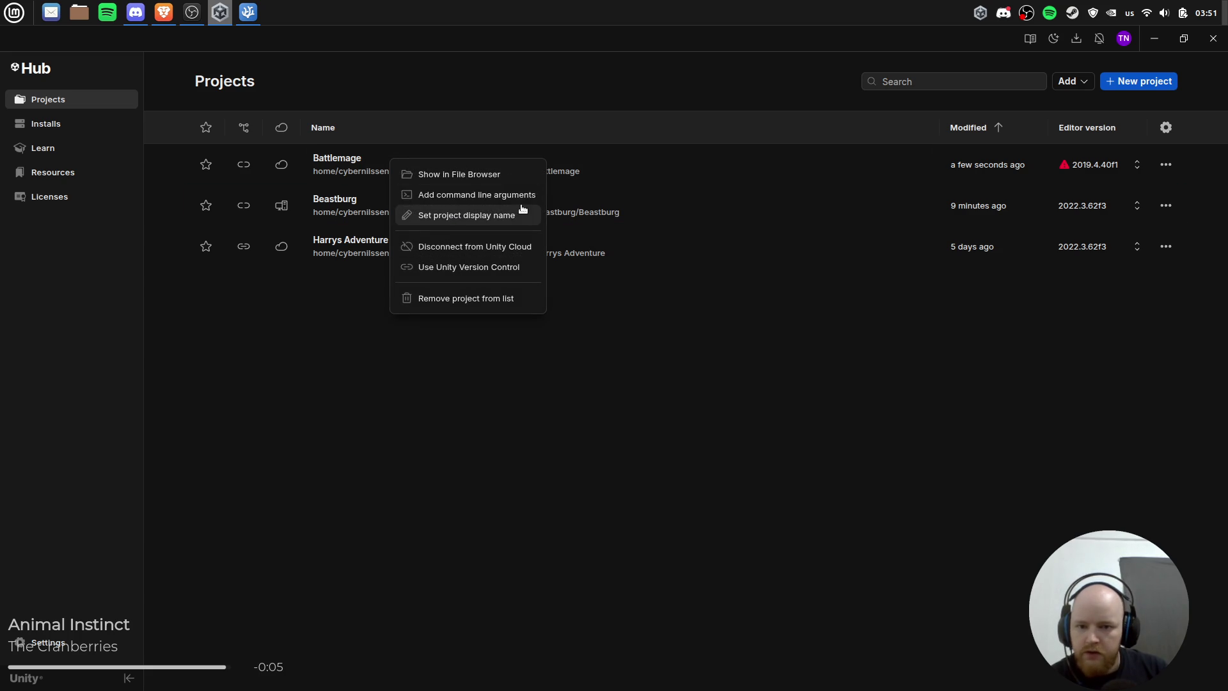
click(1063, 158)
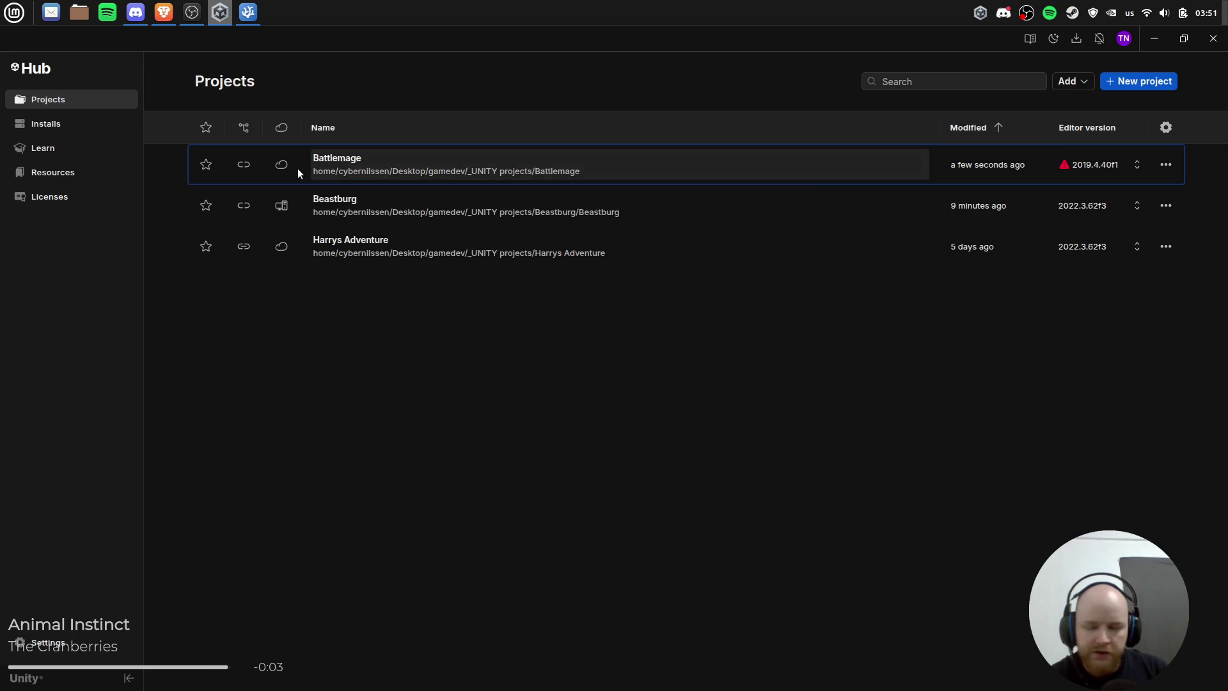
click(551, 356)
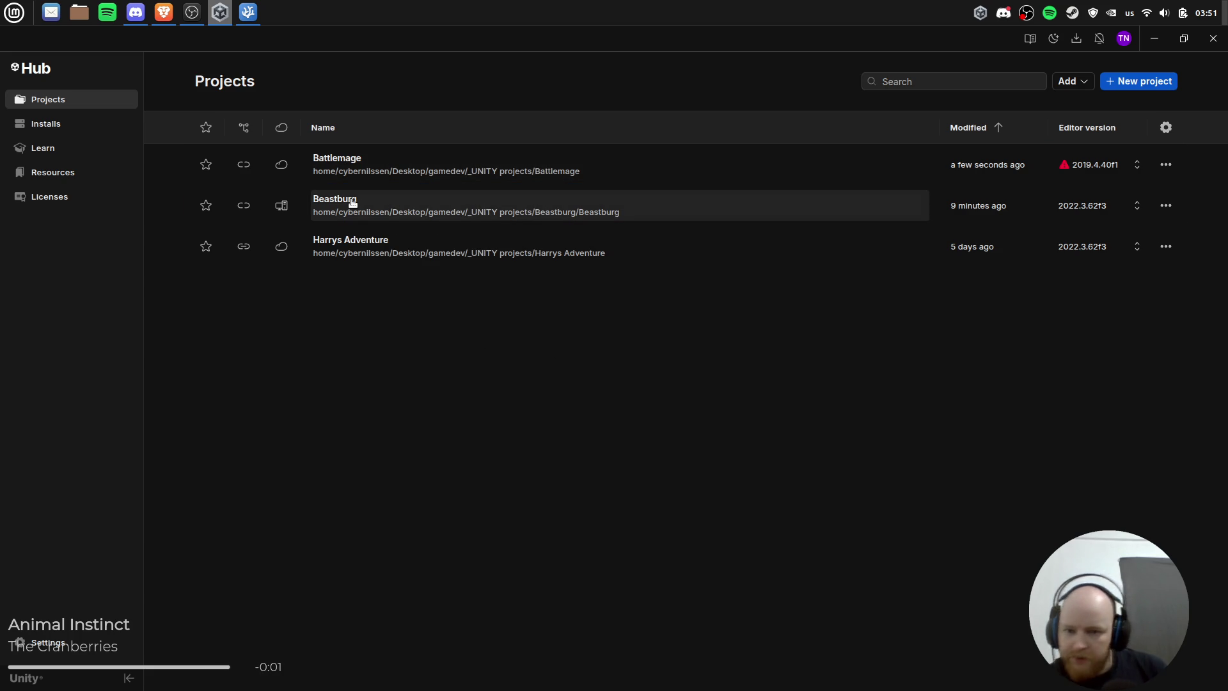
click(173, 14)
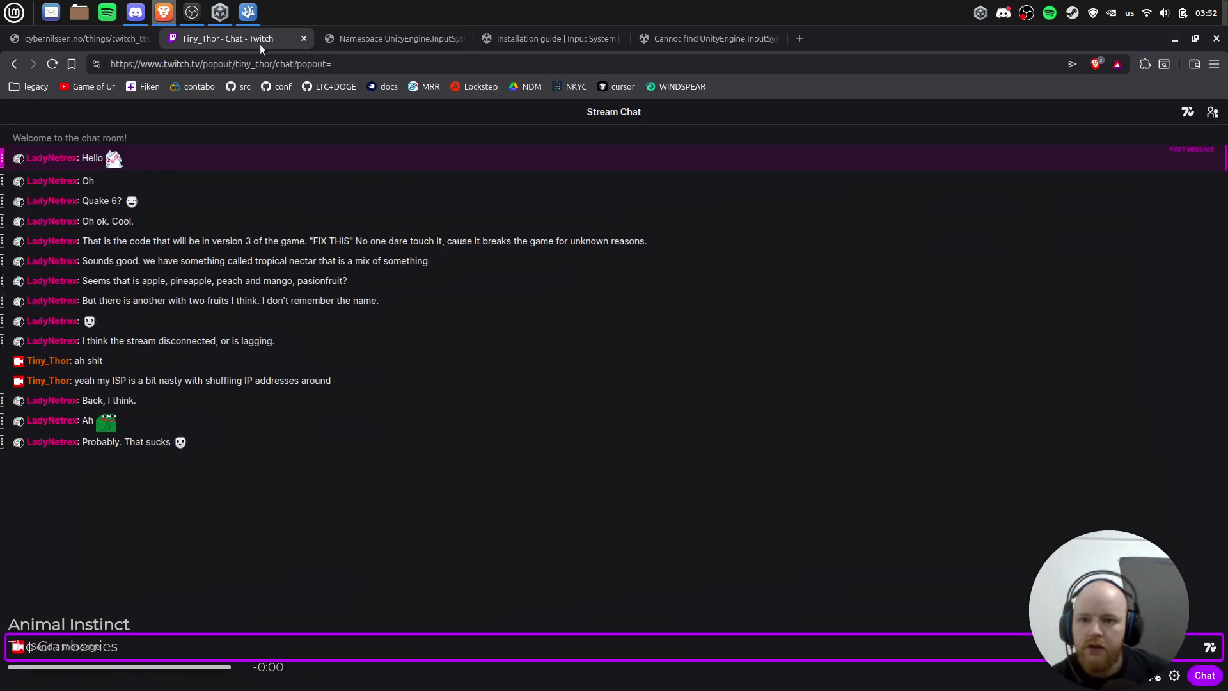
Step: Close the forum thread, read Active Input Handling in the Installation guide, then open Beastburg in Hub
click(692, 37)
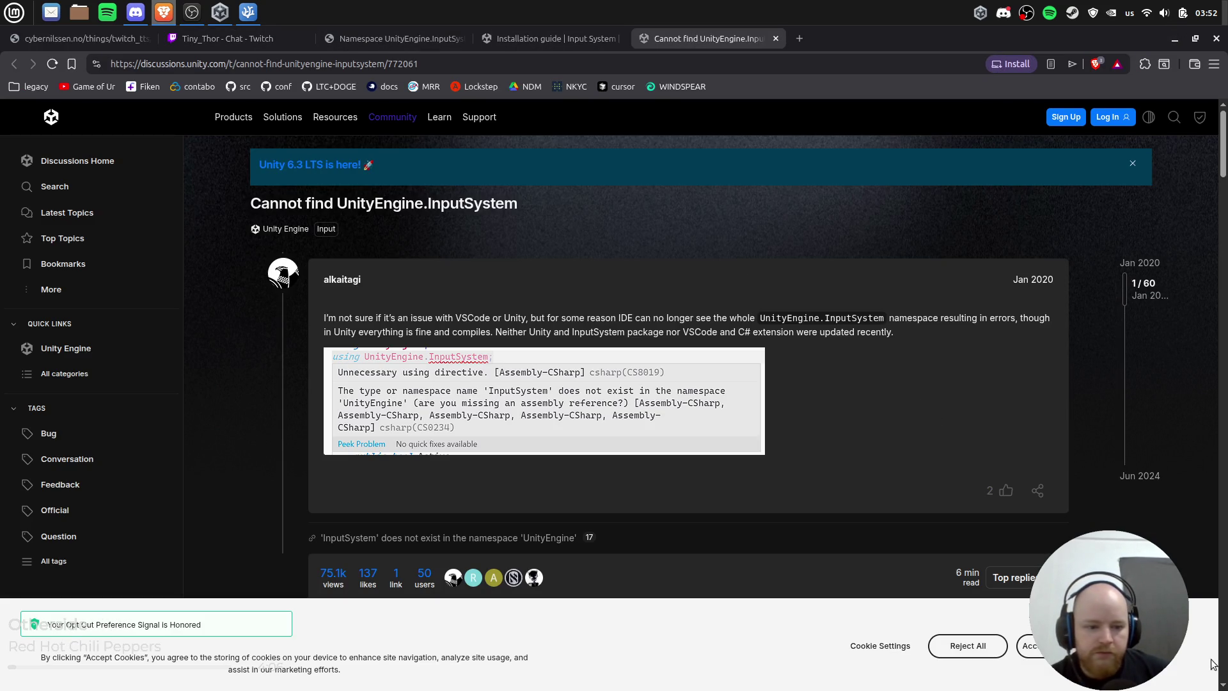
key(ctrl+w)
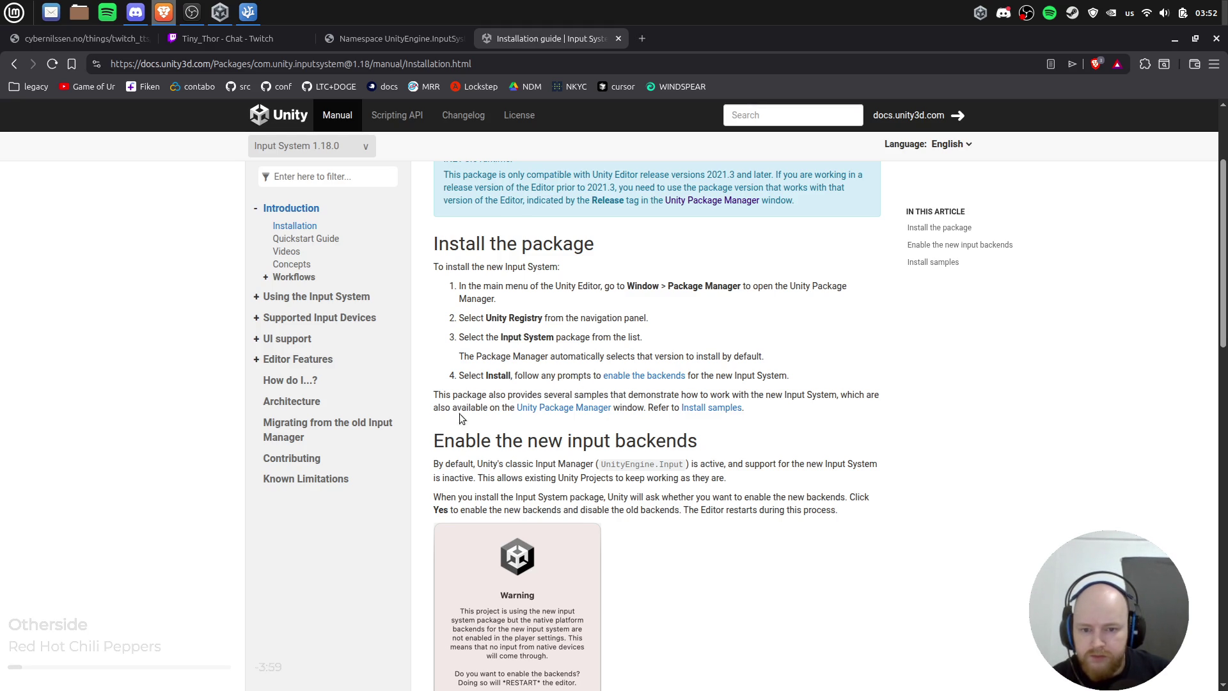
scroll(841, 410, down, 5)
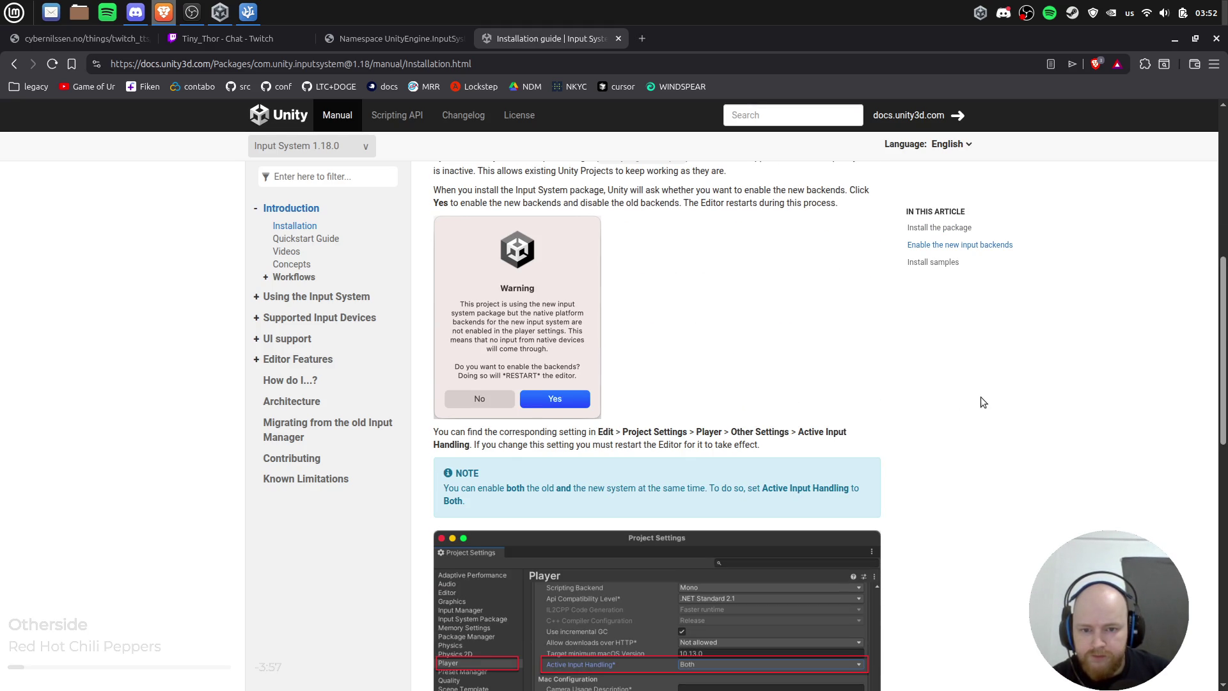
scroll(981, 400, down, 5)
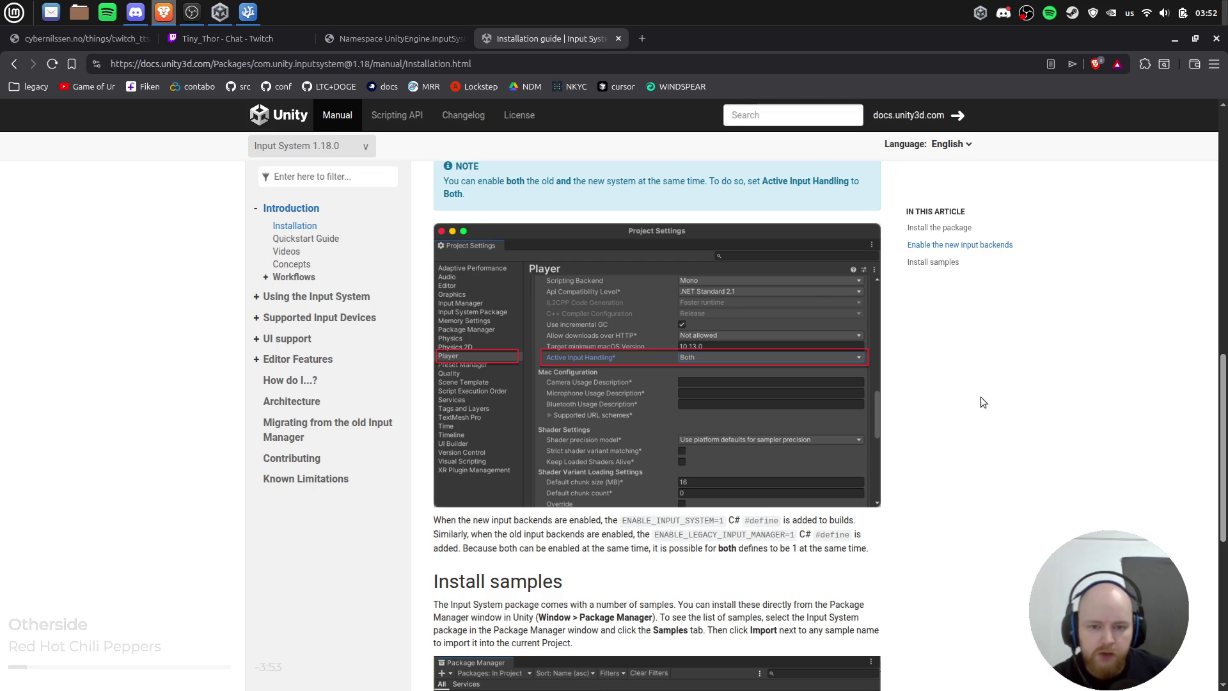
key(alt+Tab)
key(Tab)
key(Tab)
key(Tab)
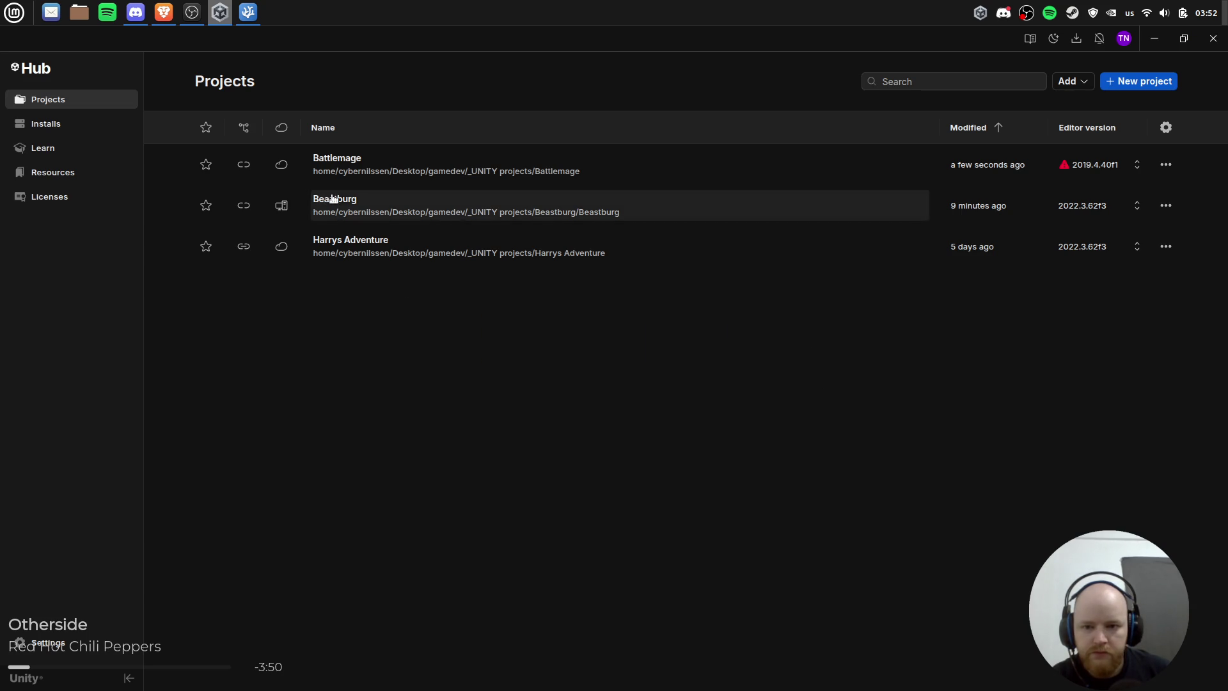
click(326, 200)
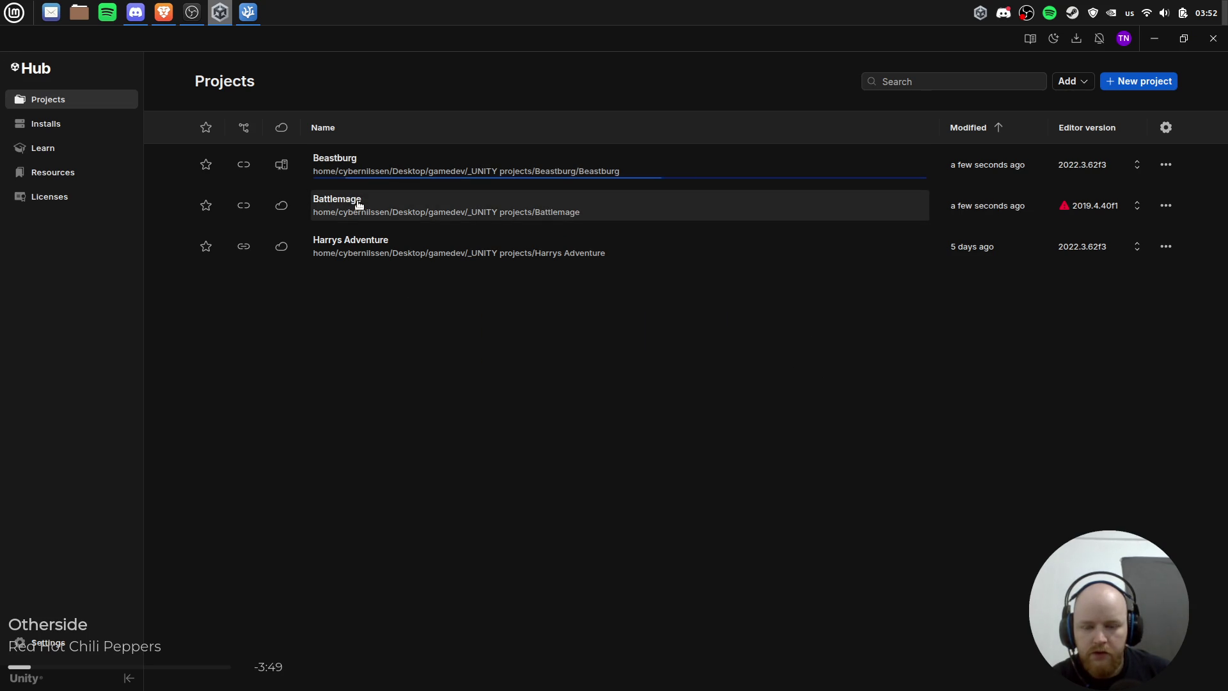
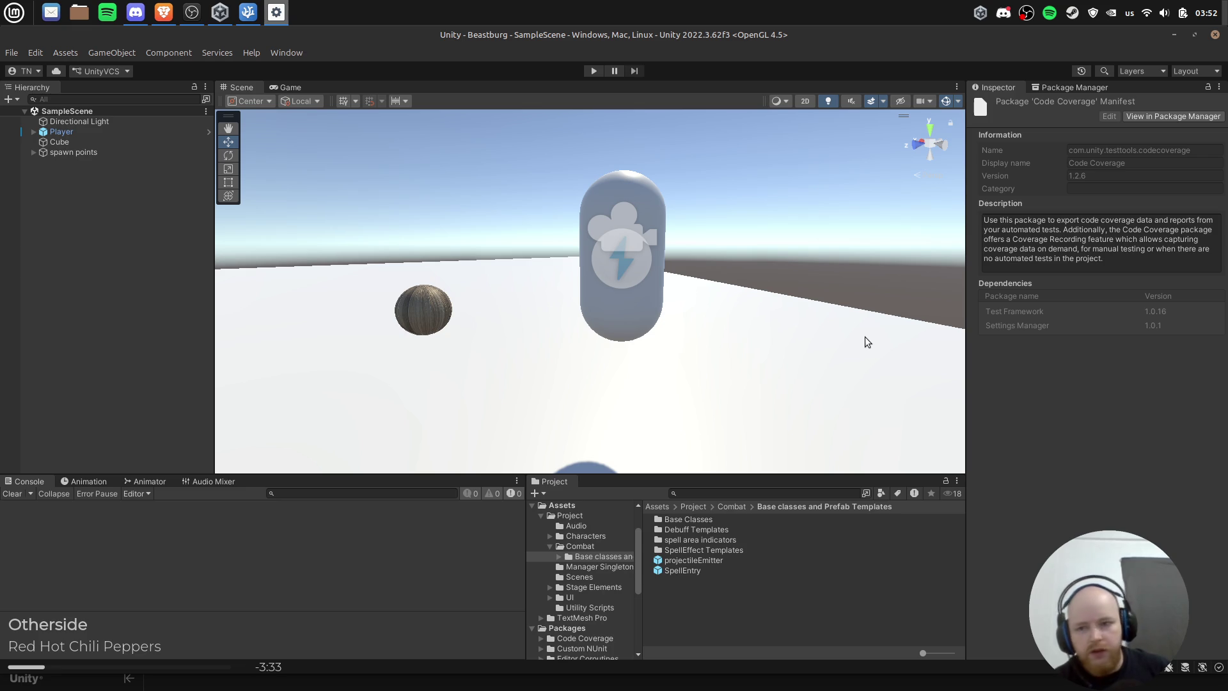
Step: Clear the package manifest from the Inspector and close the Unity Hub window
click(696, 606)
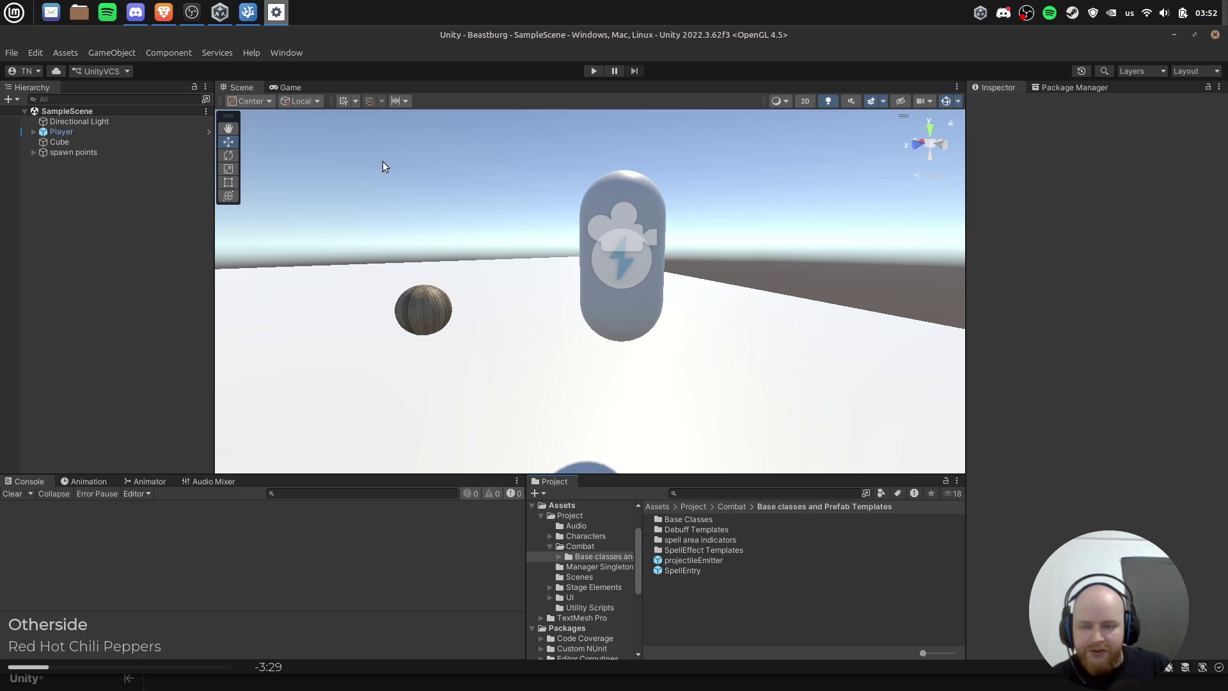
click(220, 13)
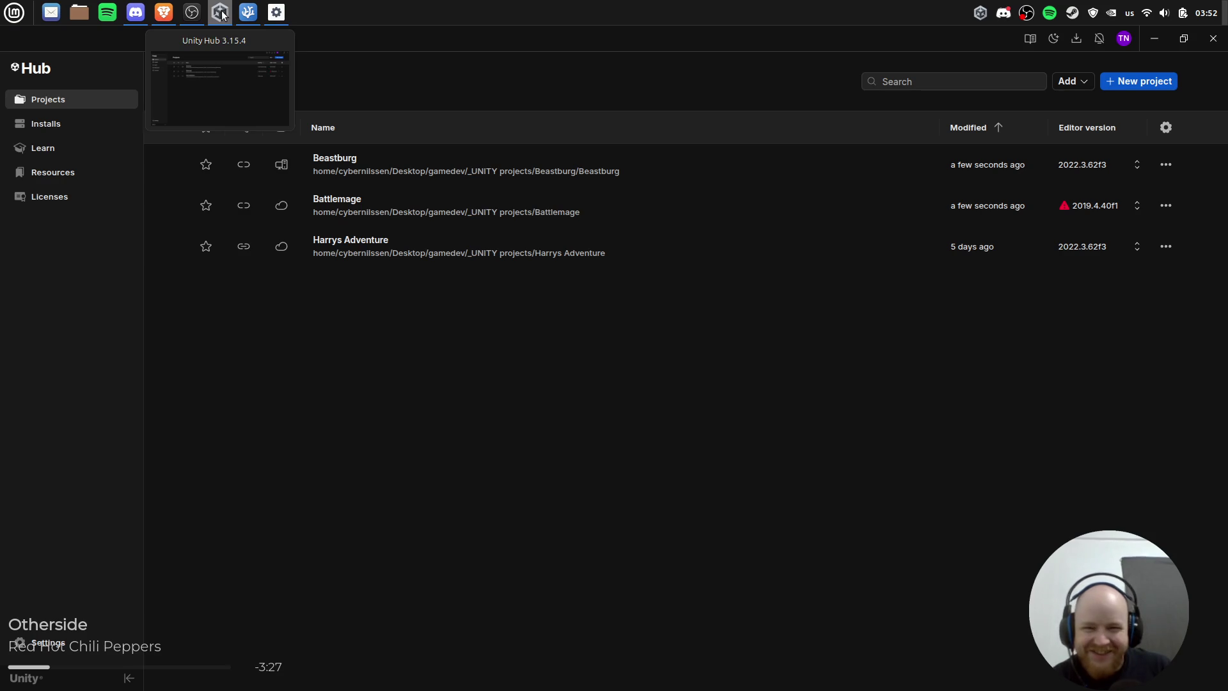
click(220, 13)
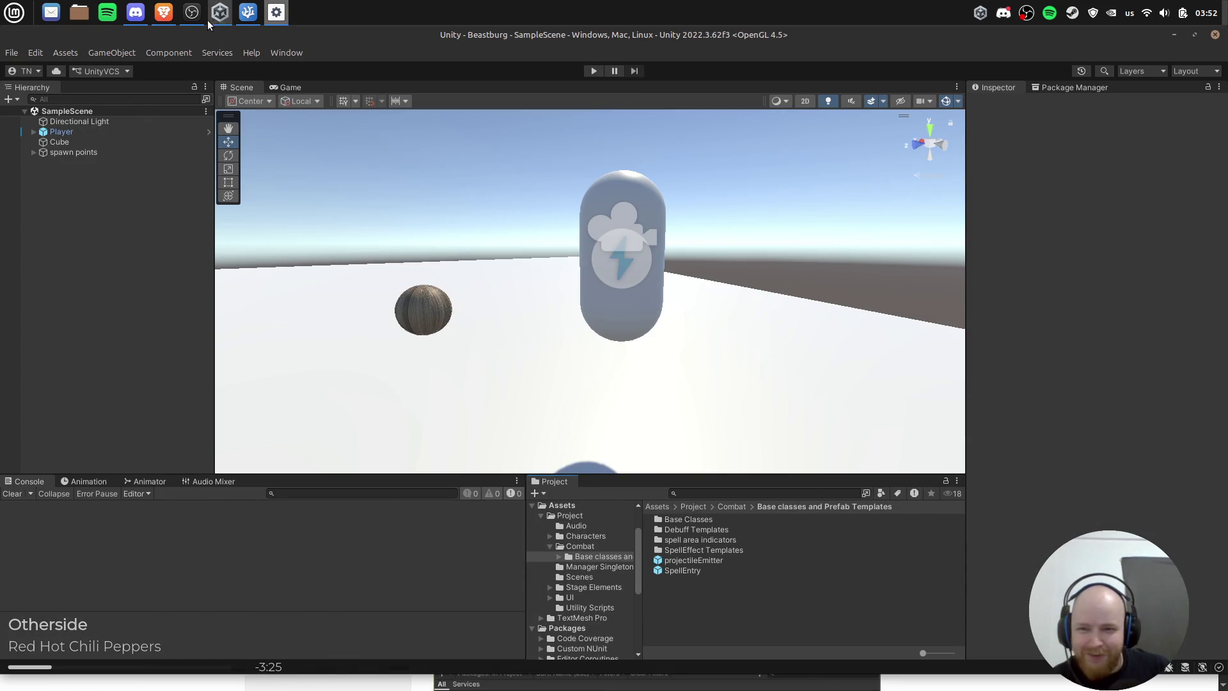
click(163, 13)
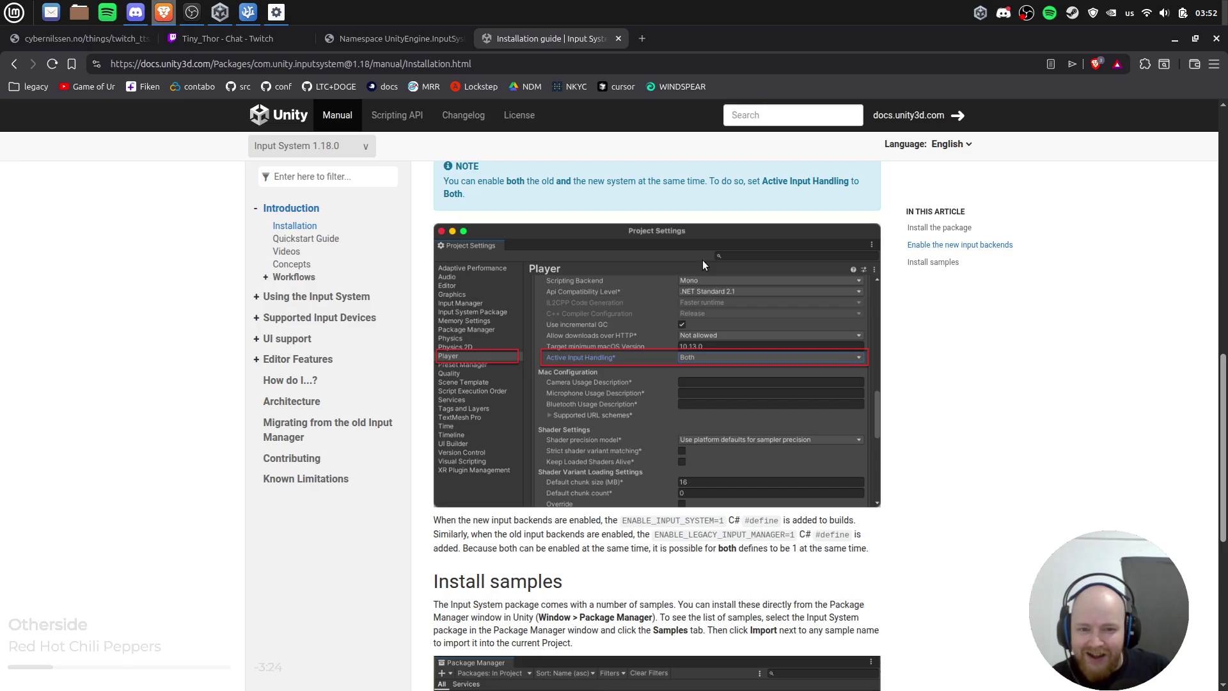
click(220, 12)
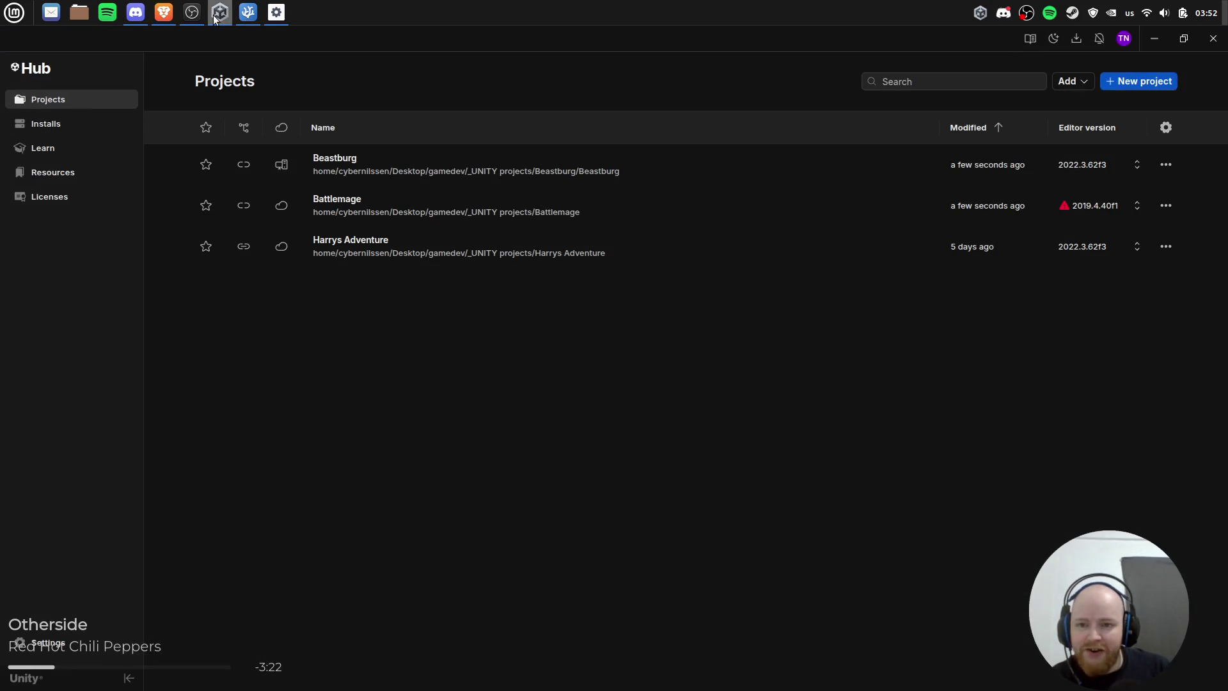
click(1213, 38)
Step: Minimize Visual Studio Code and bring the Beastburg Unity editor back to the front
click(227, 14)
click(228, 15)
click(248, 13)
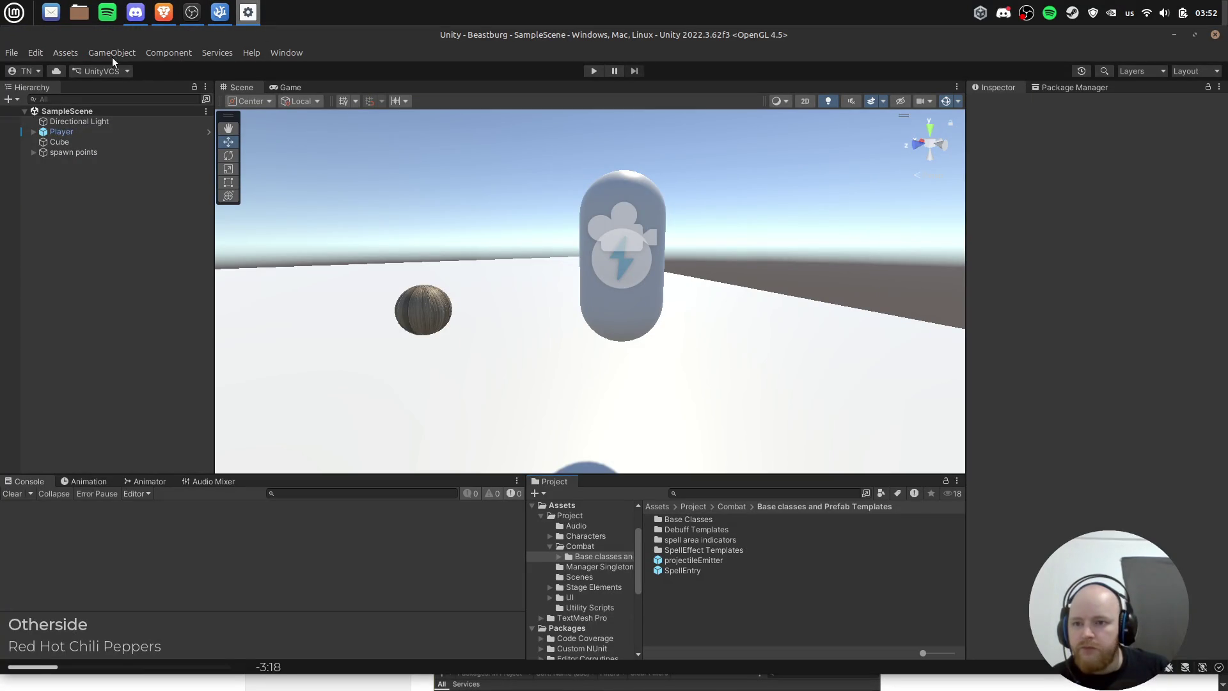
click(21, 57)
Step: Open an enlarged Project Settings window on the Player page for Windows, Mac, Linux
mouse_move(35, 52)
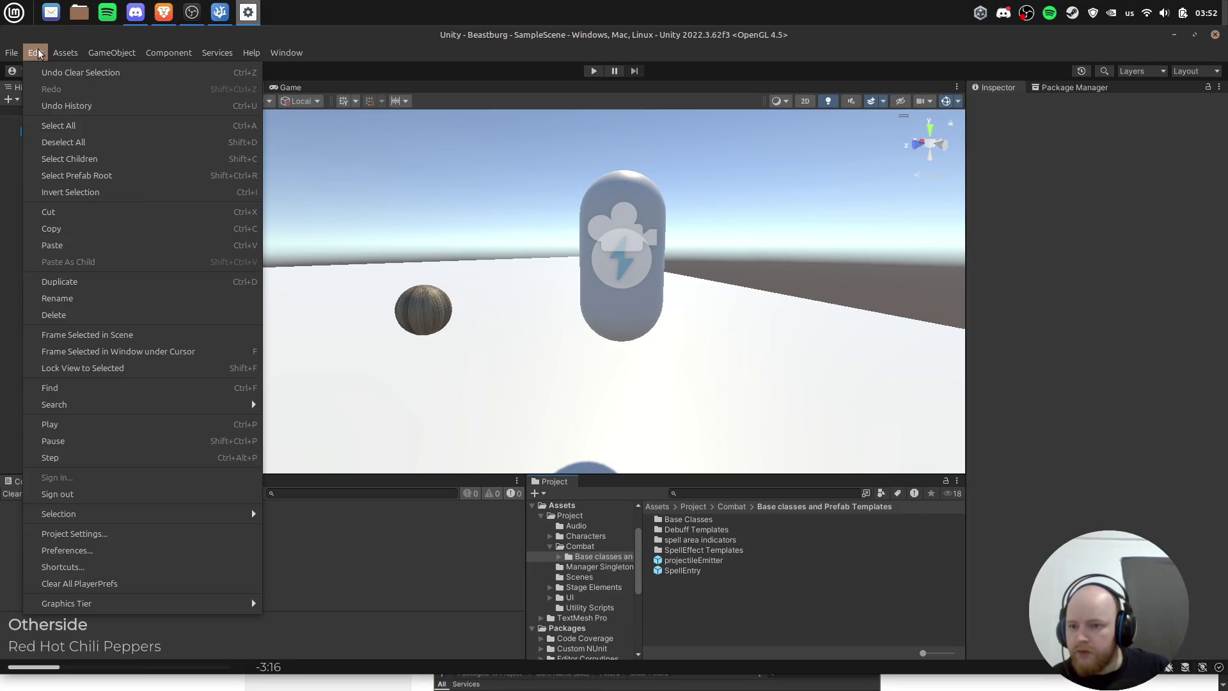
click(114, 533)
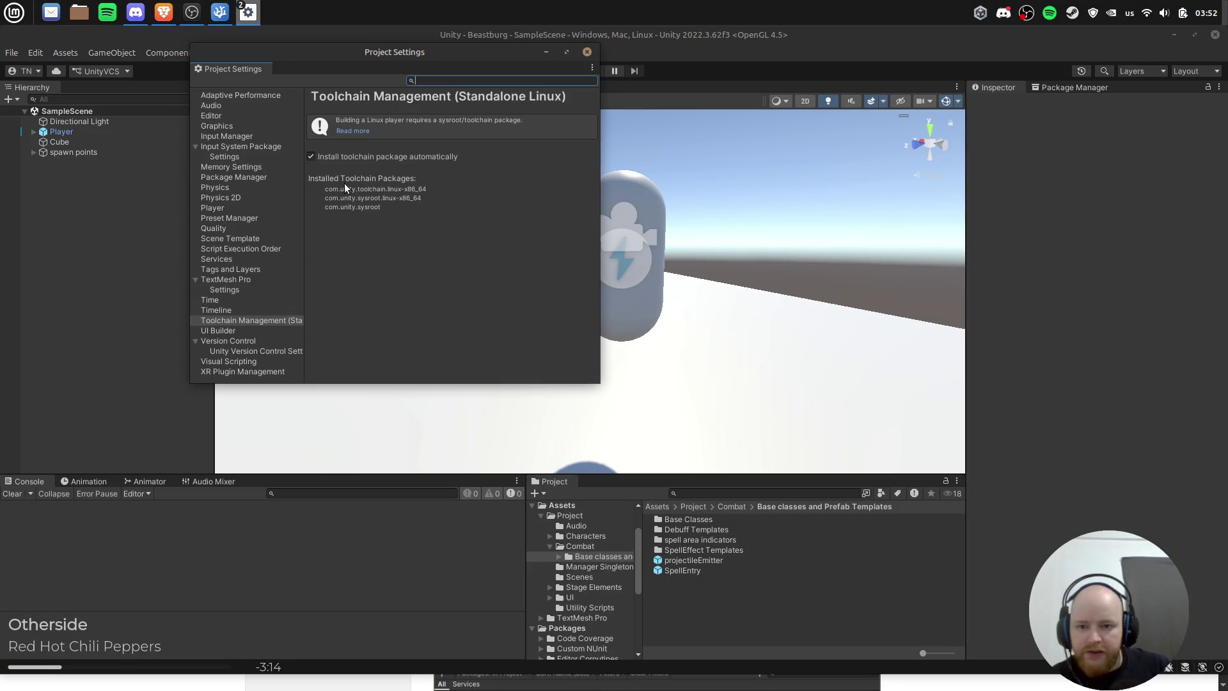
click(224, 208)
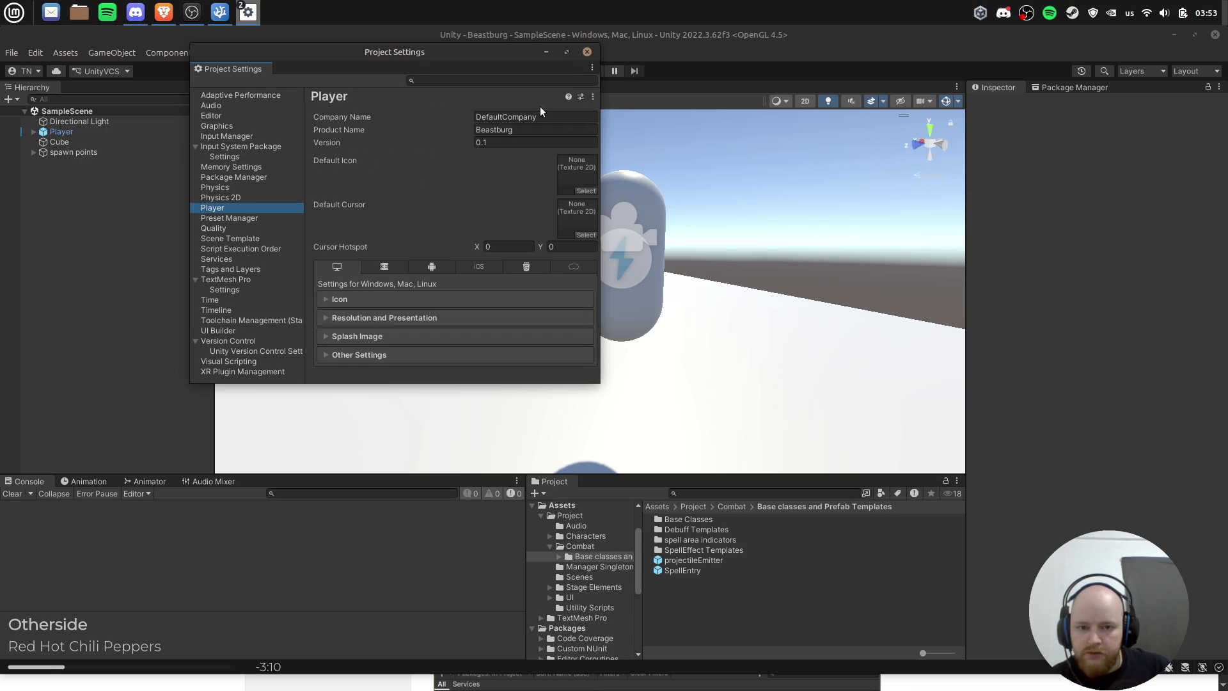
drag(596, 382, 718, 632)
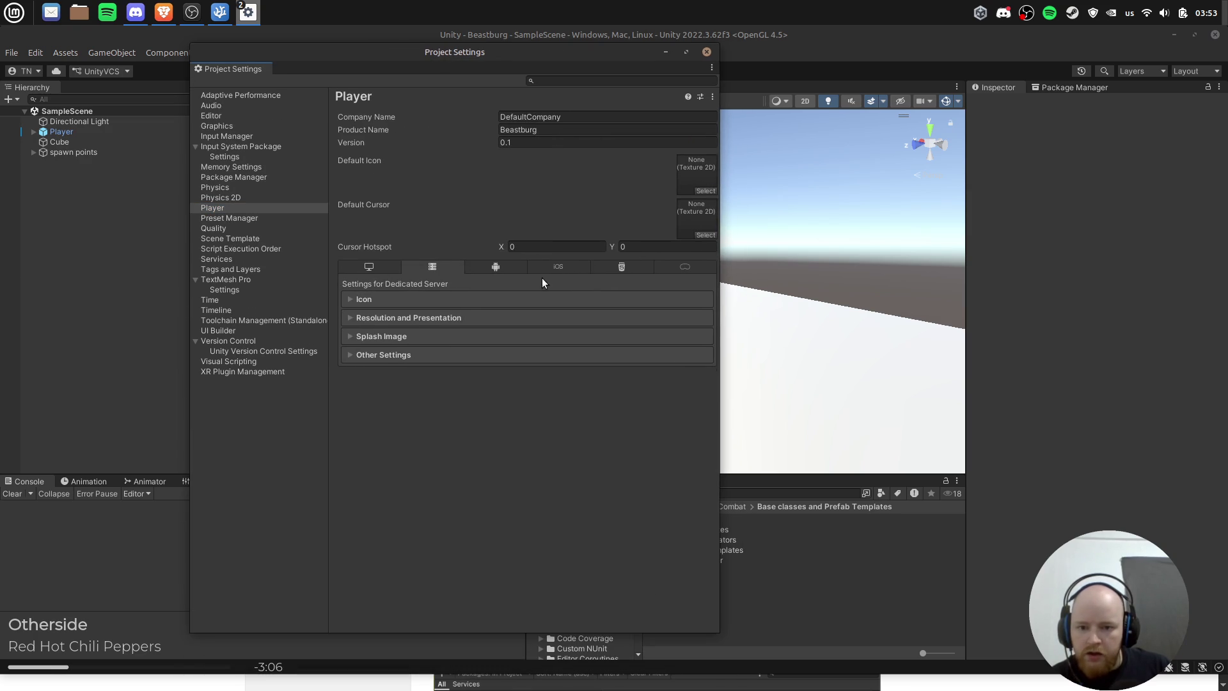
click(621, 266)
click(383, 269)
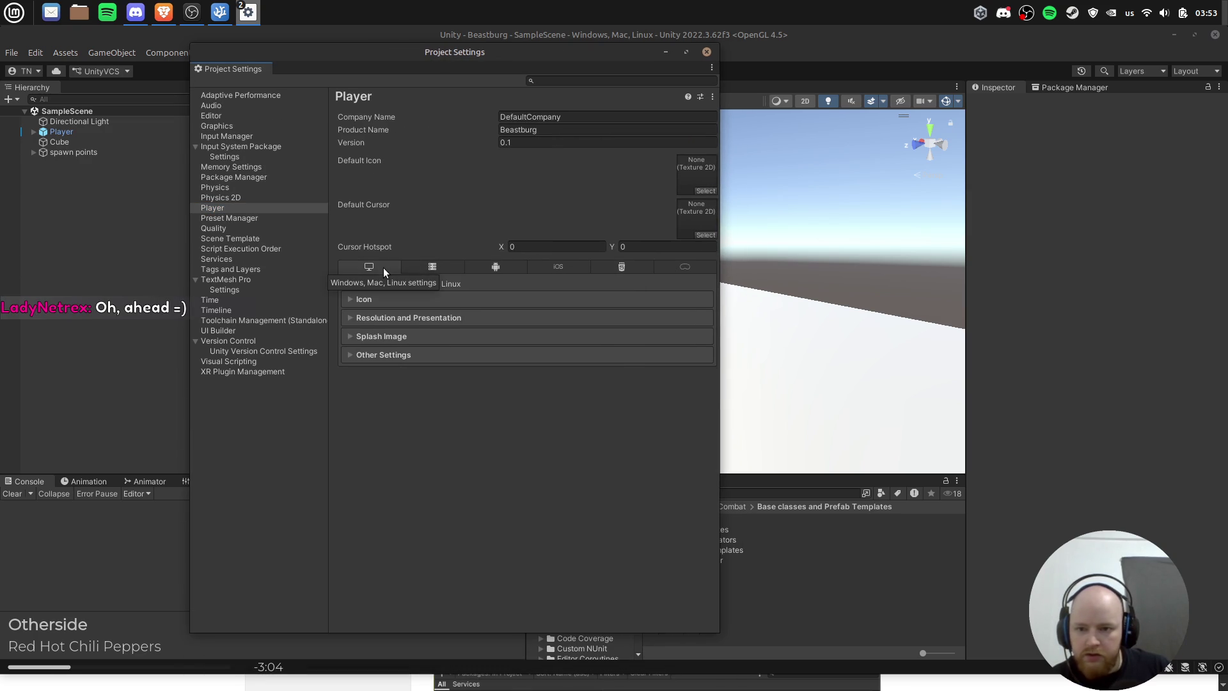
Step: Glance at other open windows, then return to the Player settings page
key(alt+Tab)
key(alt+Tab)
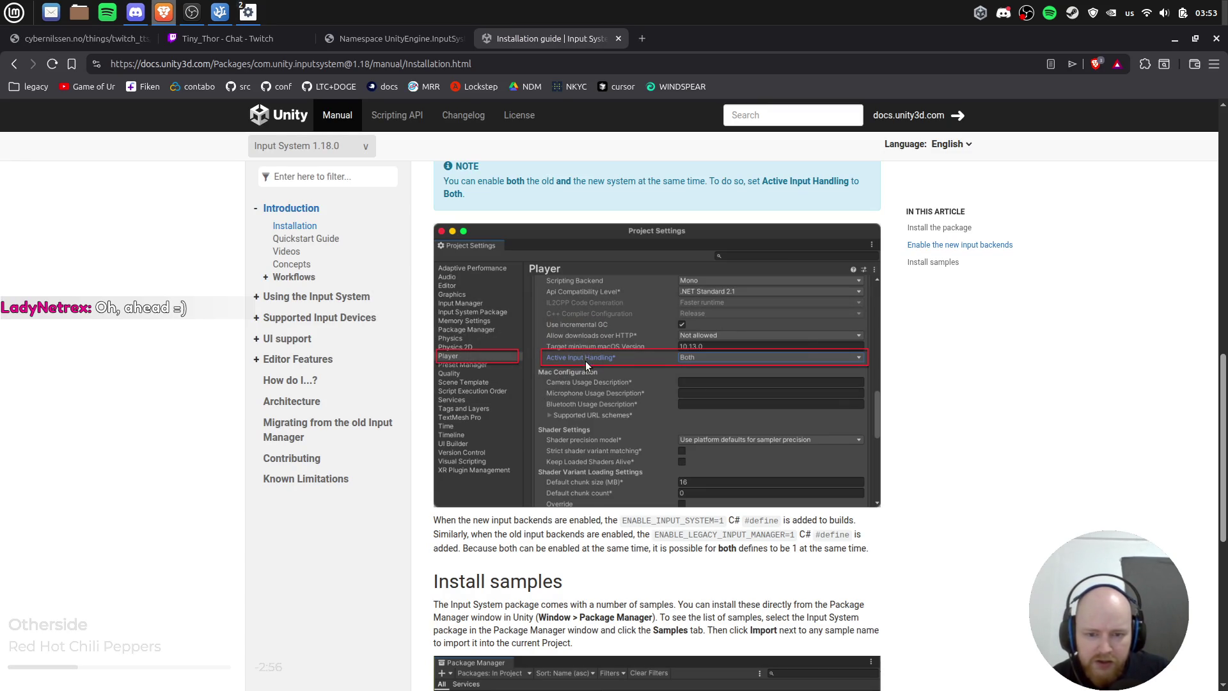
key(alt+Tab)
key(alt+shift+Tab)
key(alt+shift+Tab)
key(alt+Tab)
key(alt+Tab)
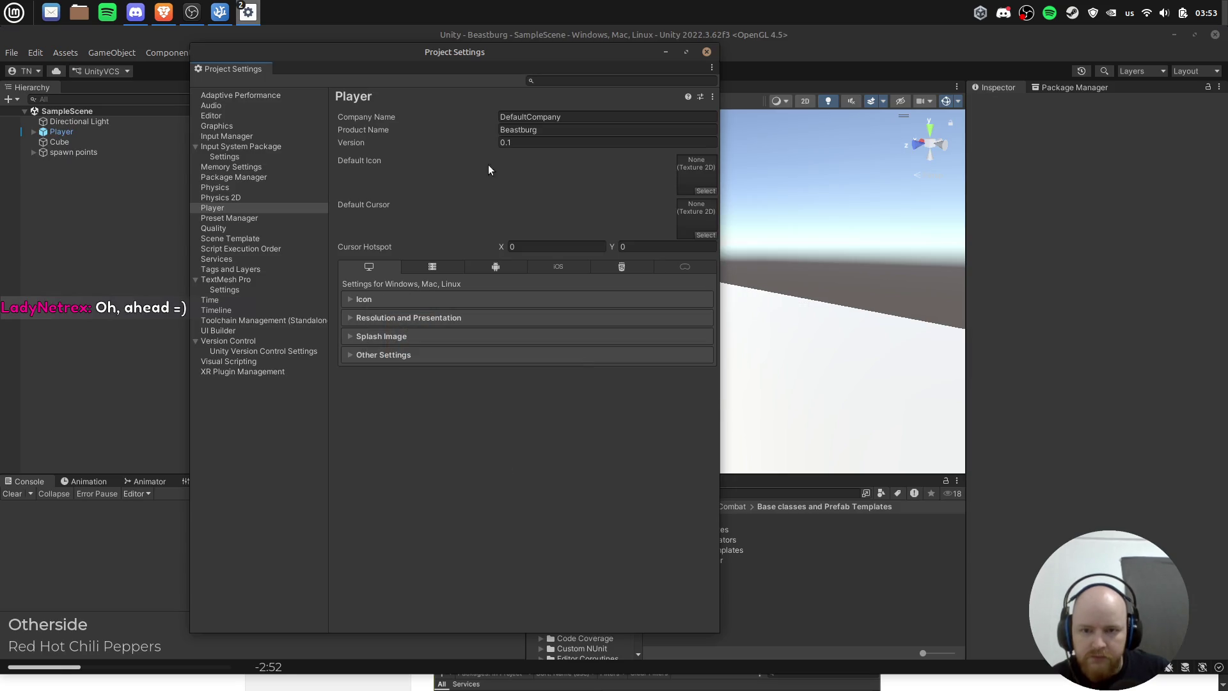
key(alt+Tab)
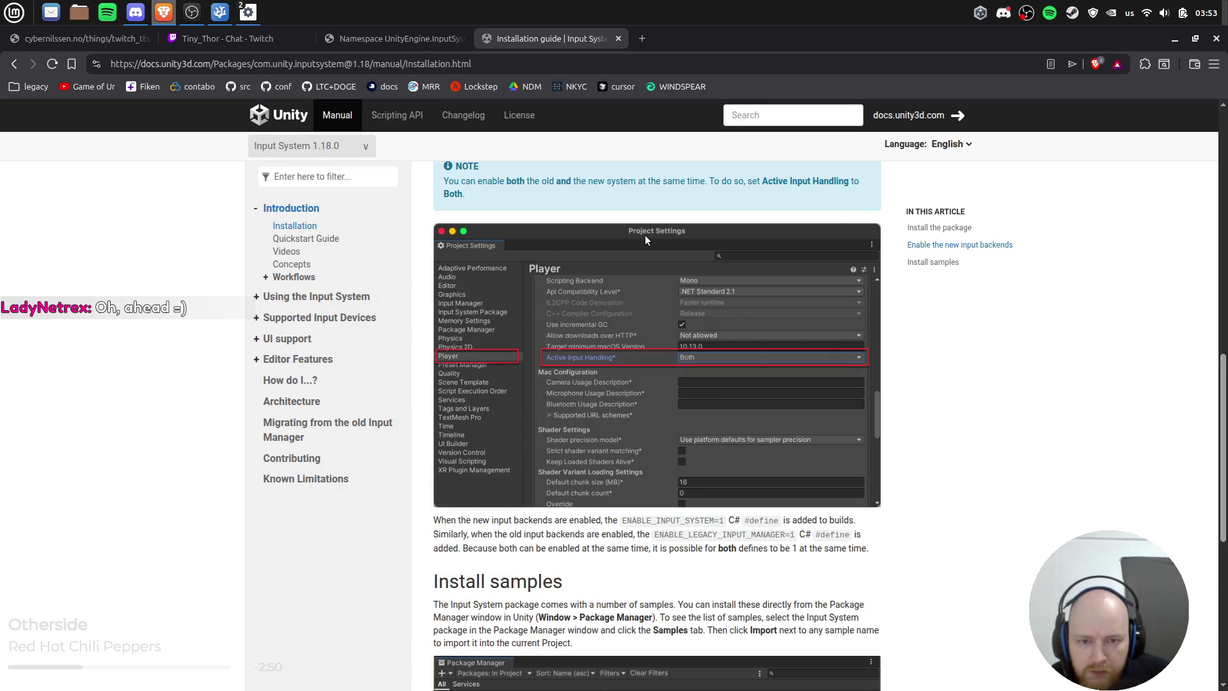
key(alt+Tab)
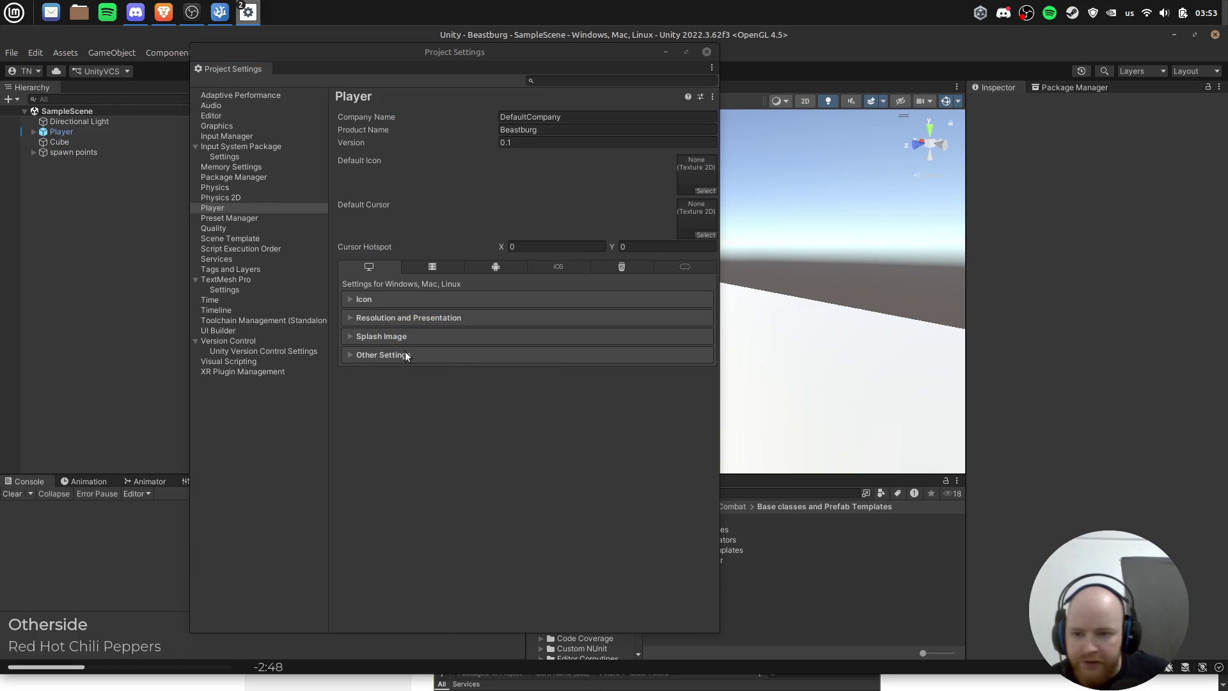
click(244, 210)
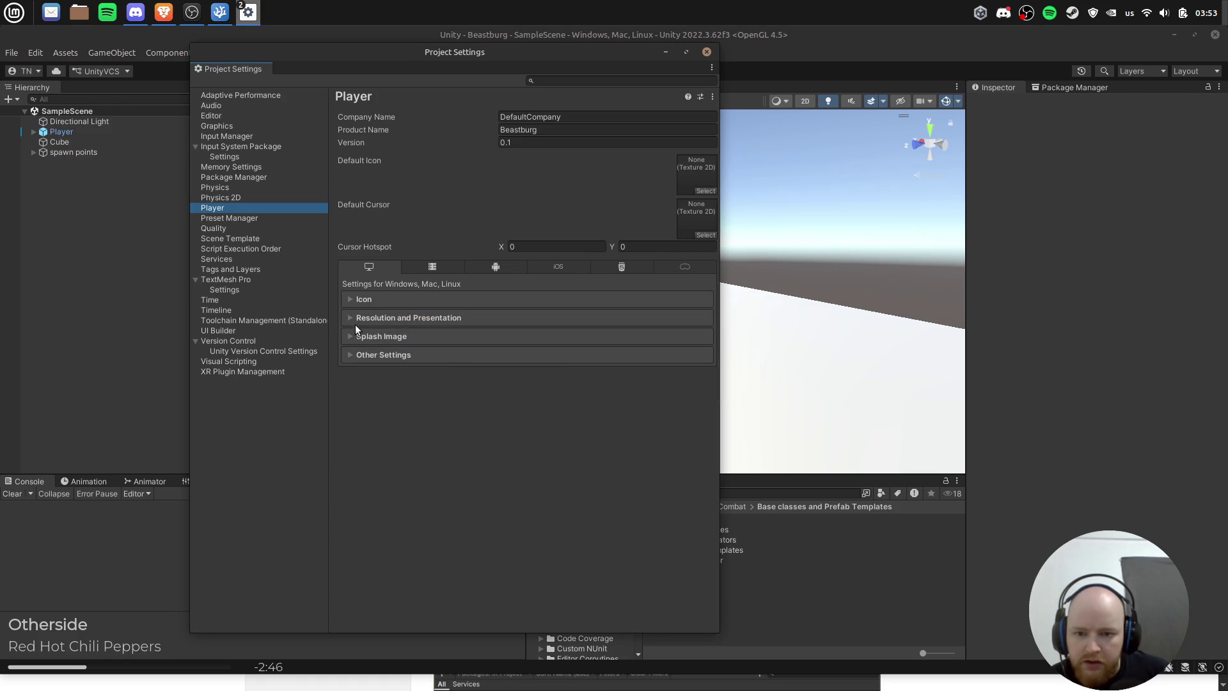
Step: Expand Player Other Settings, checking it against the Input System installation guide
click(351, 354)
scroll(455, 393, down, 2)
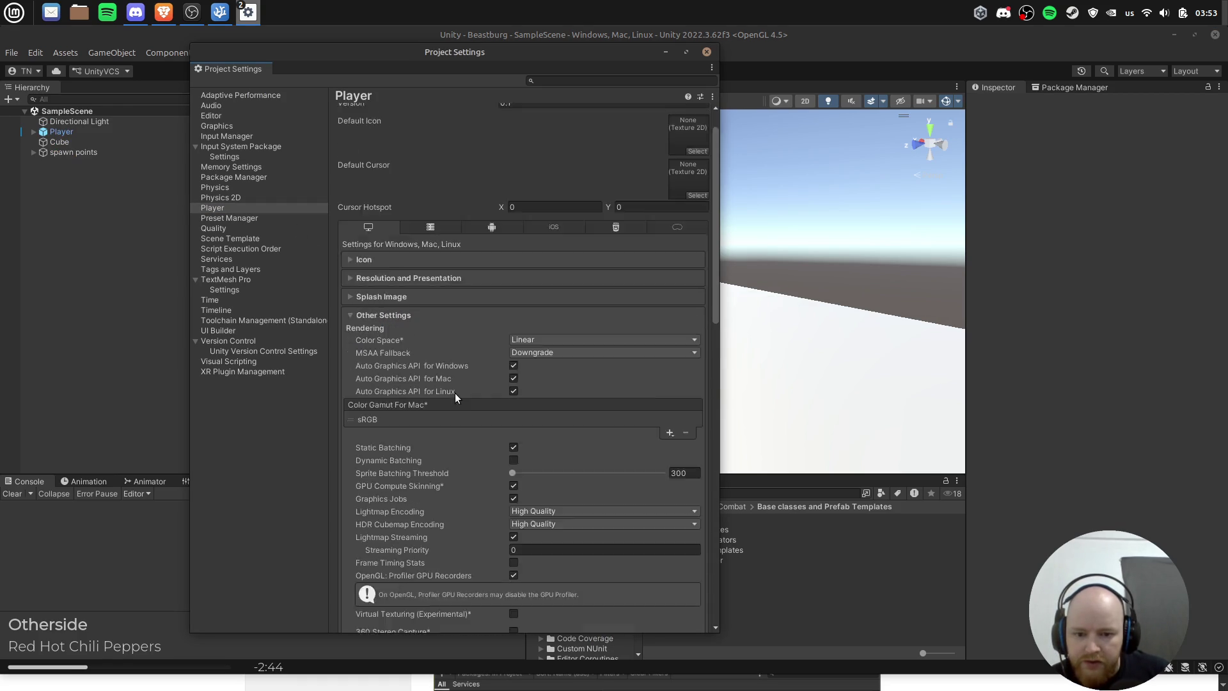
scroll(454, 393, down, 5)
key(alt+Tab)
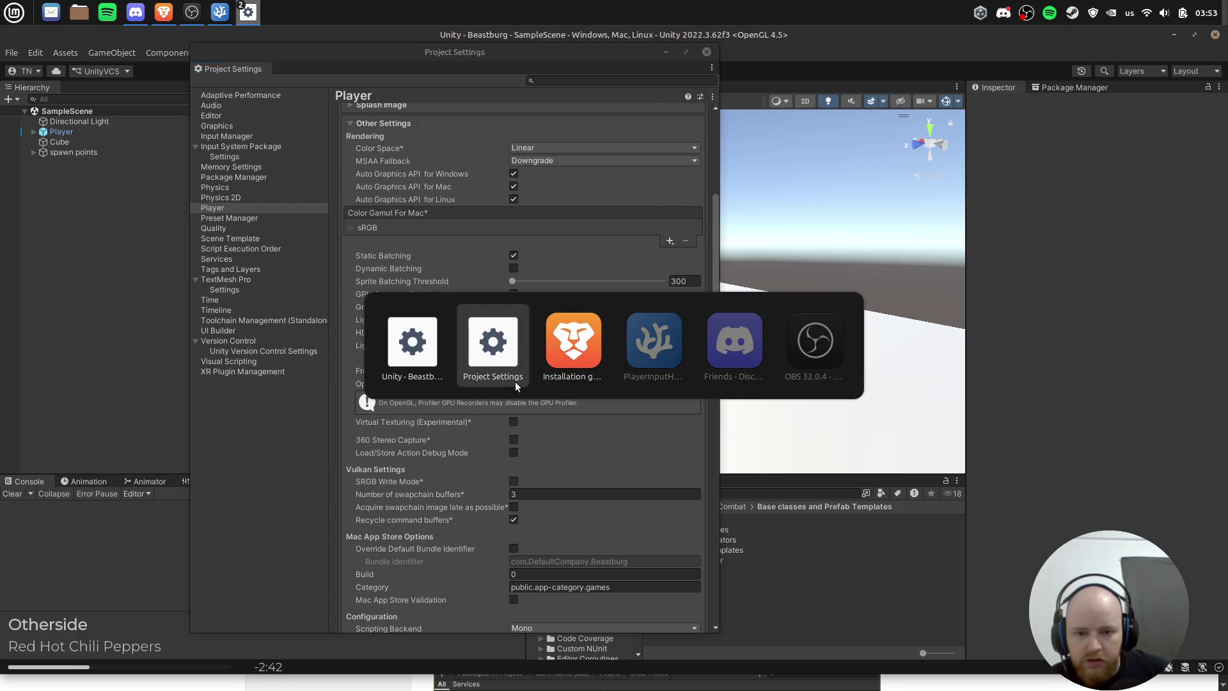
key(alt+Tab)
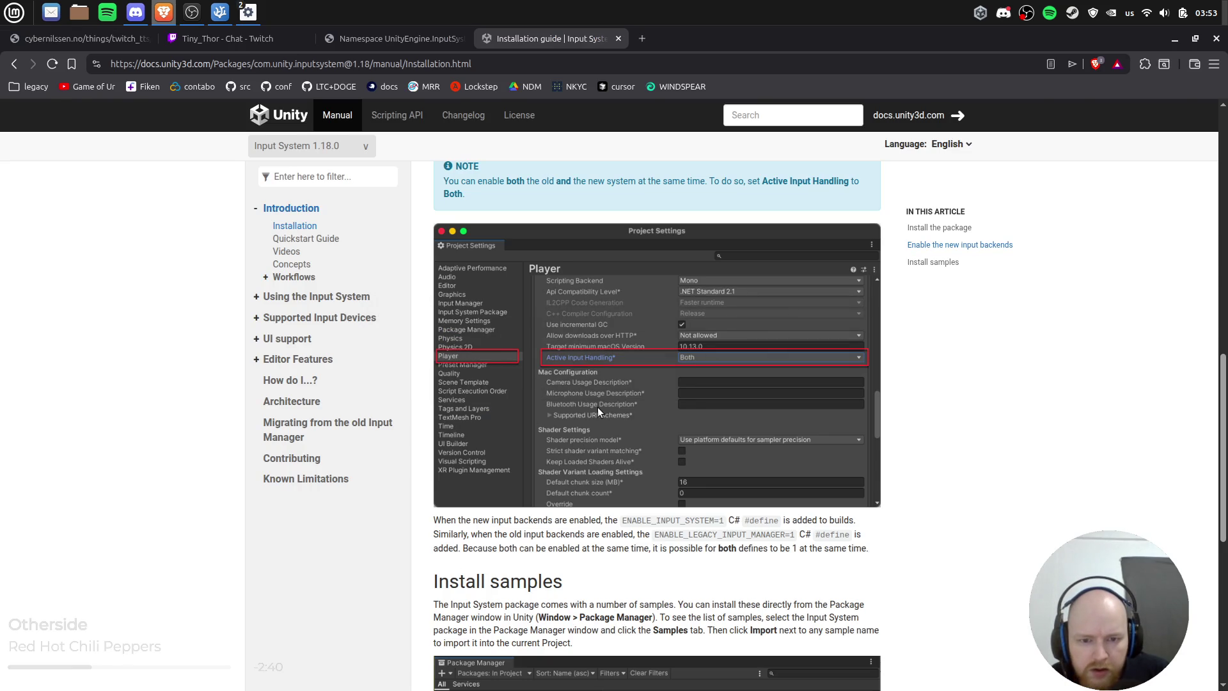
key(alt+Tab)
scroll(575, 338, down, 8)
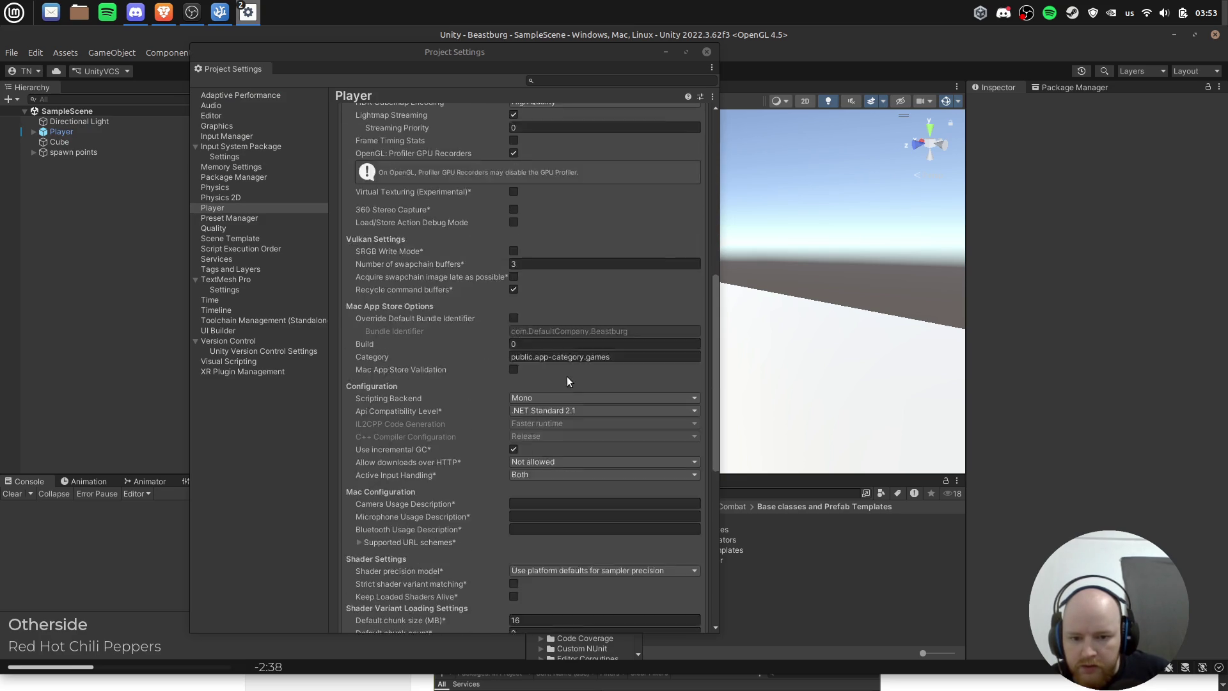
Step: Set Active Input Handling to Input System Package (New) and accept the editor restart
click(544, 397)
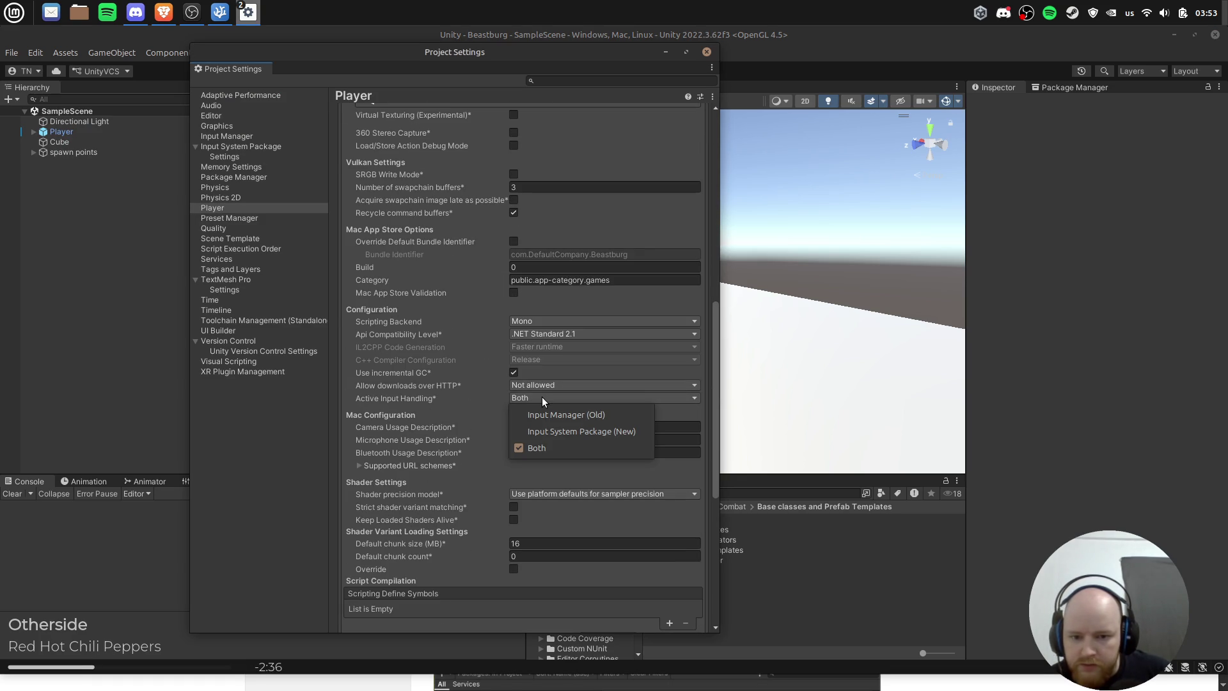
click(567, 432)
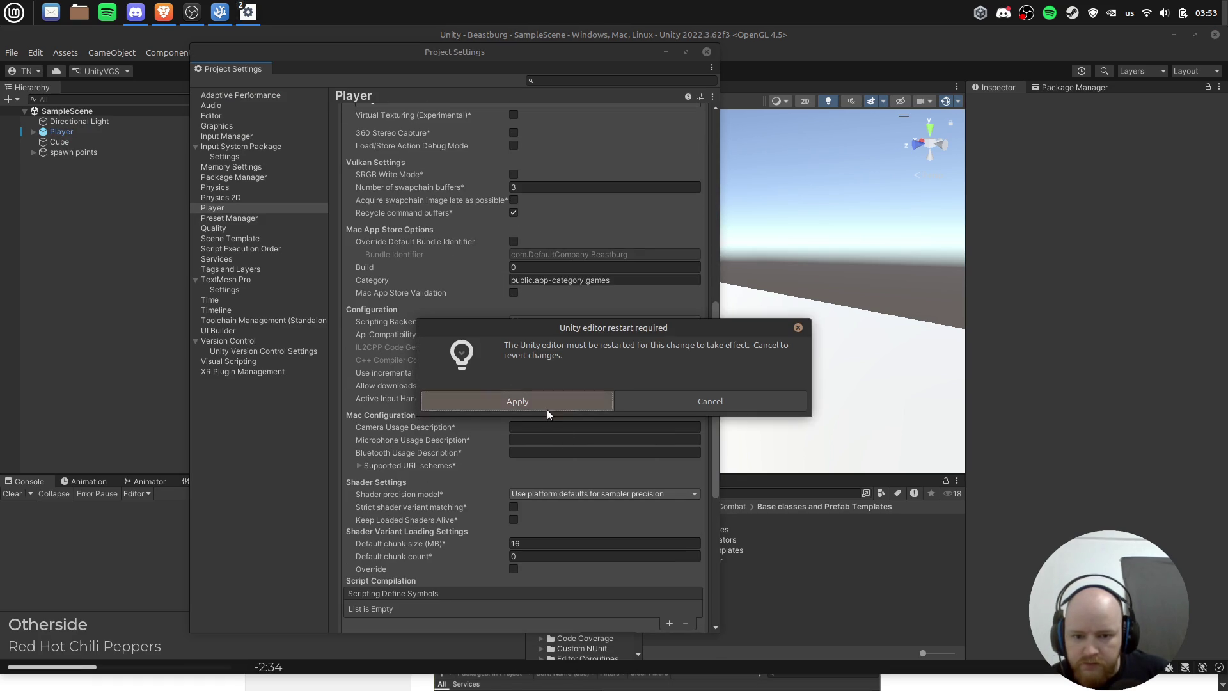
click(547, 409)
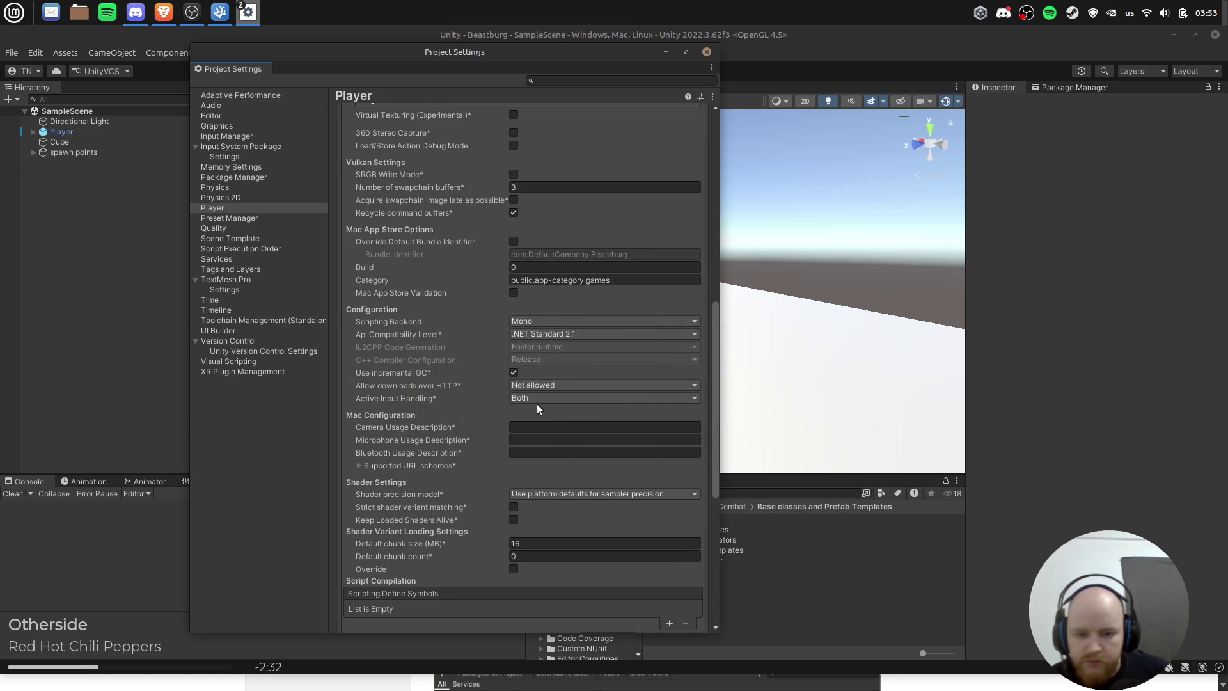
key(alt+Tab)
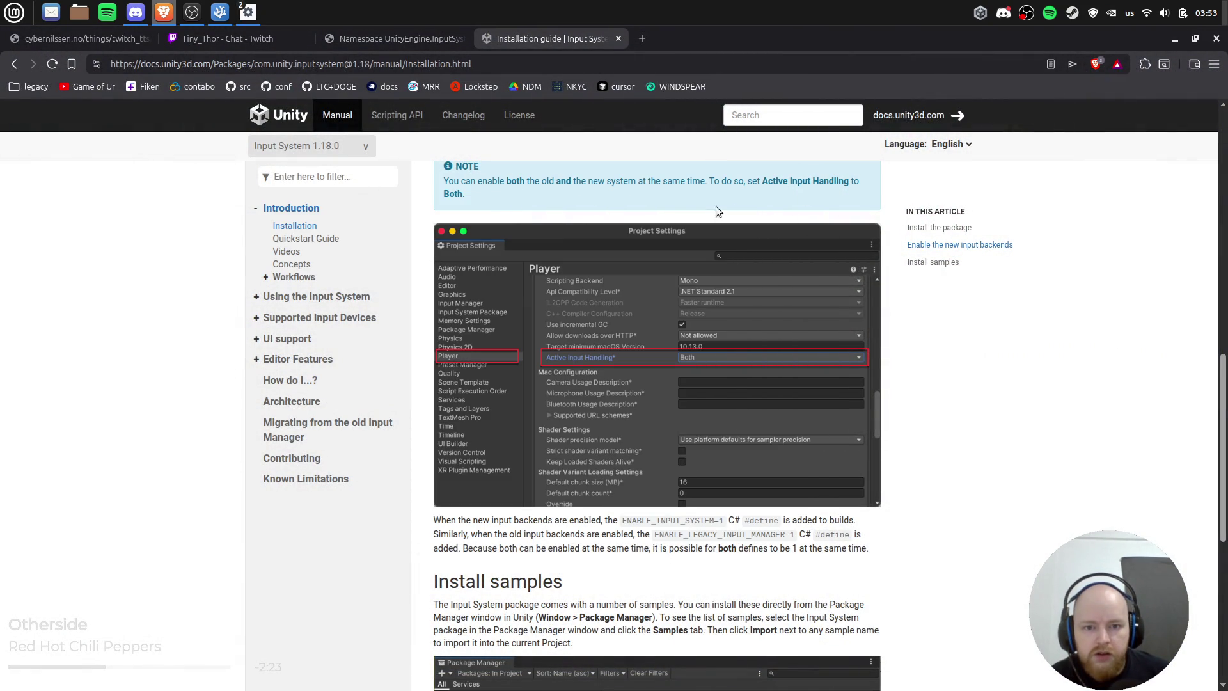
Step: Read the guide's input-backend note and Install samples section, then return to Unity
scroll(657, 197, up, 2)
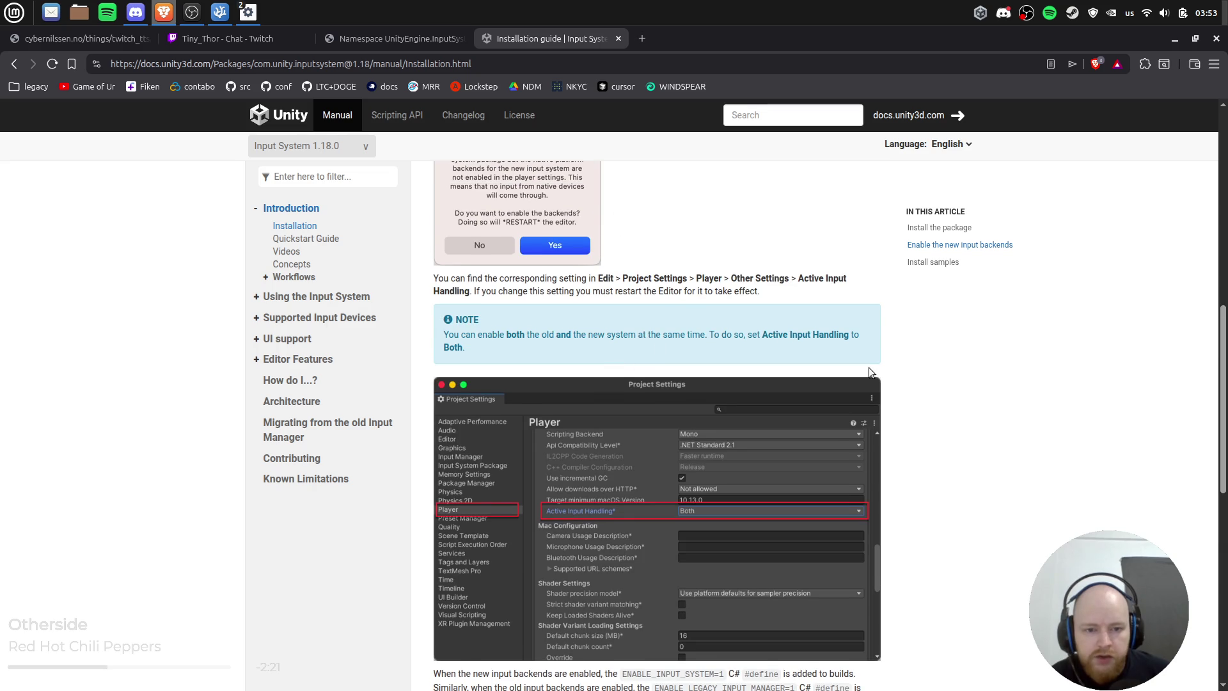
scroll(639, 408, down, 3)
drag(473, 443, 817, 443)
click(999, 477)
scroll(995, 473, down, 3)
key(alt+Tab)
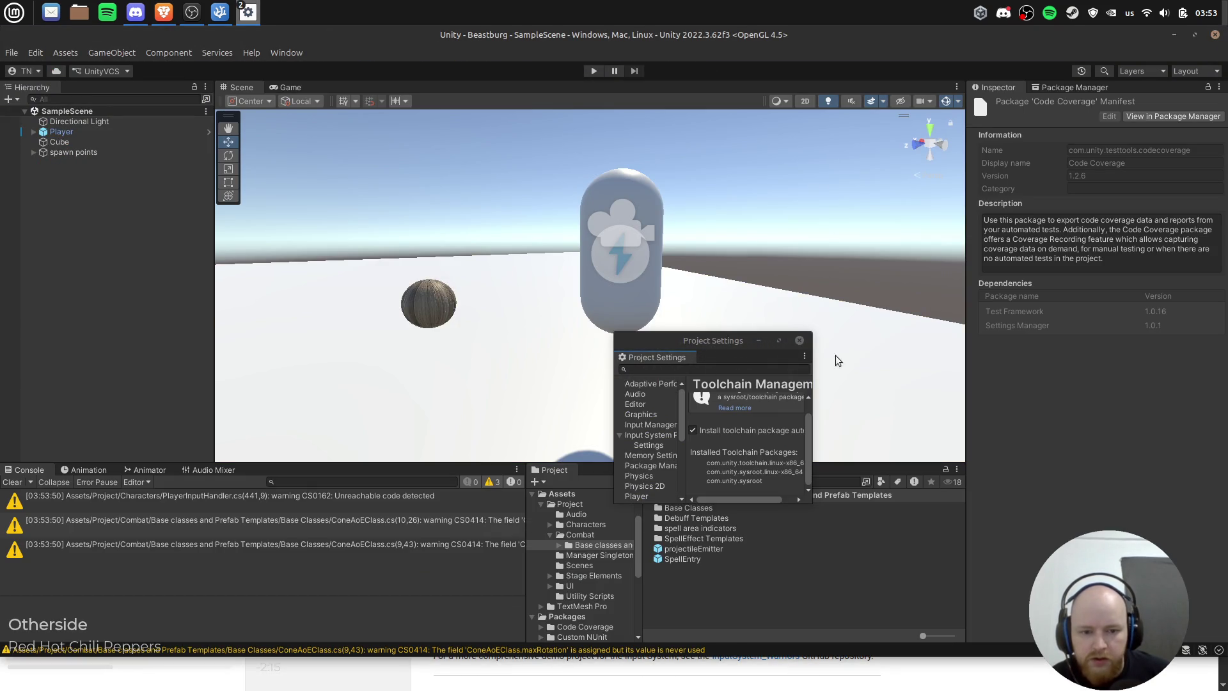
Step: Move Project Settings to the top-left, enlarge it, and visit the Player and Input Manager pages
drag(713, 340, 114, 115)
mouse_move(210, 277)
mouse_down()
mouse_move(905, 678)
mouse_move(734, 639)
mouse_move(731, 616)
mouse_up()
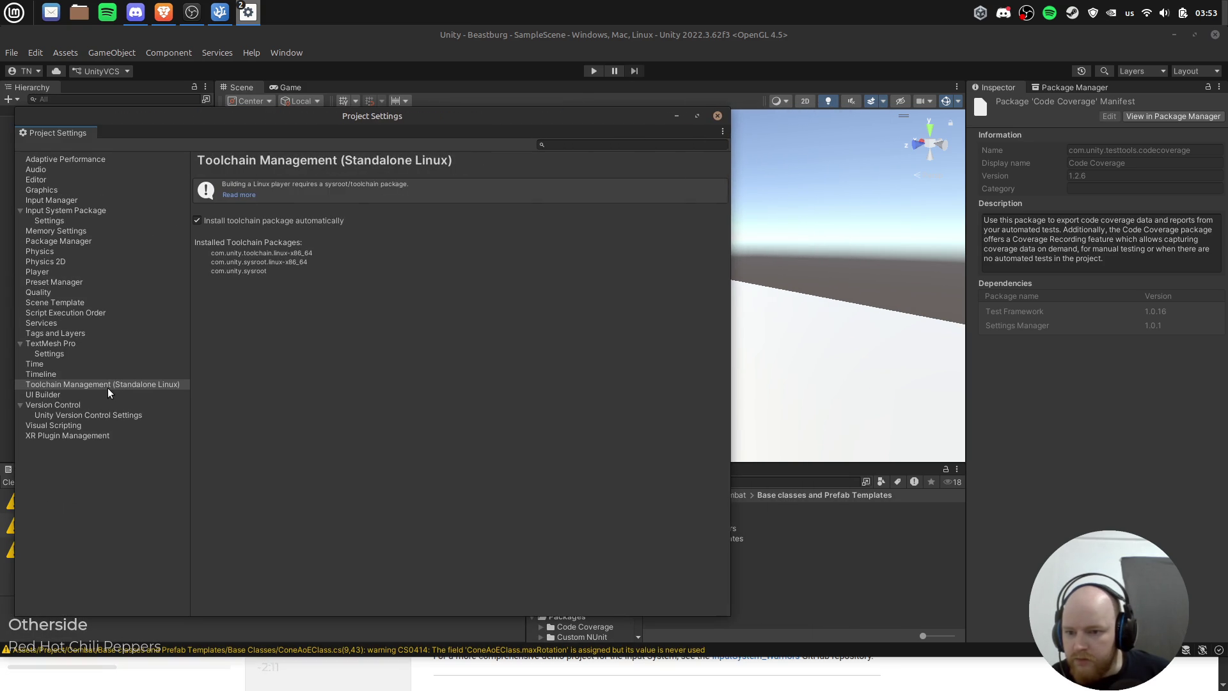
click(82, 253)
click(68, 273)
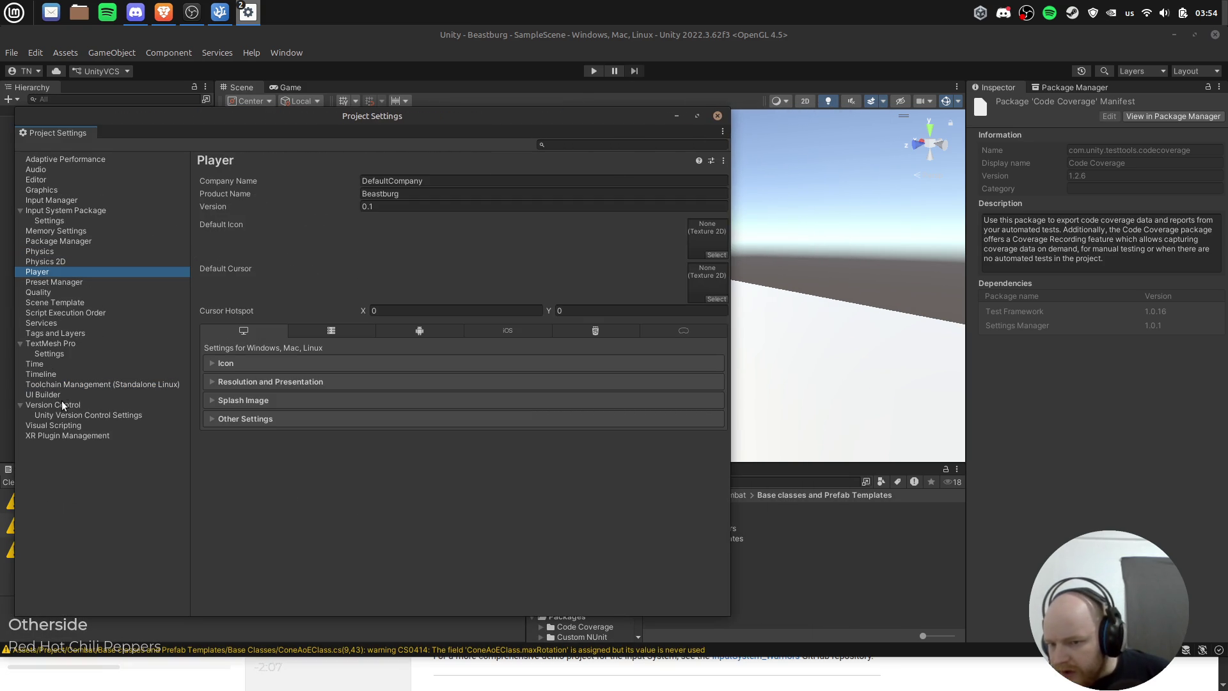
click(68, 200)
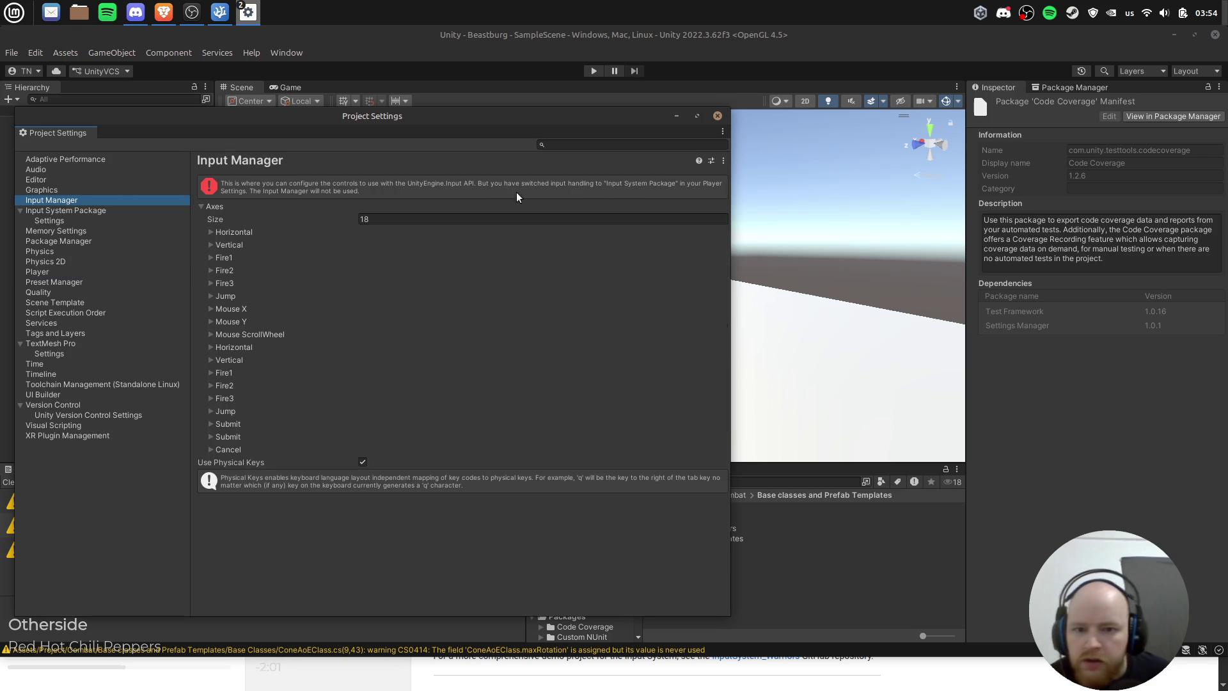
Step: Open the Input System Package page and create a default project-wide action asset
click(110, 210)
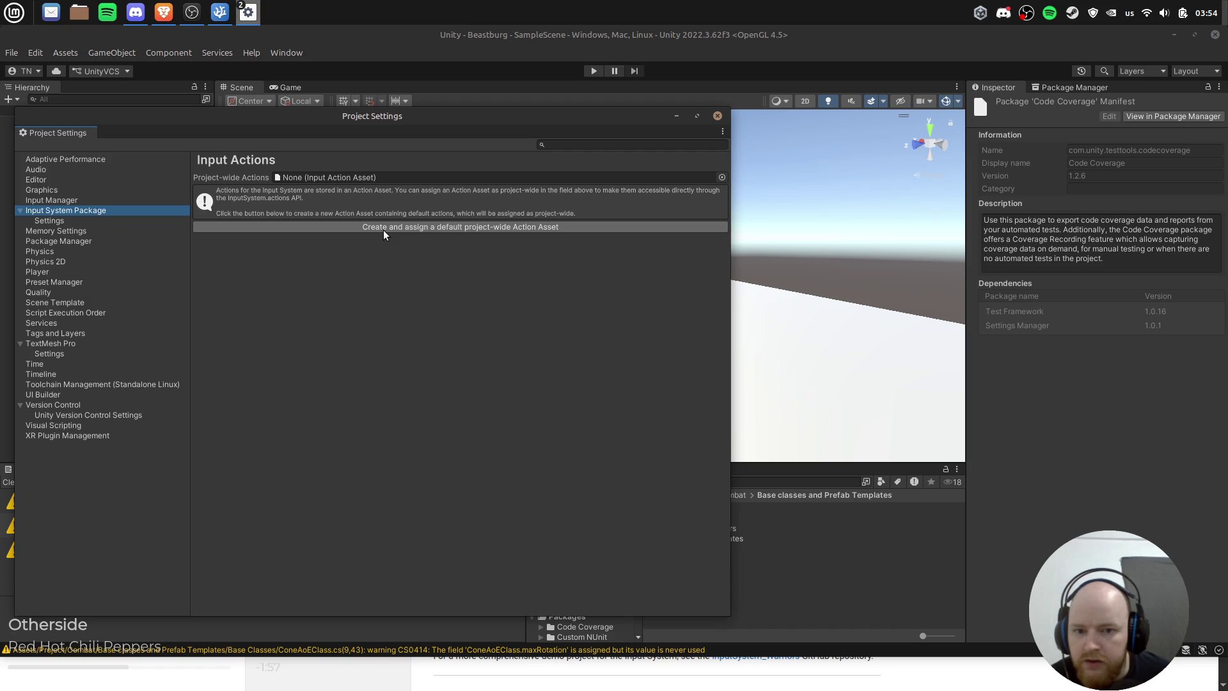
click(107, 218)
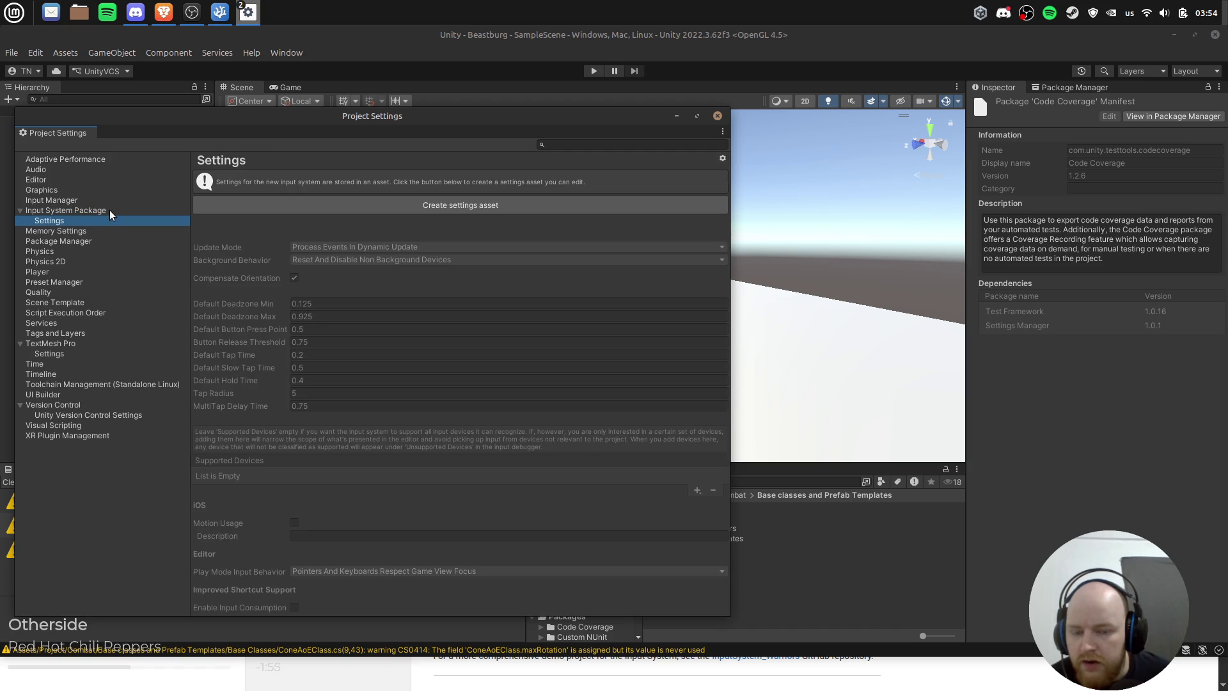
click(109, 210)
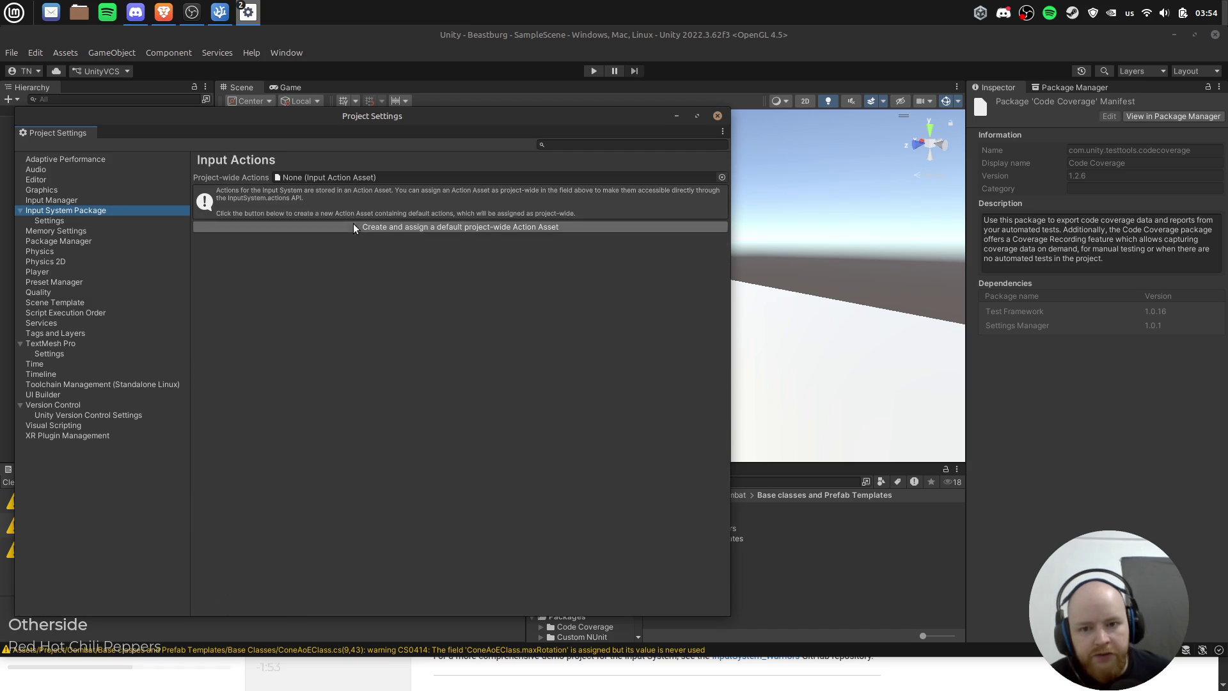
click(351, 229)
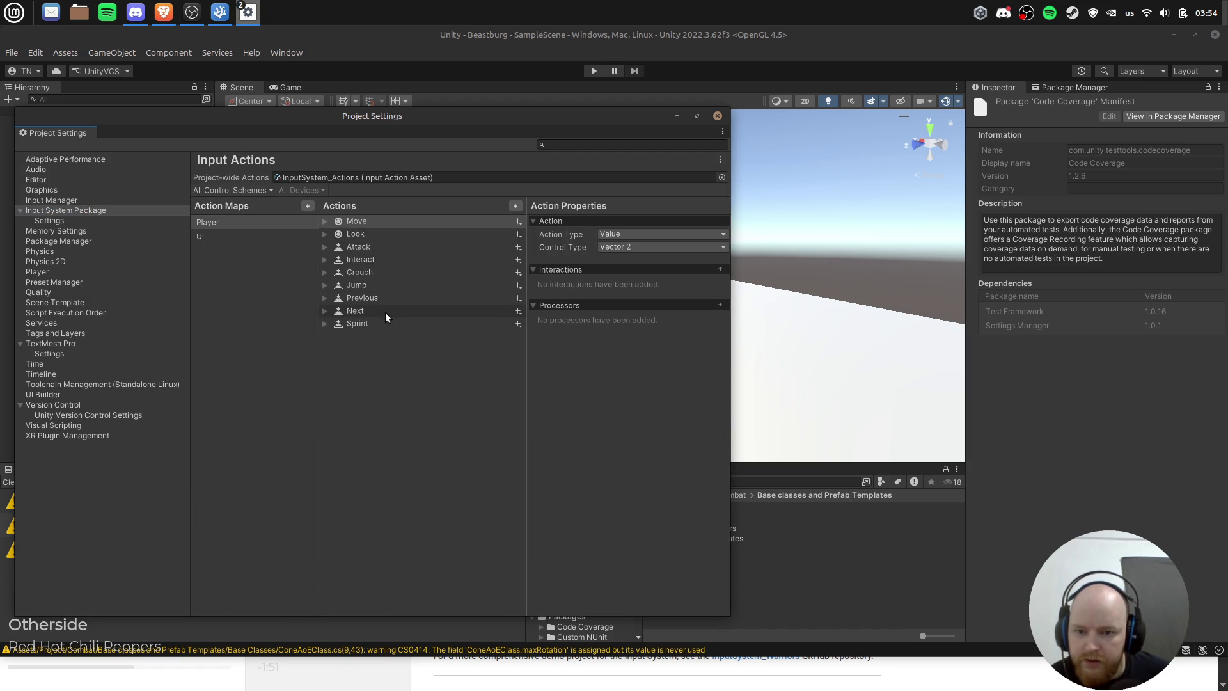
Step: Inspect the Player map's Look action and shrink Project Settings to reveal the assets
click(241, 223)
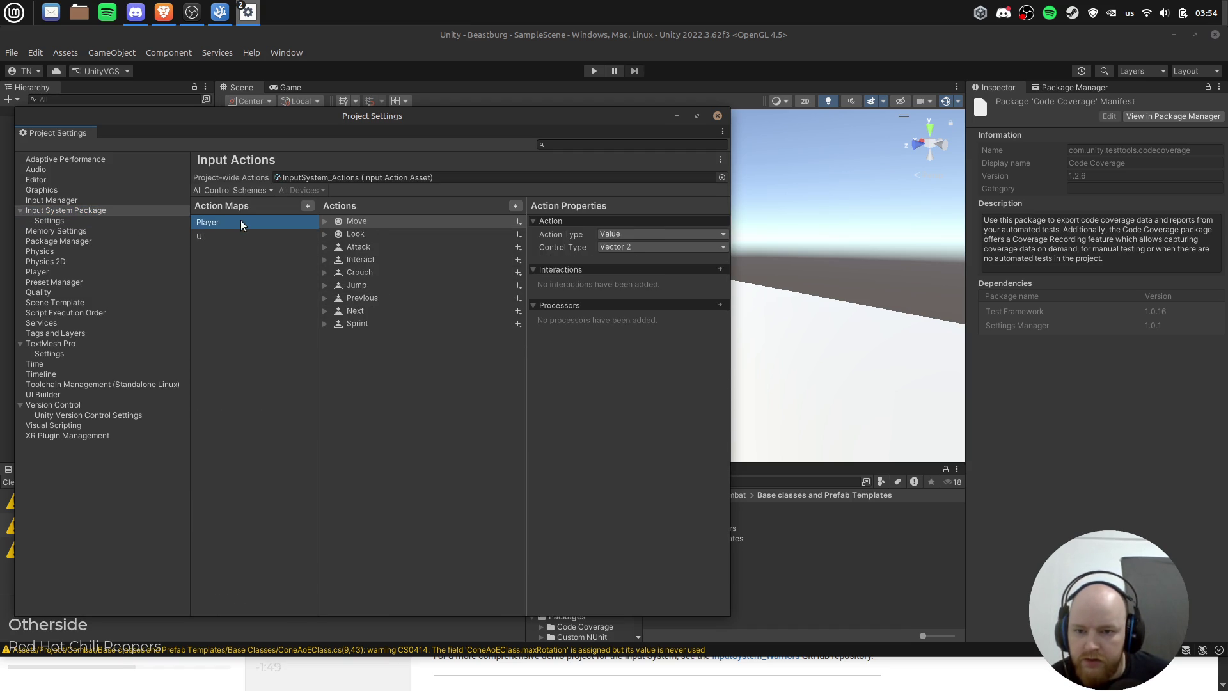
click(394, 224)
click(390, 237)
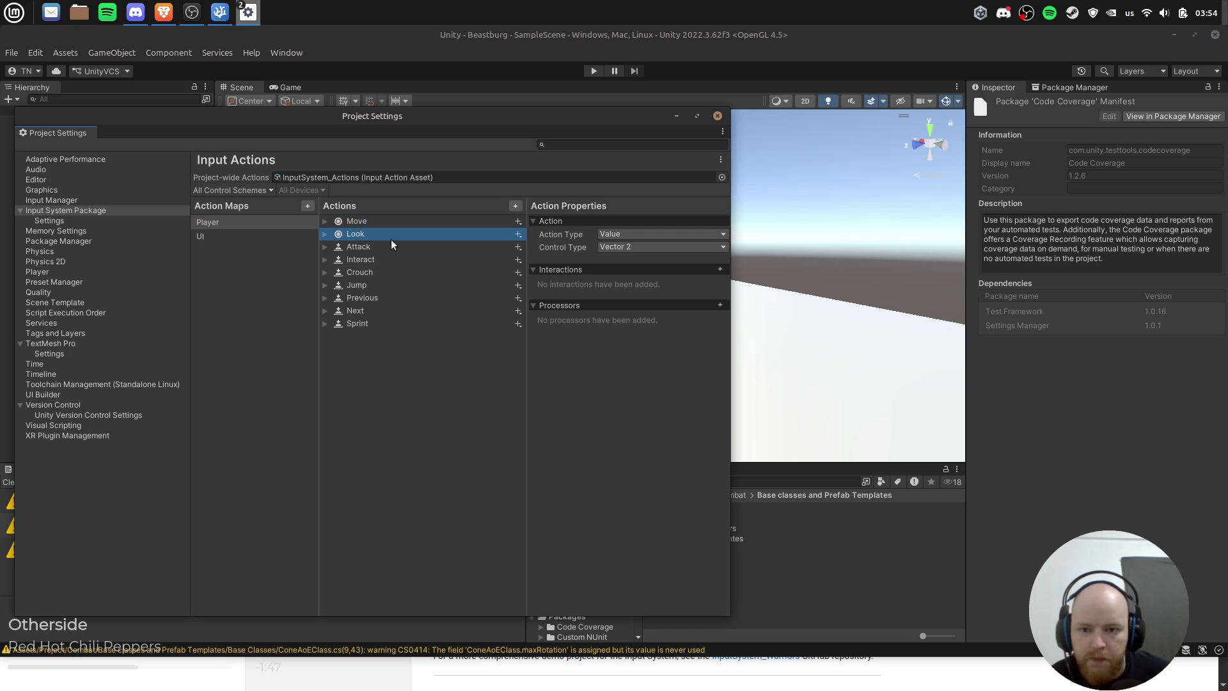
click(850, 558)
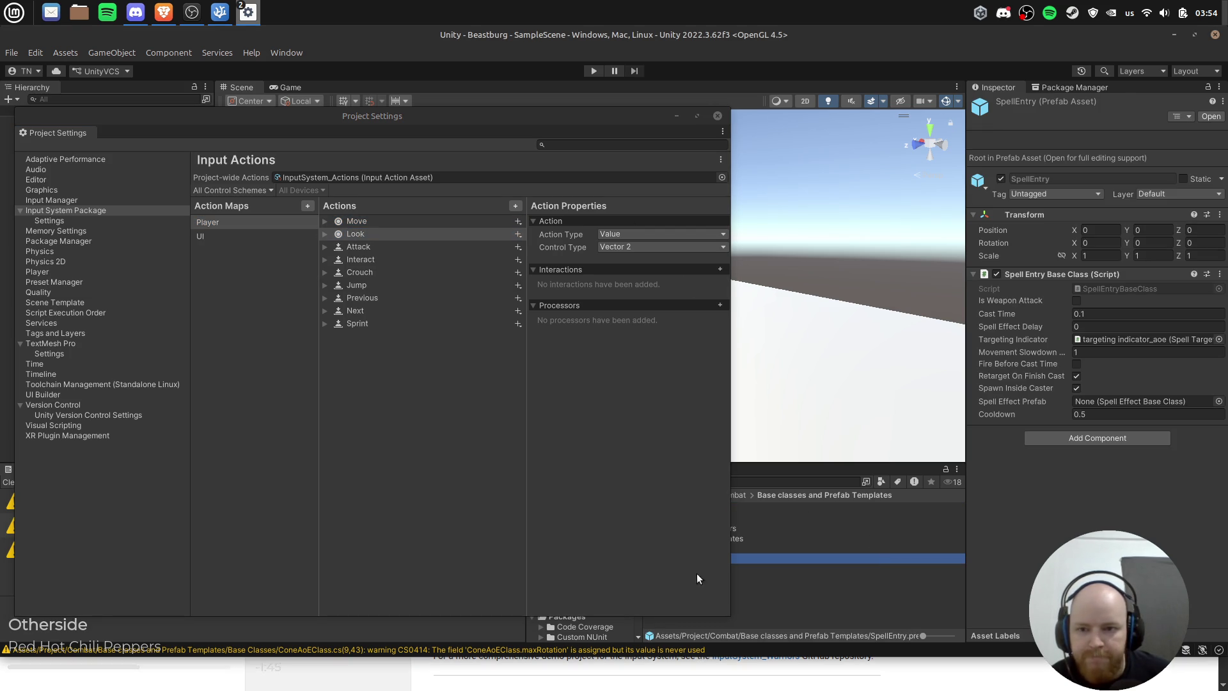
click(641, 580)
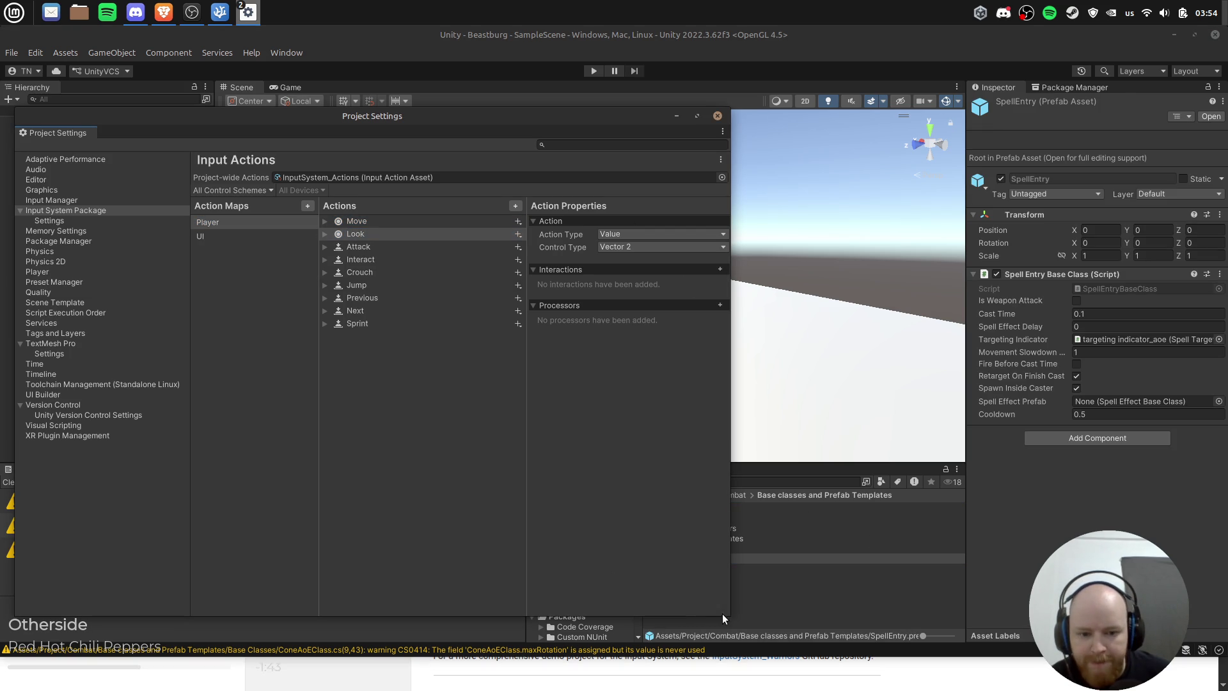
drag(728, 611, 520, 589)
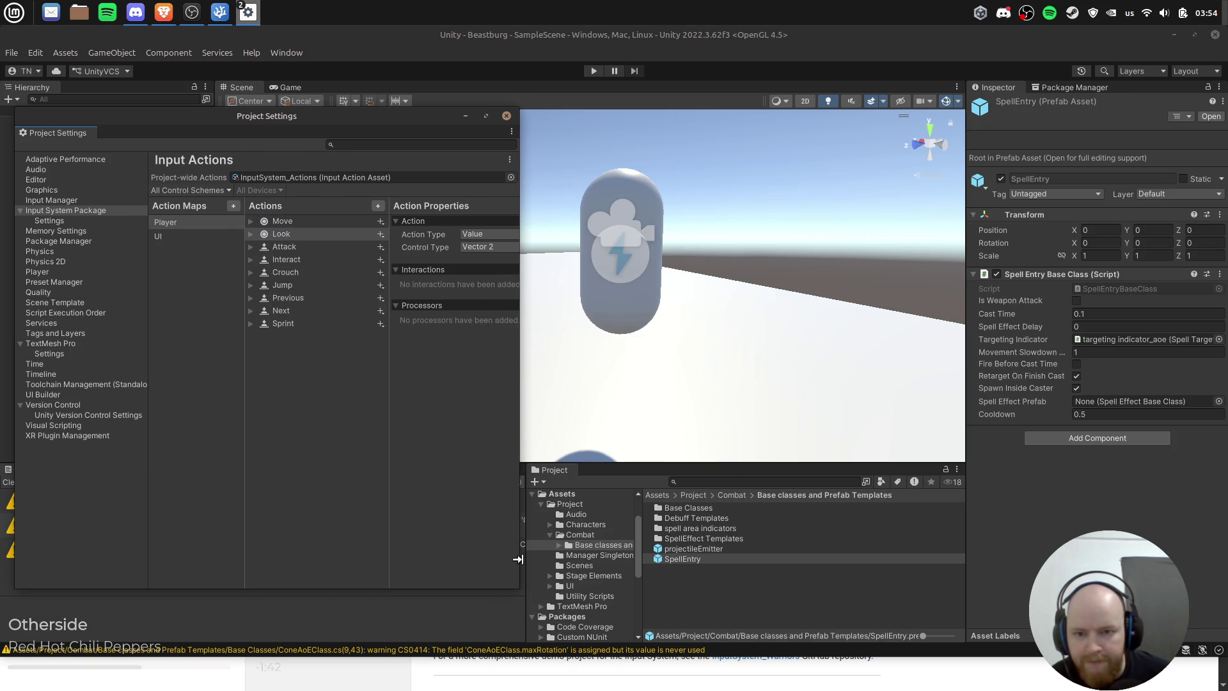
click(509, 178)
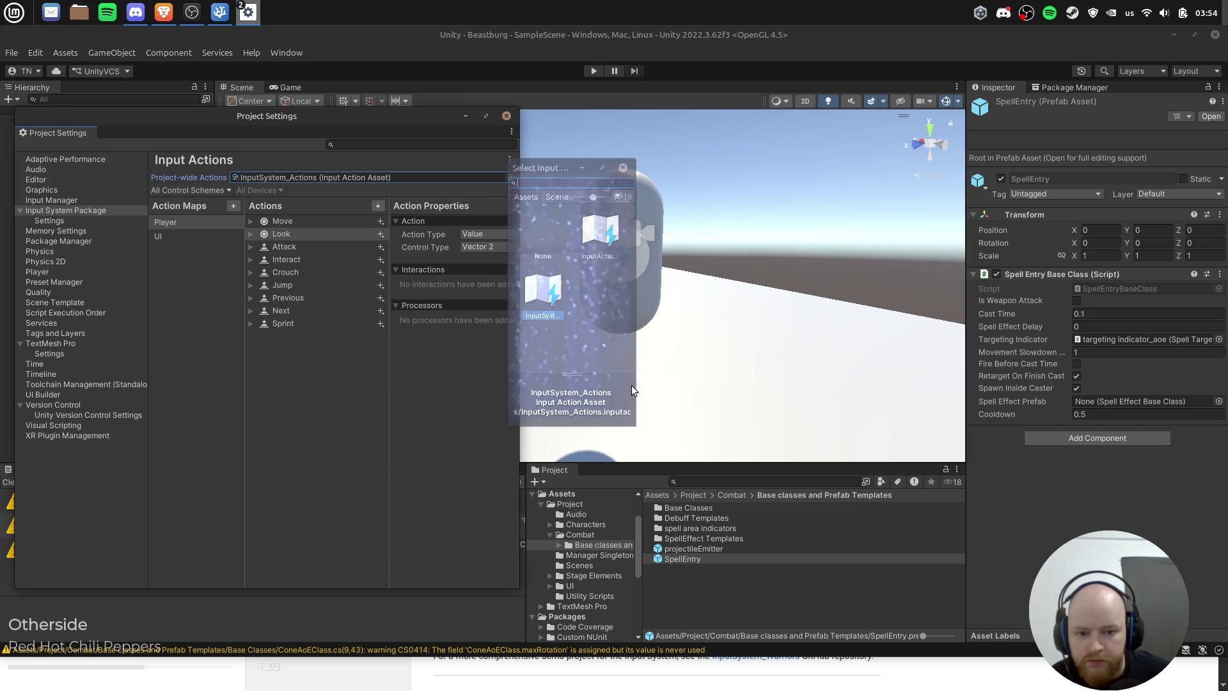
click(726, 596)
Step: Delete the old inputActions asset from the Assets/Project folder
click(734, 494)
click(691, 495)
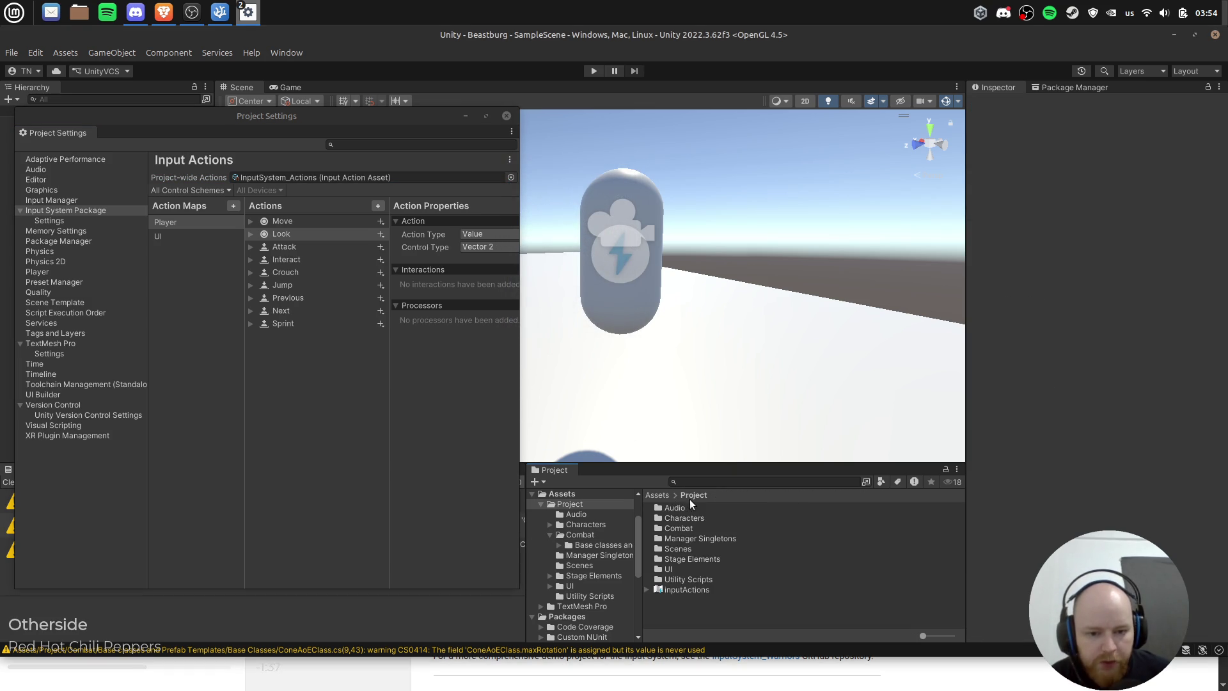
click(684, 589)
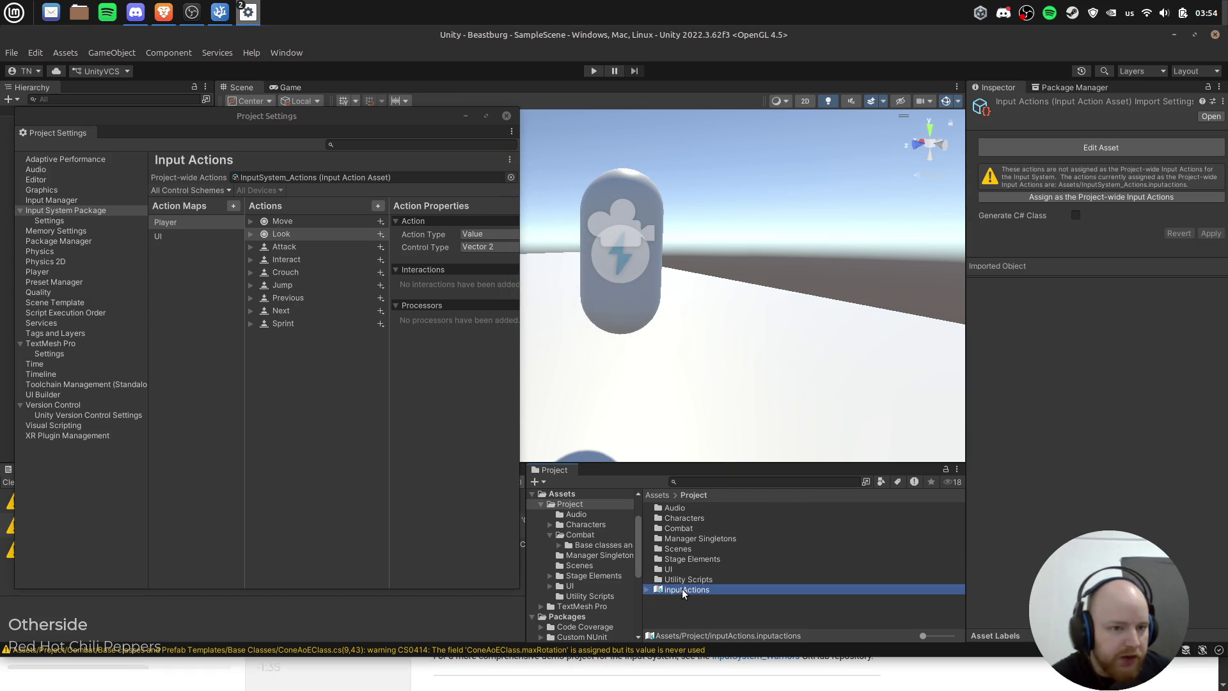
key(Delete)
click(583, 395)
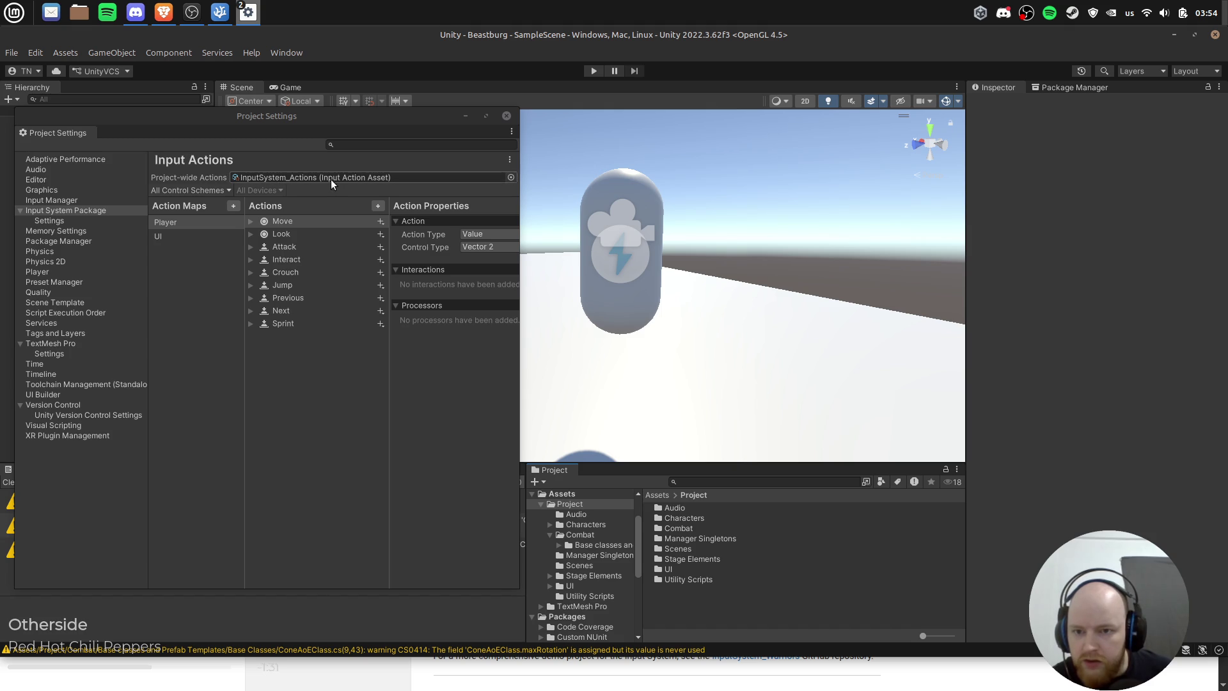
Step: Select the new InputSystem_Actions asset and inspect its Attack and Move actions
click(668, 497)
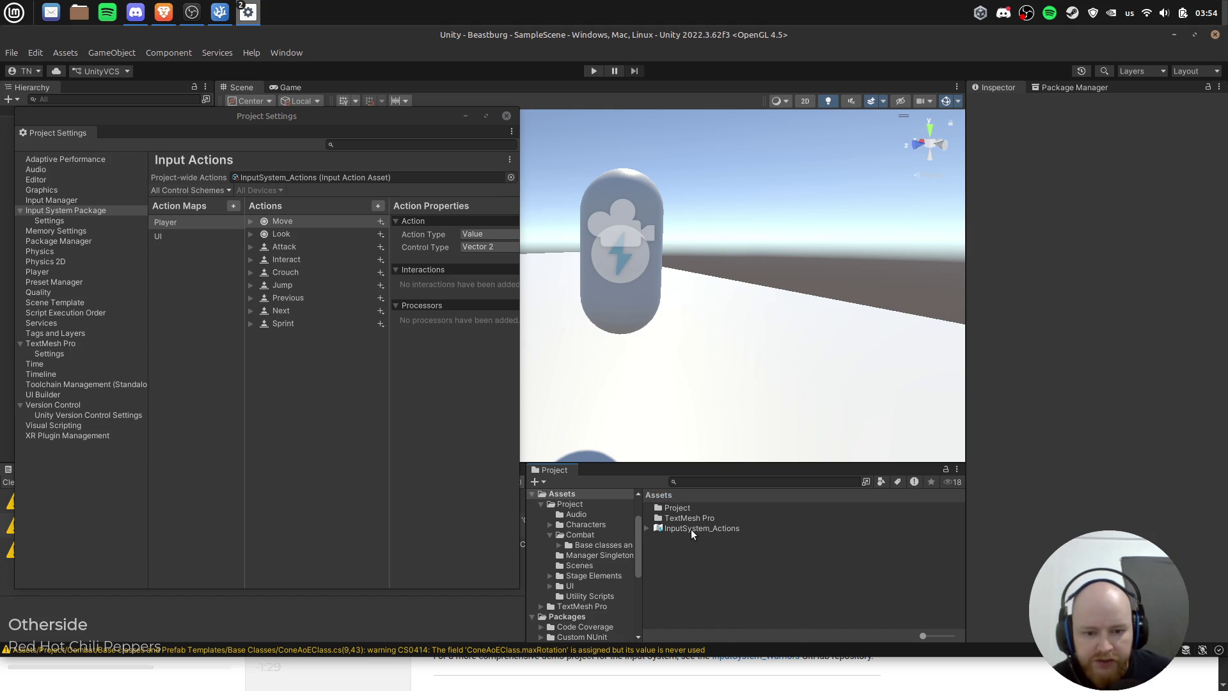
click(692, 530)
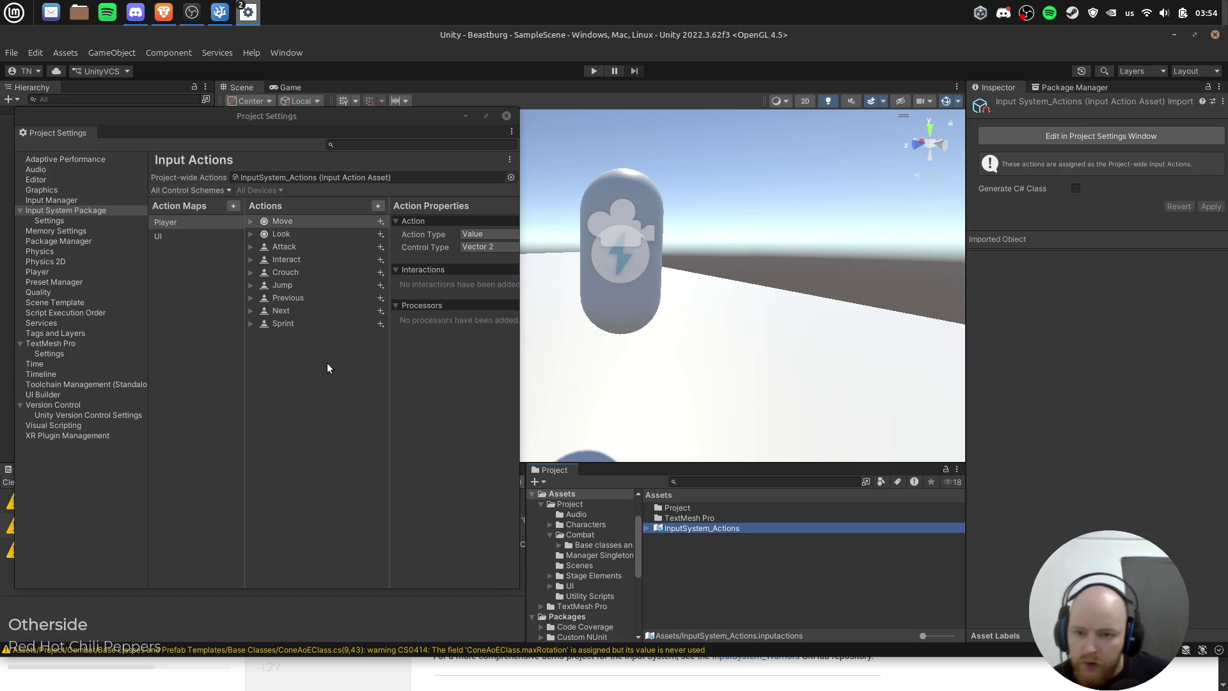
click(313, 247)
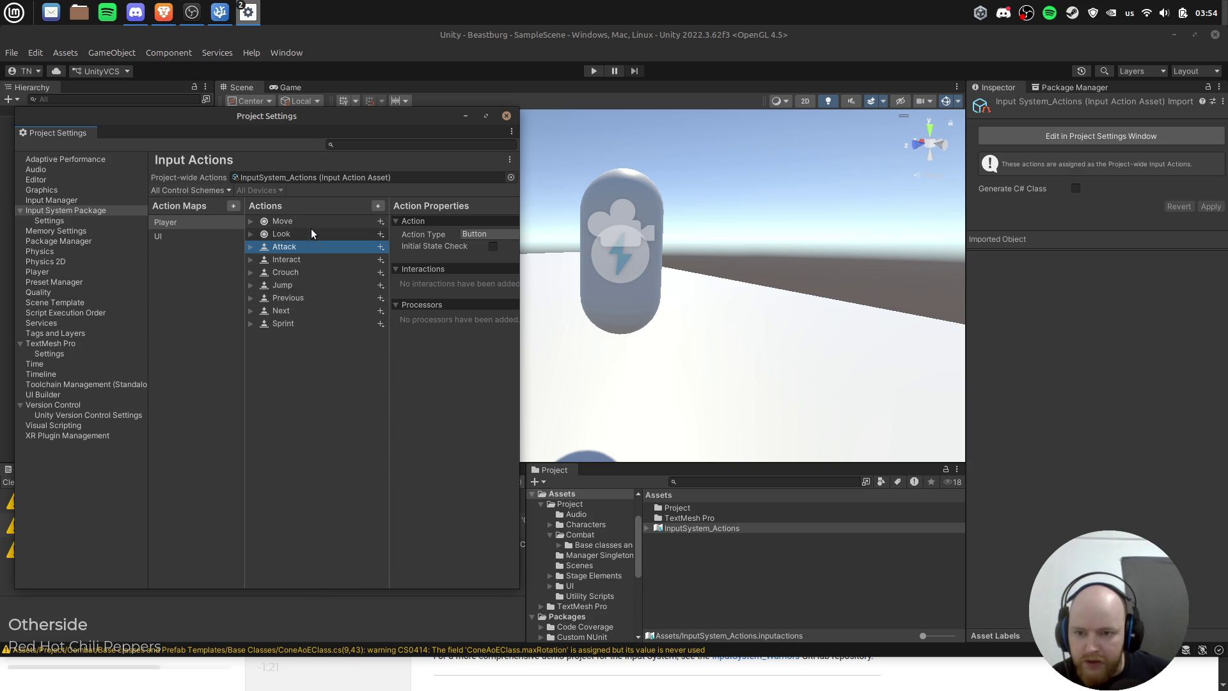
click(293, 222)
Step: Browse the Move, Look and Jump bindings, including Right Stick and Delta [Pointer]
key(Right)
key(Down)
key(Down)
key(Down)
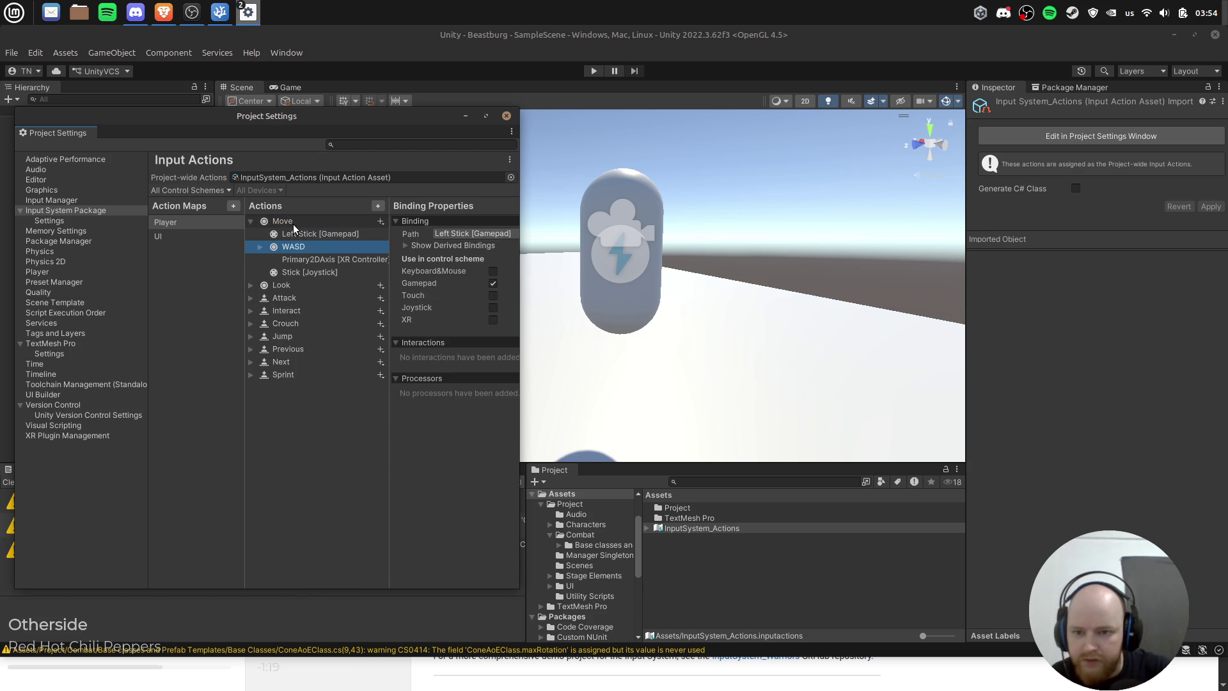
key(Right)
key(Down)
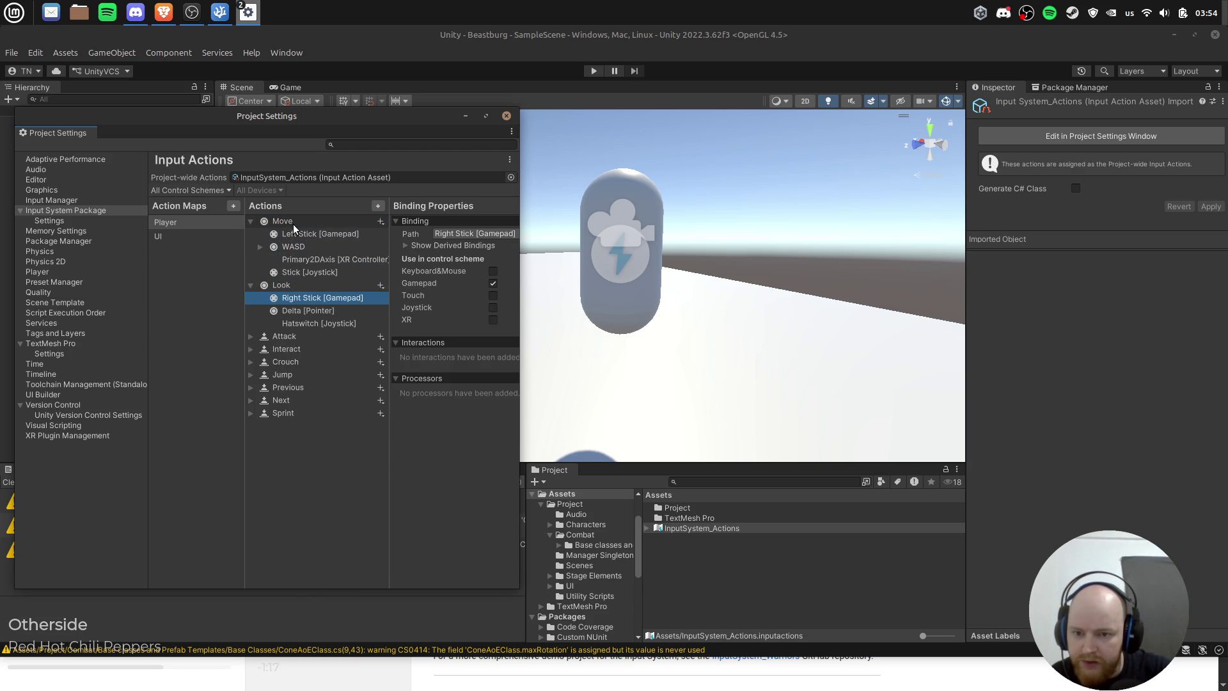
key(Down)
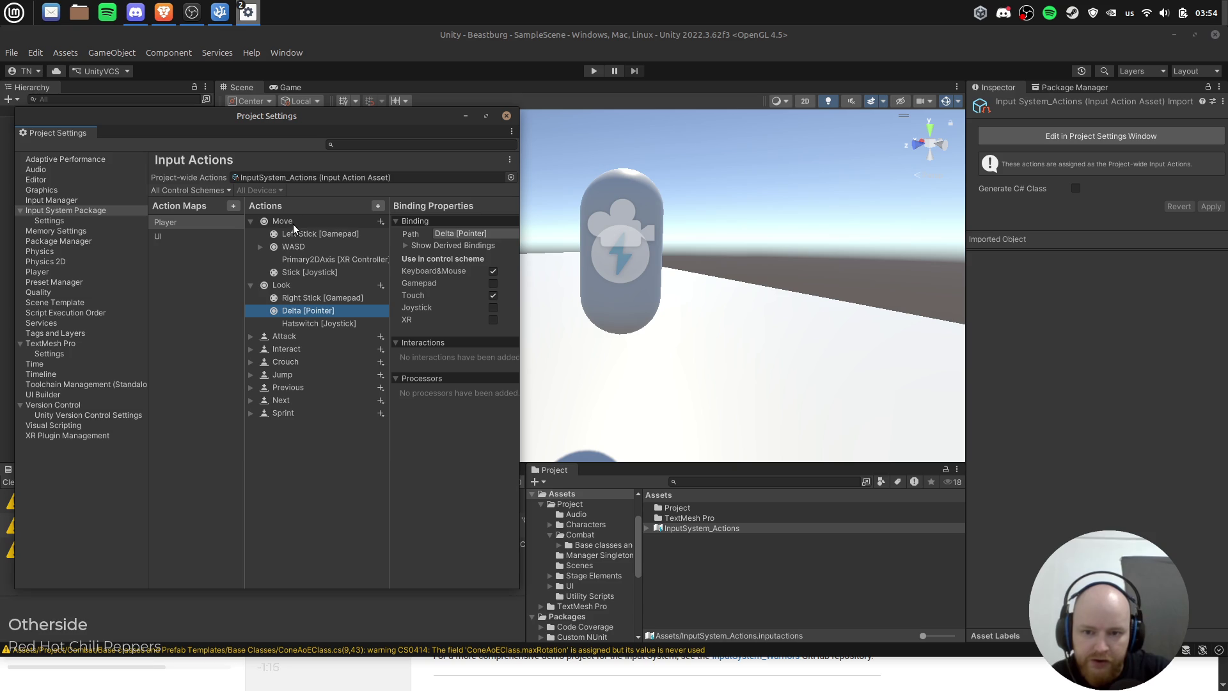
key(Down)
key(Down)
key(Down)
key(Down)
key(Down)
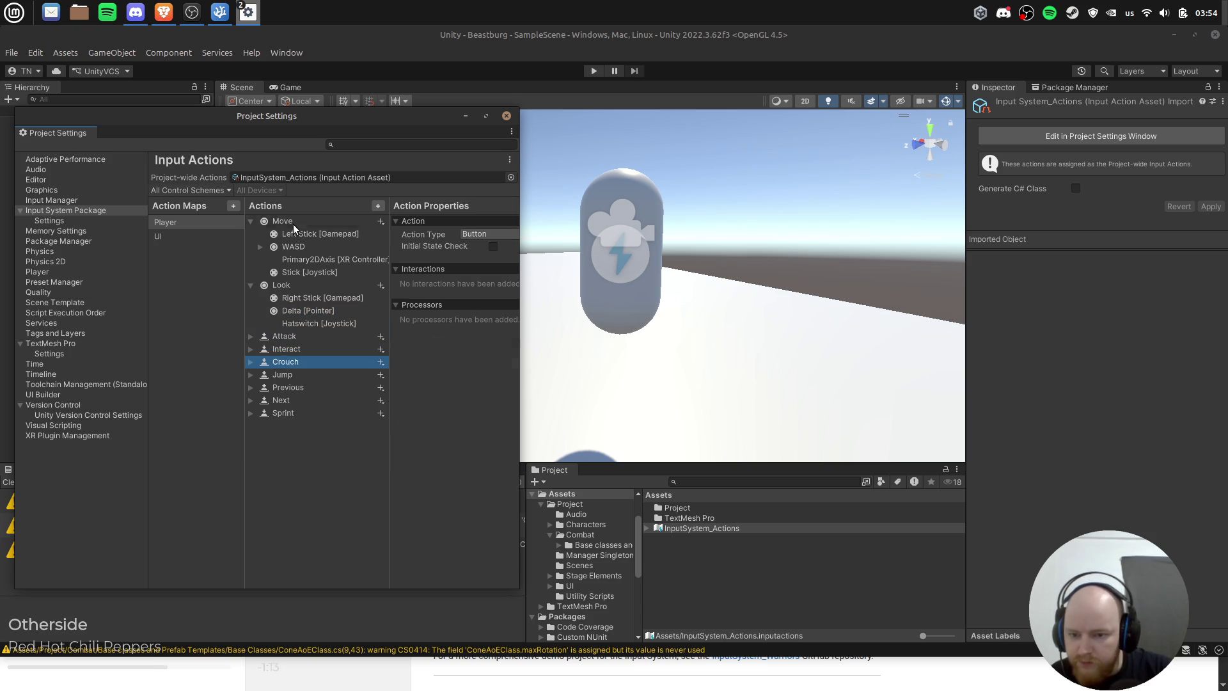
key(Up)
key(Up)
key(Up)
key(Down)
key(Right)
key(Down)
key(Down)
key(Down)
key(Down)
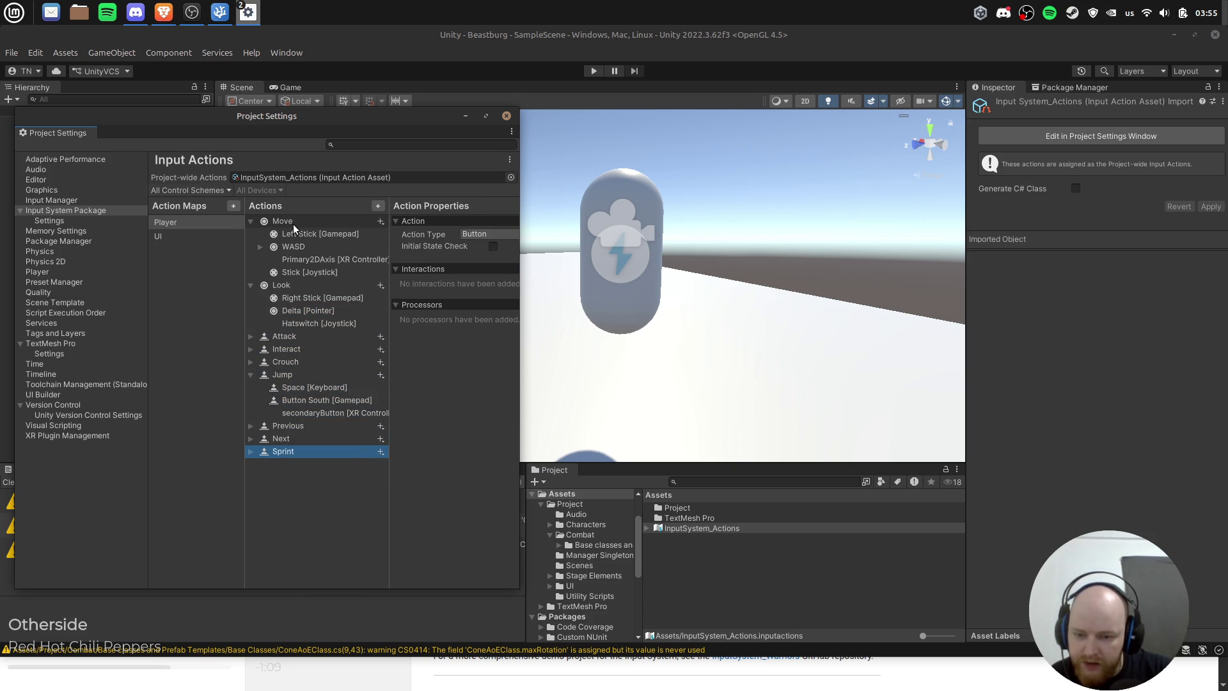
Step: Check Jump's bindings and the input actions options, then widen Project Settings again
click(218, 268)
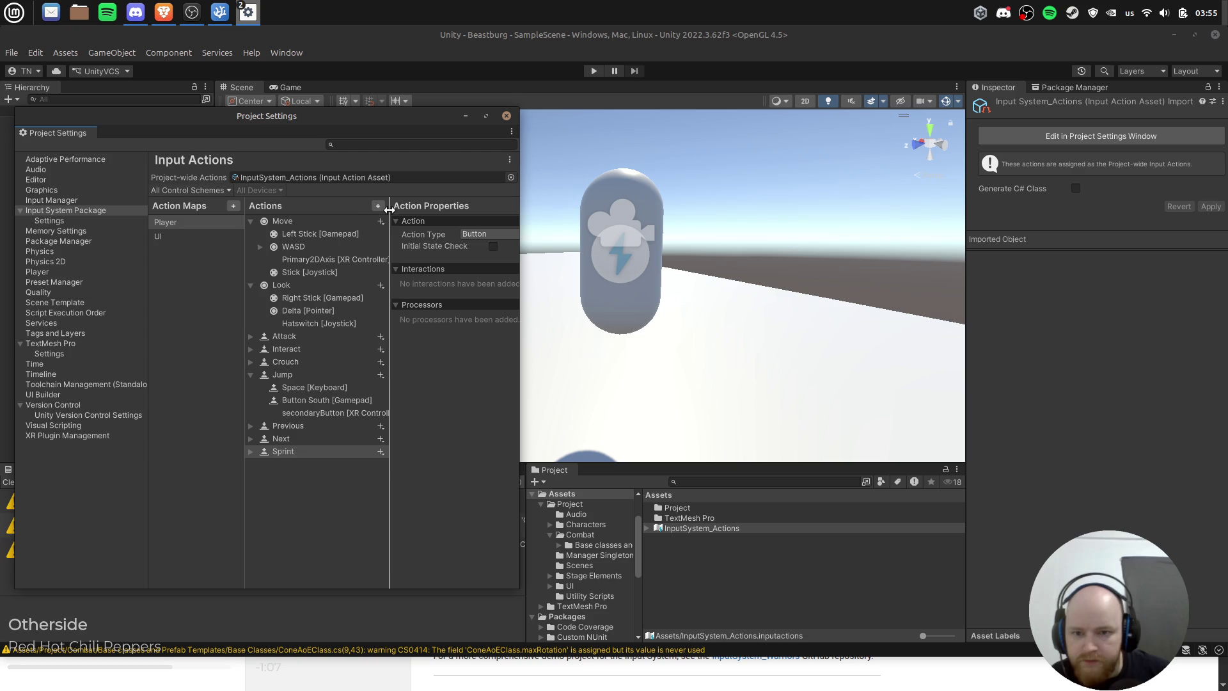
click(510, 160)
click(511, 169)
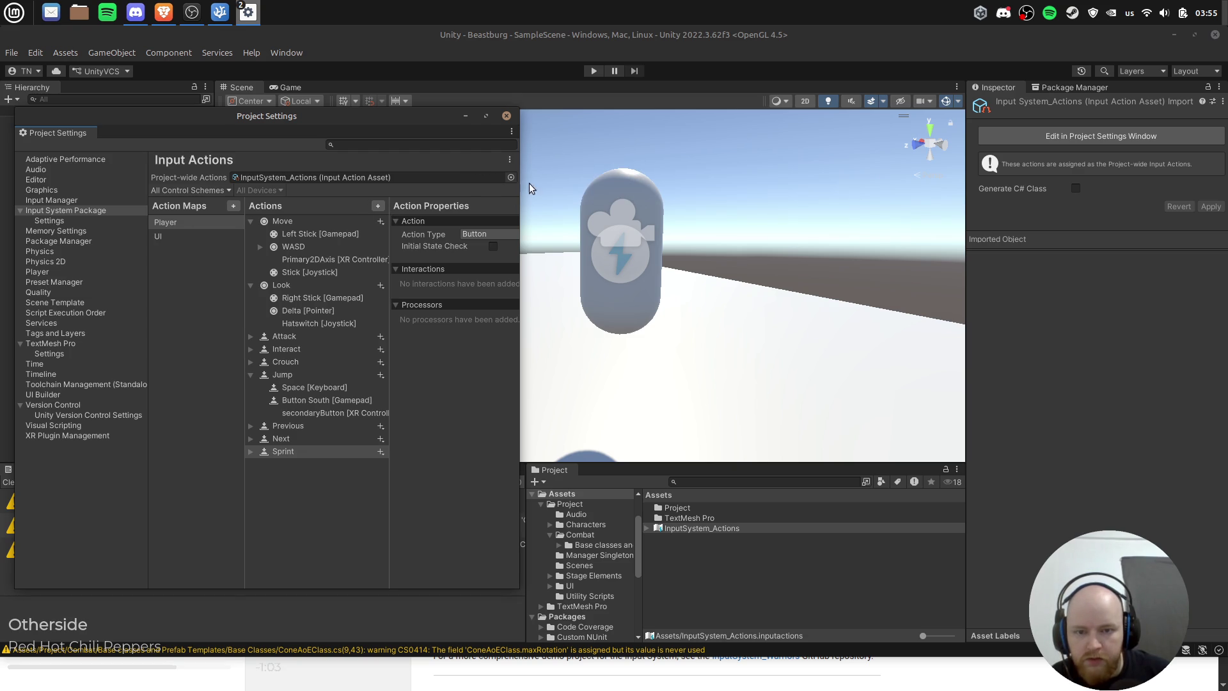
drag(518, 257, 785, 257)
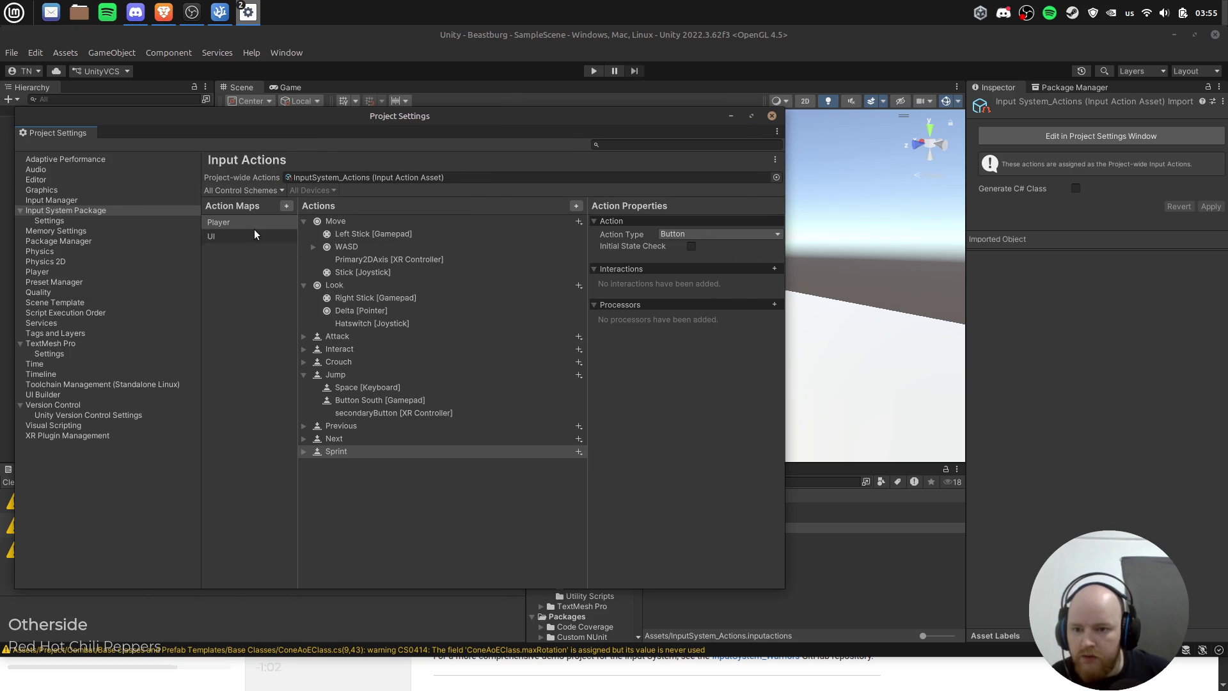
click(128, 217)
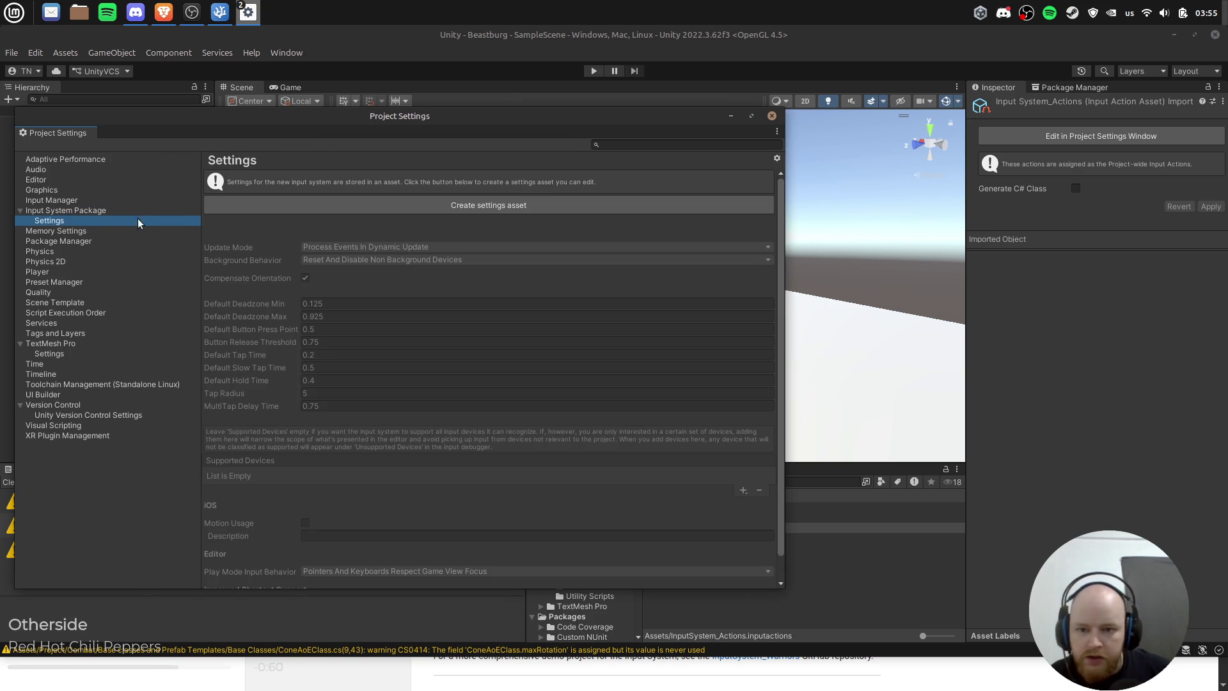
click(485, 202)
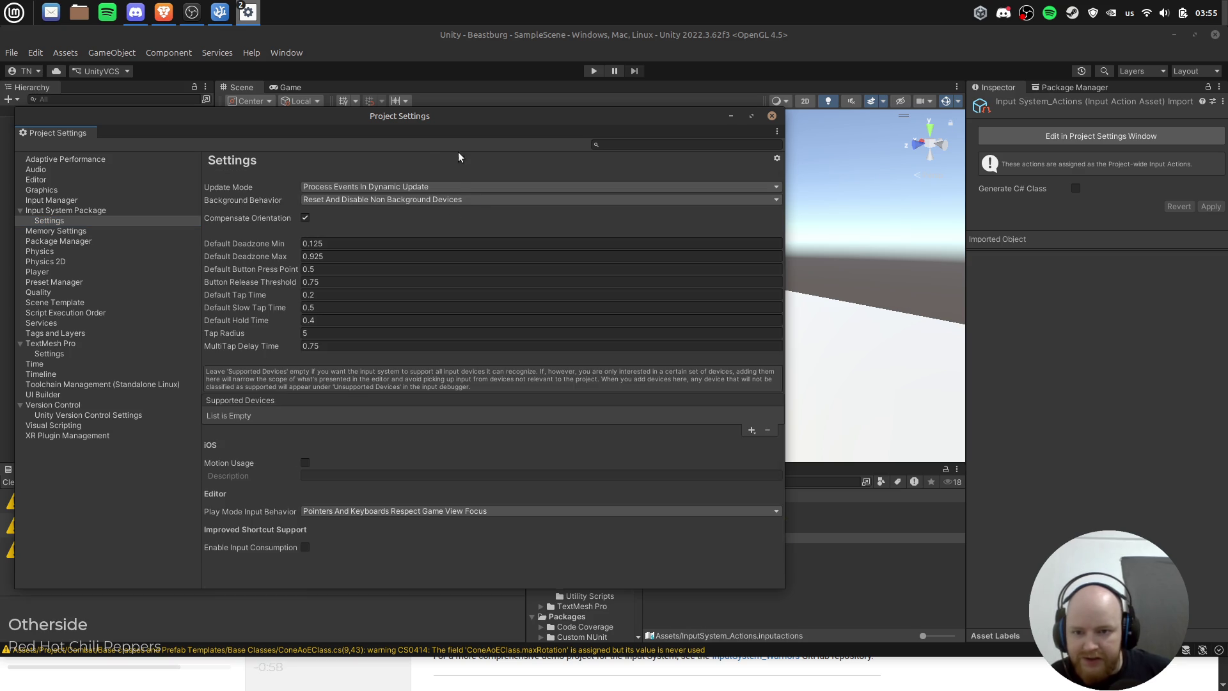
click(380, 186)
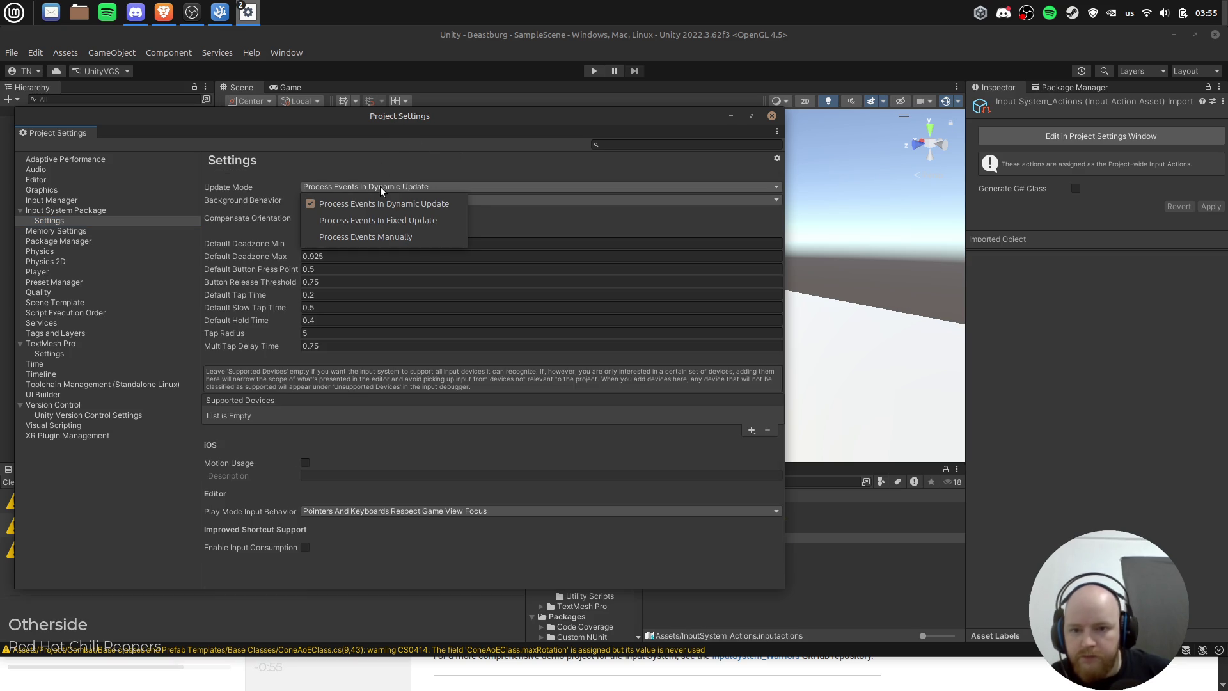
click(442, 204)
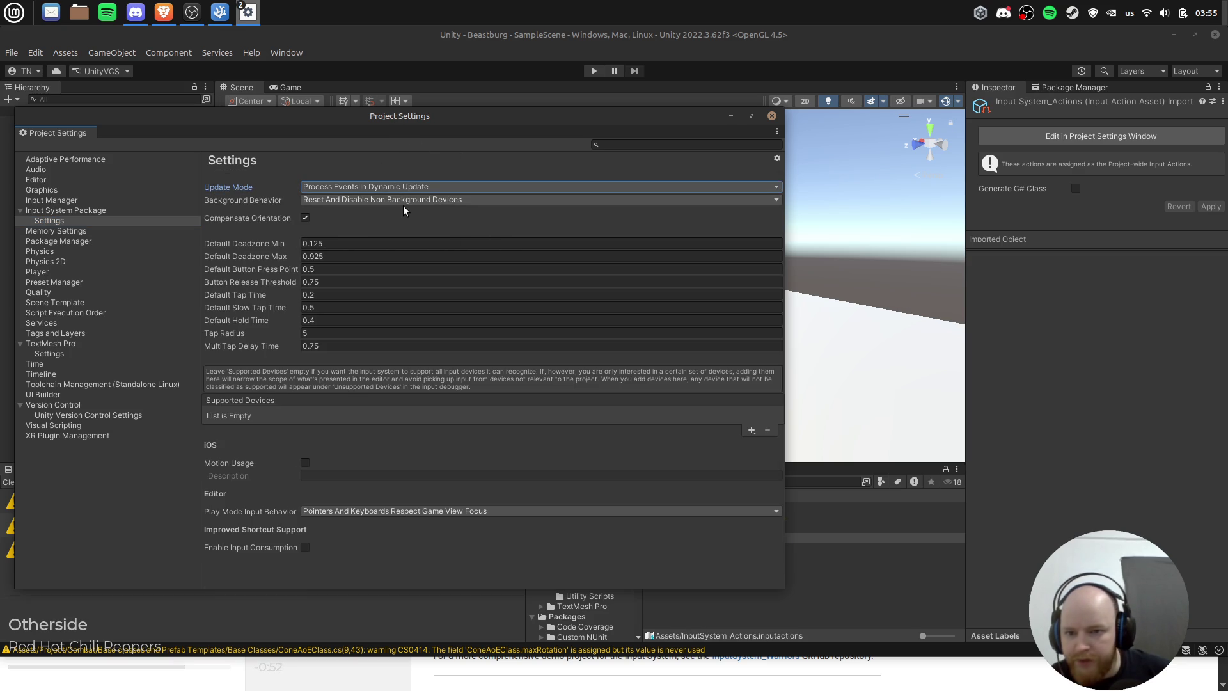
click(412, 202)
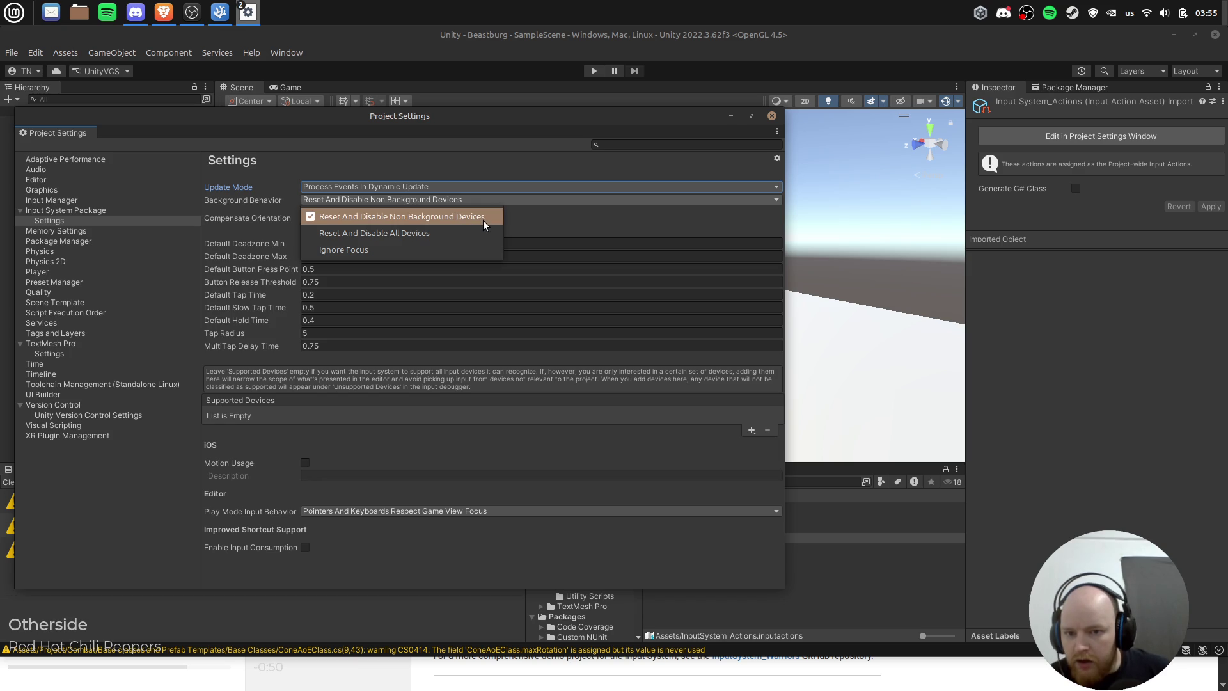
click(642, 223)
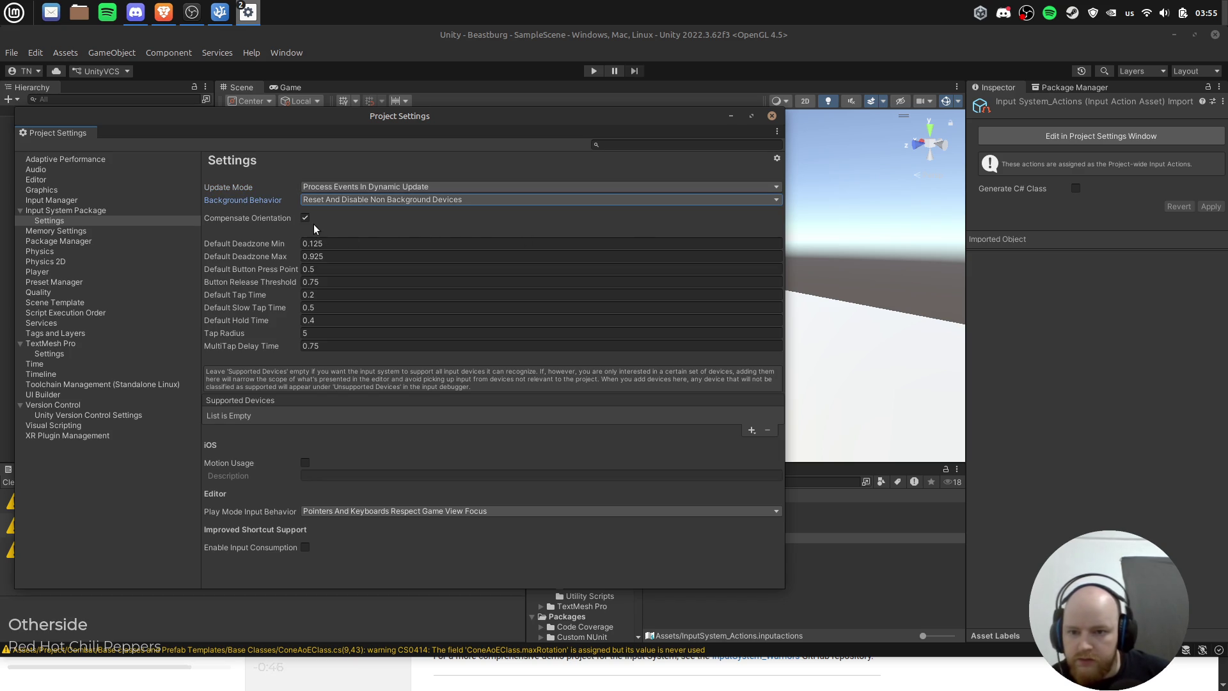
mouse_move(240, 216)
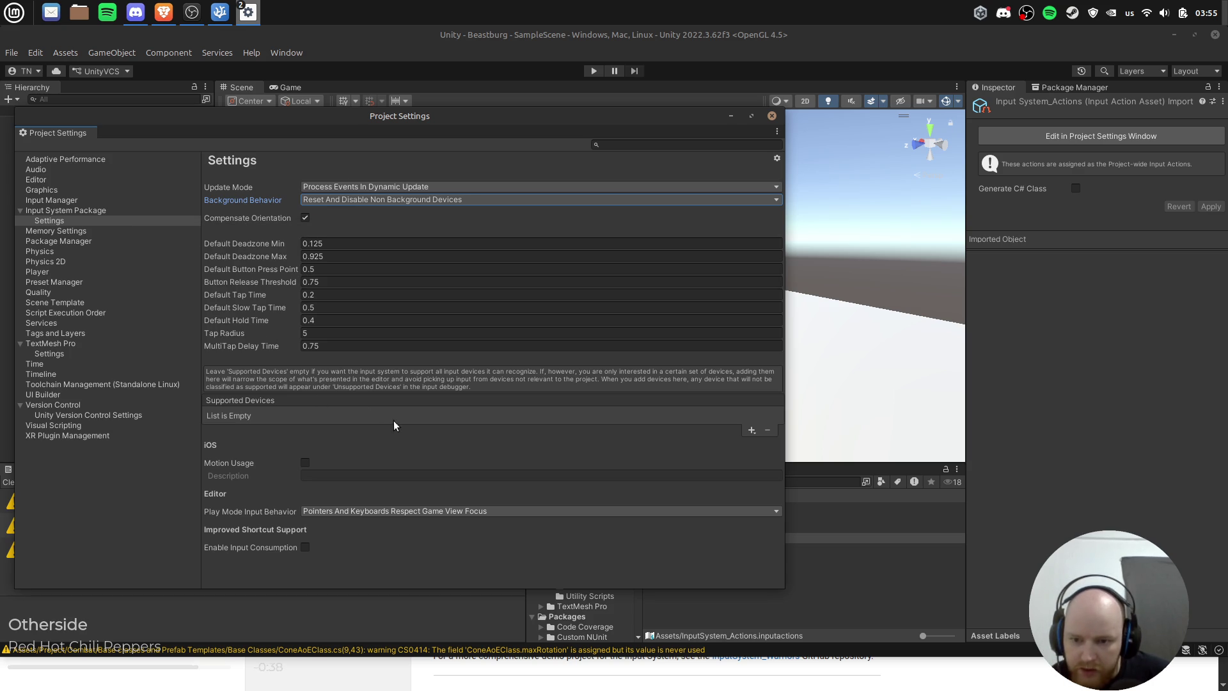
click(752, 431)
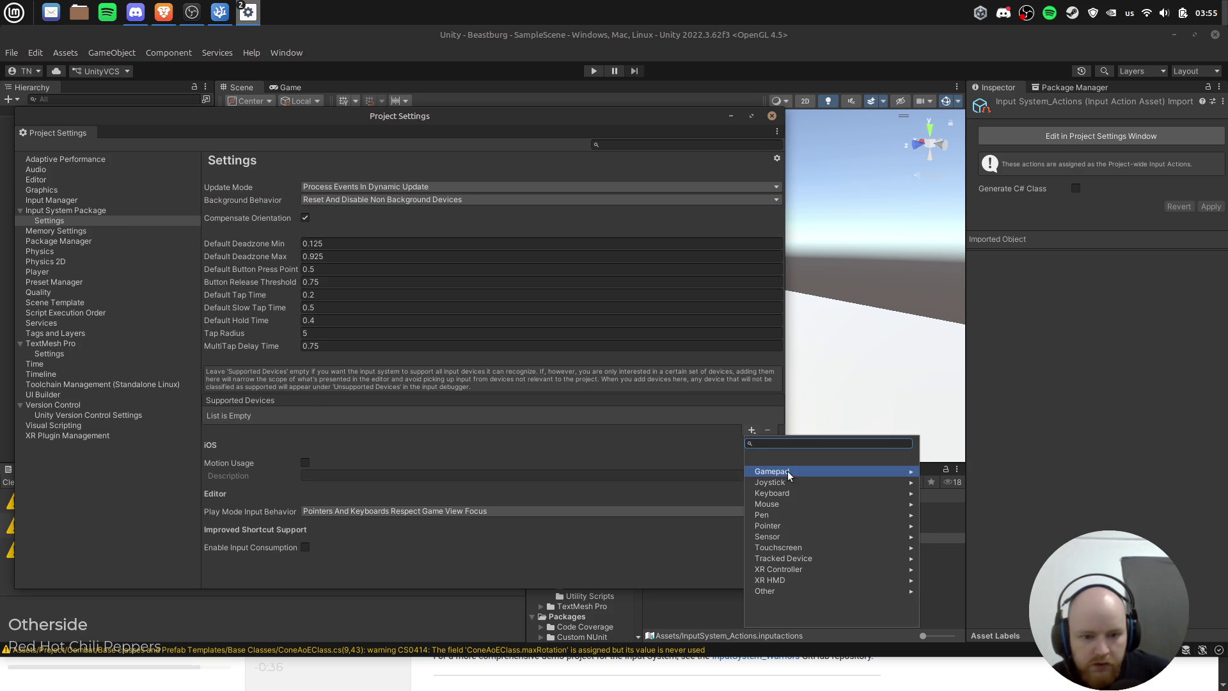
click(788, 493)
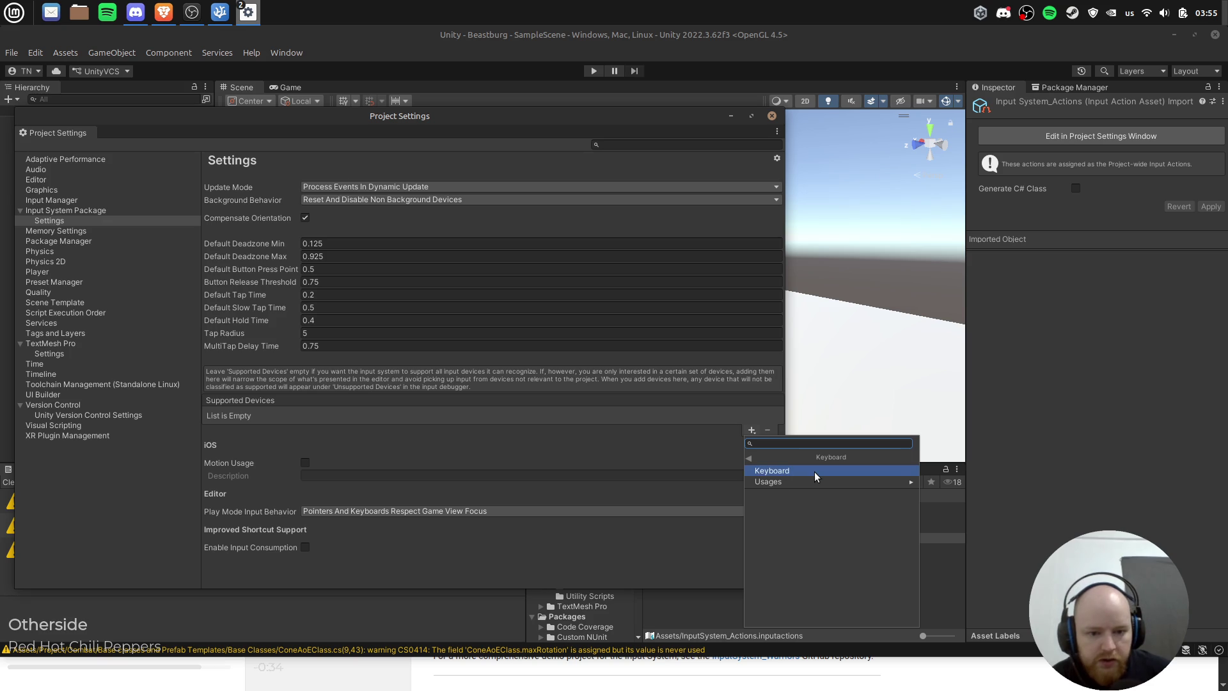
click(809, 481)
click(748, 456)
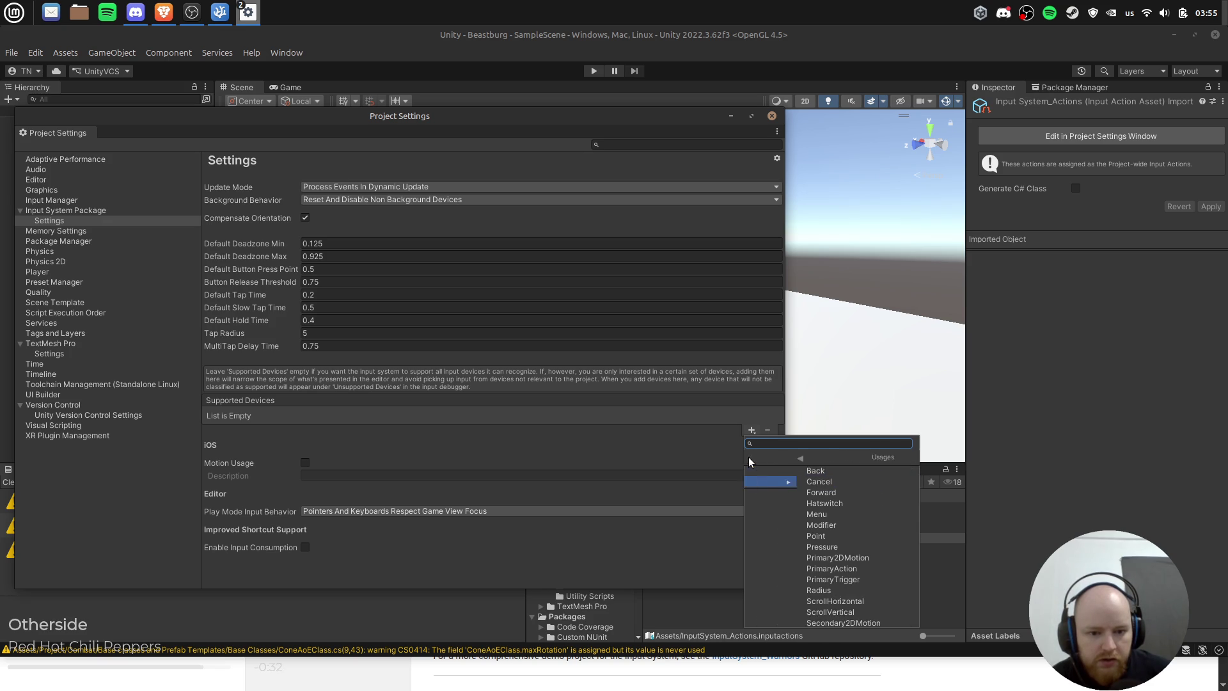
click(774, 471)
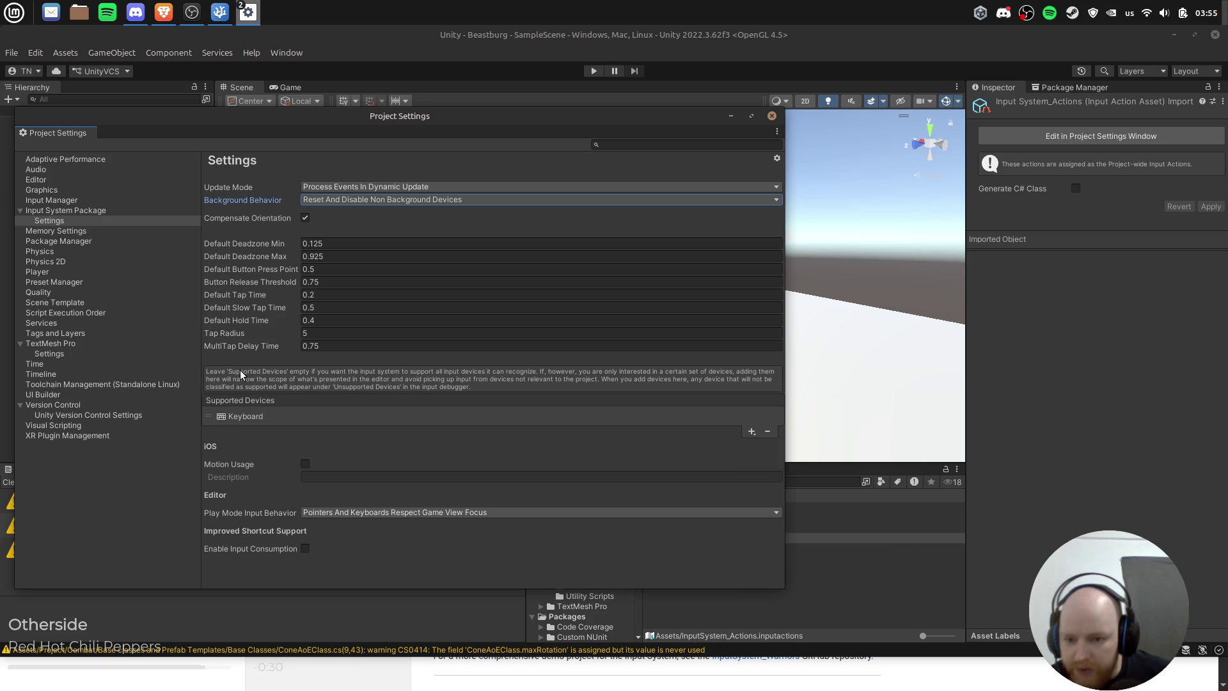
click(768, 431)
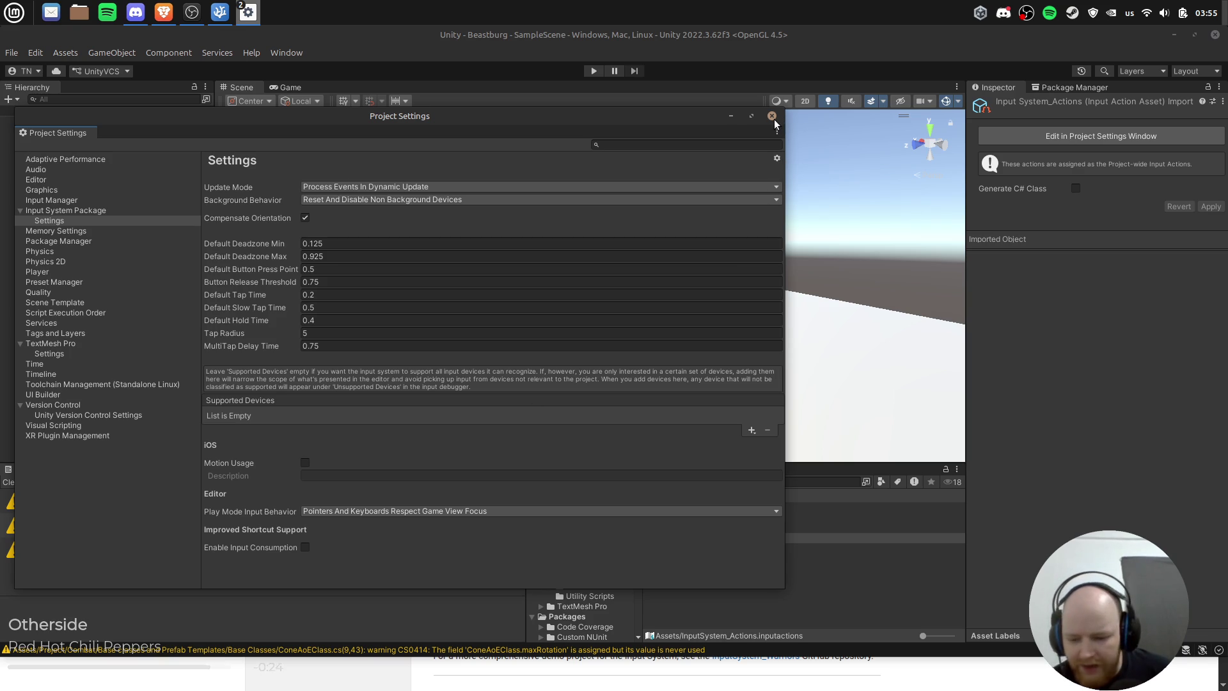
click(808, 380)
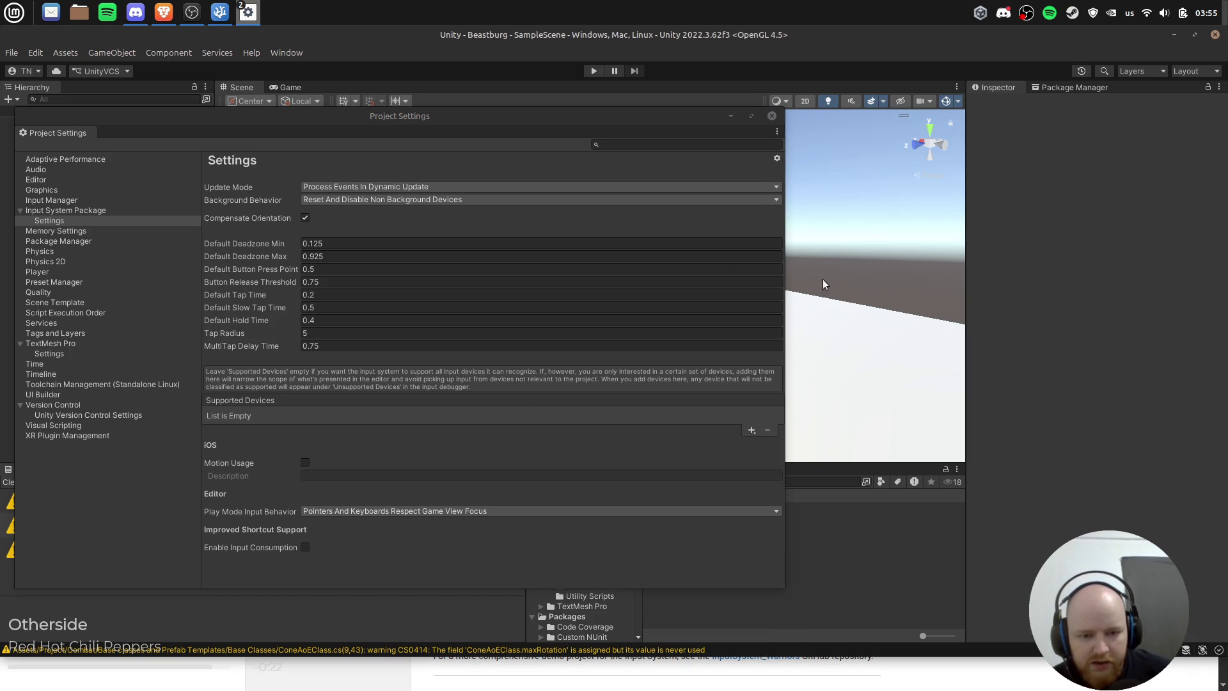
Step: Set the Player prefab's Player Input Actions to InputSystem_Actions and enter Play mode
click(772, 116)
click(708, 528)
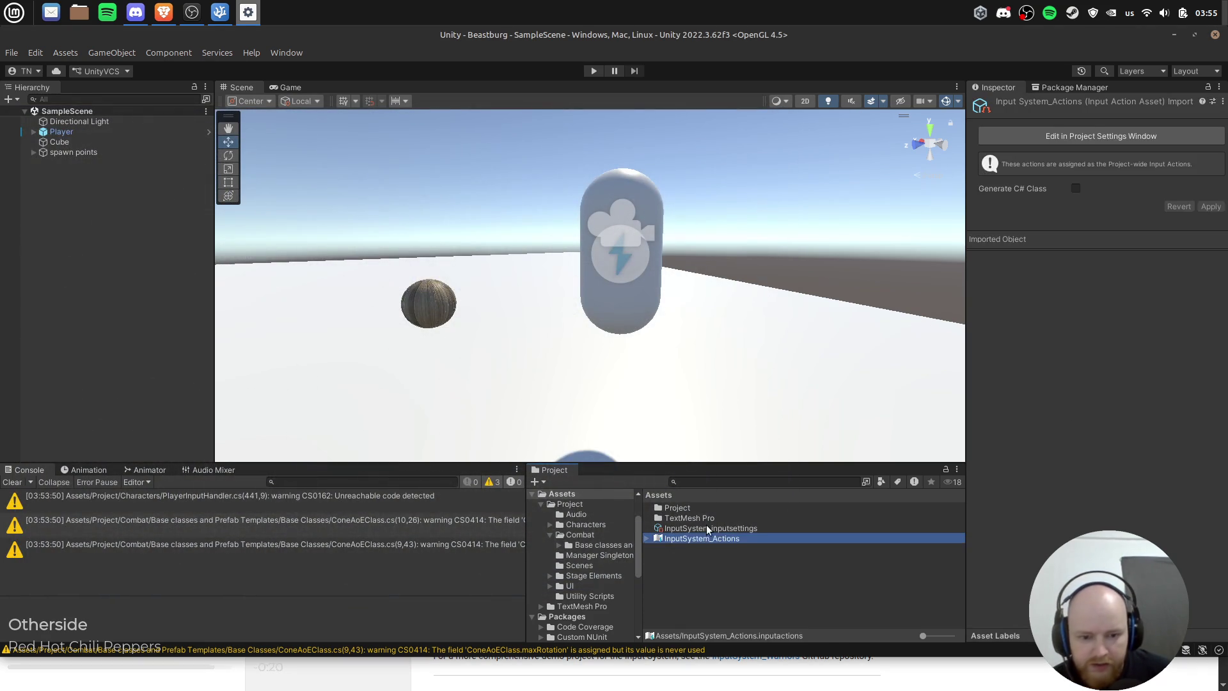
click(138, 132)
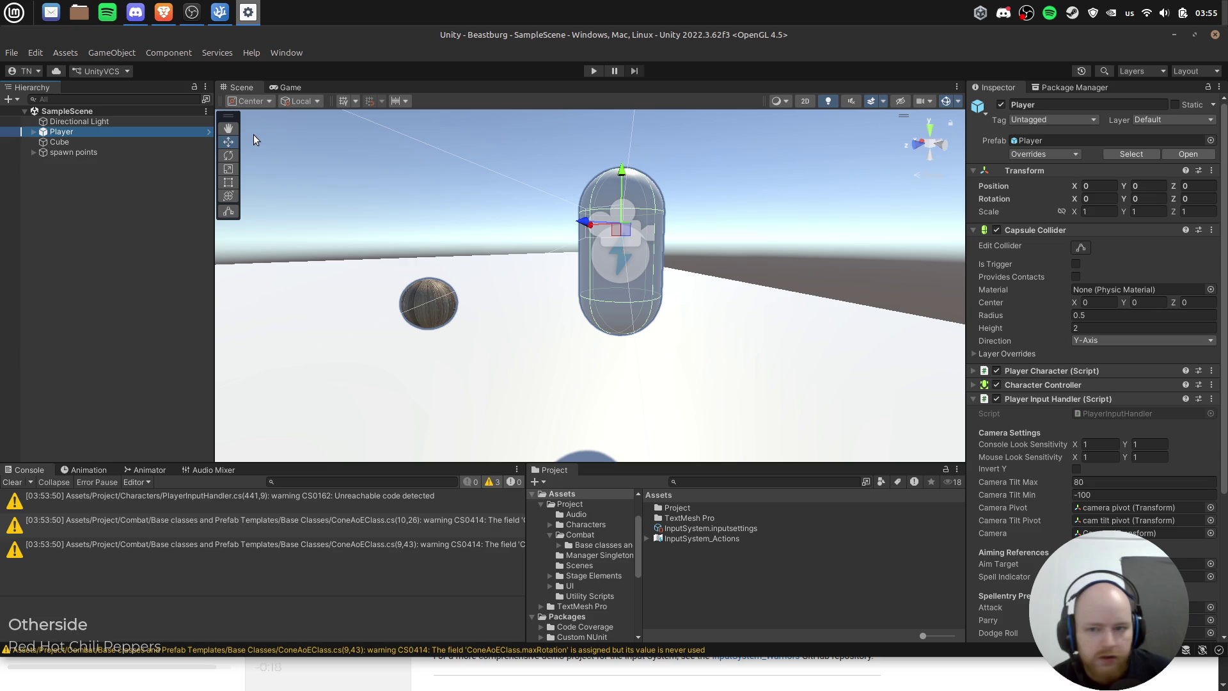
click(206, 132)
scroll(1128, 439, down, 5)
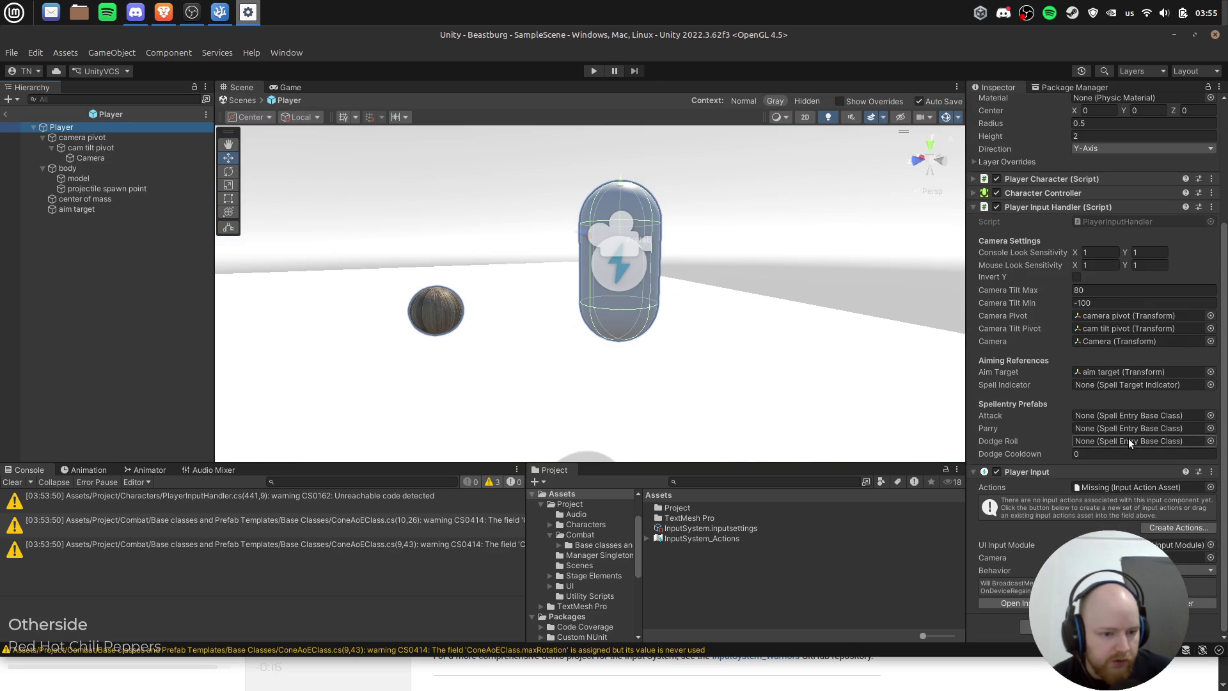
drag(697, 538, 1153, 491)
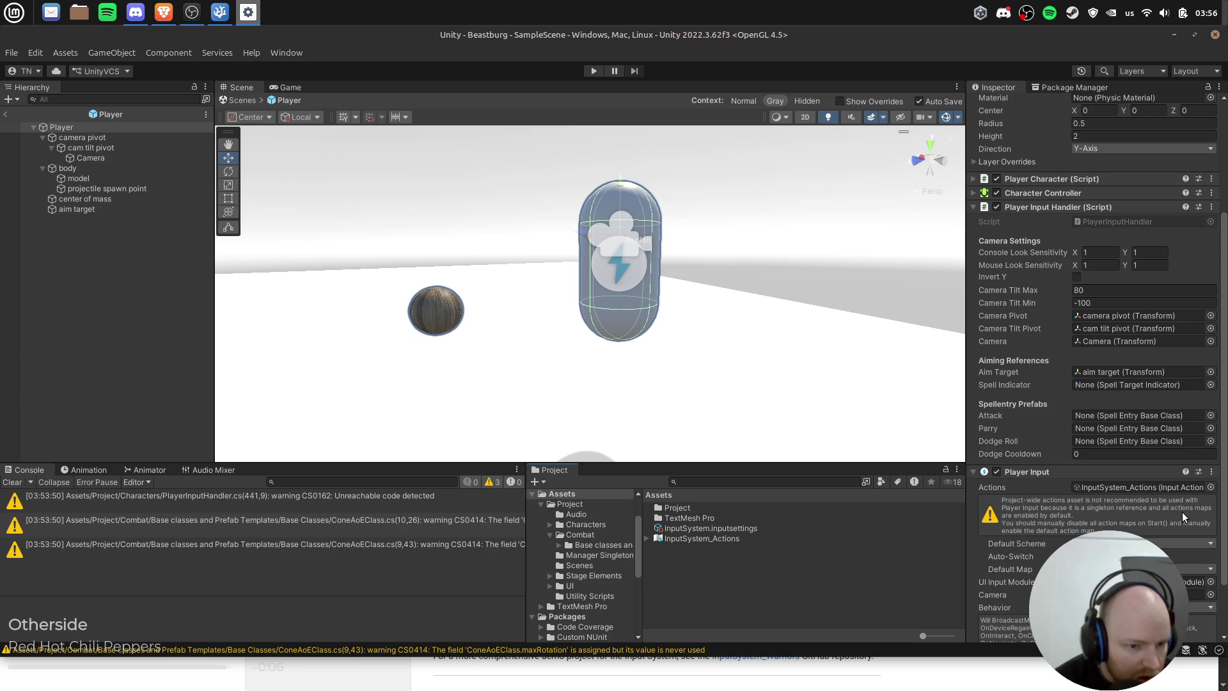
scroll(1145, 520, down, 1)
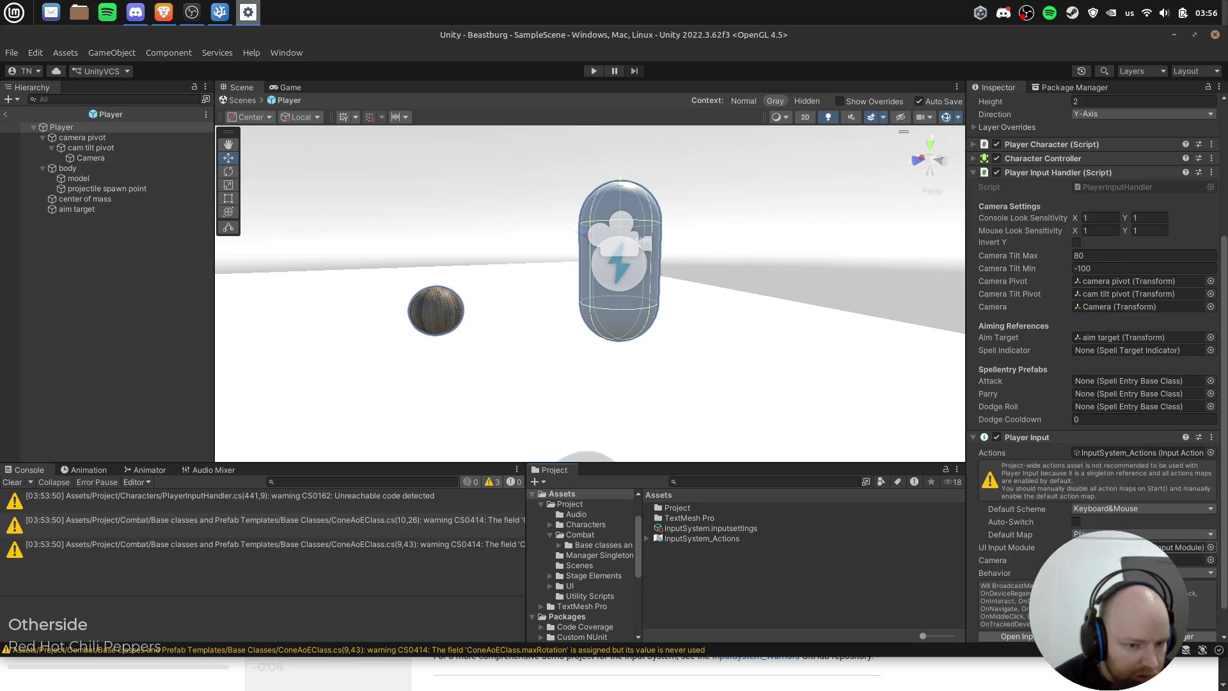
key(ctrl+p)
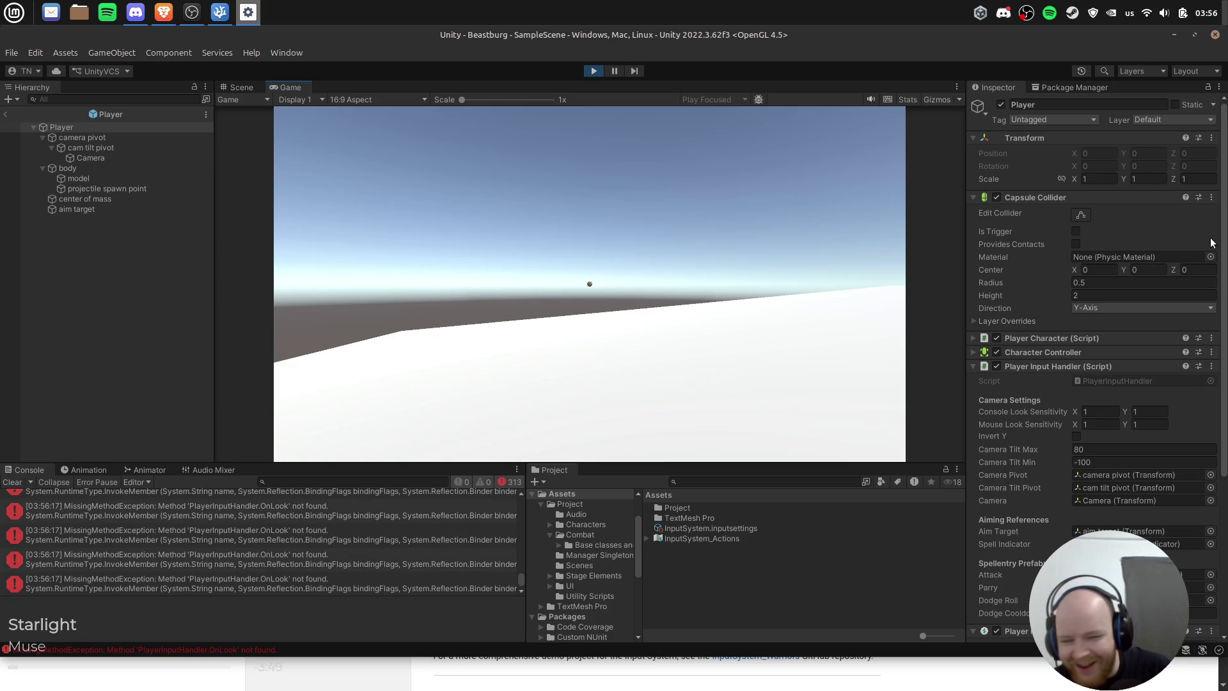
Step: Exit Play mode and view a 'PlayerInputHandler.OnLook not found' error's details
click(589, 70)
scroll(1137, 486, down, 4)
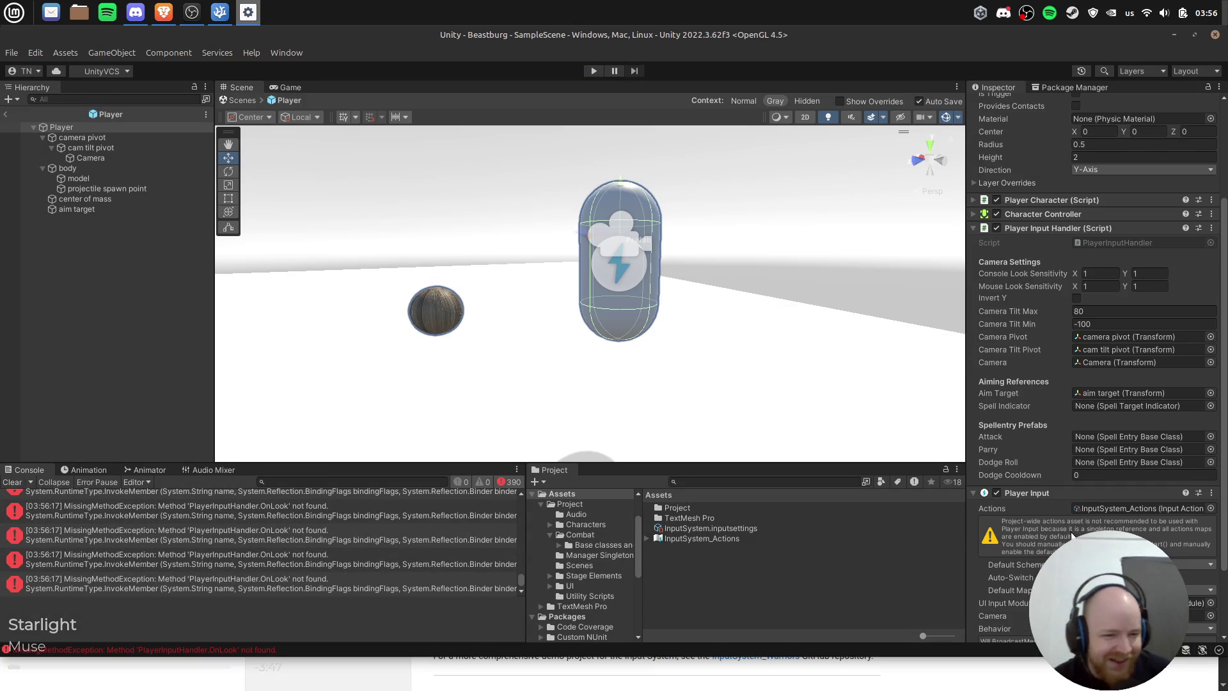
click(319, 557)
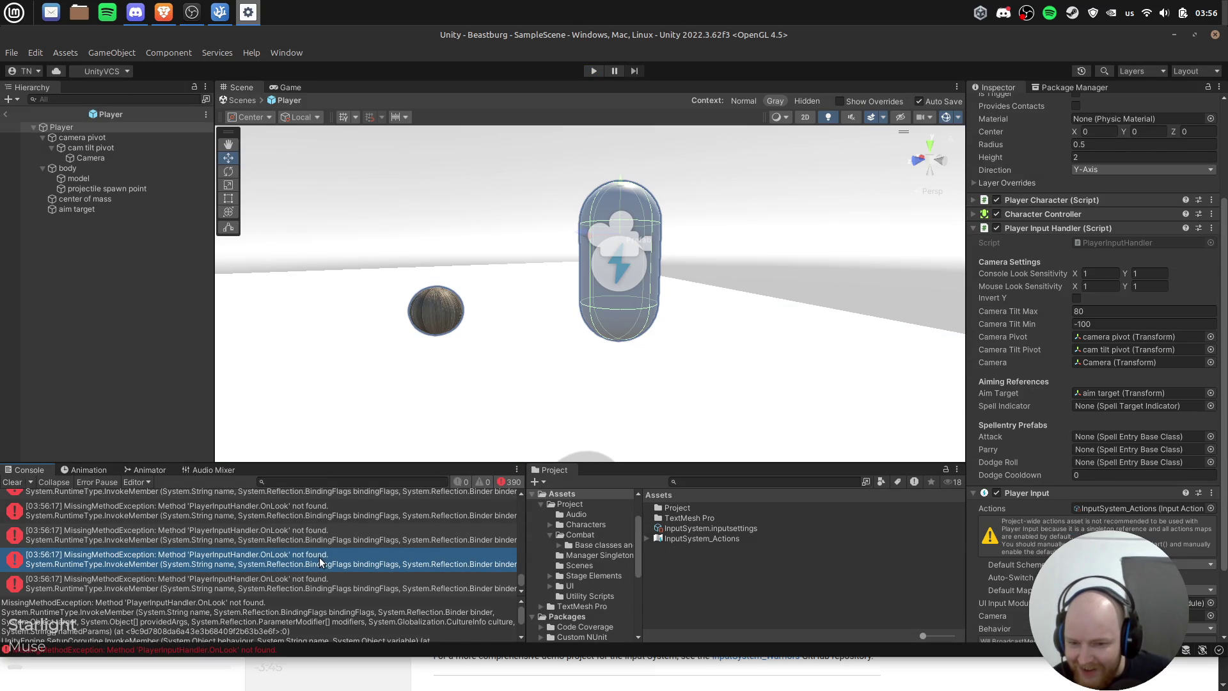
scroll(380, 616, down, 2)
key(alt+Tab)
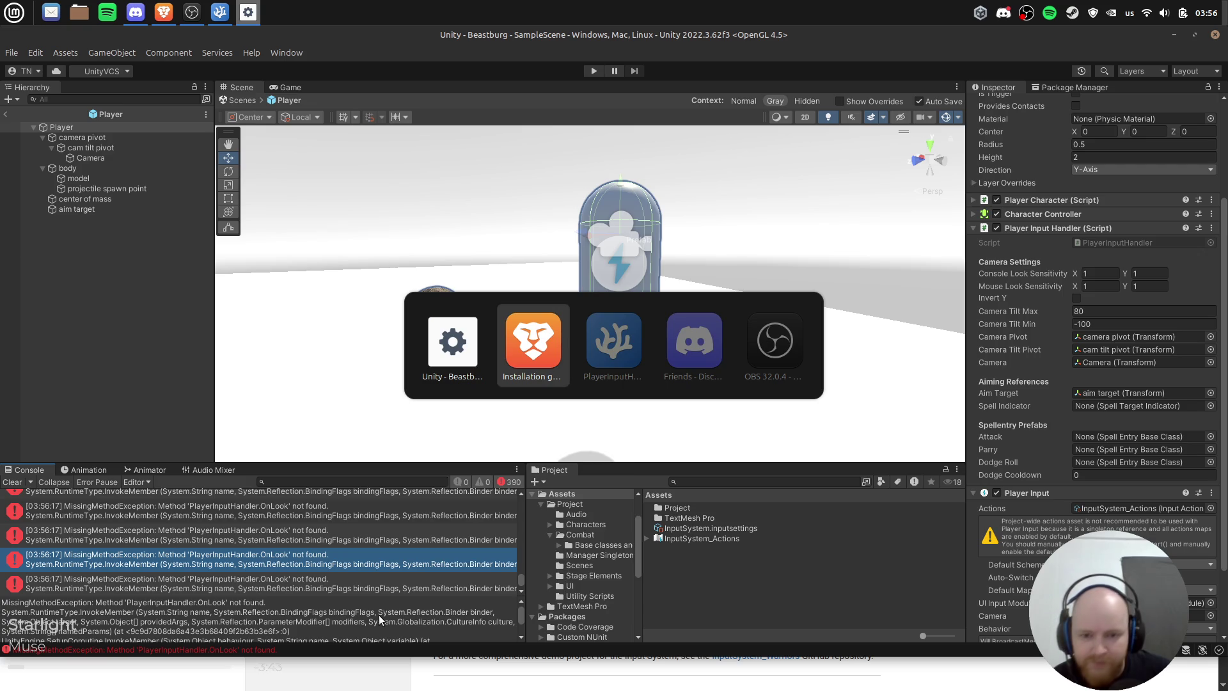
scroll(1098, 338, down, 1)
scroll(1097, 338, down, 1)
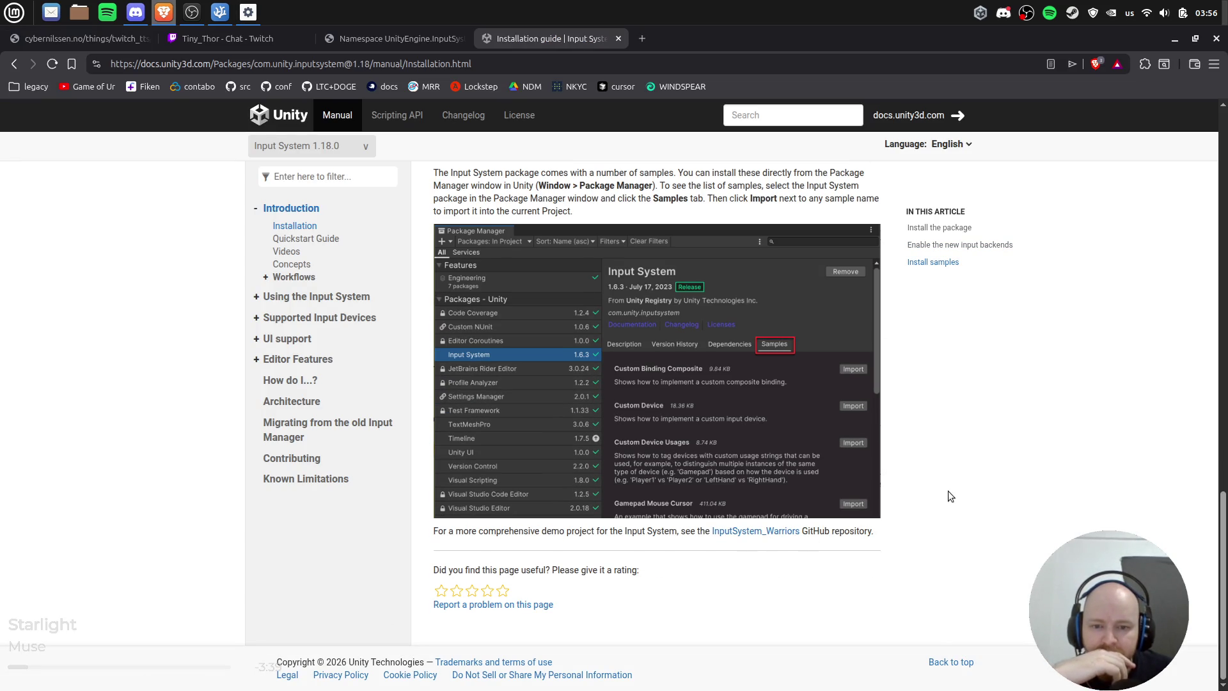
Step: Read the Quickstart Guide's example action-reading script, then switch back to Unity
scroll(948, 489, up, 4)
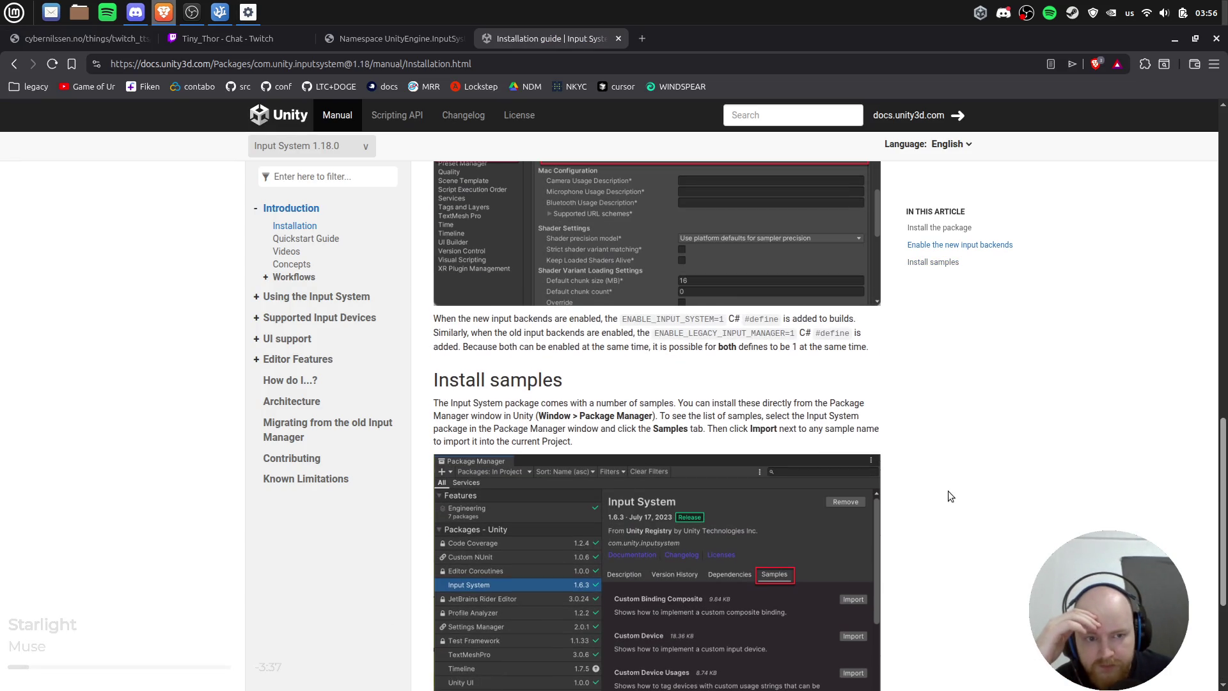
scroll(987, 365, up, 6)
scroll(990, 390, up, 1)
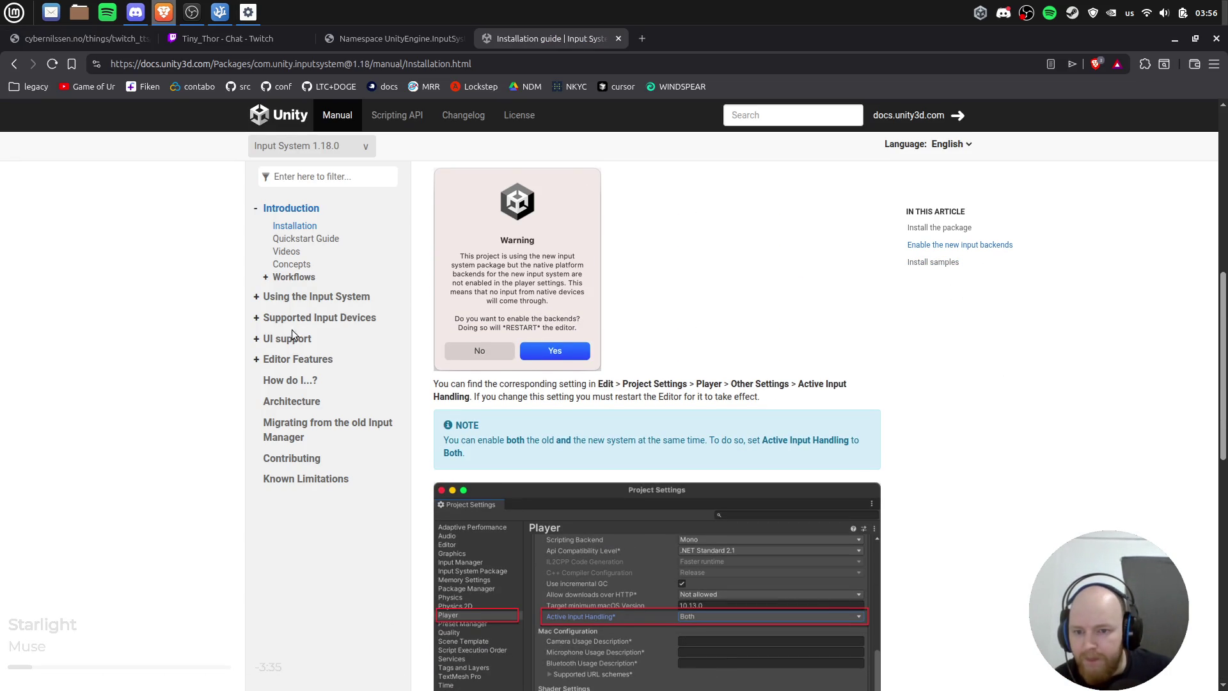
click(330, 241)
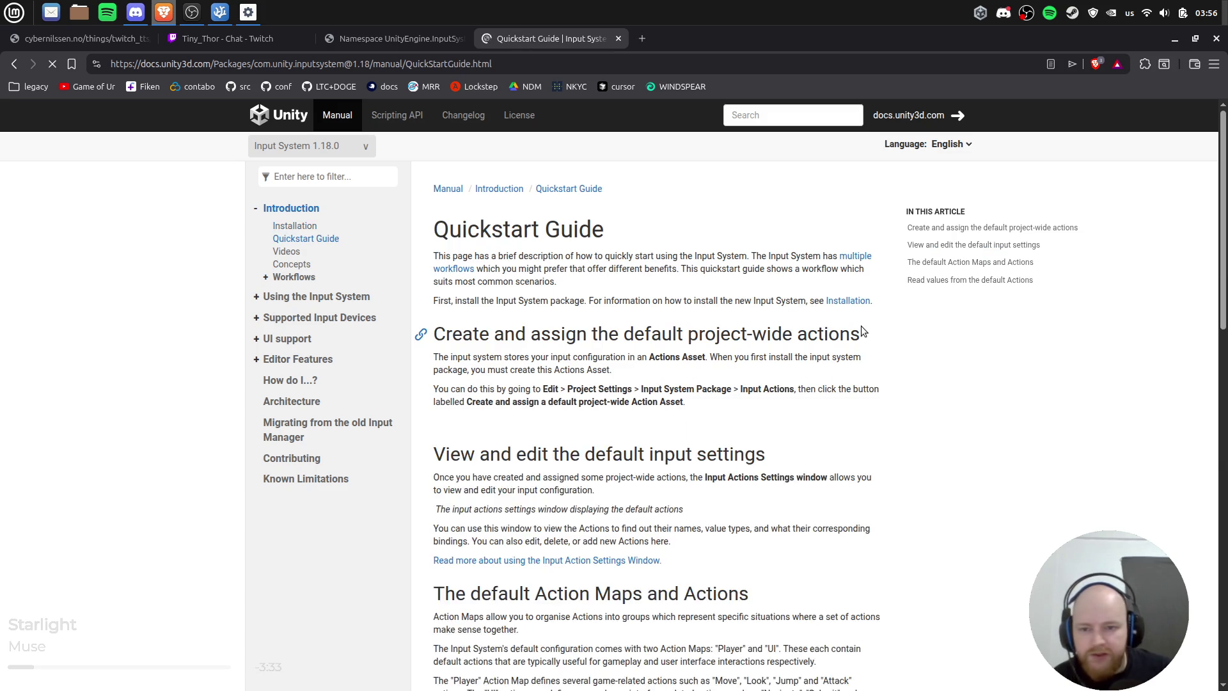
scroll(895, 368, down, 5)
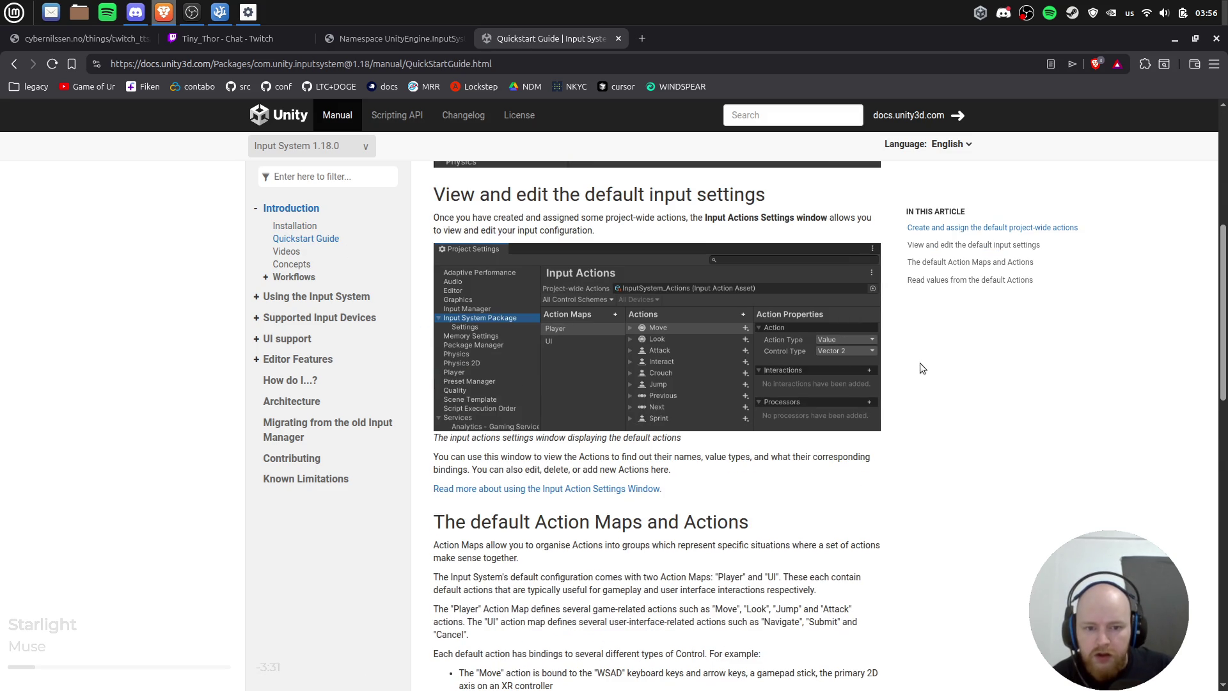
scroll(923, 365, down, 2)
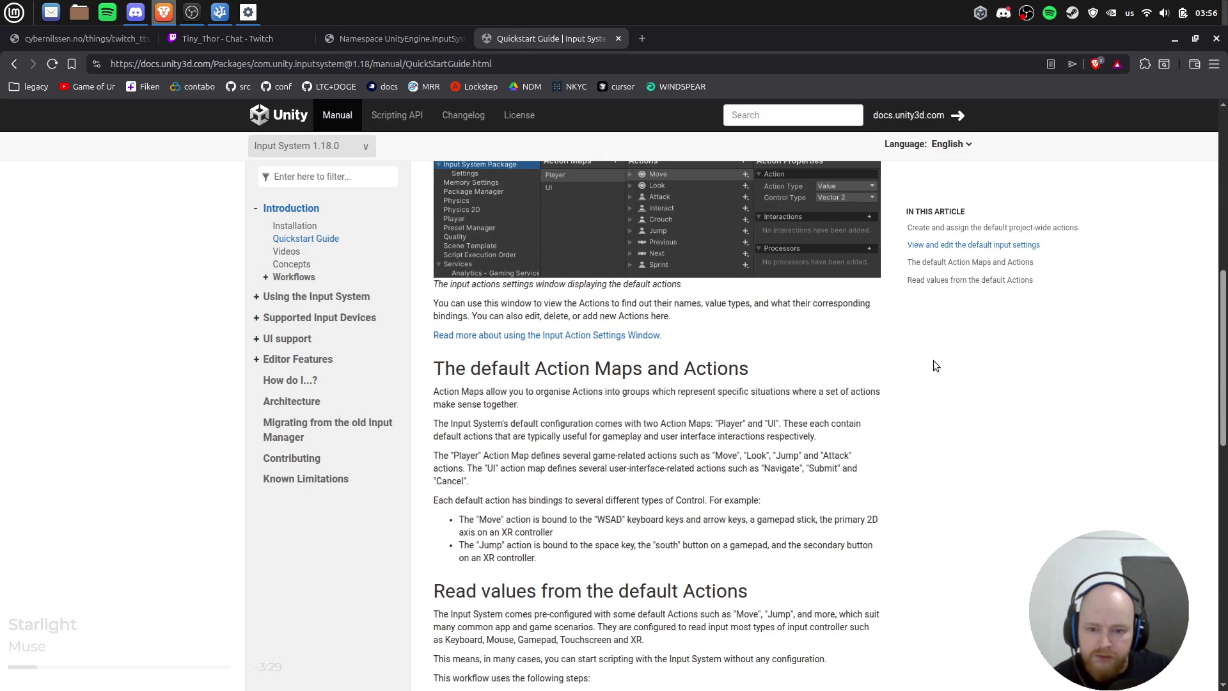
scroll(933, 362, down, 4)
scroll(934, 366, down, 6)
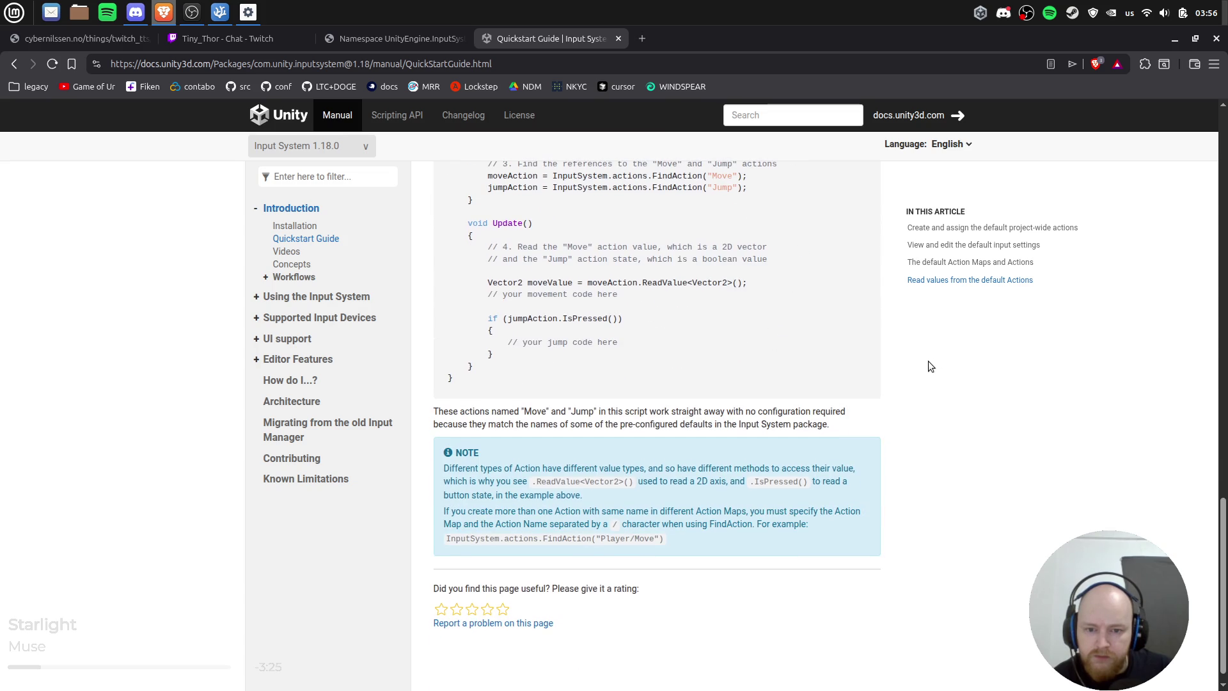
scroll(624, 324, up, 2)
scroll(706, 404, up, 1)
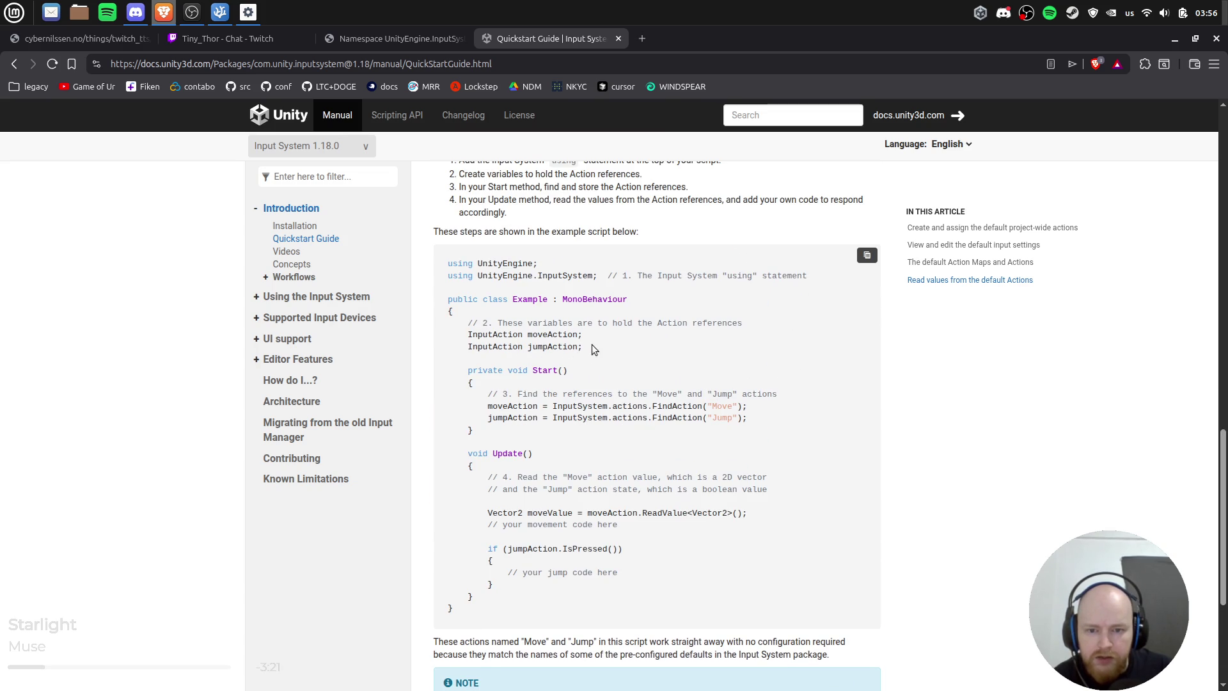
drag(591, 347, 490, 349)
click(219, 12)
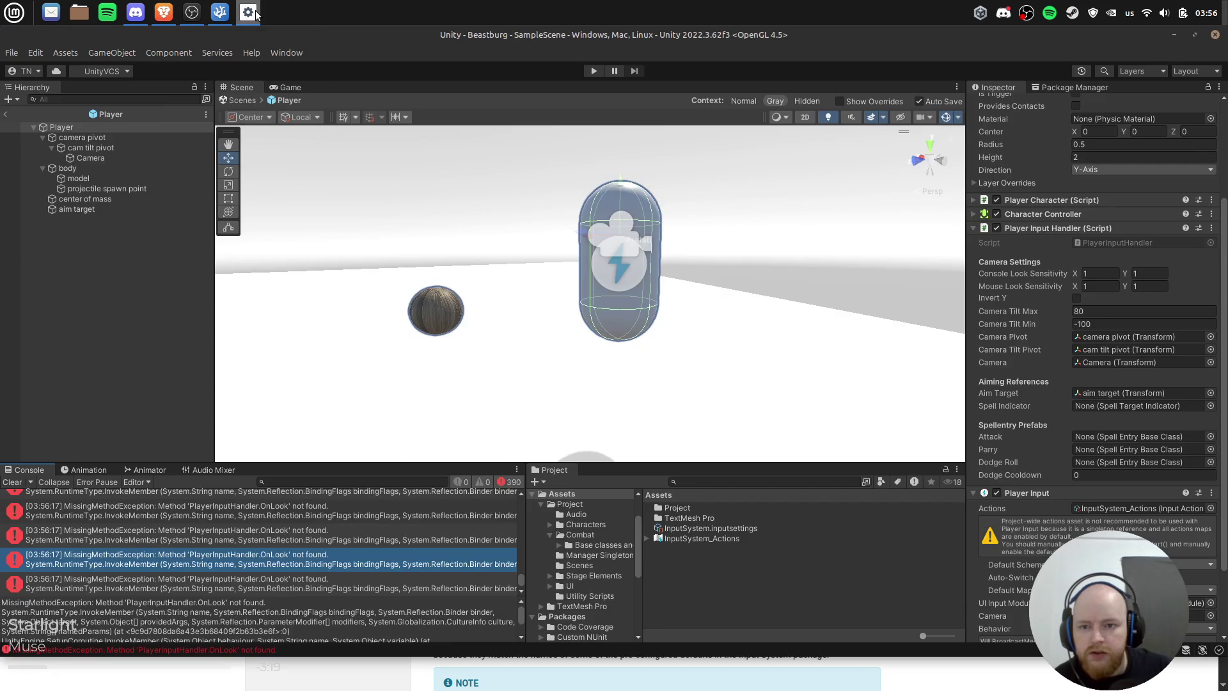
Step: Search PlayerInputHandler.cs for 'inputAction' and review callbacks like OnLook(InputAction.CallbackContext)
click(216, 14)
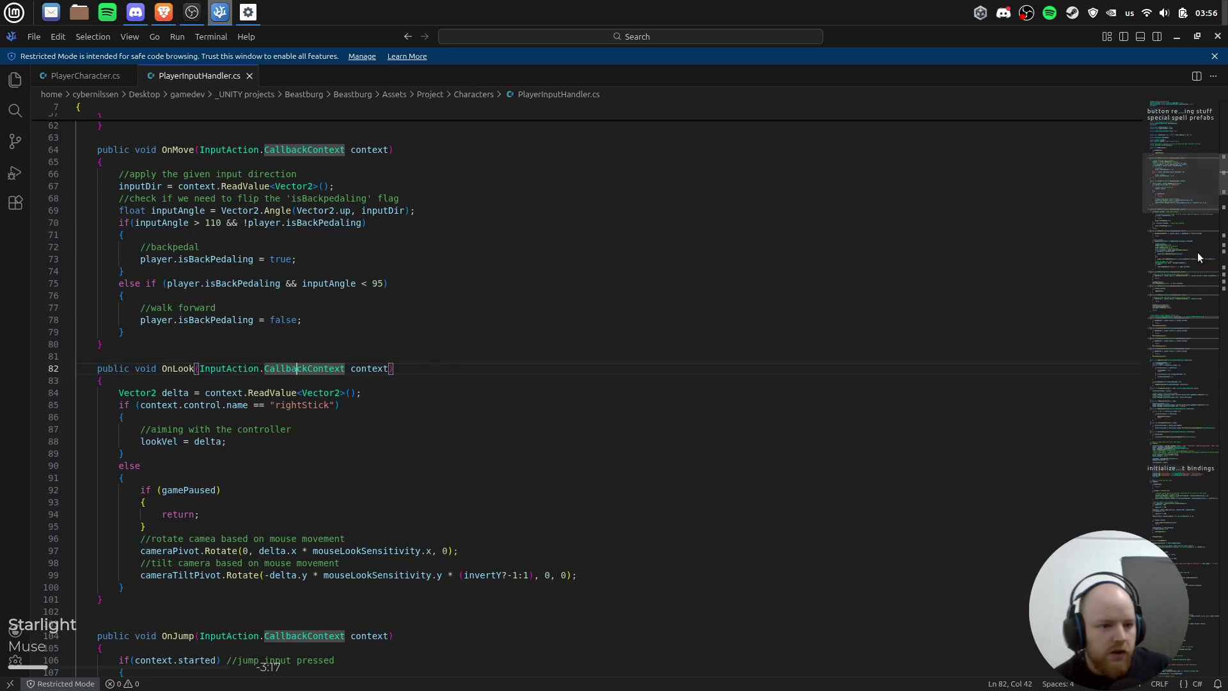
key(ctrl+f)
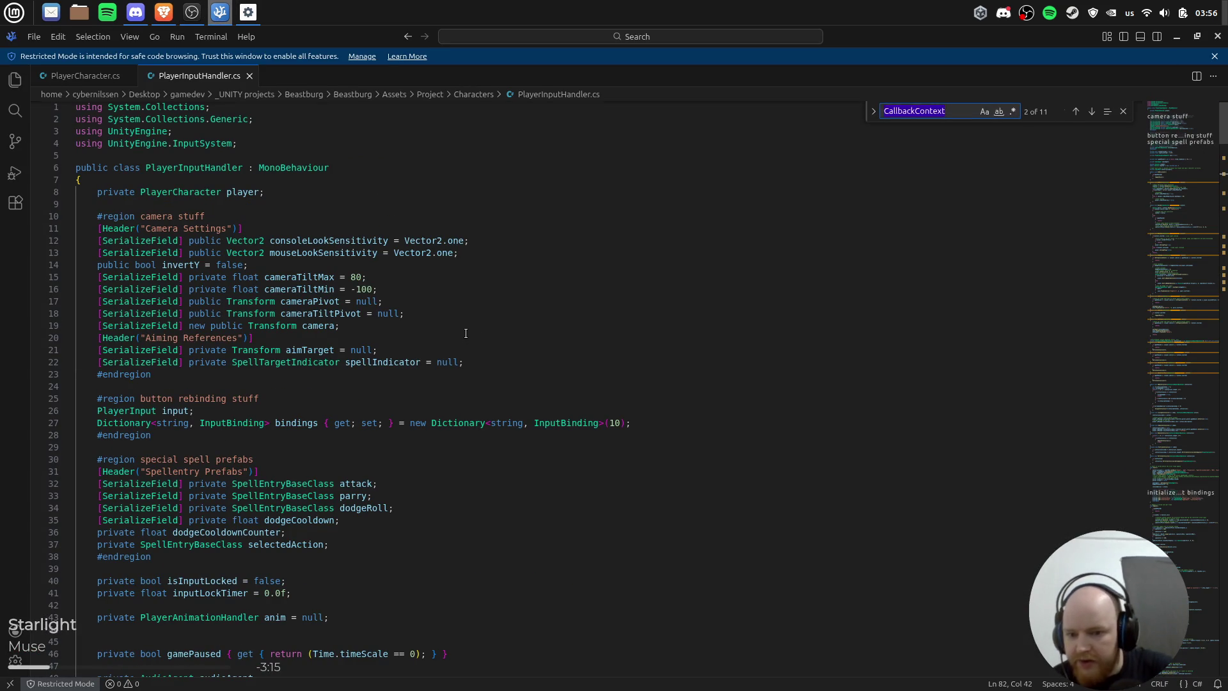
text(inputAction)
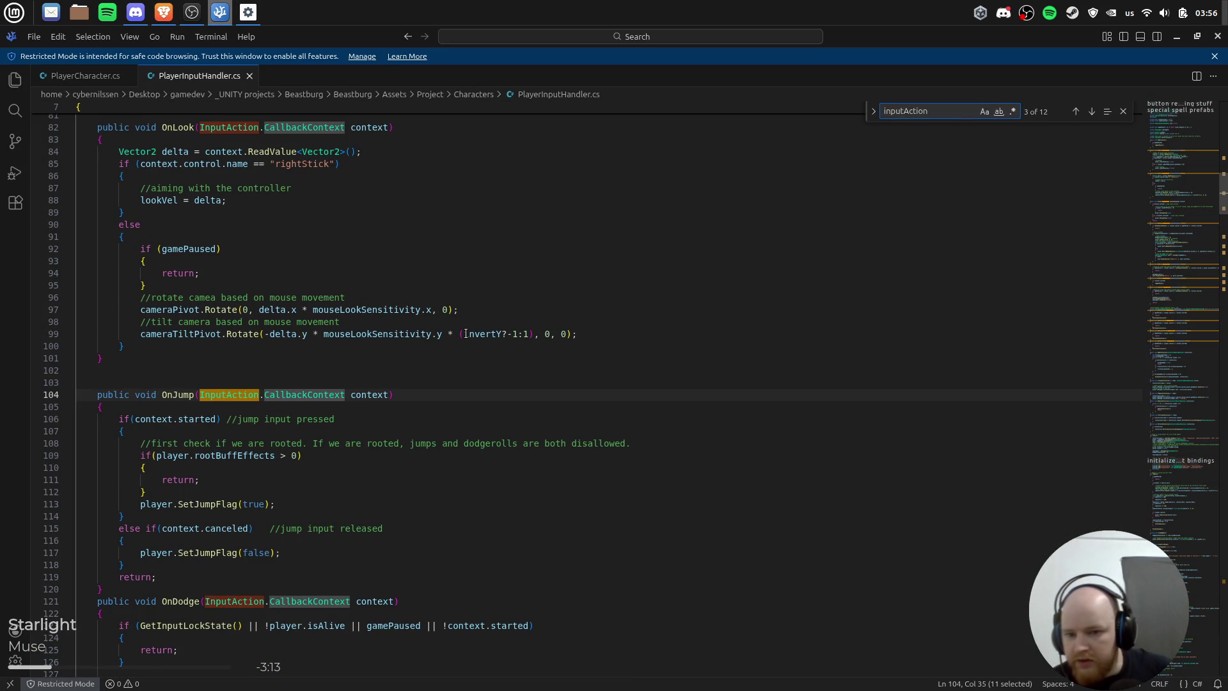
scroll(451, 414, up, 3)
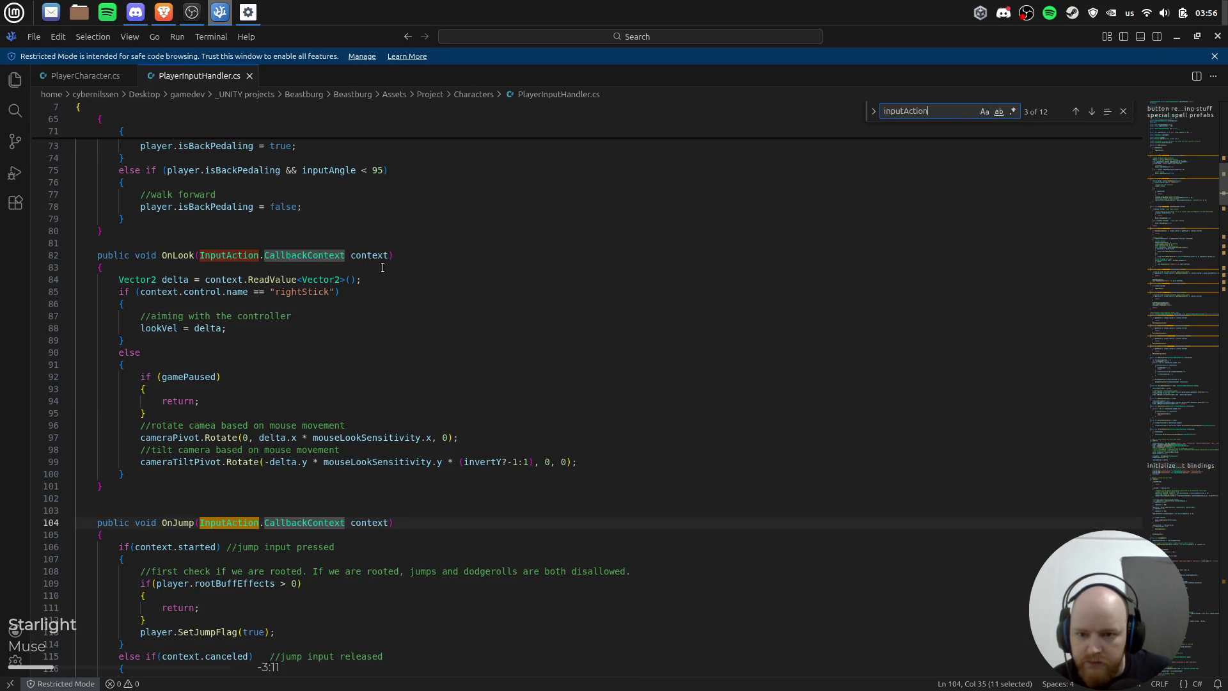
scroll(331, 274, up, 20)
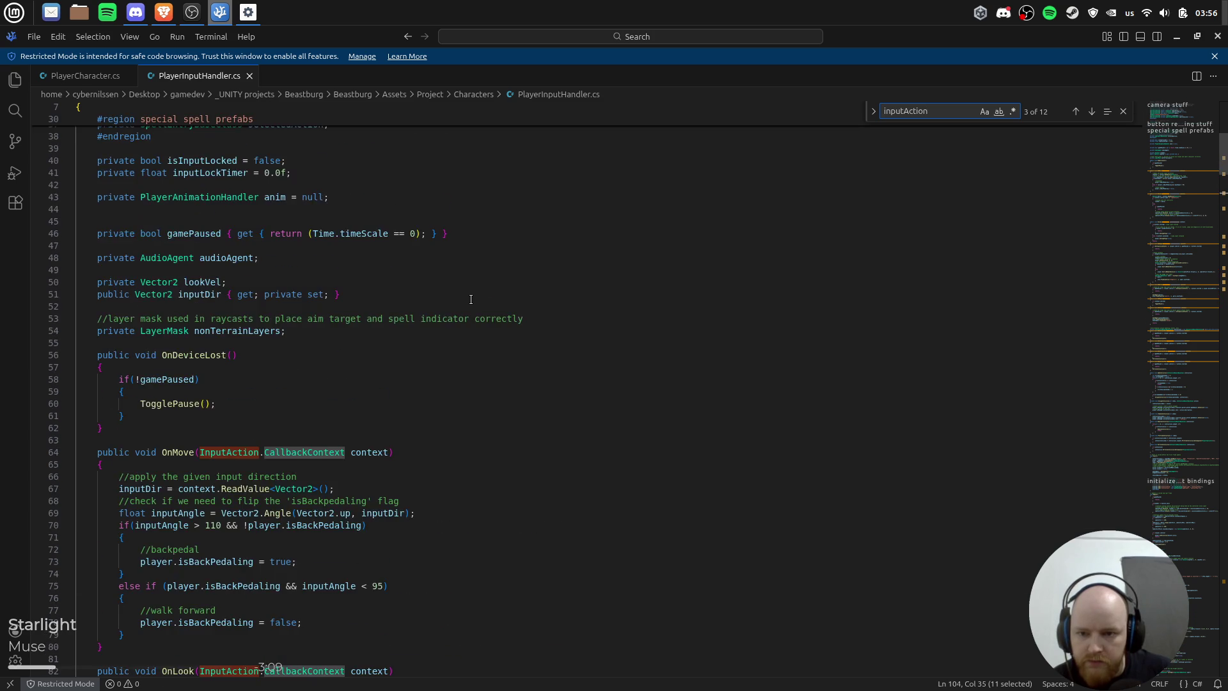
scroll(470, 302, down, 12)
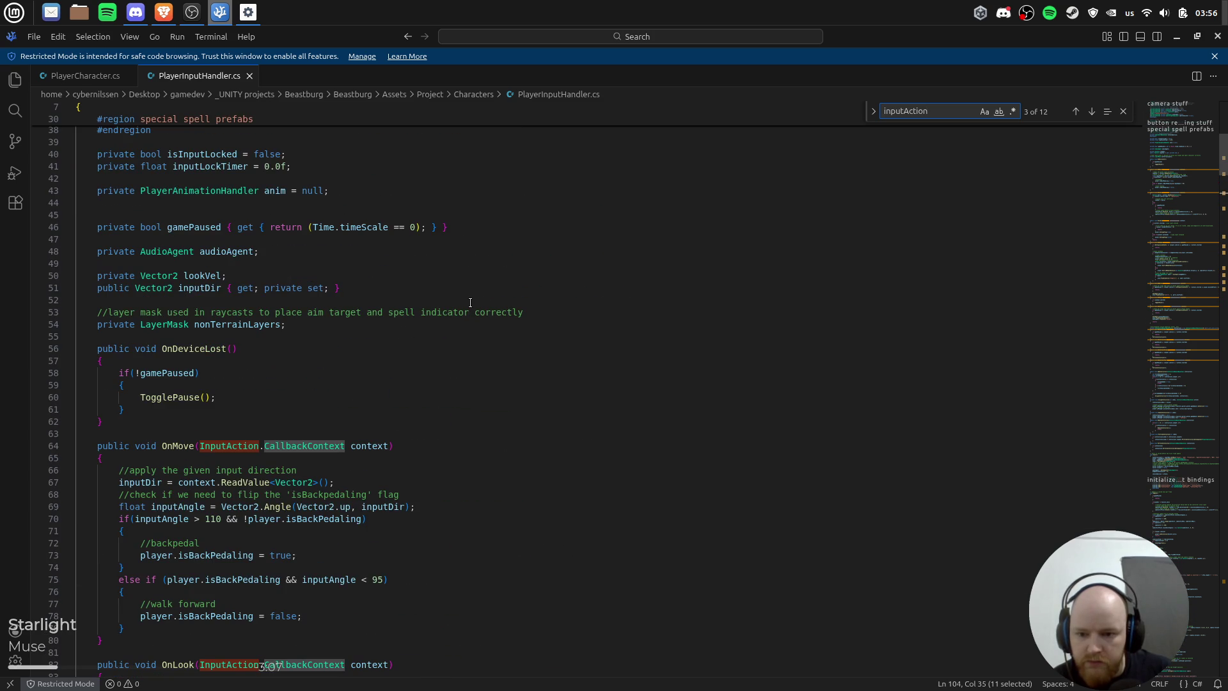
key(alt+Tab)
key(alt+Tab)
key(alt+Tab)
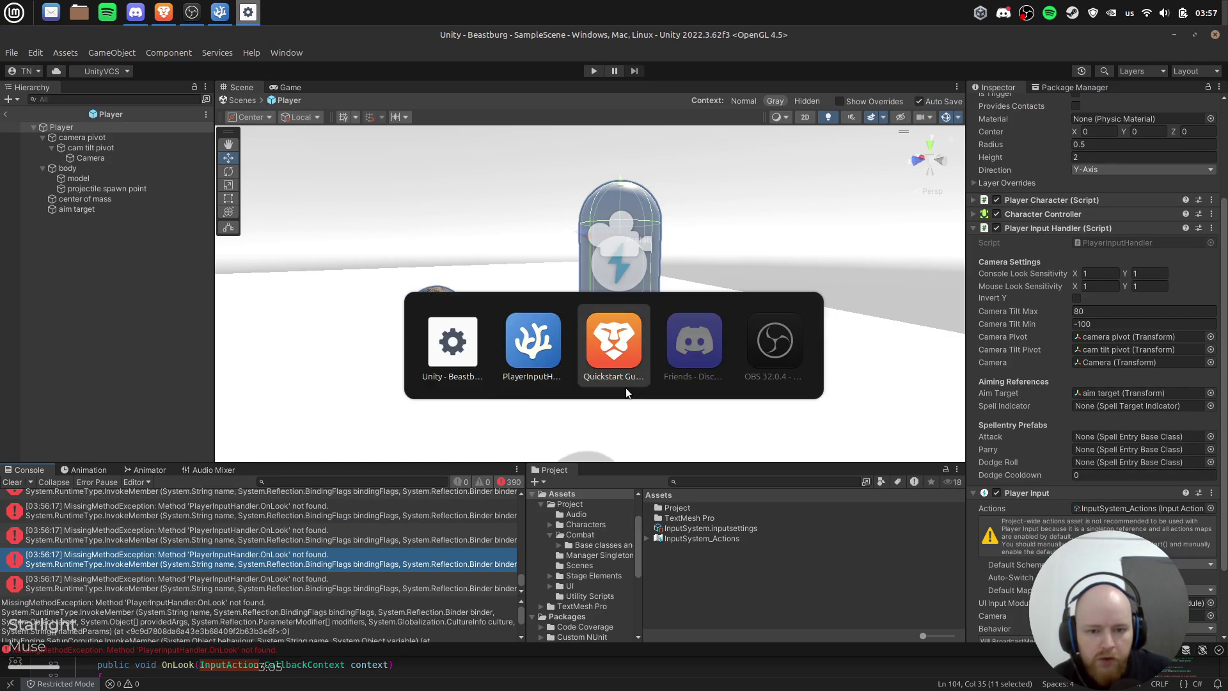
Step: Select the InputSystem.actions.FindAction call in the Quickstart example script
click(624, 354)
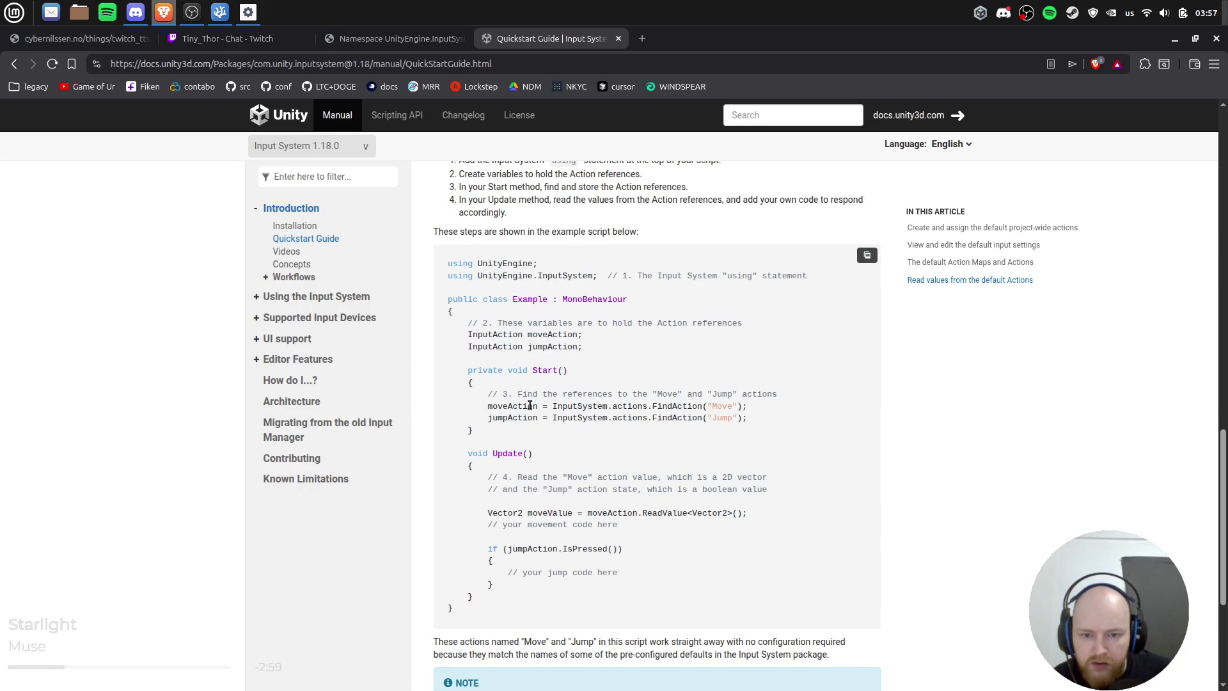
drag(554, 403, 722, 405)
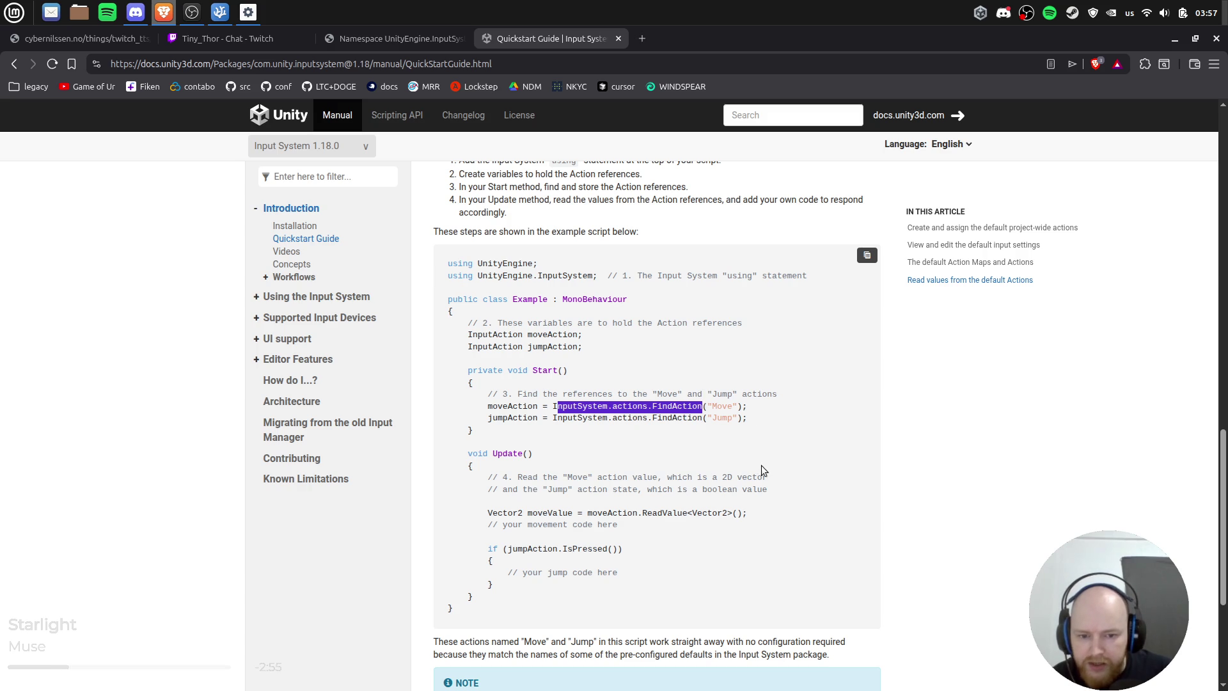
scroll(769, 456, down, 6)
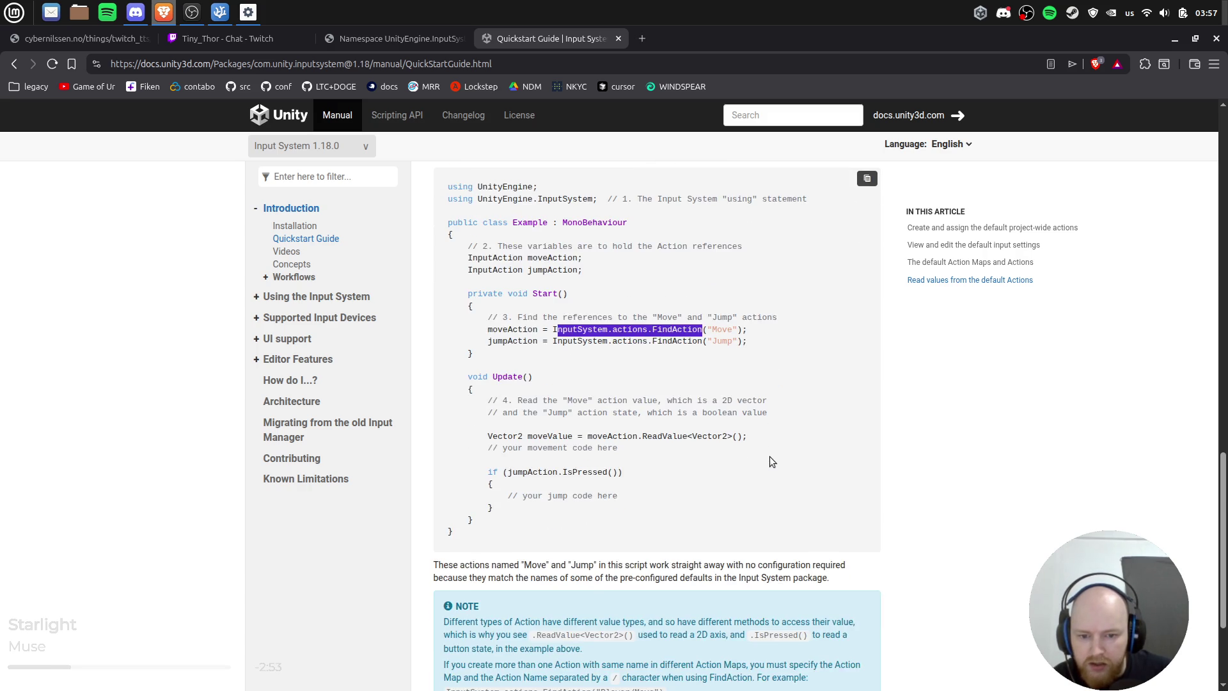
scroll(423, 286, up, 7)
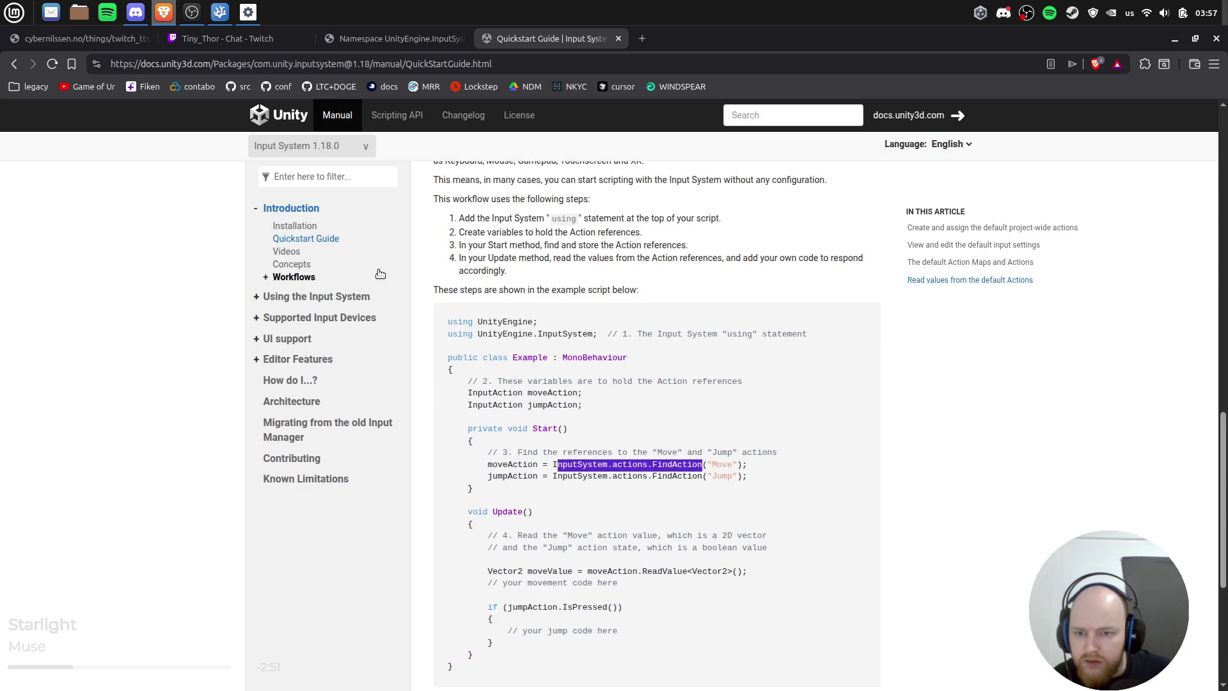
Step: Read the 'Workflow - Actions & PlayerInput' page under Workflows, then return to Unity
click(293, 277)
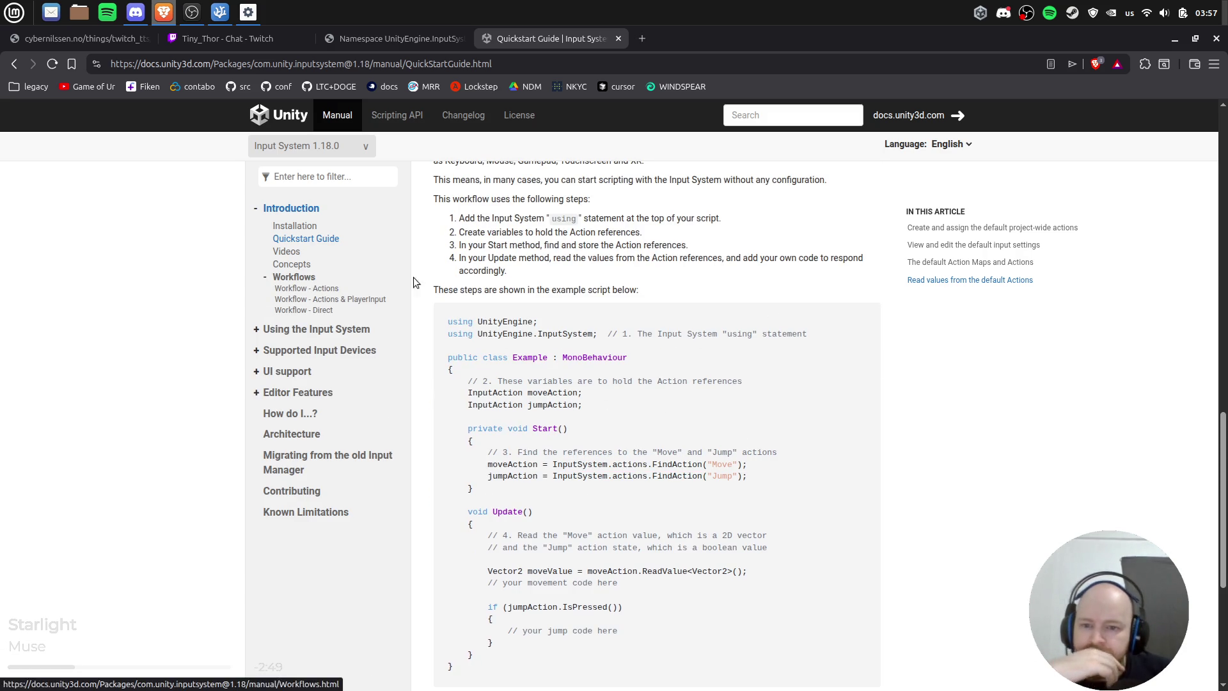
click(361, 300)
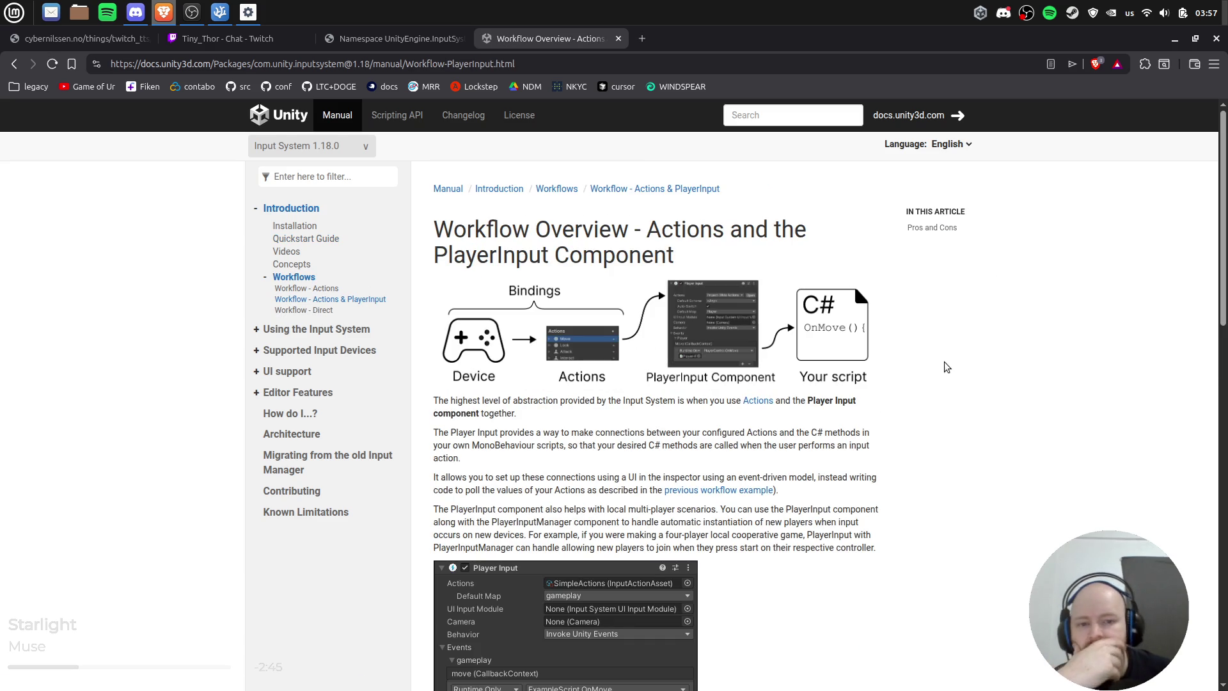
drag(831, 256, 470, 231)
click(957, 287)
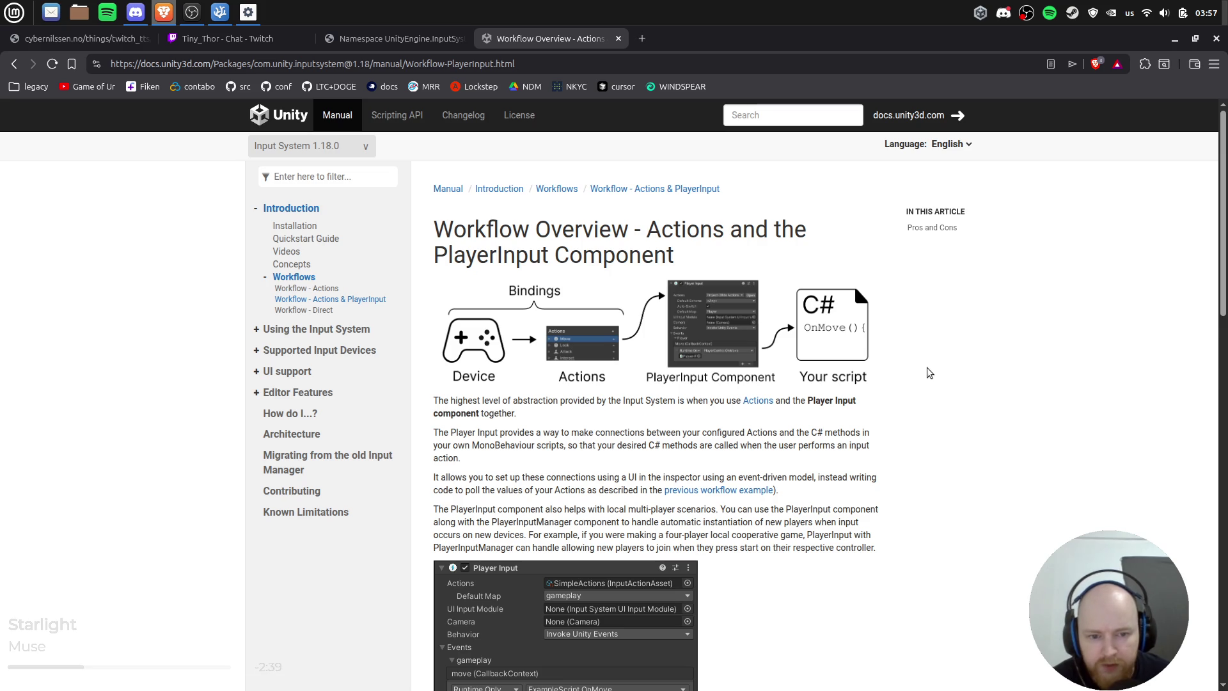
scroll(929, 372, down, 2)
scroll(929, 373, down, 2)
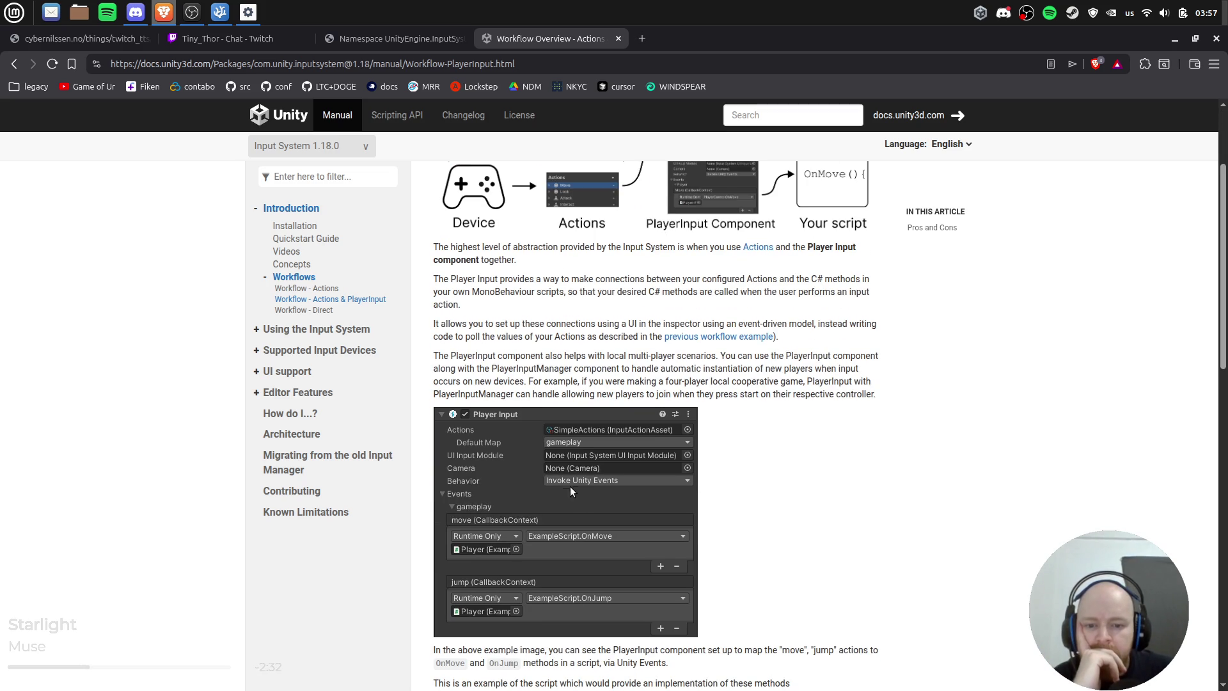
key(alt+Tab)
key(alt+Tab)
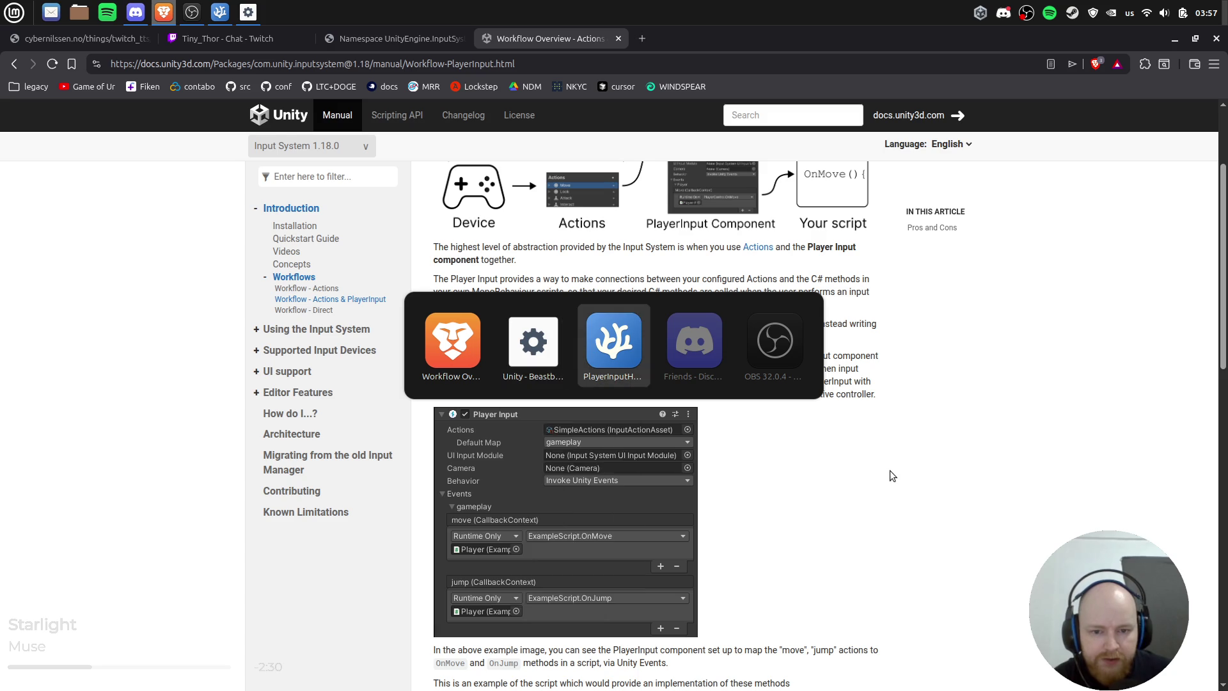
key(alt+shift+Tab)
scroll(1105, 506, down, 3)
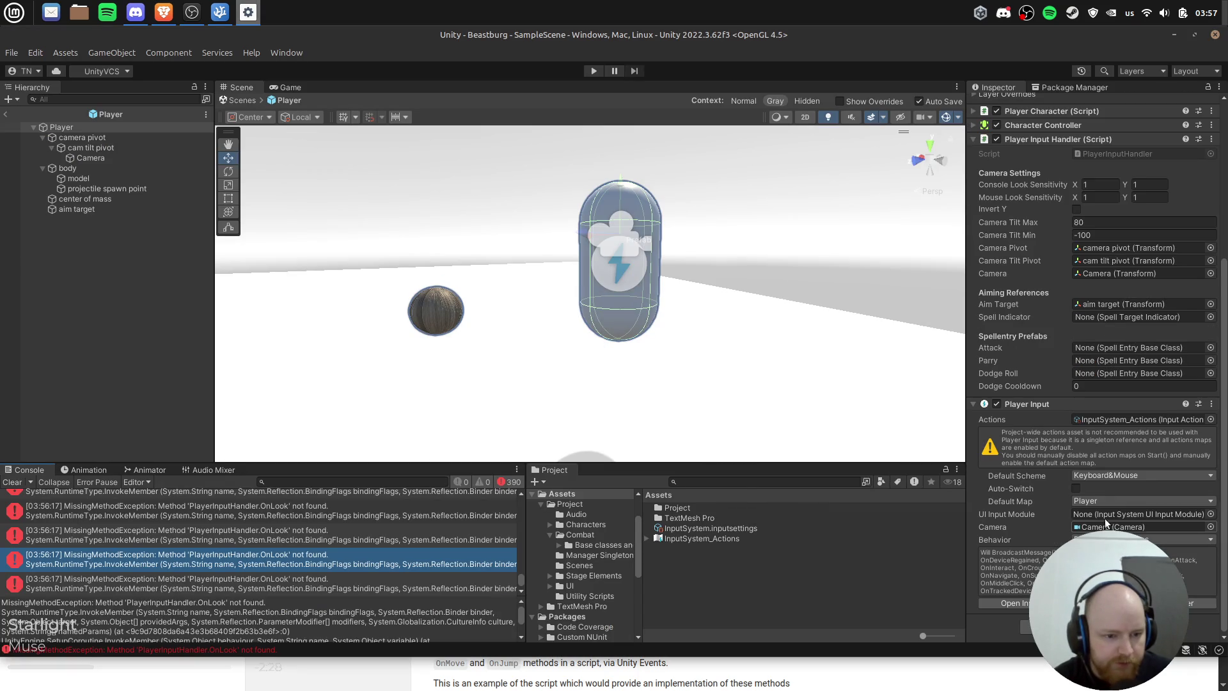
Step: Set the Player Input component's Behavior to Invoke Unity Events
click(1169, 537)
click(1125, 571)
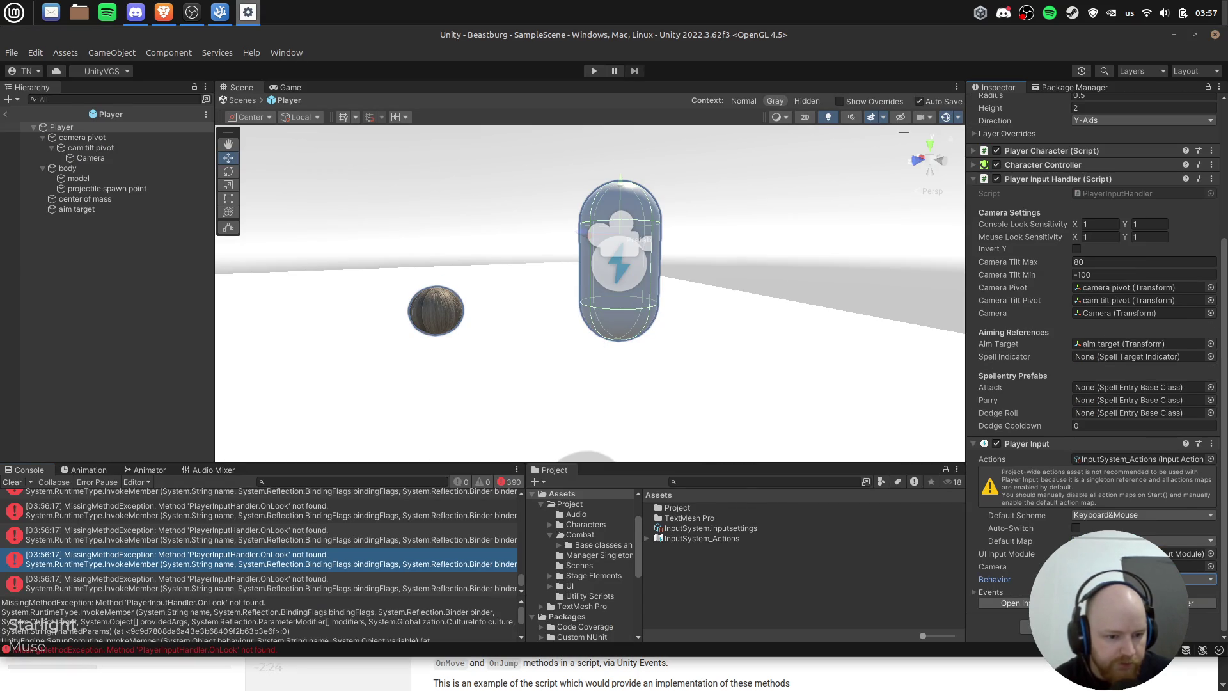
scroll(1016, 565, down, 2)
scroll(1017, 566, down, 2)
scroll(1017, 565, down, 1)
Step: Check the browser docs, restore Unity to full screen, and open the project's input settings
key(alt+Tab)
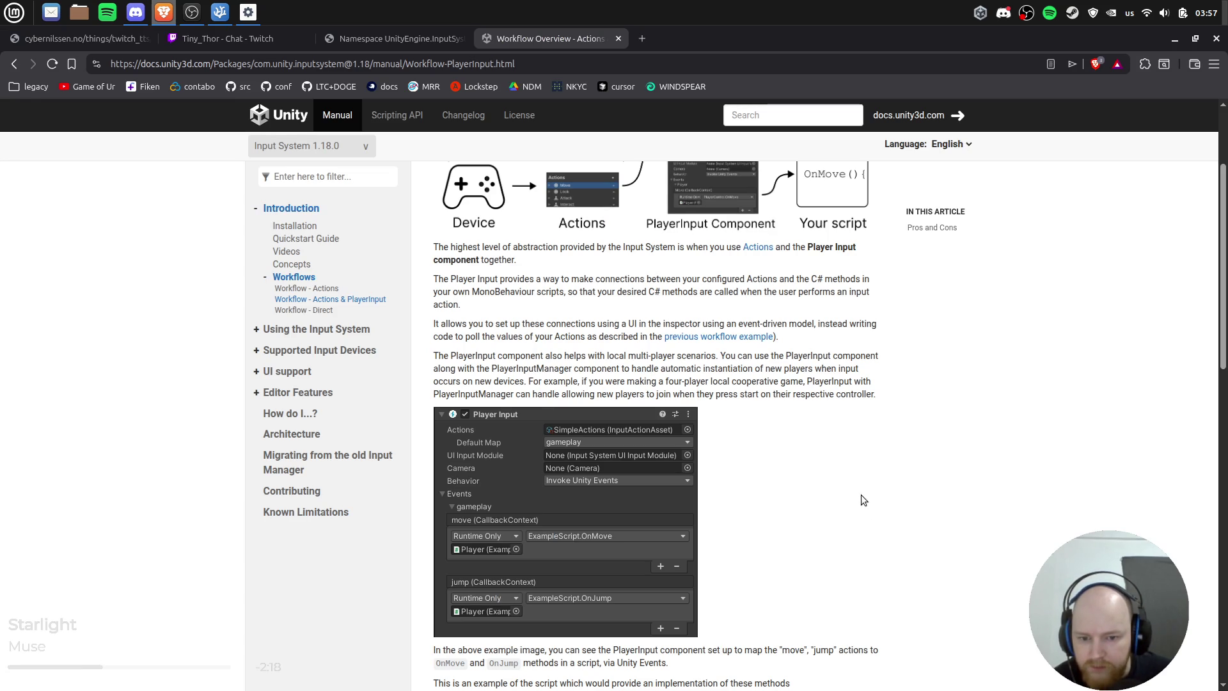
key(alt+Tab)
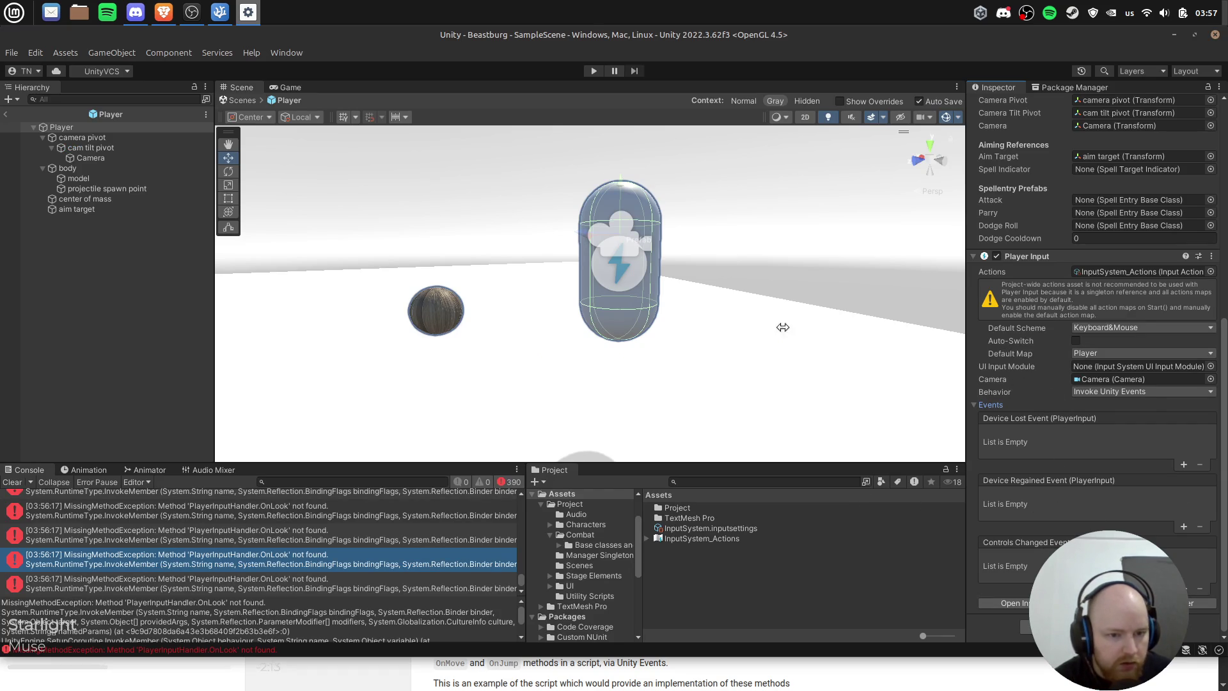
drag(652, 38, 638, 21)
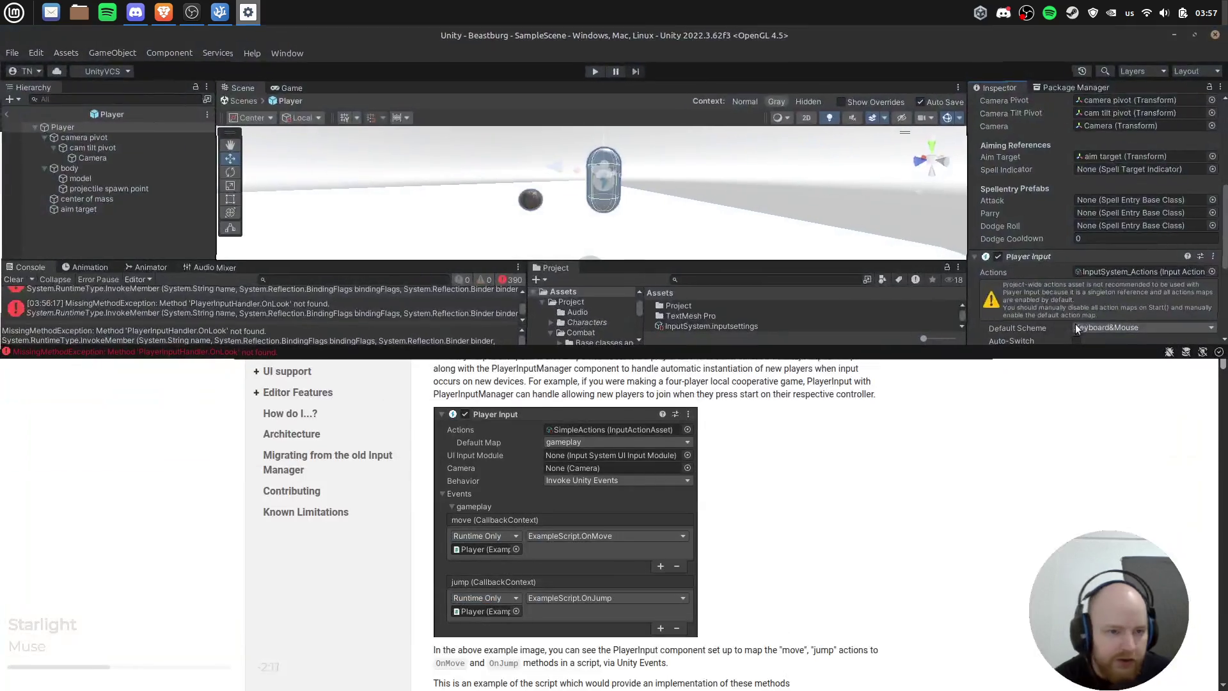
key(super+Up)
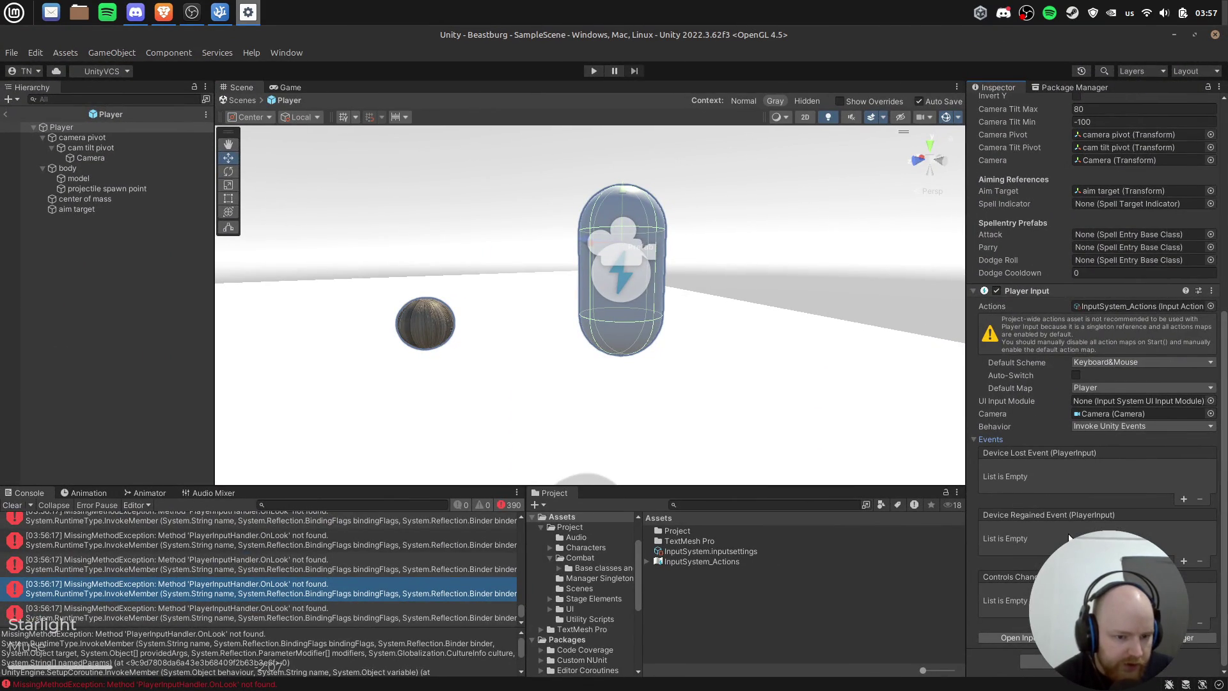
click(1007, 638)
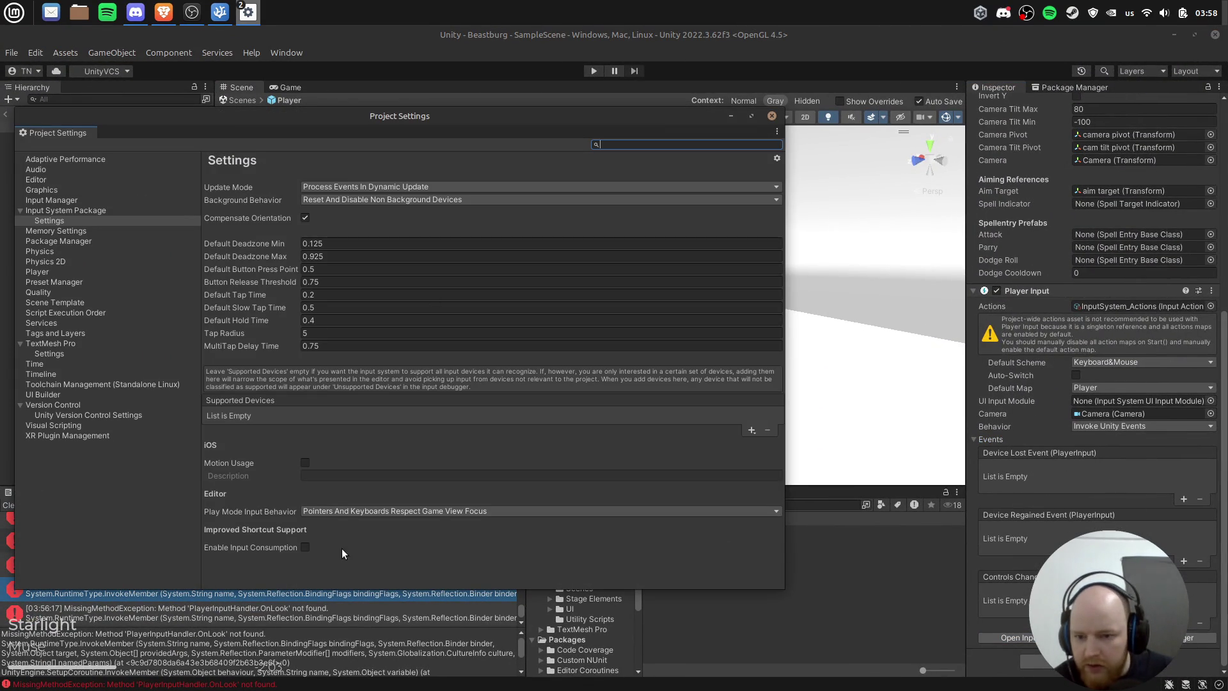
Step: Compare Input Manager and project-wide Input Actions, inspect the Look action's properties, and consult the docs
click(90, 201)
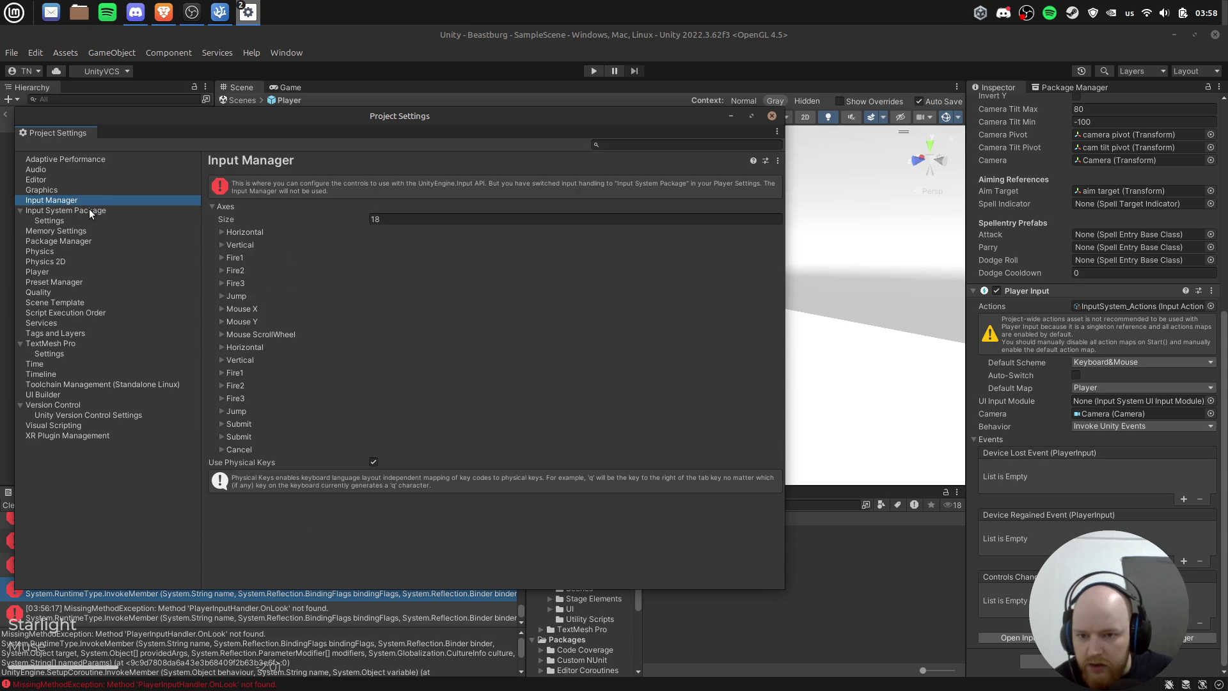
click(90, 210)
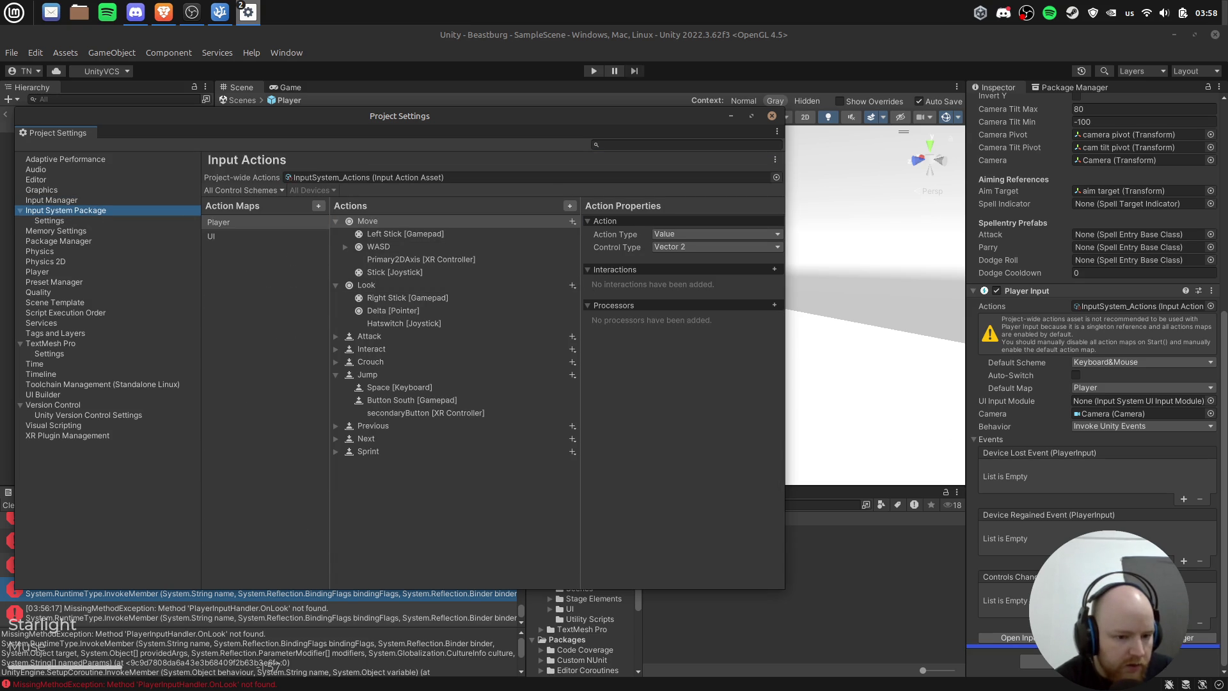
click(393, 283)
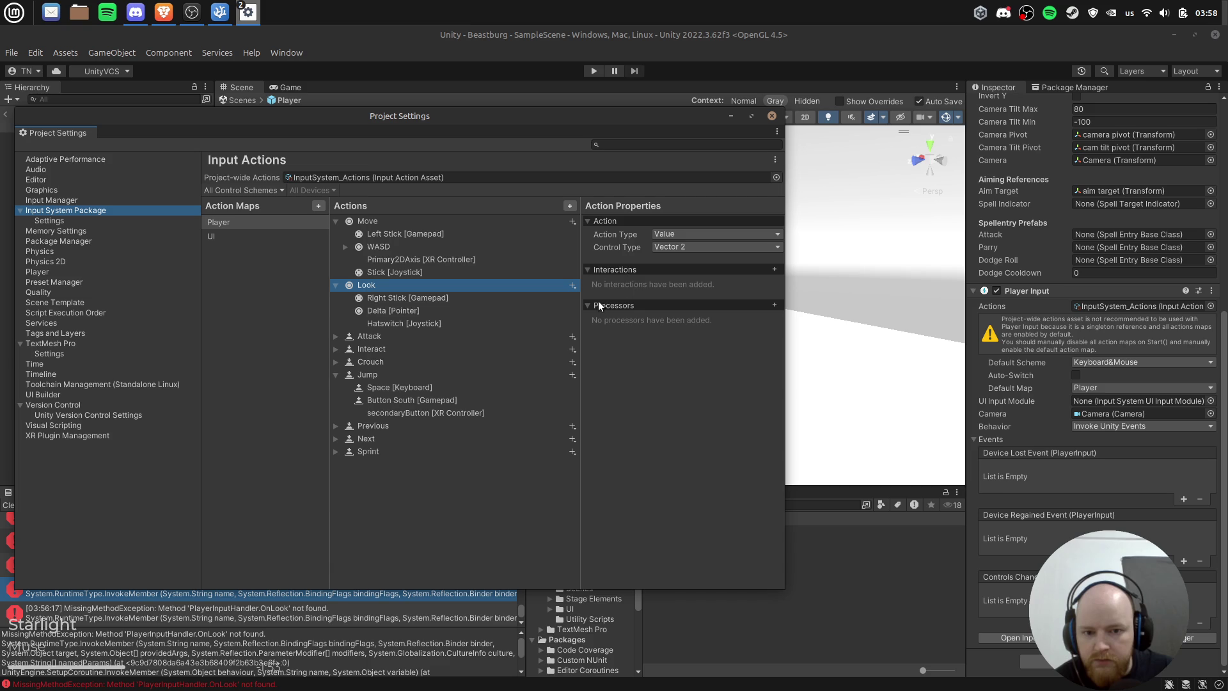
key(alt+Tab)
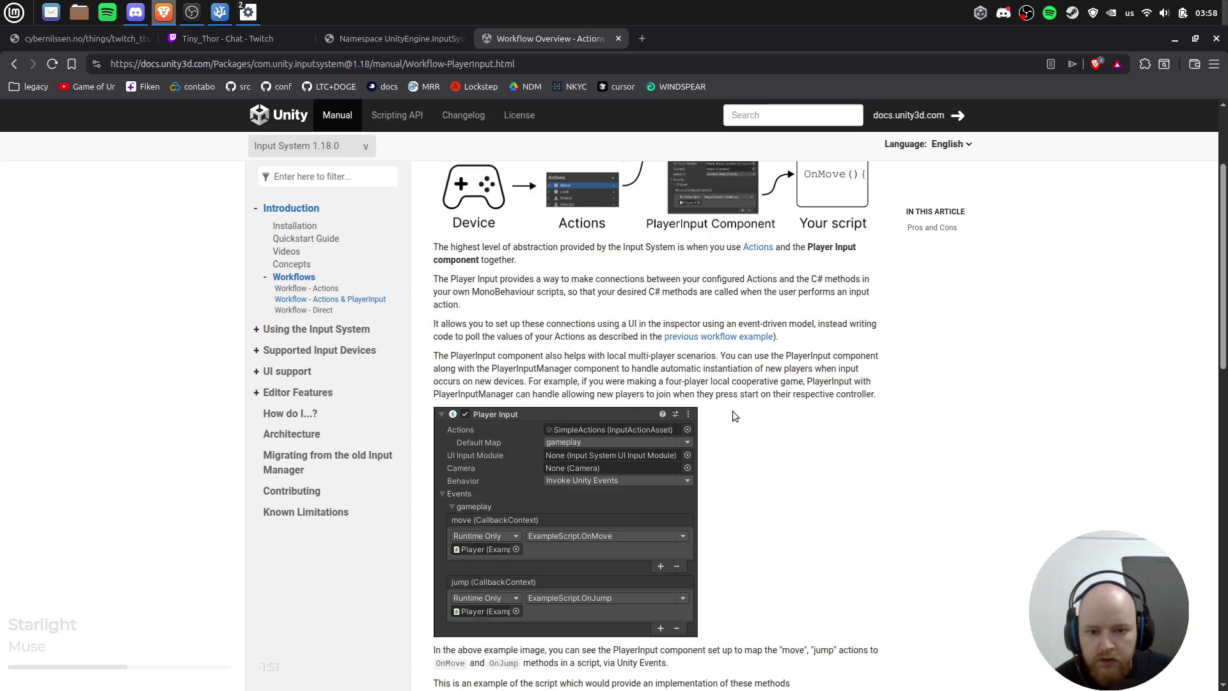
scroll(856, 416, down, 12)
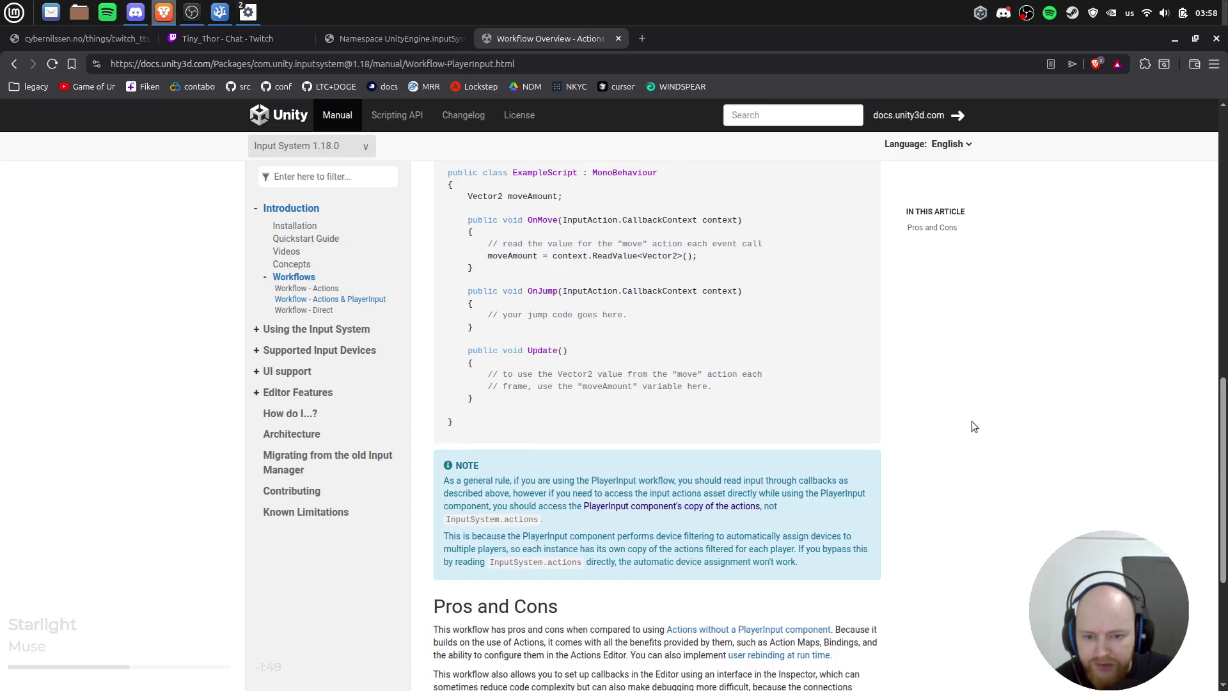
scroll(972, 421, up, 10)
key(alt+Tab)
Step: Try a Hold interaction on Look, then remove it and the Normalize Vector 2 processor
click(775, 269)
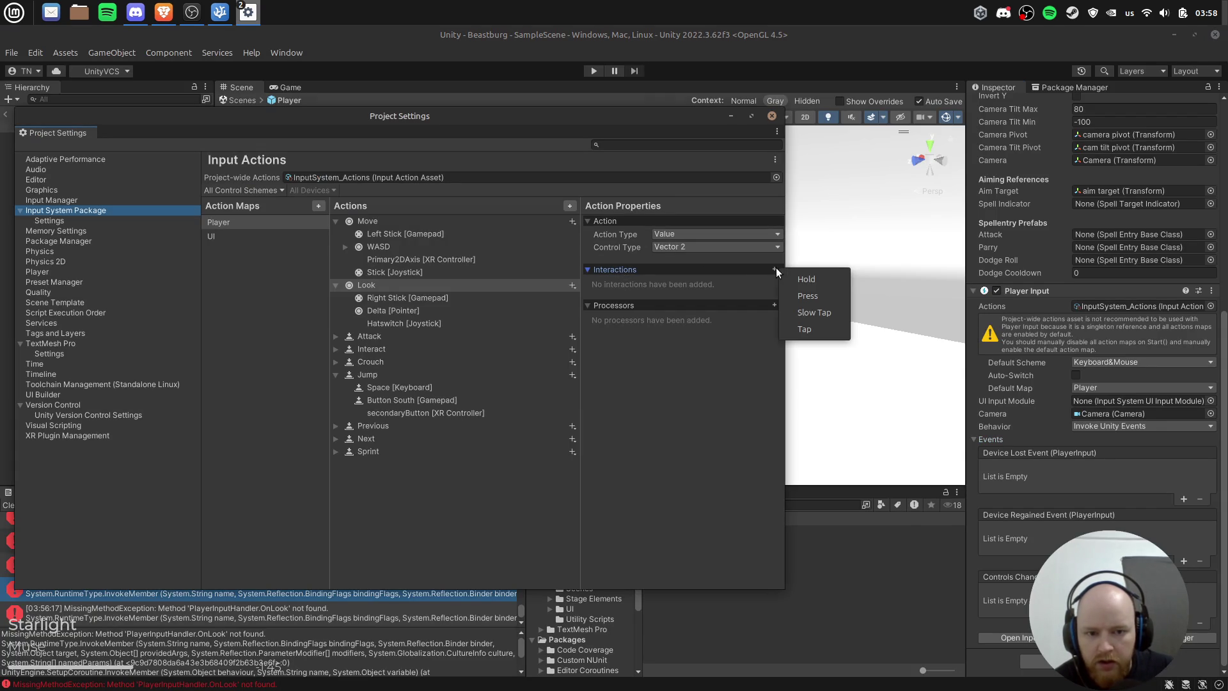
click(825, 279)
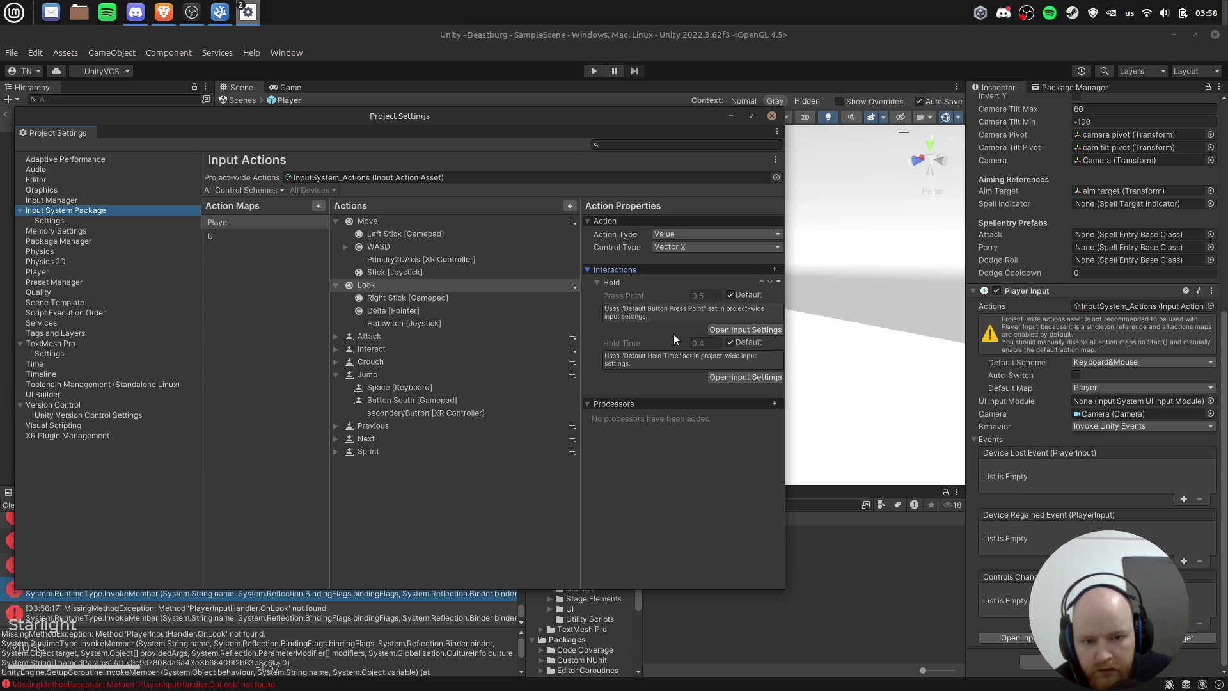
click(777, 280)
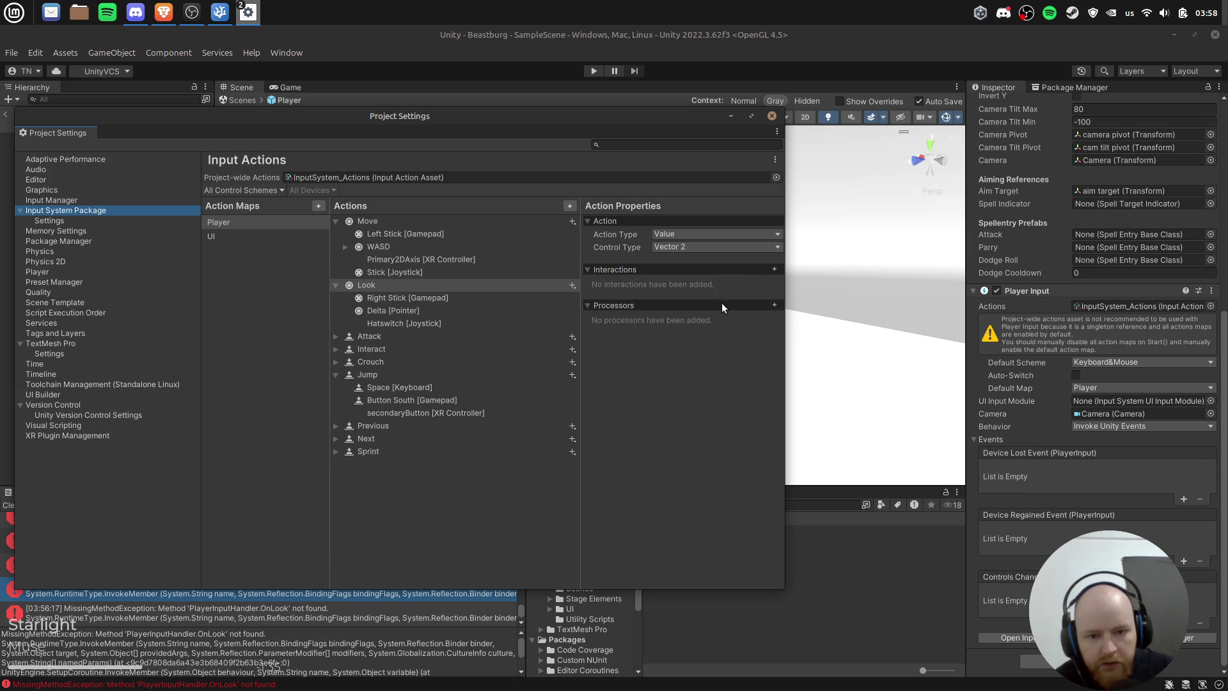
click(774, 305)
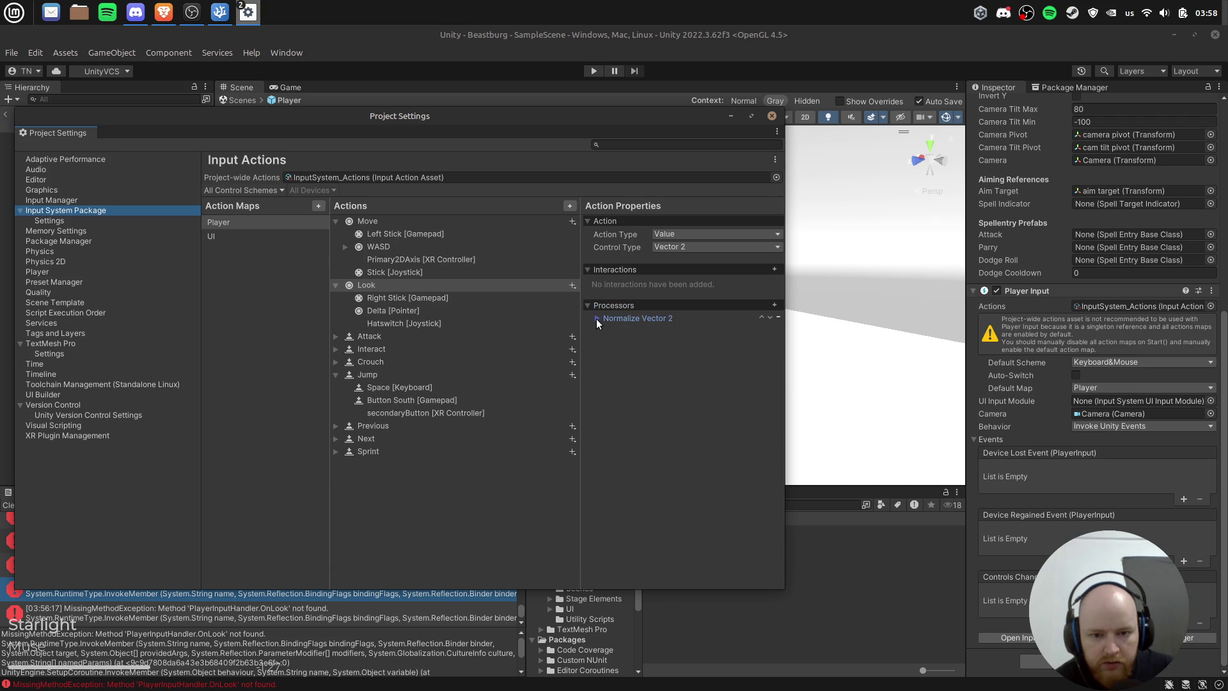
click(778, 317)
Step: Keep the Look action type as Value and close Project Settings
click(762, 235)
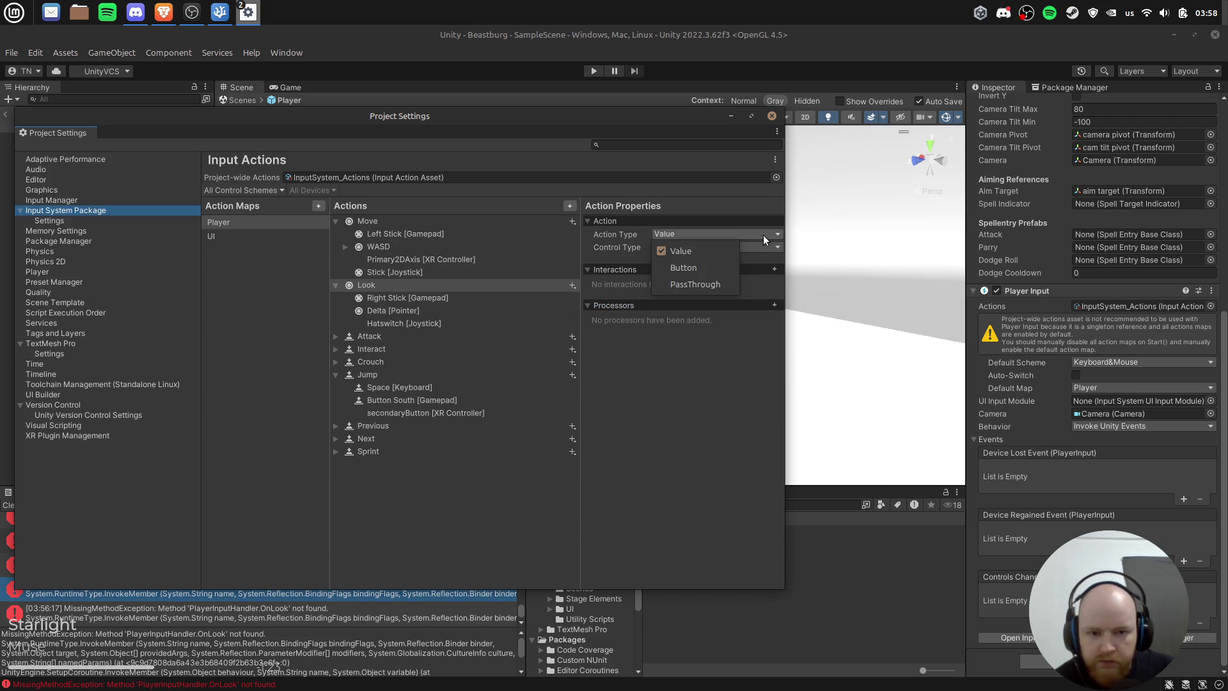
click(705, 329)
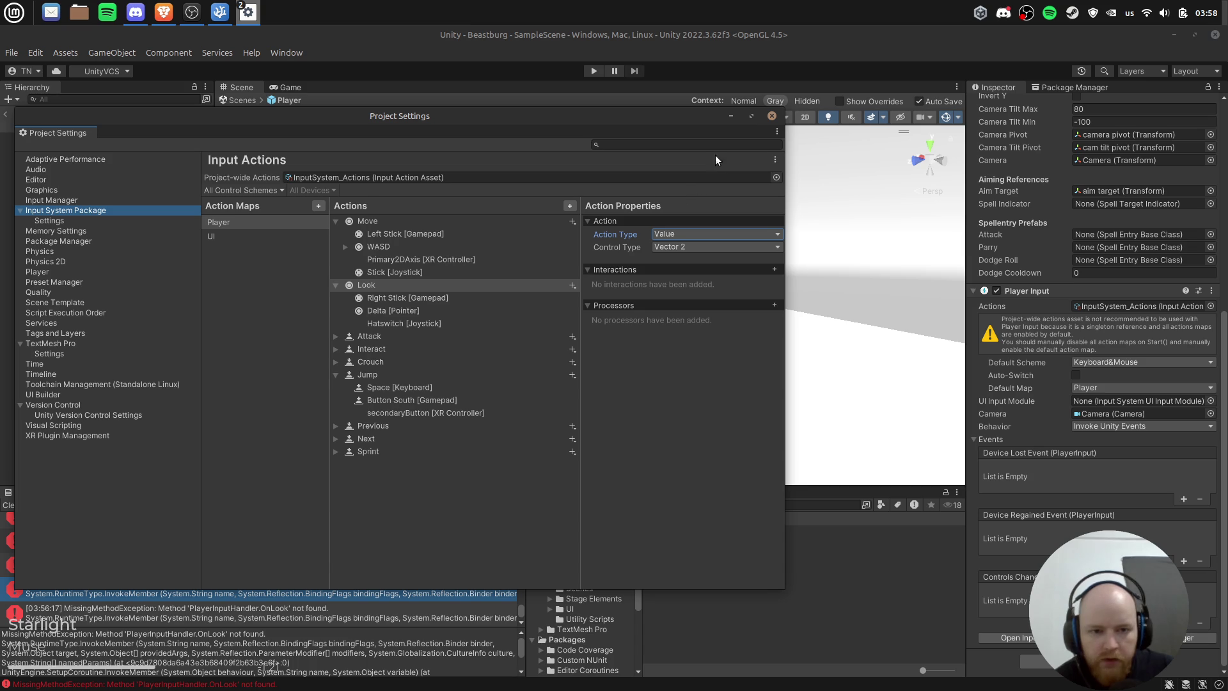
click(771, 116)
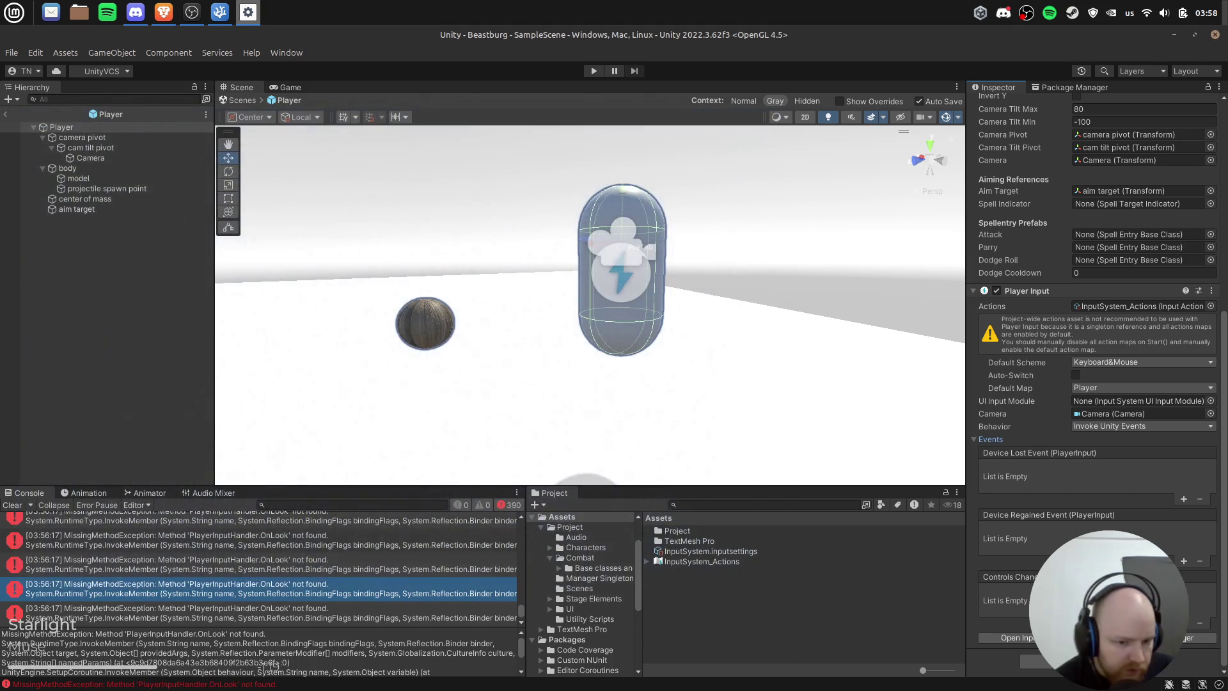
Step: Add a Controls Changed entry and browse the object picker's TextMesh Pro assets and scenes
click(1183, 624)
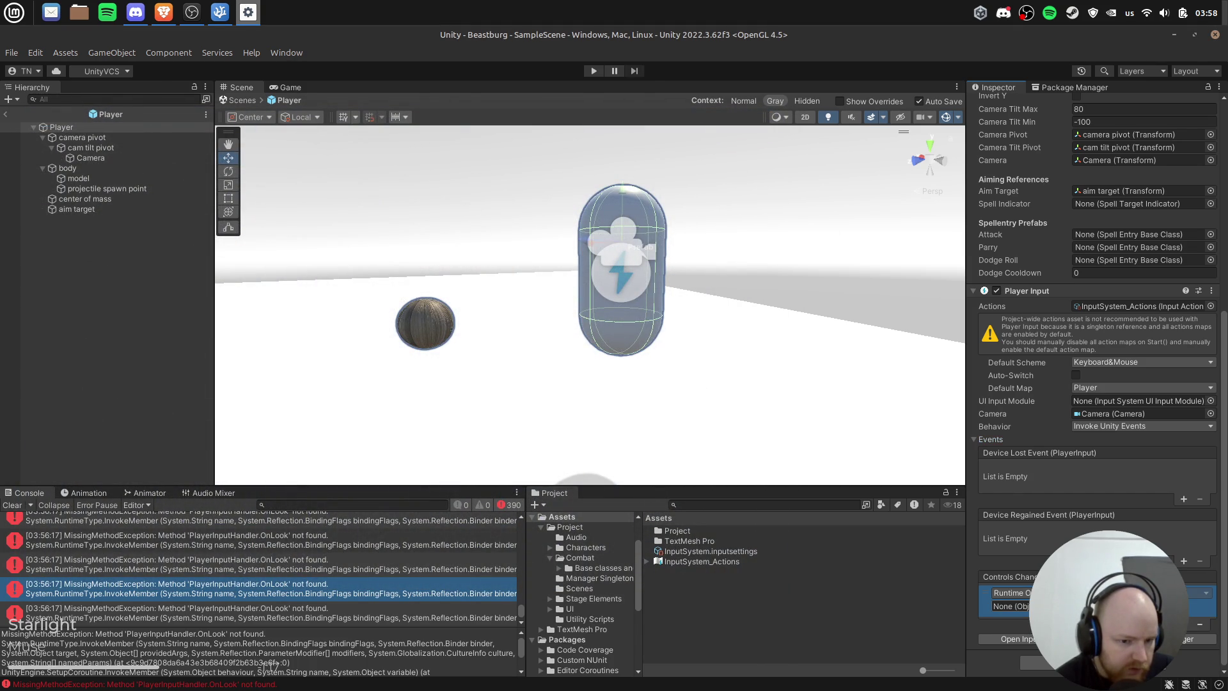
click(1083, 605)
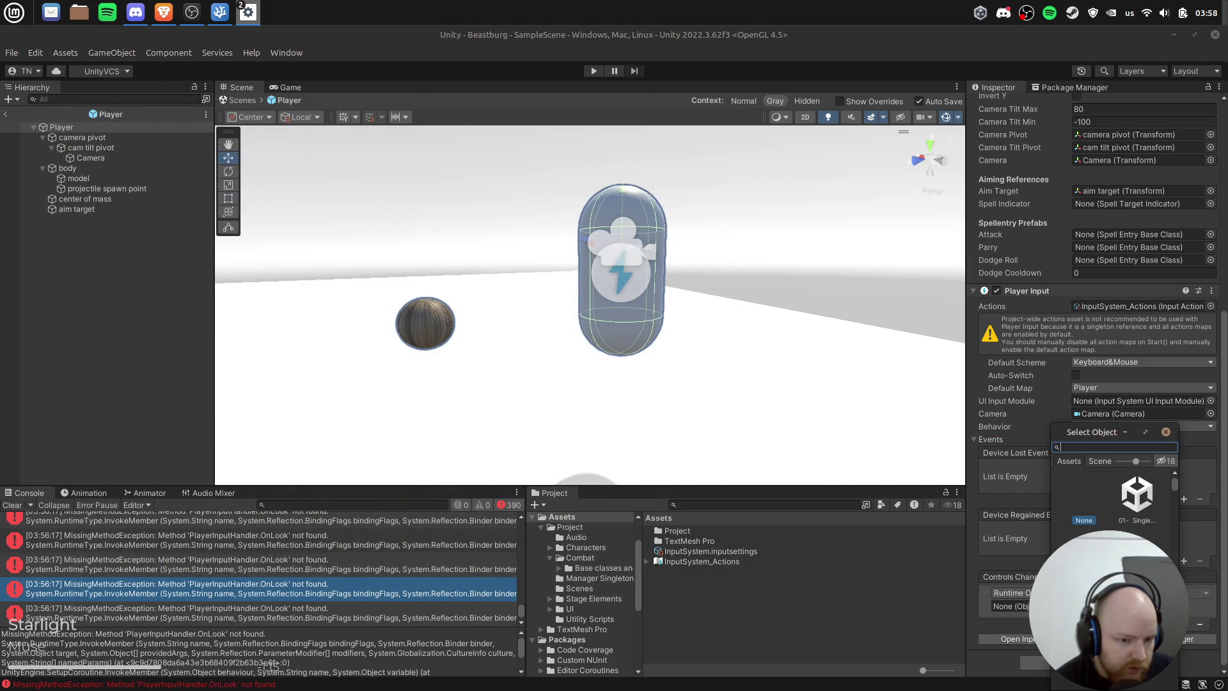
drag(1092, 431, 473, 247)
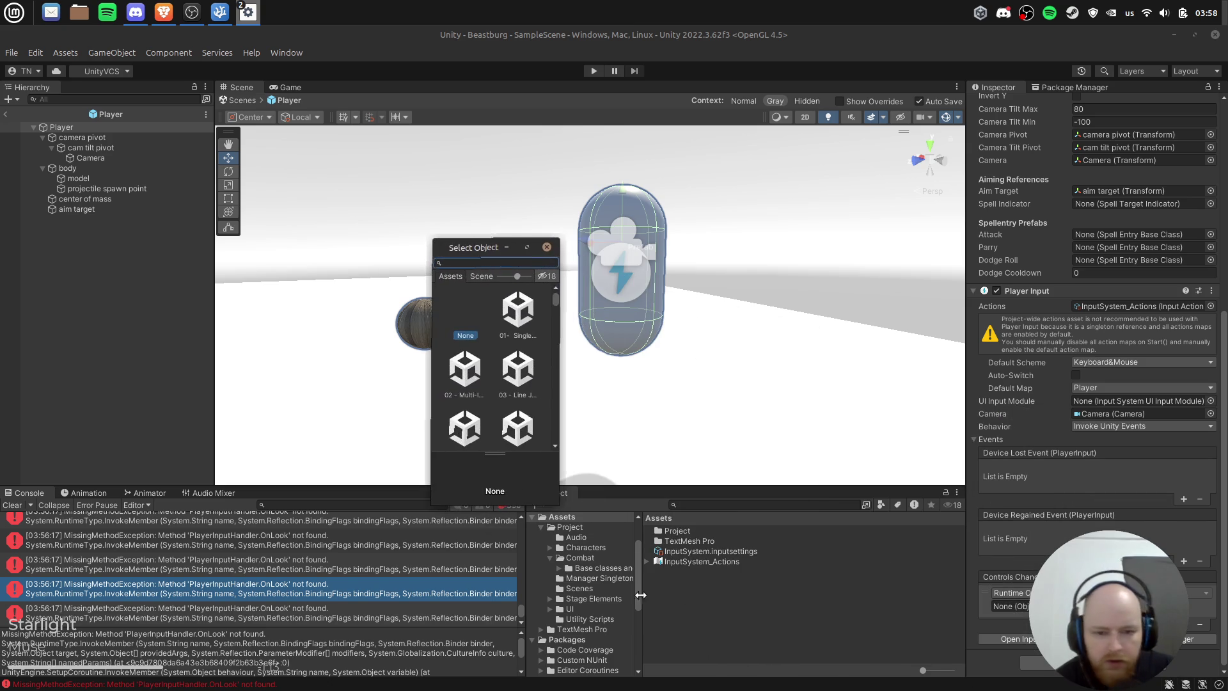
mouse_move(559, 507)
mouse_down()
mouse_move(929, 573)
mouse_move(929, 603)
mouse_up()
scroll(536, 339, up, 2)
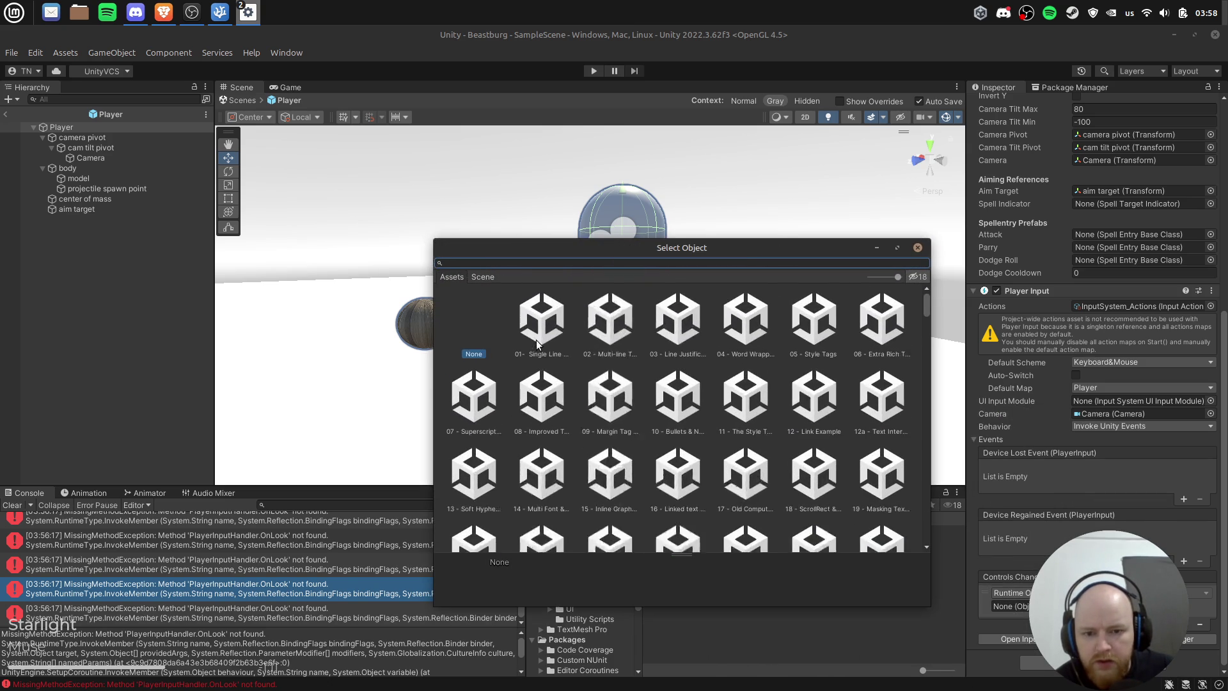
click(555, 334)
click(666, 340)
scroll(753, 444, down, 3)
click(718, 419)
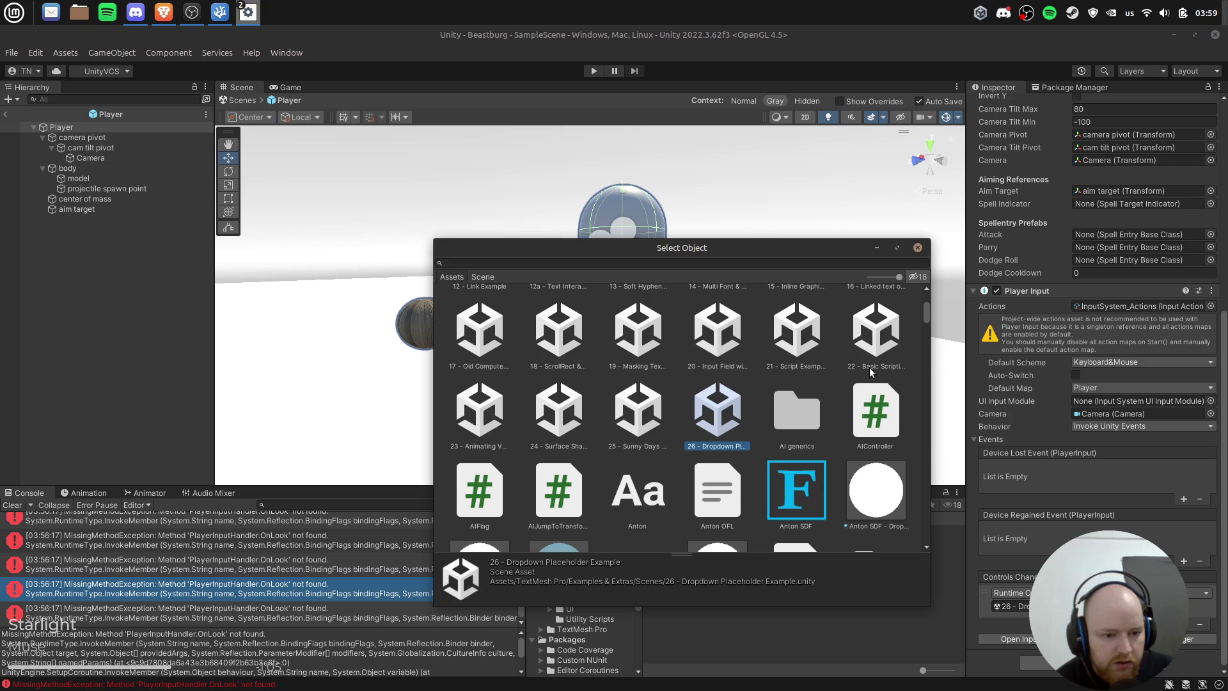
scroll(746, 408, down, 5)
ctrl+scroll(746, 408, down, 2)
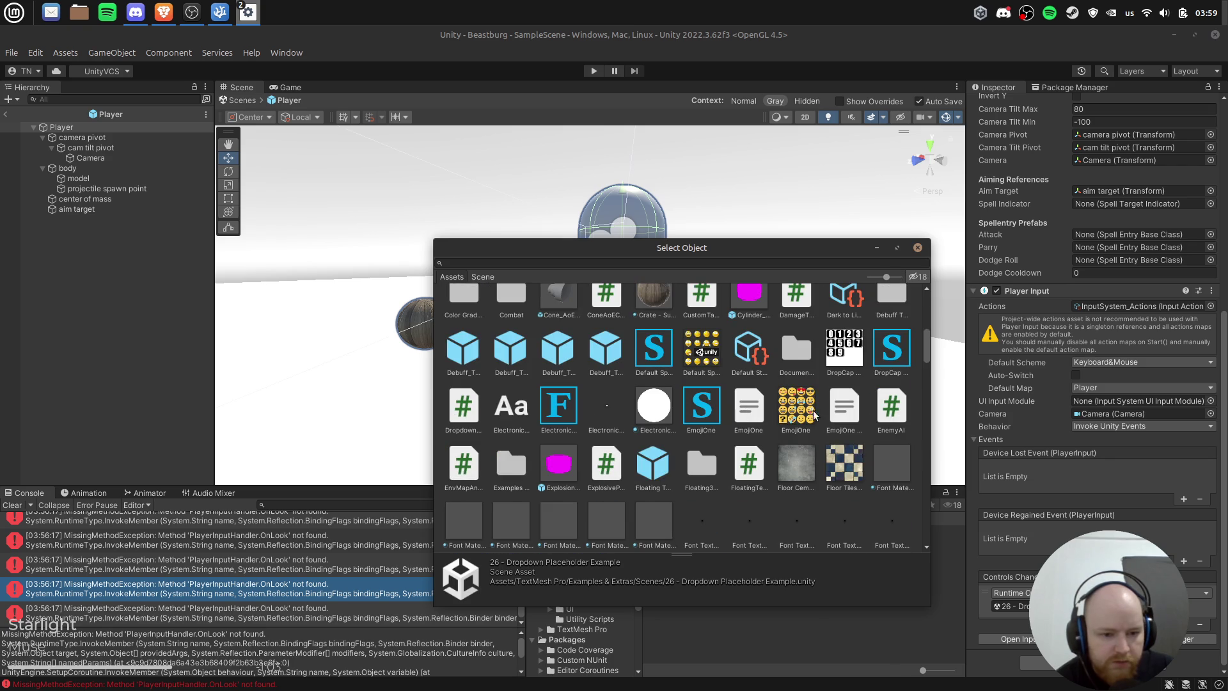
click(918, 248)
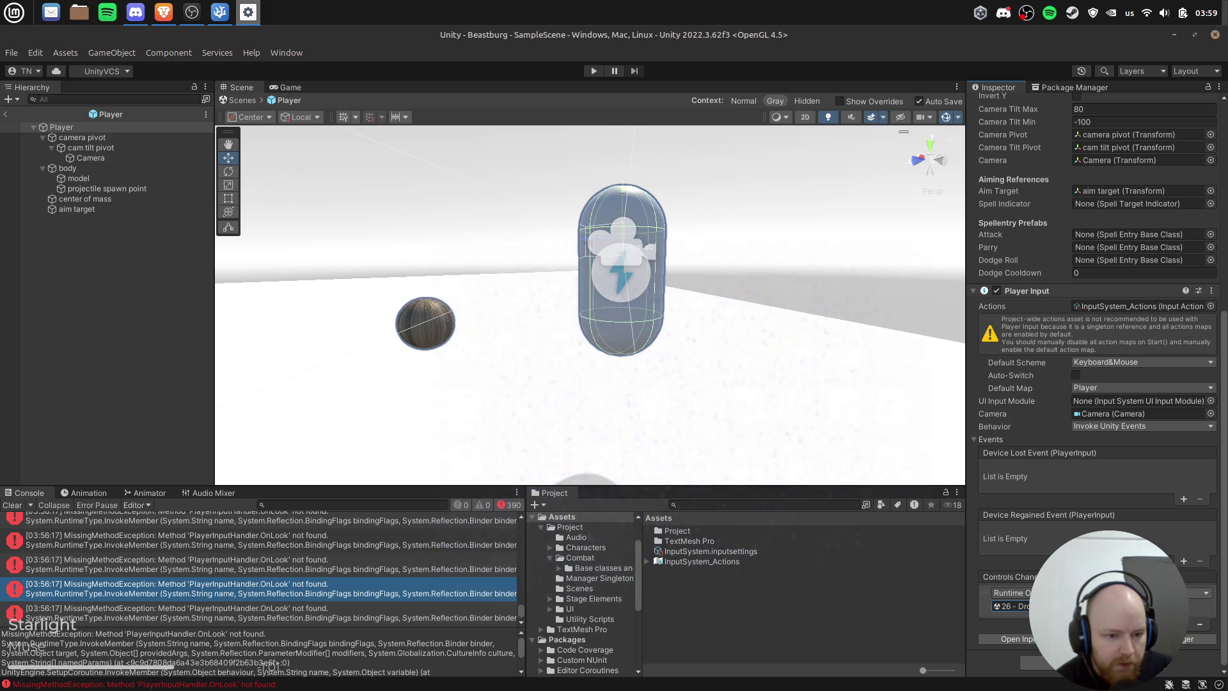
Step: Remove the Controls Changed entry, check the UI Input Module assignment, and enter Play mode
click(1151, 592)
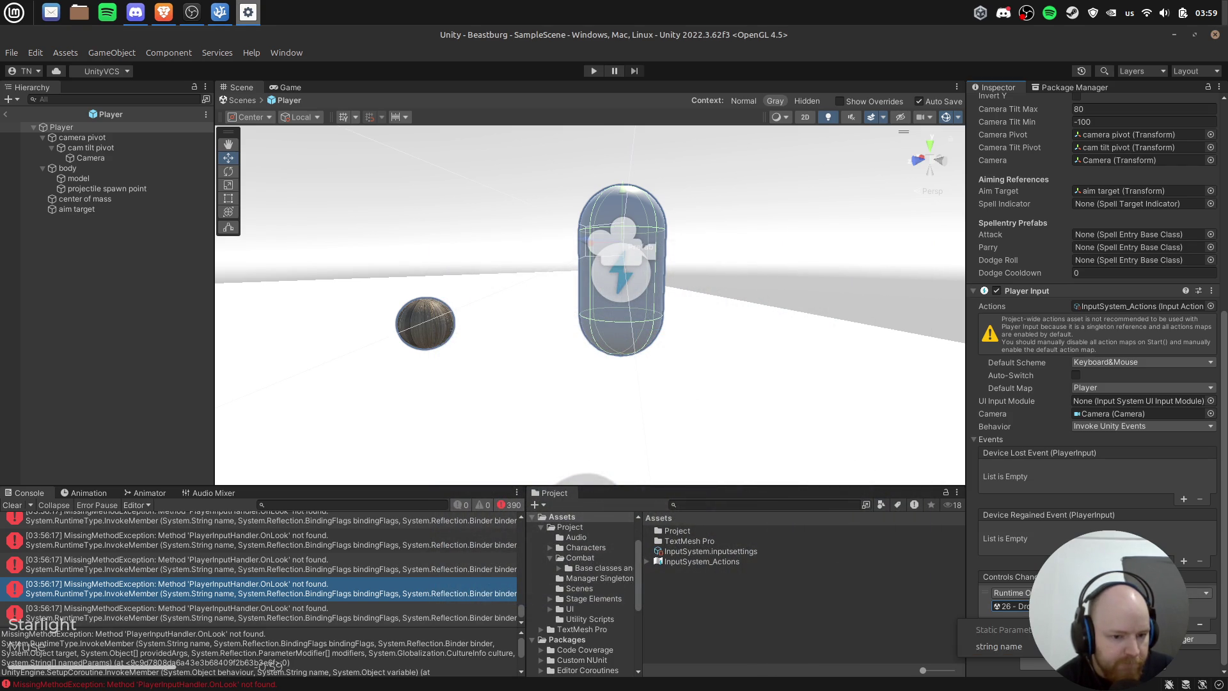
click(657, 533)
click(1200, 626)
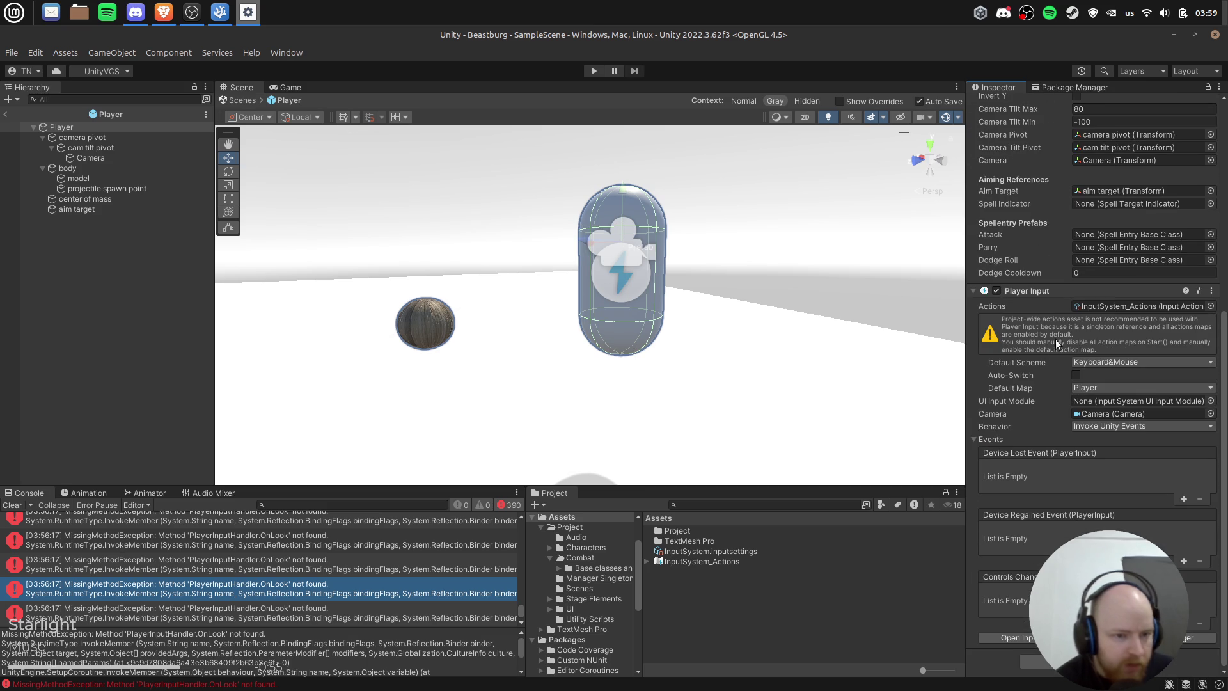
click(1091, 401)
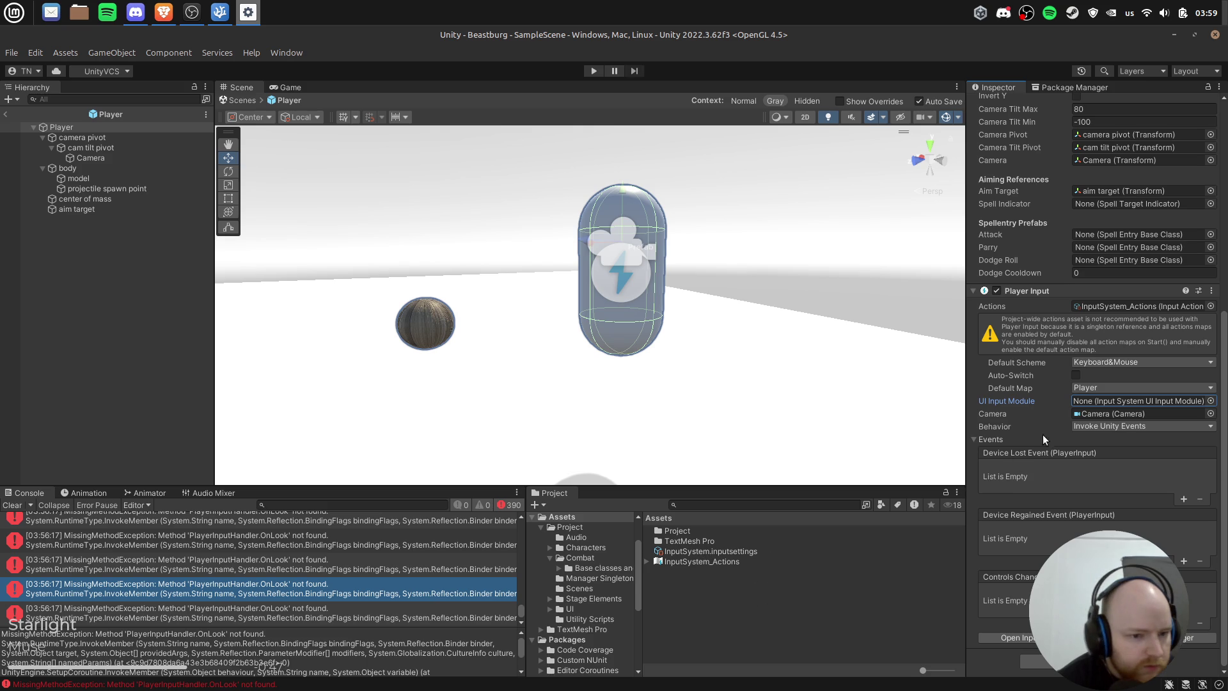
click(593, 72)
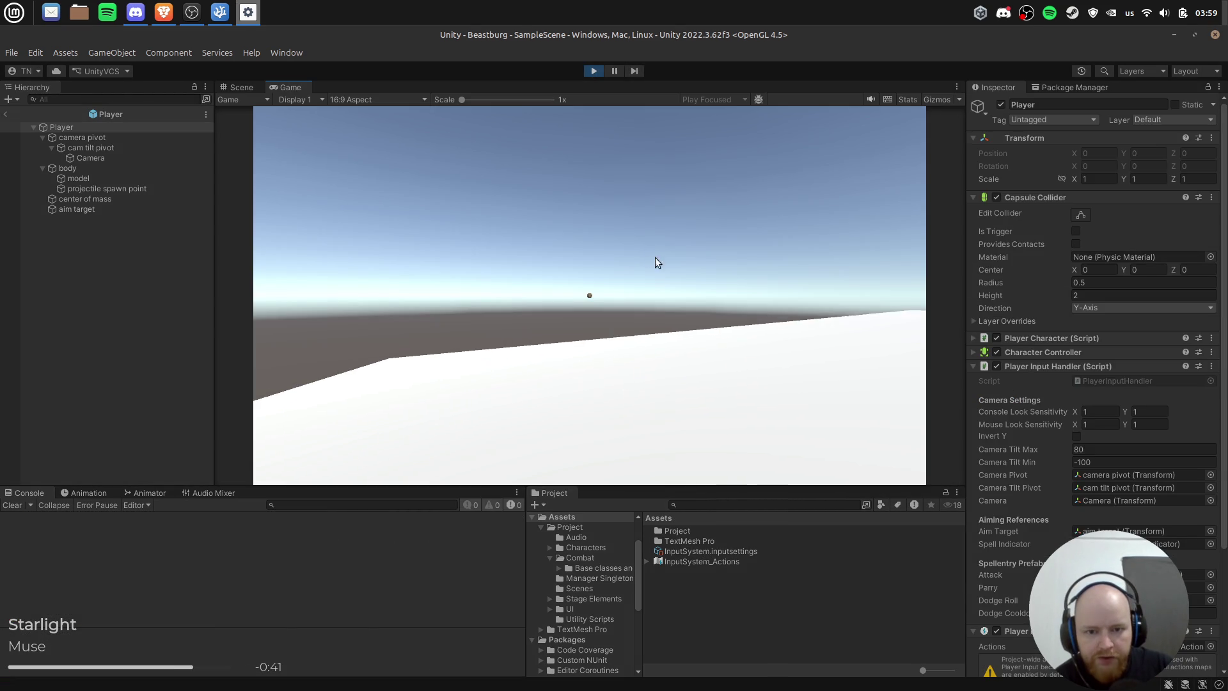
Step: Capture the Game view and look around the white ground and sky
click(655, 262)
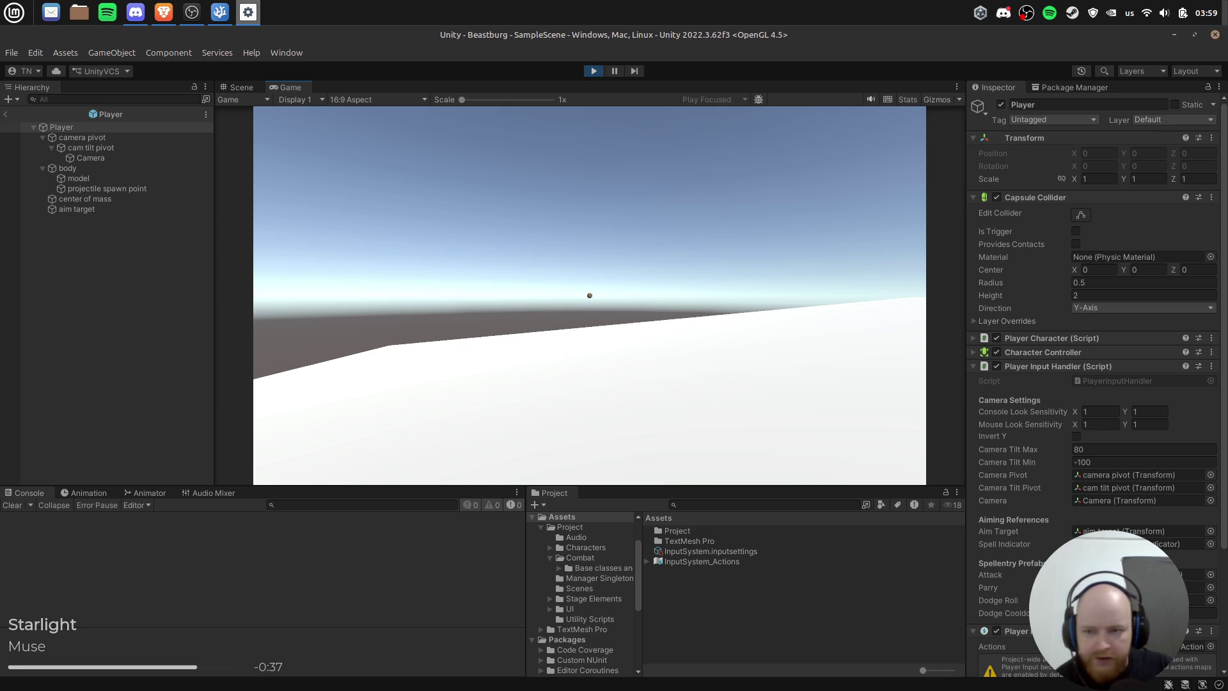
Step: Exit Play mode, skim the PlayerInput events example in the browser docs, and return to Unity
key(Escape)
click(593, 72)
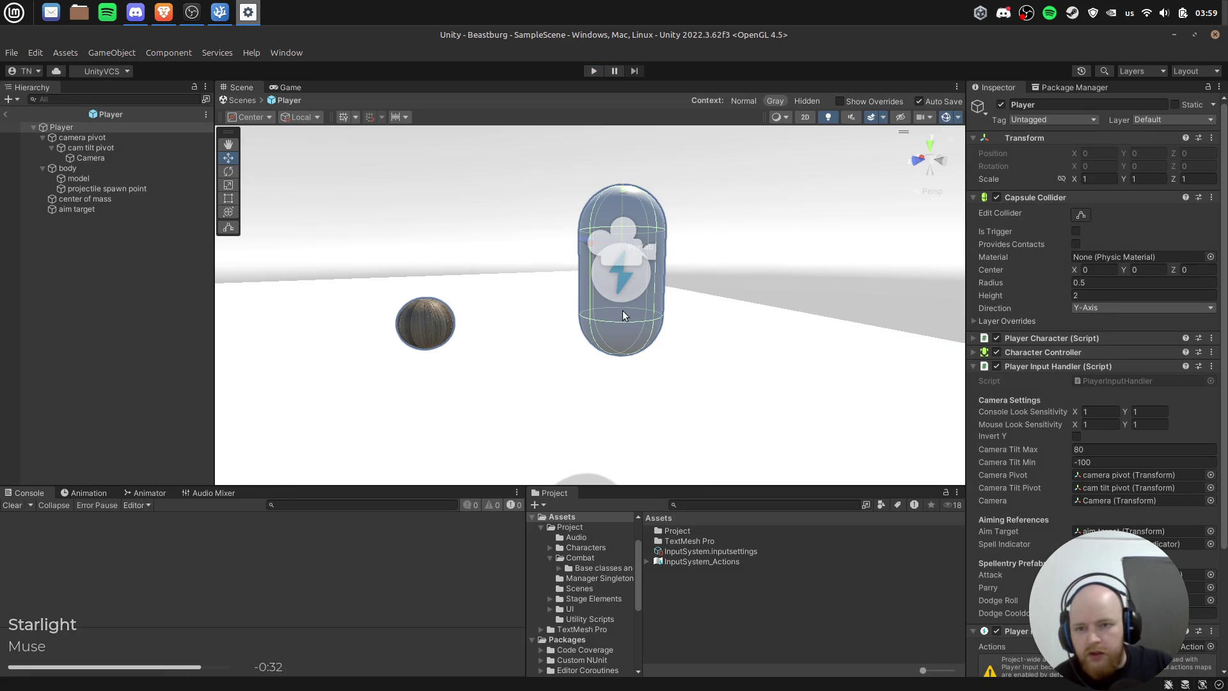
click(163, 12)
scroll(945, 397, up, 10)
scroll(963, 399, down, 3)
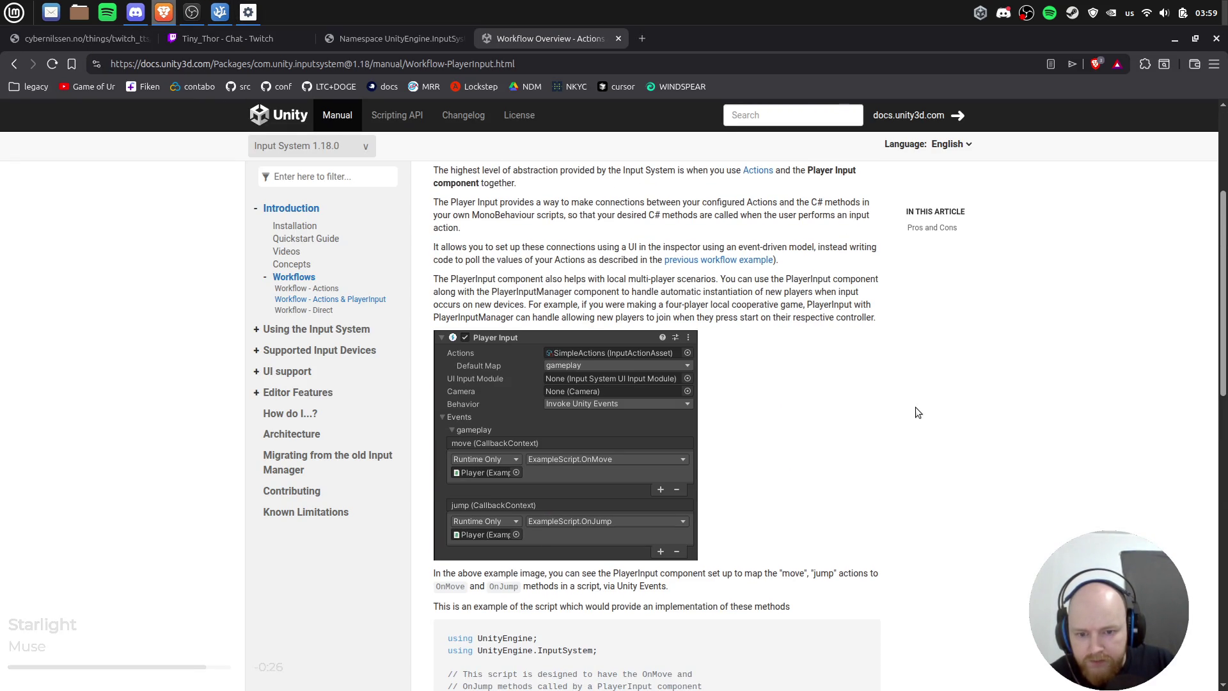
key(alt+Tab)
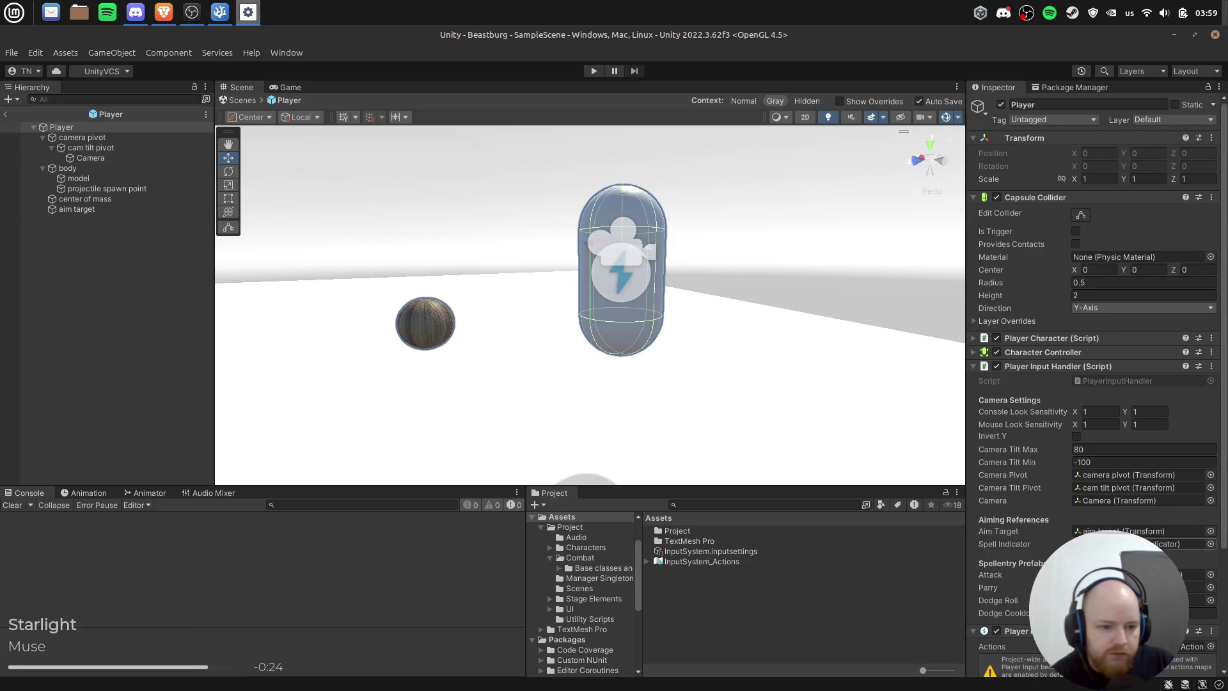
Step: Expand the Player Input Events section and the Player action map's event lists
scroll(1012, 579, down, 5)
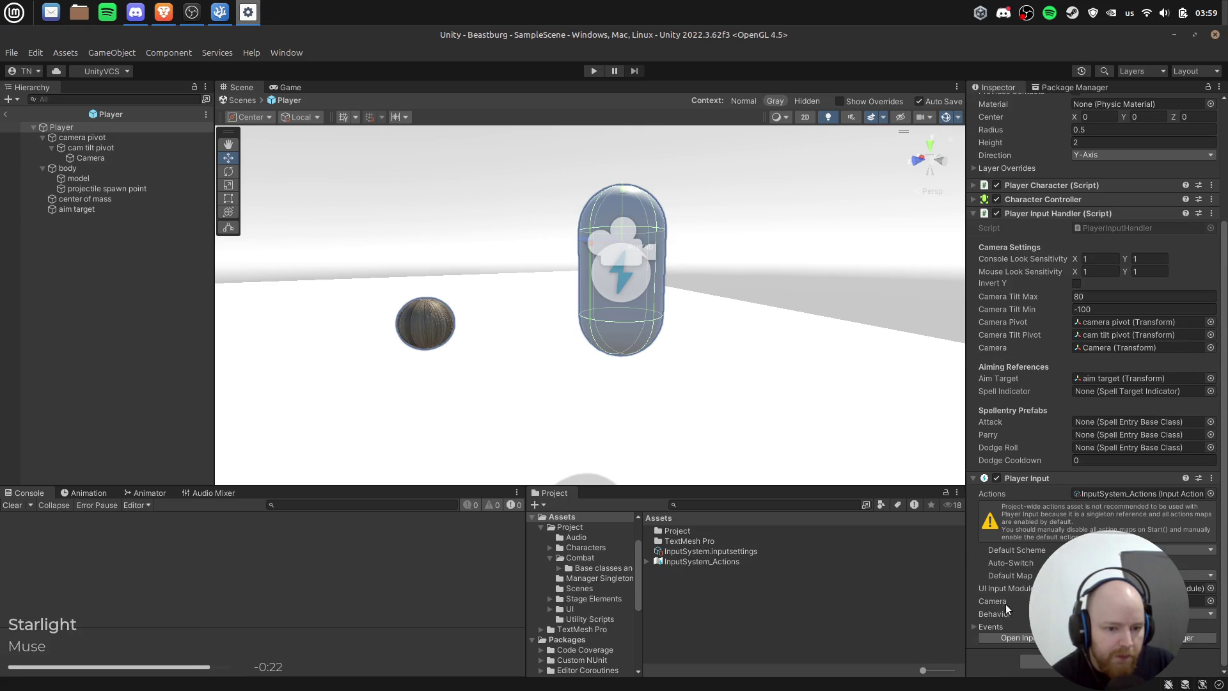
click(988, 624)
scroll(1004, 607, down, 4)
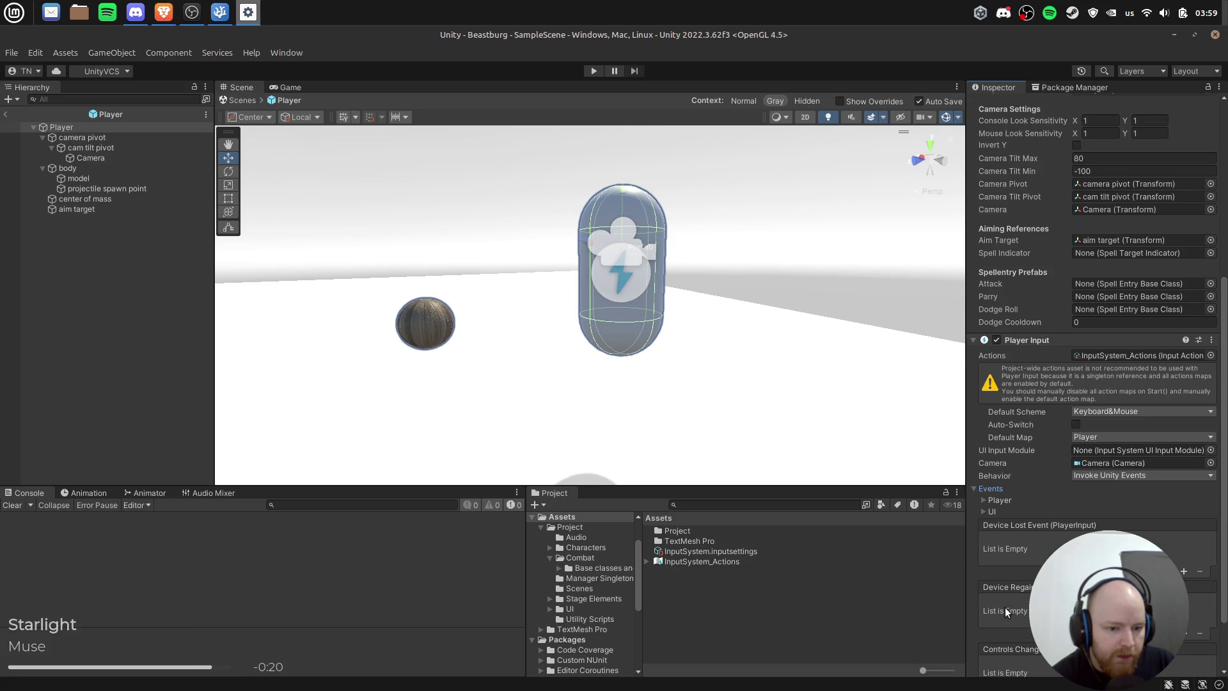
scroll(988, 512, down, 2)
click(990, 428)
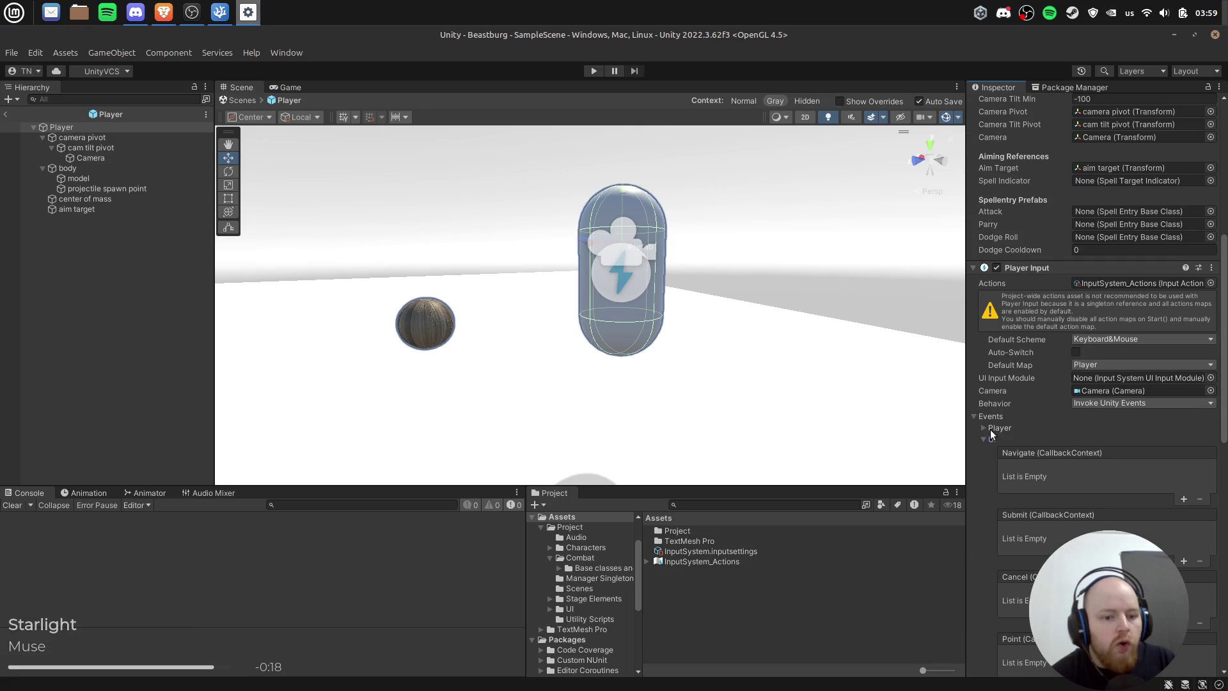
click(987, 428)
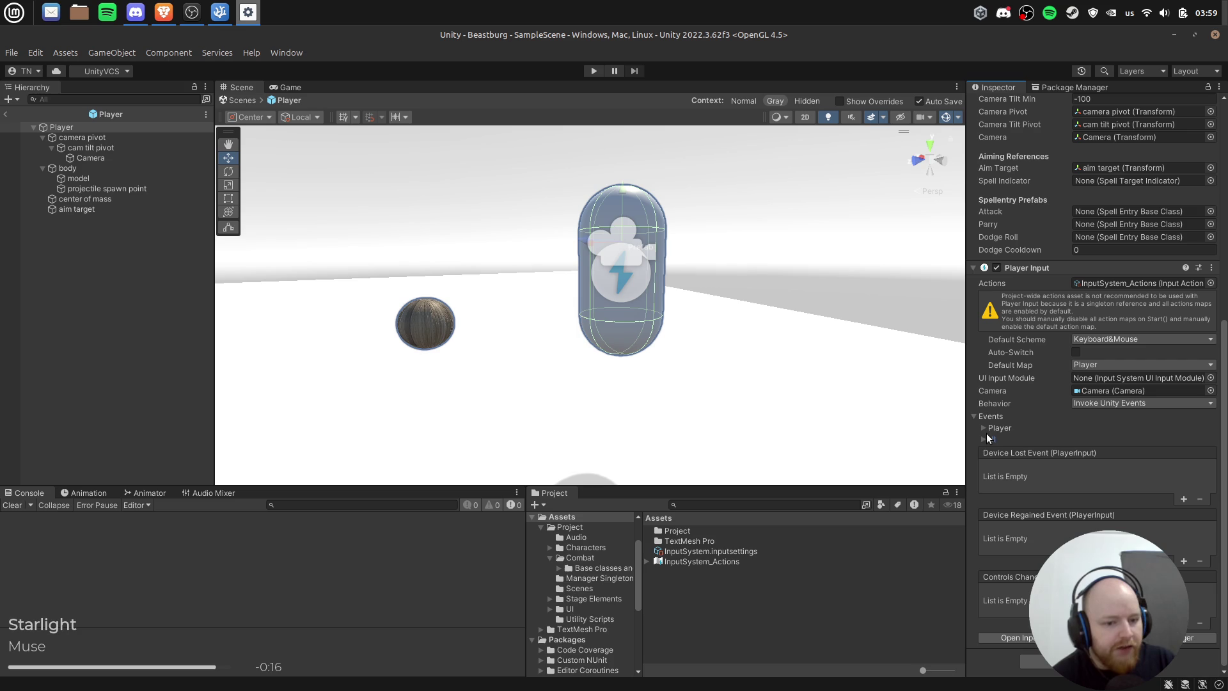
click(994, 429)
scroll(1143, 436, down, 1)
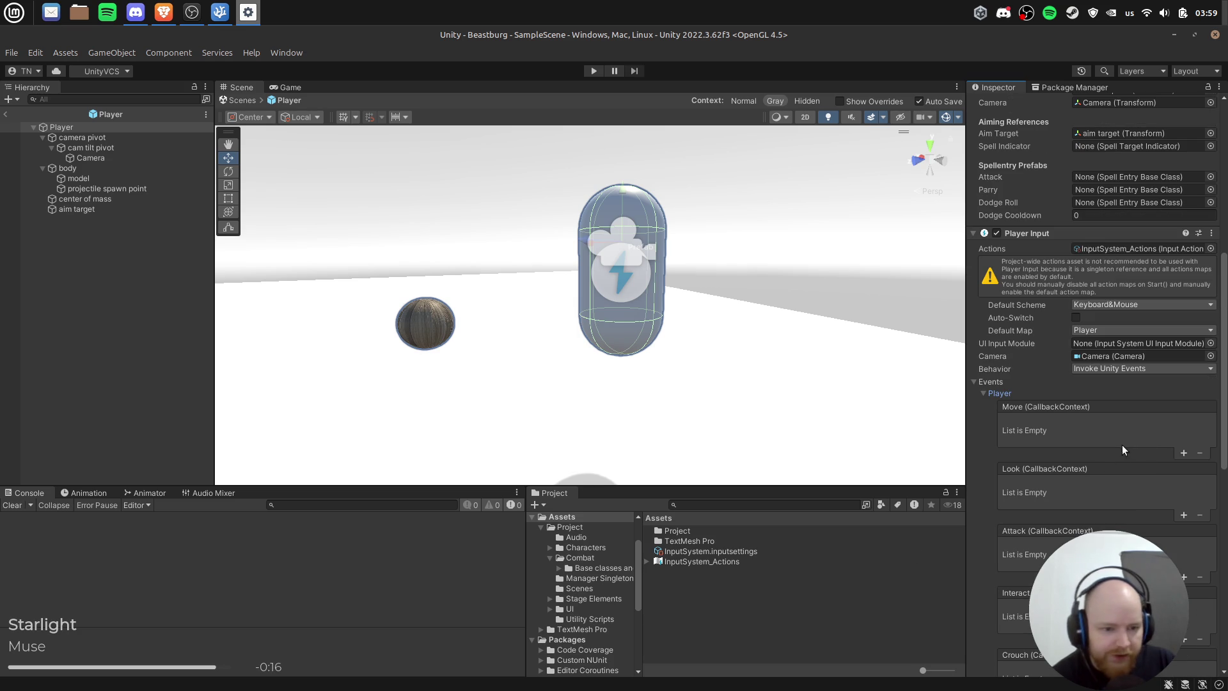
Step: Add a Move event entry targeting the Player and bind it to PlayerInputHandler.OnMove
click(1183, 453)
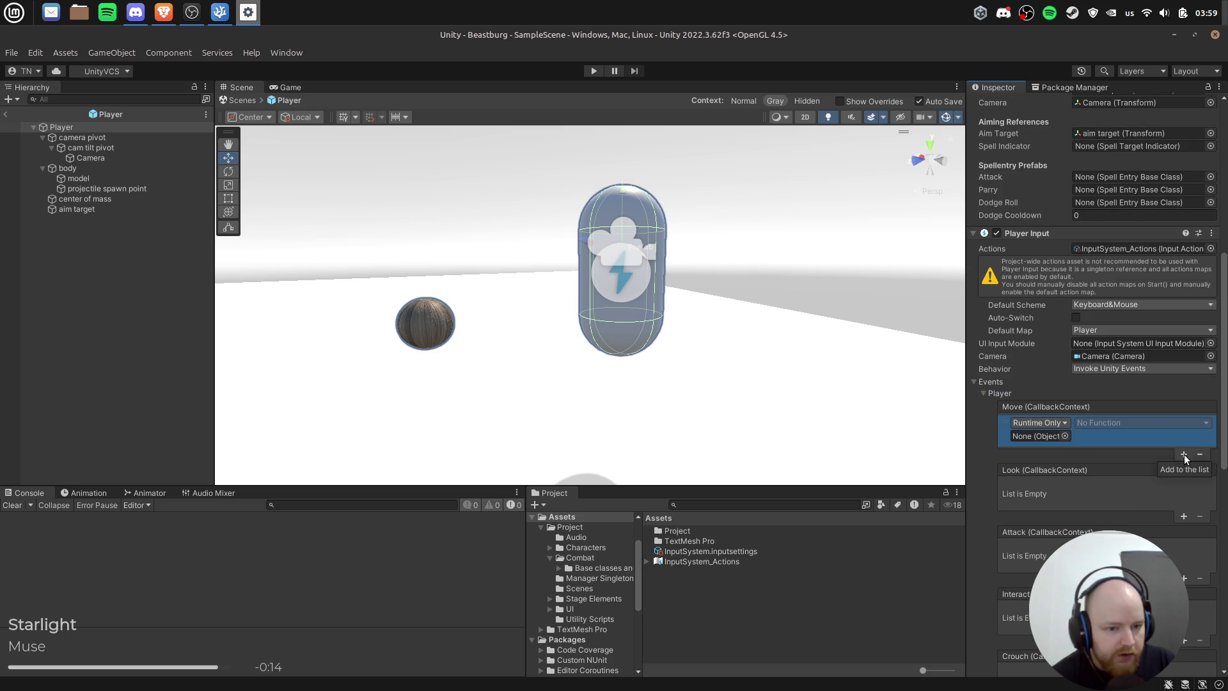
mouse_move(62, 126)
mouse_down()
mouse_move(1050, 430)
mouse_move(1038, 435)
mouse_up()
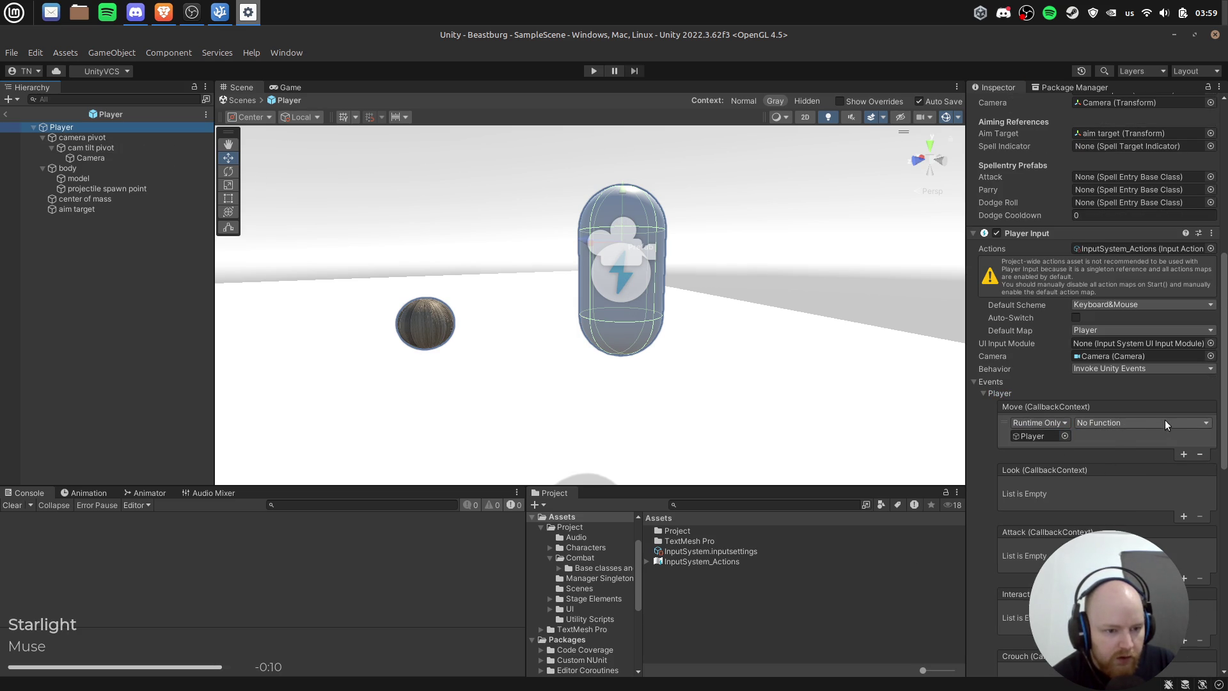
click(1196, 424)
click(1196, 423)
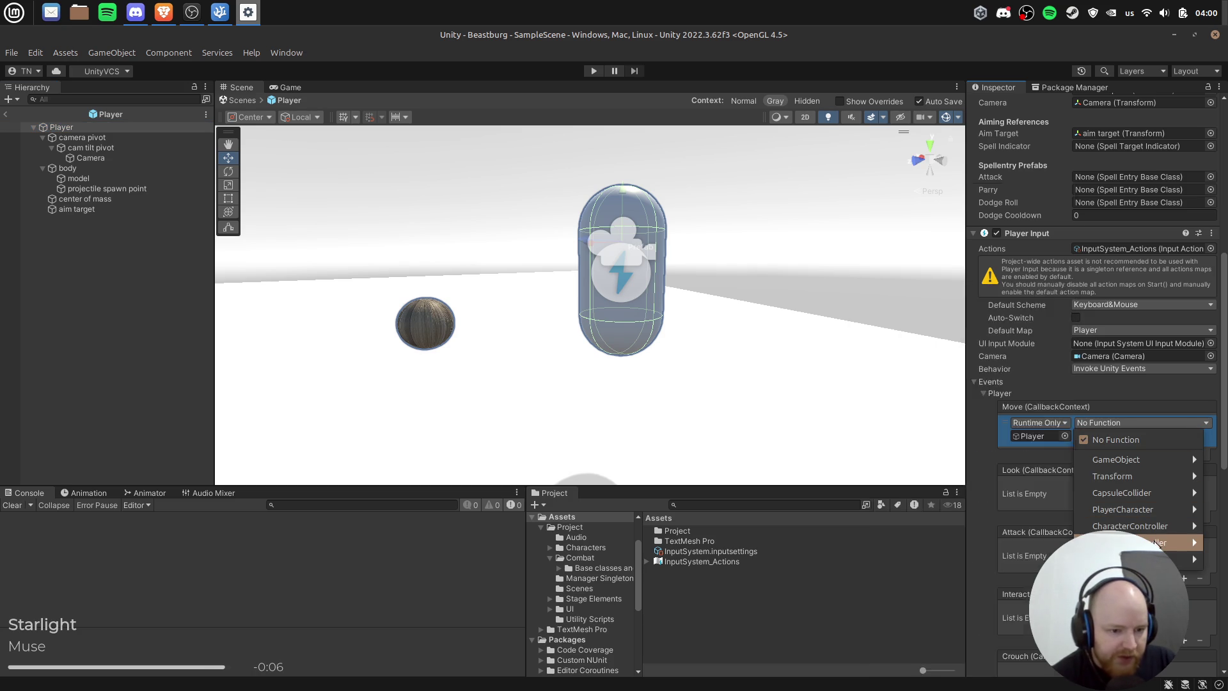
mouse_move(1160, 544)
click(1219, 523)
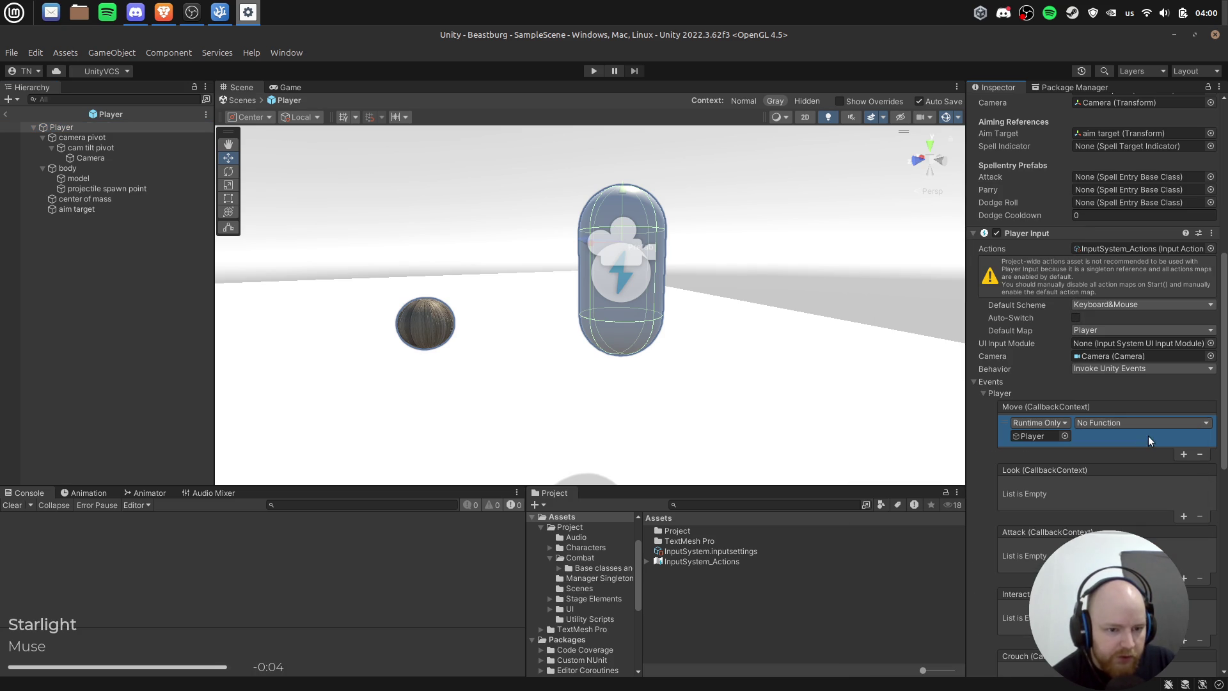
click(1140, 424)
mouse_move(1151, 543)
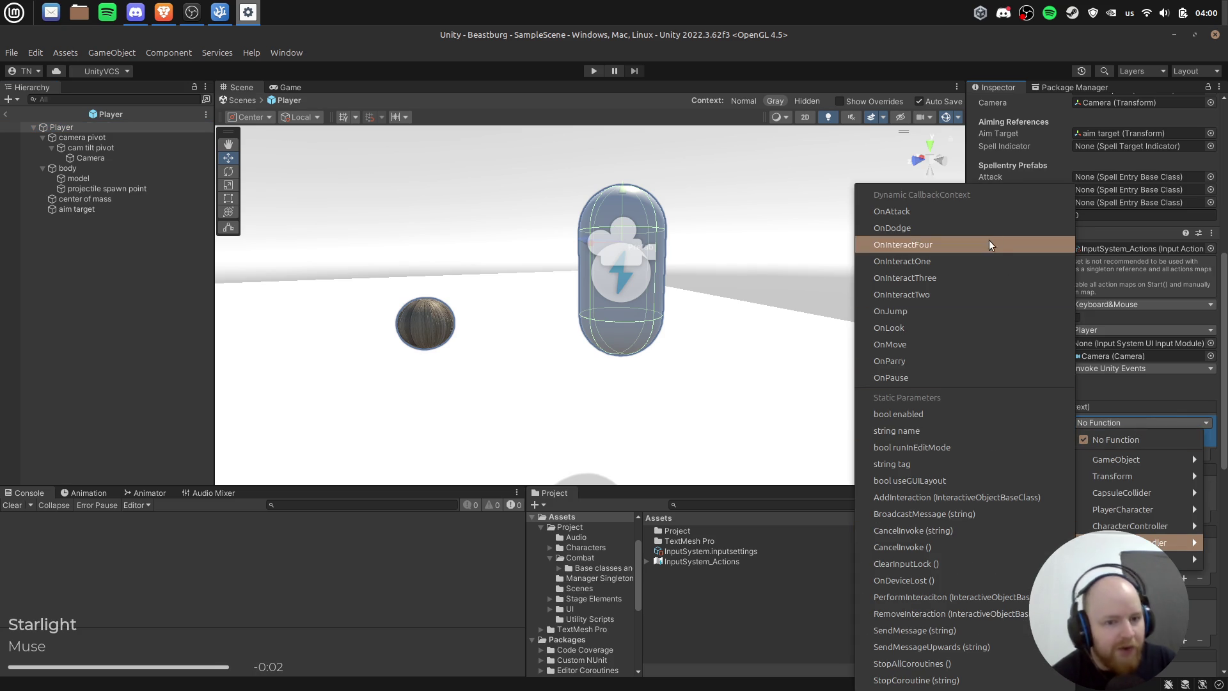
click(953, 342)
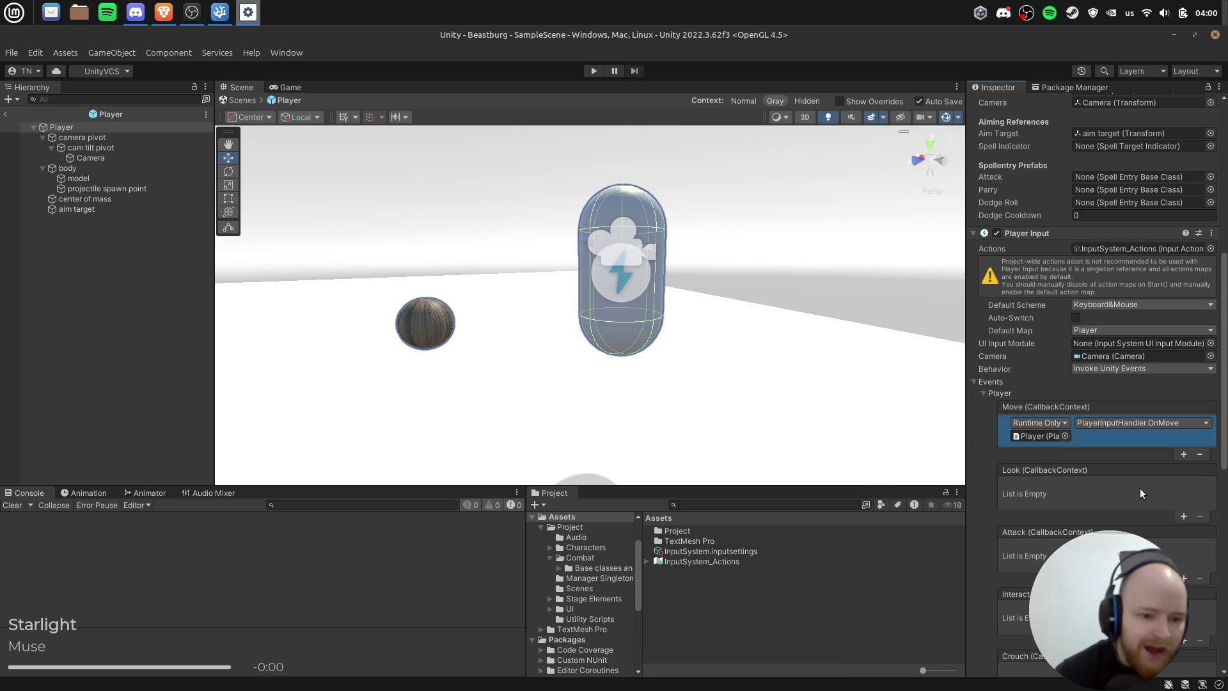
Step: Add a Look event entry targeting the Player and bind it to PlayerInputHandler.OnLook
click(1184, 516)
scroll(1135, 477, down, 4)
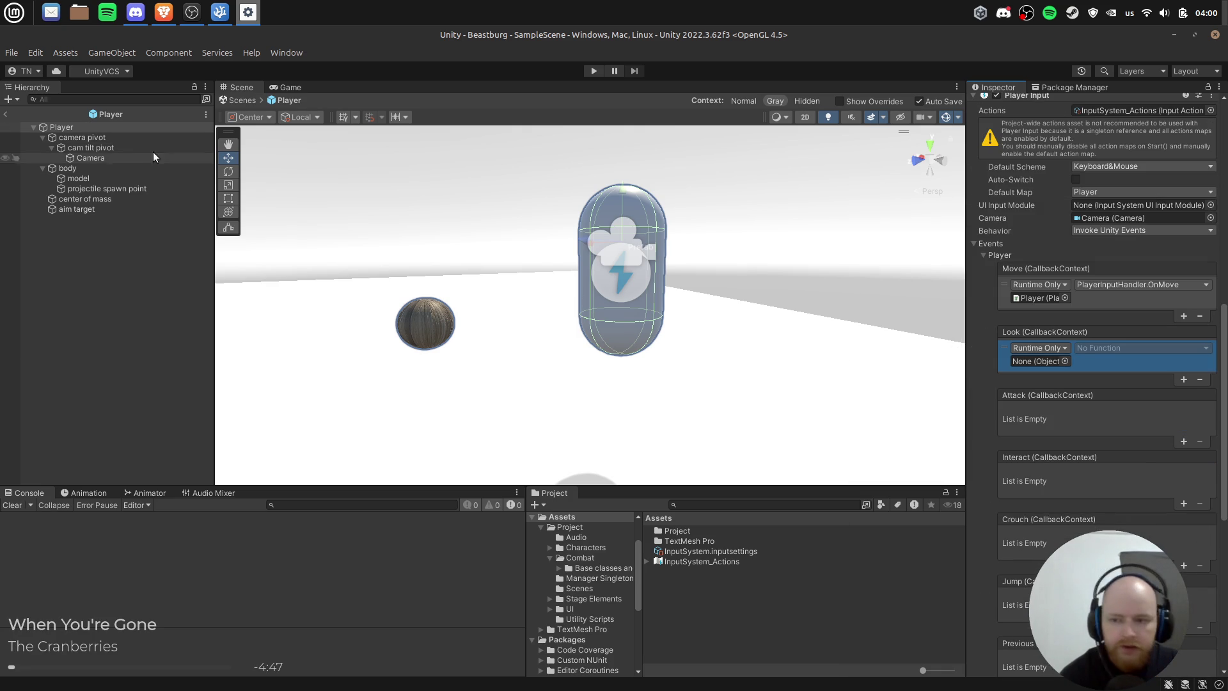
mouse_move(64, 127)
mouse_down()
mouse_move(895, 275)
mouse_move(1023, 377)
mouse_move(1037, 361)
mouse_up()
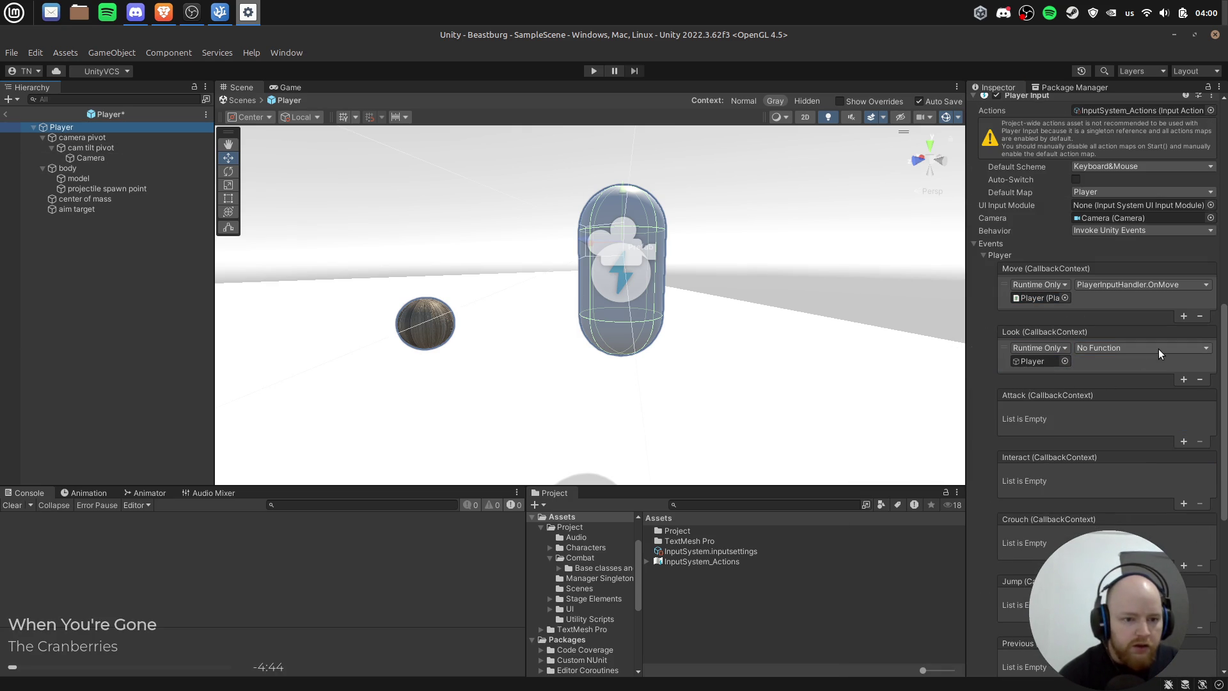
click(1195, 350)
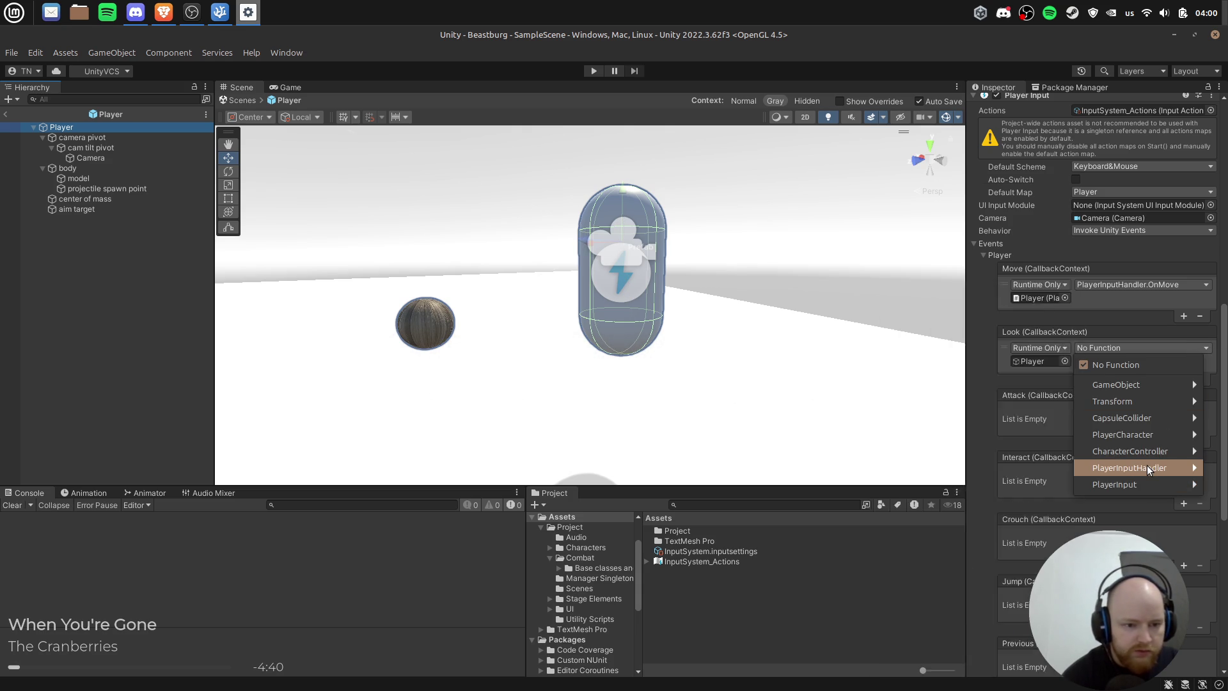
mouse_move(1148, 467)
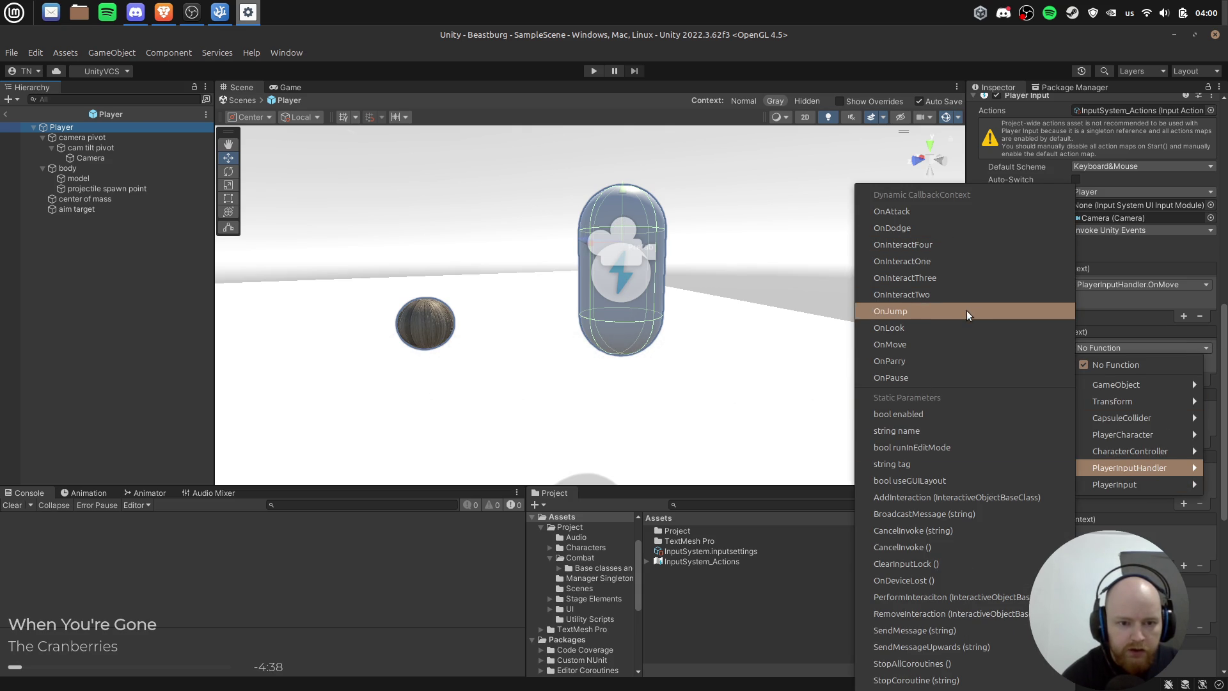
click(962, 319)
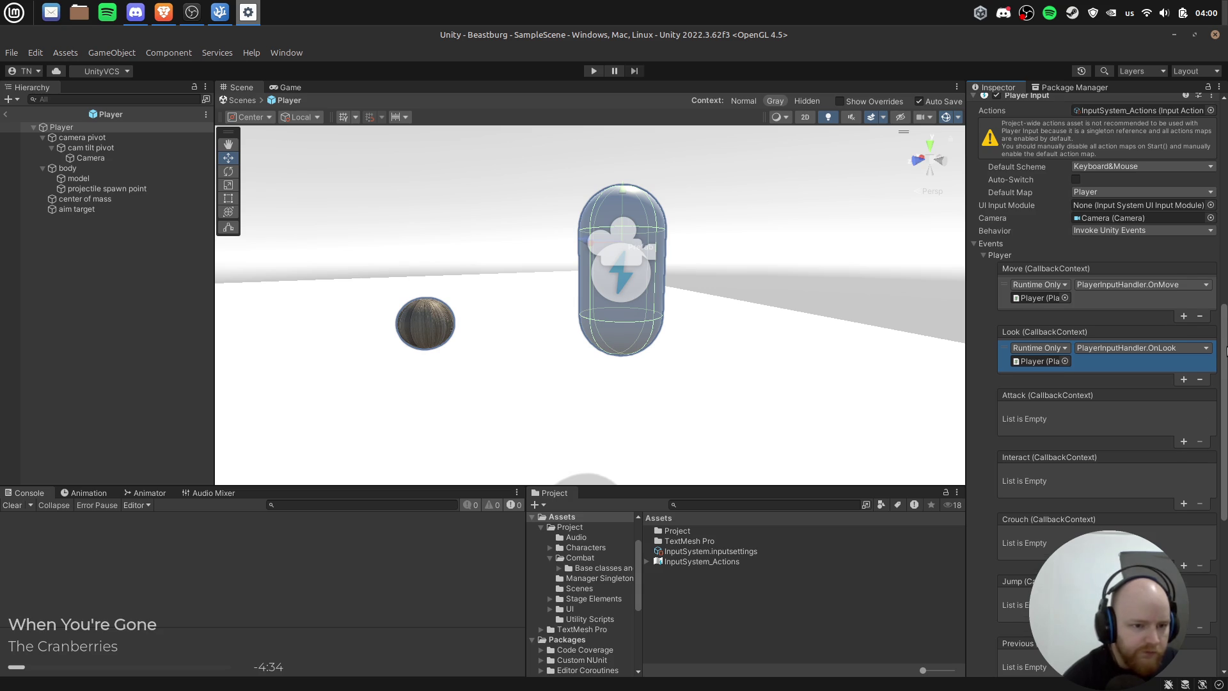
Step: Add a Jump event entry targeting the Player, bind it to PlayerInputHandler.OnJump, and start Play mode
scroll(1226, 382, down, 3)
drag(1226, 383, 1227, 425)
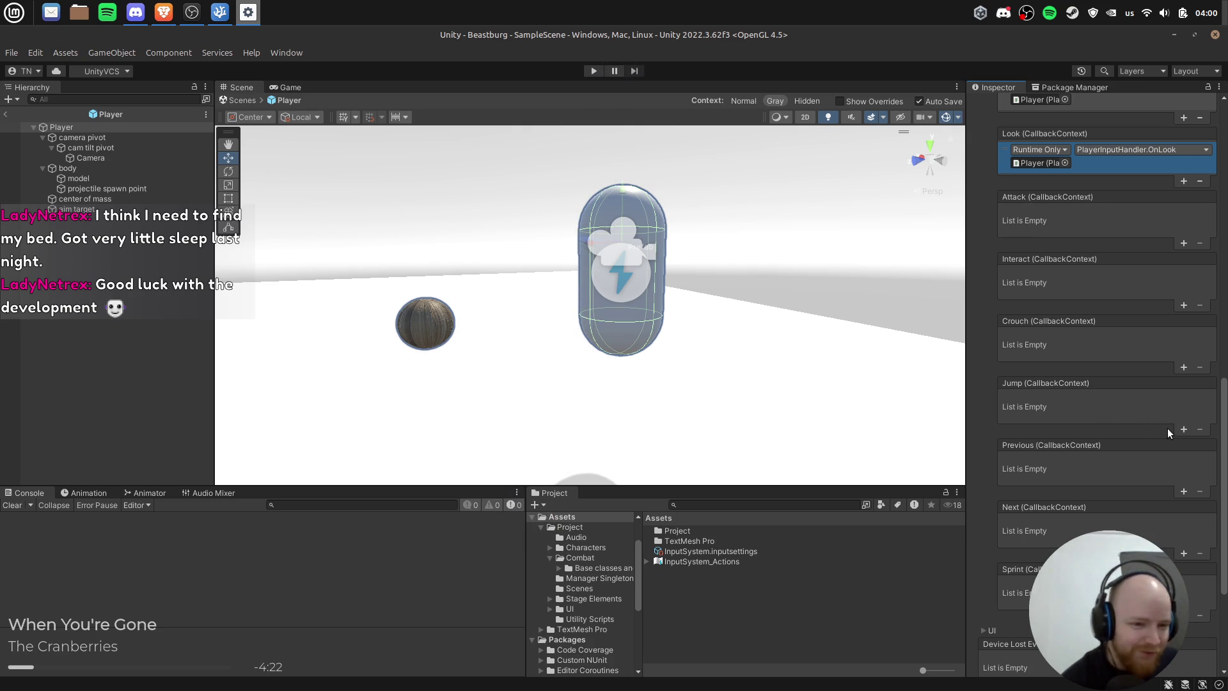
click(1183, 429)
mouse_move(72, 132)
mouse_down()
mouse_move(720, 219)
mouse_move(1055, 420)
mouse_move(1042, 412)
mouse_up()
click(1105, 399)
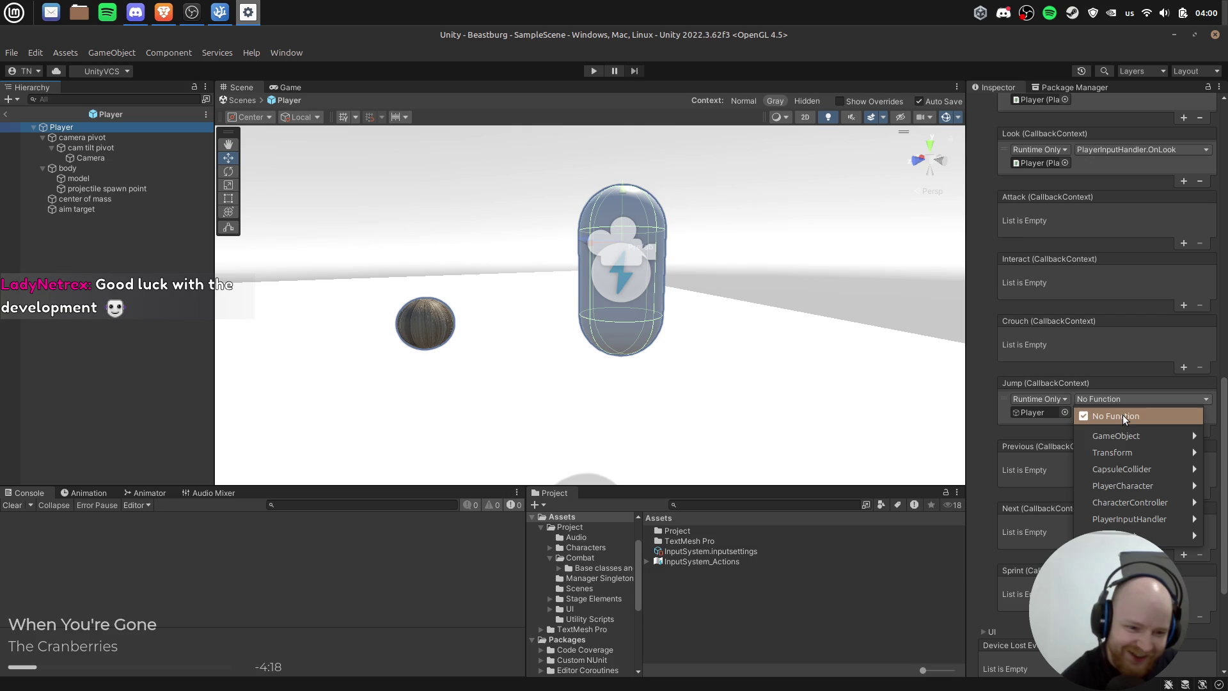
mouse_move(1142, 519)
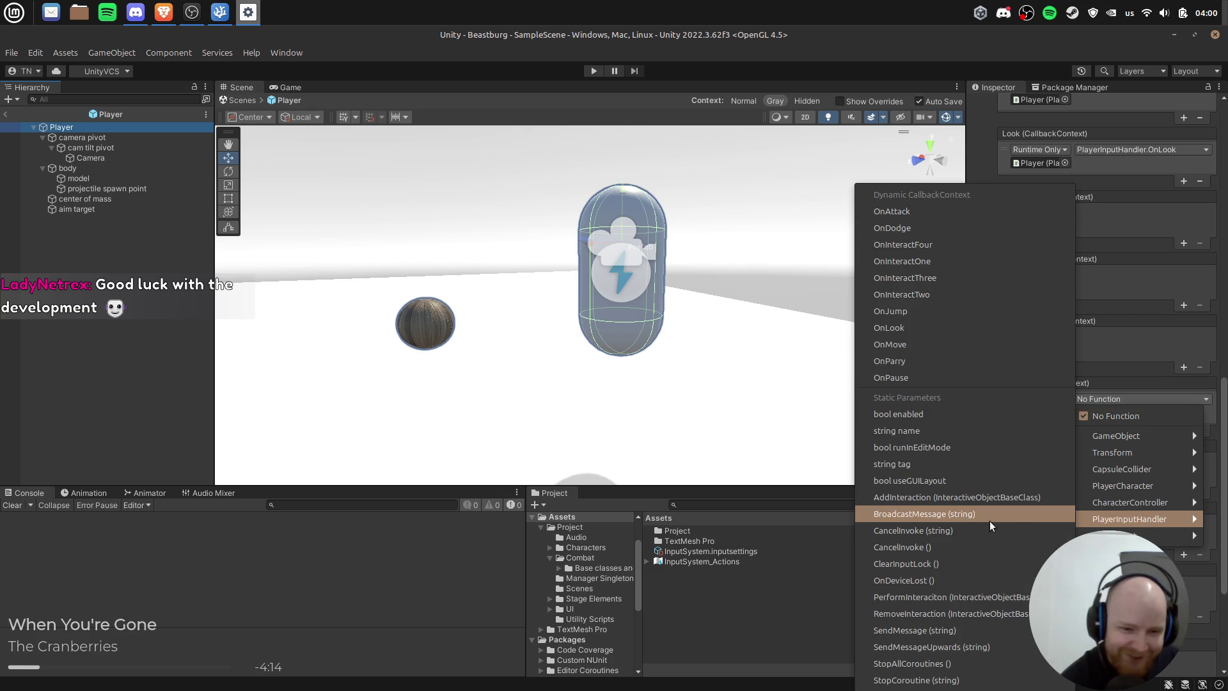
click(958, 313)
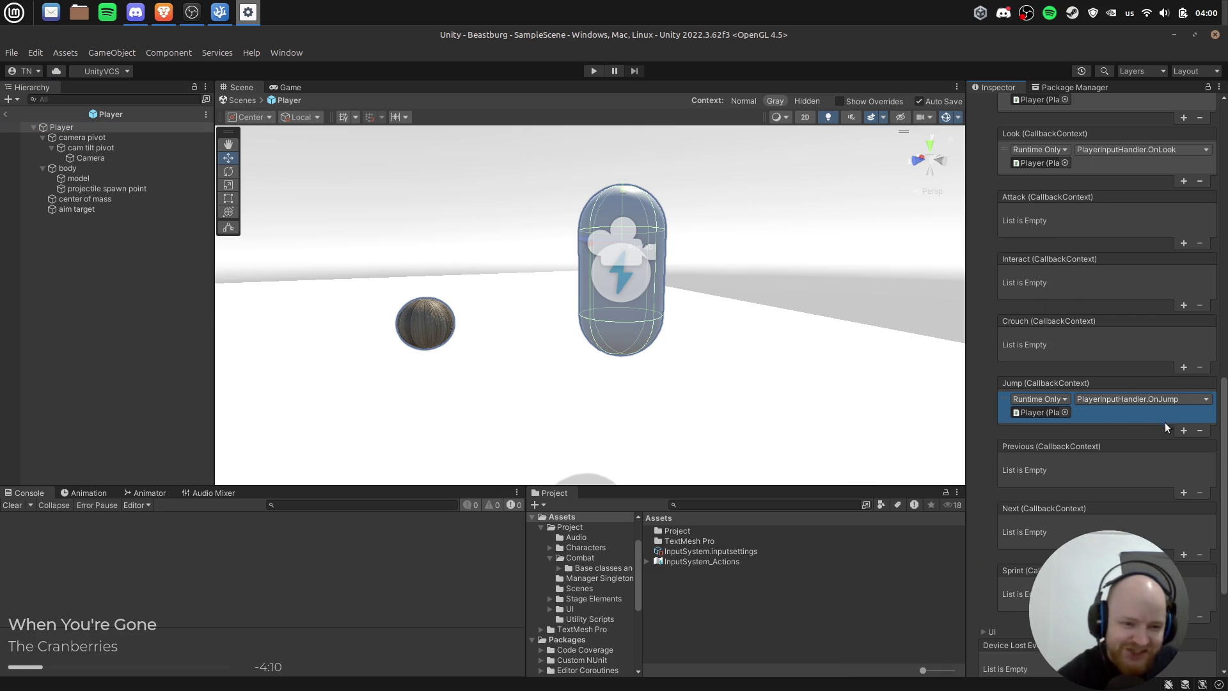
scroll(1155, 526, up, 8)
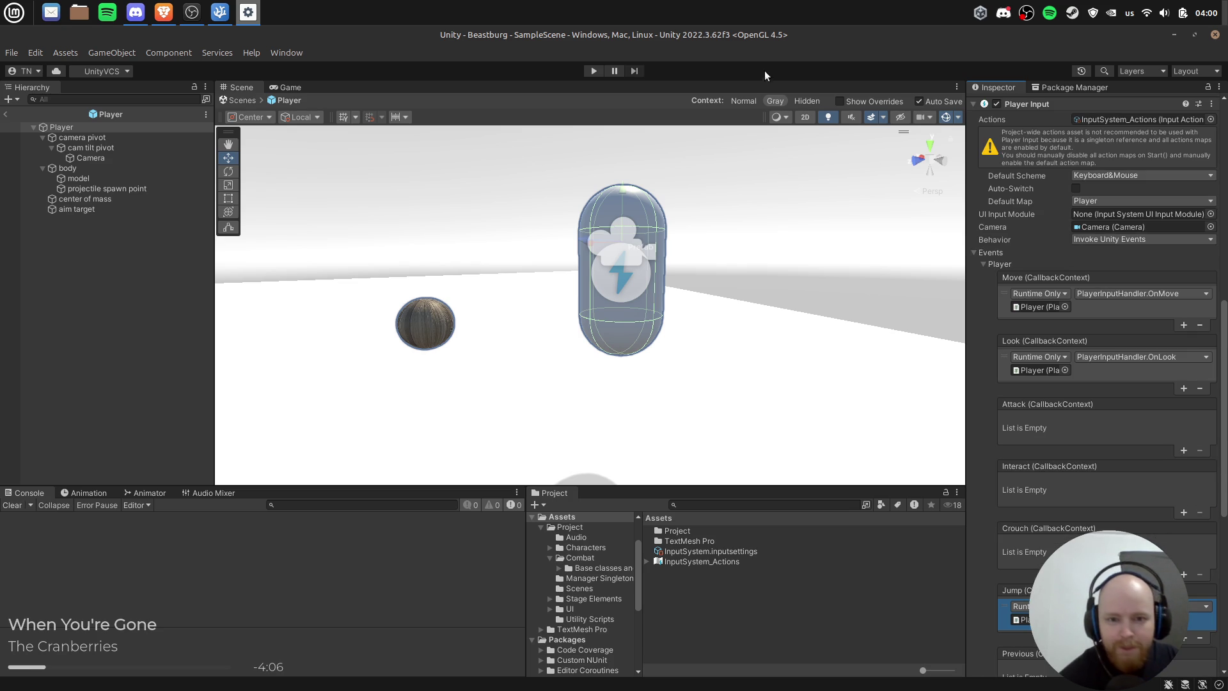
click(593, 70)
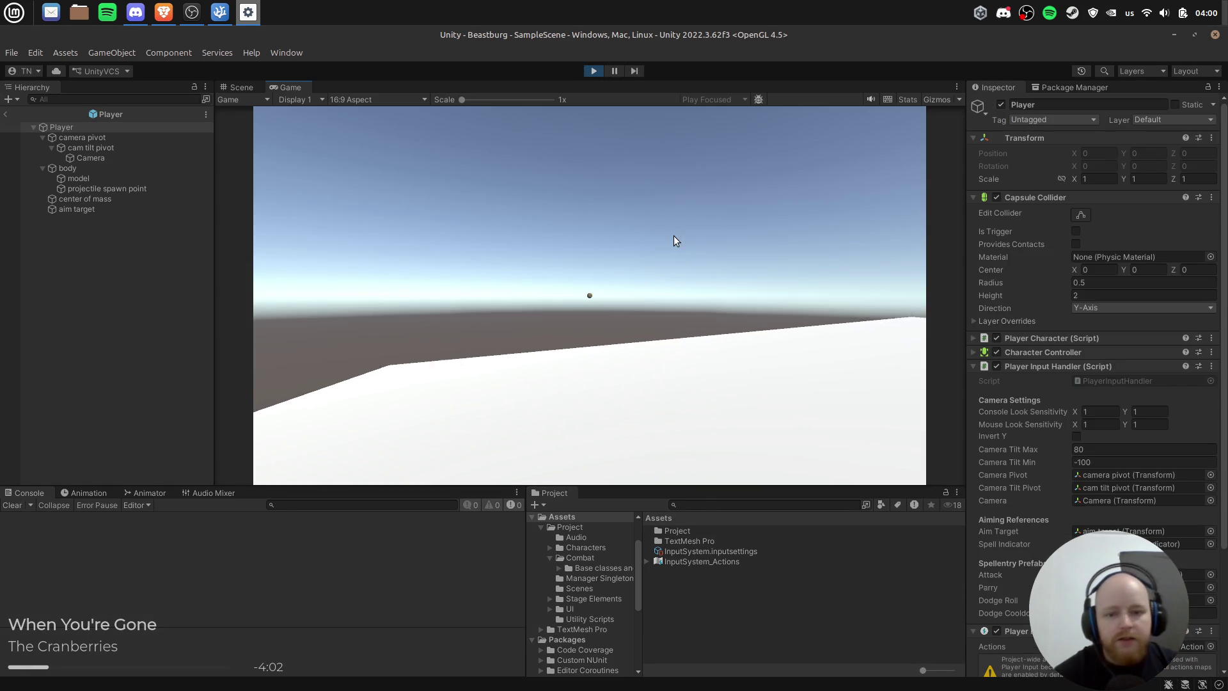
Step: Test mouse look in the running Game view, then stop Play mode
click(675, 241)
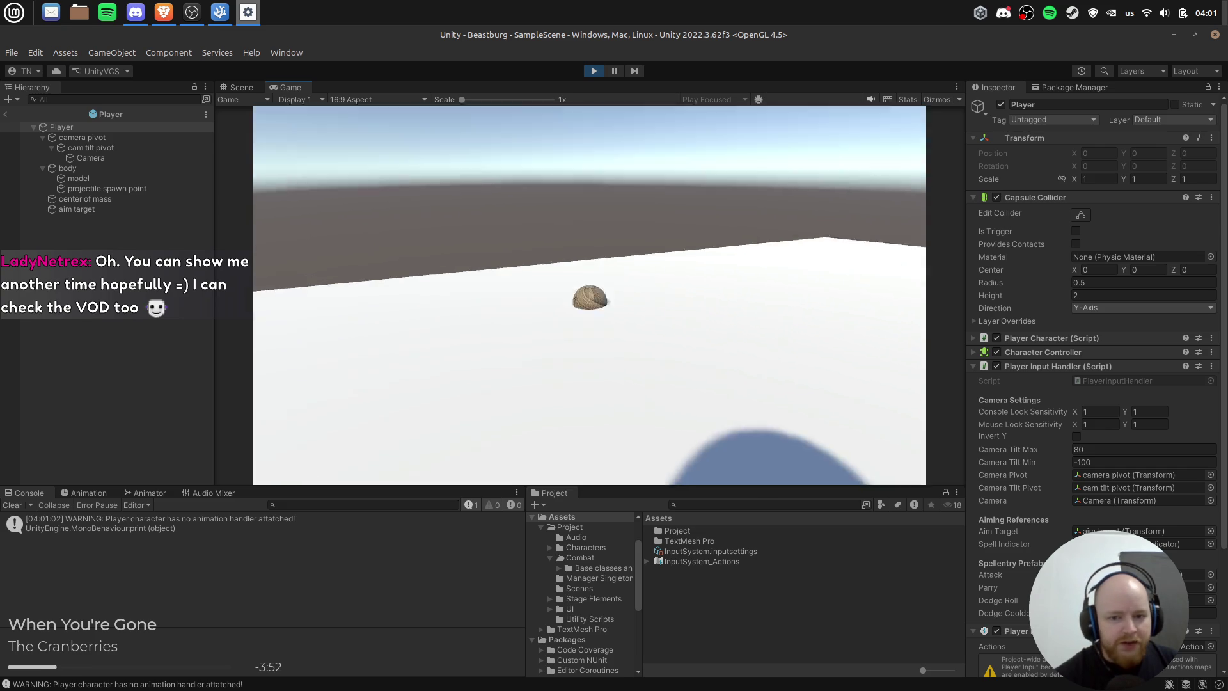
click(594, 72)
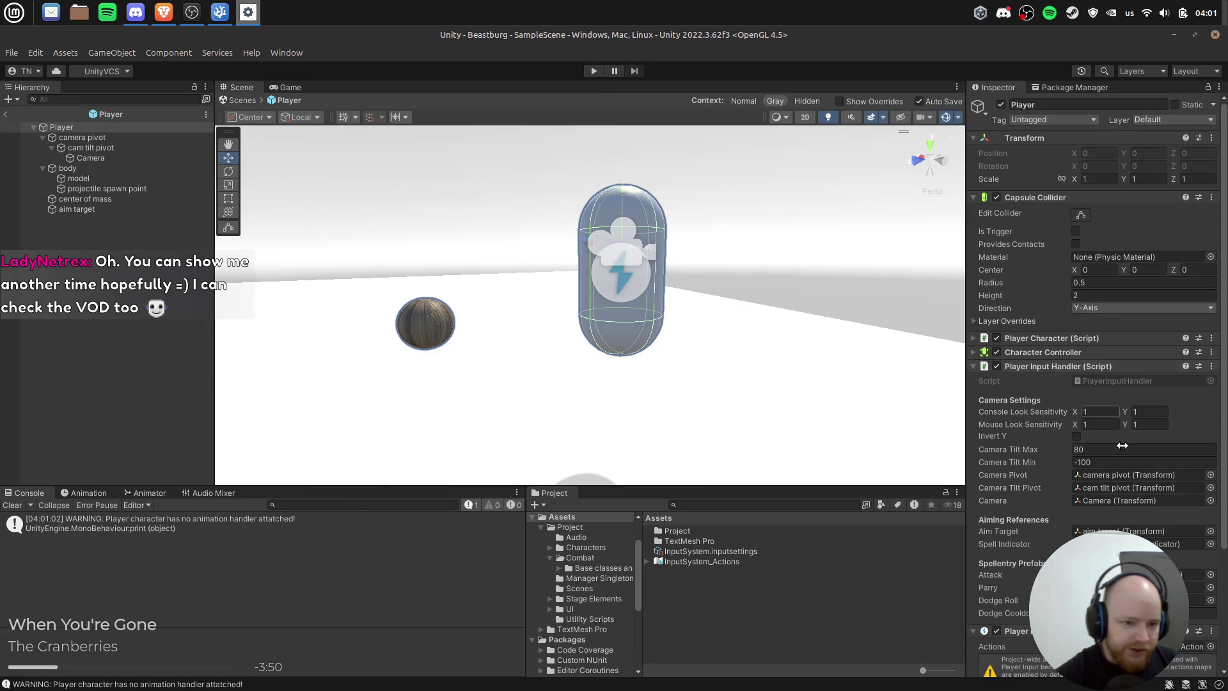
Step: Bring up PlayerInputHandler.cs and highlight the controller-aiming comment in OnLook
scroll(1183, 438, down, 5)
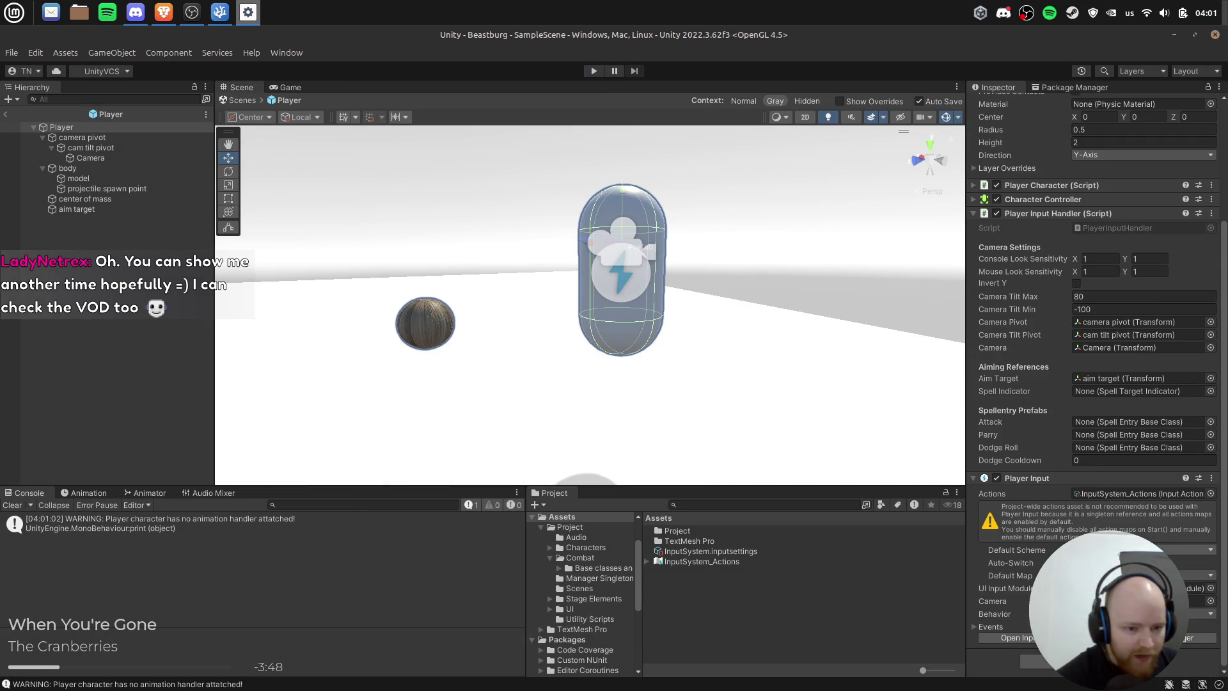
click(219, 13)
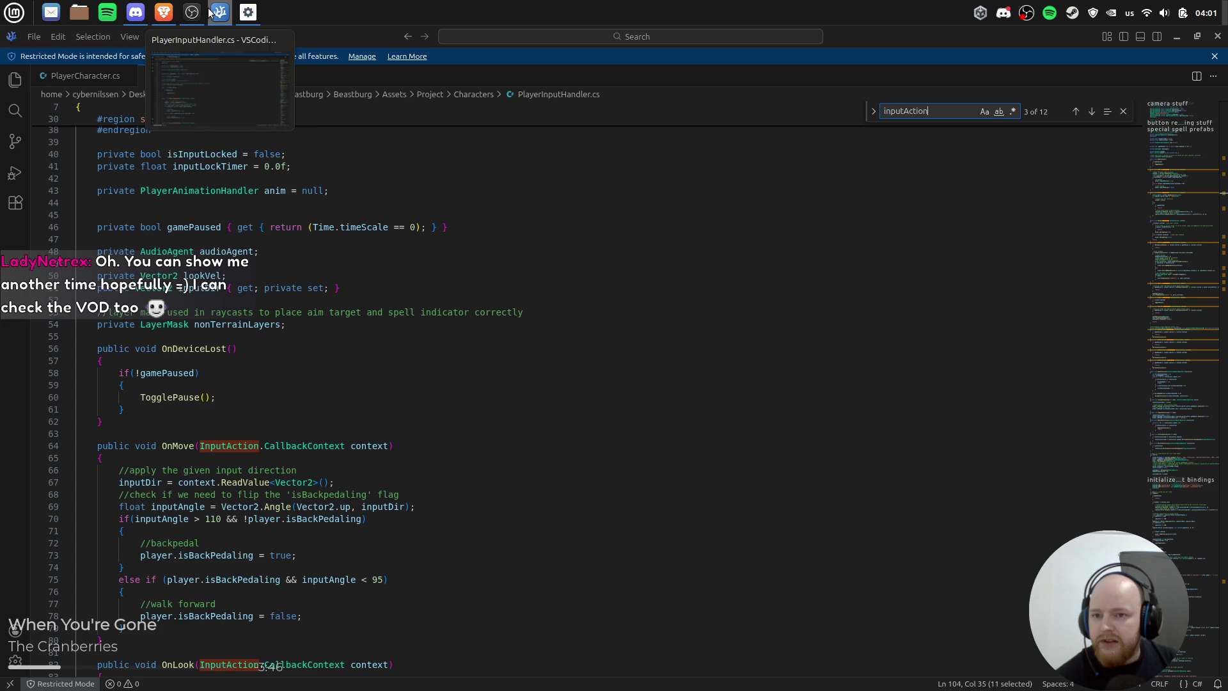
scroll(444, 383, down, 10)
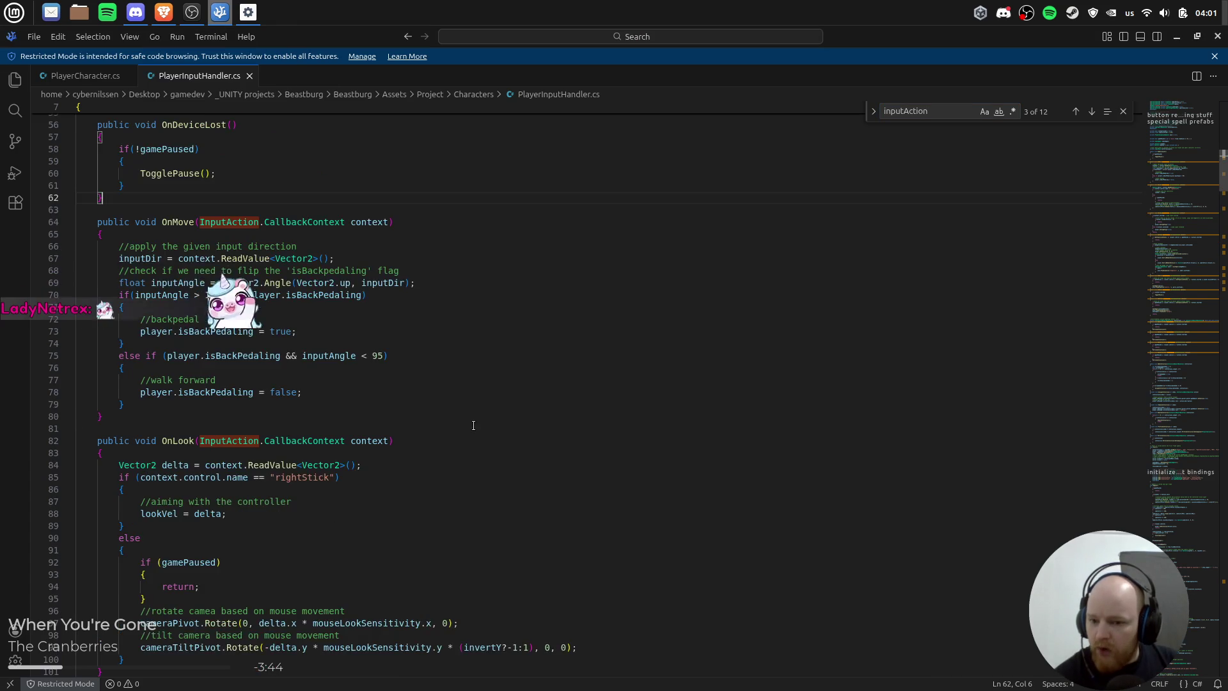
click(449, 294)
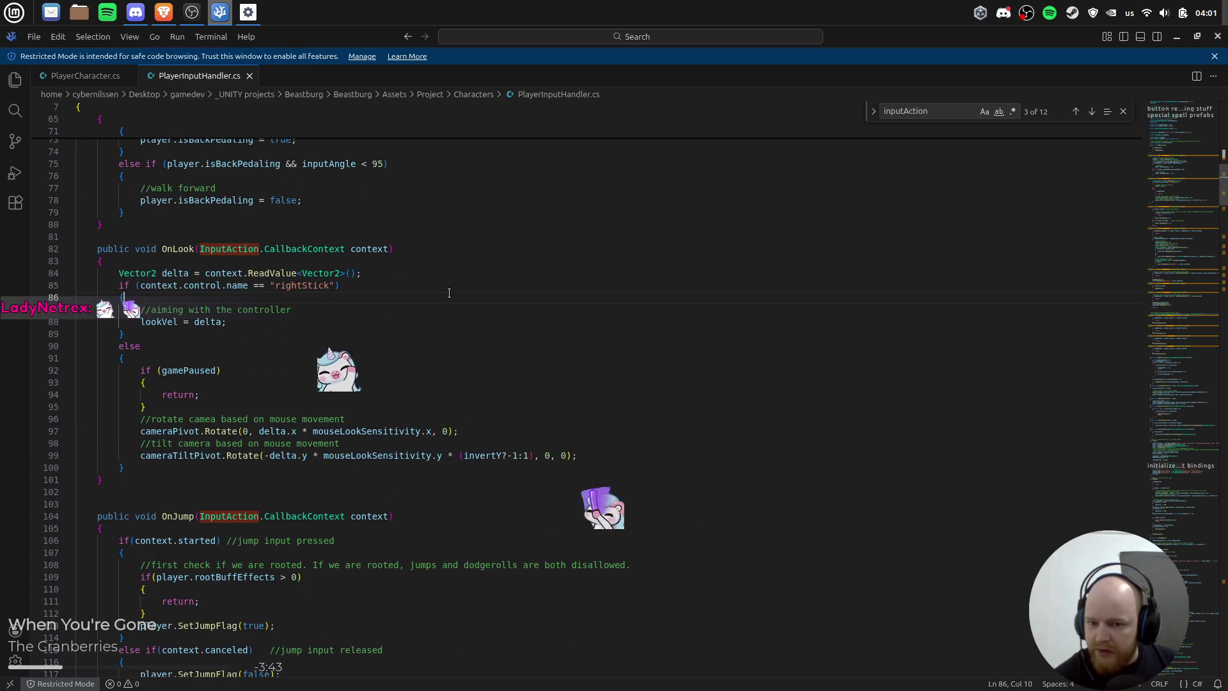
click(386, 310)
Step: Glance at the stream chat in the browser, then return to VS Code
click(177, 17)
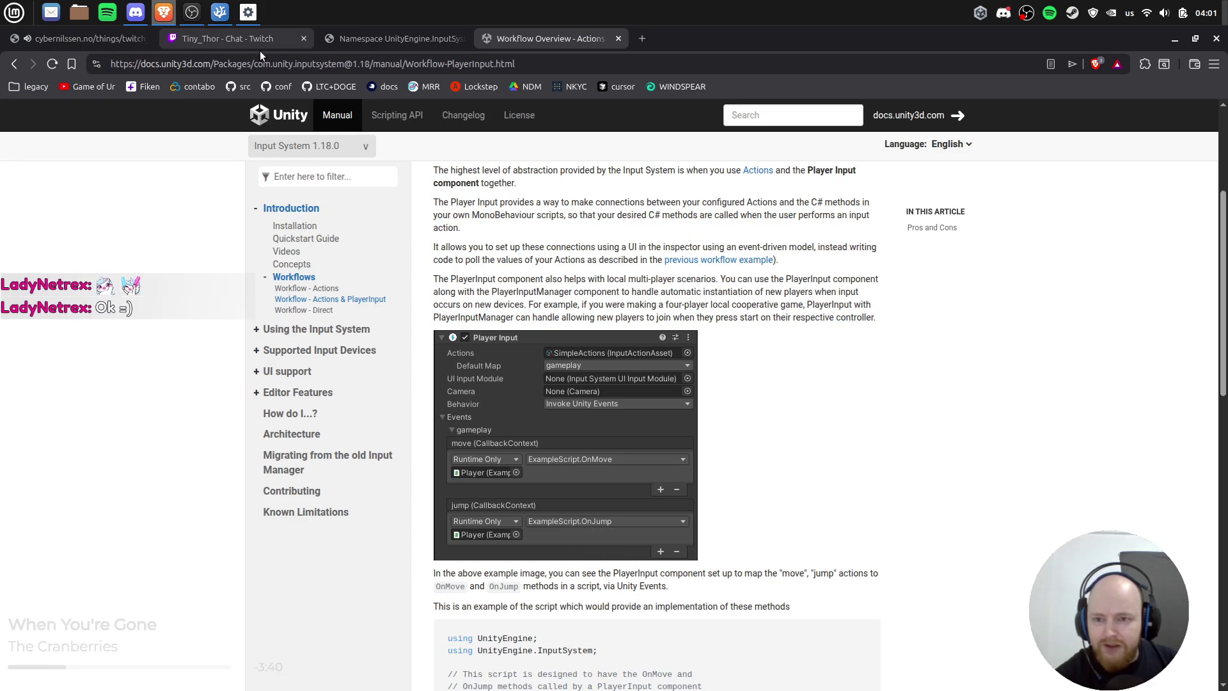
click(109, 39)
click(234, 38)
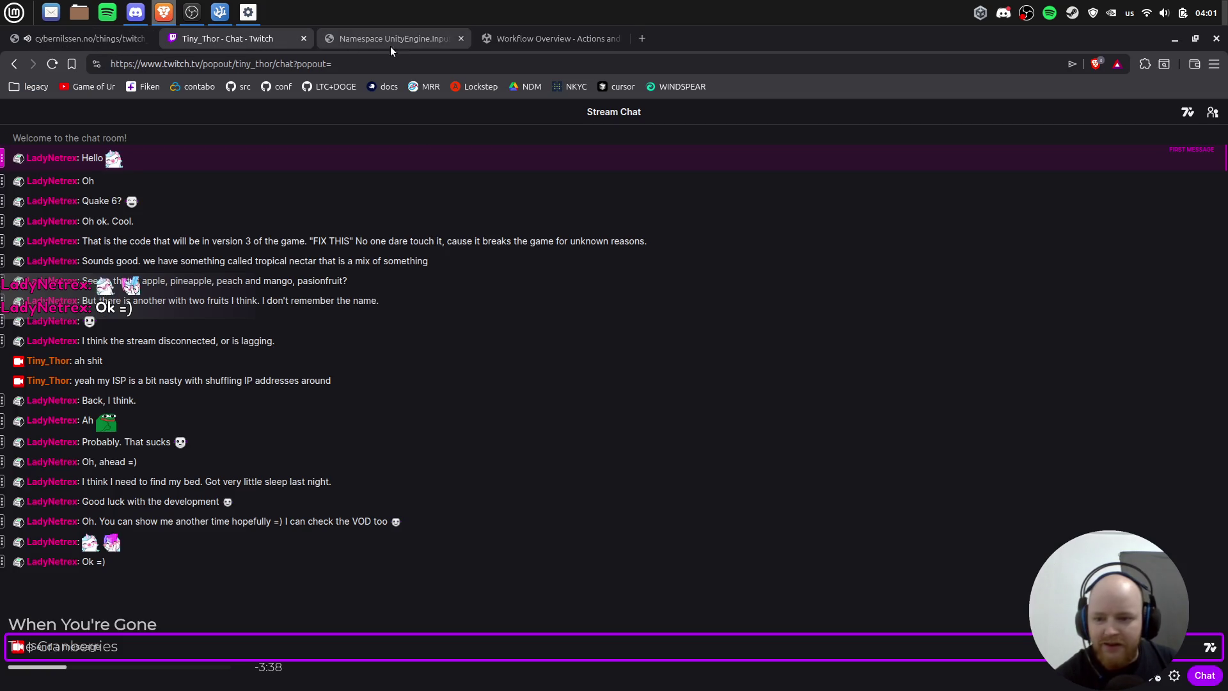
click(386, 552)
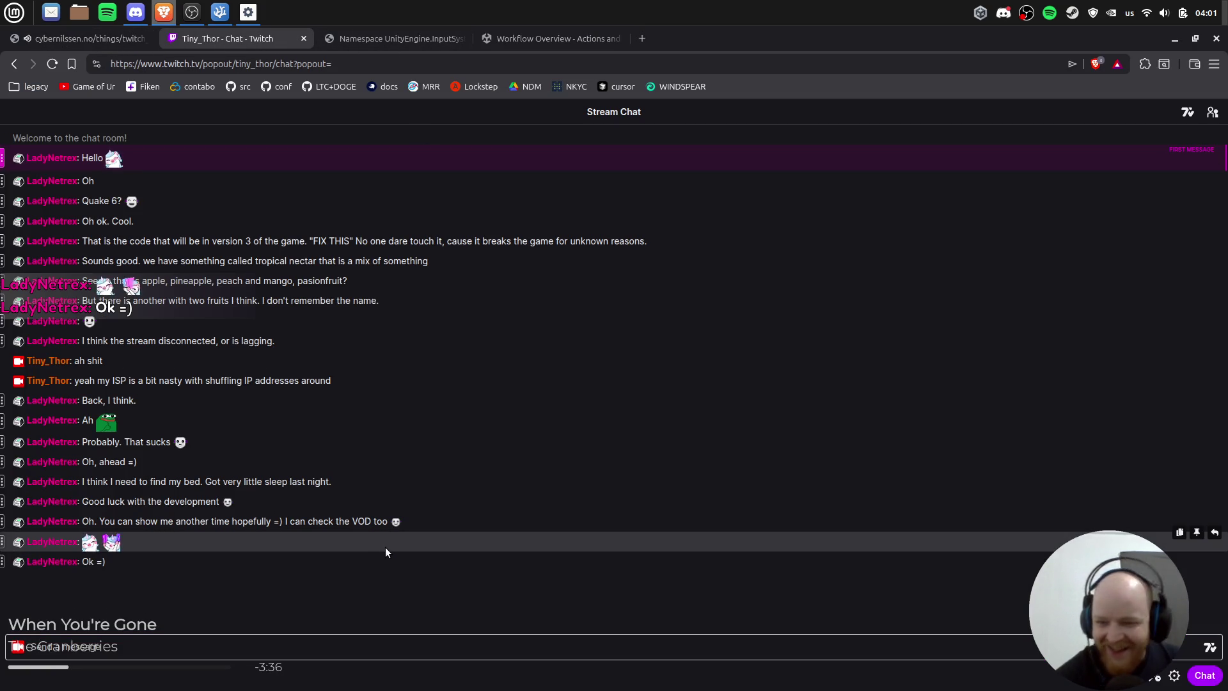
key(alt+Tab)
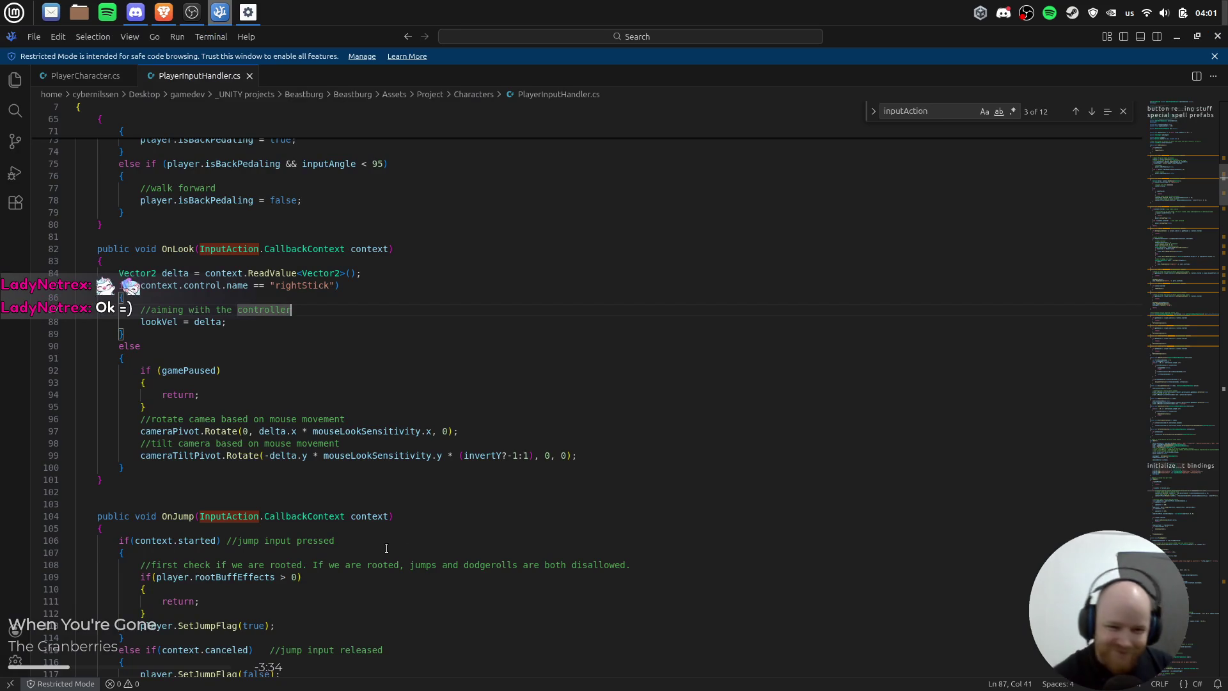
key(alt+Tab)
key(Escape)
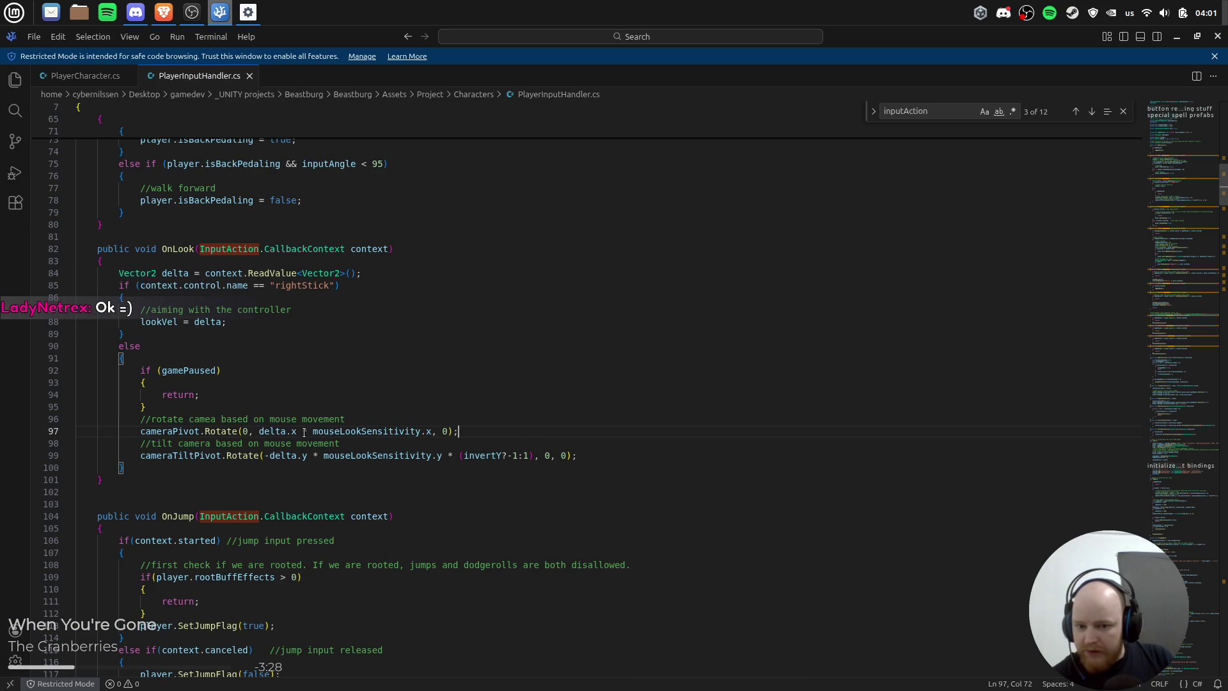
Step: Search for mouseLookSensitivity, go to its line-13 declaration, and append * 0.001 to the default
double_click(364, 432)
key(ctrl+f)
click(1073, 114)
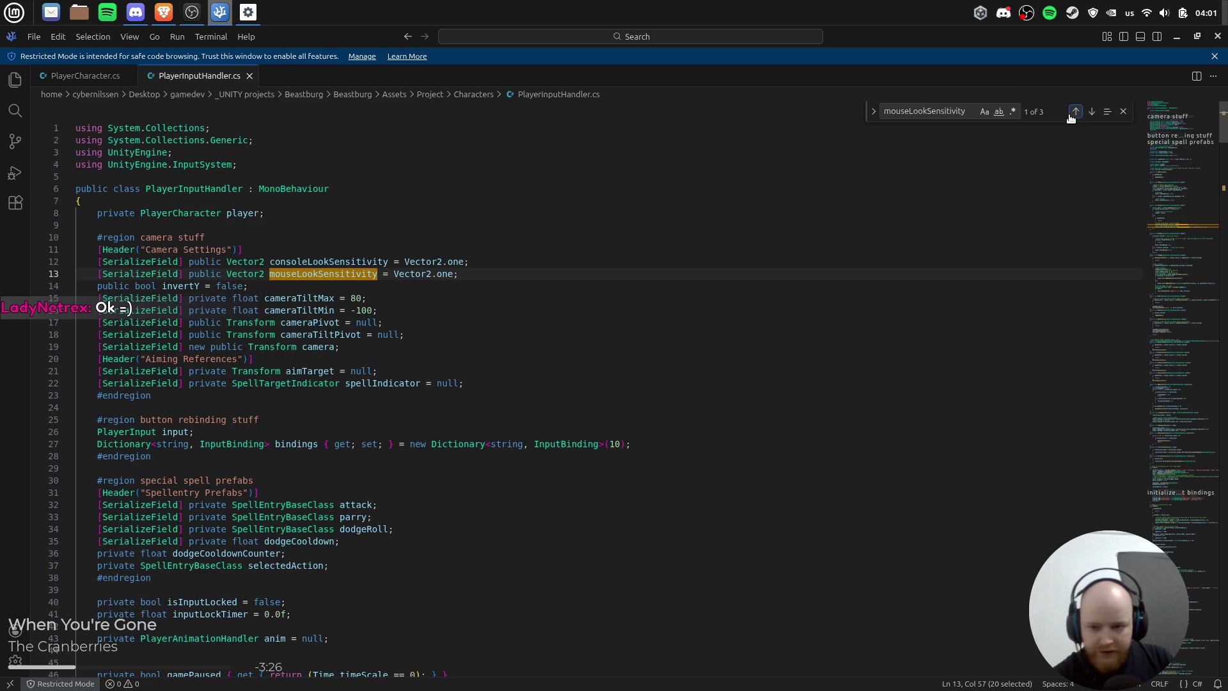
key(Escape)
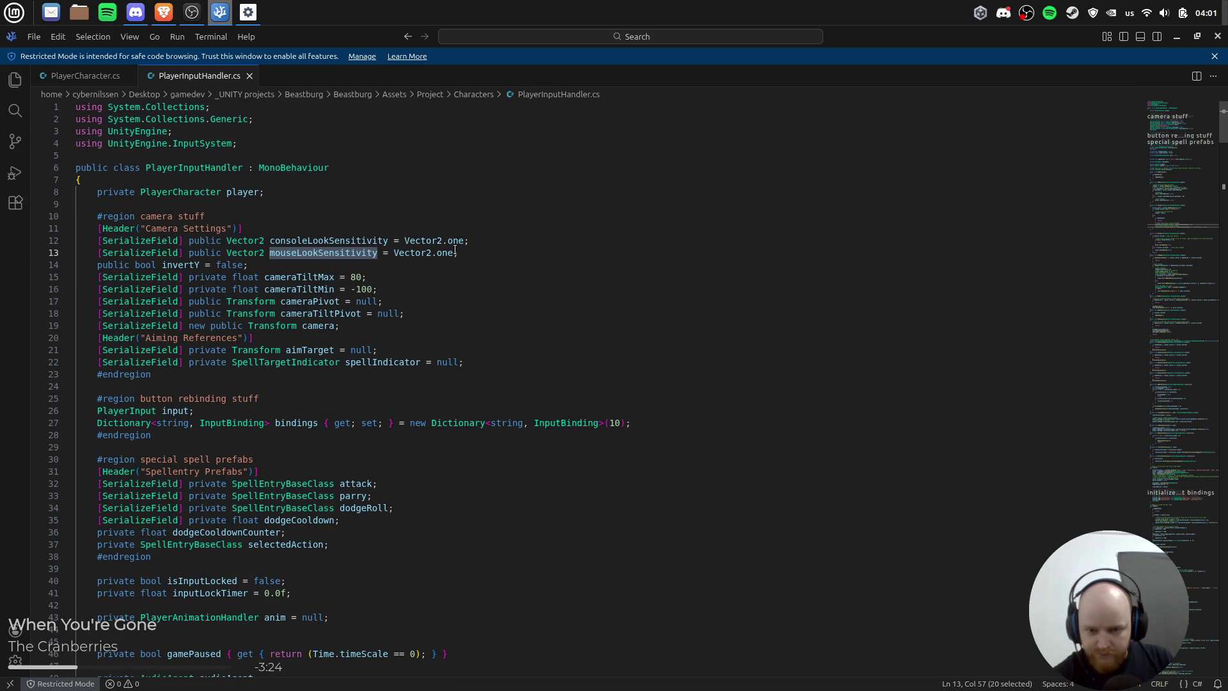
key(End)
key(Left)
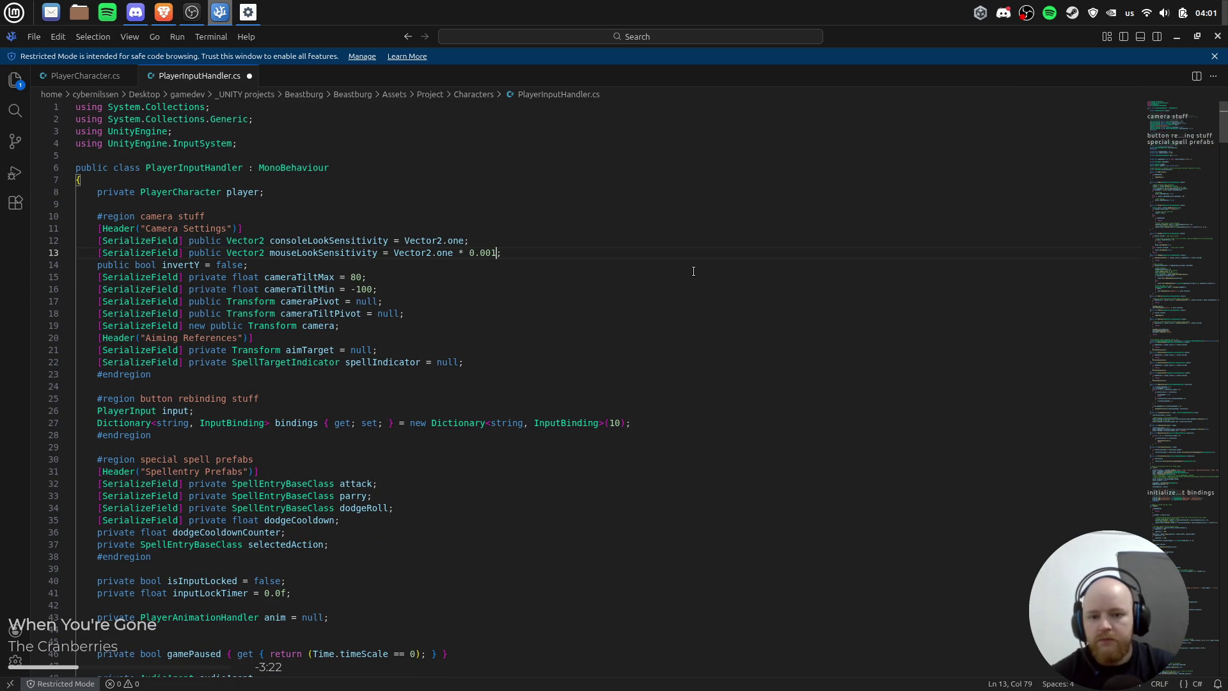
key(alt+Tab)
key(alt+Tab)
key(alt+Tab)
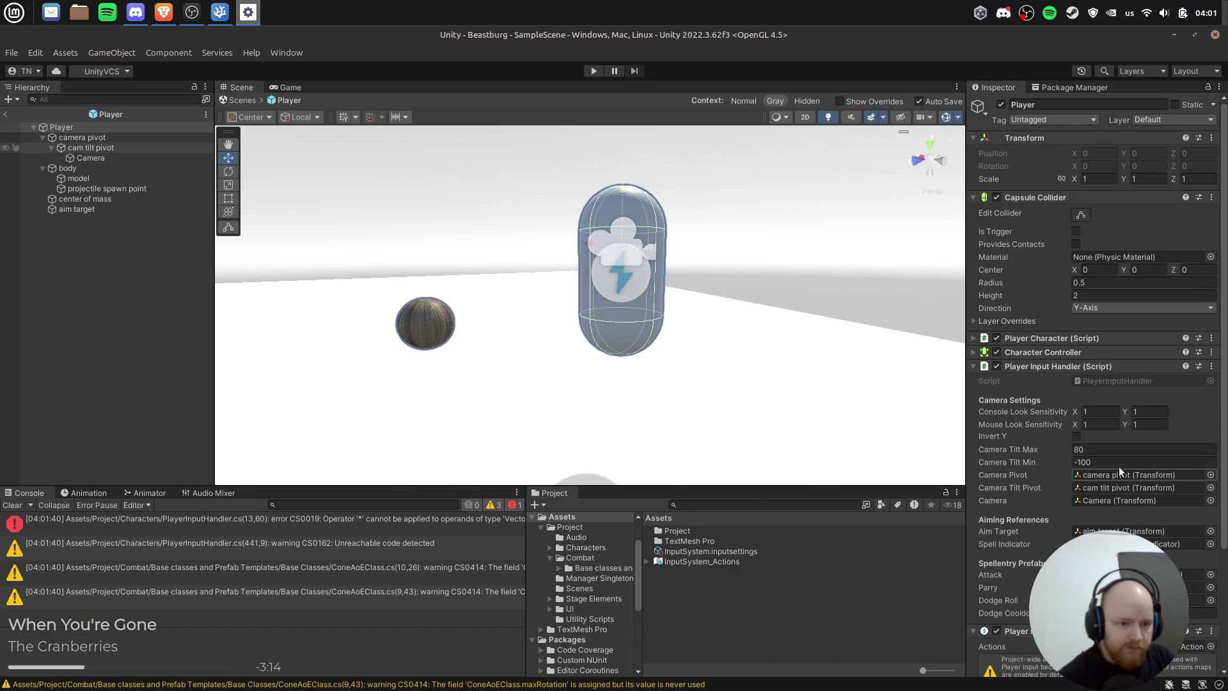
Step: Set Mouse Look Sensitivity X to 0.01 in the Unity Inspector
key(alt+Tab)
key(alt+Tab)
key(alt+Tab)
key(alt+Tab)
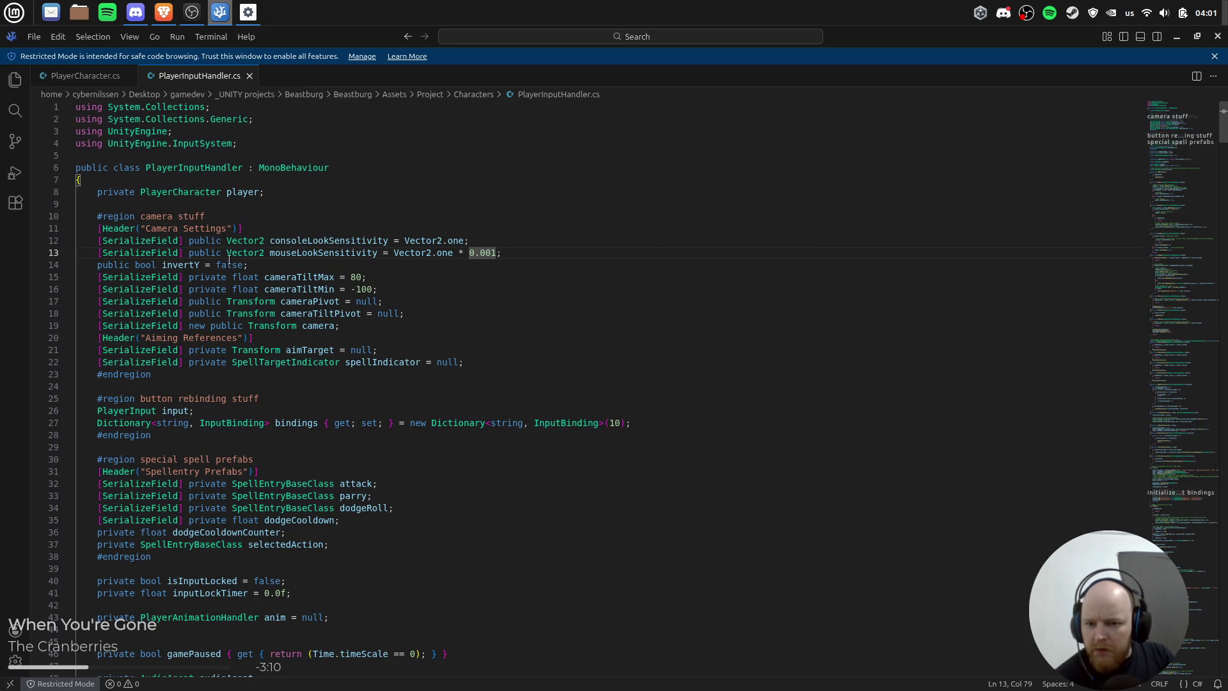
key(alt+Tab)
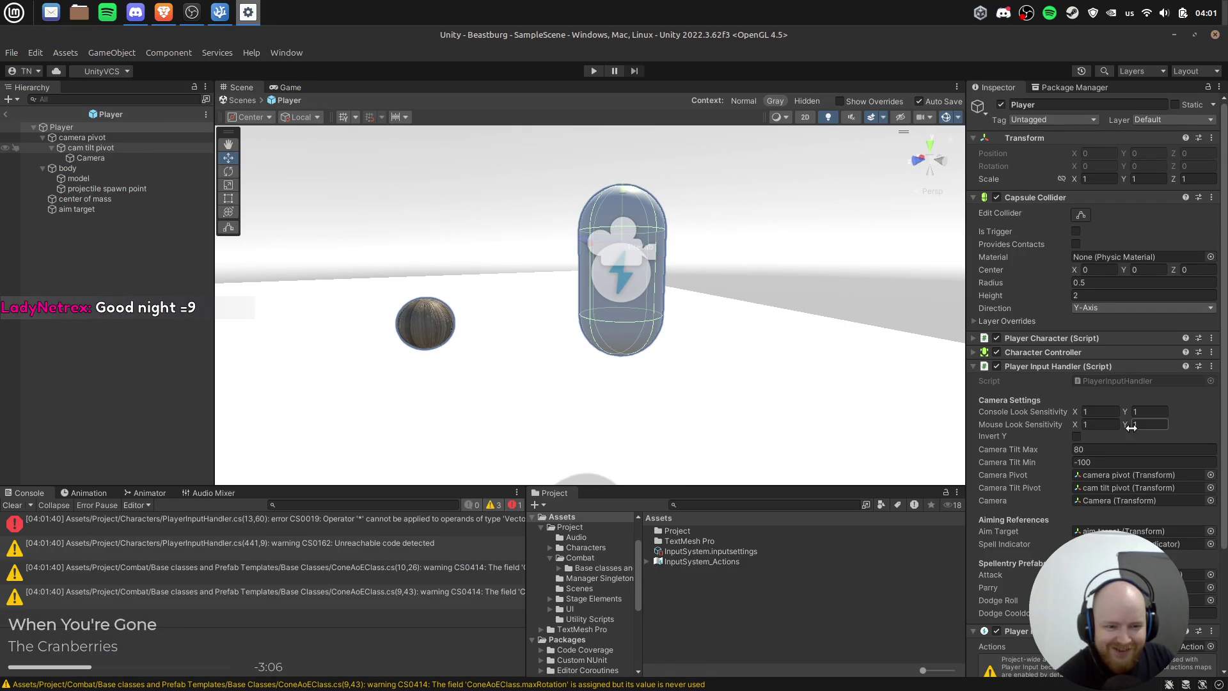
text(0.01)
key(Return)
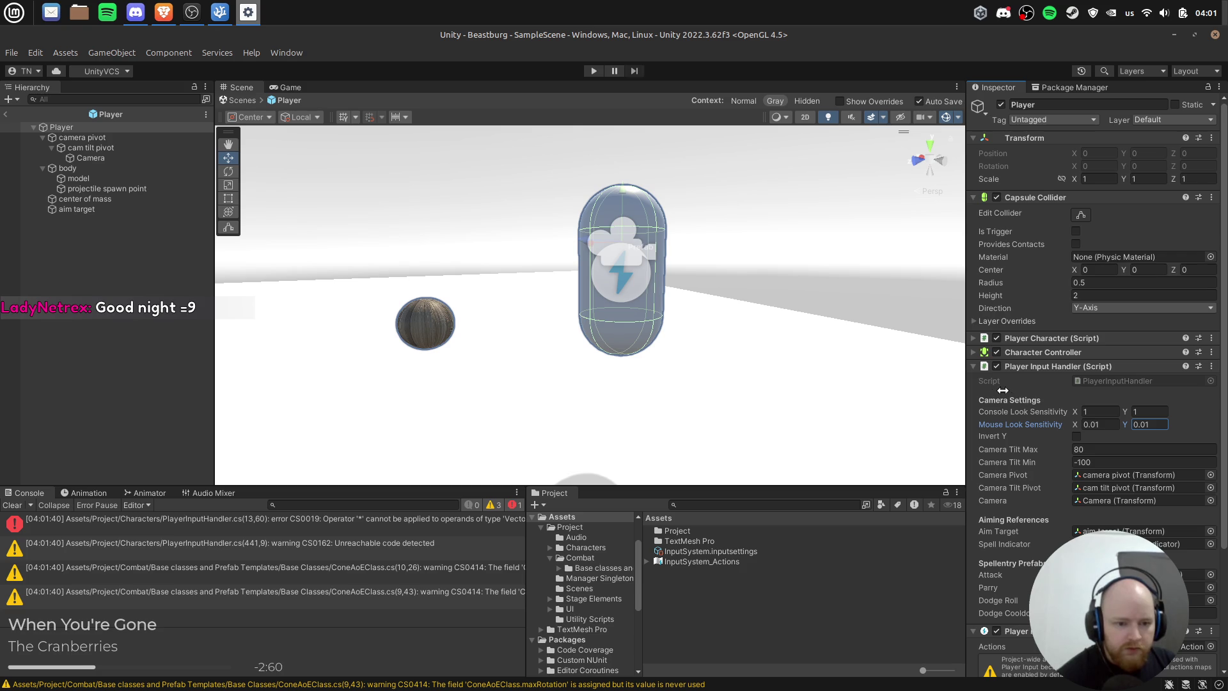
Step: Try Play, then open the CS0019 compiler error line in PlayerInputHandler.cs
click(596, 71)
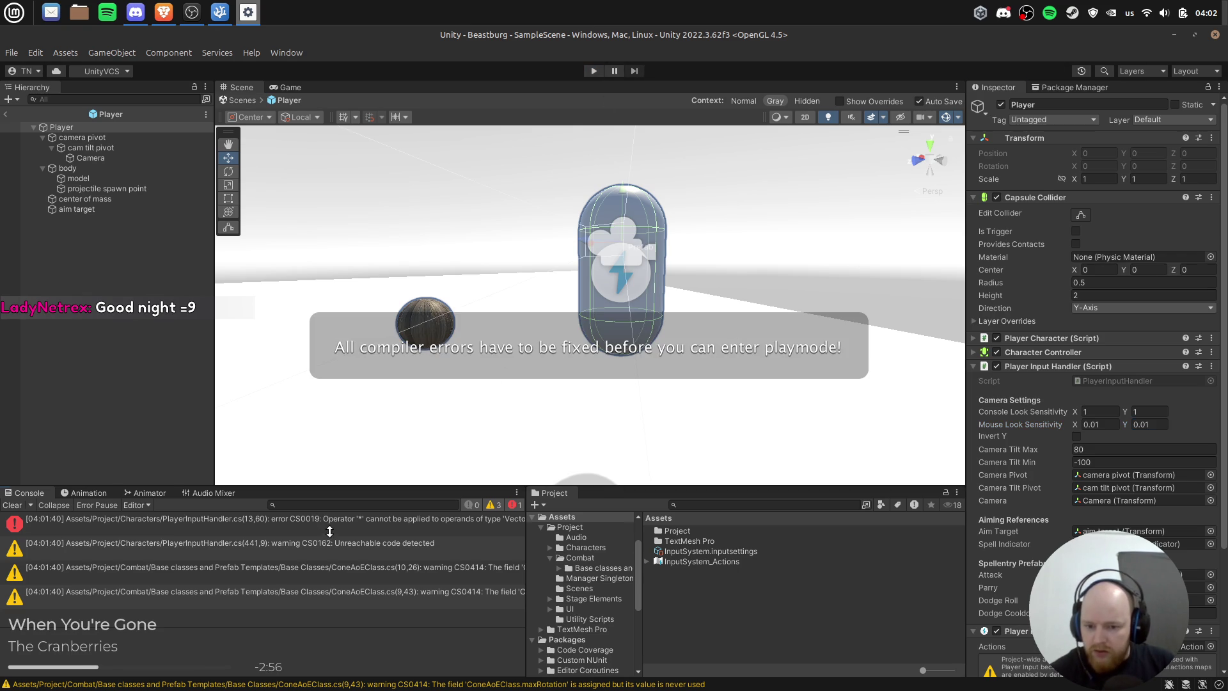
double_click(329, 530)
key(alt+Tab)
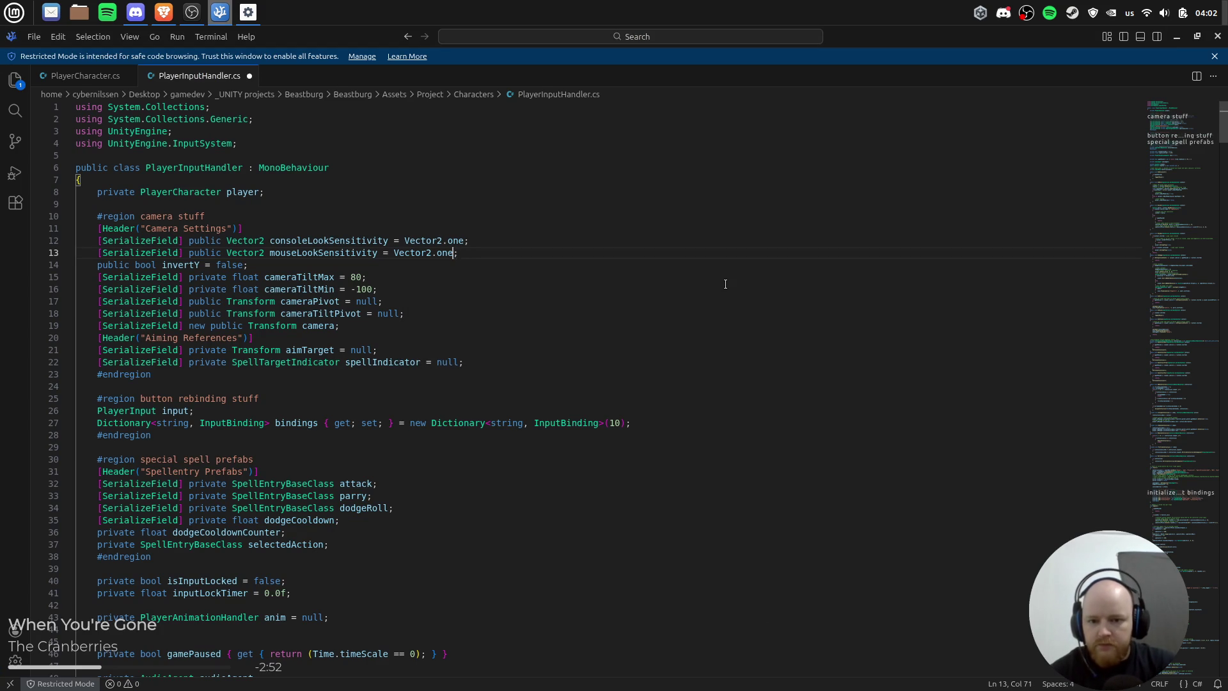
Step: Go back to Unity so the Vector2.one fix recompiles
key(alt+Tab)
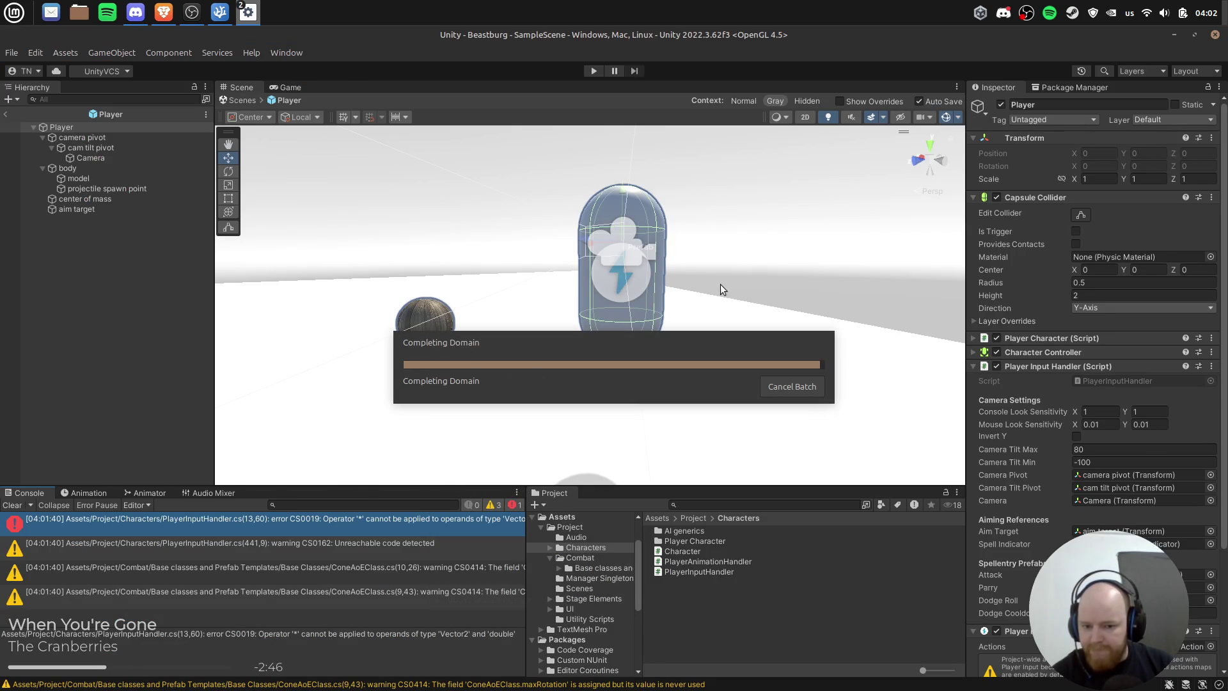
Step: Start and then stop a play-test of the now-compiling player controller
key(alt+Tab)
key(alt+Tab)
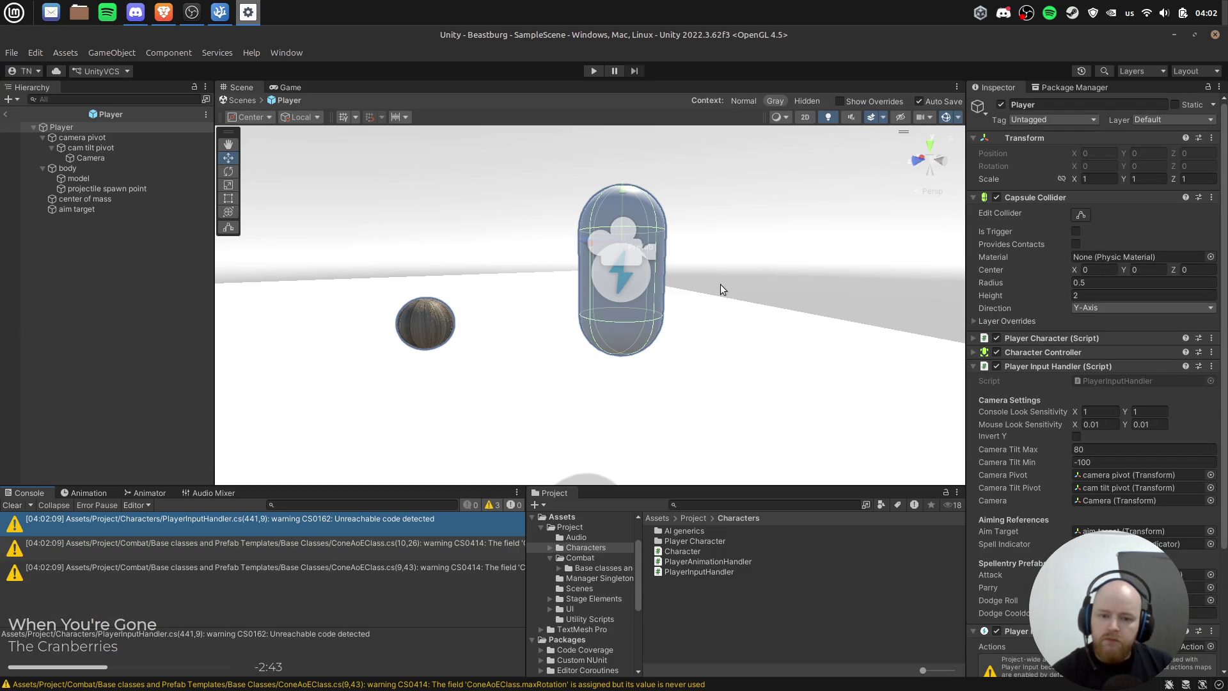
click(598, 71)
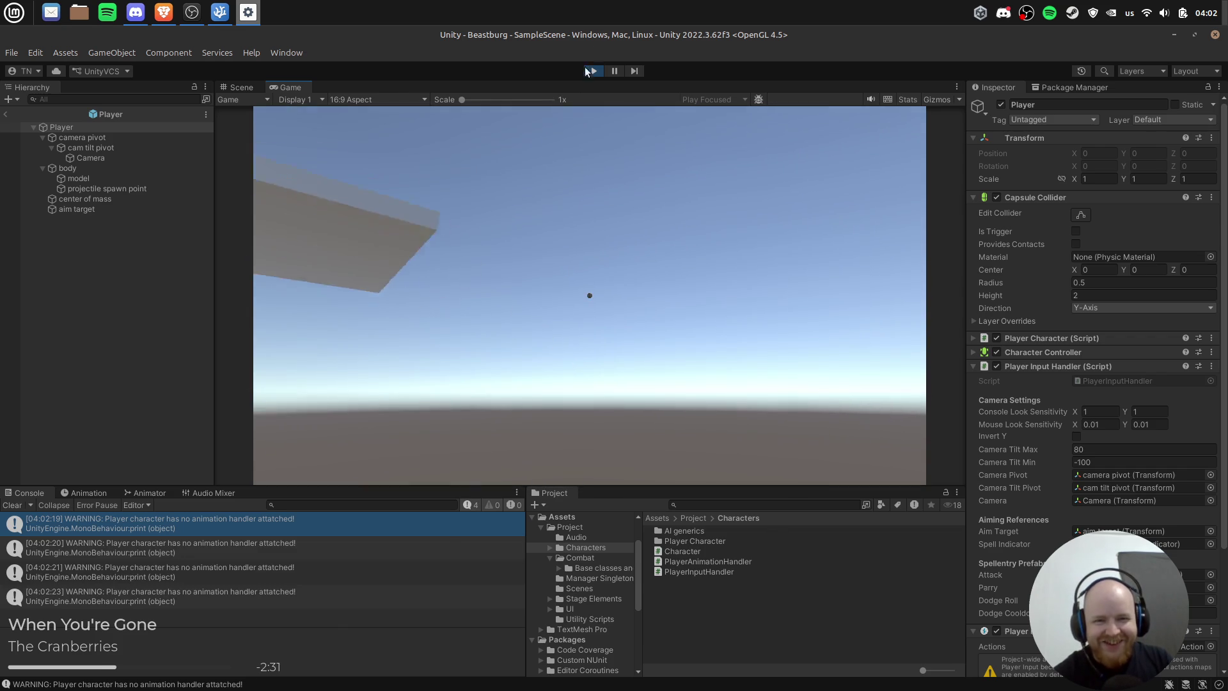
click(594, 71)
Step: Exit the Player prefab back to SampleScene and select the Cube floor platform
scroll(713, 313, down, 10)
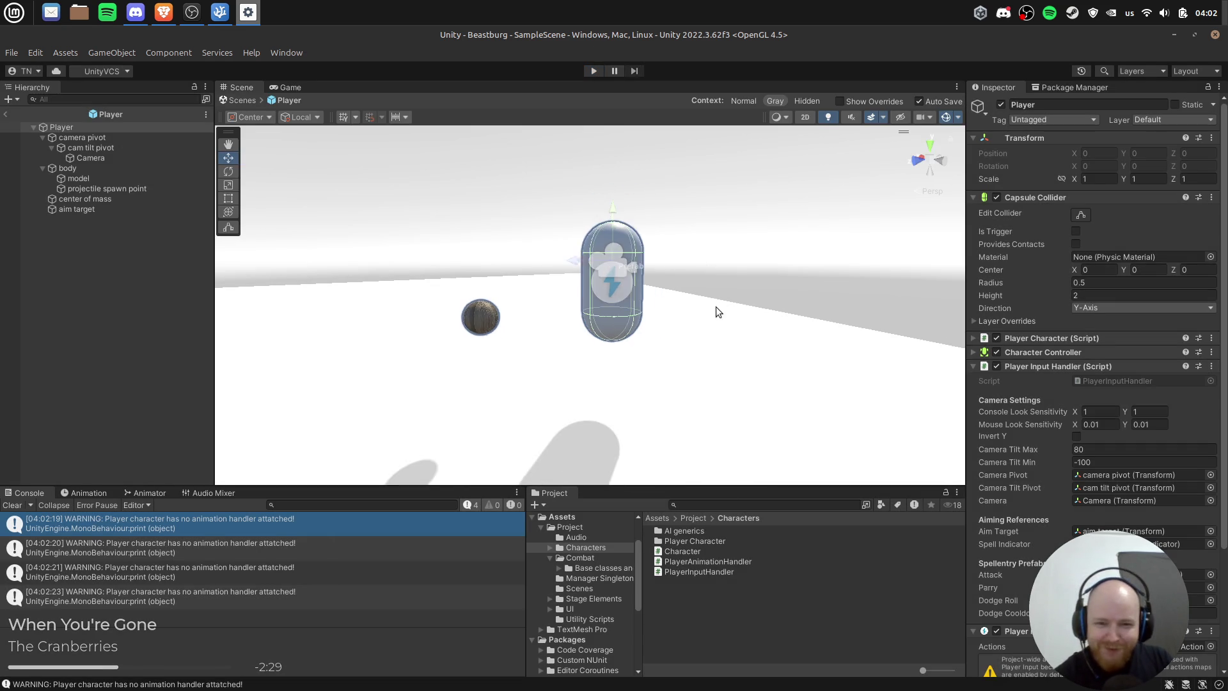
click(721, 311)
scroll(693, 344, down, 4)
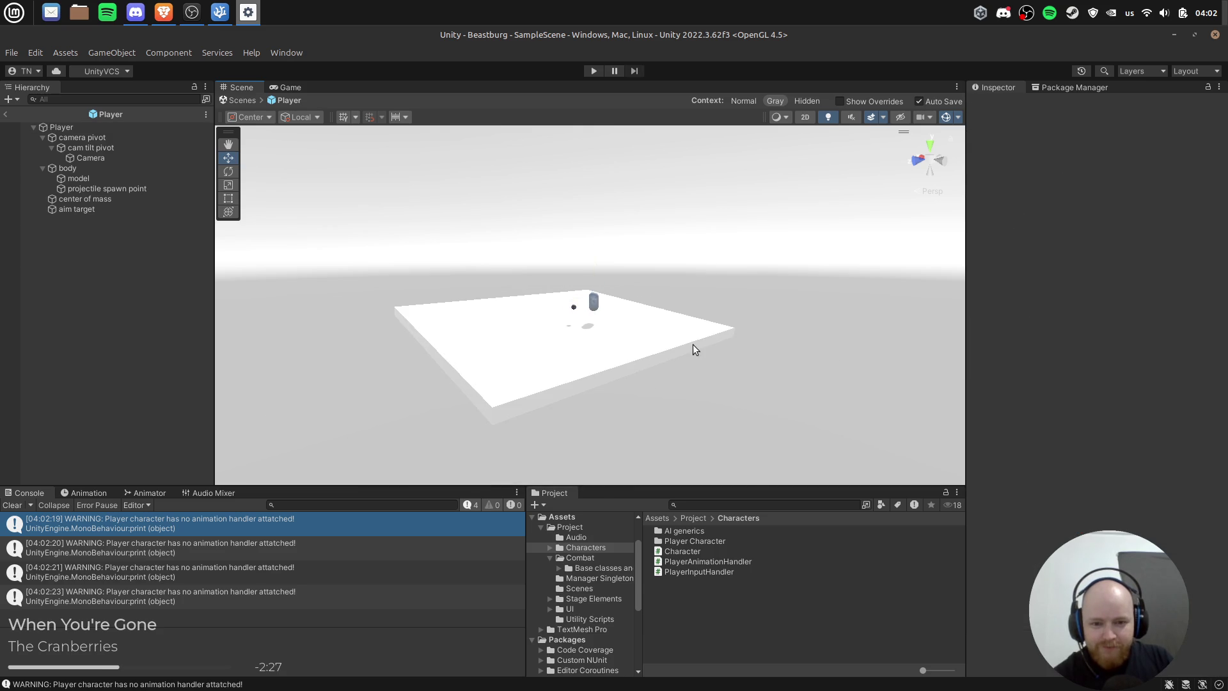
drag(714, 293, 697, 342)
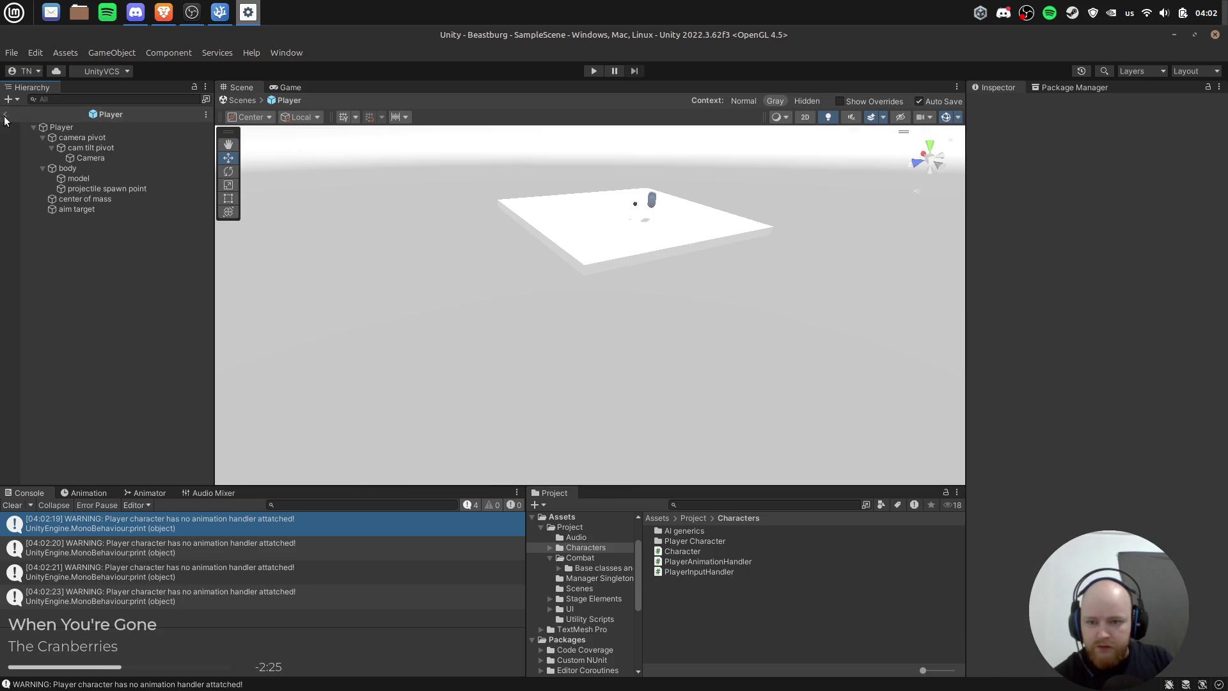
click(6, 115)
mouse_move(674, 213)
mouse_down()
mouse_move(846, 289)
mouse_move(707, 349)
mouse_up()
click(761, 265)
Step: Scale the Cube floor to about 54.19 on X and 92.74 on Z
scroll(761, 265, down, 2)
key(r)
mouse_move(653, 215)
mouse_down()
mouse_move(273, 231)
mouse_move(358, 223)
mouse_up()
drag(699, 188, 702, 150)
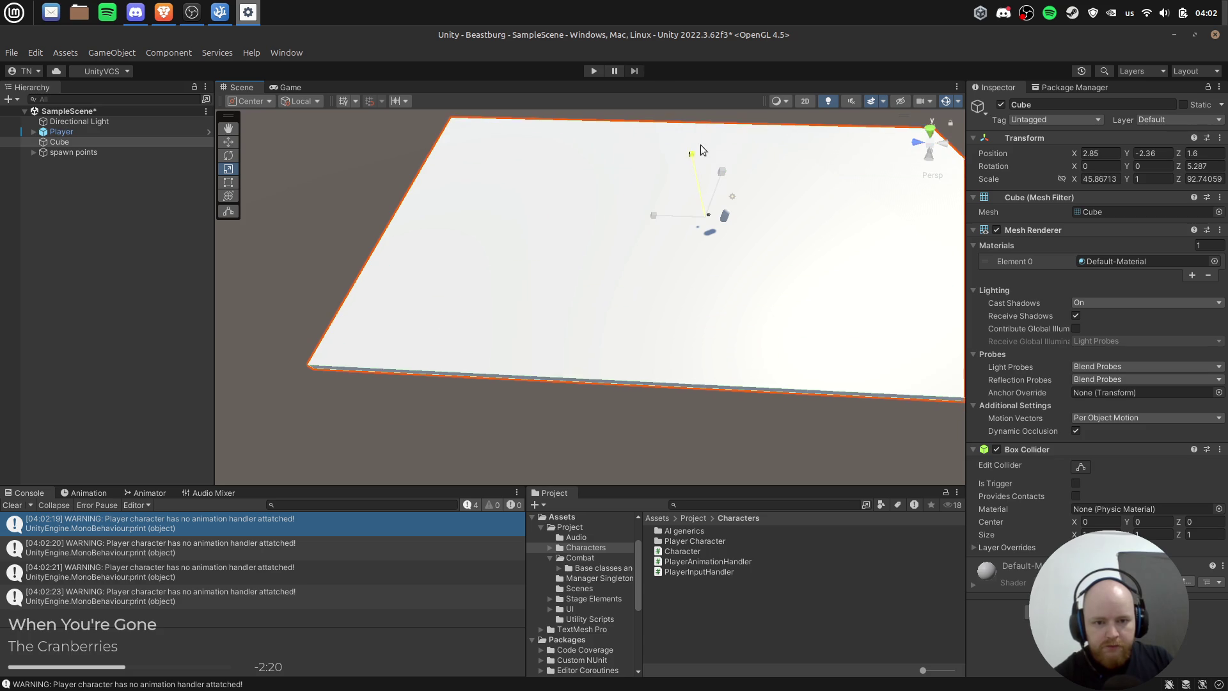
mouse_move(740, 379)
mouse_down()
mouse_move(663, 332)
mouse_move(693, 304)
mouse_move(695, 348)
mouse_up()
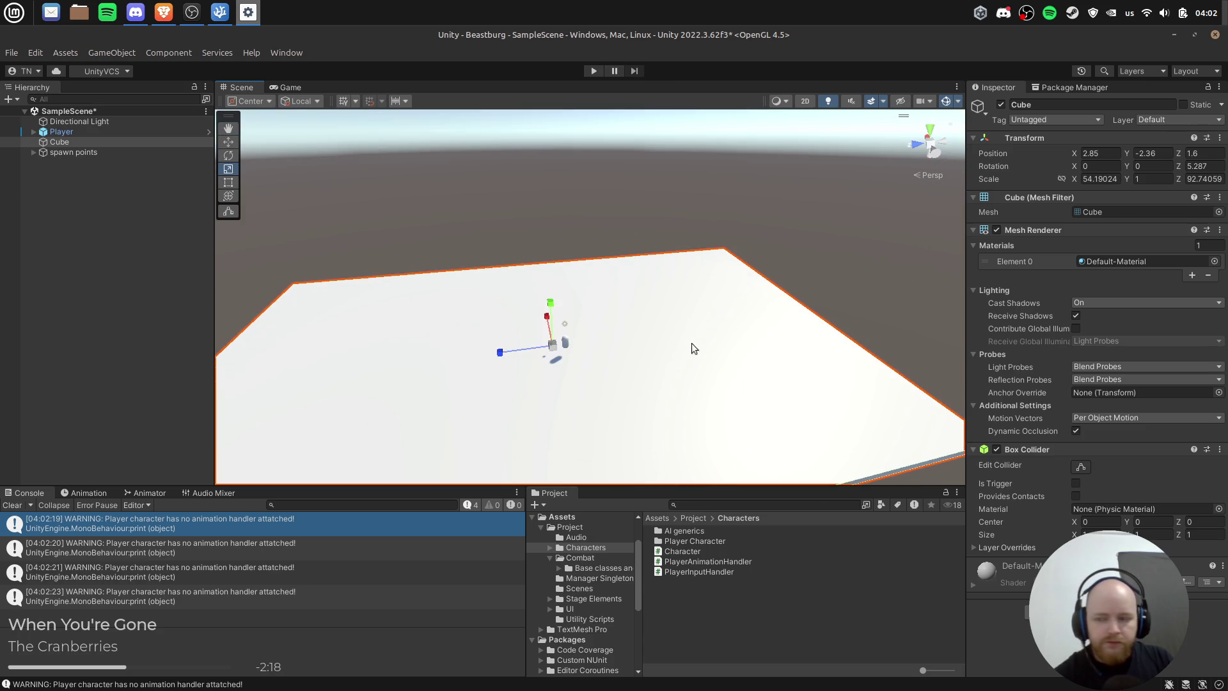
click(528, 172)
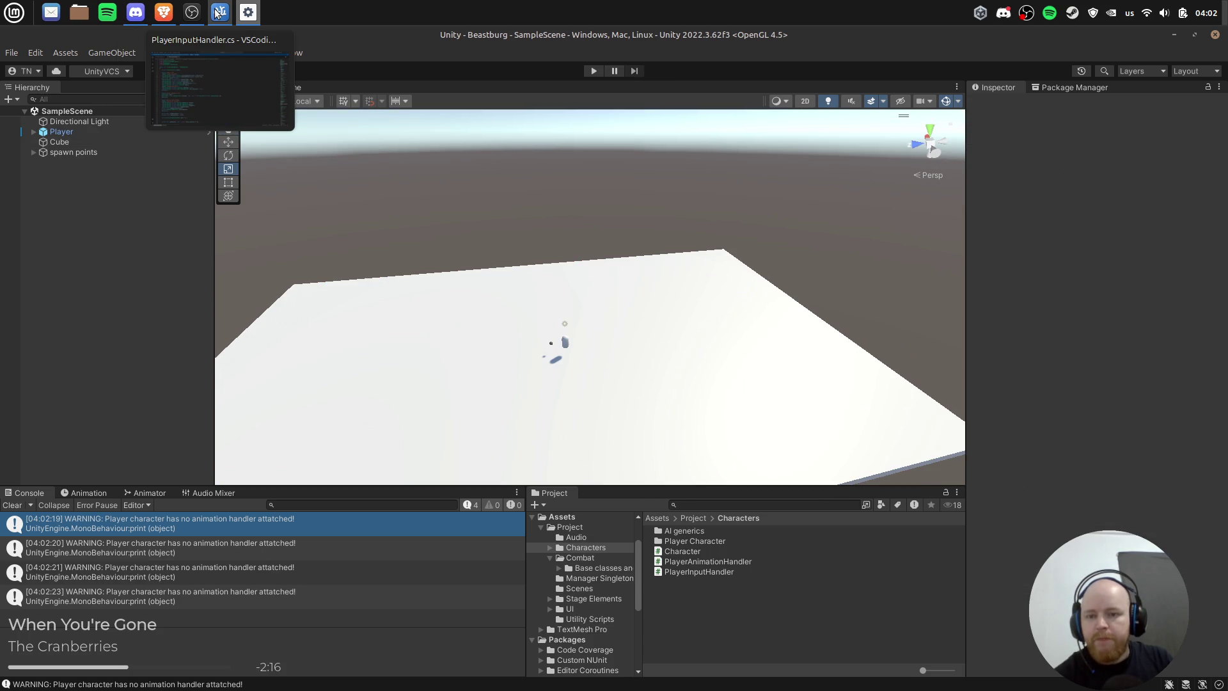
mouse_move(648, 323)
mouse_down()
mouse_move(644, 269)
mouse_move(673, 246)
mouse_up()
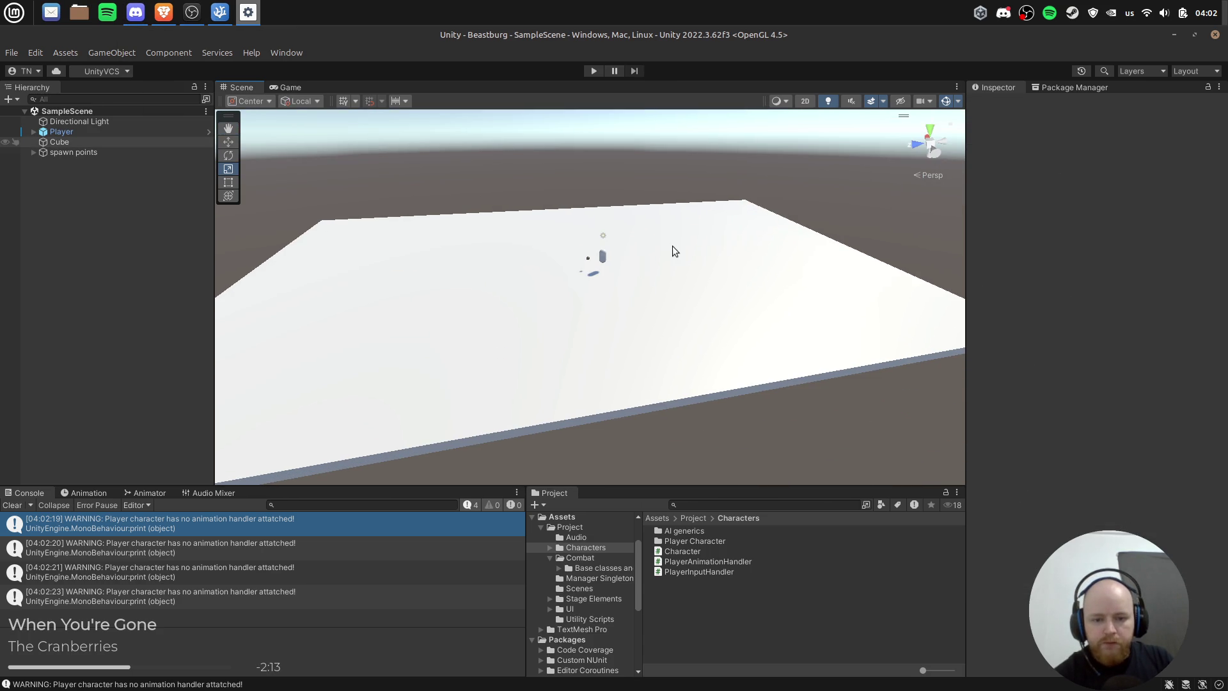
click(115, 142)
Step: Create an empty Stage object and make the floor Cube its child
right_click(82, 187)
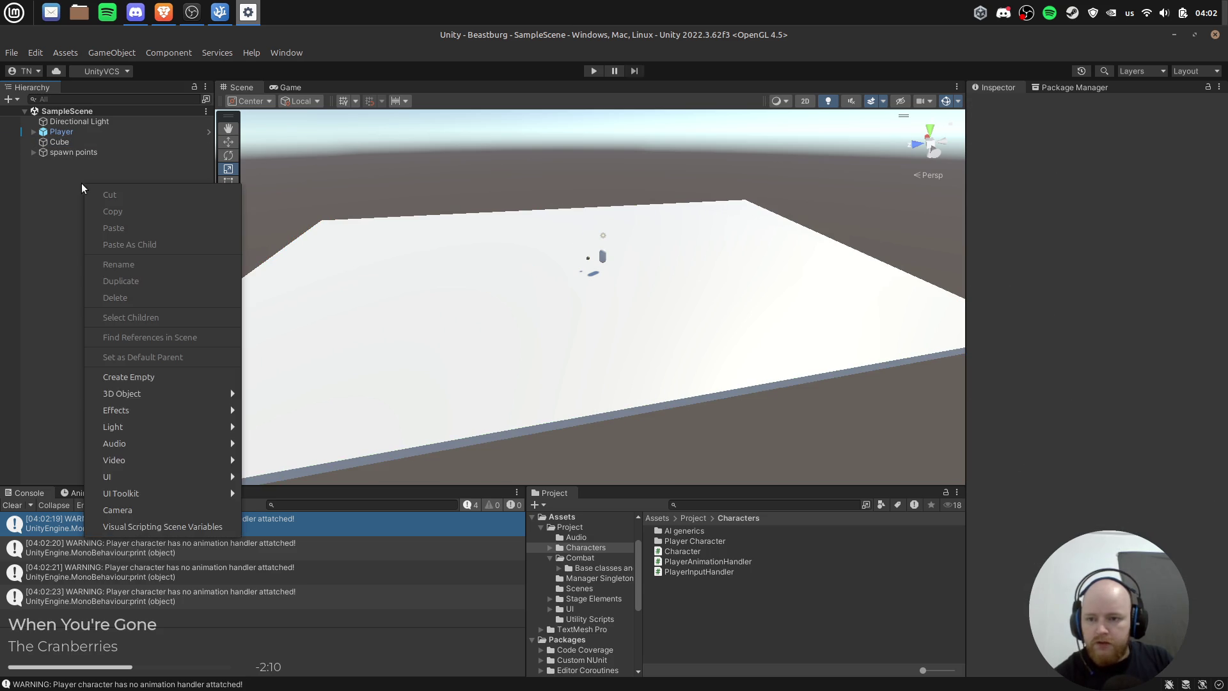
click(159, 377)
text(Stage)
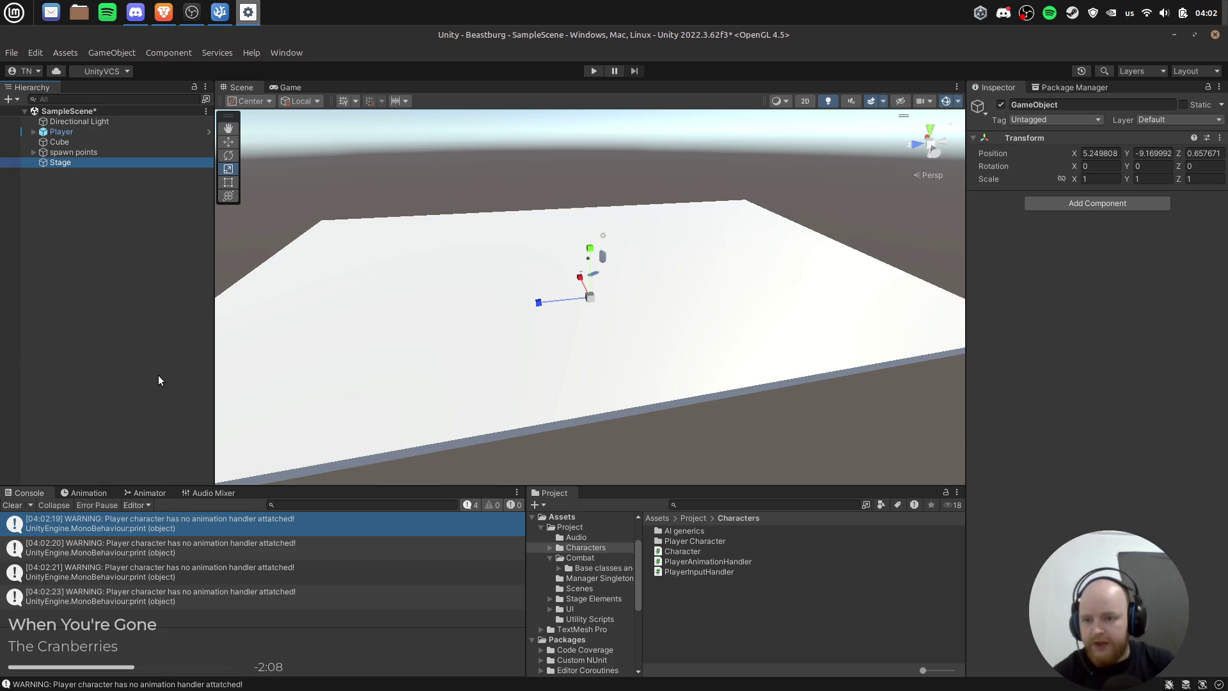
drag(62, 176, 61, 163)
click(51, 152)
click(68, 162)
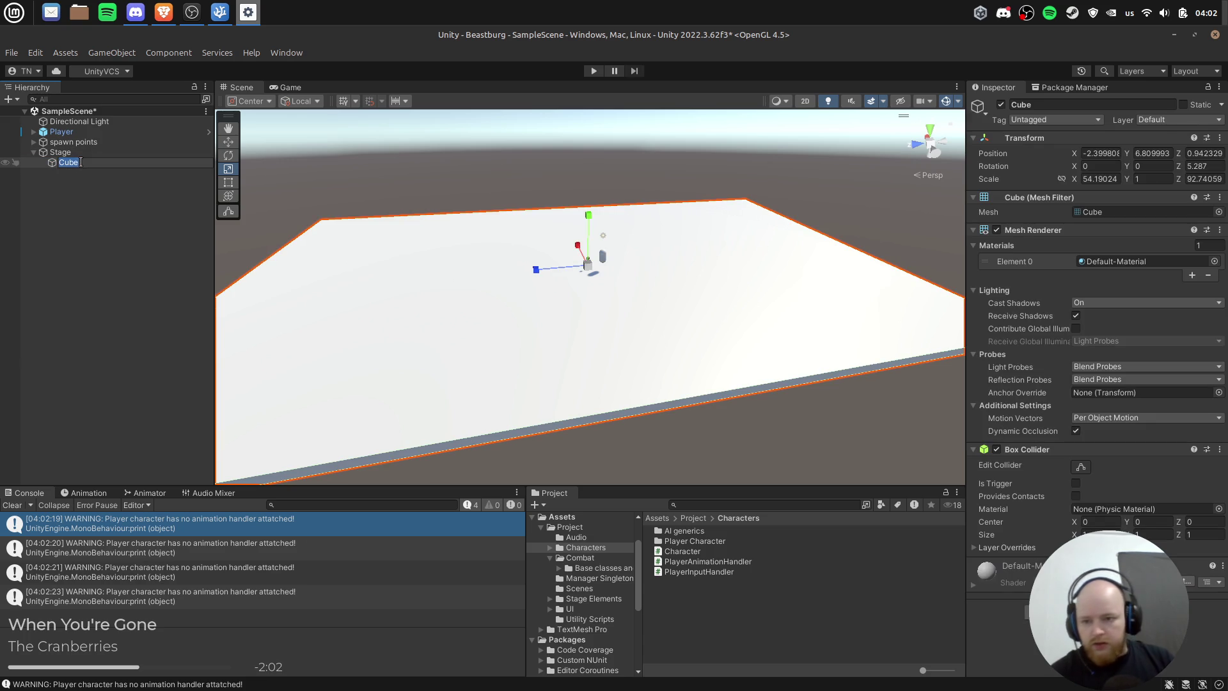
click(62, 153)
Step: Add a new cube inside Stage and name it w
right_click(62, 156)
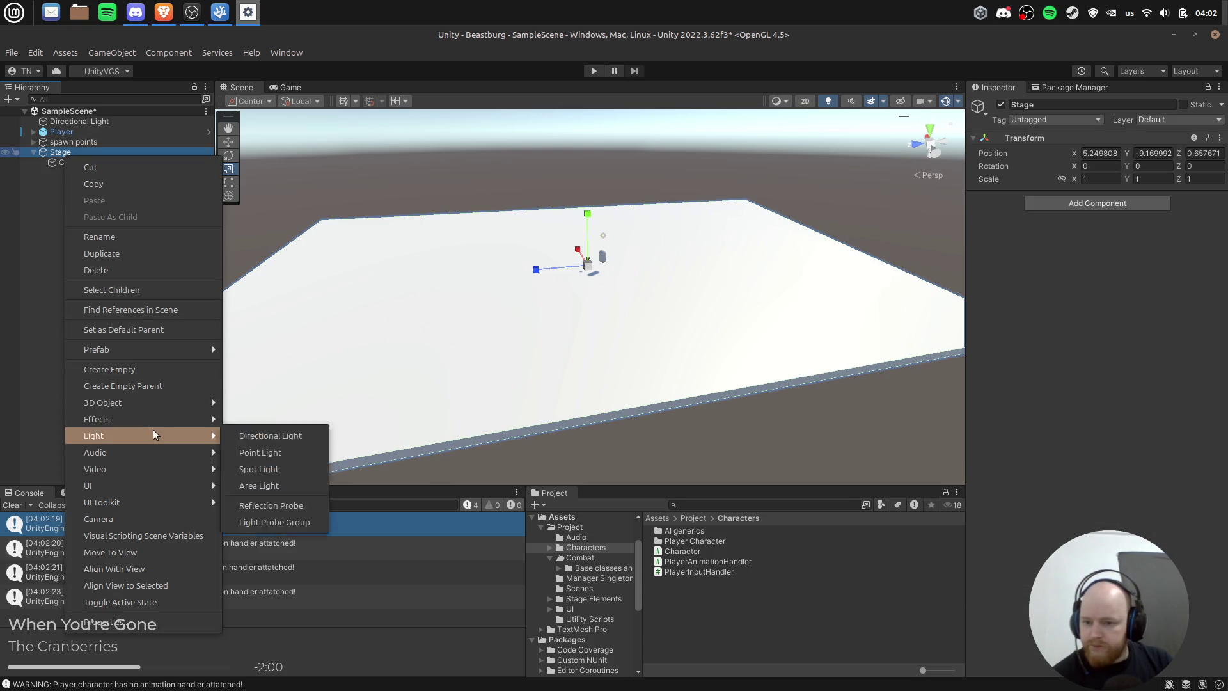
mouse_move(151, 403)
click(281, 400)
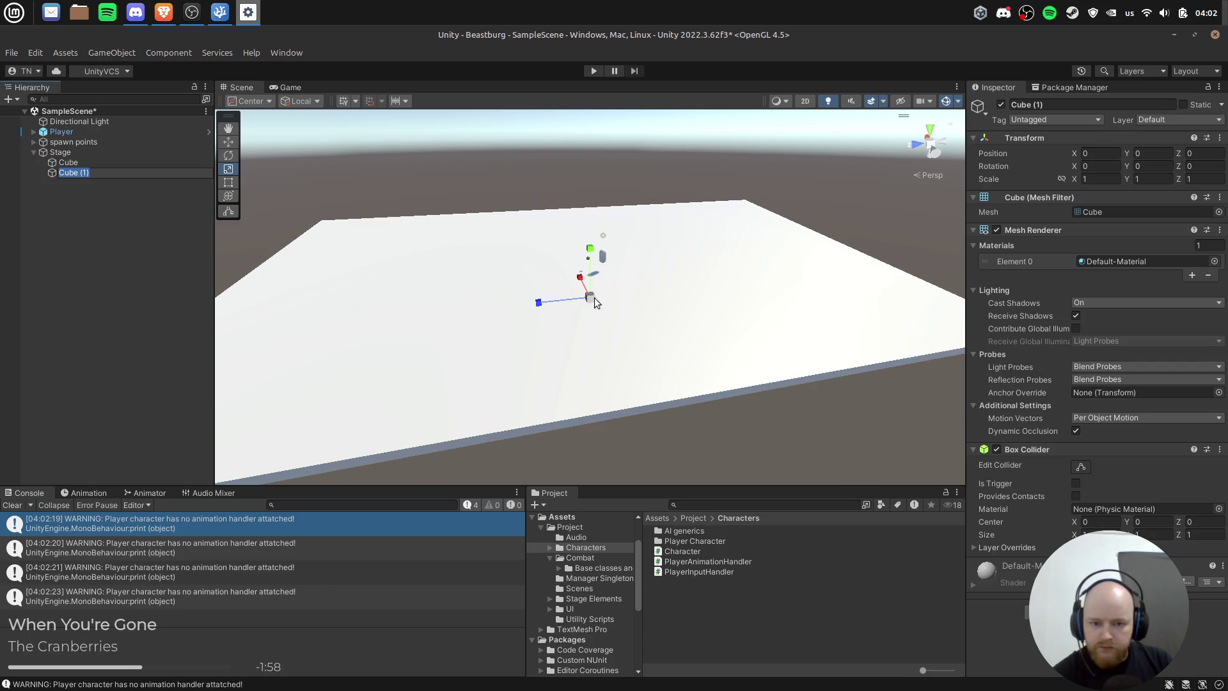
text(w)
key(Return)
Step: Scale w to 14.33×19.80×1.58, place it on the platform tilted -15.77 on X, and play-test
mouse_move(593, 301)
mouse_down()
mouse_move(581, 230)
mouse_move(566, 294)
mouse_up()
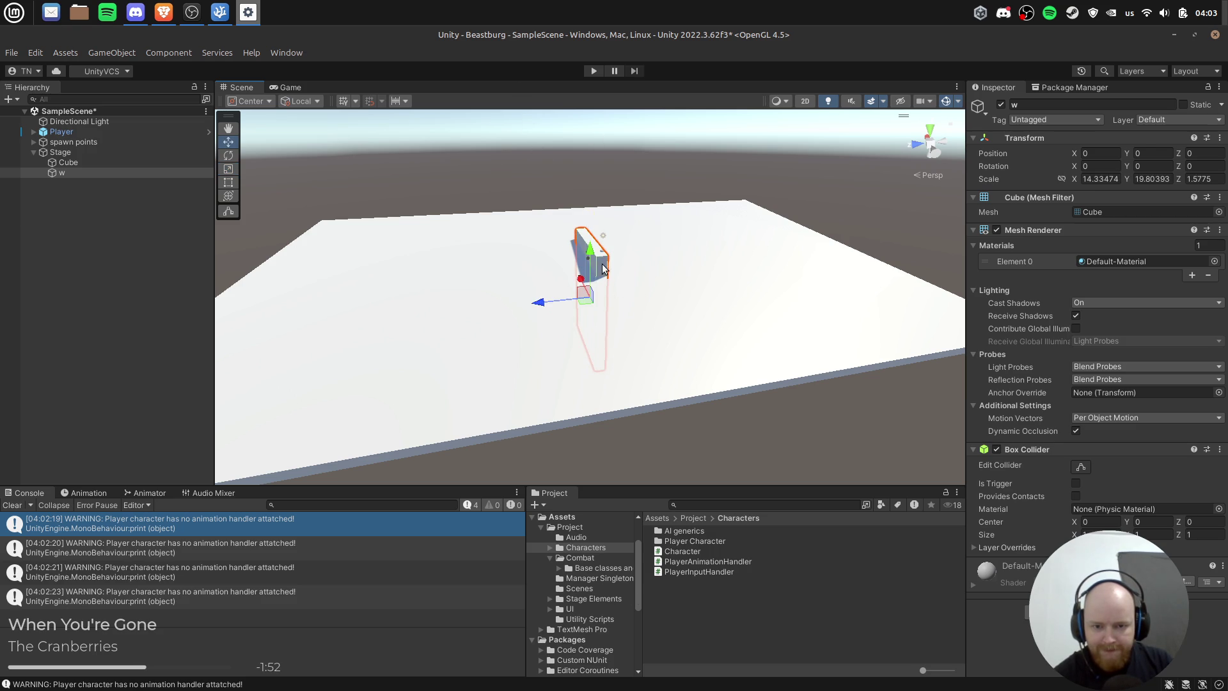
drag(583, 159, 583, 152)
scroll(595, 256, up, 10)
scroll(605, 302, down, 10)
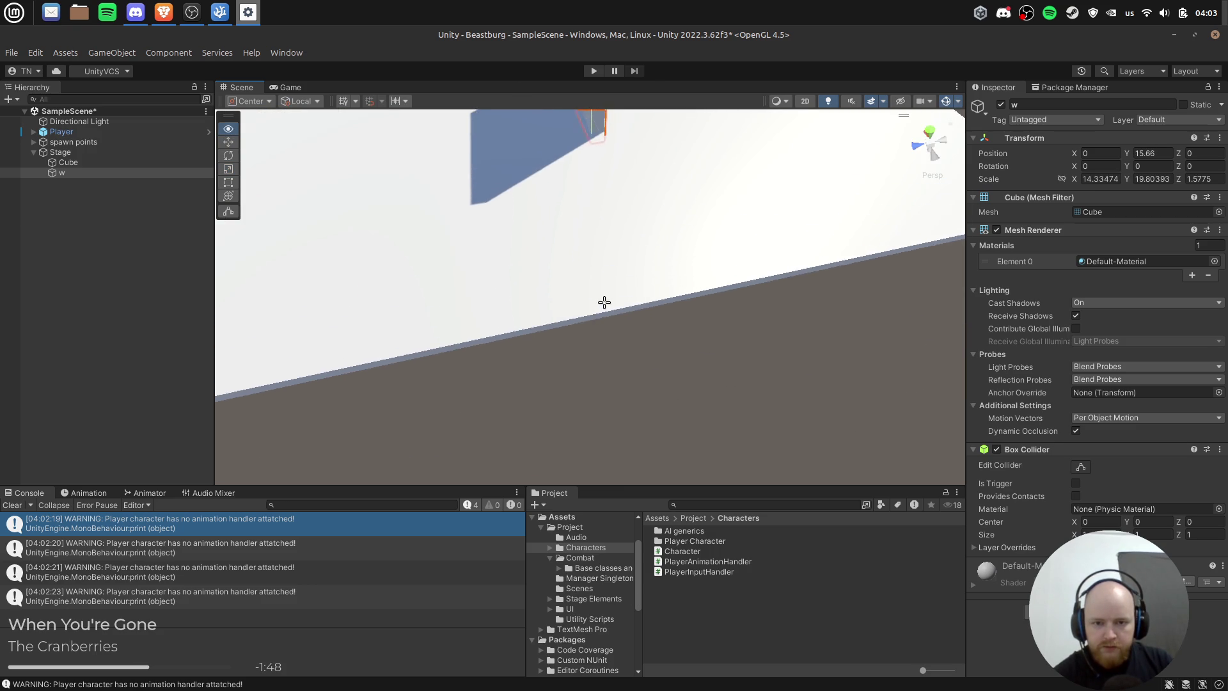
drag(605, 330, 781, 325)
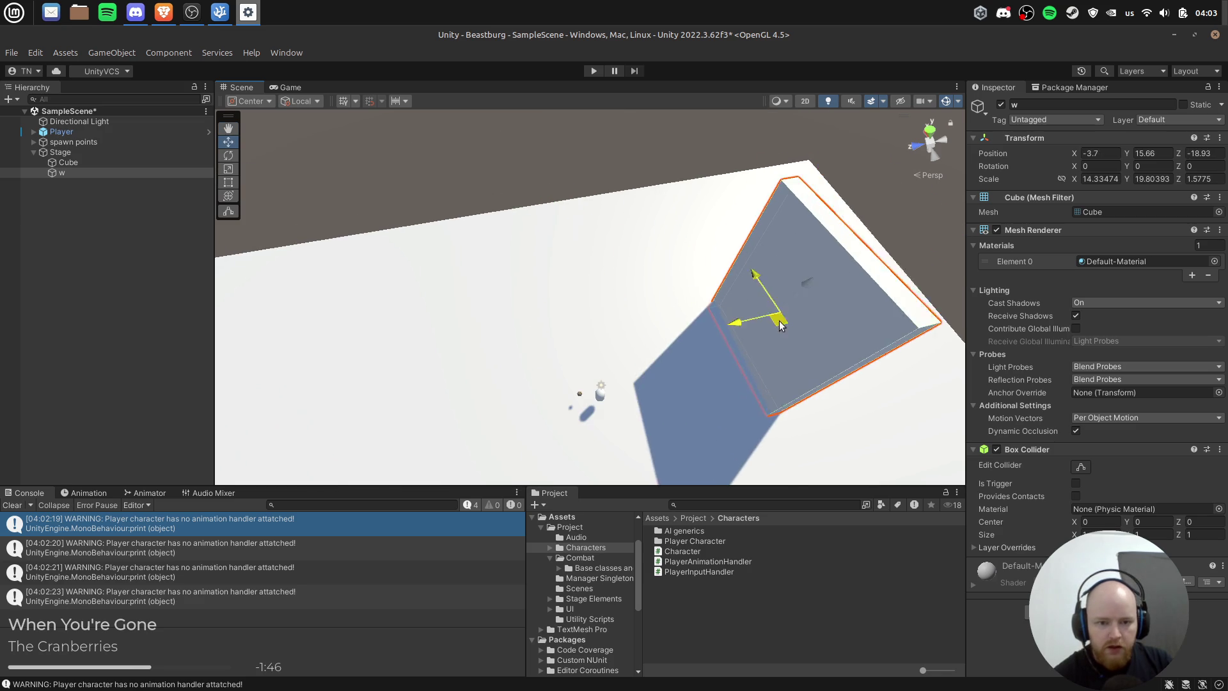
mouse_move(626, 399)
mouse_down()
mouse_move(704, 312)
mouse_move(652, 262)
mouse_up()
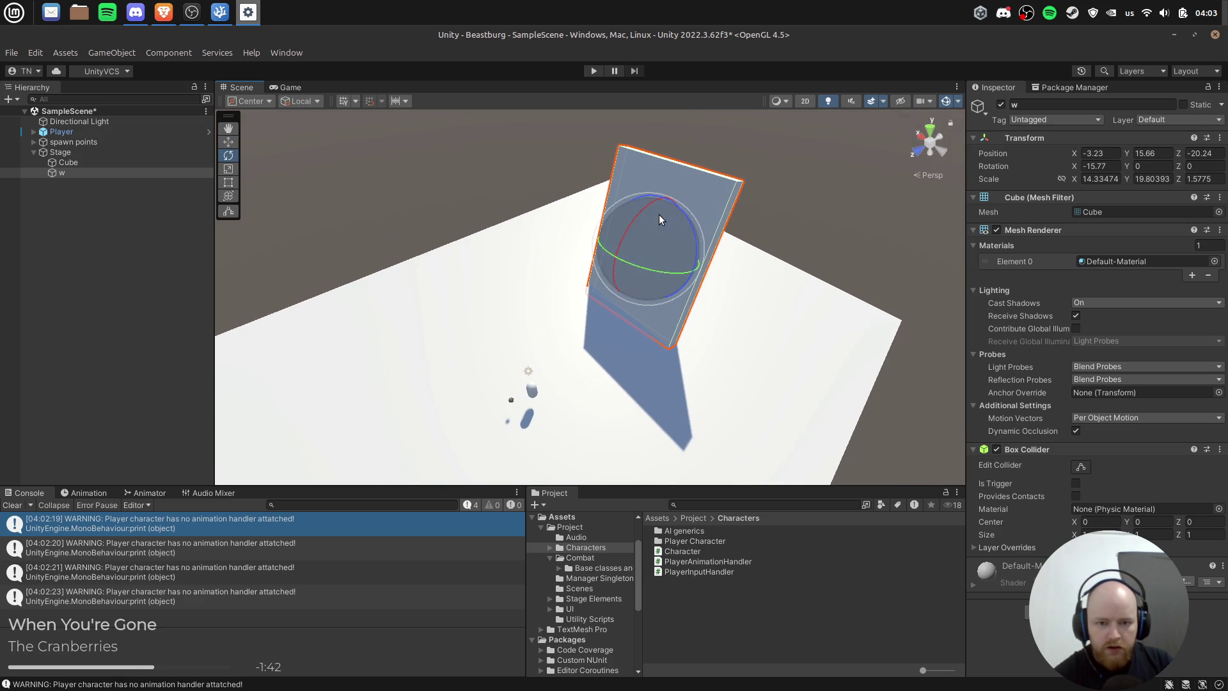
click(588, 71)
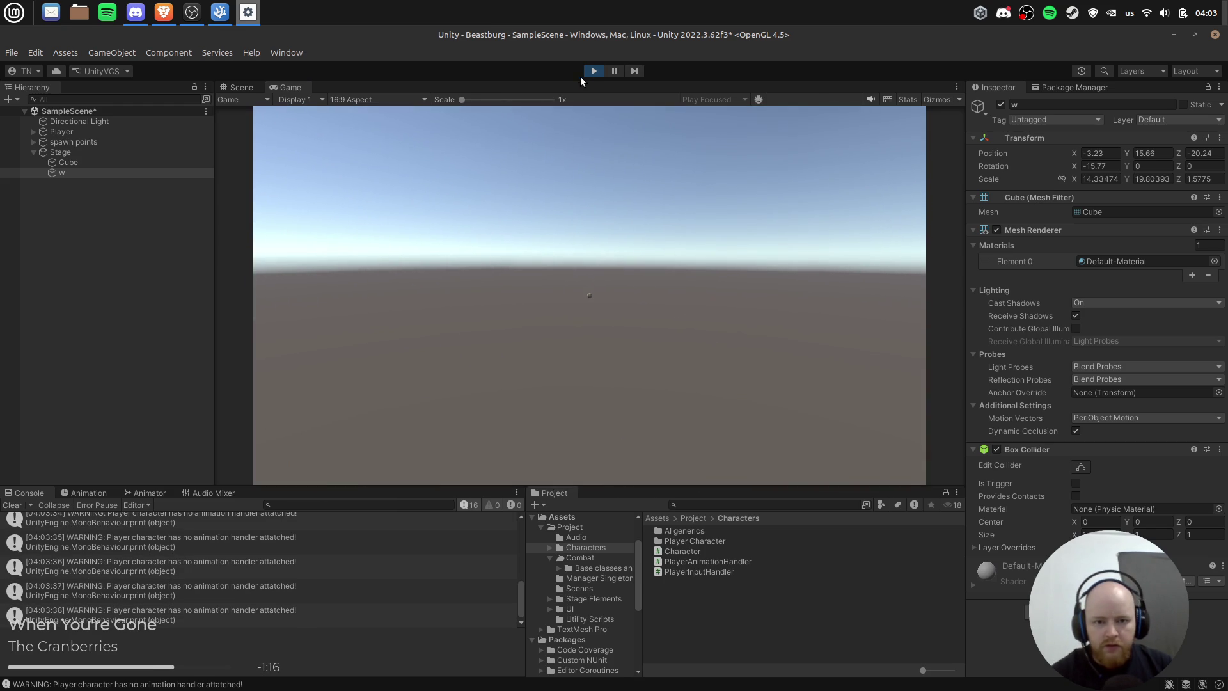
Step: Stop play, give the floor Cube the checkered Ground - Surface material, and play again
click(591, 72)
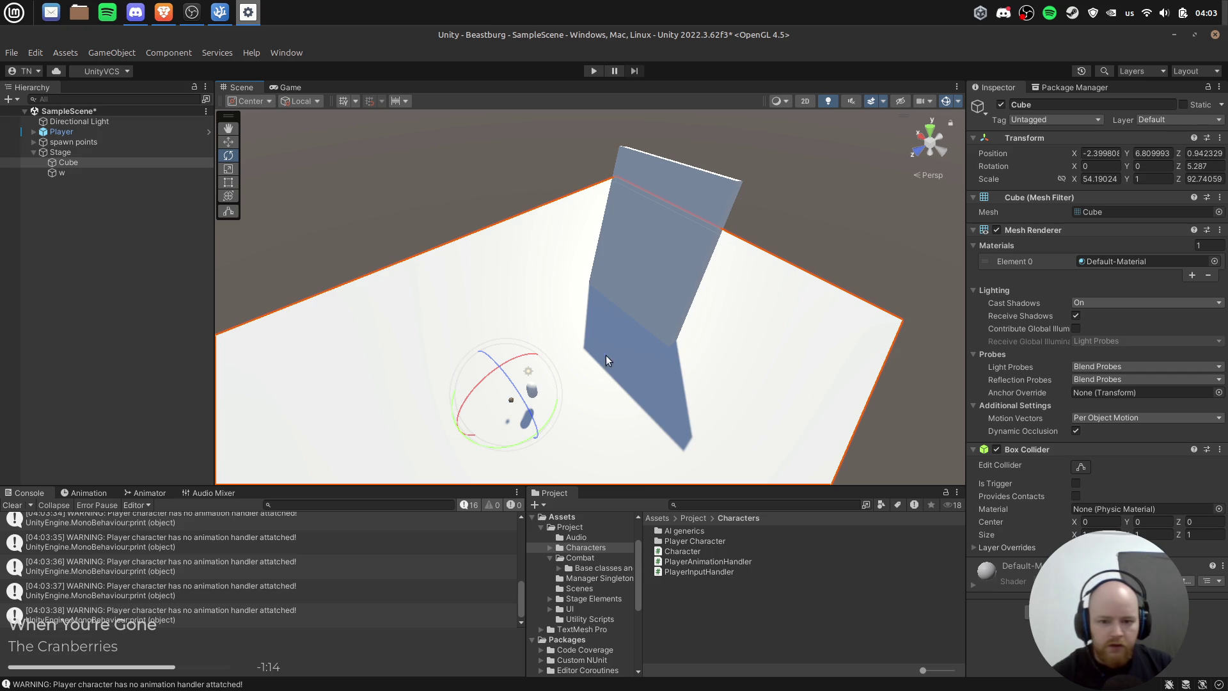
click(97, 328)
click(105, 161)
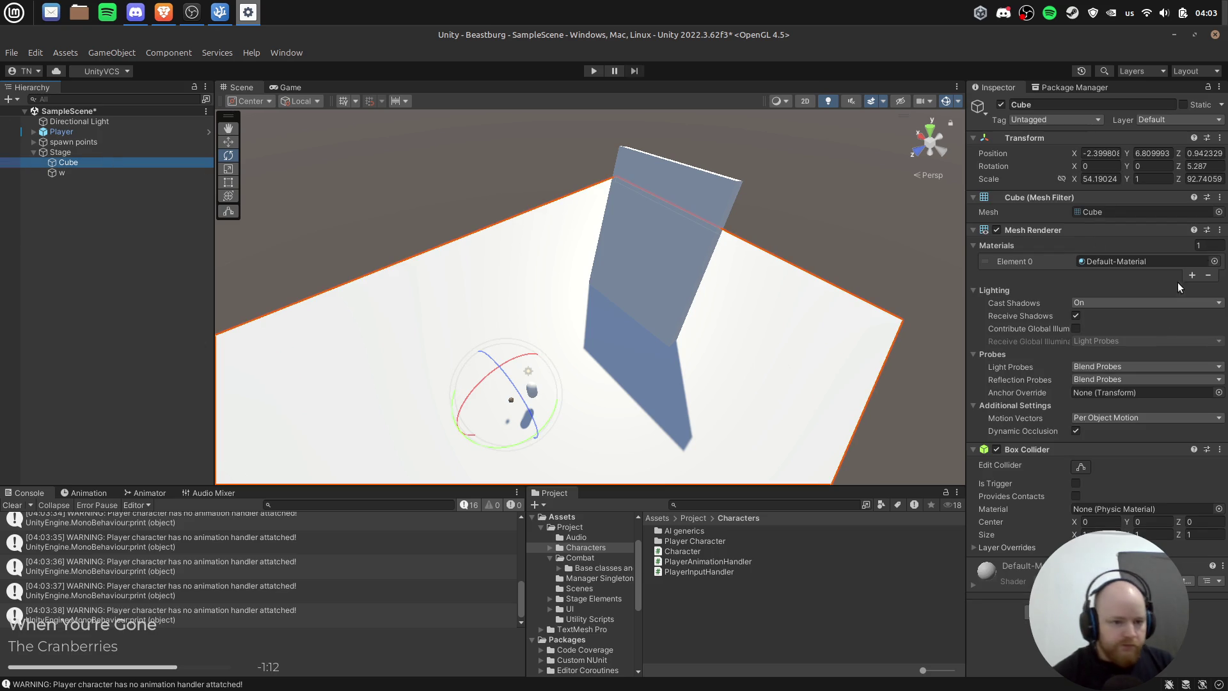
click(1214, 261)
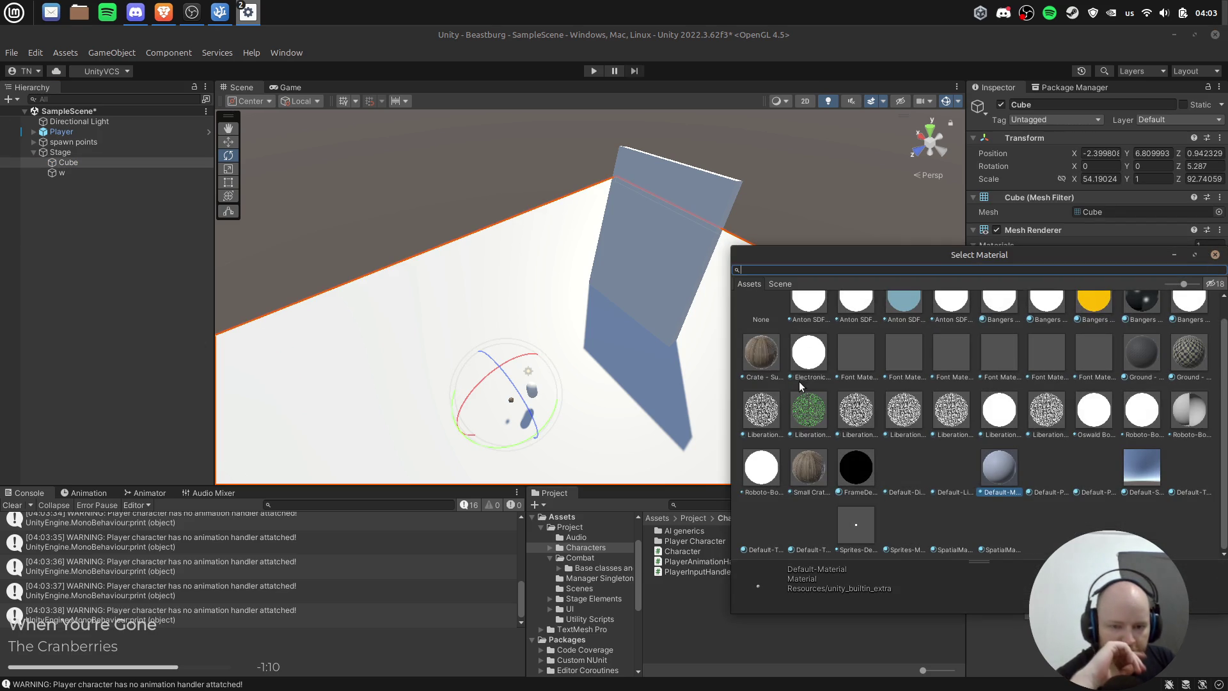
click(822, 467)
click(799, 411)
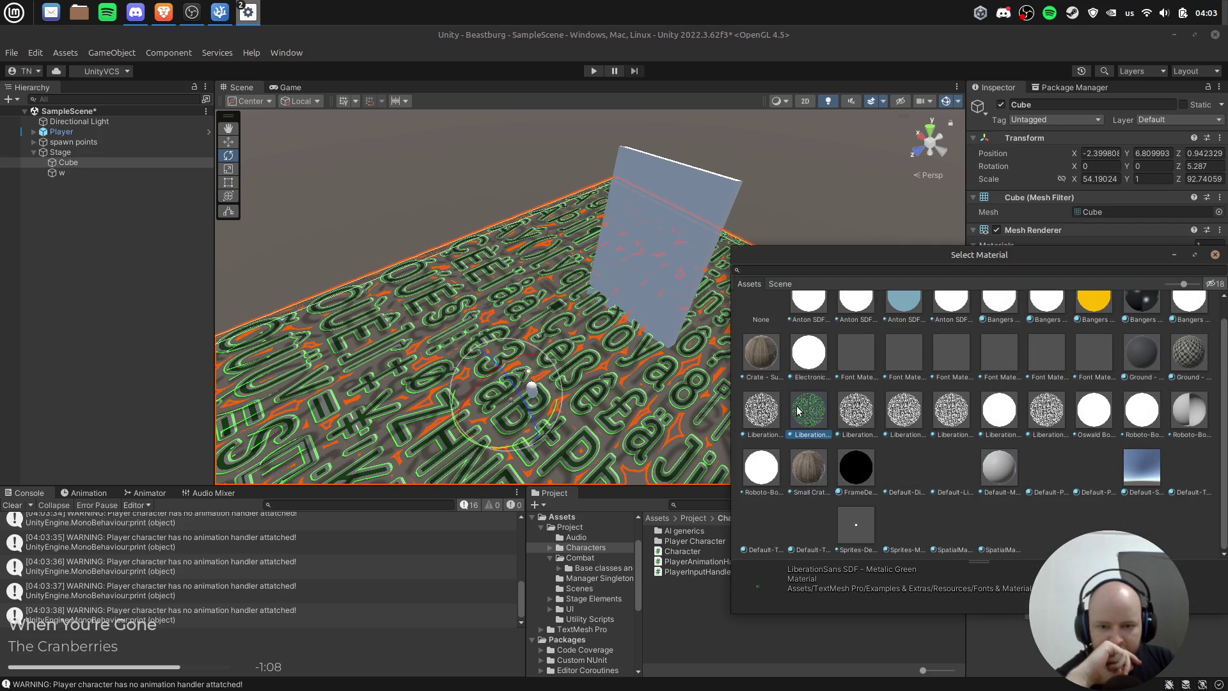
click(1191, 366)
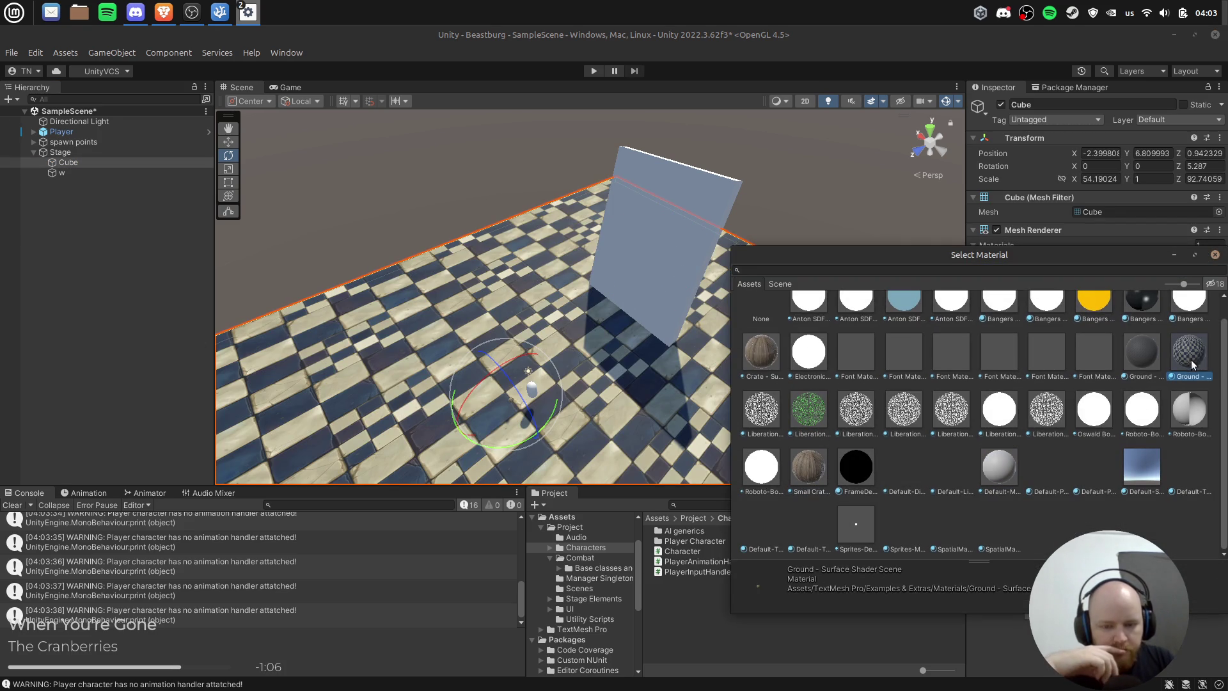
scroll(602, 313, up, 5)
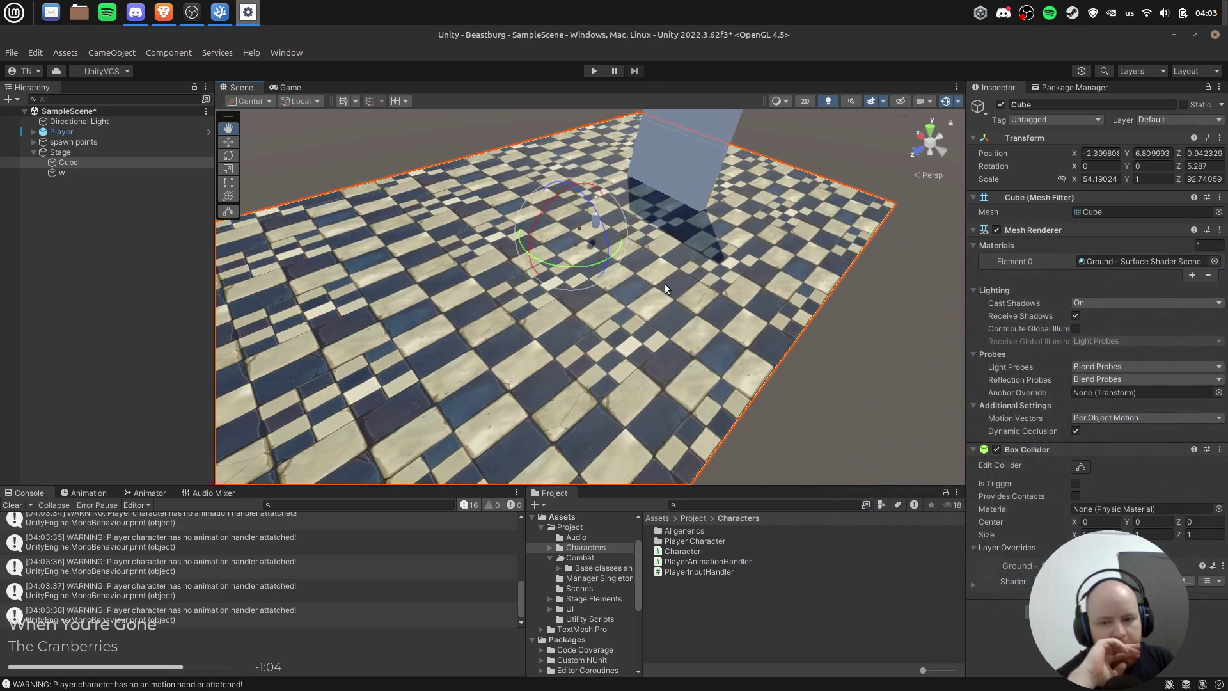
drag(665, 283, 674, 282)
click(591, 72)
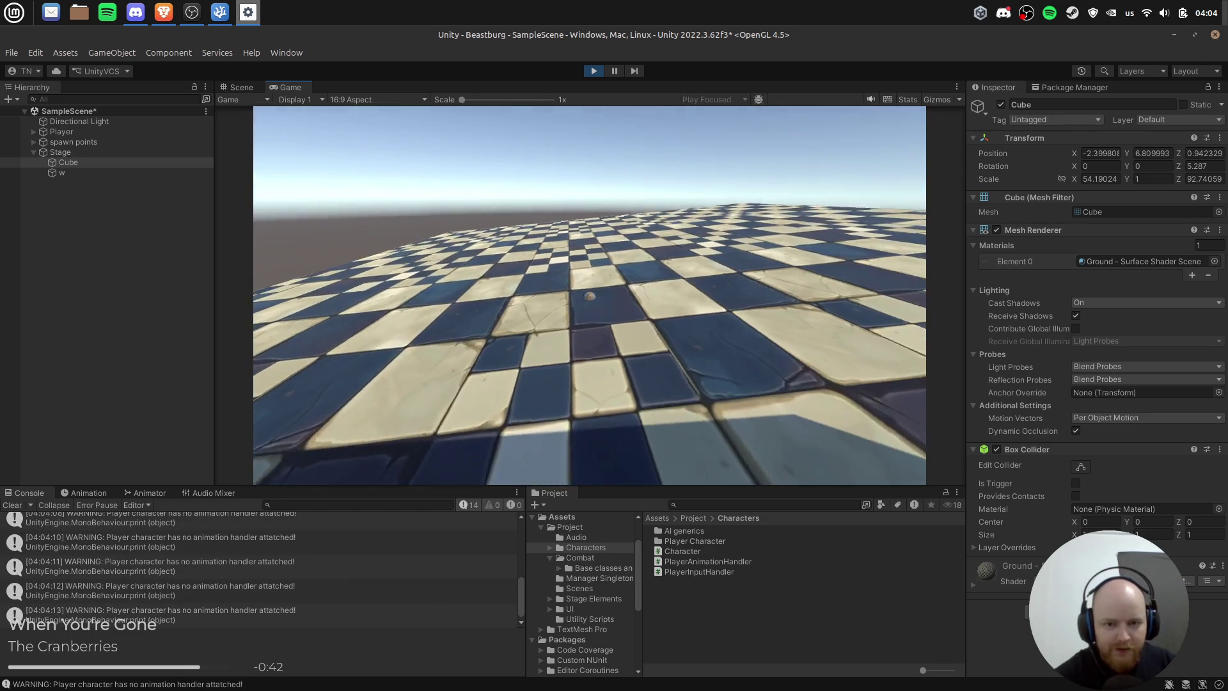
Step: Restart the game and walk the player past the wall and off the platform edge
click(586, 71)
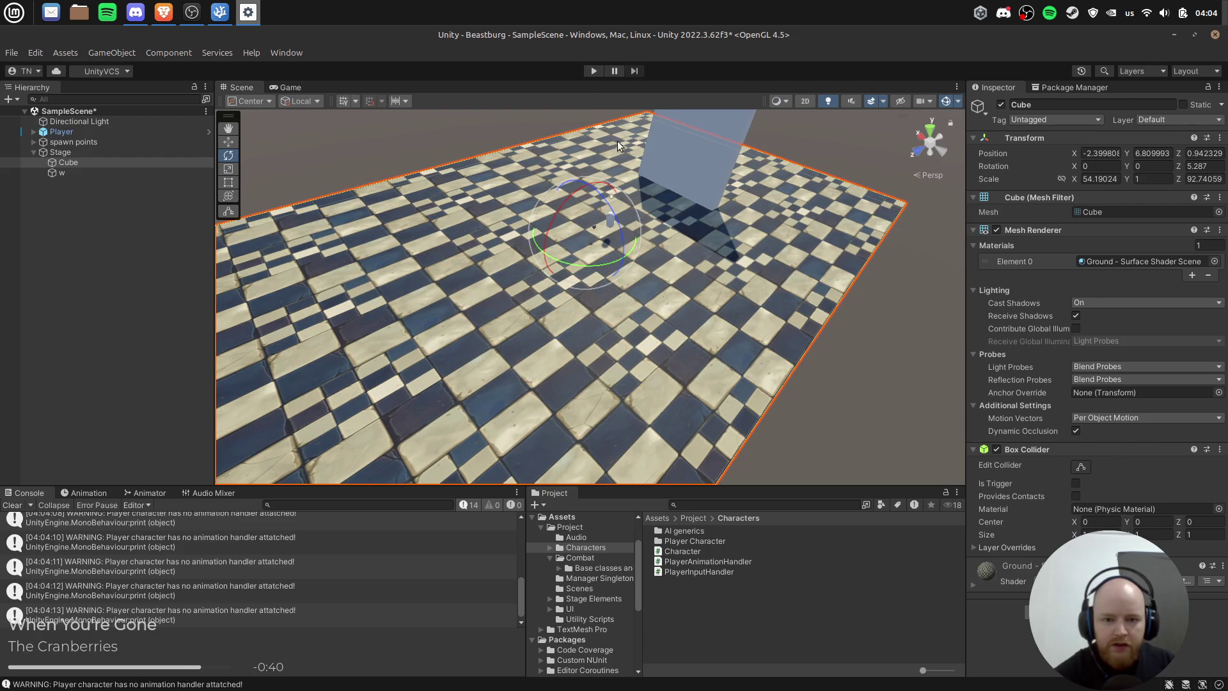
click(594, 69)
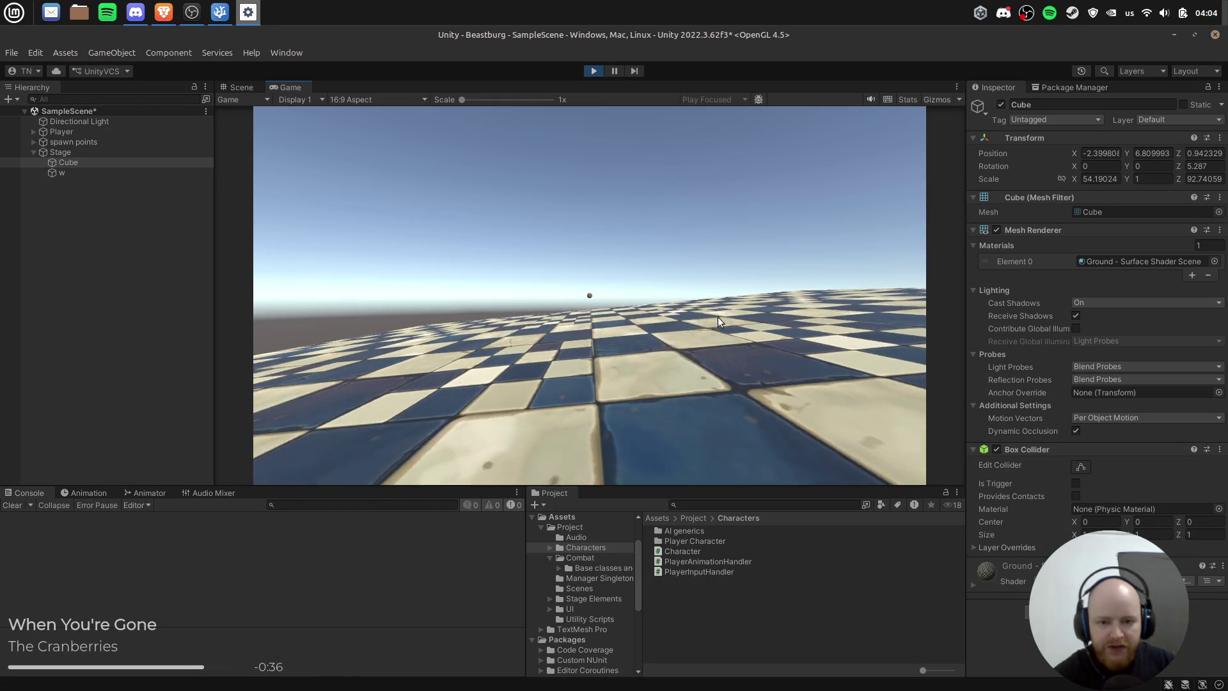
click(718, 321)
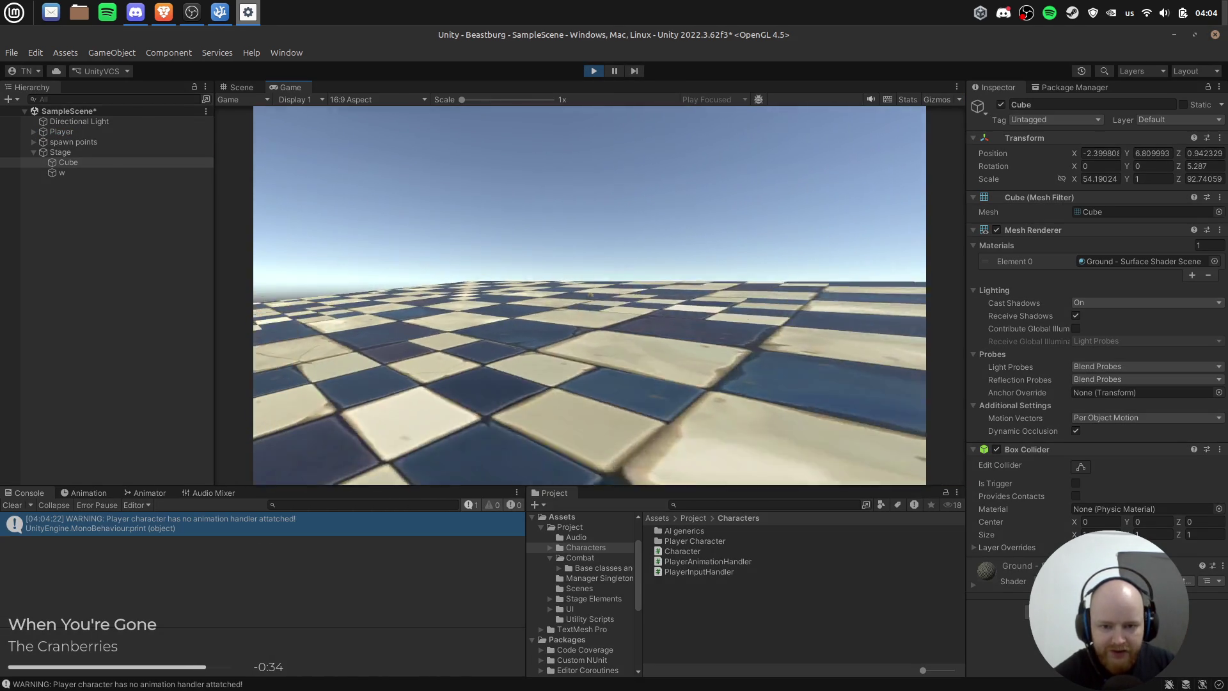
key(w)
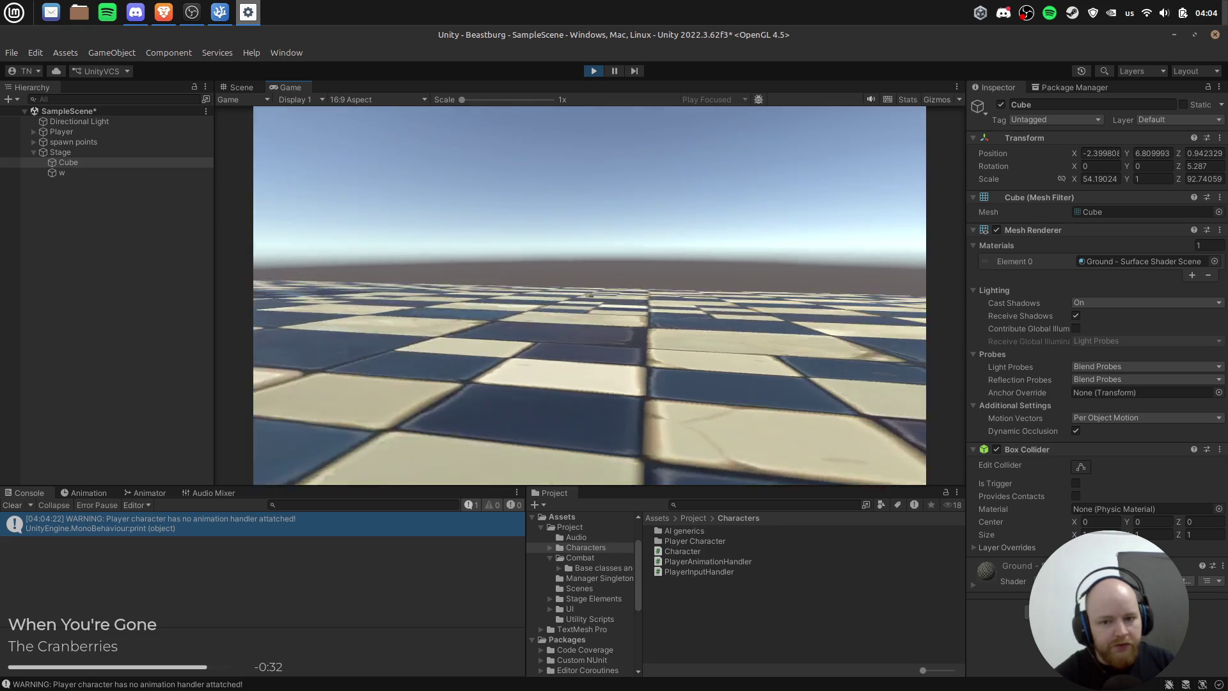
key(w)
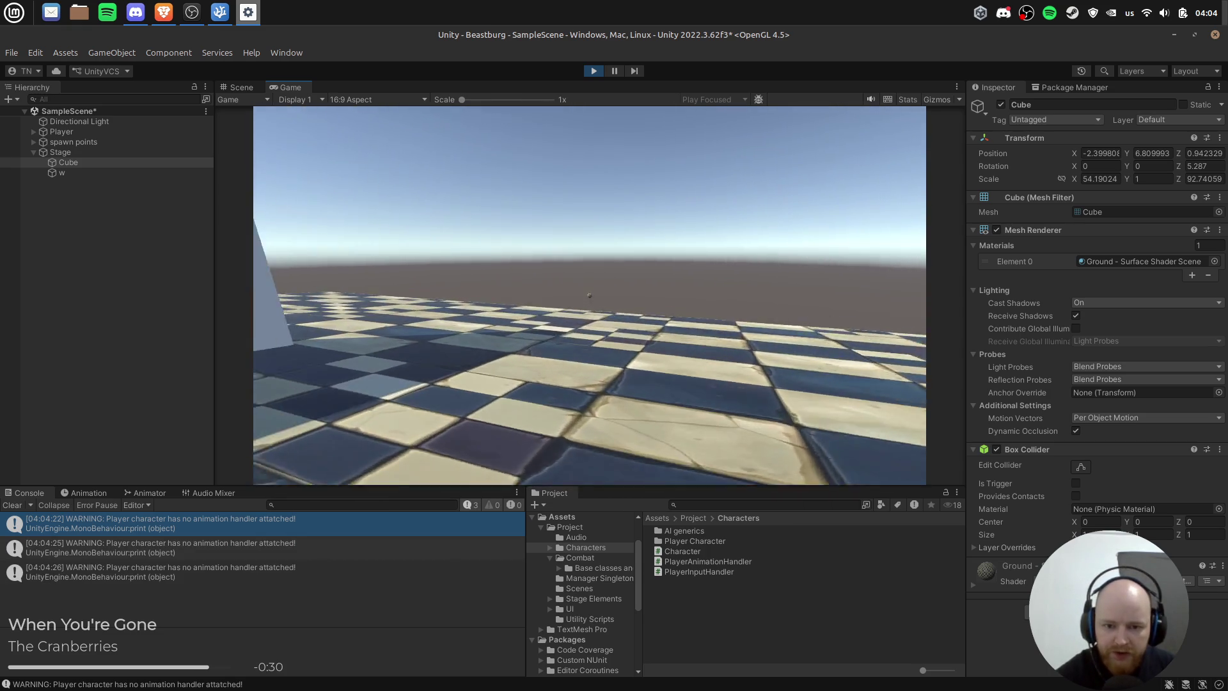
key(w)
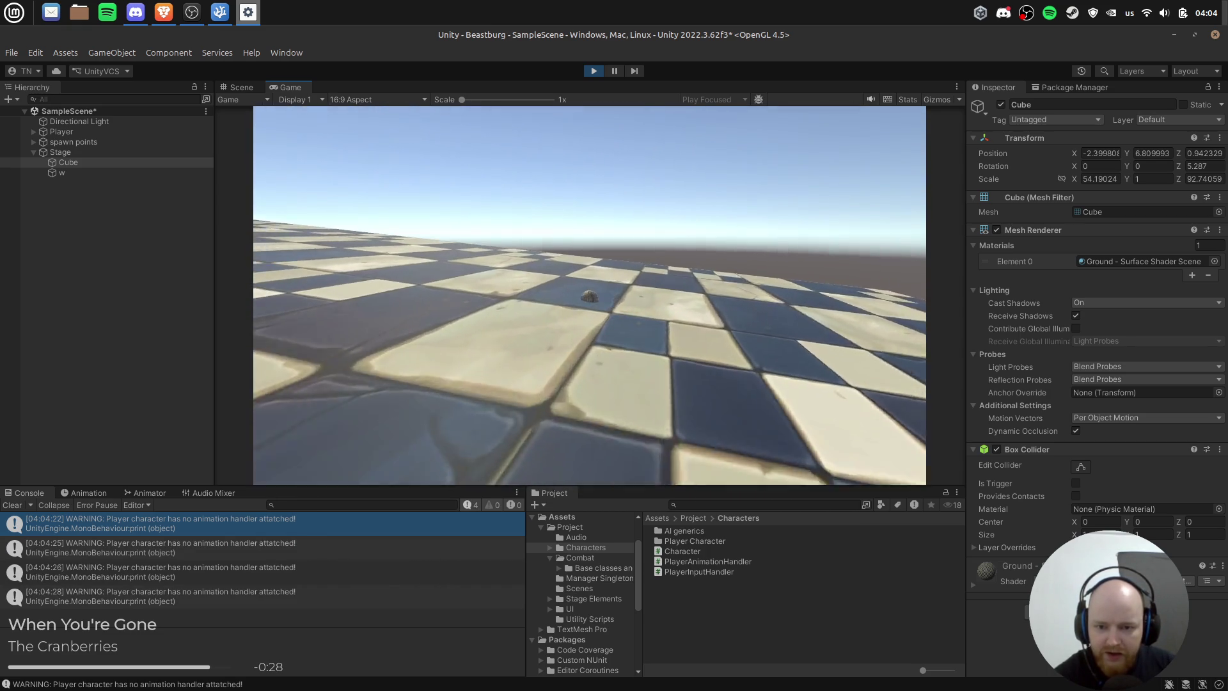
key(w)
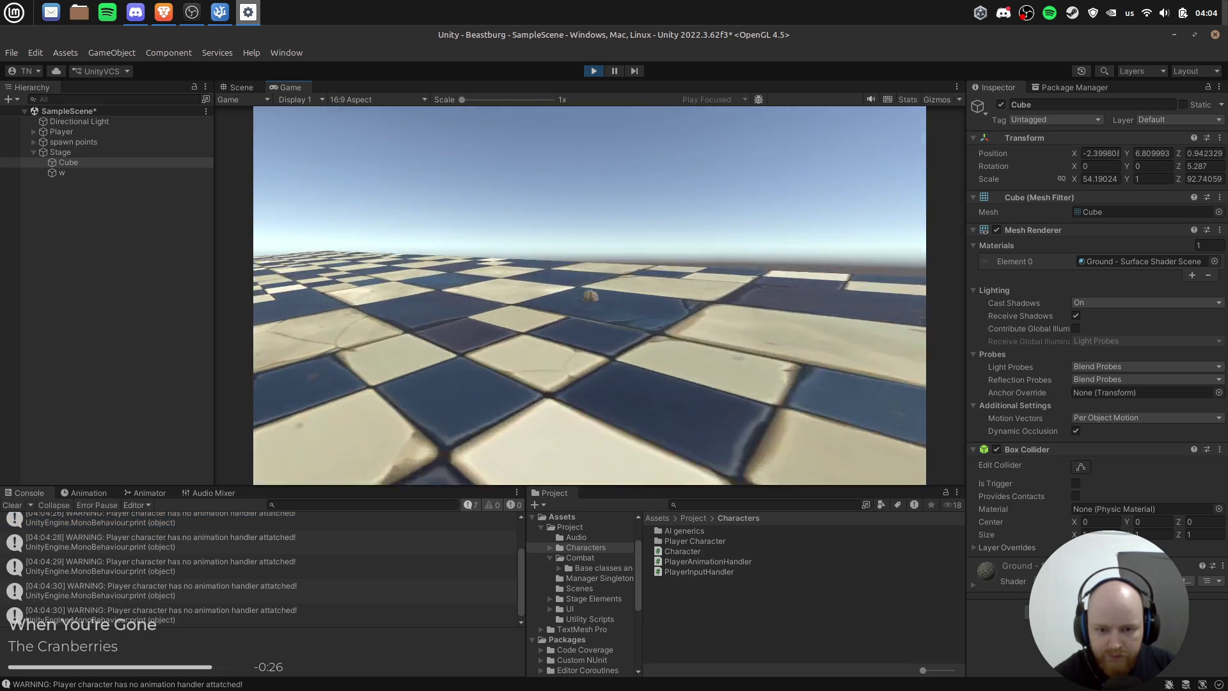
key(w)
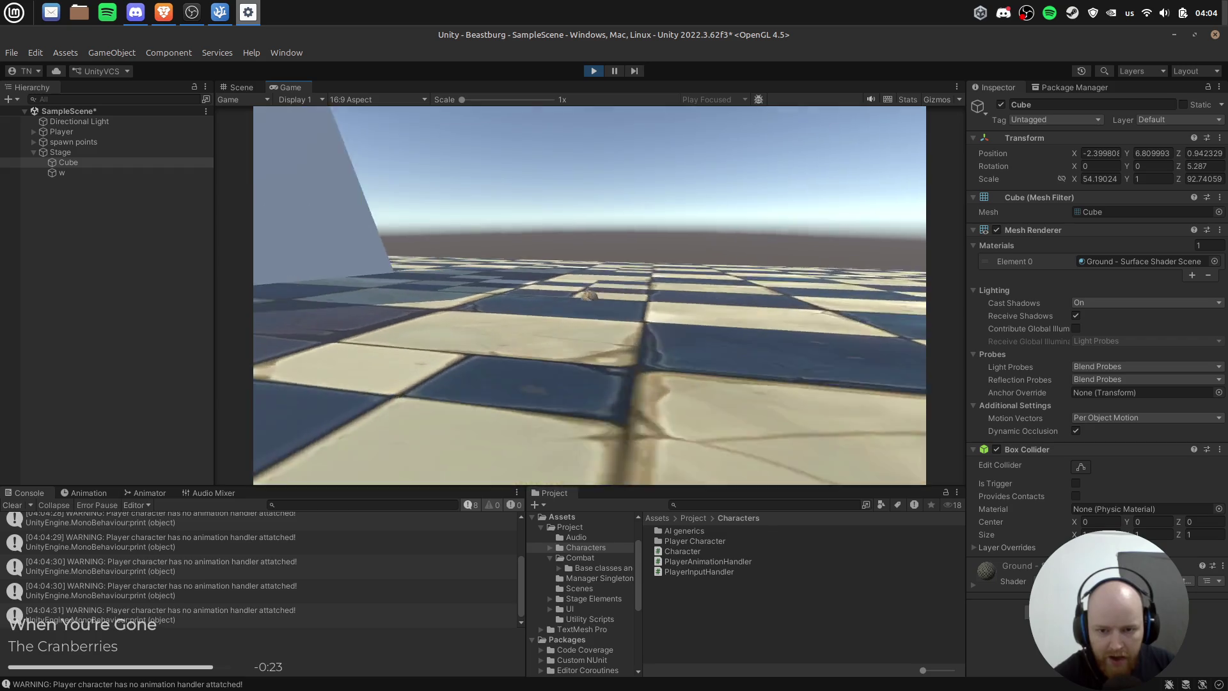
key(w)
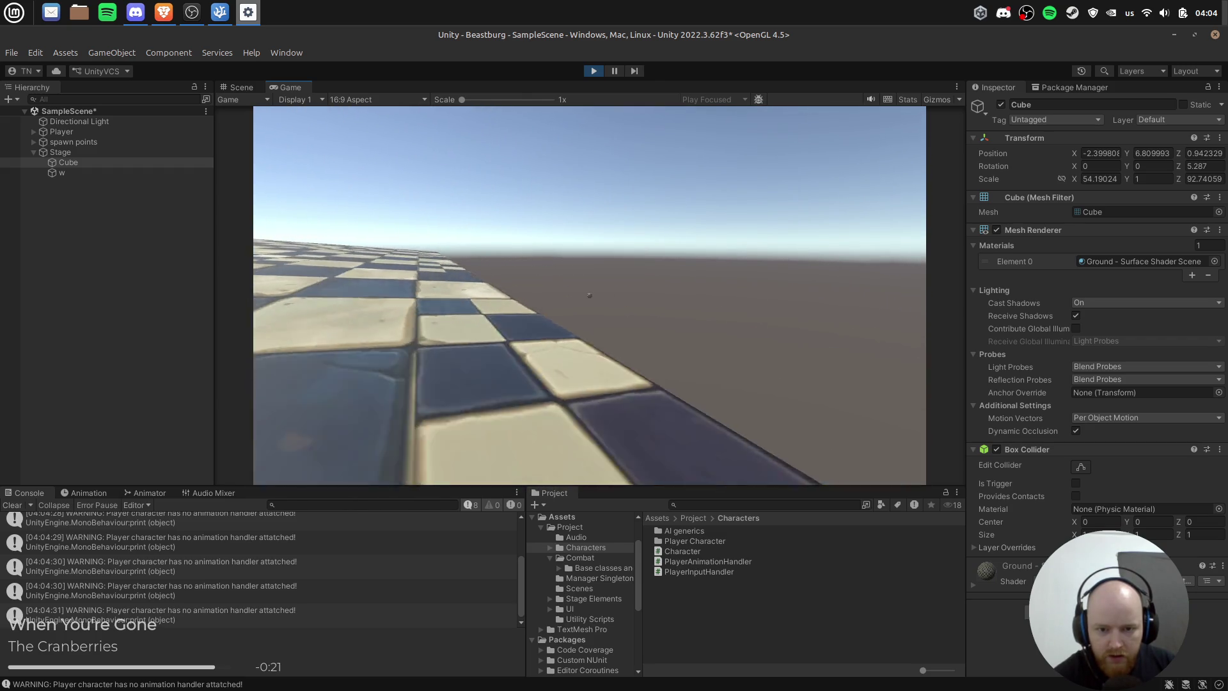
click(593, 70)
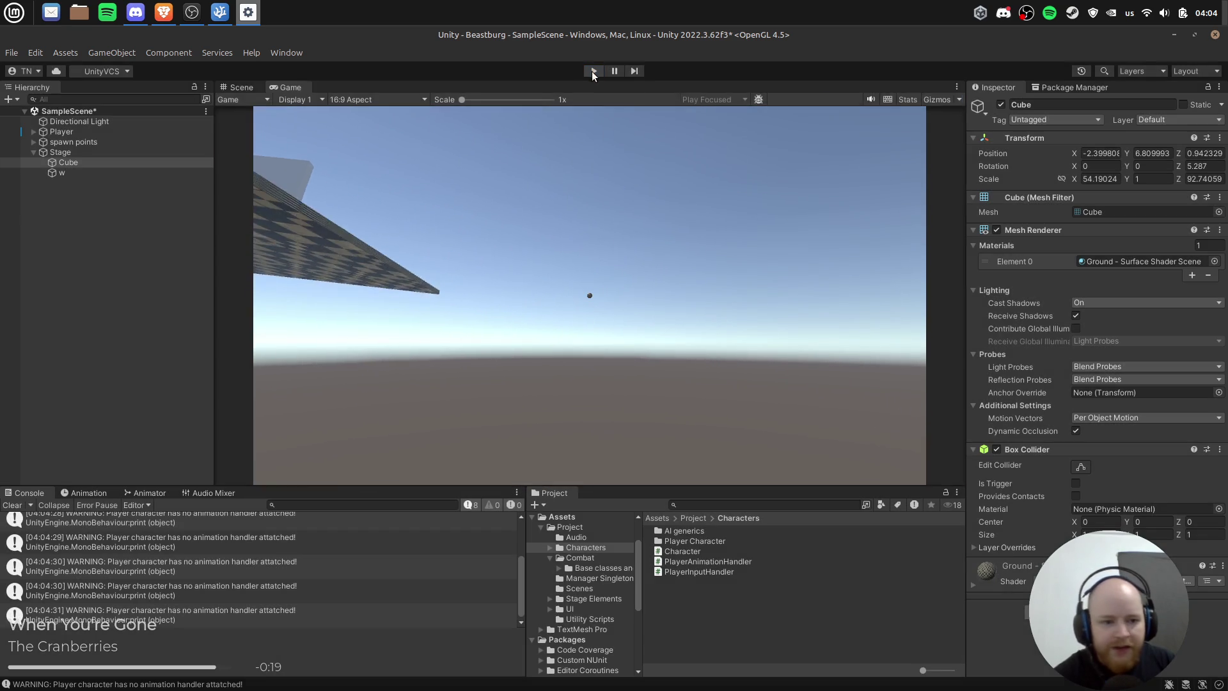
Step: Open the Player prefab and expand its Player Character (Script) settings
click(112, 142)
click(207, 131)
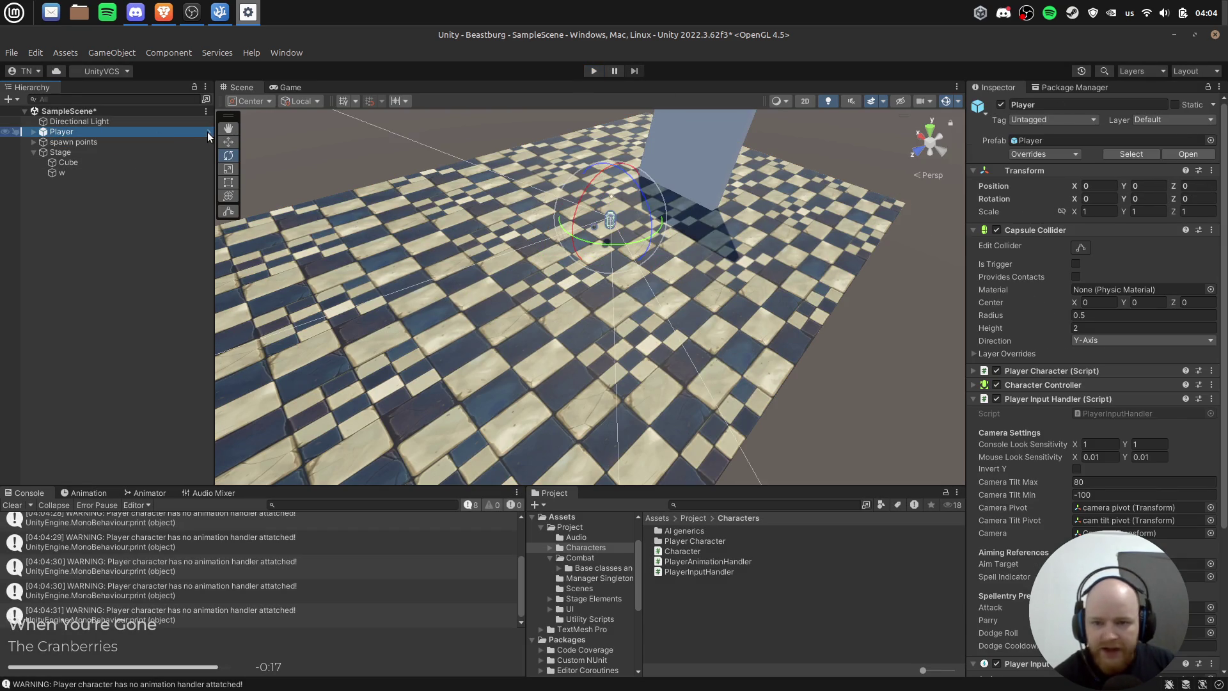
scroll(1142, 432, down, 2)
scroll(1099, 357, down, 2)
scroll(1106, 373, down, 2)
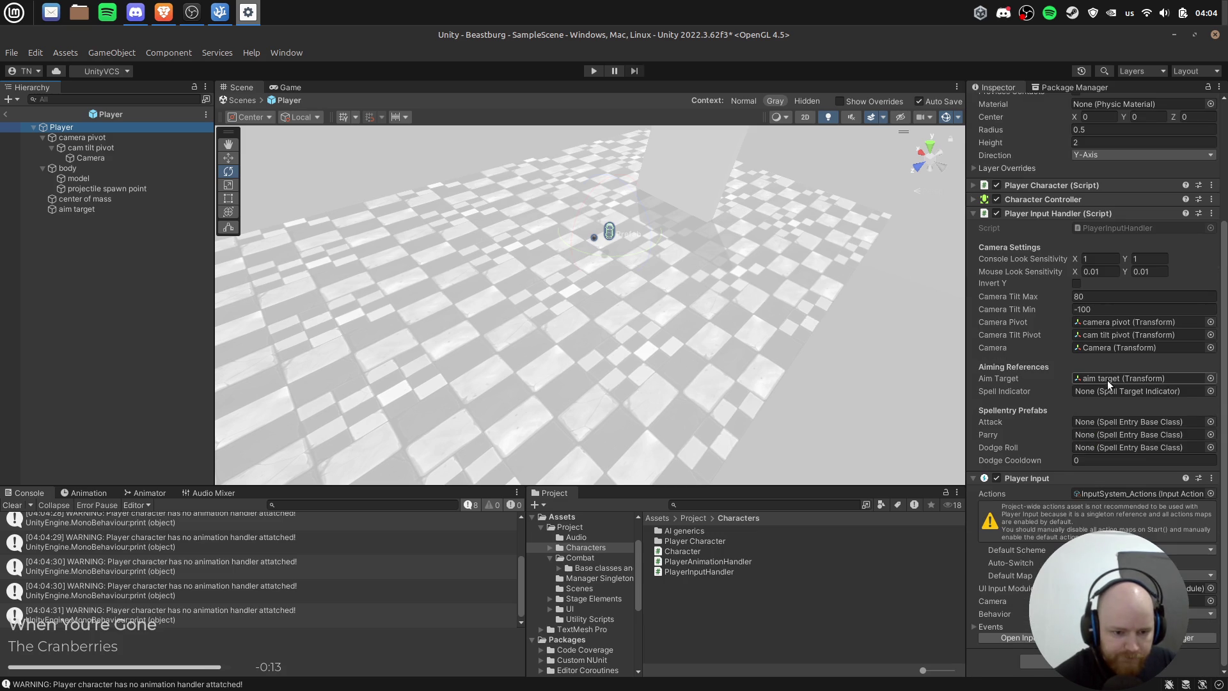
scroll(1054, 475, up, 5)
click(1040, 366)
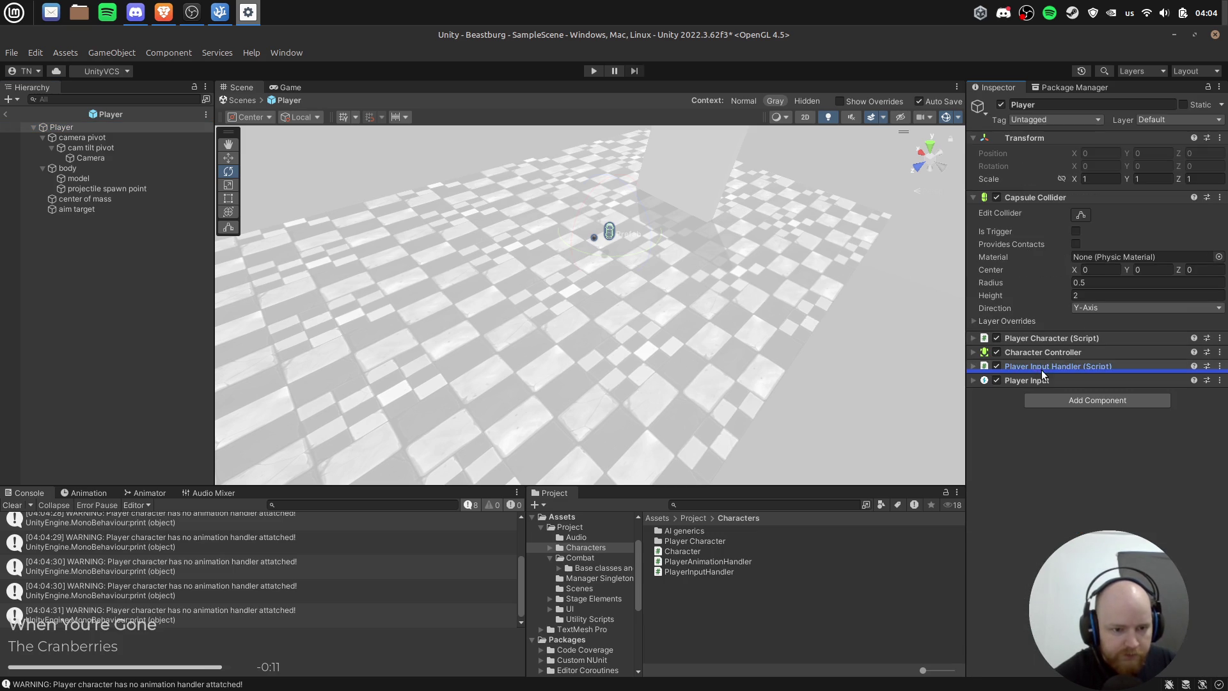
click(1054, 338)
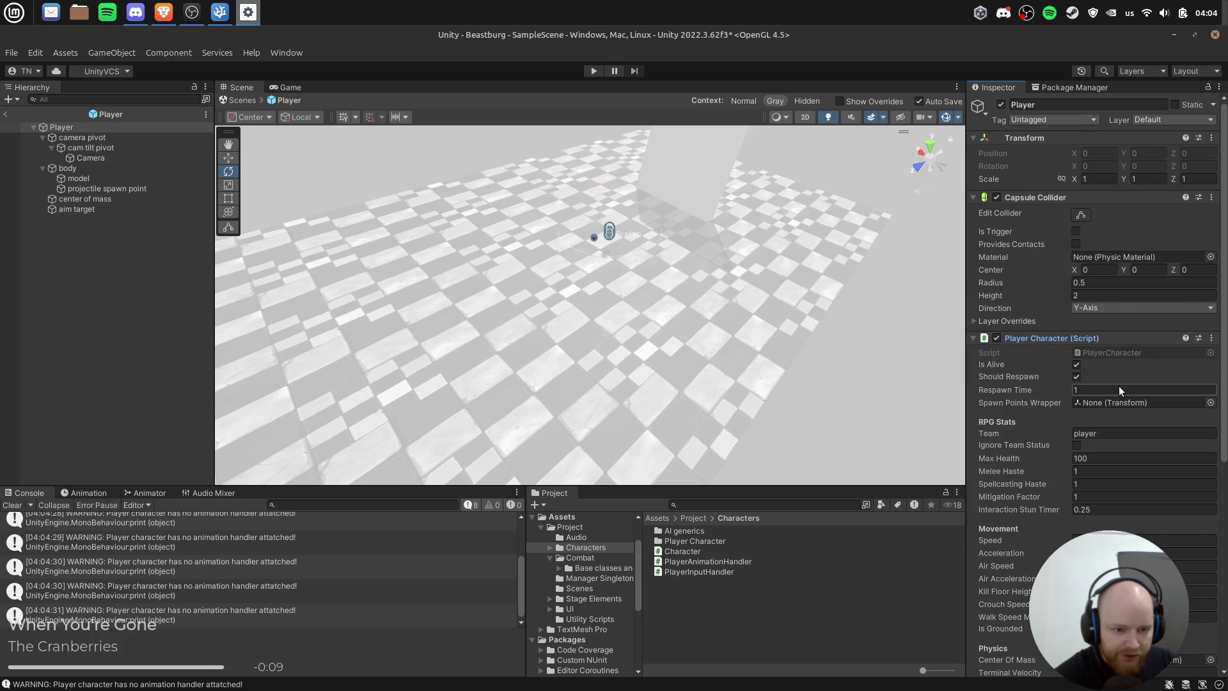
Step: Set Ground Snap Range to 1, return to the scene, and start playing
scroll(1112, 409, down, 6)
scroll(1103, 435, down, 5)
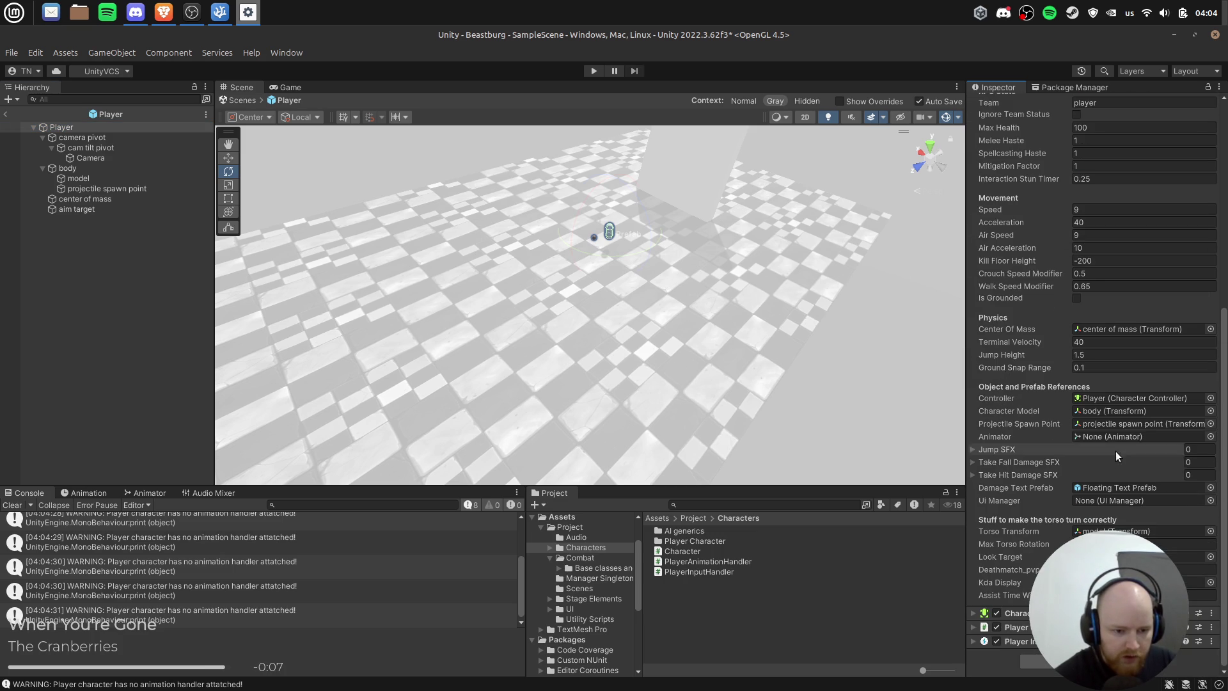
scroll(1097, 383, up, 7)
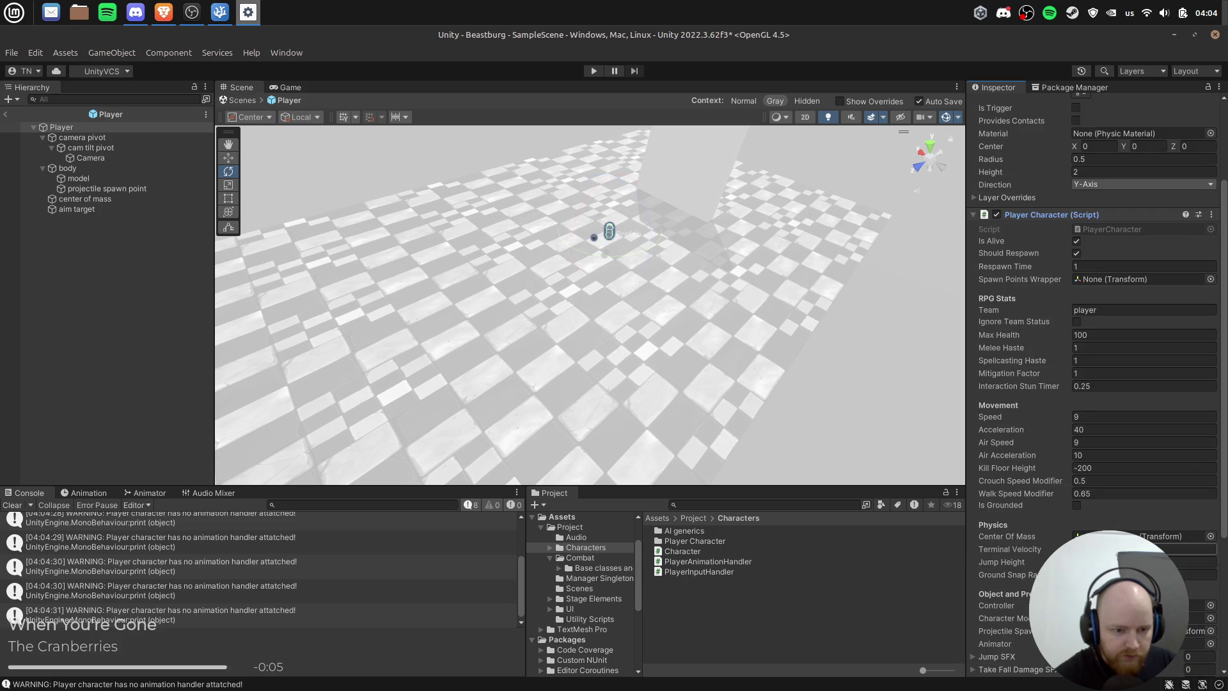
scroll(1105, 266, up, 4)
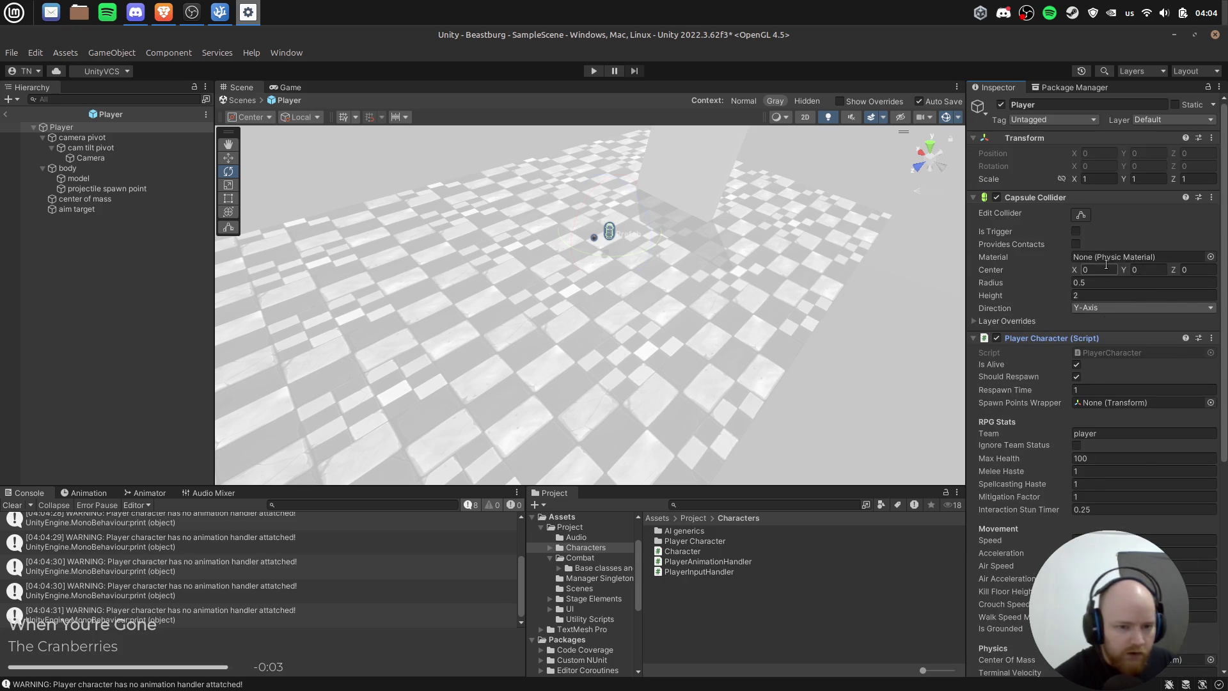
scroll(1104, 264, down, 3)
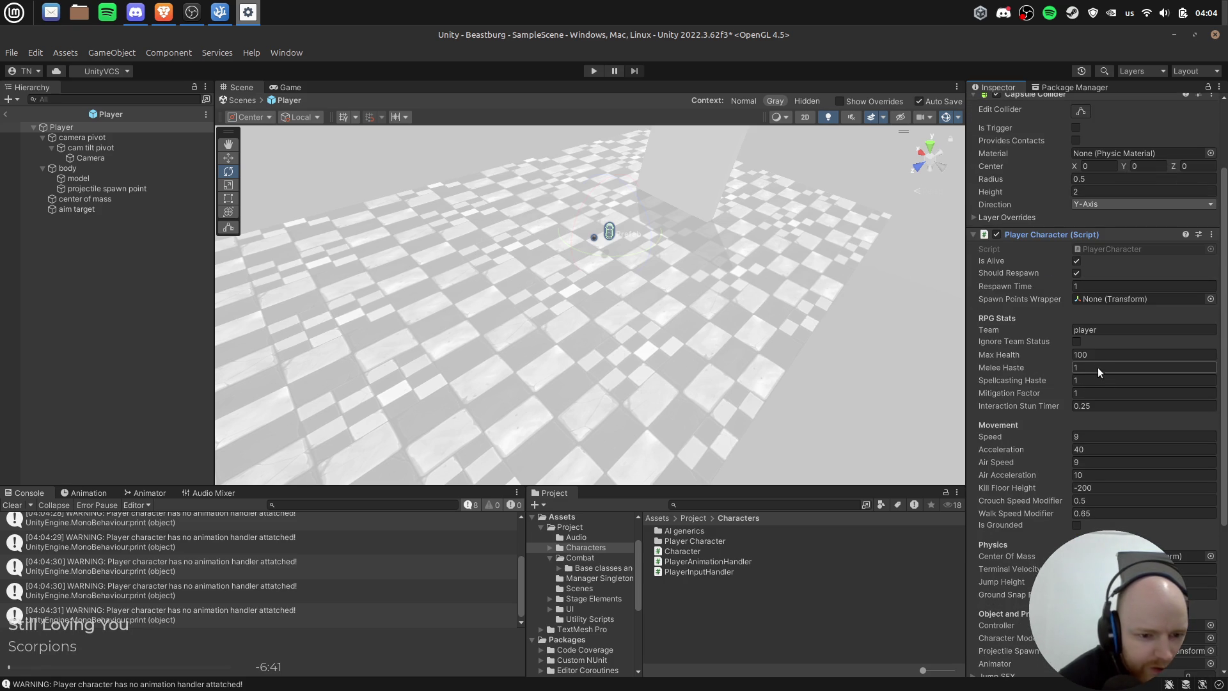
scroll(1101, 484, down, 4)
click(1098, 490)
text(1)
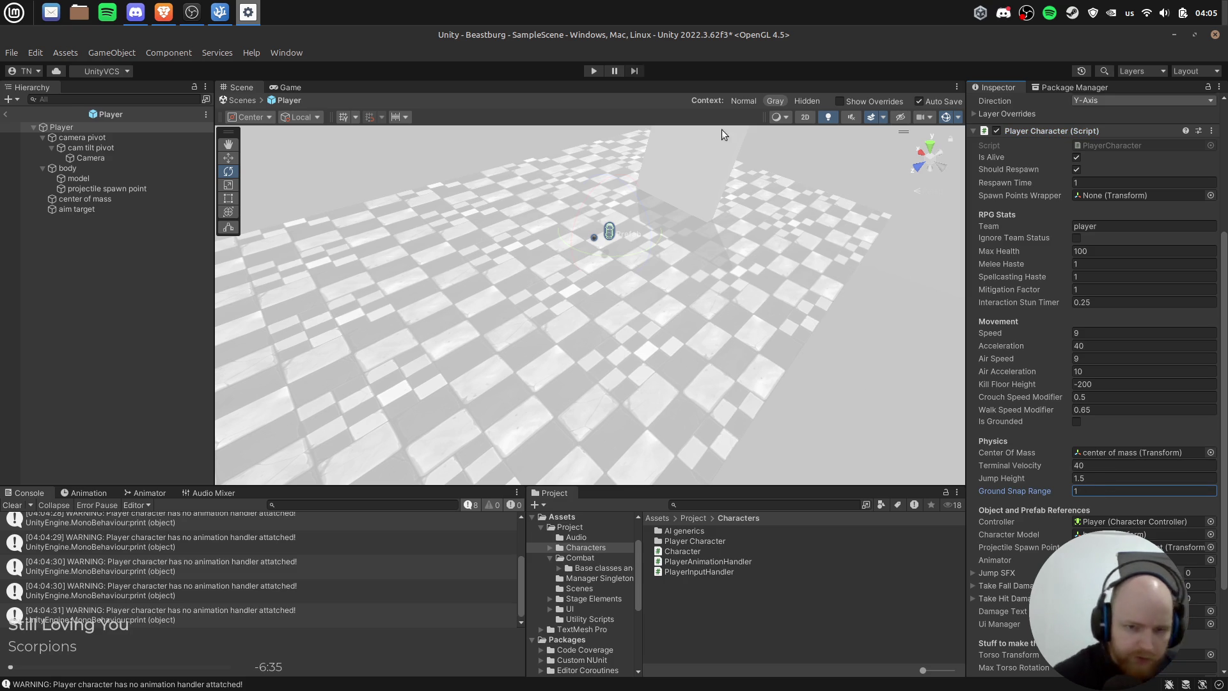
click(4, 115)
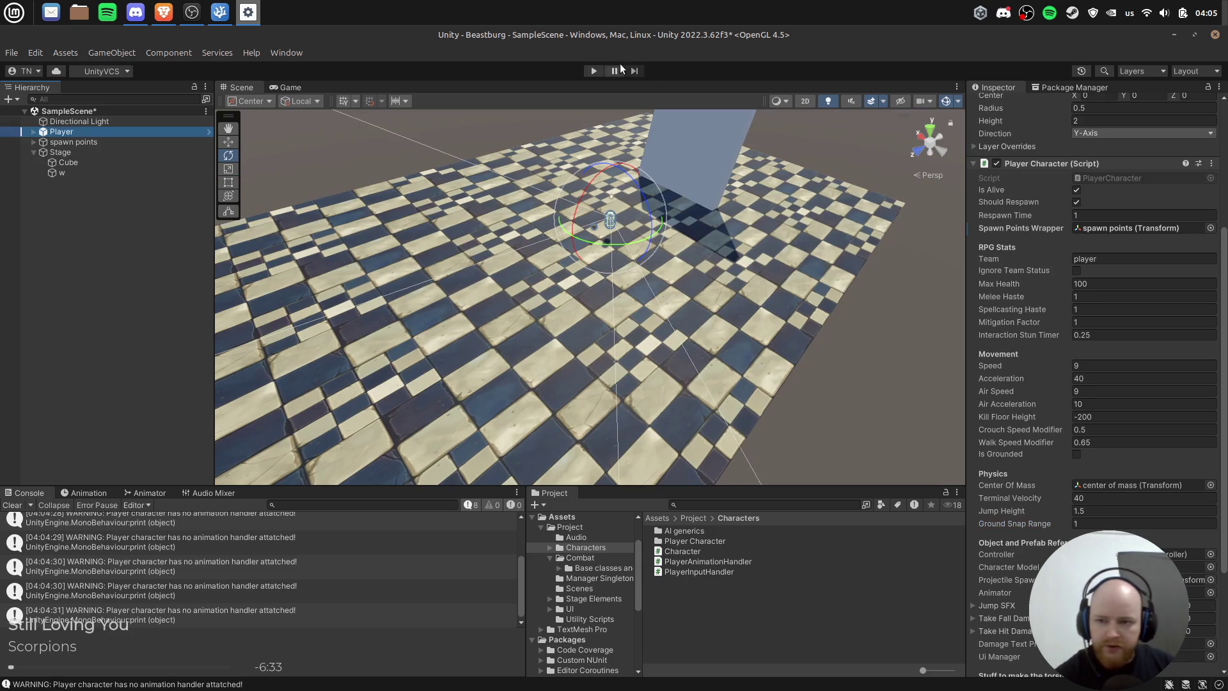
click(595, 72)
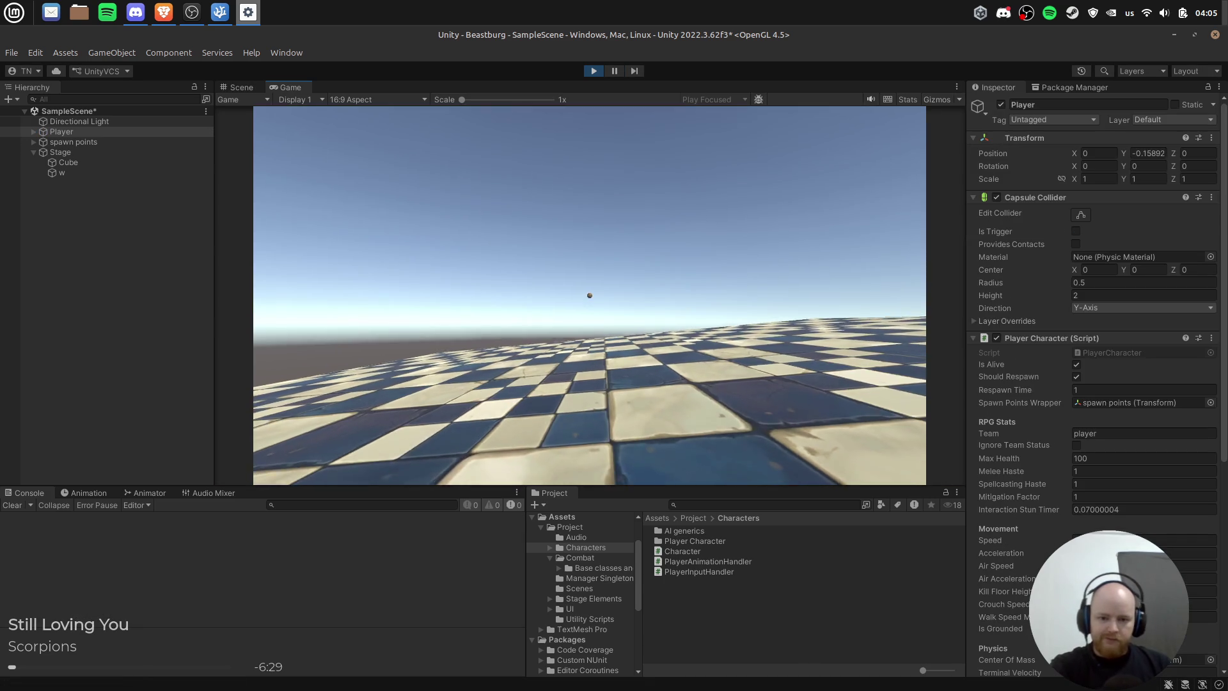
Step: Walk the player across the checkered floor toward the grey wall, then stop the game
key(w)
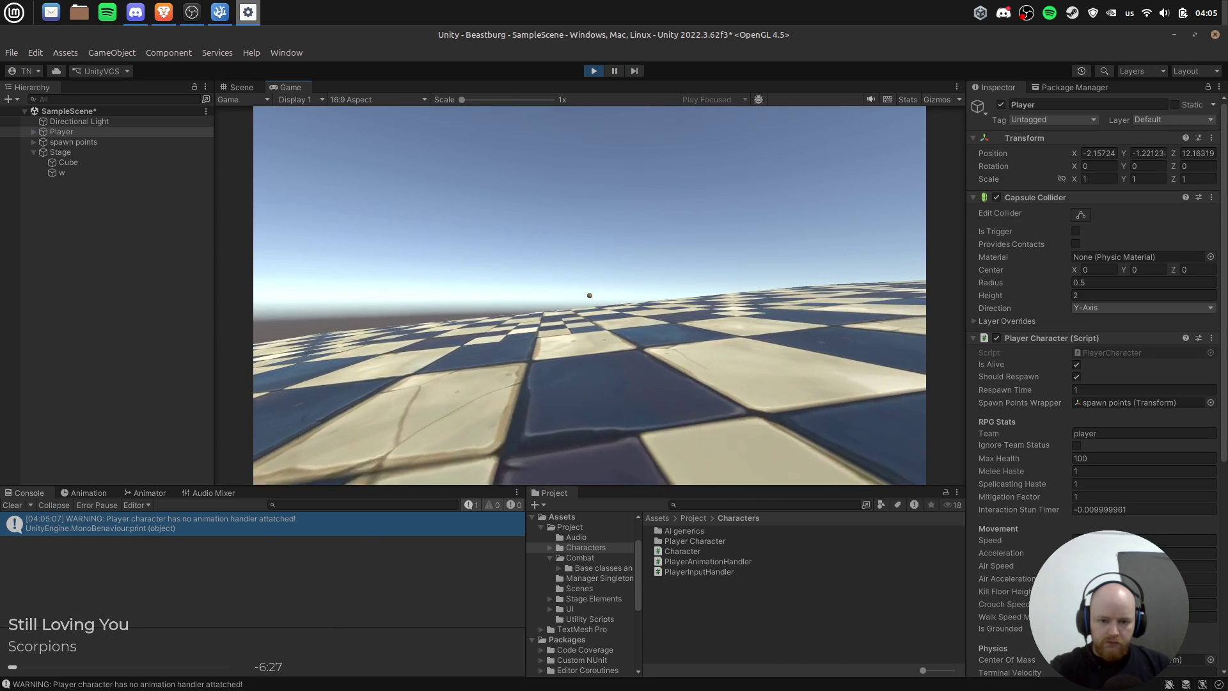
key(w)
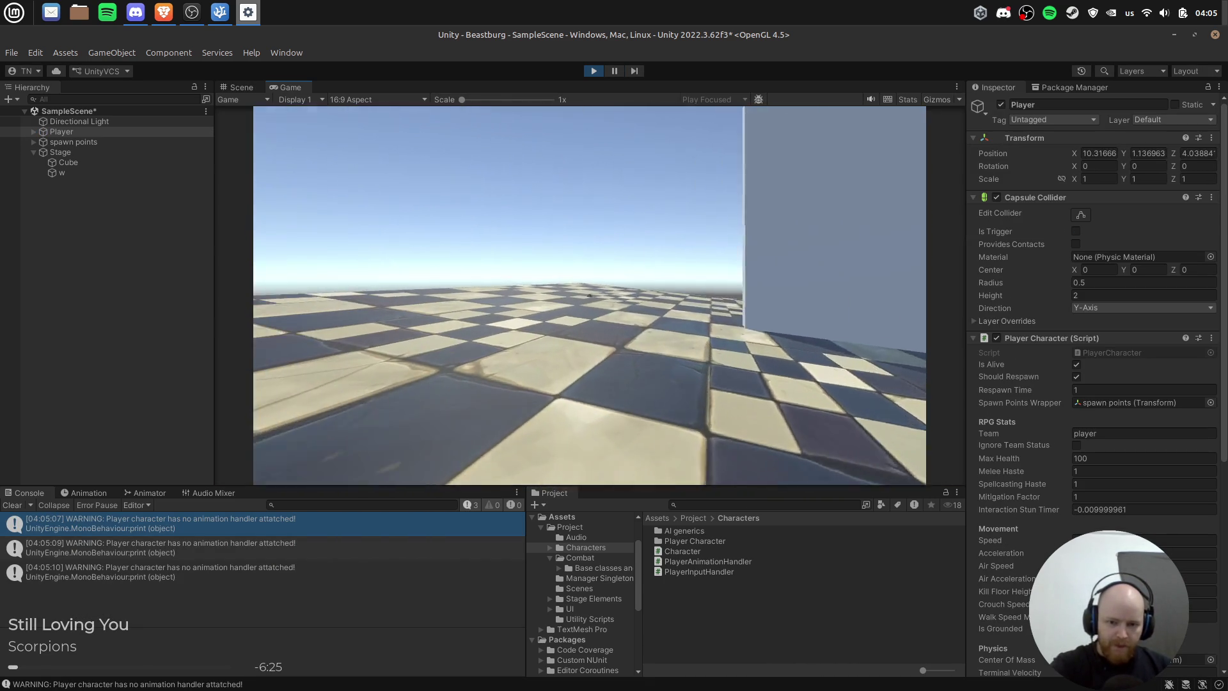
key(w)
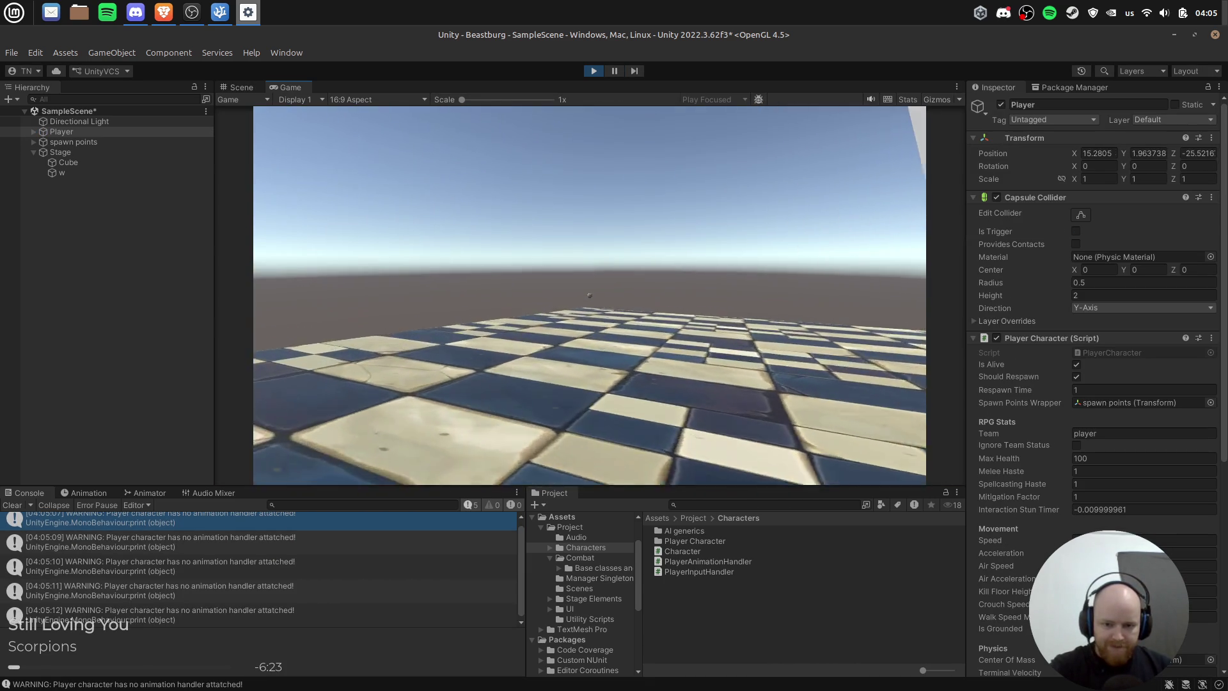
key(w)
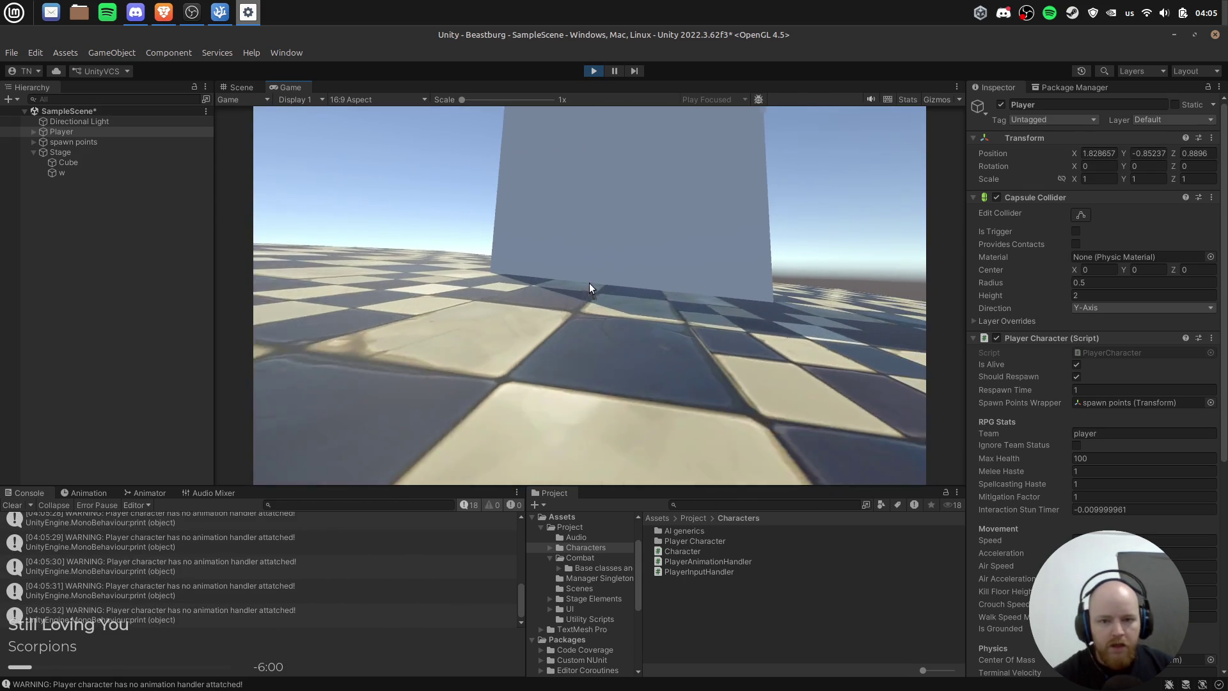
click(587, 71)
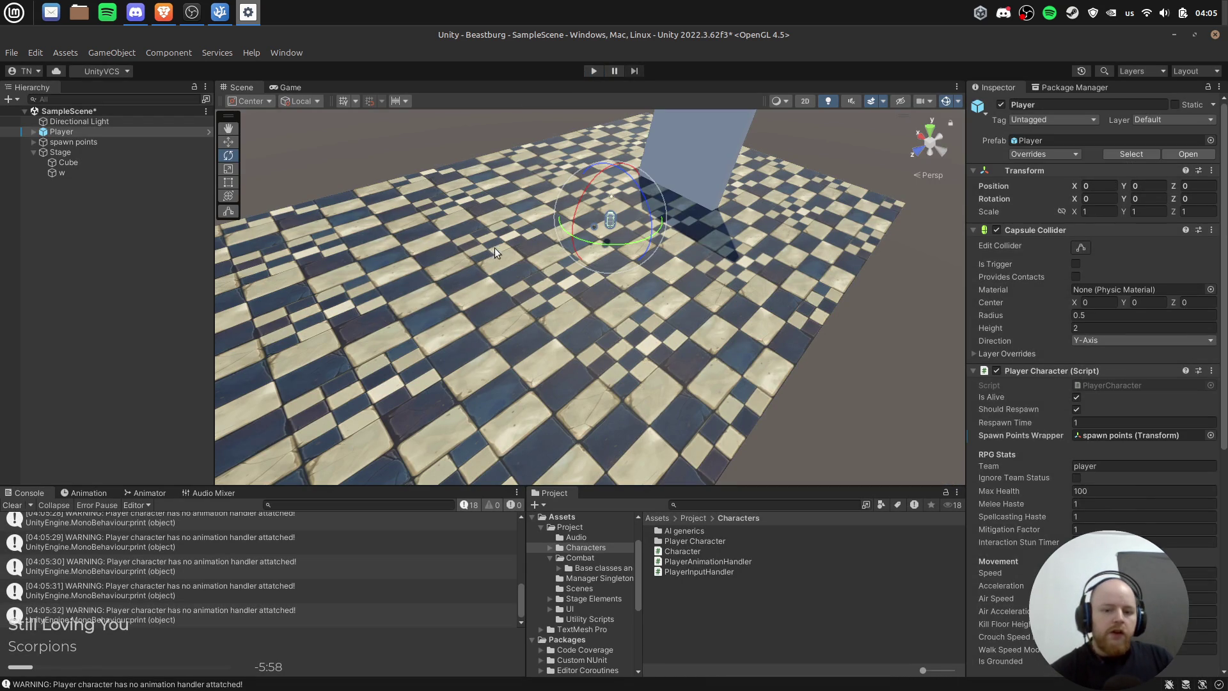
Step: Deselect the Player and bring up the Package Manager window
click(441, 160)
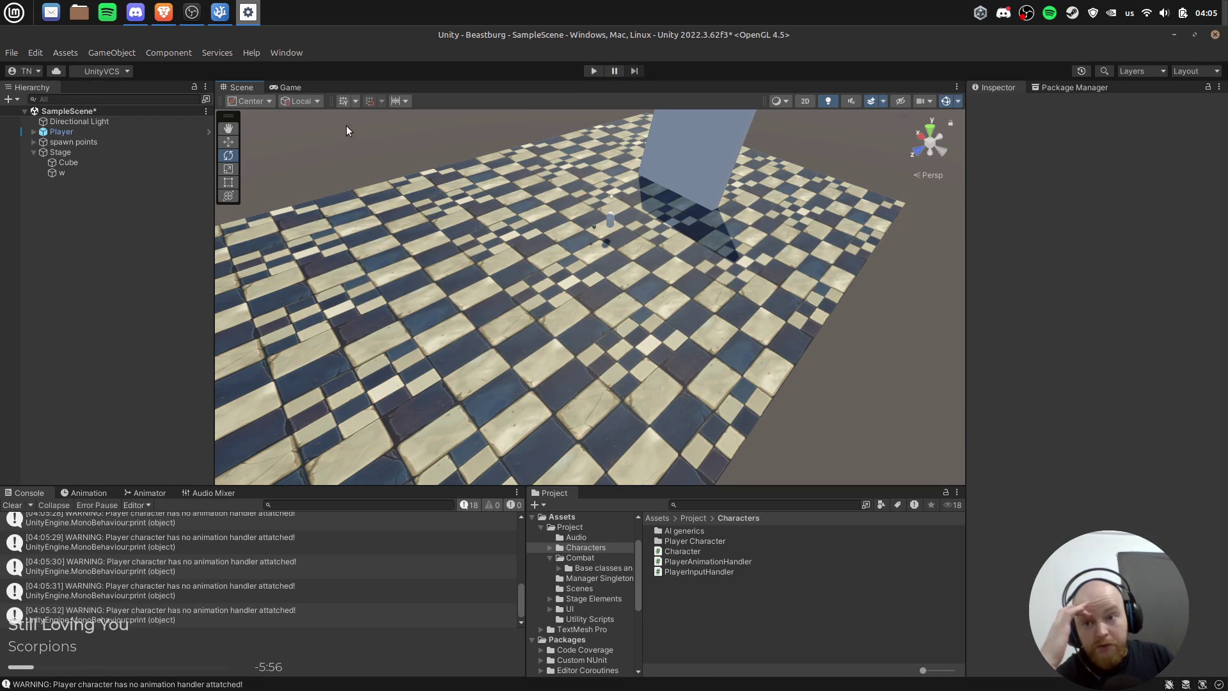
click(1070, 90)
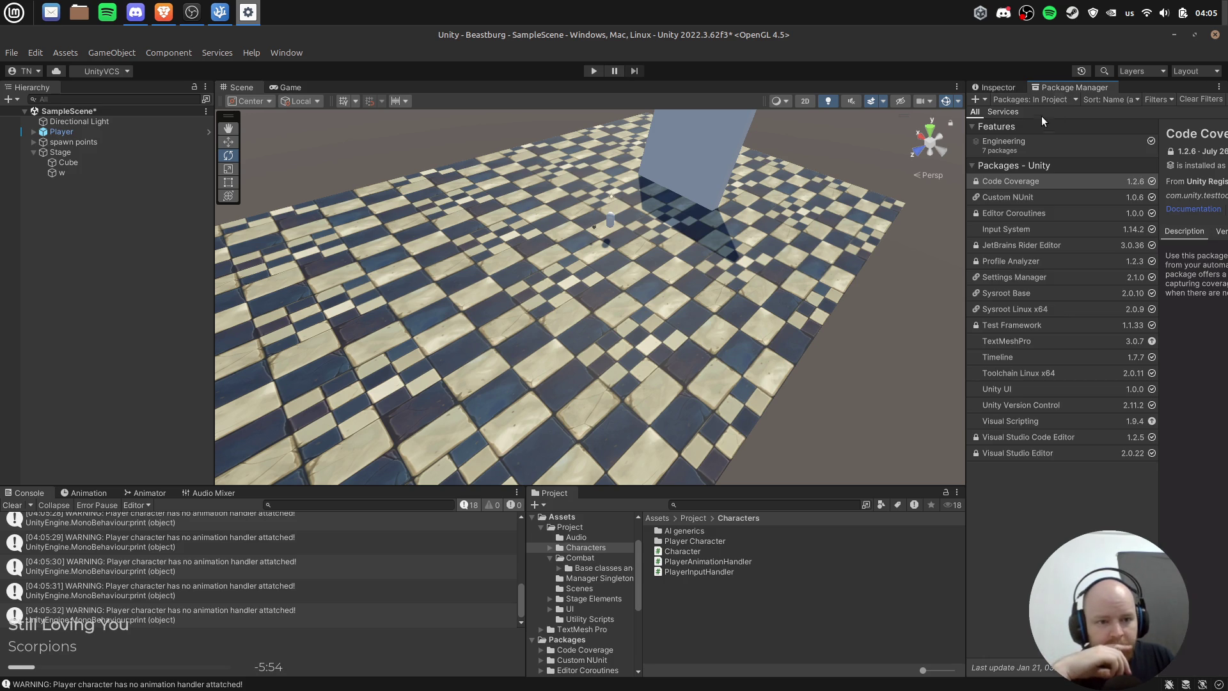
click(977, 101)
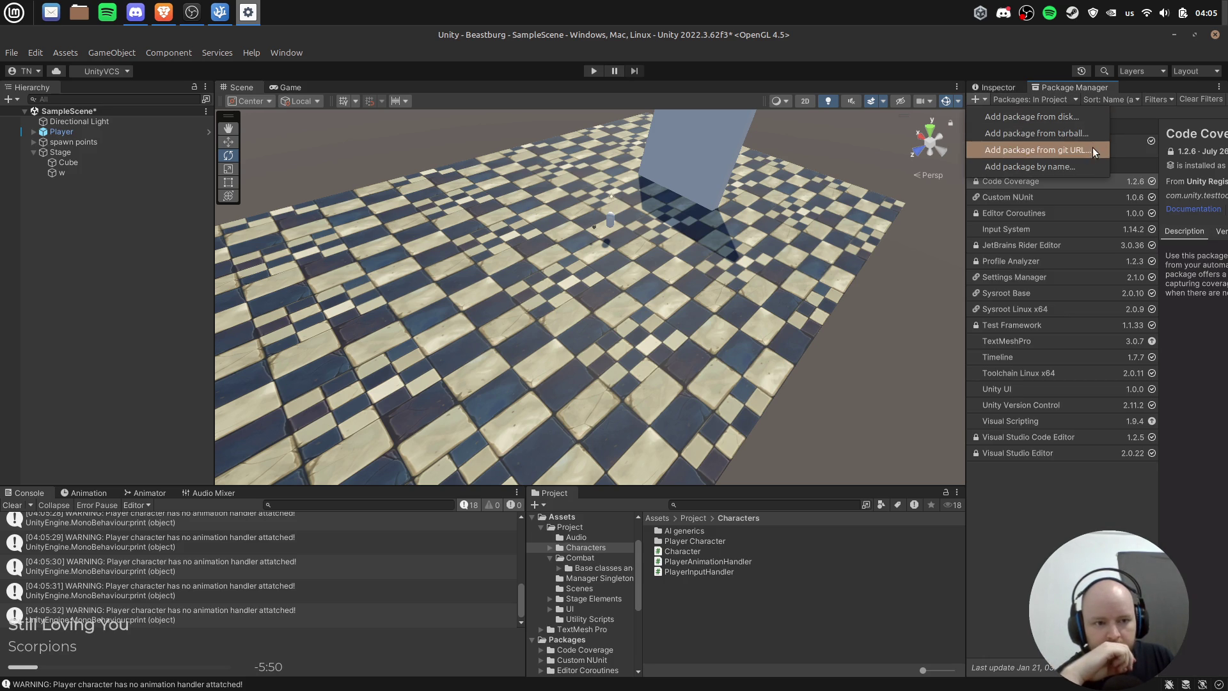
click(1006, 328)
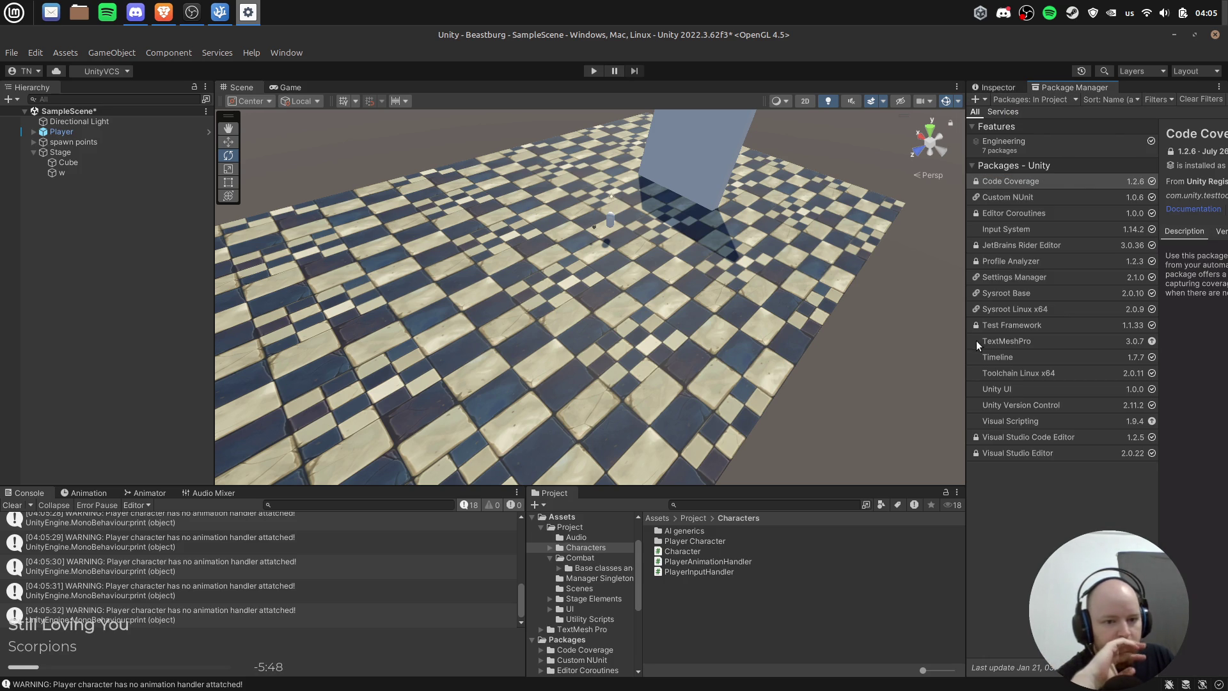
Step: Widen the Package Manager and its package list, then show My Assets packages
drag(967, 347, 755, 346)
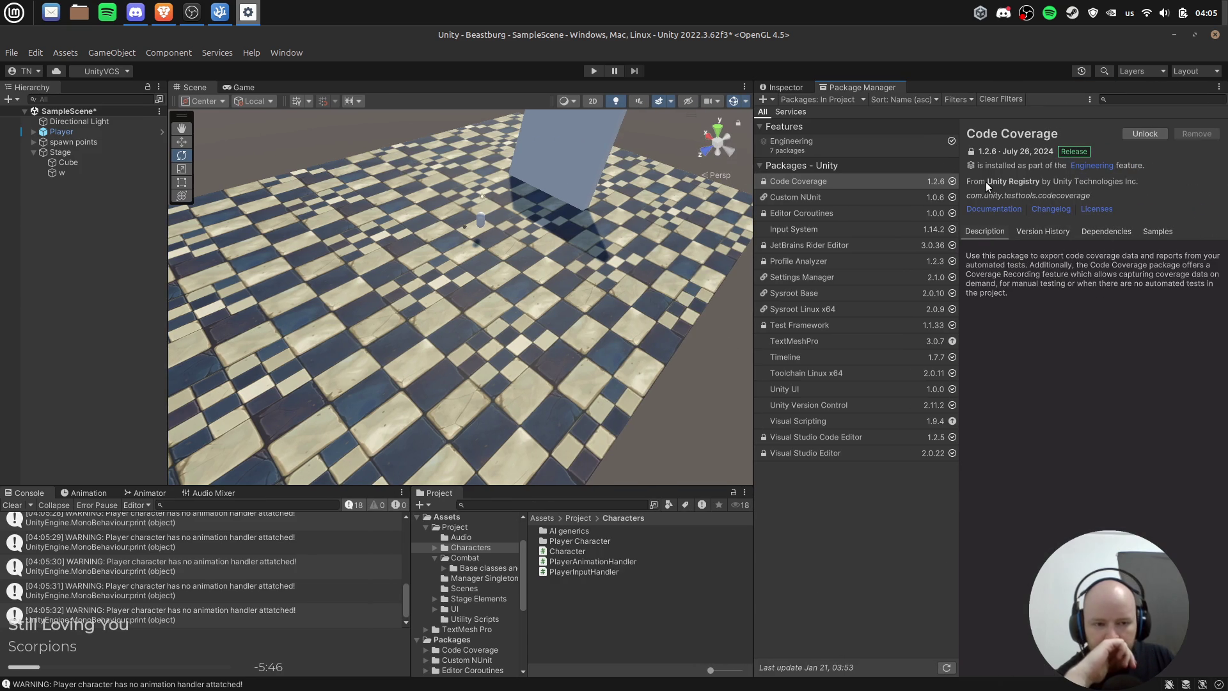
drag(961, 194, 990, 196)
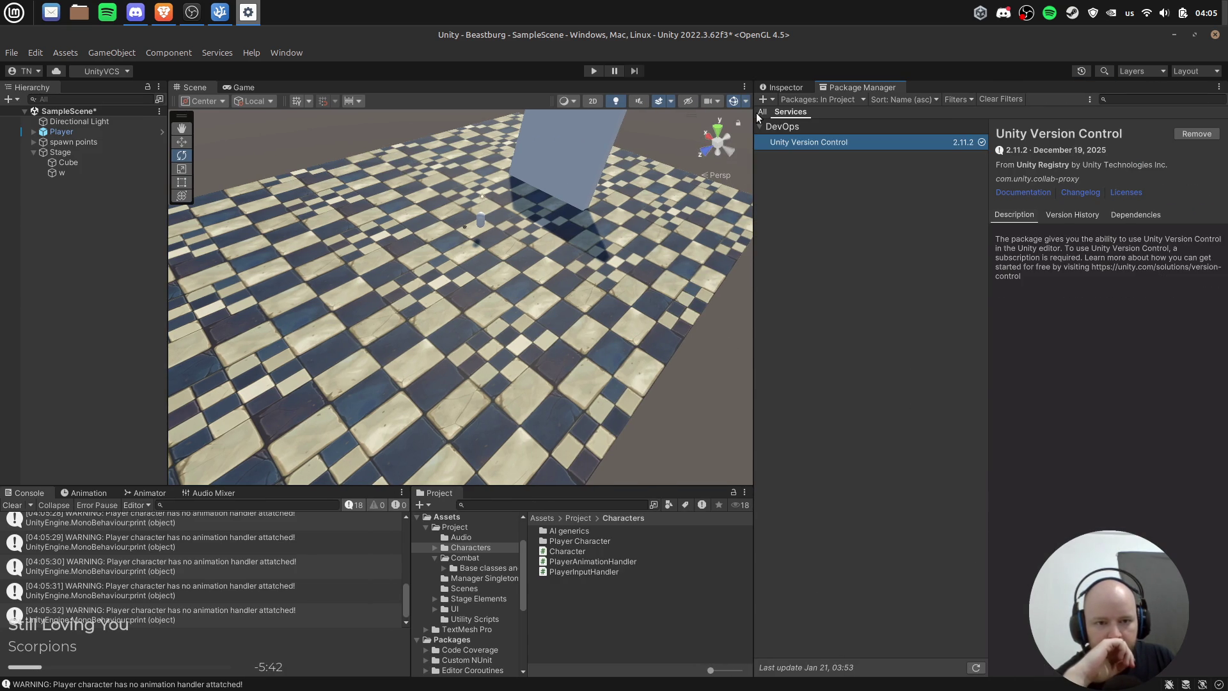
click(818, 100)
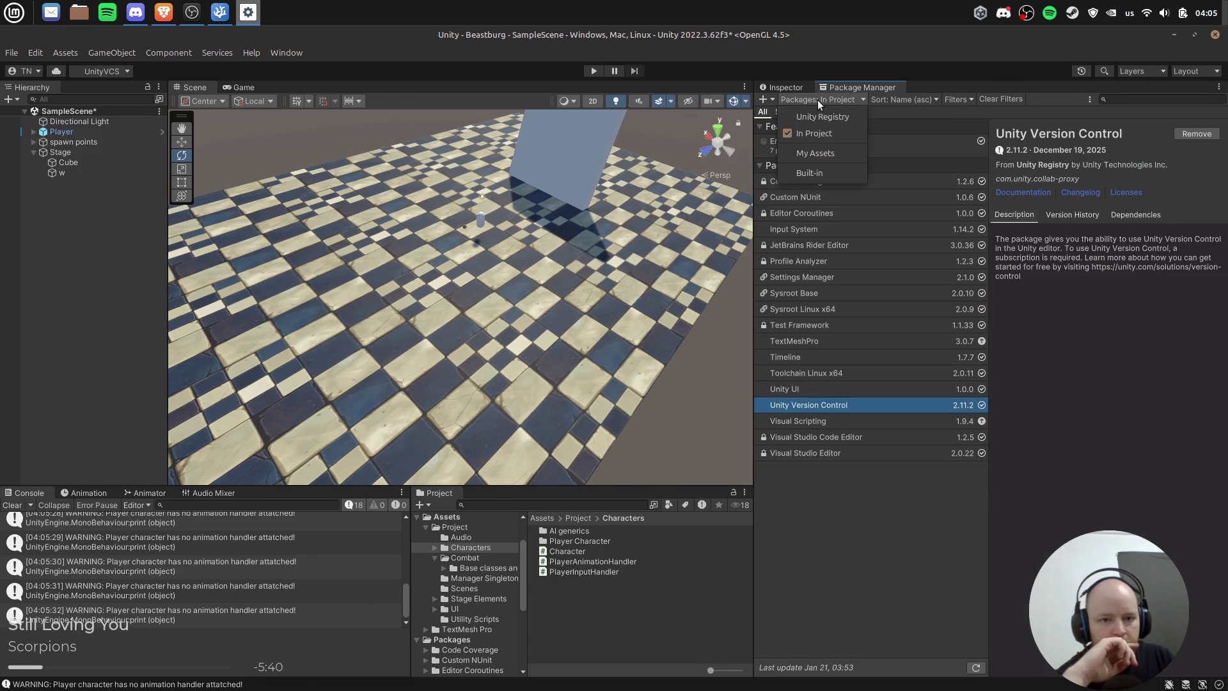
click(841, 153)
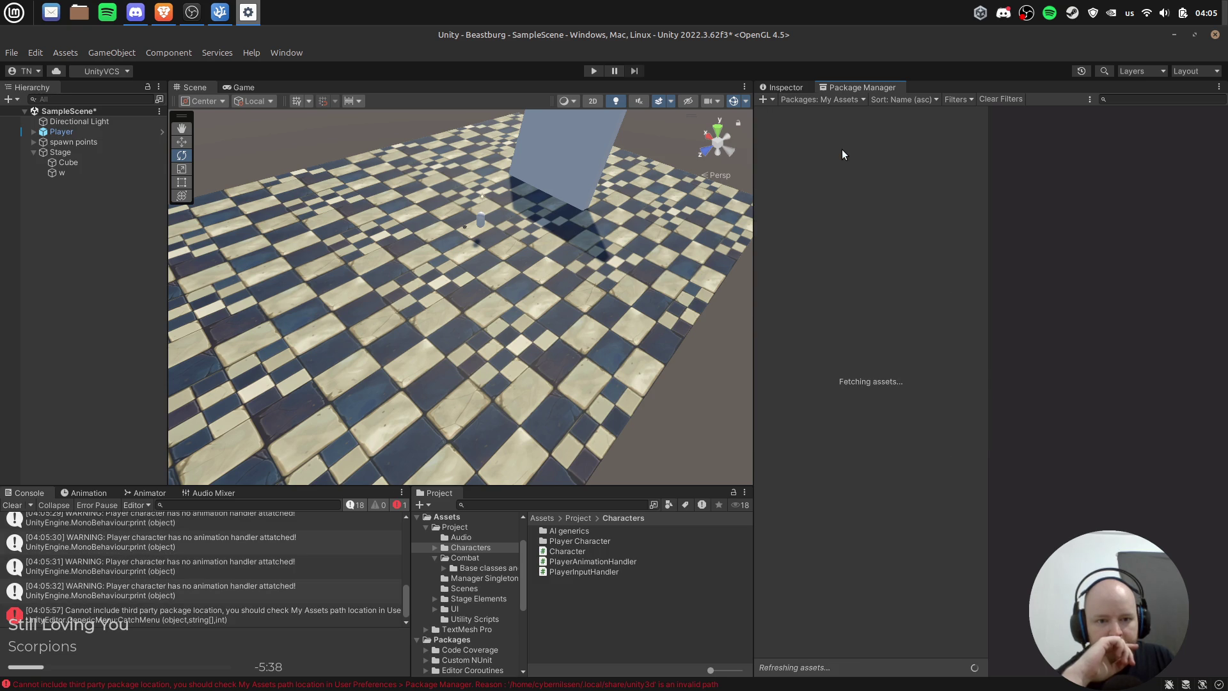
click(849, 100)
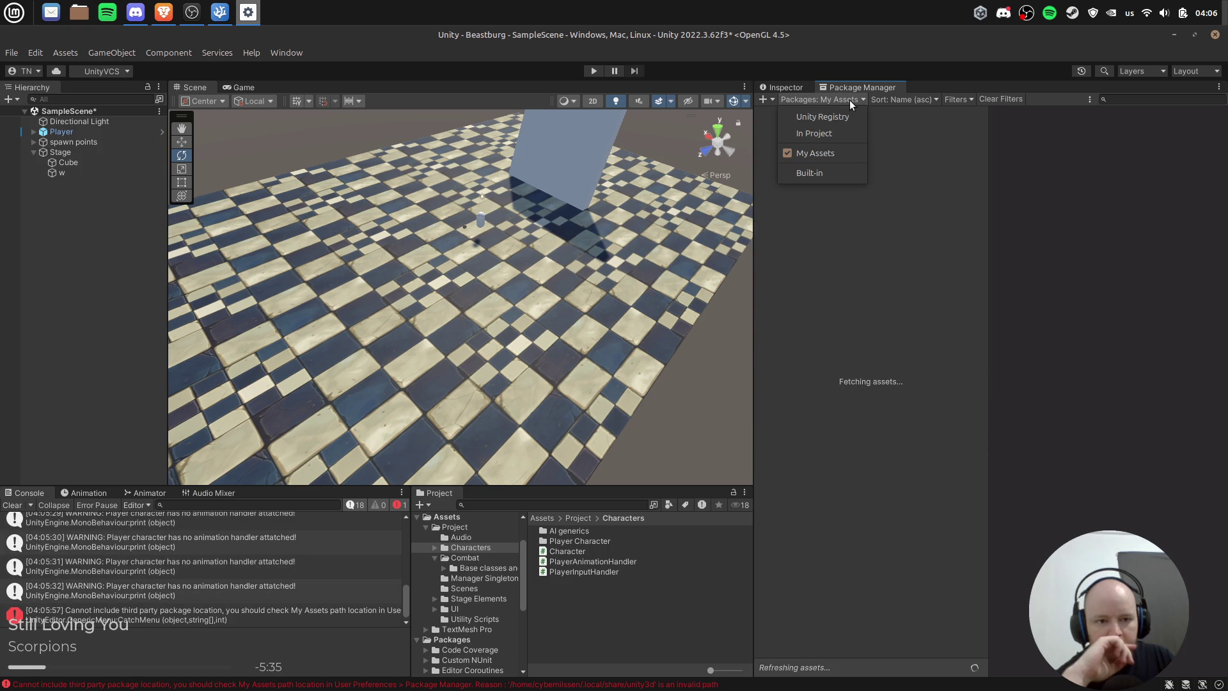
Step: Search the My Assets packages for 'pro'
click(1082, 237)
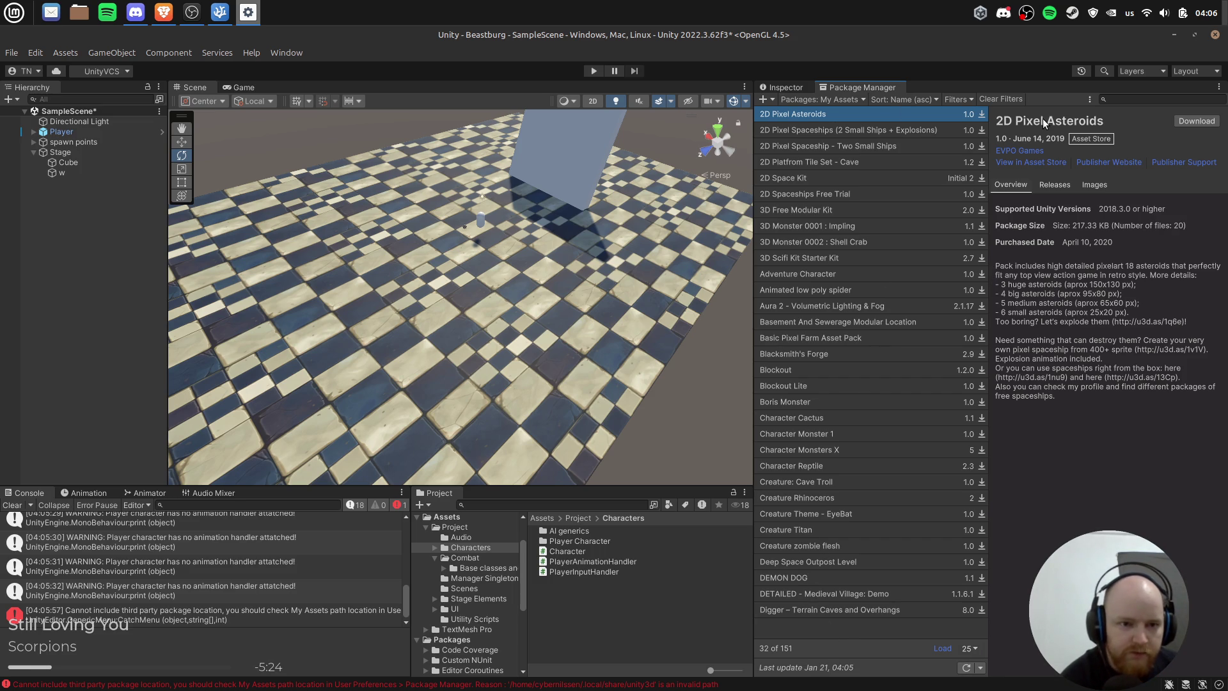
click(1149, 99)
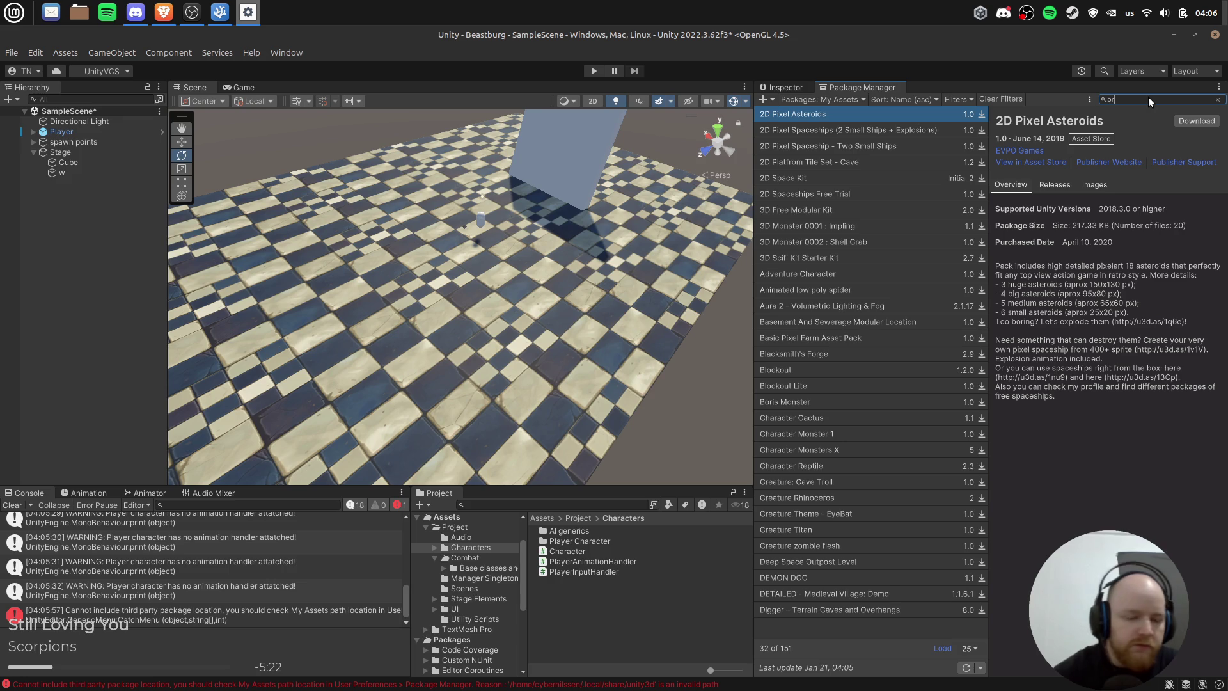
text(prob)
key(BackSpace)
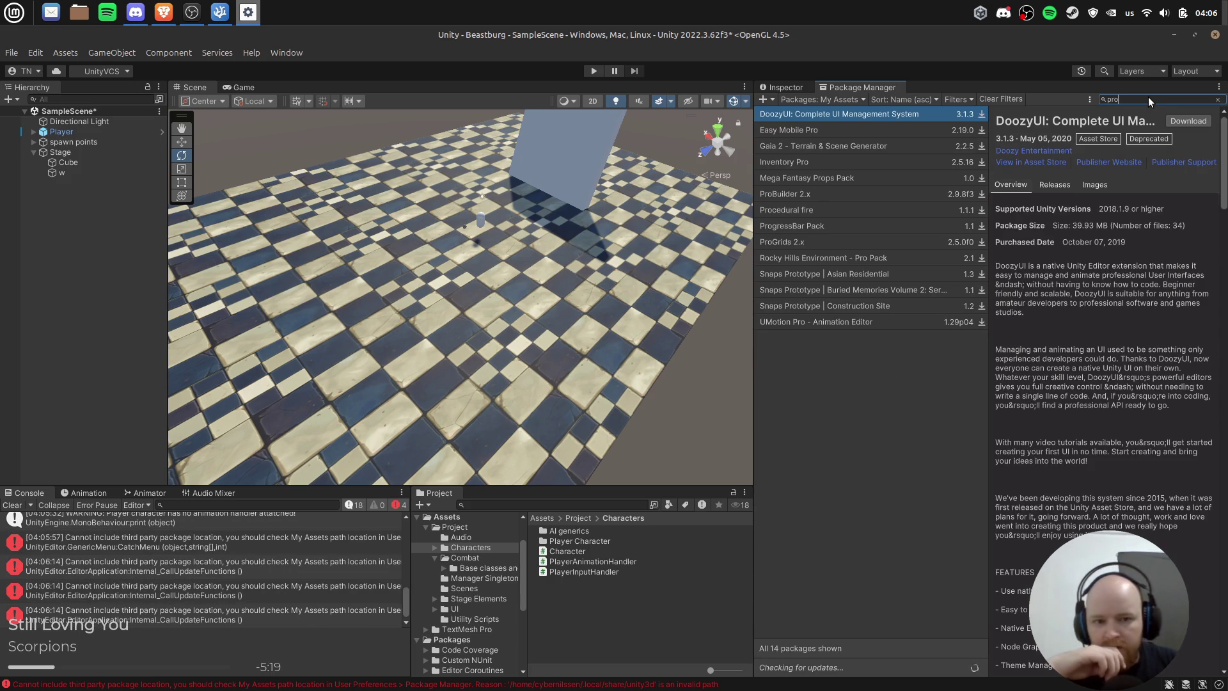
Step: Clear the Console messages, glance at the music player, and return to Unity
click(14, 505)
click(14, 505)
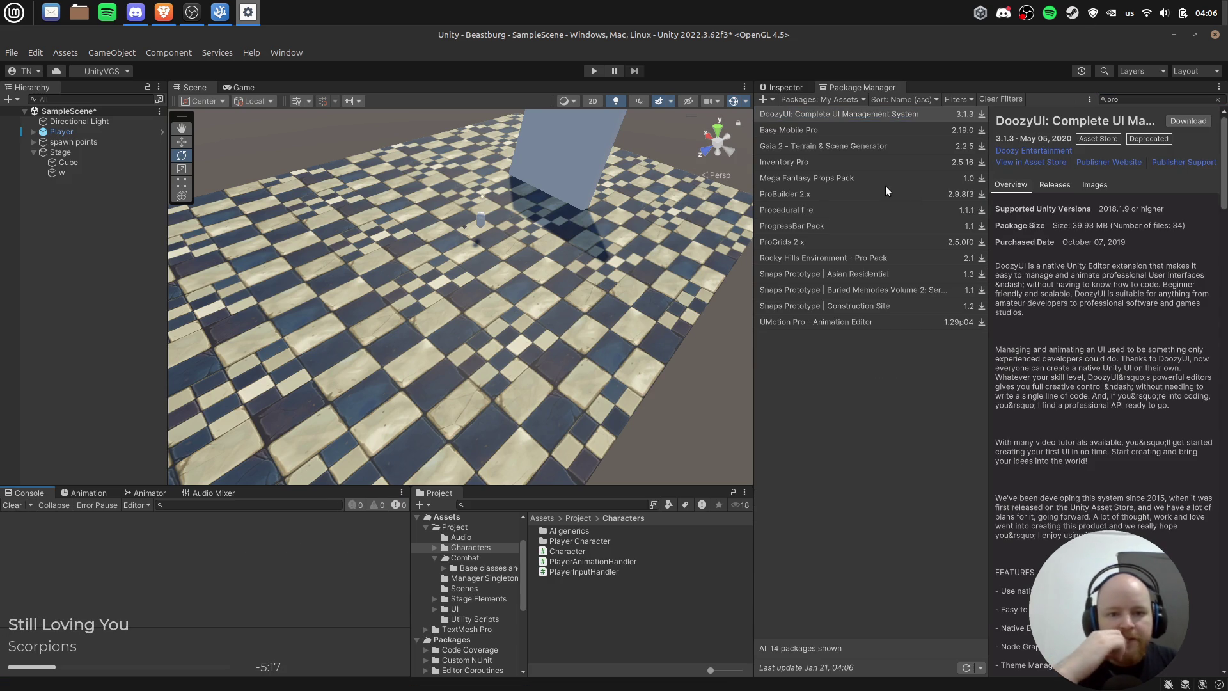
click(1050, 13)
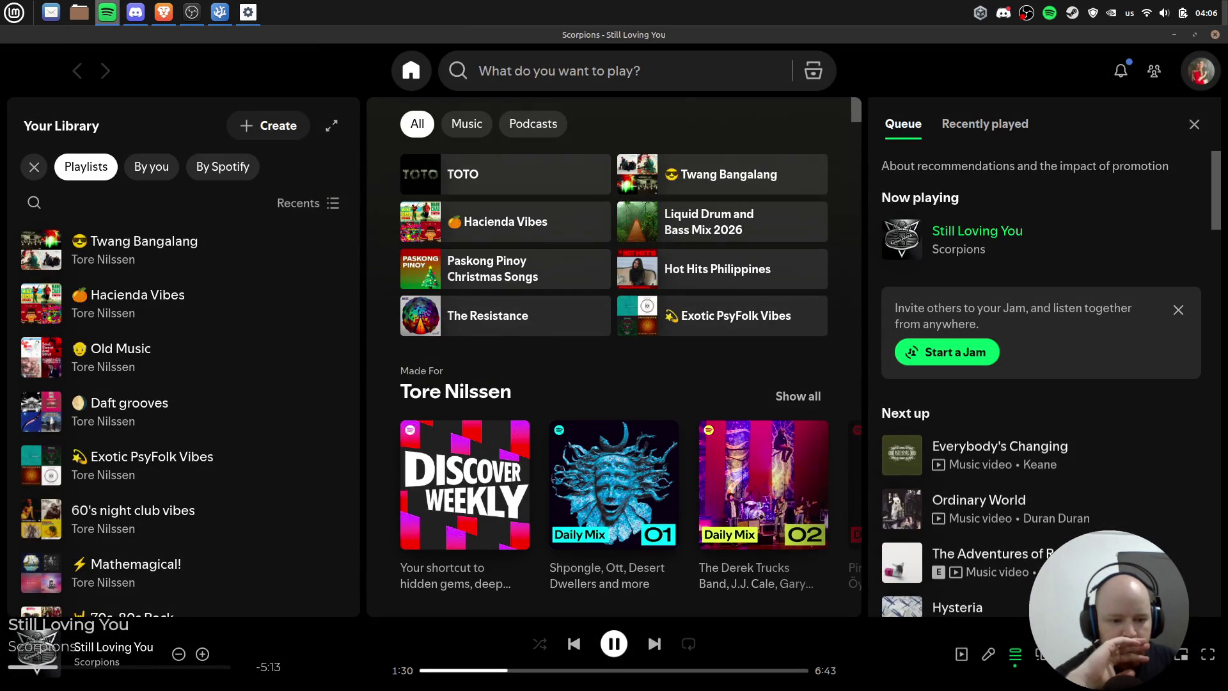
click(1215, 34)
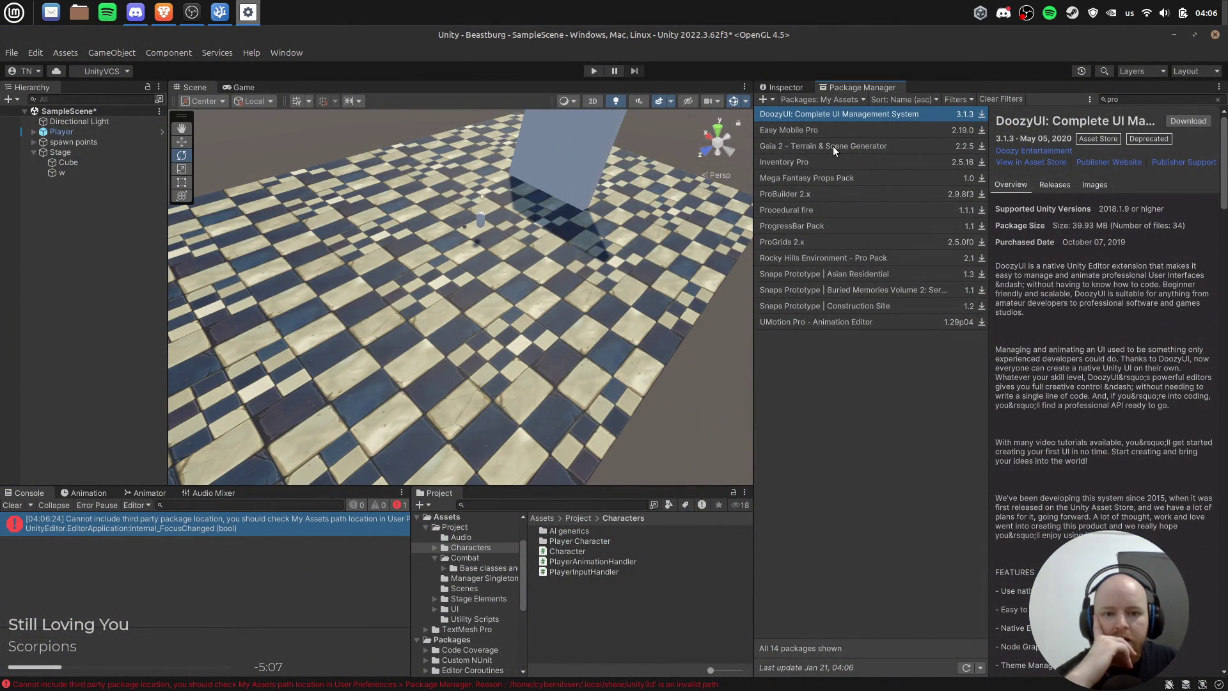
Step: Download ProBuilder 2.x and read the Console's cache-location warning and package-location error
click(825, 197)
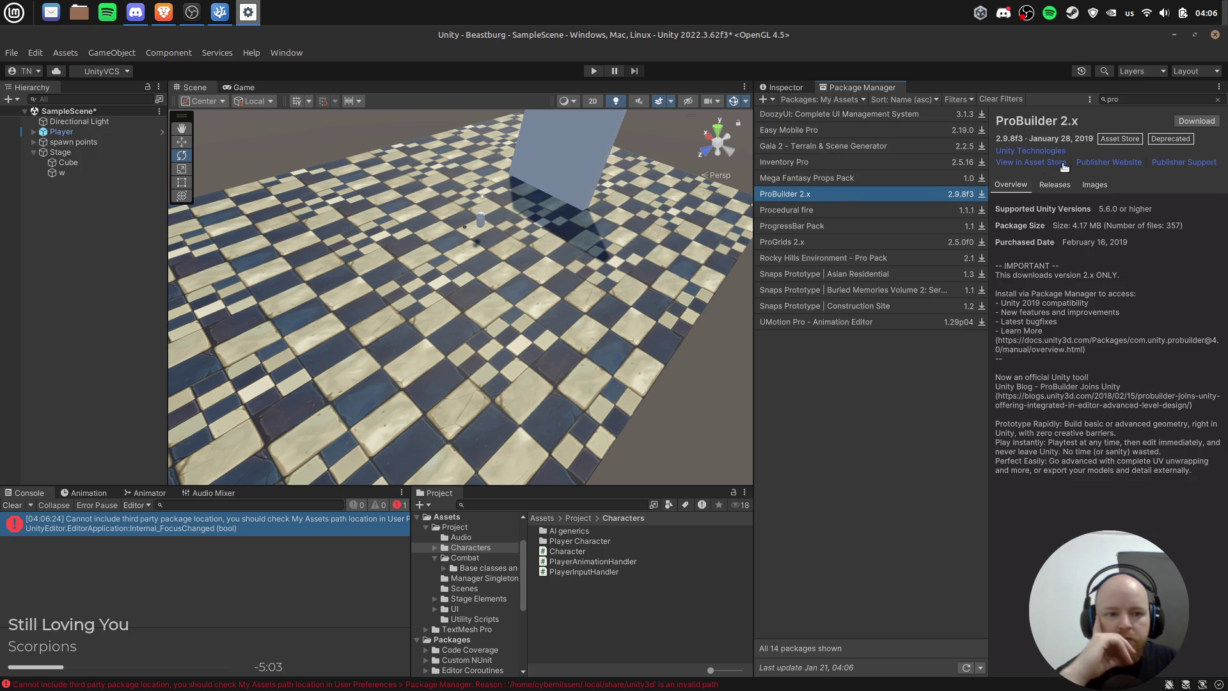
click(1196, 120)
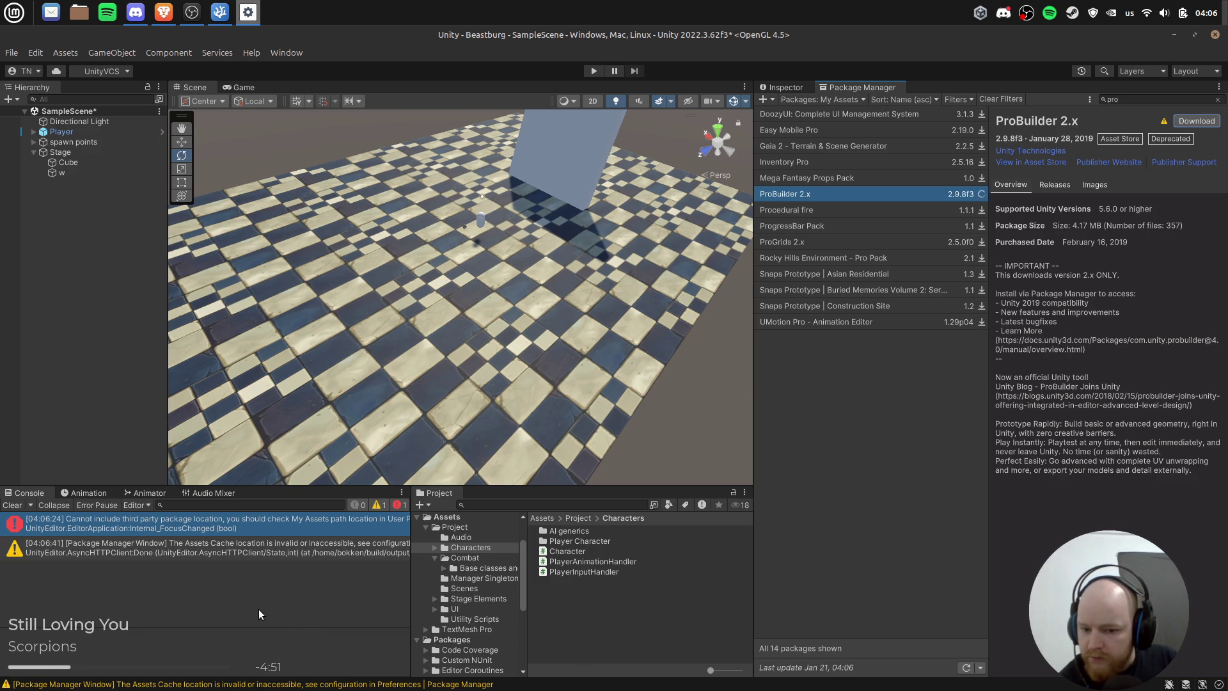
click(249, 555)
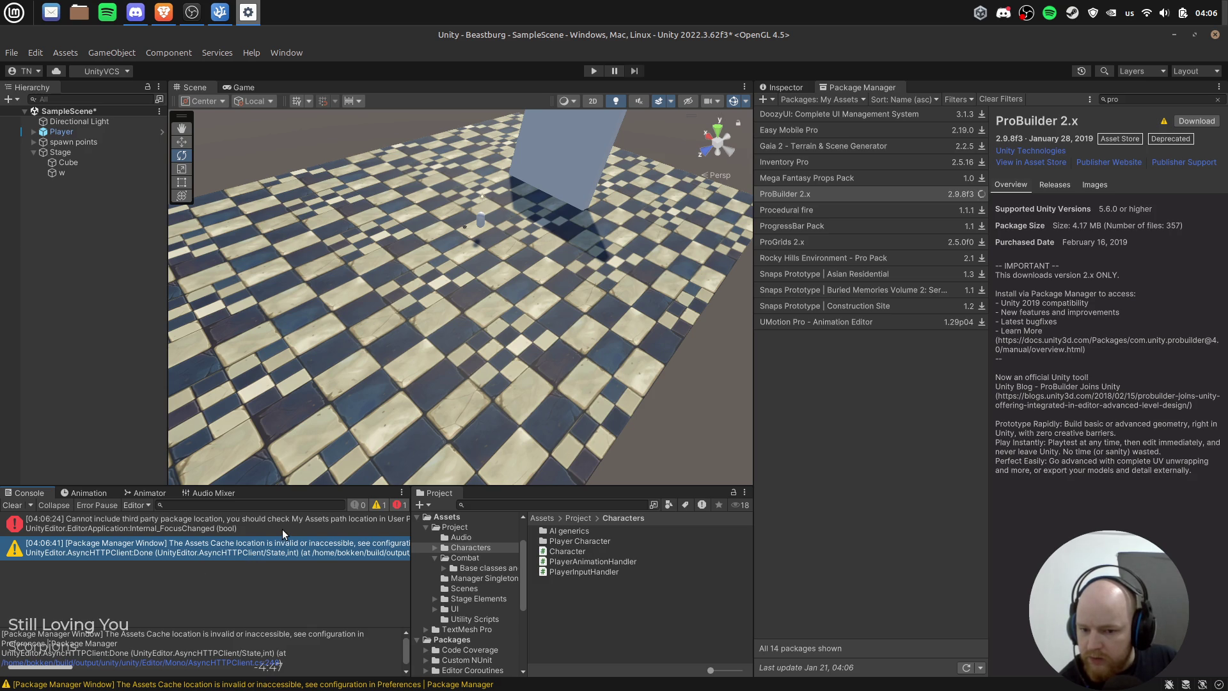
click(223, 531)
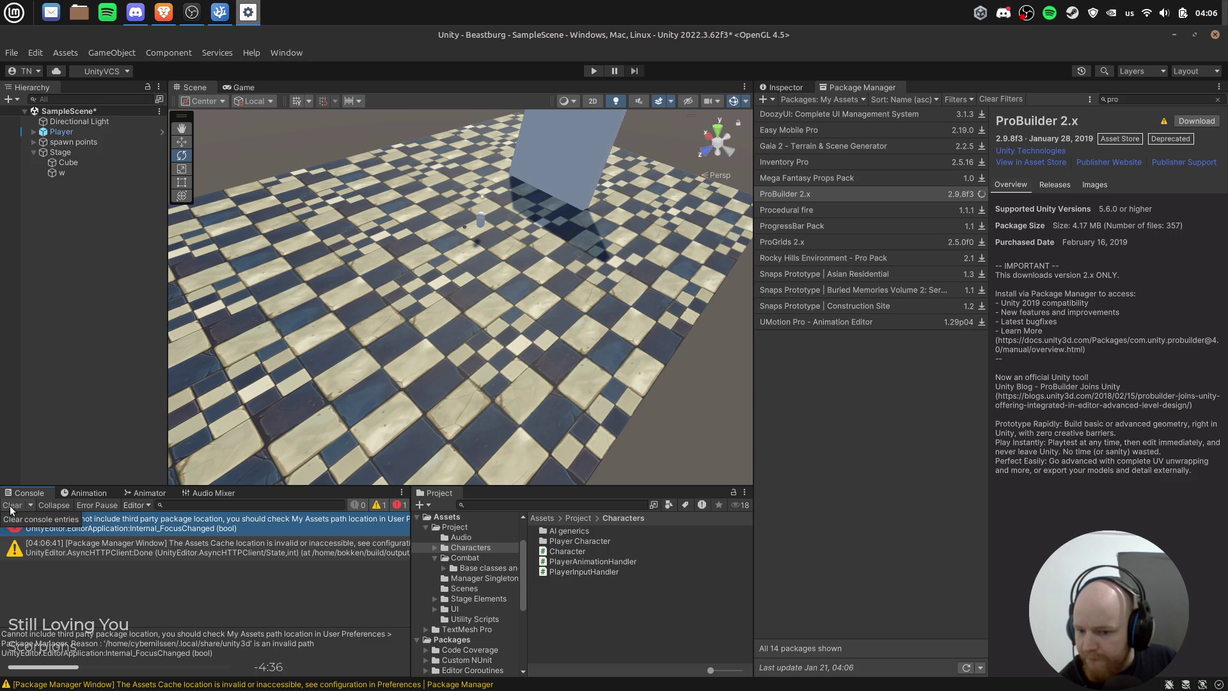
Step: Open the Package Manager page of Edit > Preferences
click(29, 54)
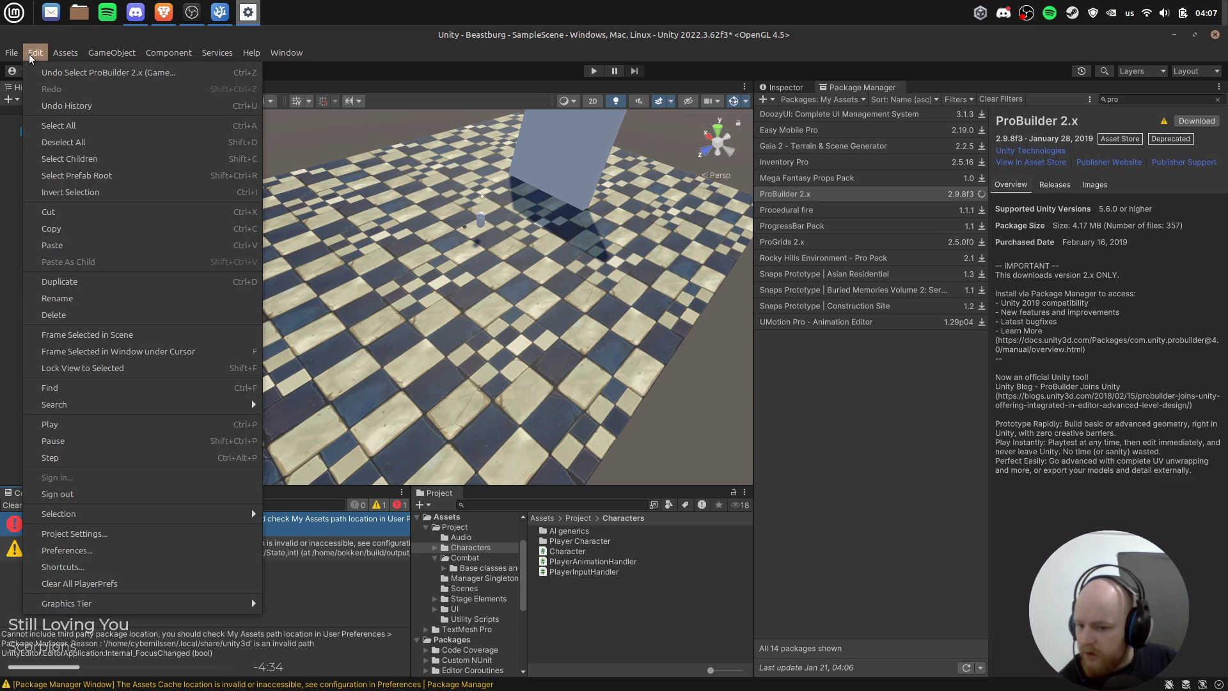
mouse_move(7, 61)
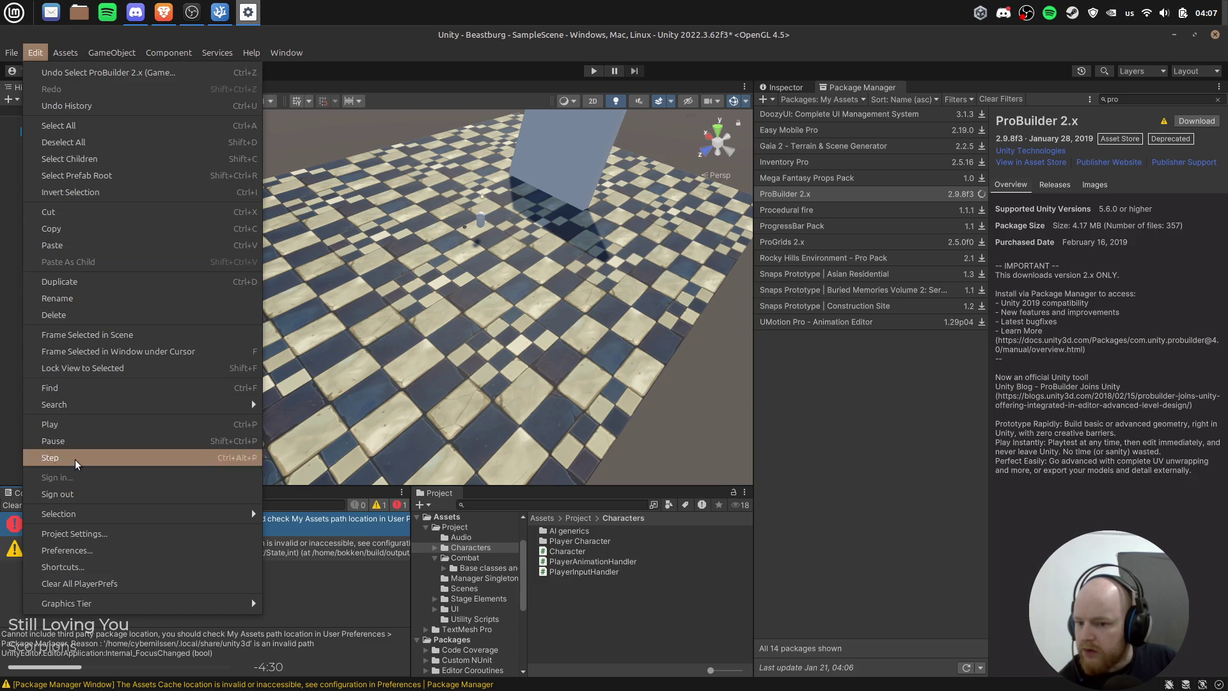
click(113, 553)
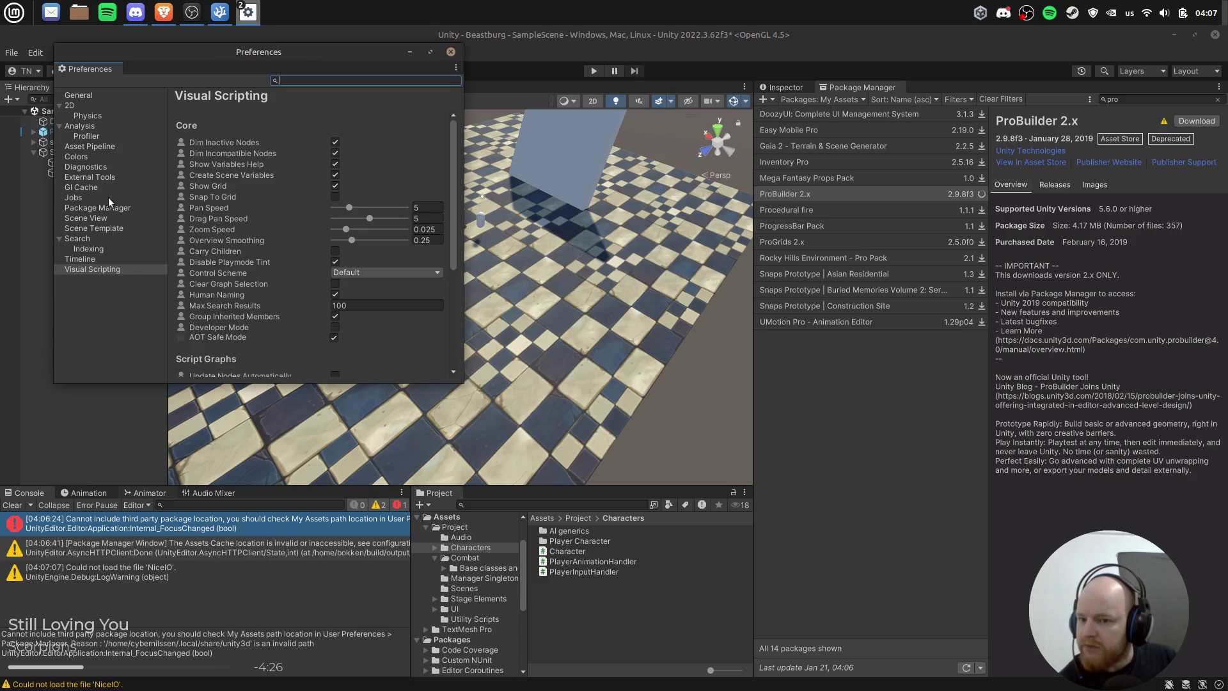
click(102, 207)
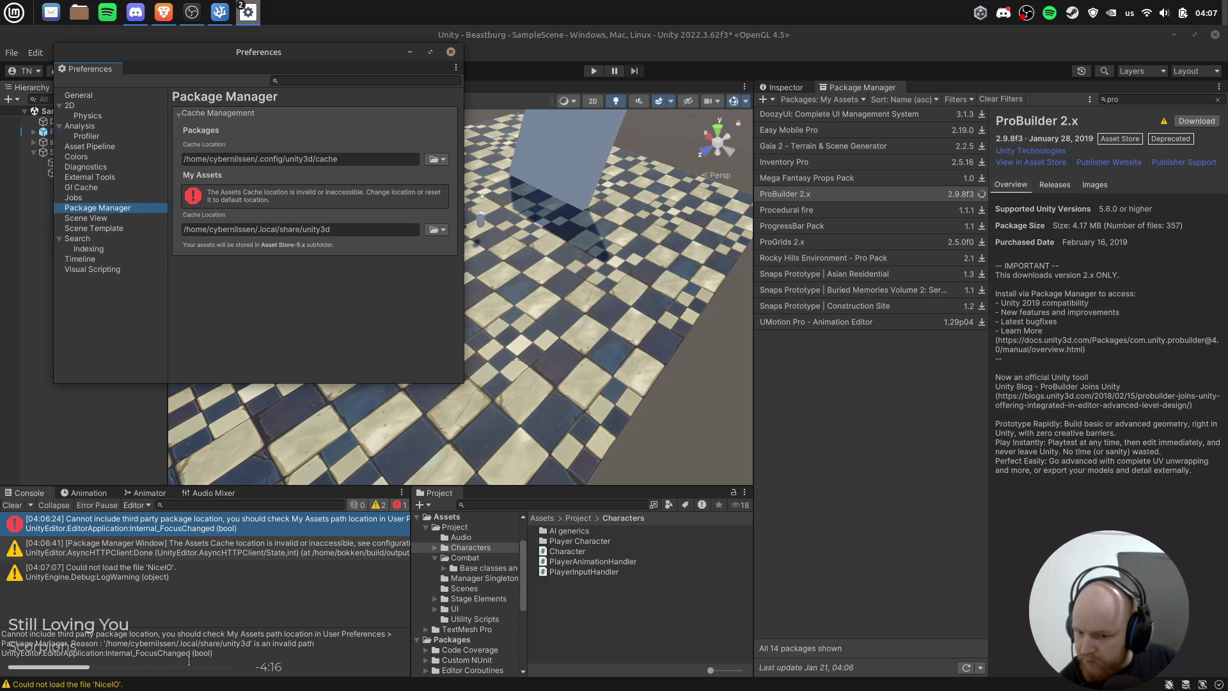
Step: Set the My Assets cache location to a new unity3d folder in .local/share
click(427, 229)
click(440, 261)
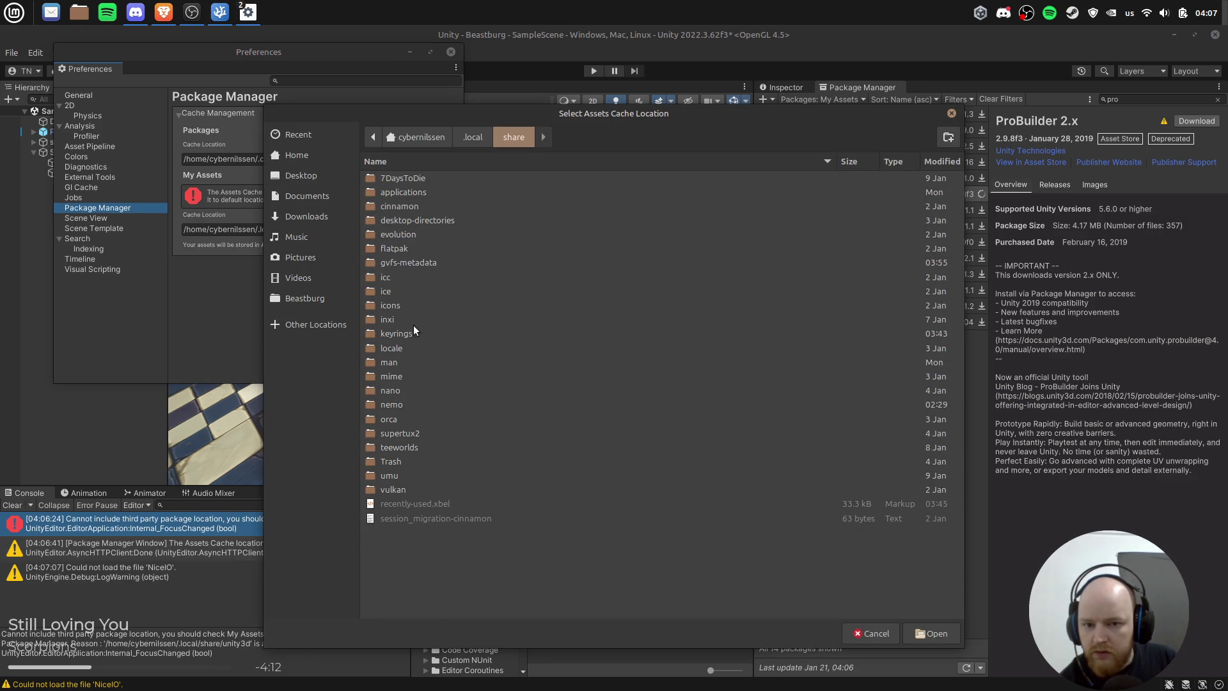
drag(571, 109, 745, 102)
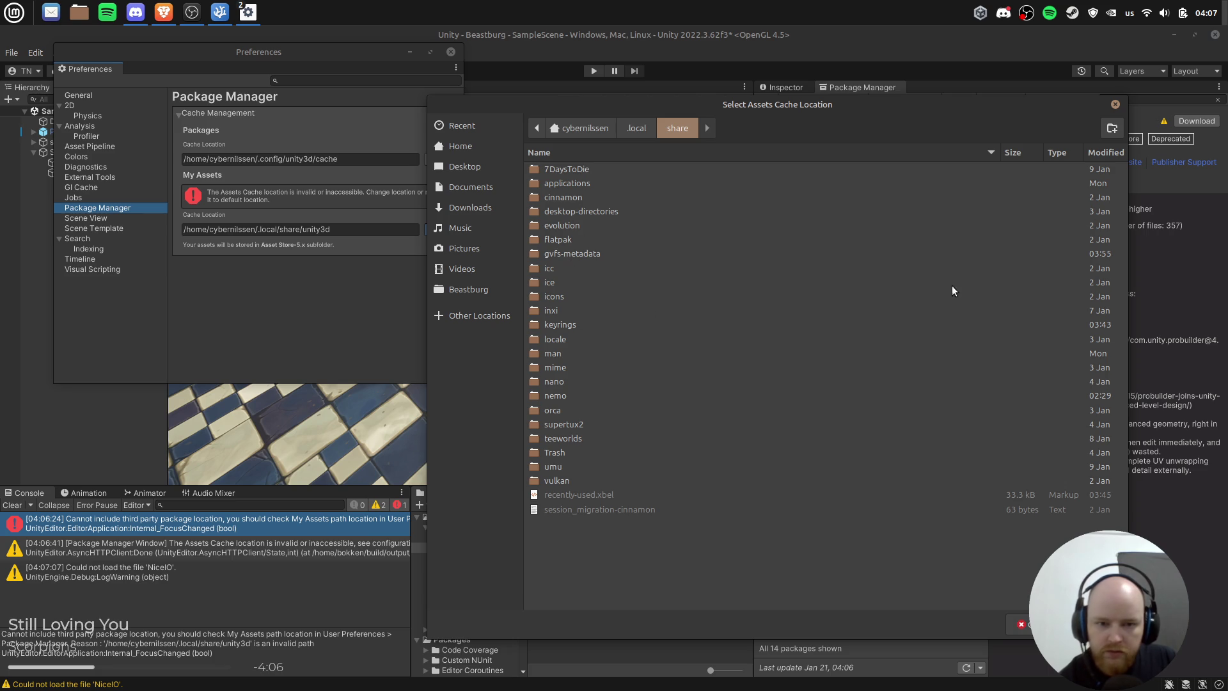
click(1111, 128)
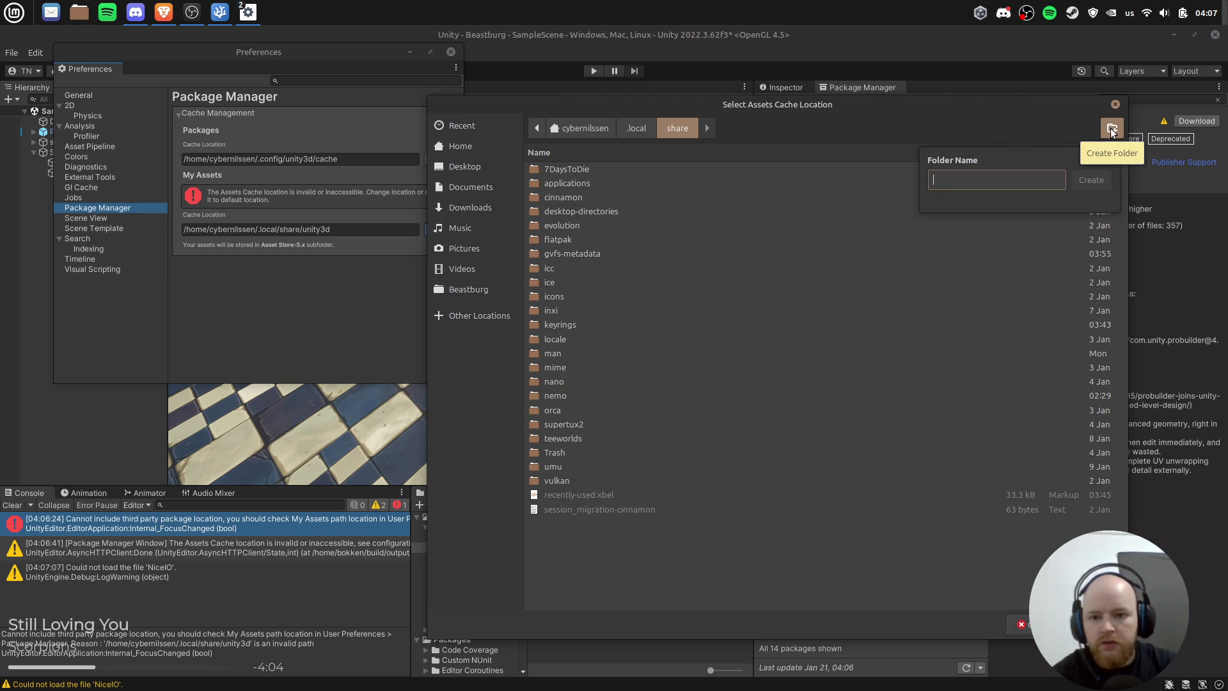
text(unity3d)
key(Return)
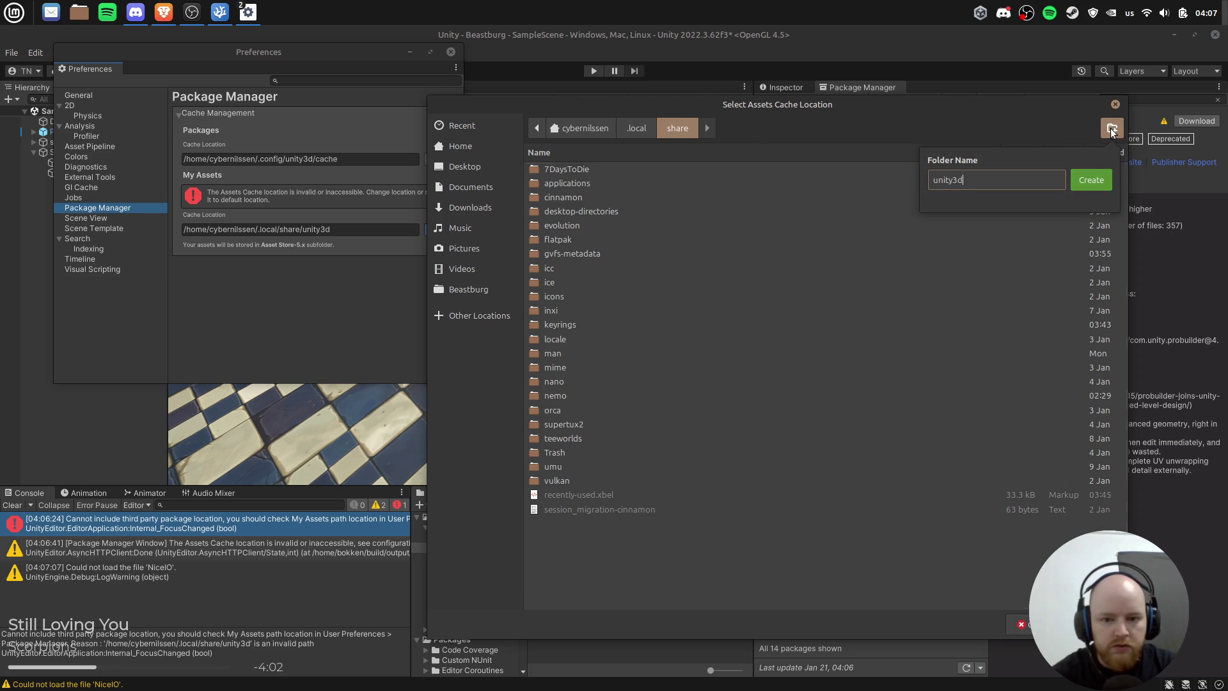
key(Return)
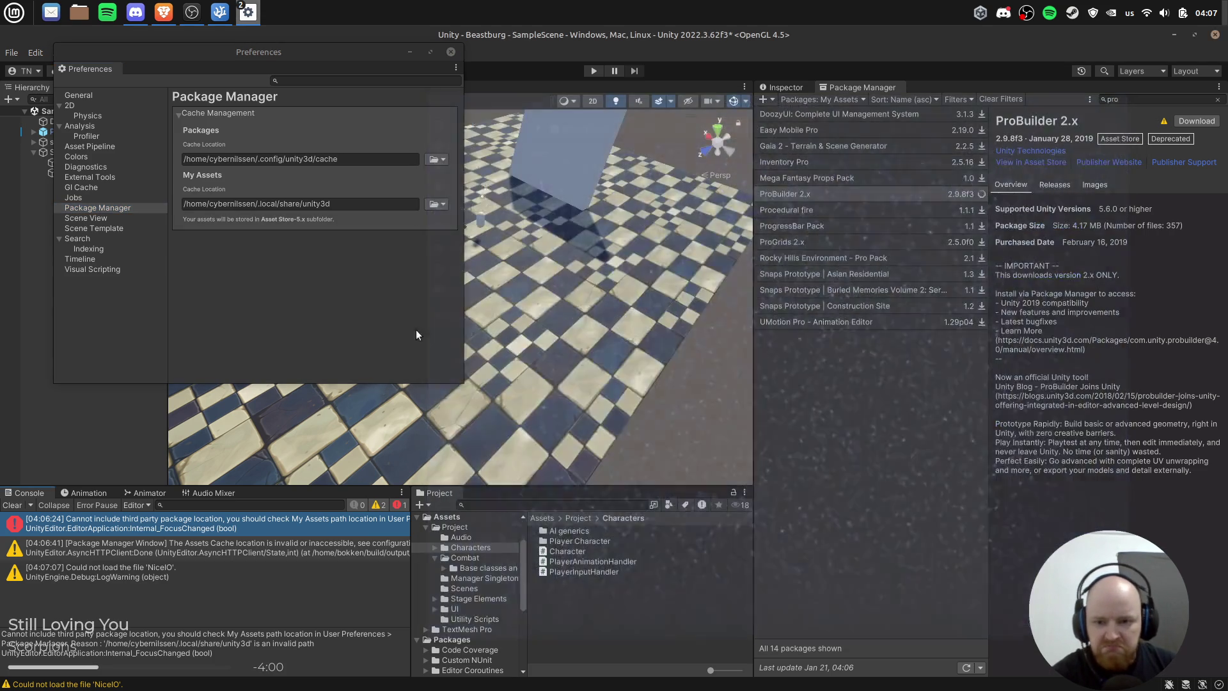
Step: Close Preferences and import all ProBuilder 2.x files into the project
click(451, 52)
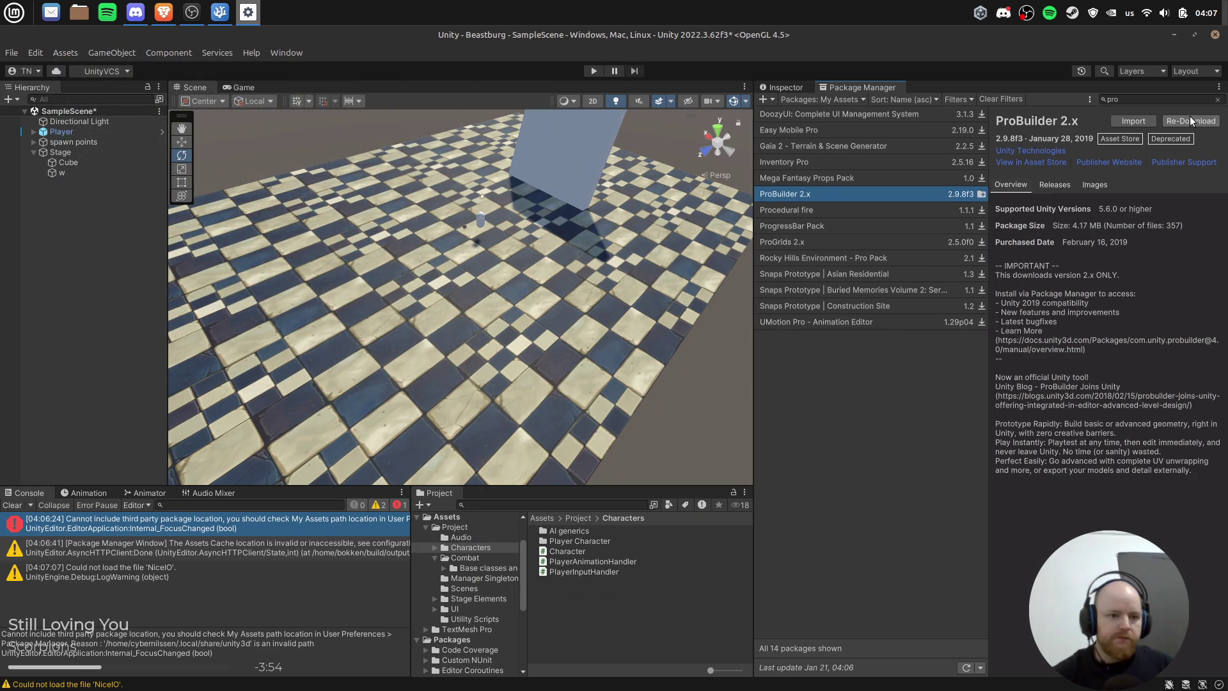
click(1133, 124)
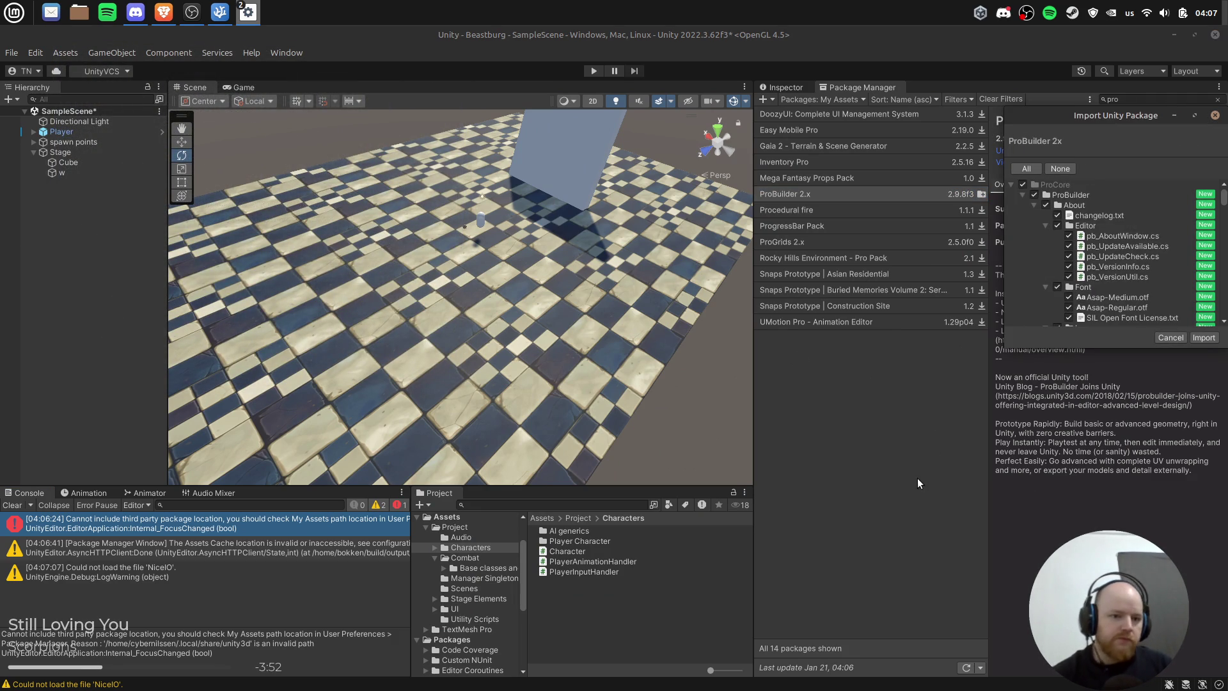
click(1211, 338)
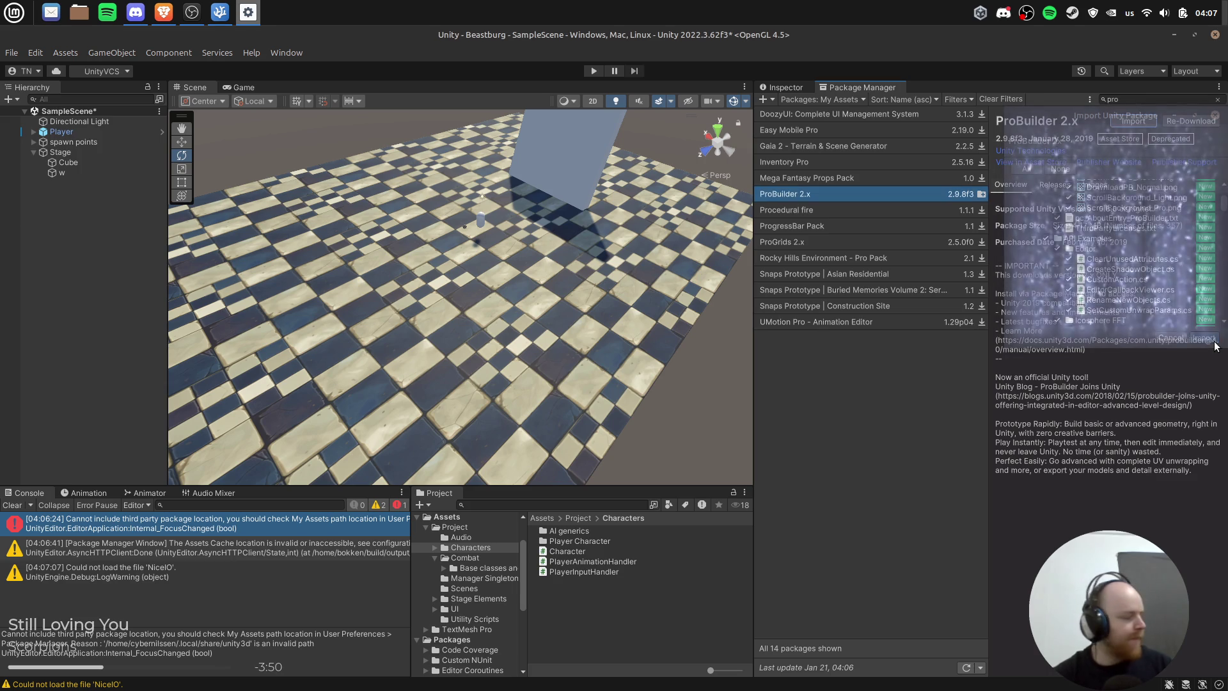
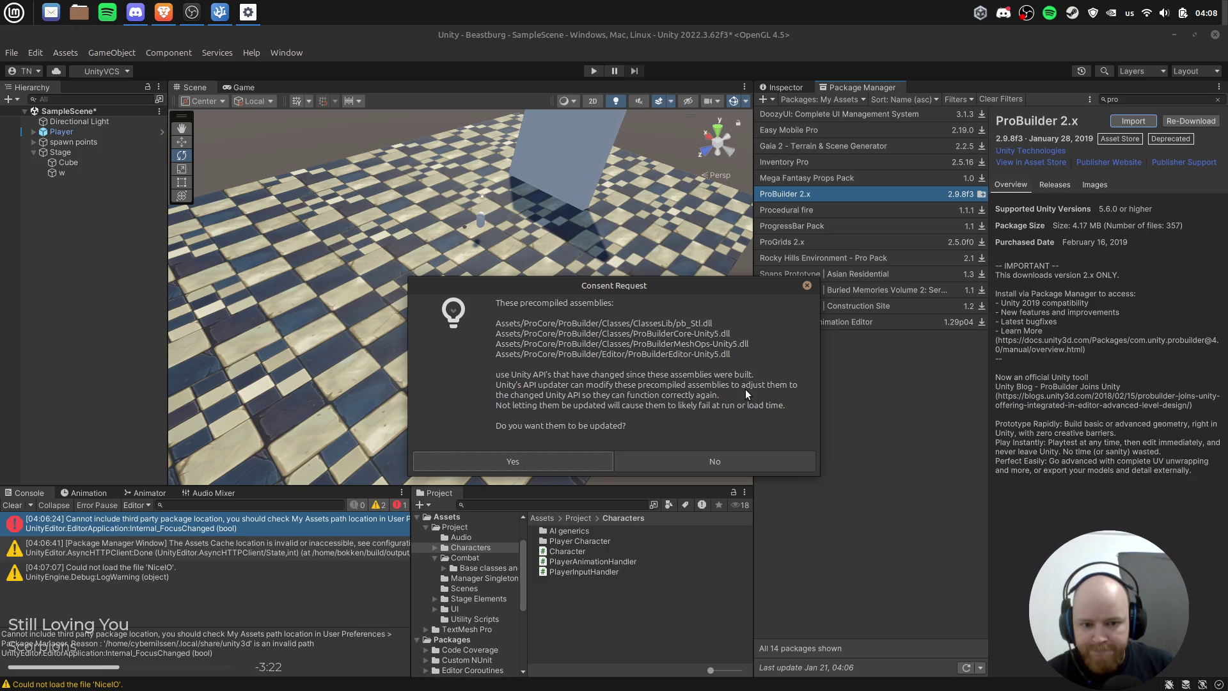
Step: Approve the ProBuilder assembly update and close the ProBuilder welcome window
click(498, 454)
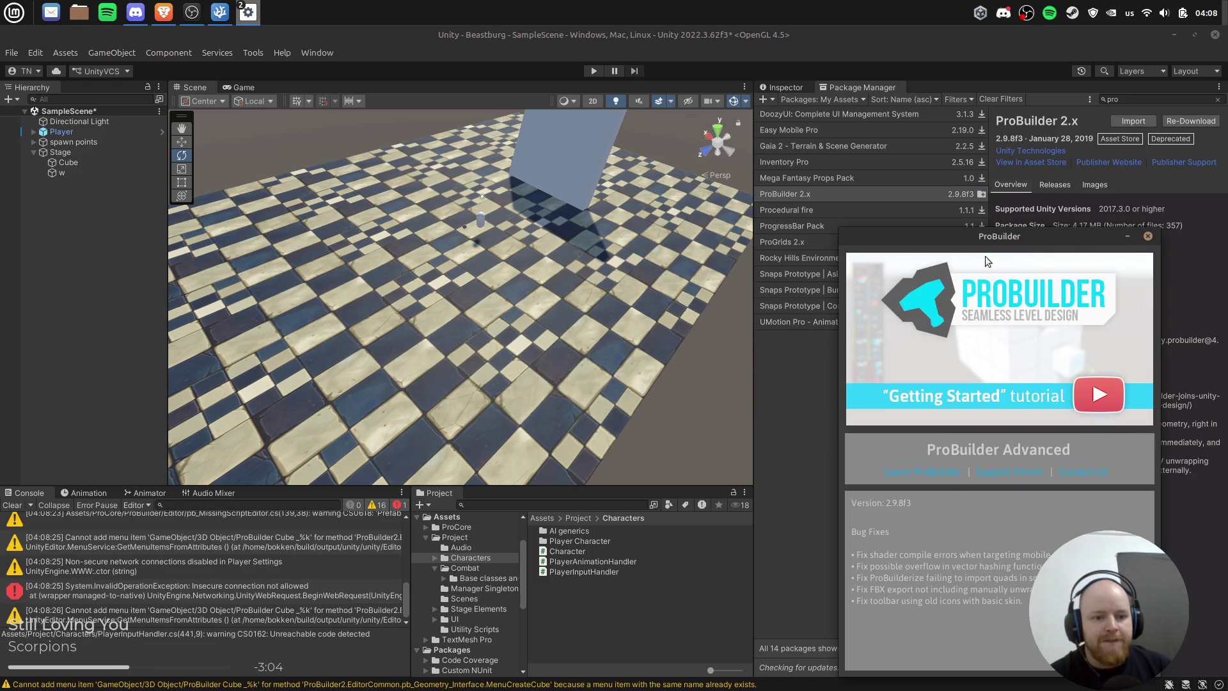
mouse_move(1010, 236)
mouse_down()
mouse_move(221, 179)
mouse_move(290, 163)
mouse_up()
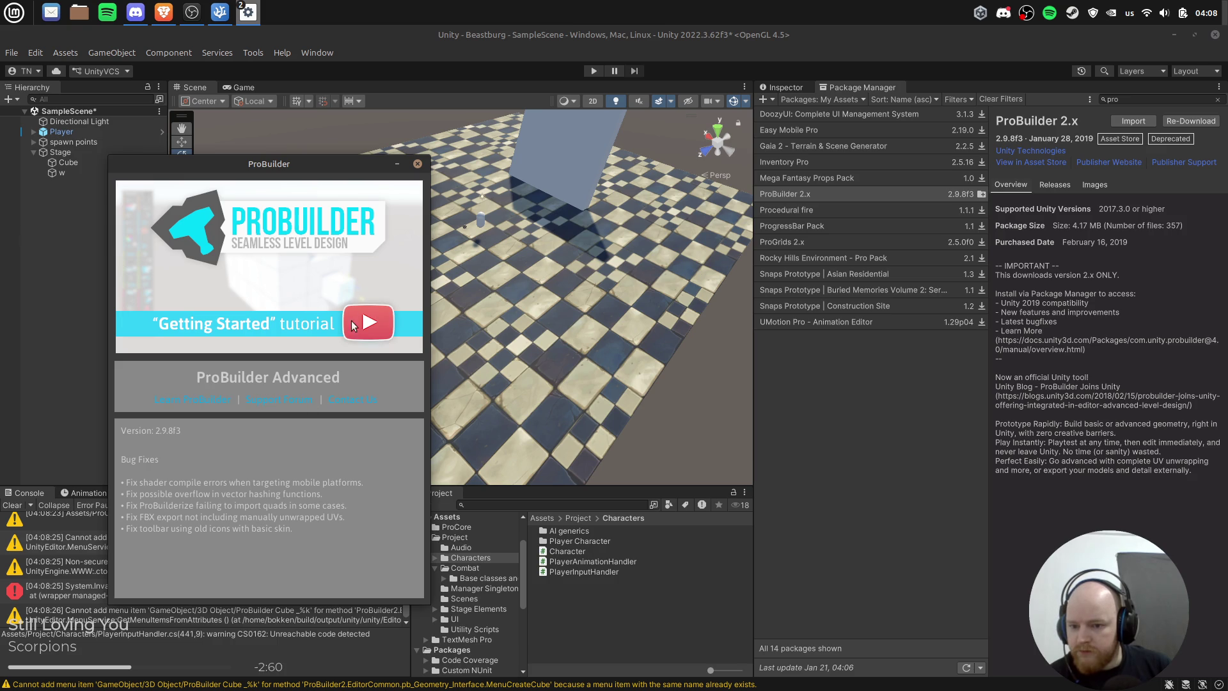
click(13, 505)
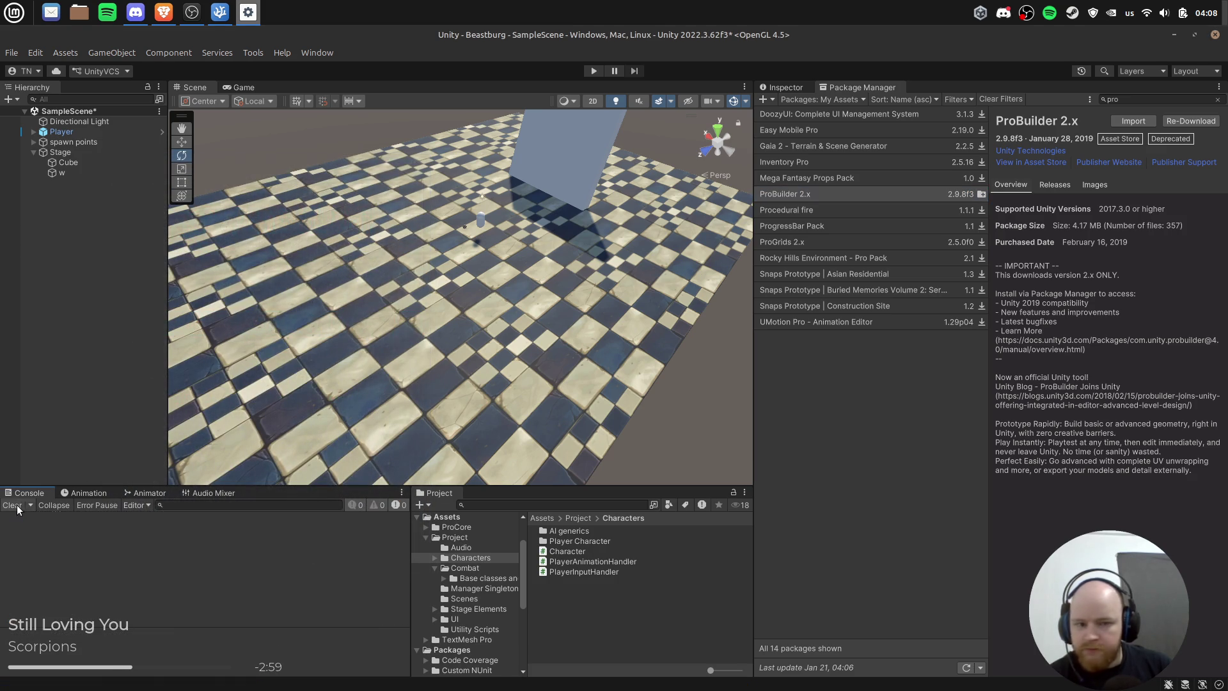
Step: Clear the console, show the ProGrids 2.x package details, and delete the checkered floor cube
click(834, 193)
click(807, 240)
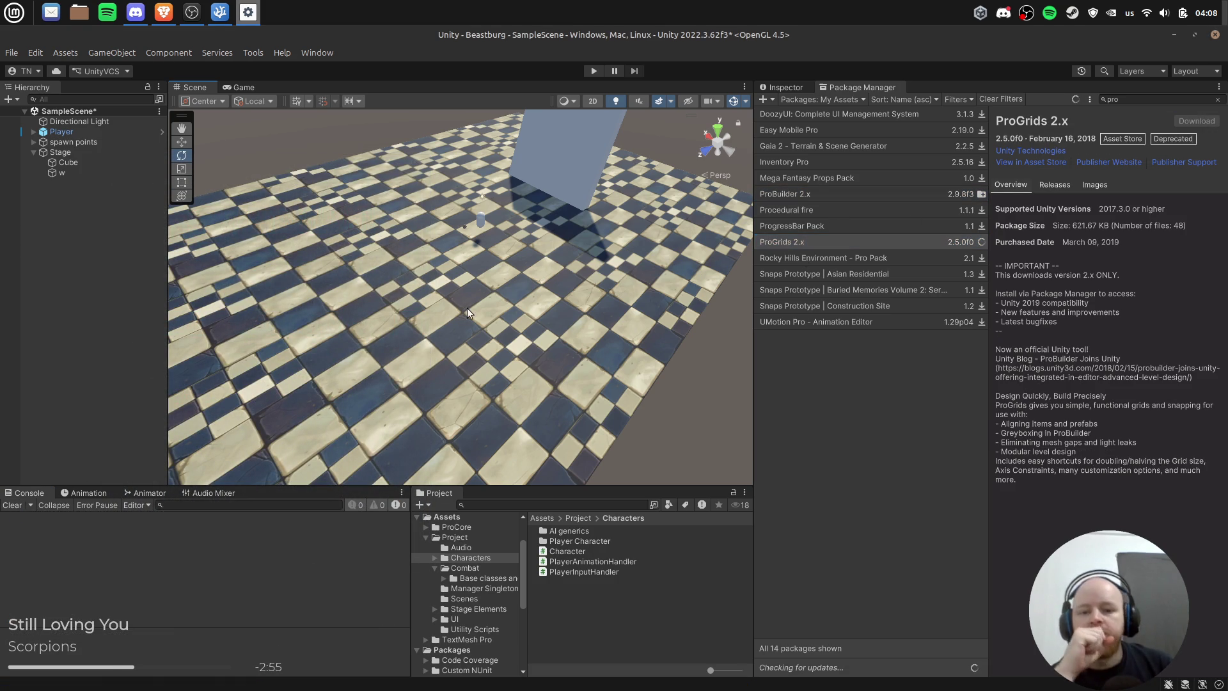
click(646, 253)
key(Delete)
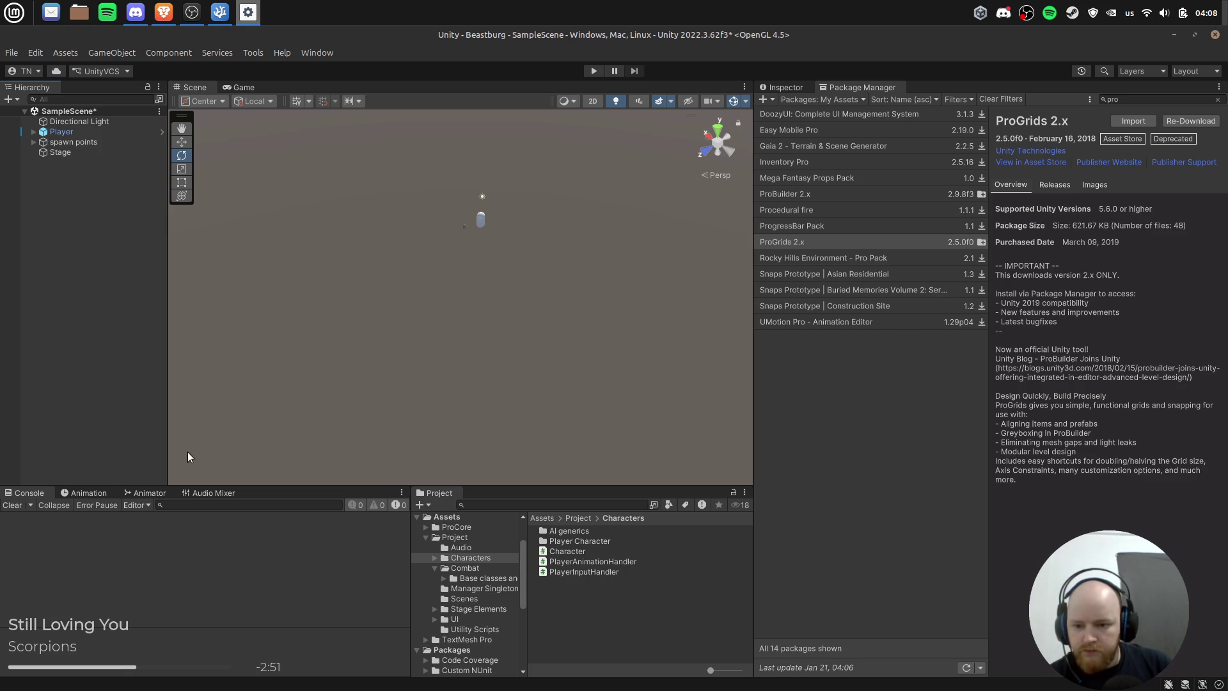
Step: Check the Hierarchy context and tab menus, dismissing them without adding anything
right_click(66, 228)
key(Escape)
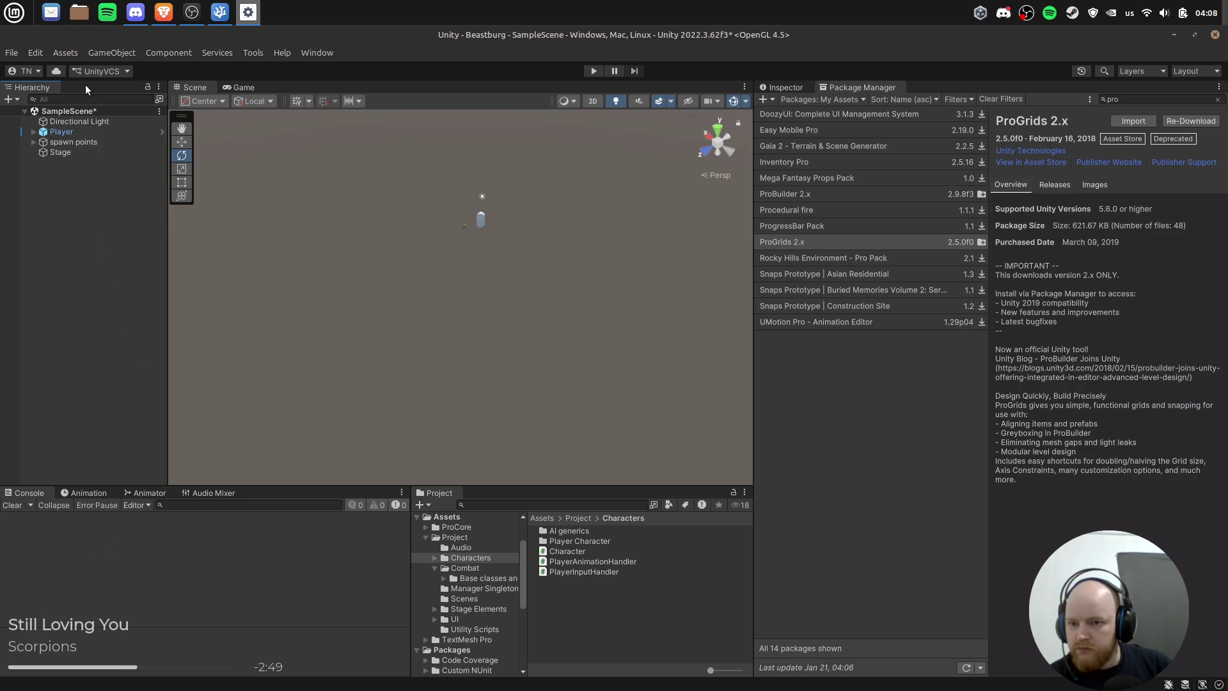
right_click(59, 86)
mouse_move(124, 187)
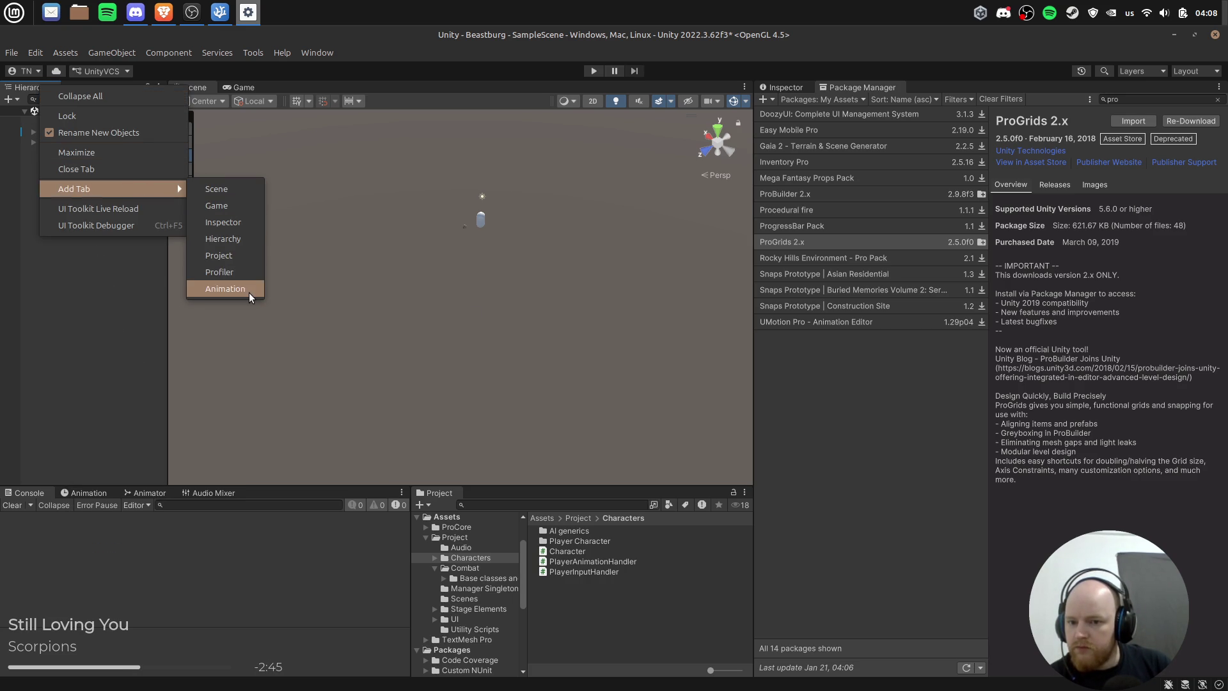
click(261, 58)
Step: Browse the Window menu's editor list without choosing anything, then begin the ProGrids 2.x import
click(259, 54)
mouse_move(348, 78)
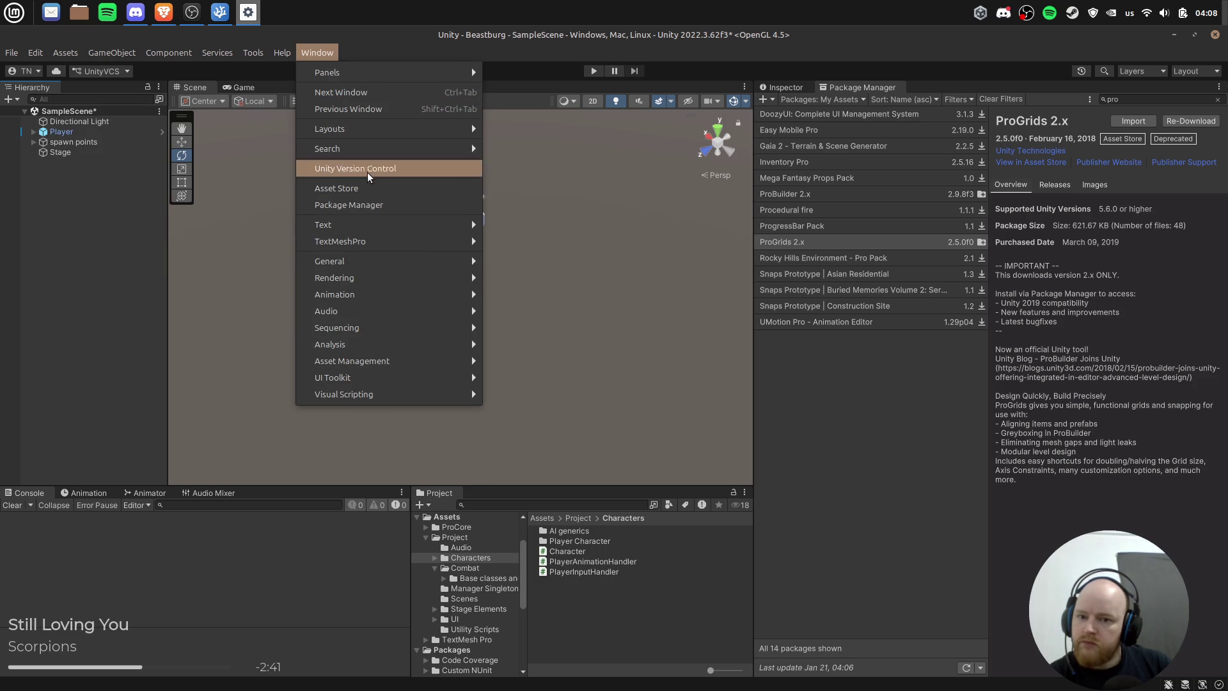
mouse_move(388, 304)
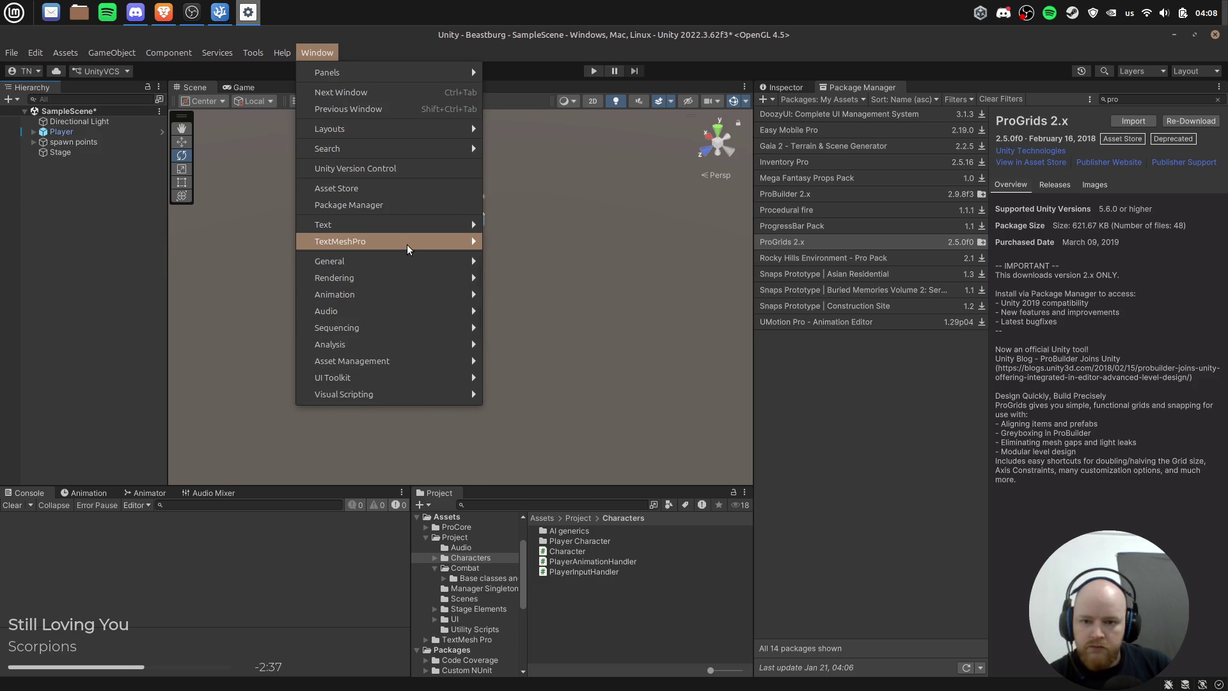
mouse_move(406, 149)
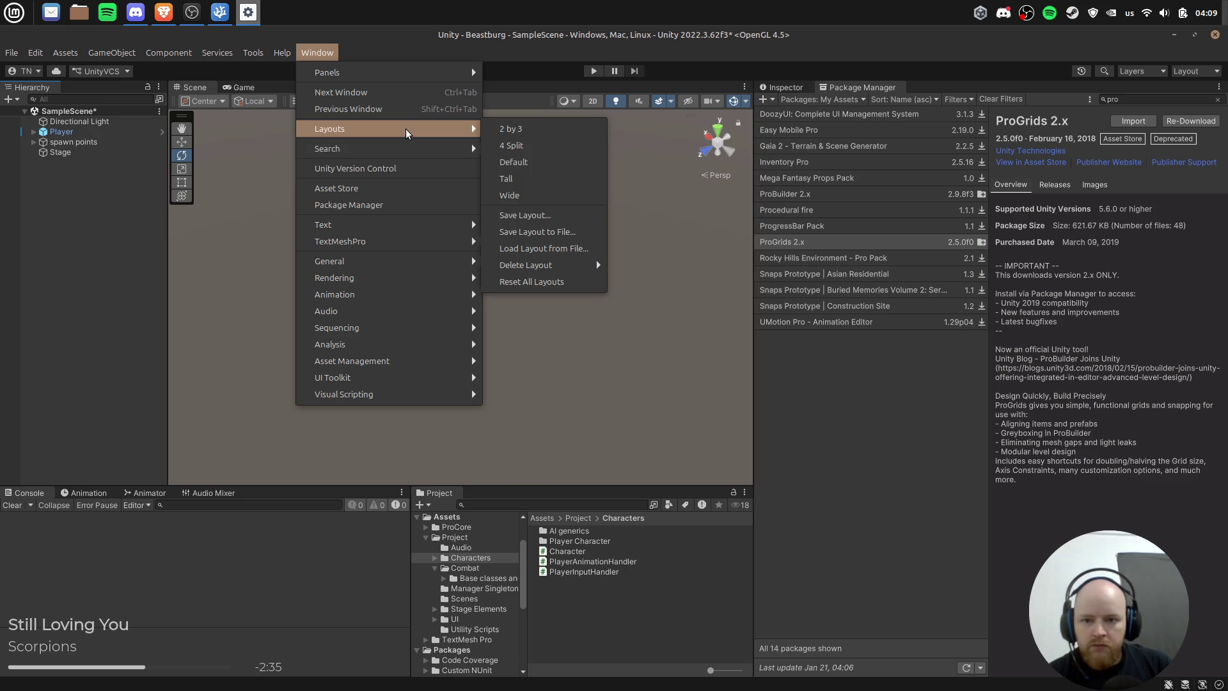
mouse_move(411, 75)
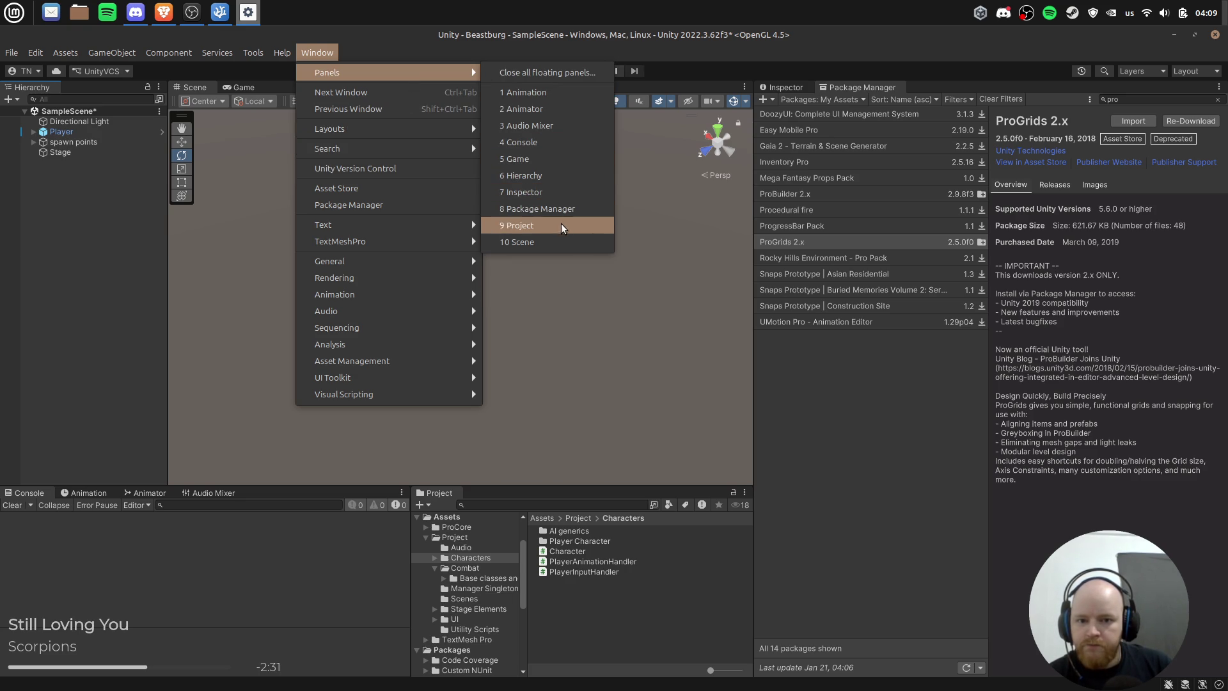
mouse_move(393, 376)
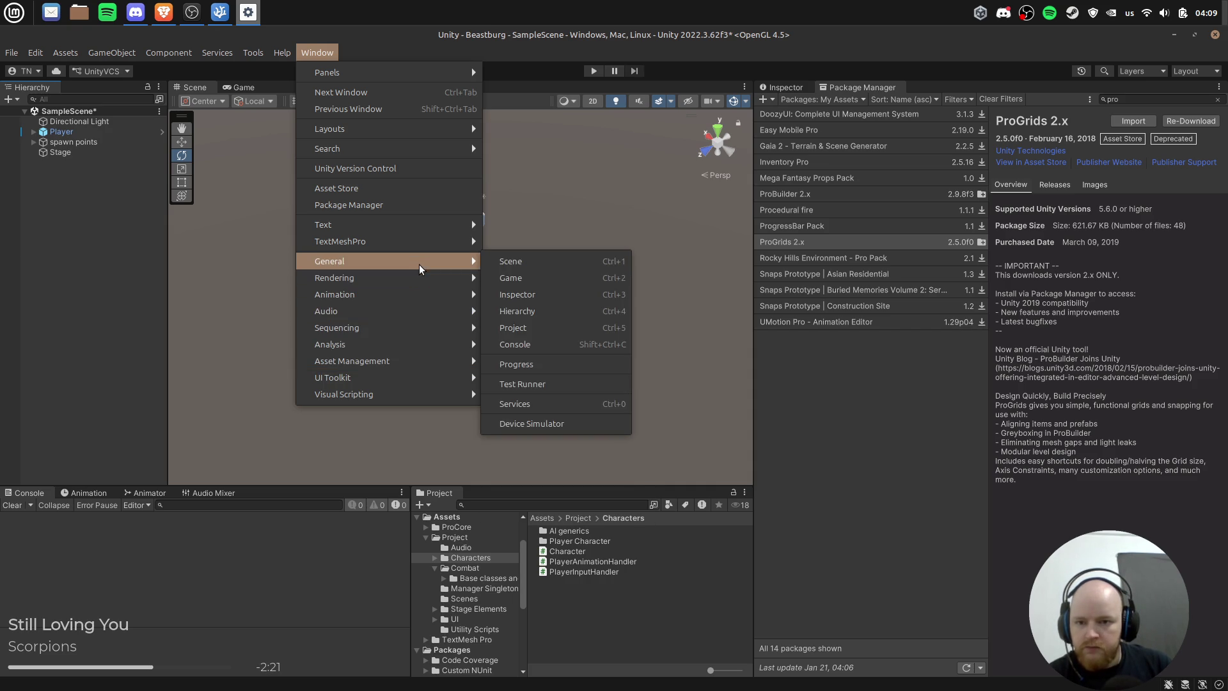
mouse_move(413, 228)
click(1093, 275)
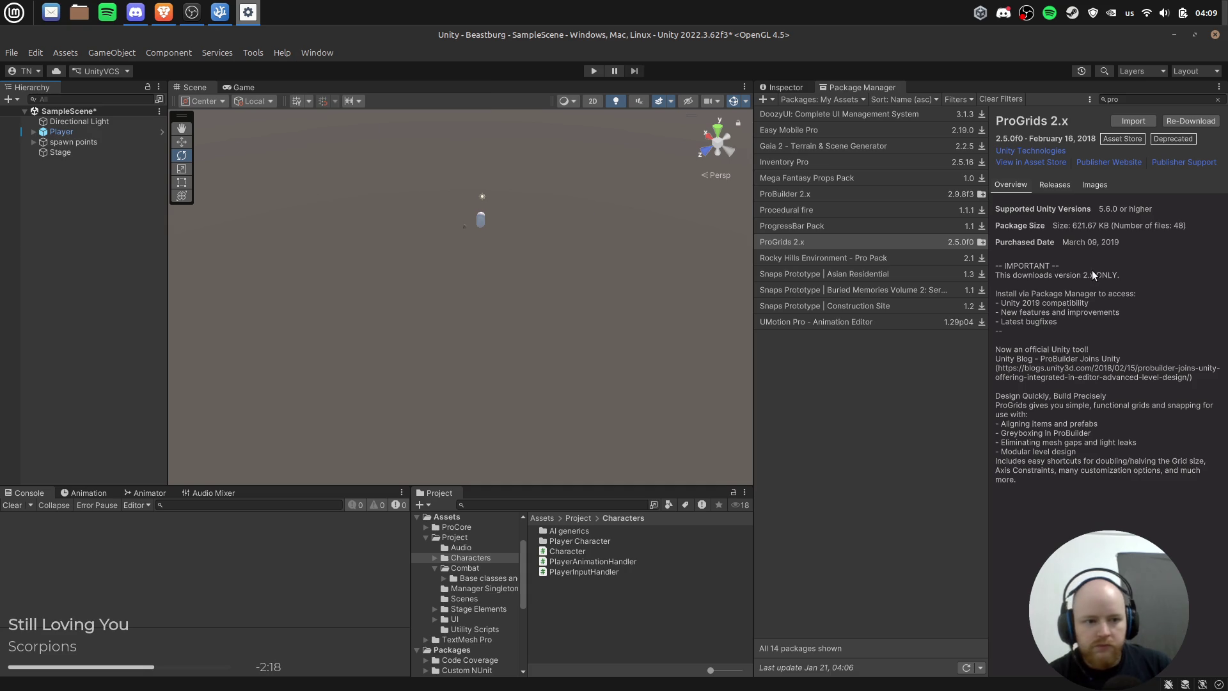
click(1125, 119)
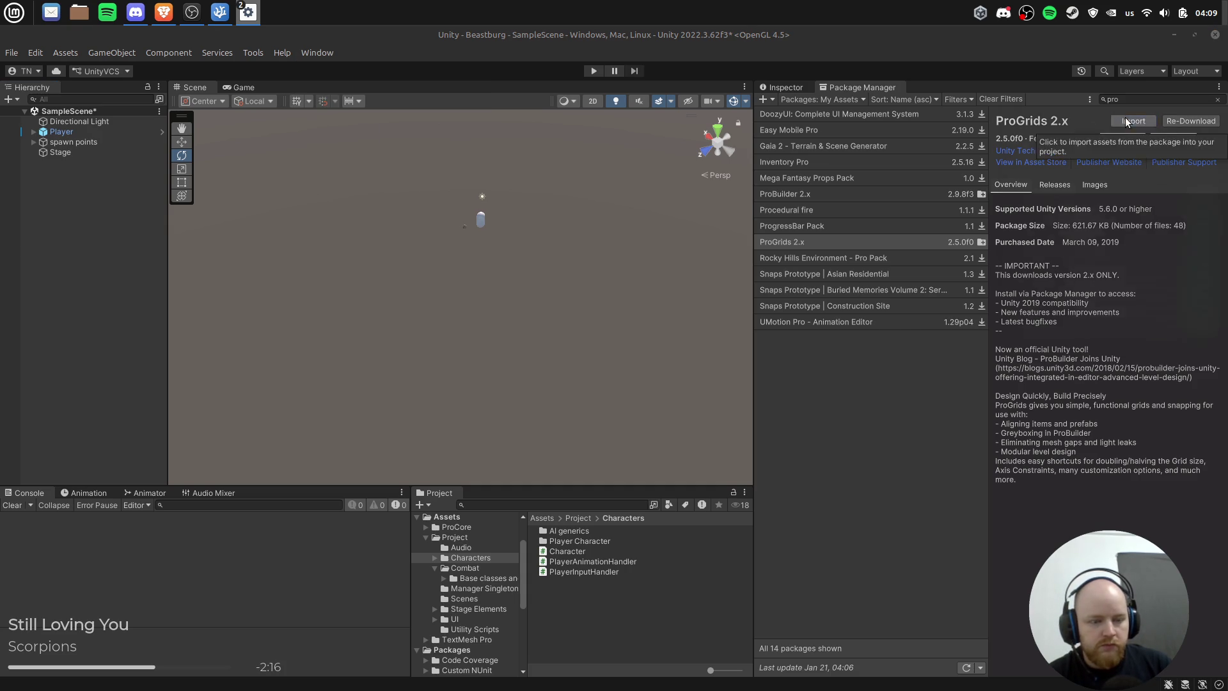
Step: Import all ProGrids 2.x files, move its welcome window over the scene, and switch to Spotify
click(1204, 338)
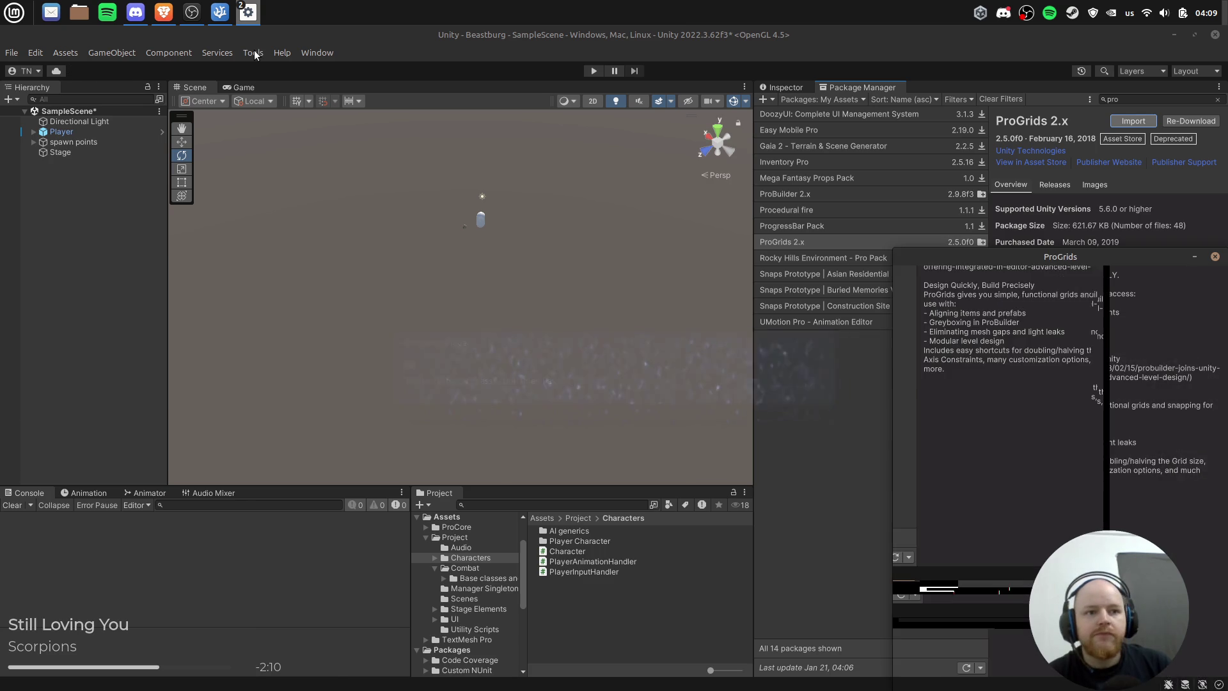
mouse_move(1000, 259)
mouse_down()
mouse_move(486, 205)
mouse_move(299, 199)
mouse_up()
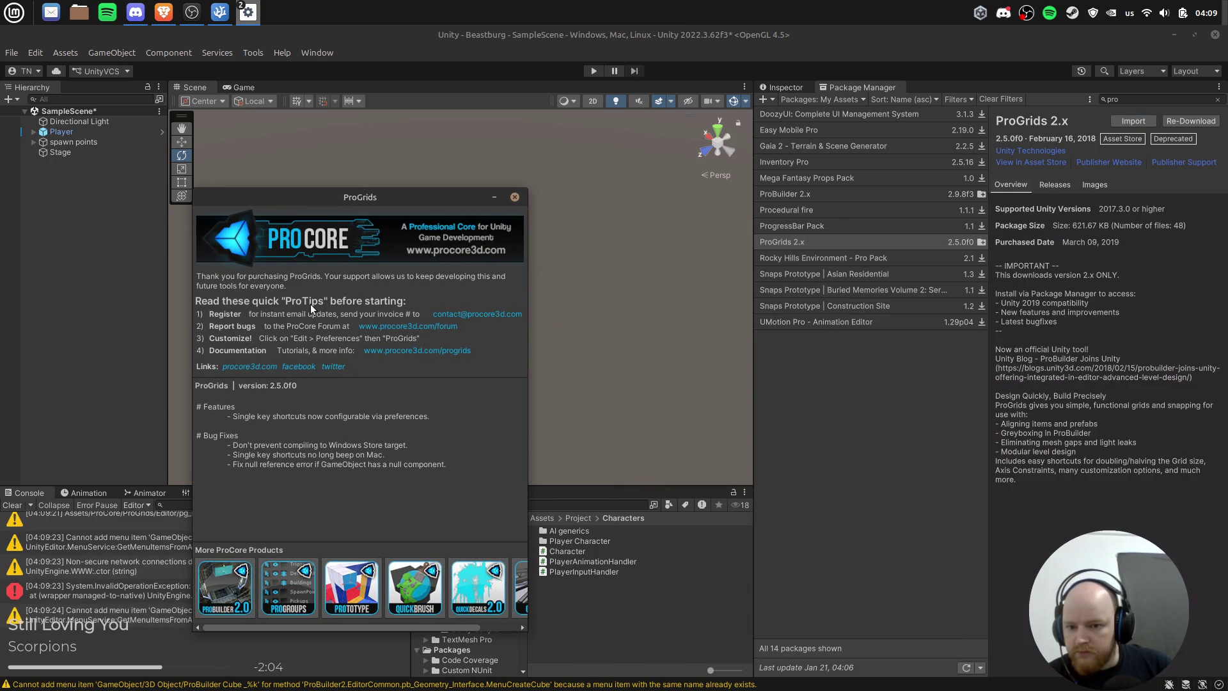
key(alt+Tab)
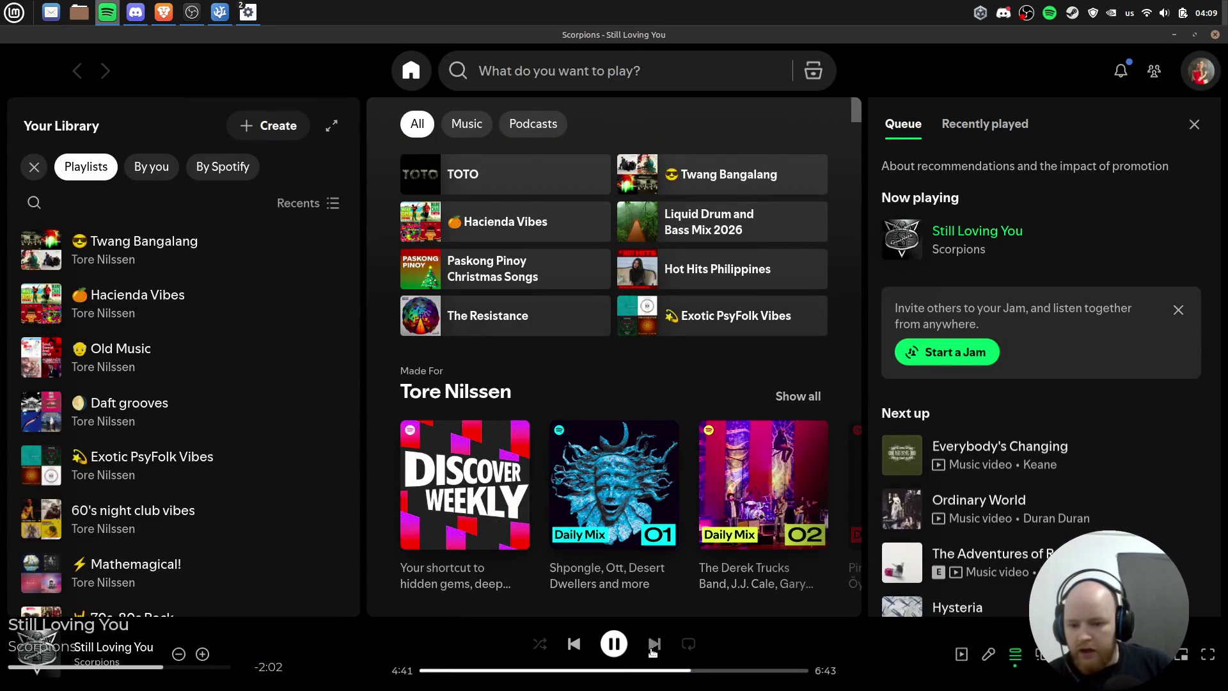
Step: Start the Daft grooves playlist with plain shuffle on and skip ahead one song
click(652, 648)
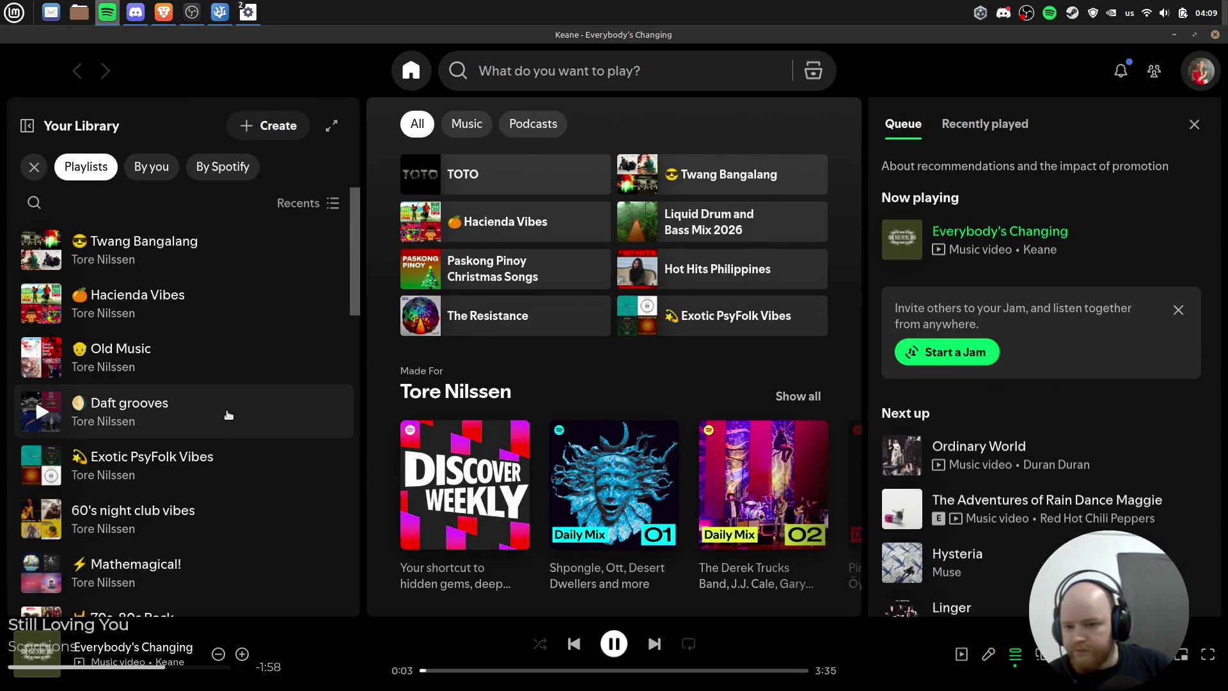
double_click(228, 425)
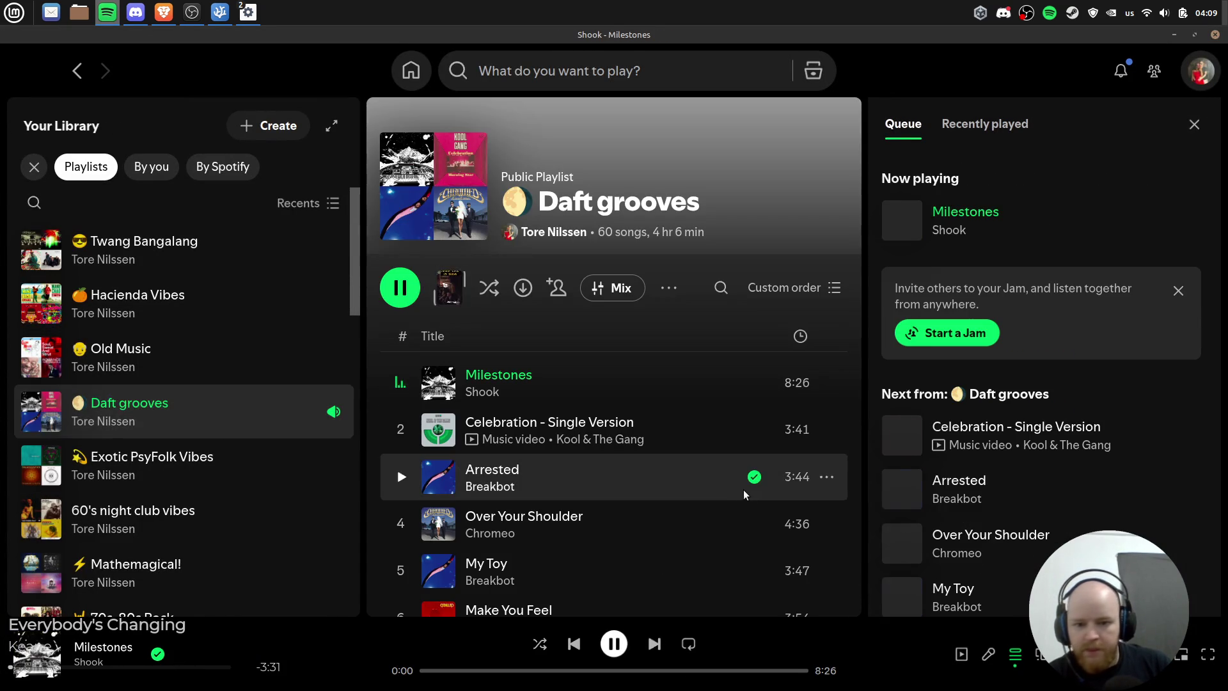
click(540, 644)
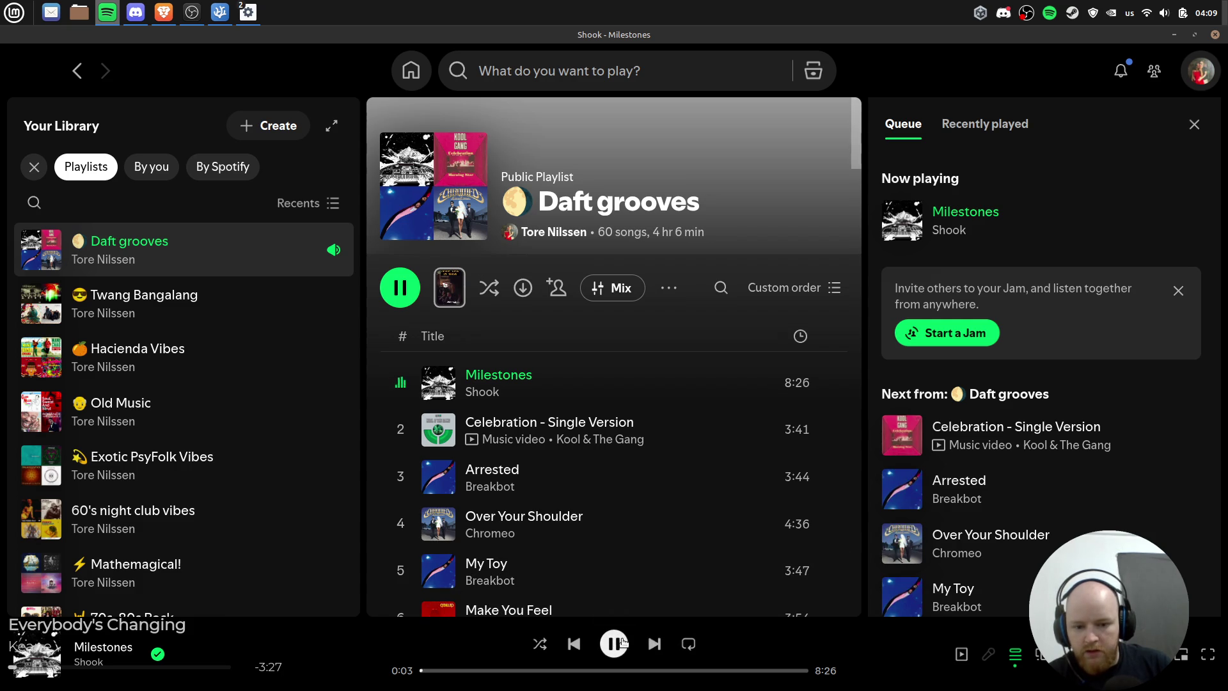
click(540, 644)
click(601, 499)
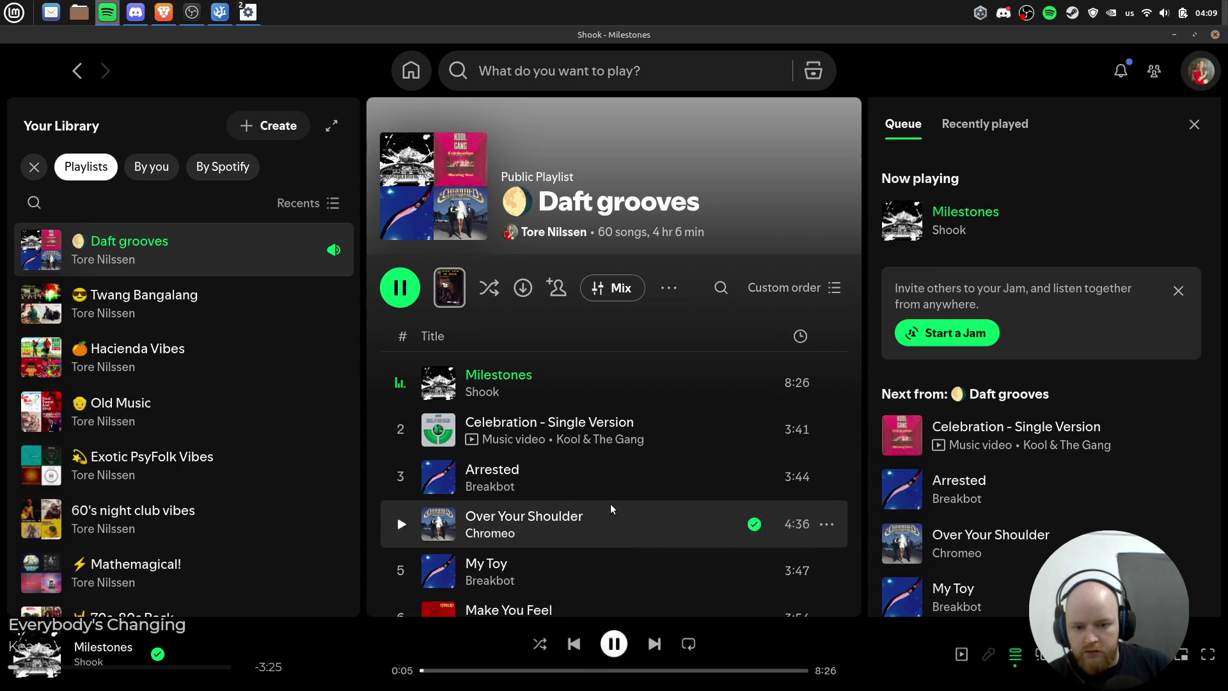
click(656, 643)
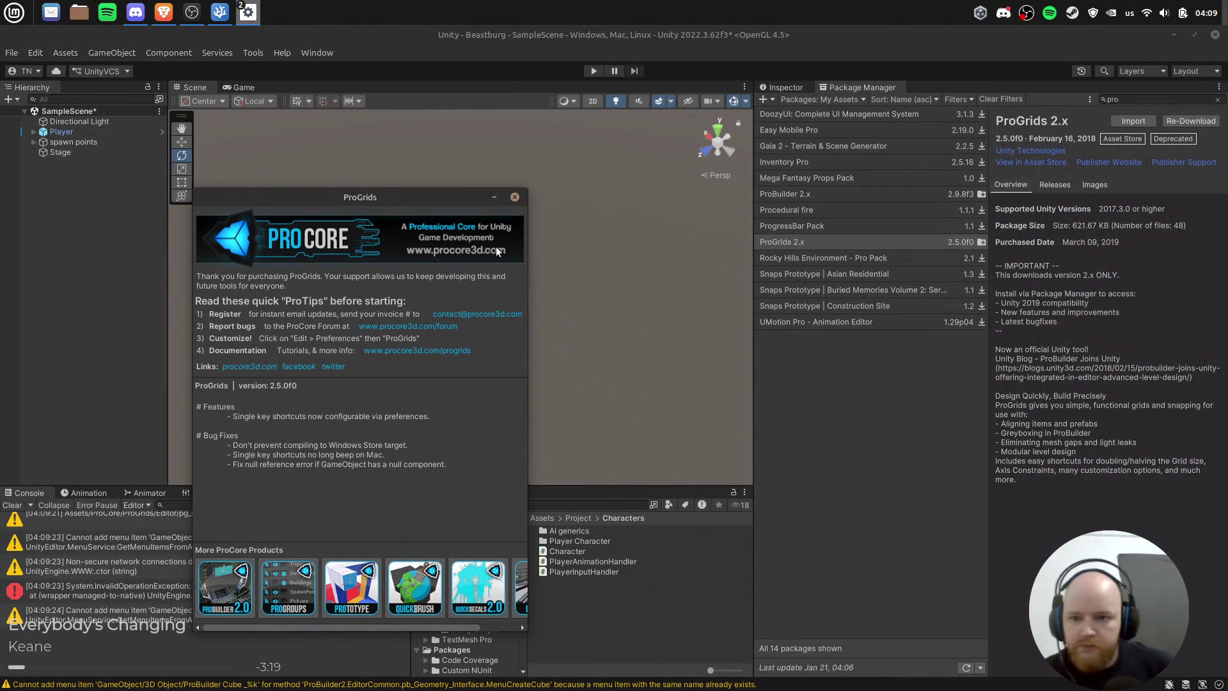
Step: Close the ProGrids welcome window, open the ProGrids grid window, and widen the Scene view
click(514, 197)
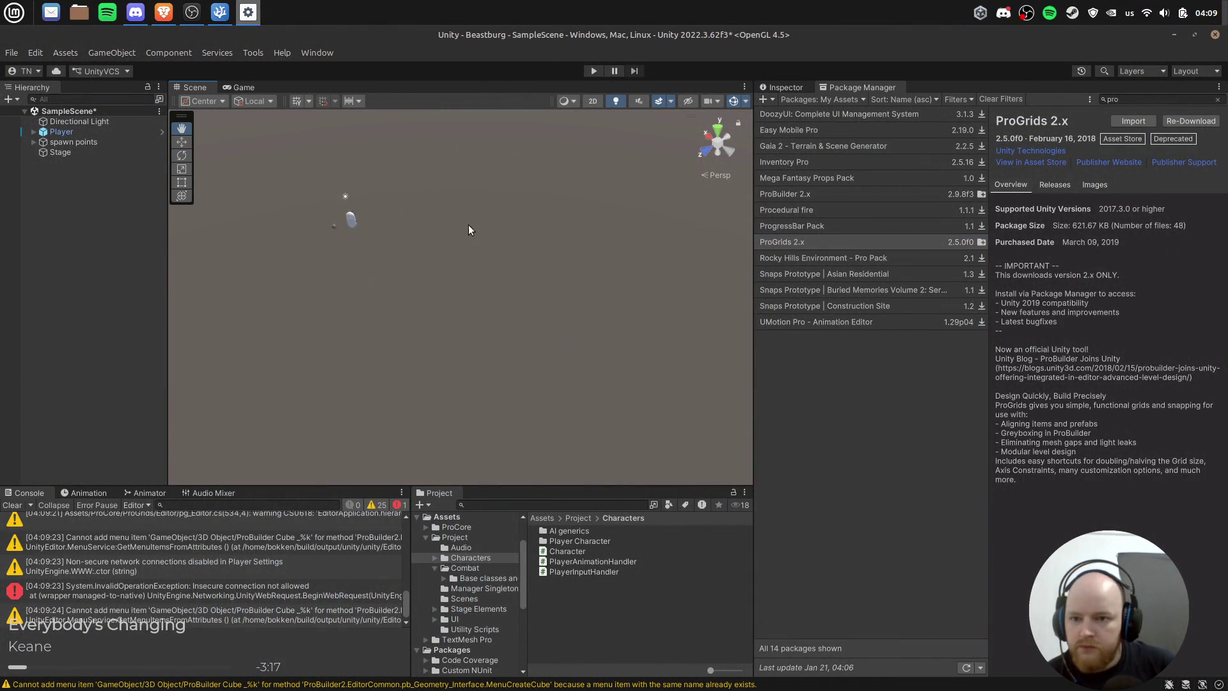
mouse_move(598, 263)
mouse_down()
mouse_move(536, 263)
mouse_move(577, 255)
mouse_up()
click(253, 52)
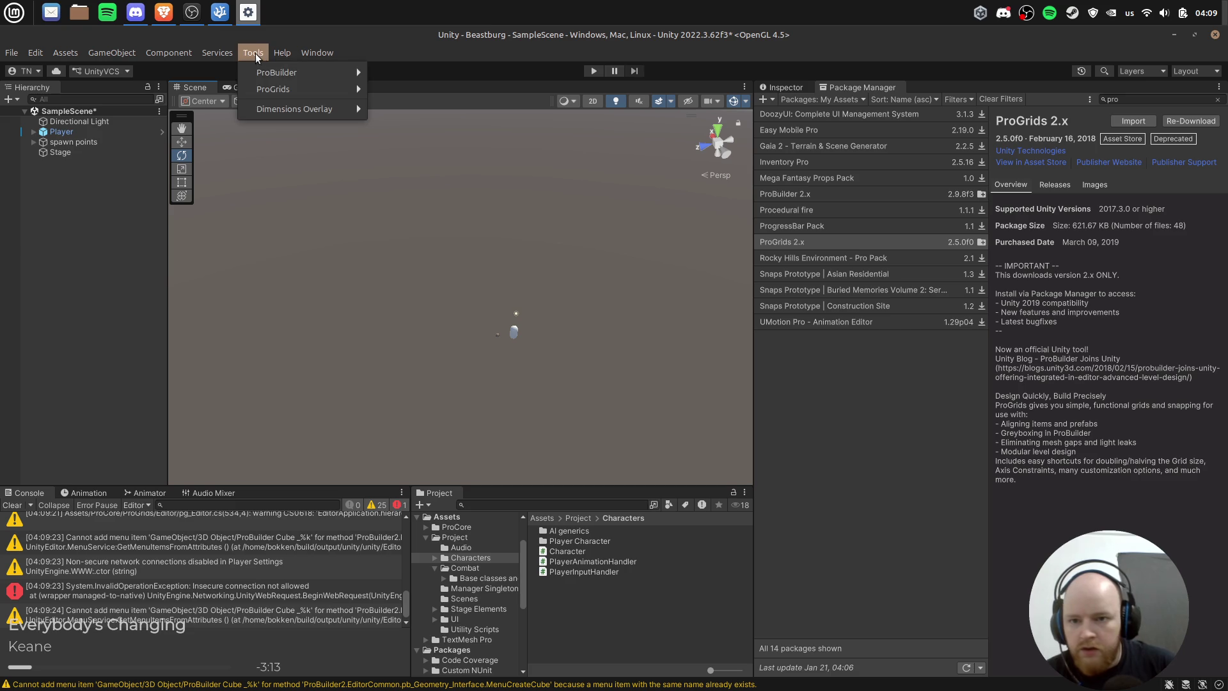
mouse_move(261, 92)
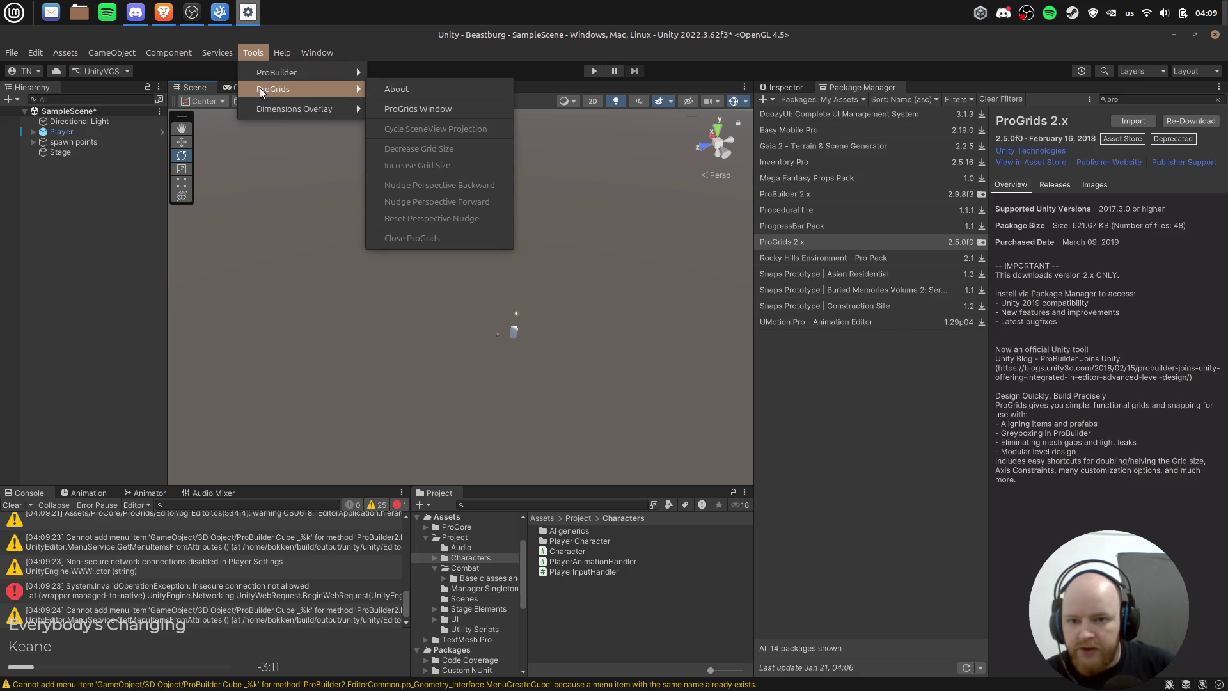
click(468, 111)
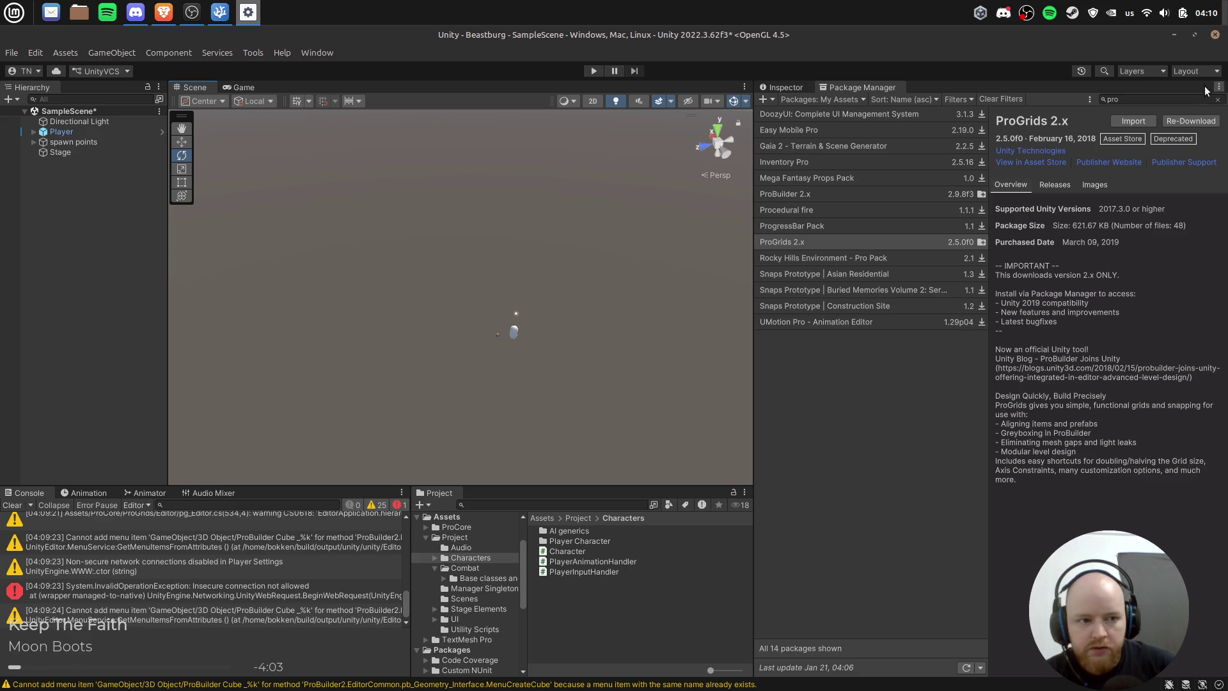
click(797, 90)
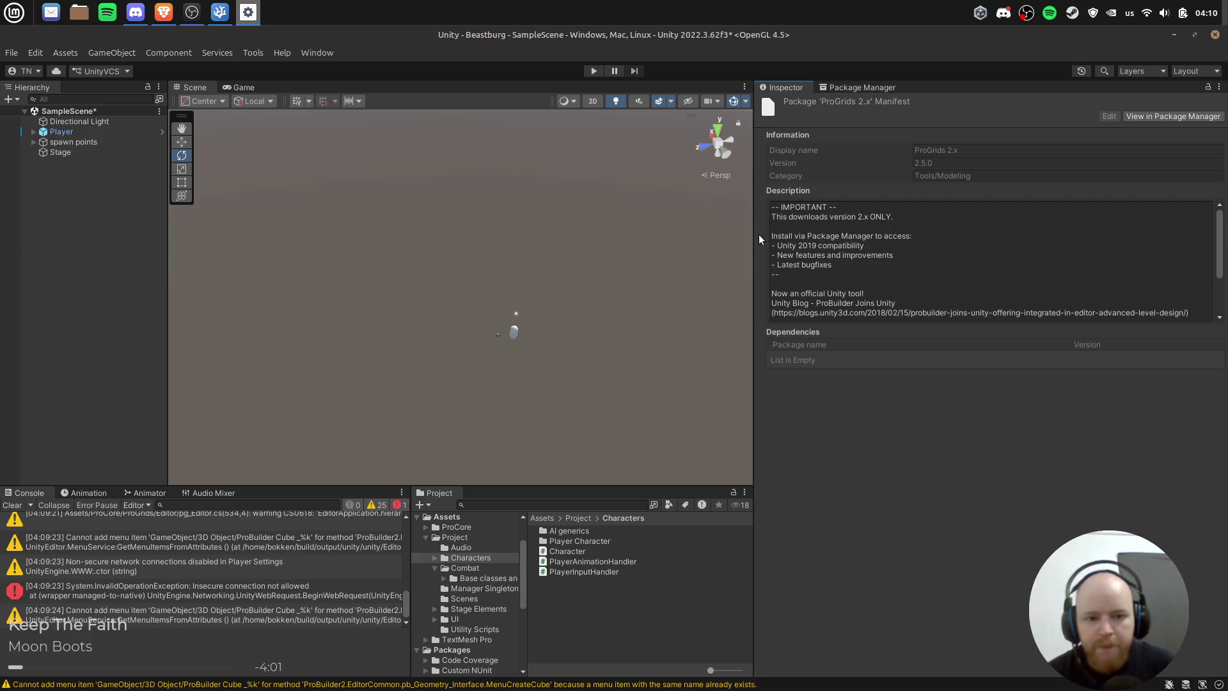
drag(756, 236, 958, 236)
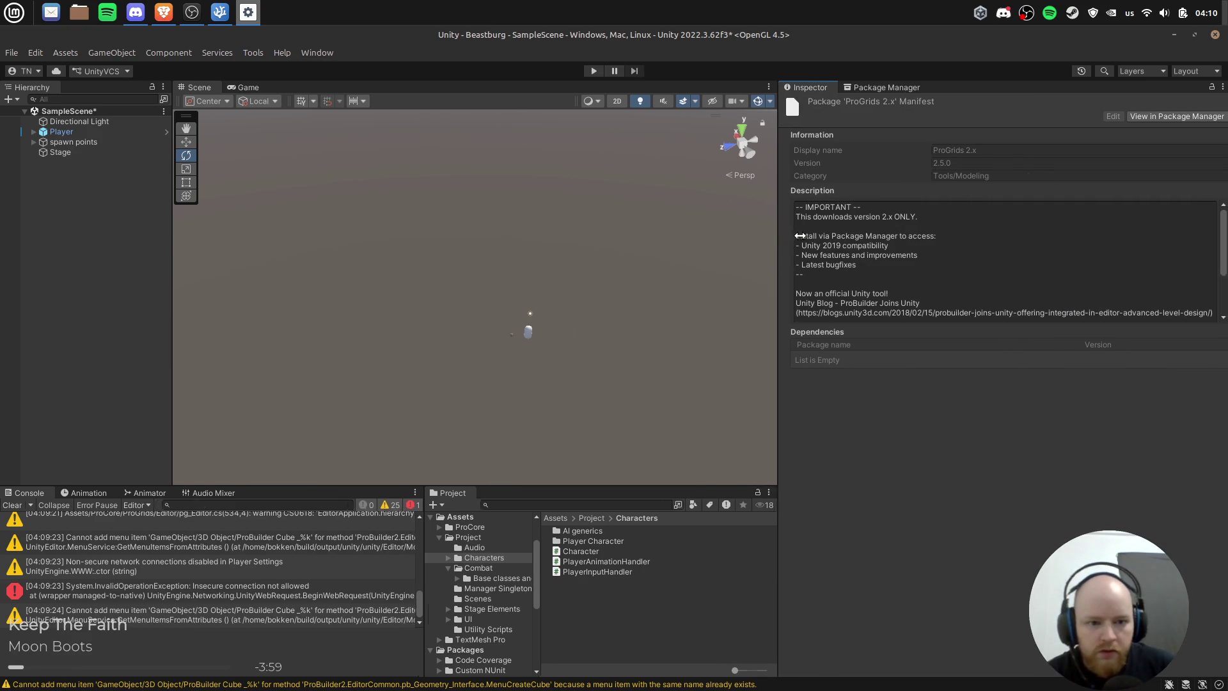
click(88, 275)
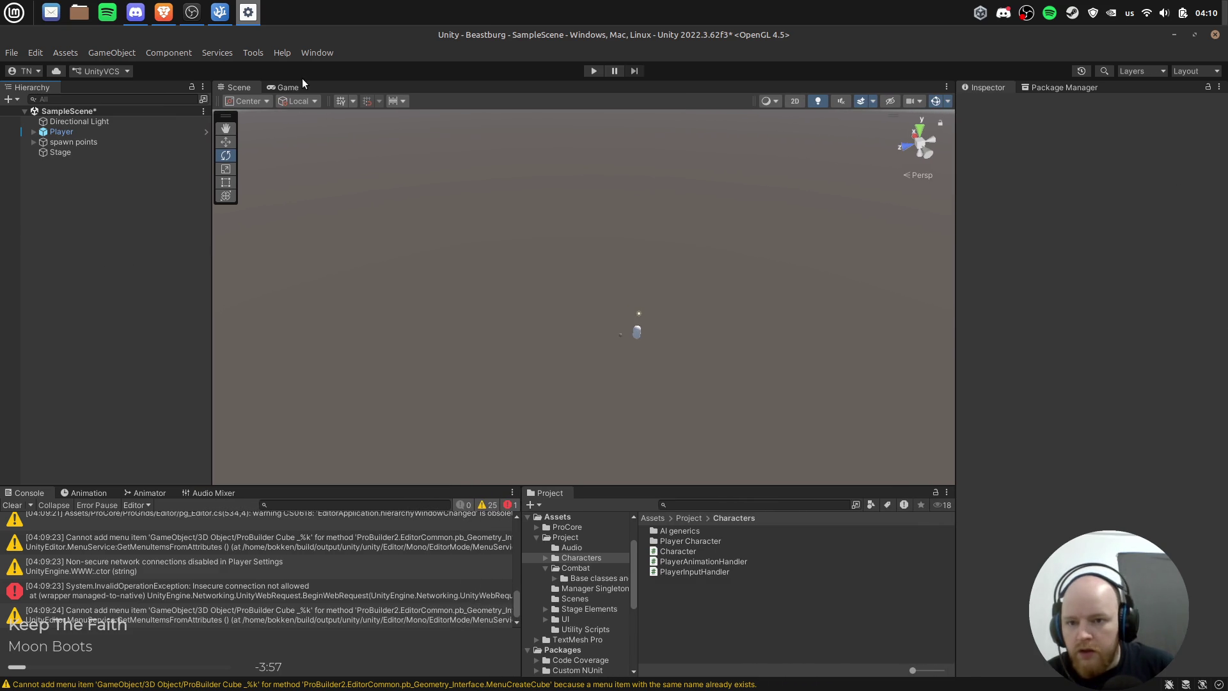
Step: Turn ProGrids off with Tools > ProGrids > Close ProGrids
click(243, 53)
mouse_move(300, 89)
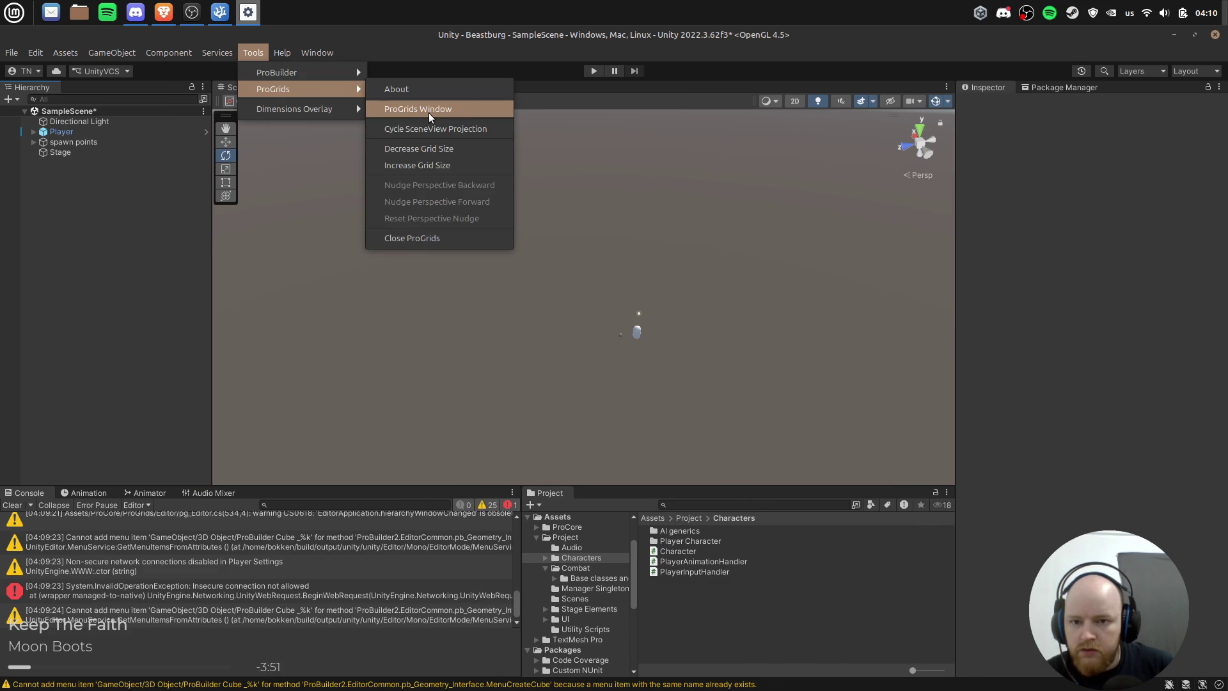
click(429, 117)
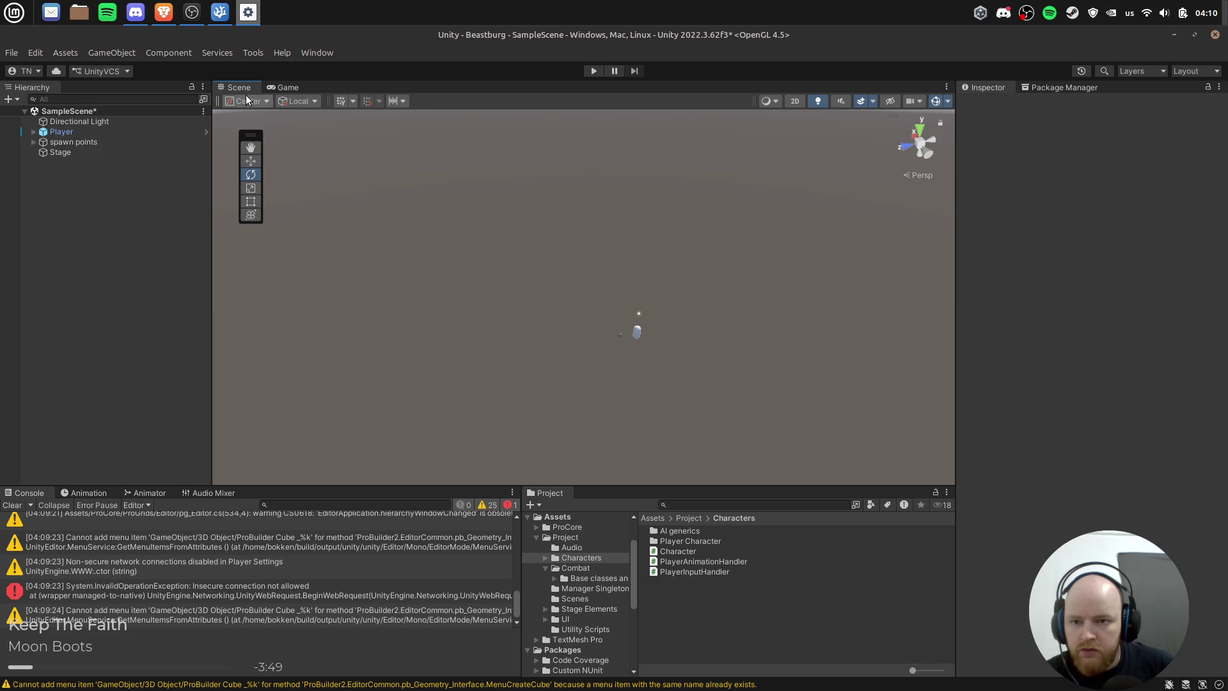
click(251, 54)
mouse_move(300, 89)
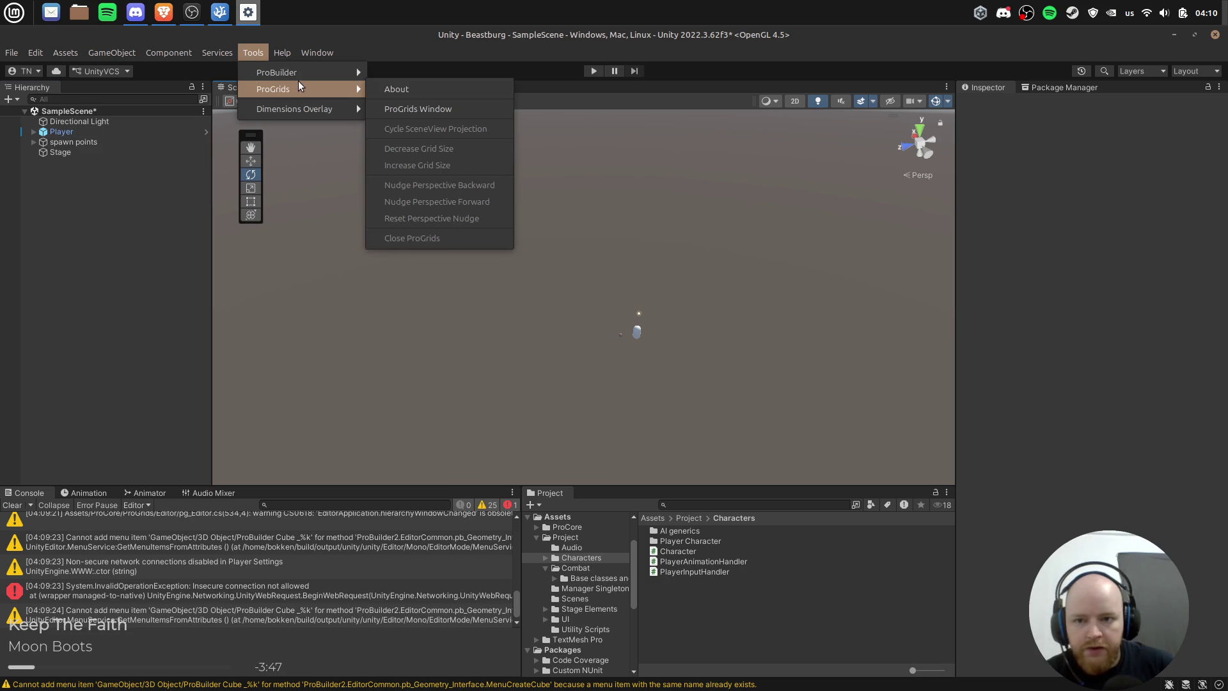
click(452, 114)
click(253, 52)
mouse_move(301, 89)
click(445, 237)
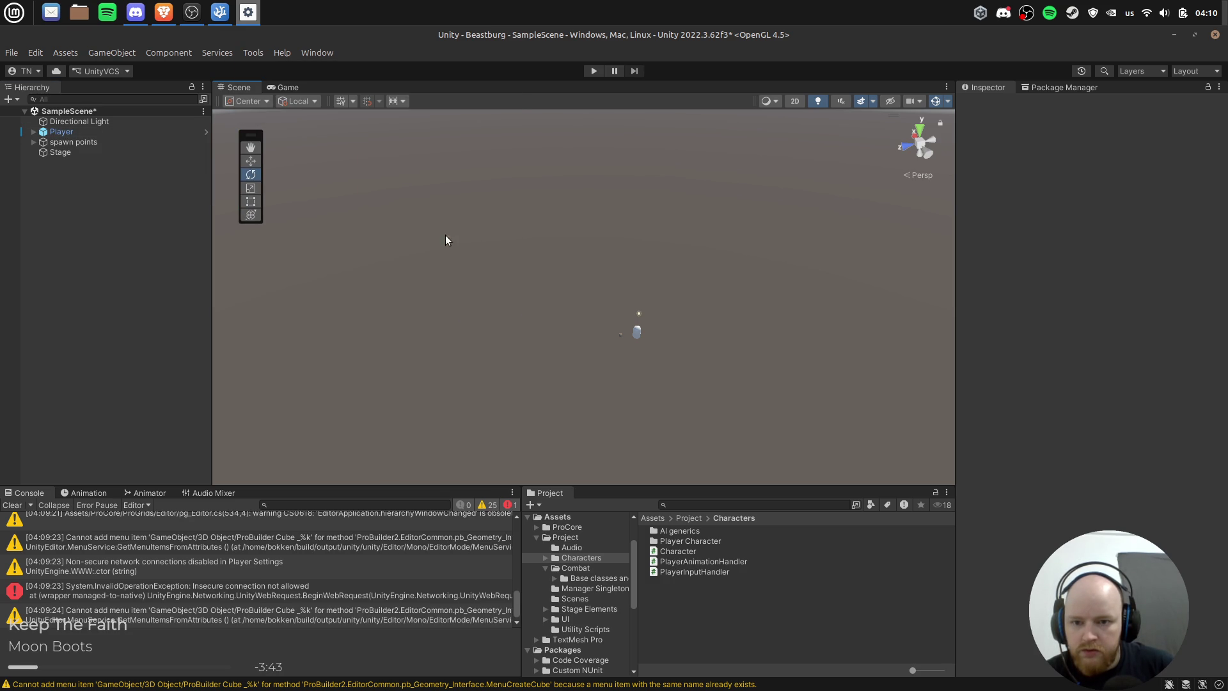
Step: View the ProGrids information, then bring up the Tools > ProBuilder submenu
click(256, 53)
click(421, 107)
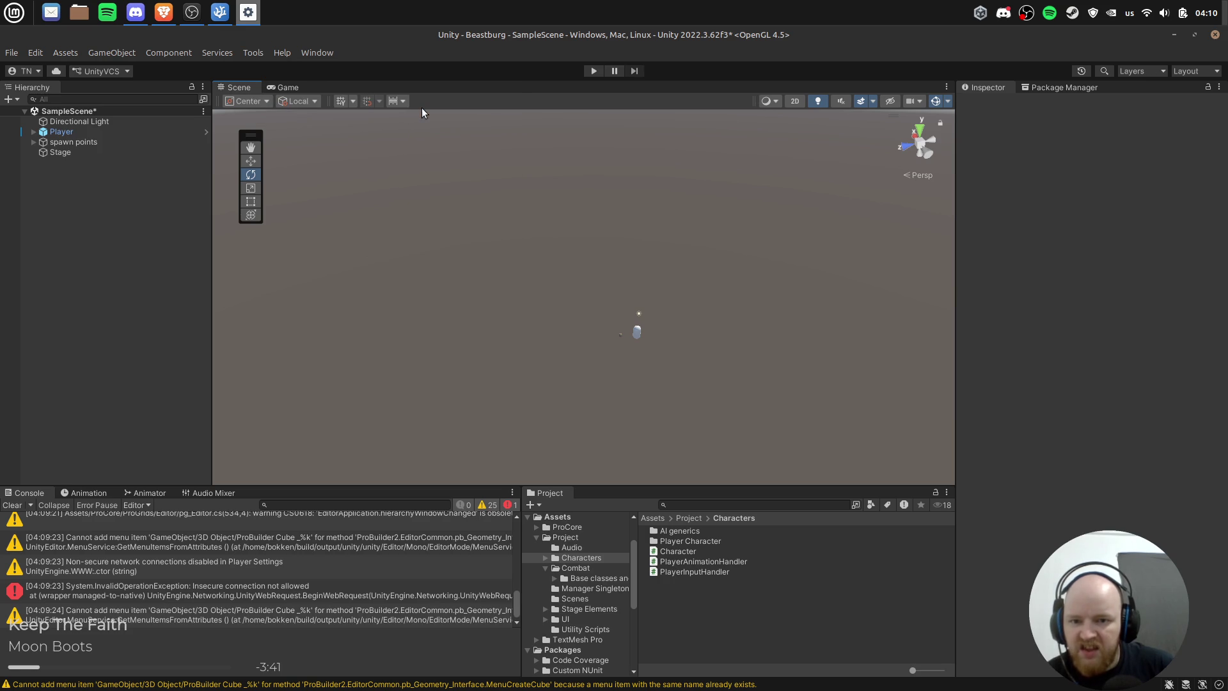
key(alt+Tab)
key(alt+Tab)
key(alt+Tab)
key(alt+Tab)
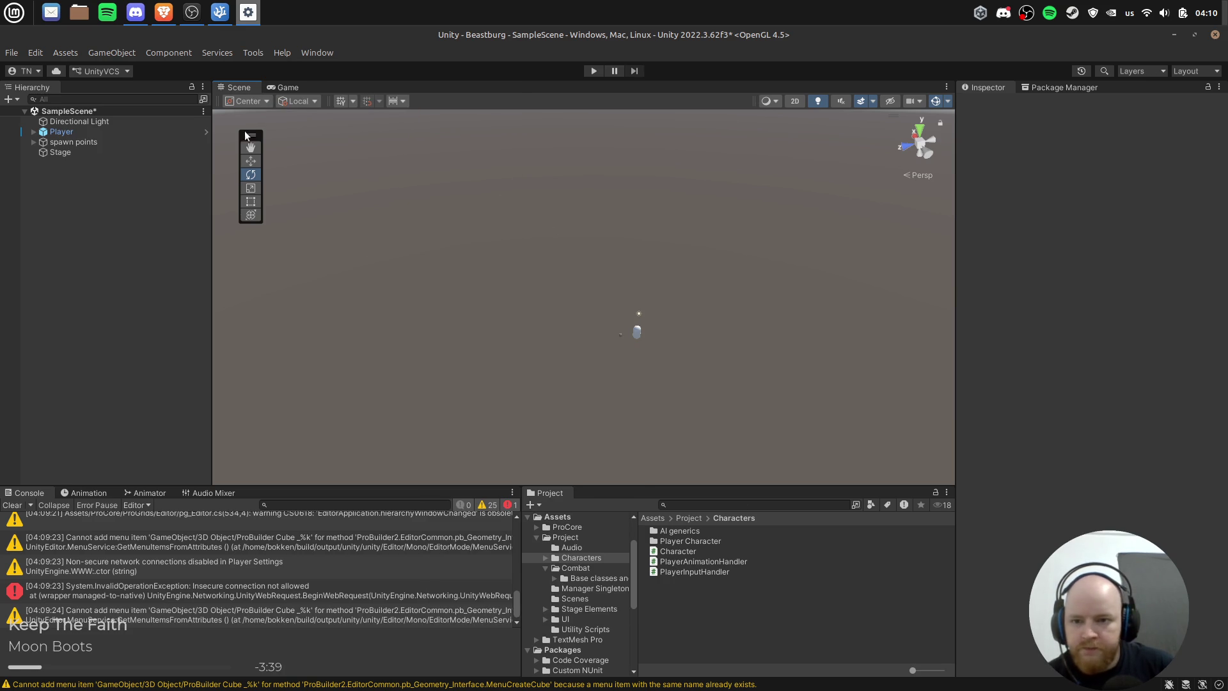
click(255, 53)
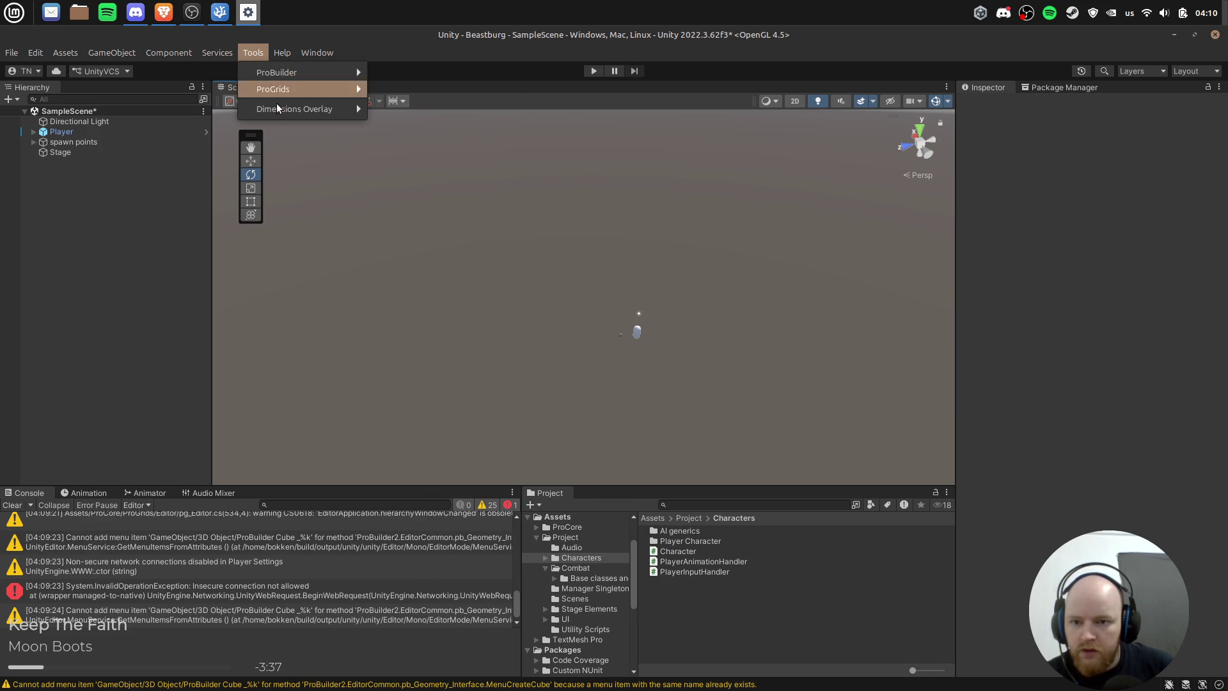
mouse_move(302, 90)
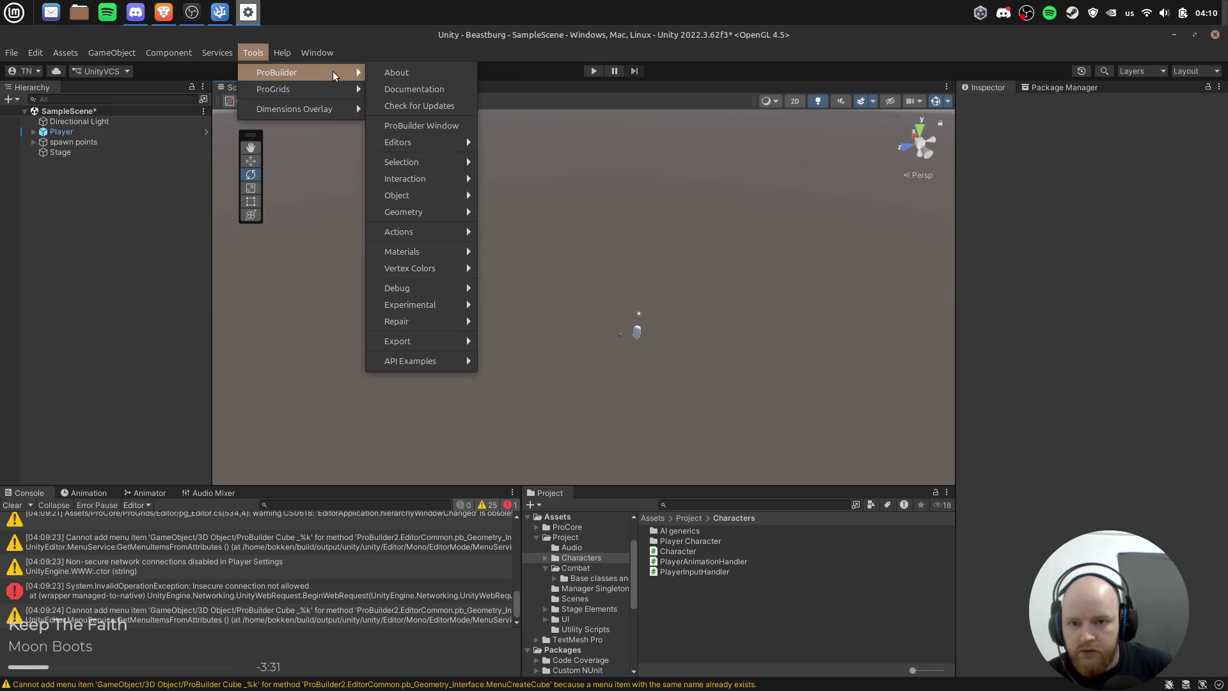
Step: Open the ProBuilder window and switch the Scene view to top-down
click(450, 124)
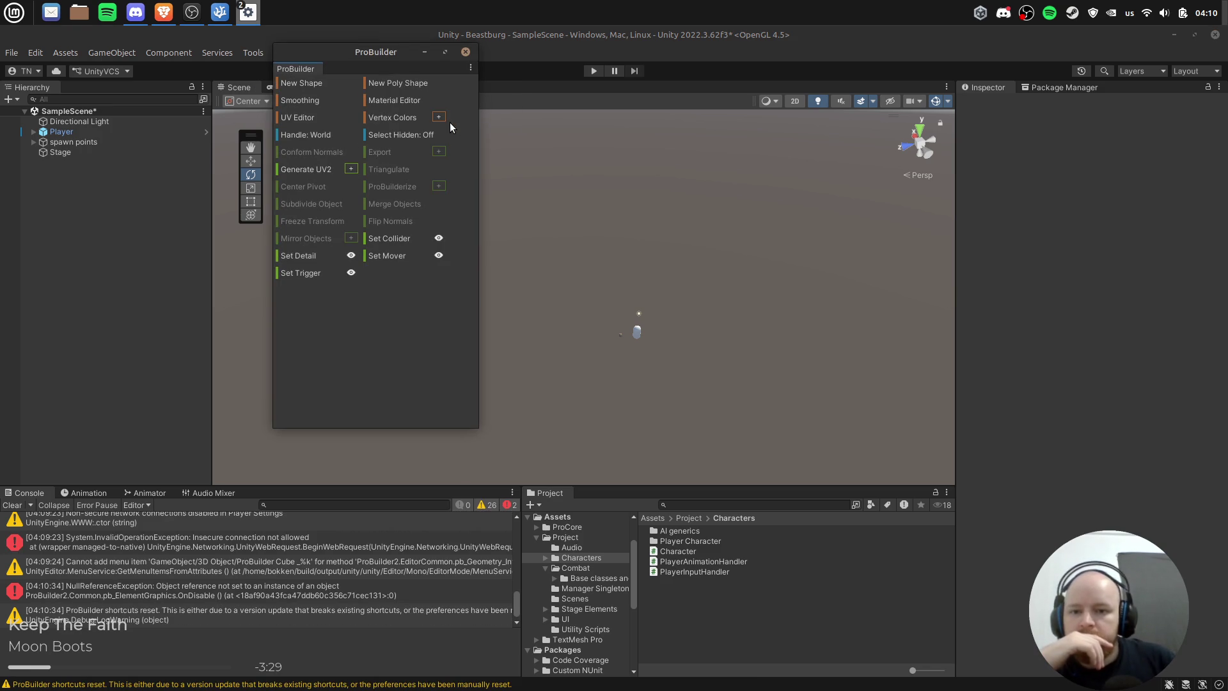
mouse_move(363, 53)
mouse_down()
mouse_move(375, 129)
mouse_move(933, 231)
mouse_move(1058, 241)
mouse_move(1036, 242)
mouse_up()
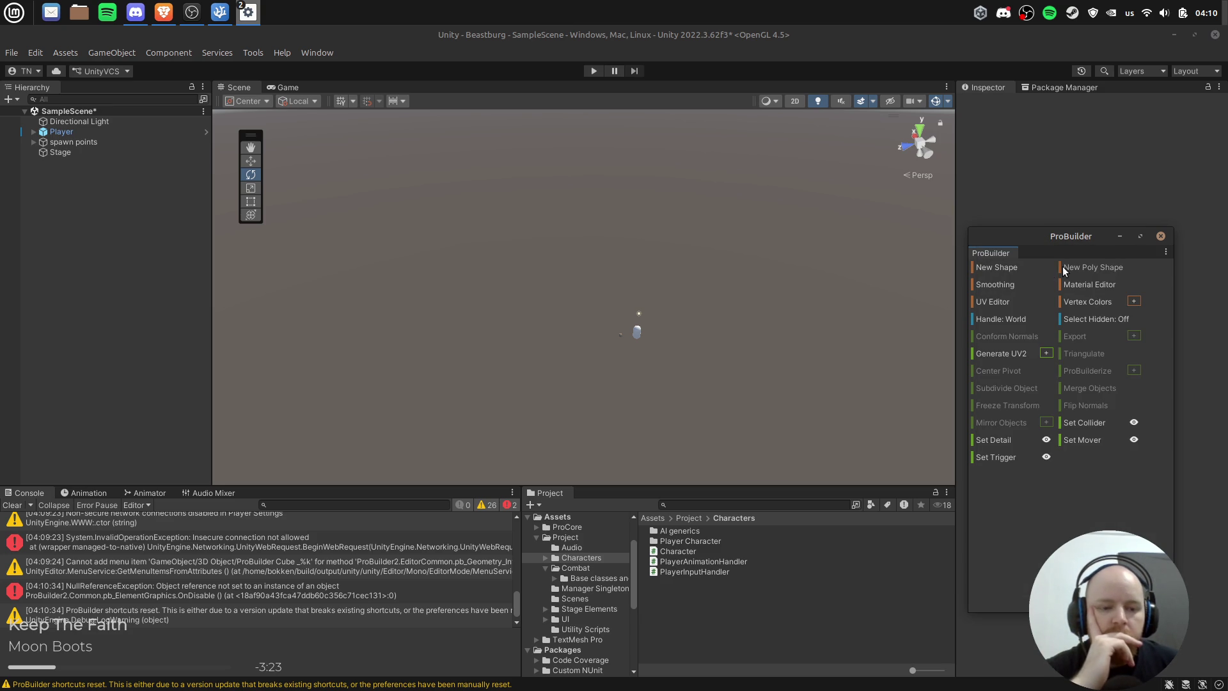
click(920, 130)
key(q)
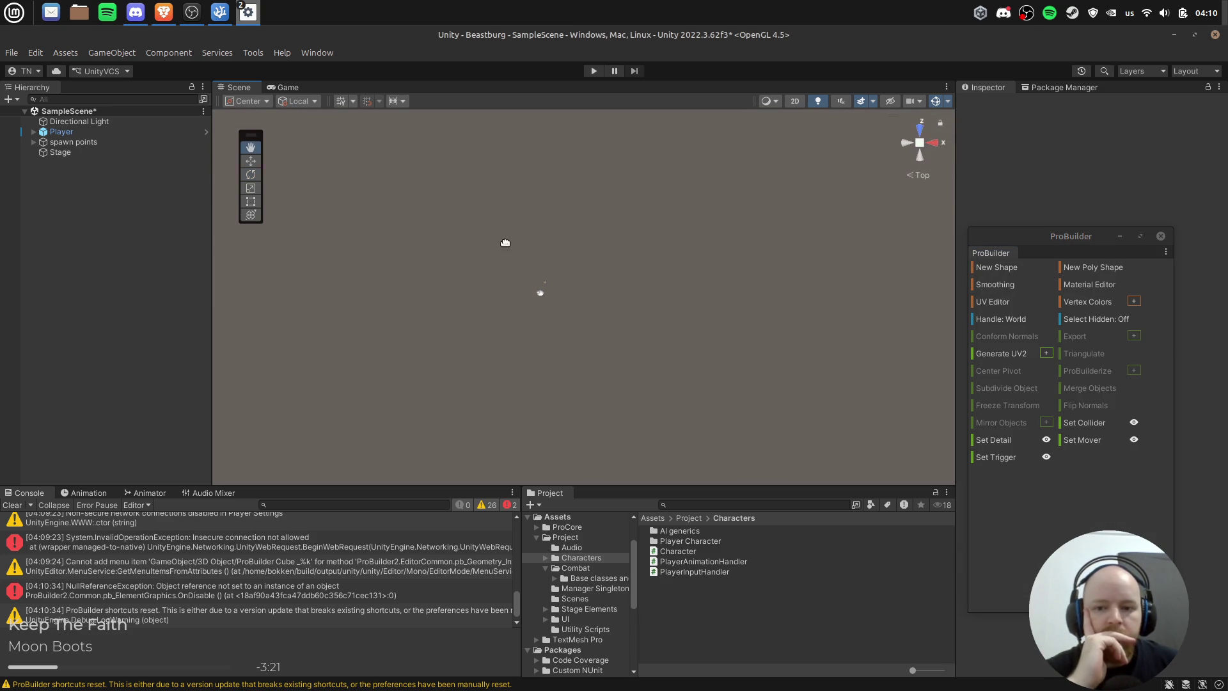
Step: Build a trial Cube with the ProBuilder Shape Tool
click(1005, 267)
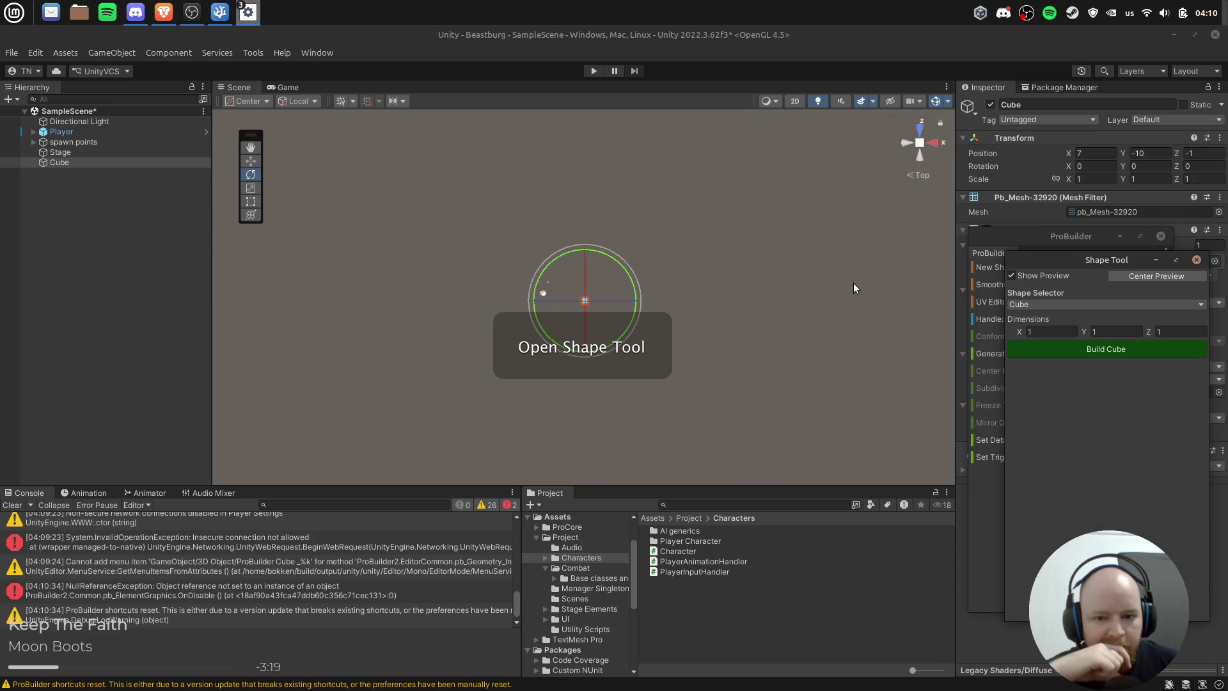
click(1089, 305)
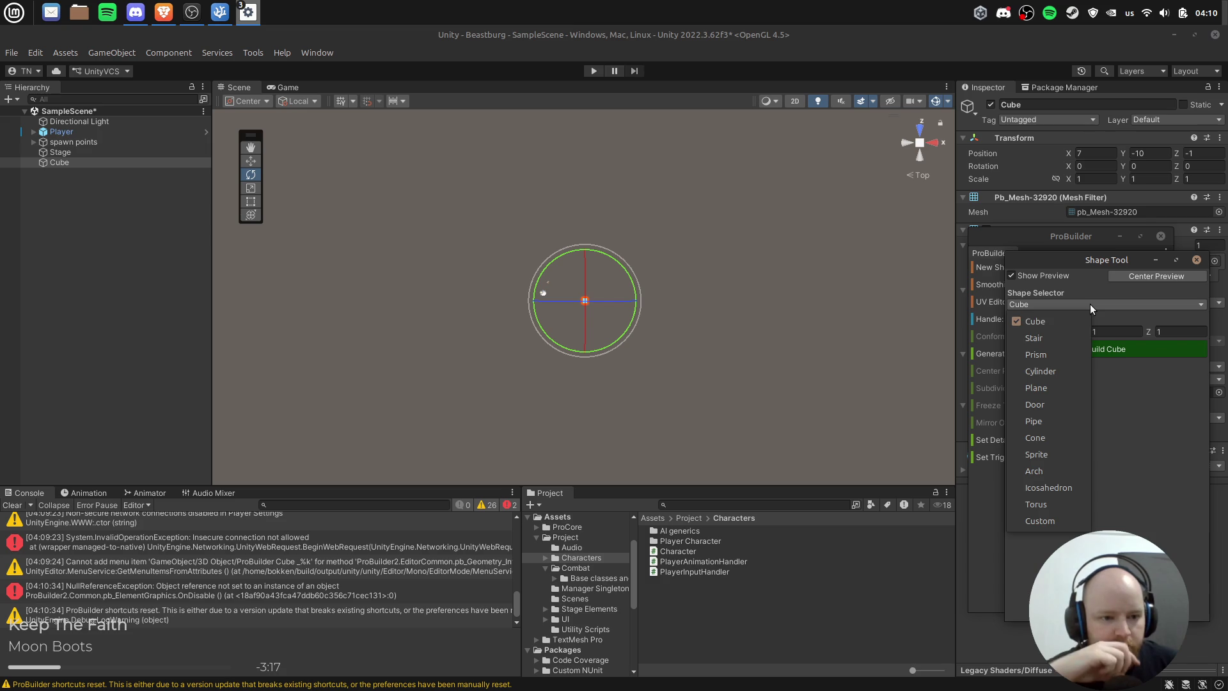
click(1057, 321)
click(1080, 350)
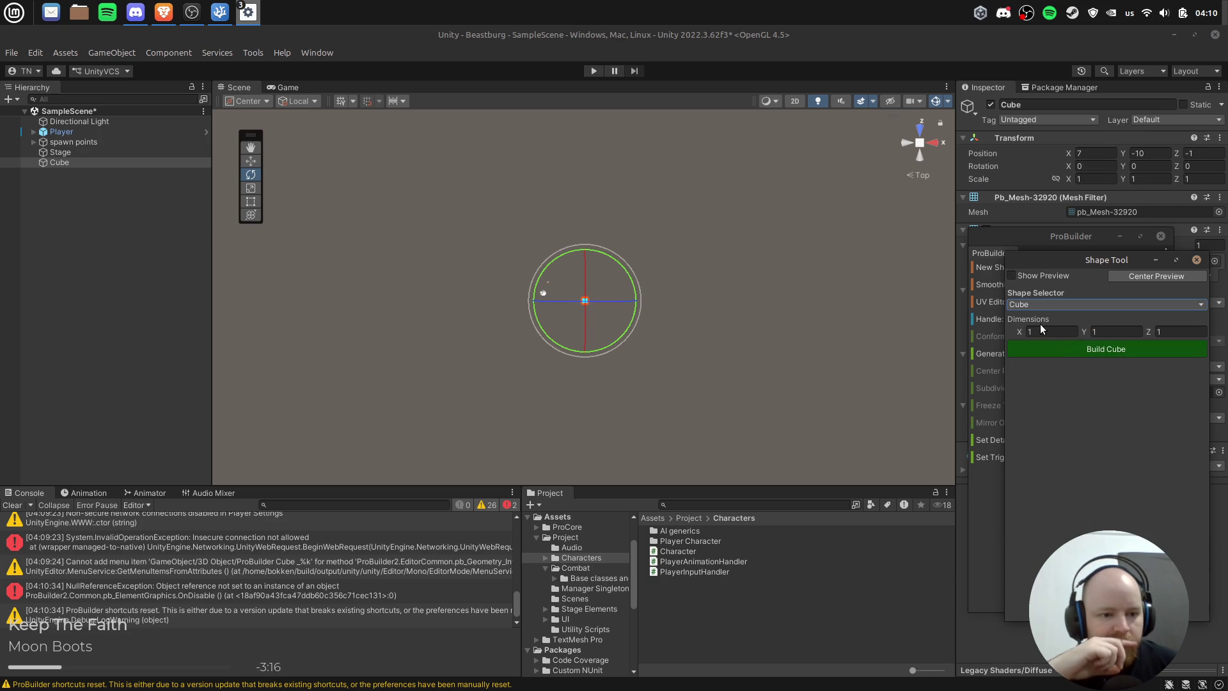
click(1197, 260)
scroll(673, 332, up, 4)
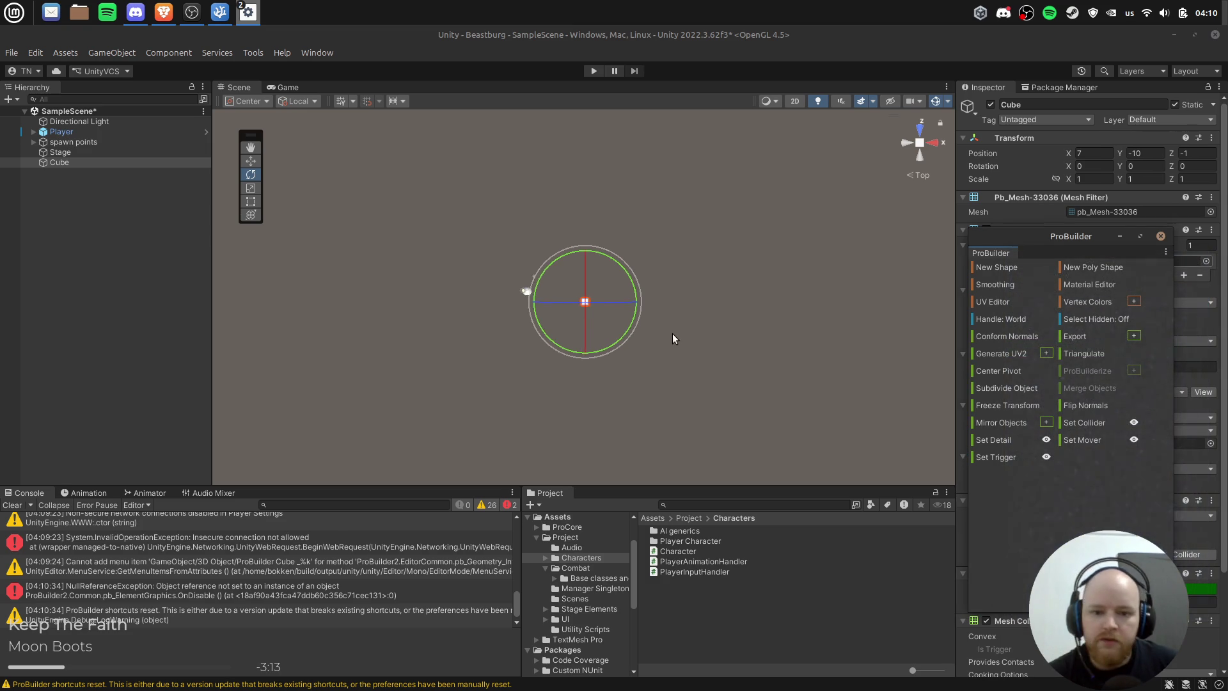
key(w)
Step: Float the ProBuilder panel at the lower left and frame the cube in the Scene view
mouse_move(1004, 241)
mouse_down()
mouse_move(799, 255)
mouse_move(64, 237)
mouse_move(103, 232)
mouse_move(52, 465)
mouse_move(37, 377)
mouse_move(87, 270)
mouse_move(43, 529)
mouse_move(32, 161)
mouse_up()
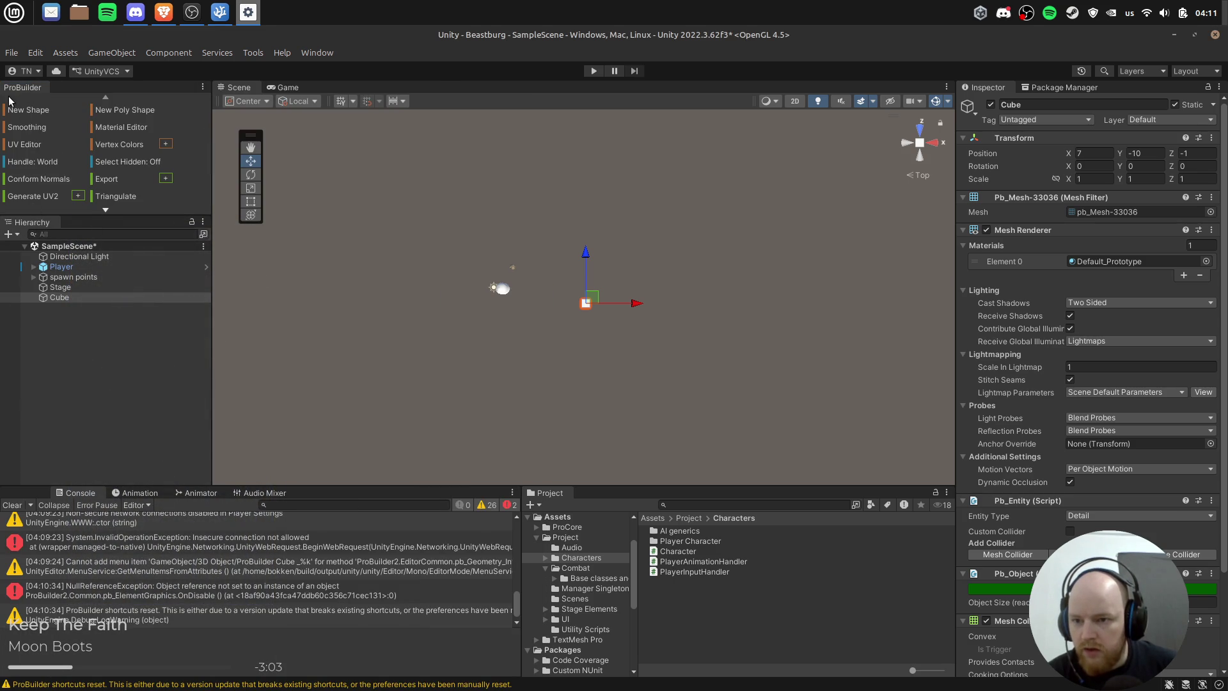
mouse_move(24, 95)
mouse_down()
mouse_move(48, 413)
mouse_move(83, 379)
mouse_move(183, 402)
mouse_up()
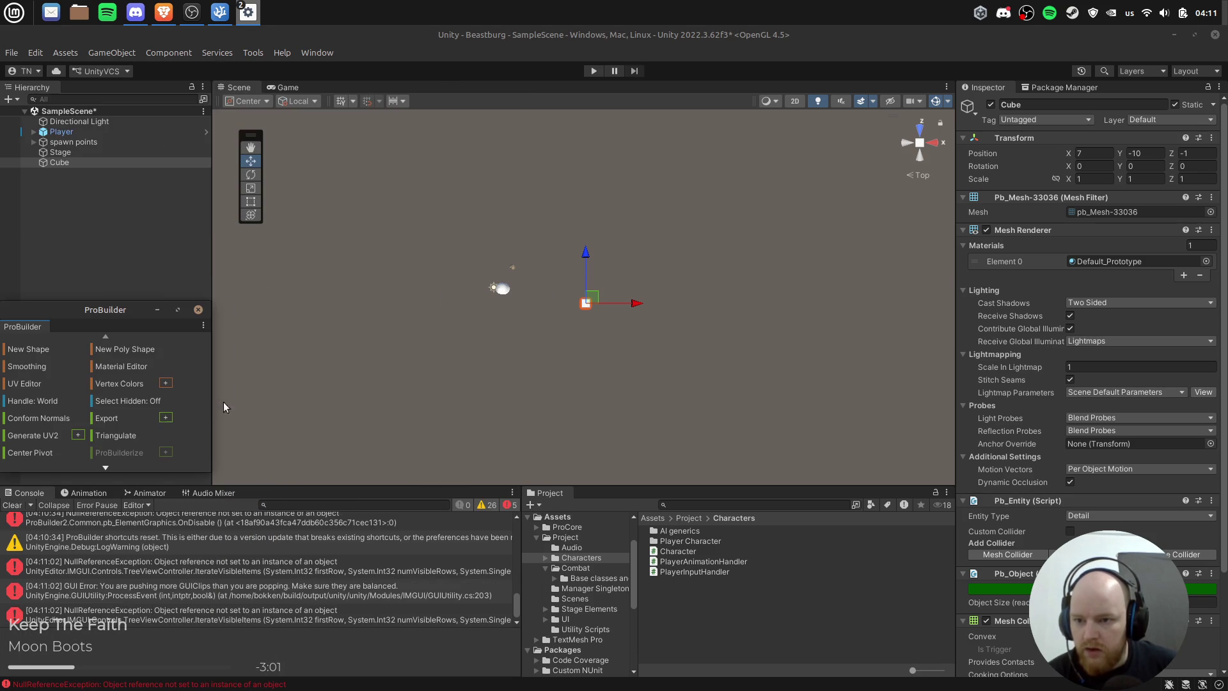
click(142, 247)
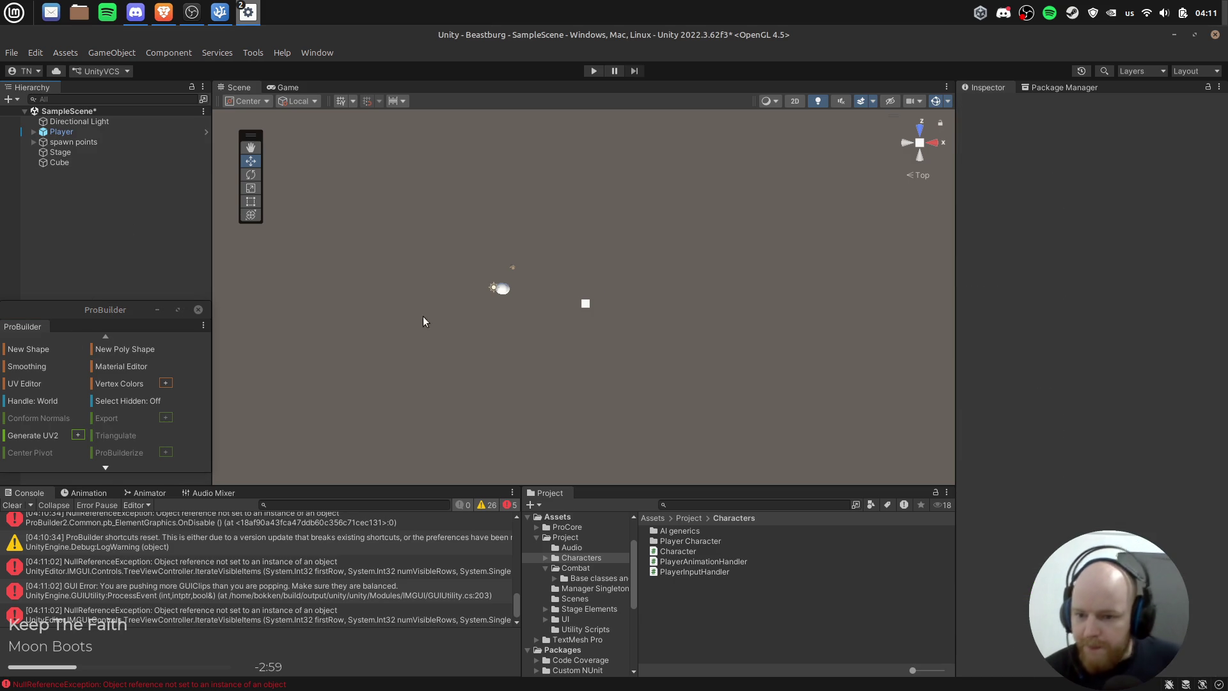
click(585, 303)
key(f)
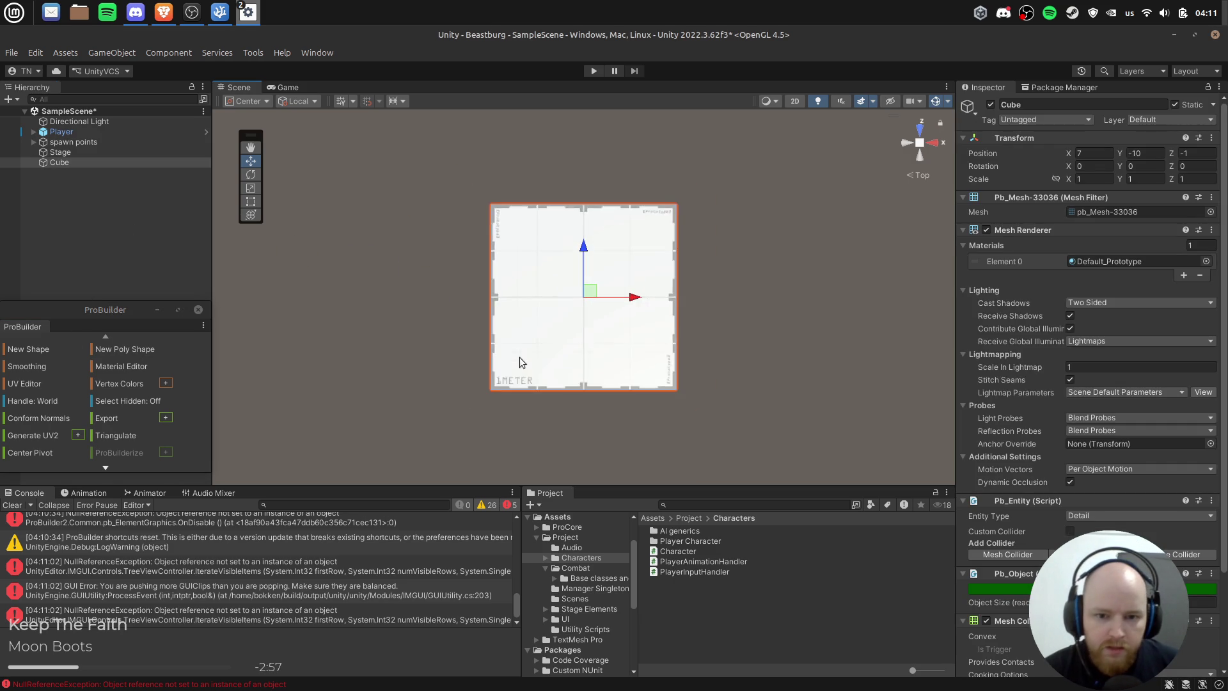
Step: Scale the cube along X to about 7, undo the scaling, and delete the cube
scroll(585, 346, down, 5)
key(r)
drag(625, 299, 967, 342)
mouse_move(583, 247)
mouse_down()
mouse_move(580, 166)
mouse_move(720, 263)
mouse_up()
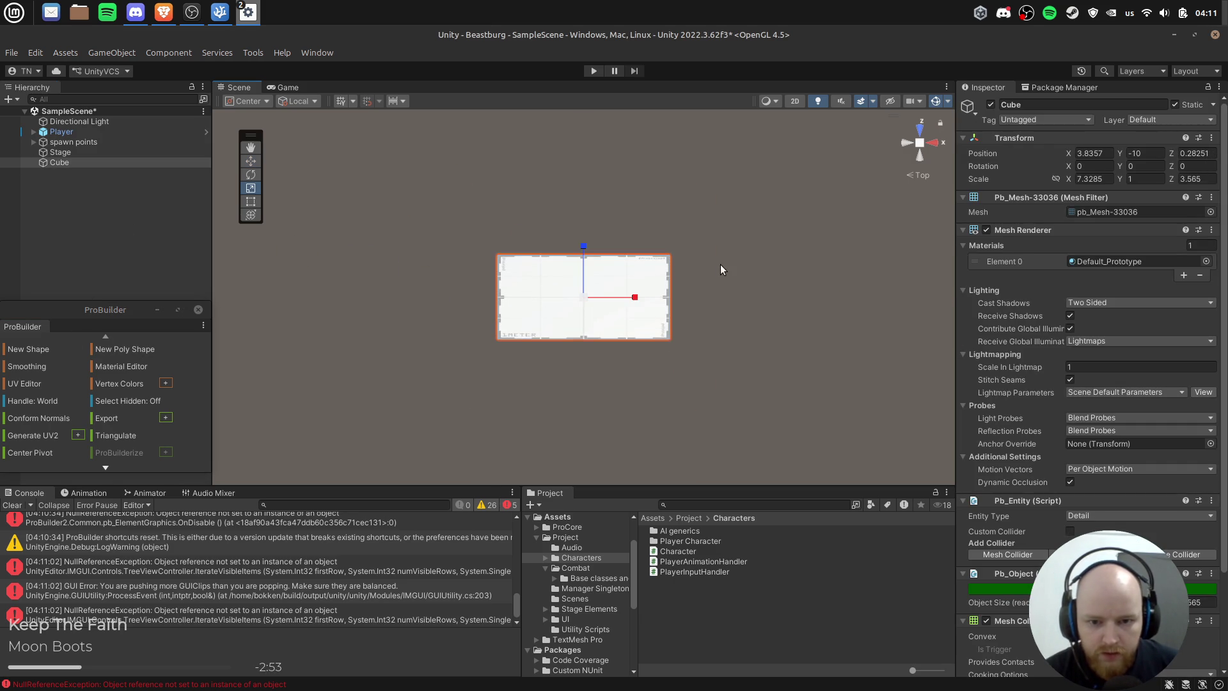
key(ctrl+z)
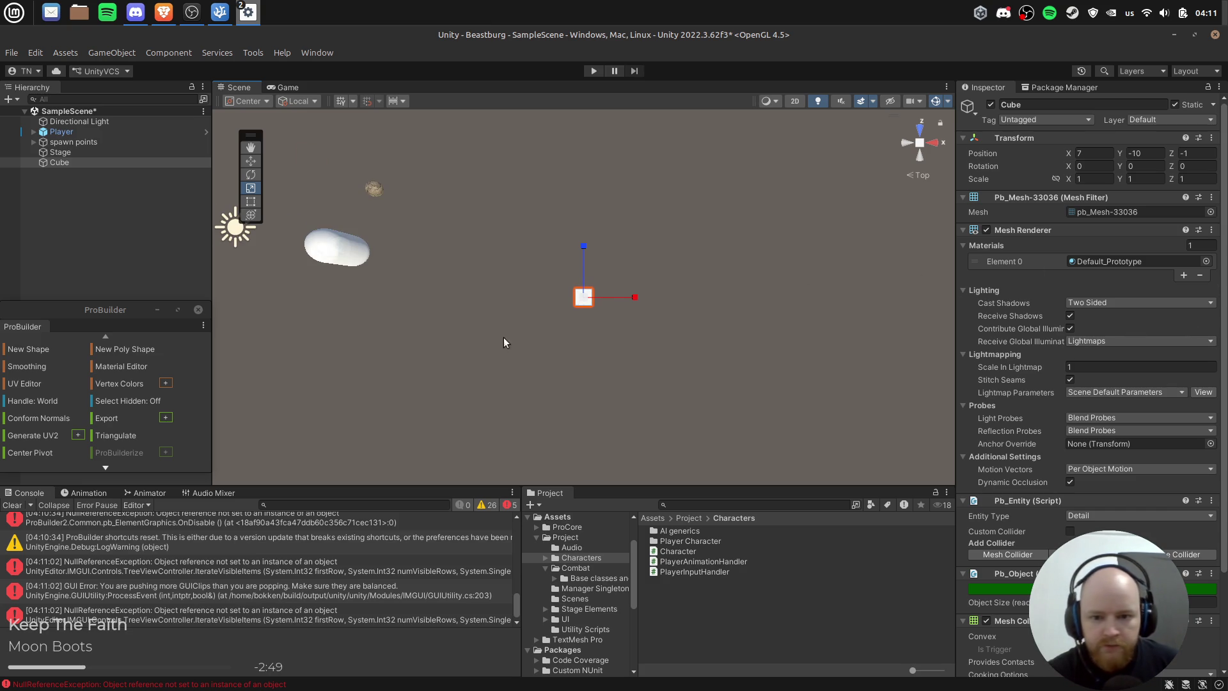
key(Delete)
scroll(480, 320, down, 3)
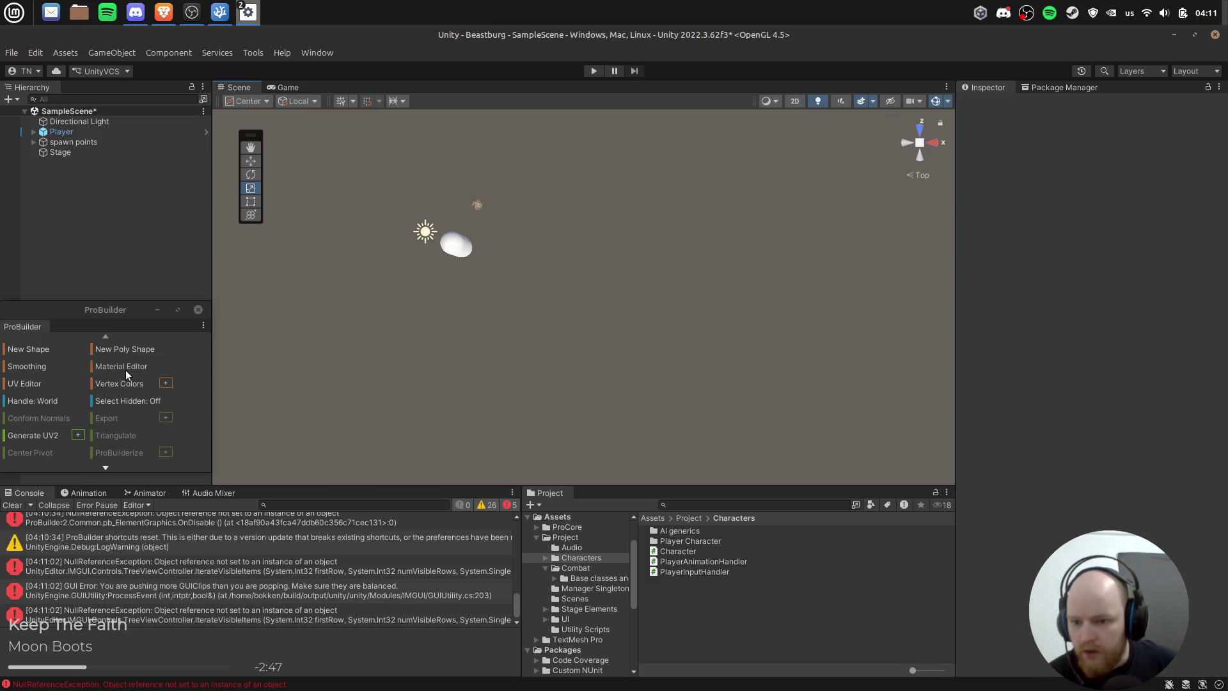
Step: Draw a four-corner ProBuilder poly shape in the top-down view
click(137, 350)
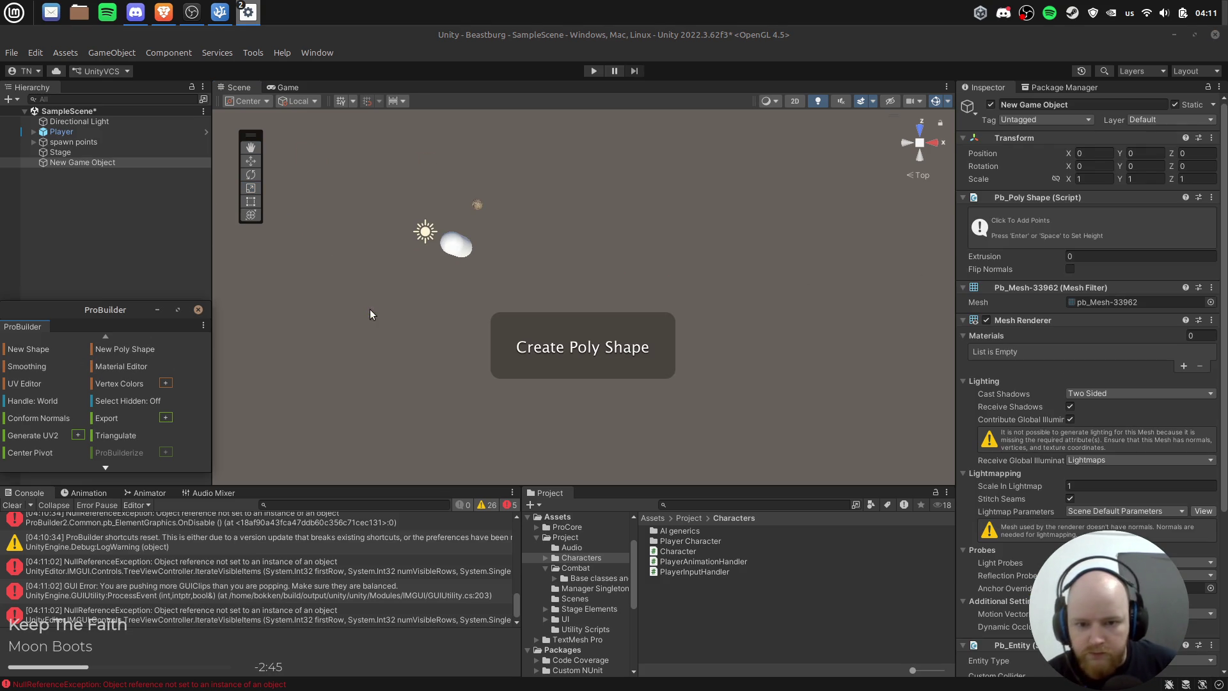
click(368, 224)
click(831, 178)
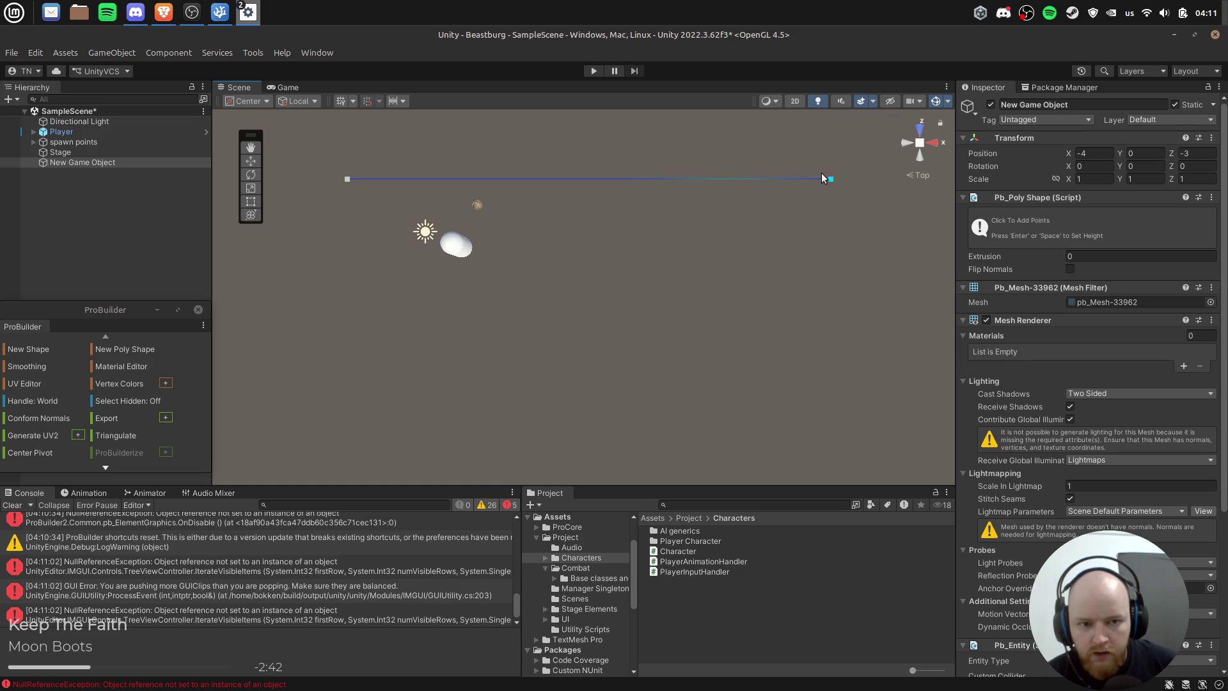
click(831, 421)
click(349, 422)
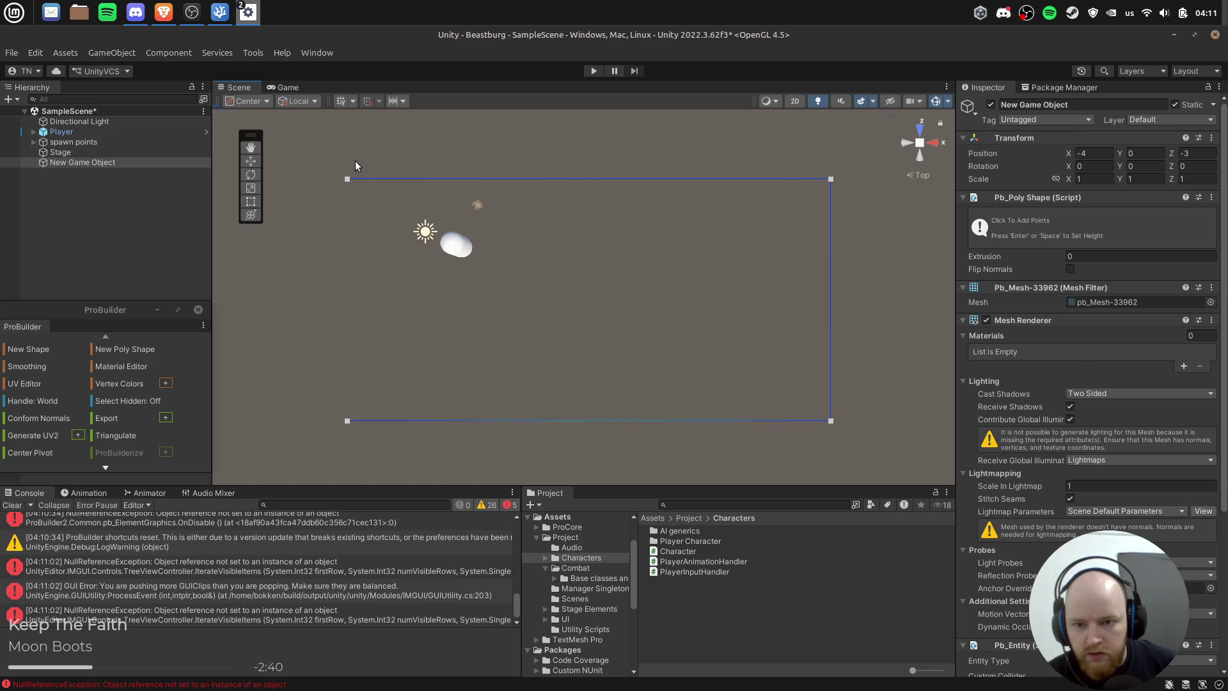
click(347, 178)
Step: Drag the poly shape's corners outward into a large squared-off rectangle
mouse_move(554, 329)
mouse_down()
mouse_move(551, 297)
mouse_move(555, 348)
mouse_move(716, 326)
mouse_up()
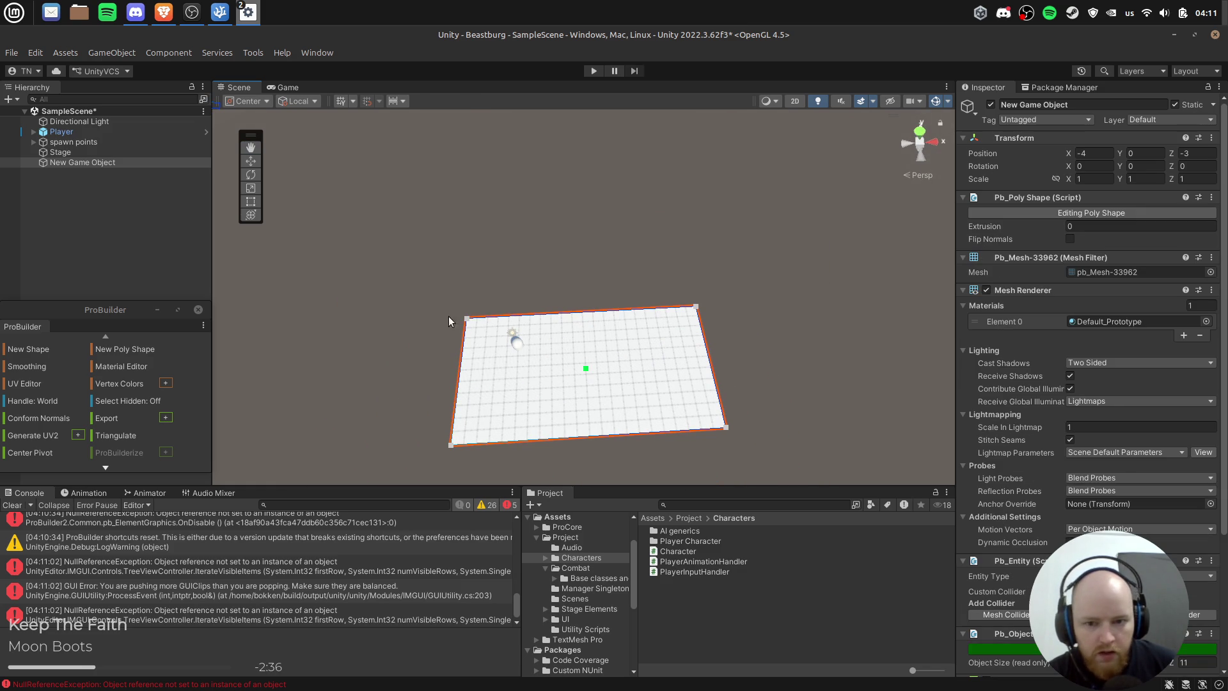
drag(467, 323, 255, 151)
scroll(593, 239, down, 3)
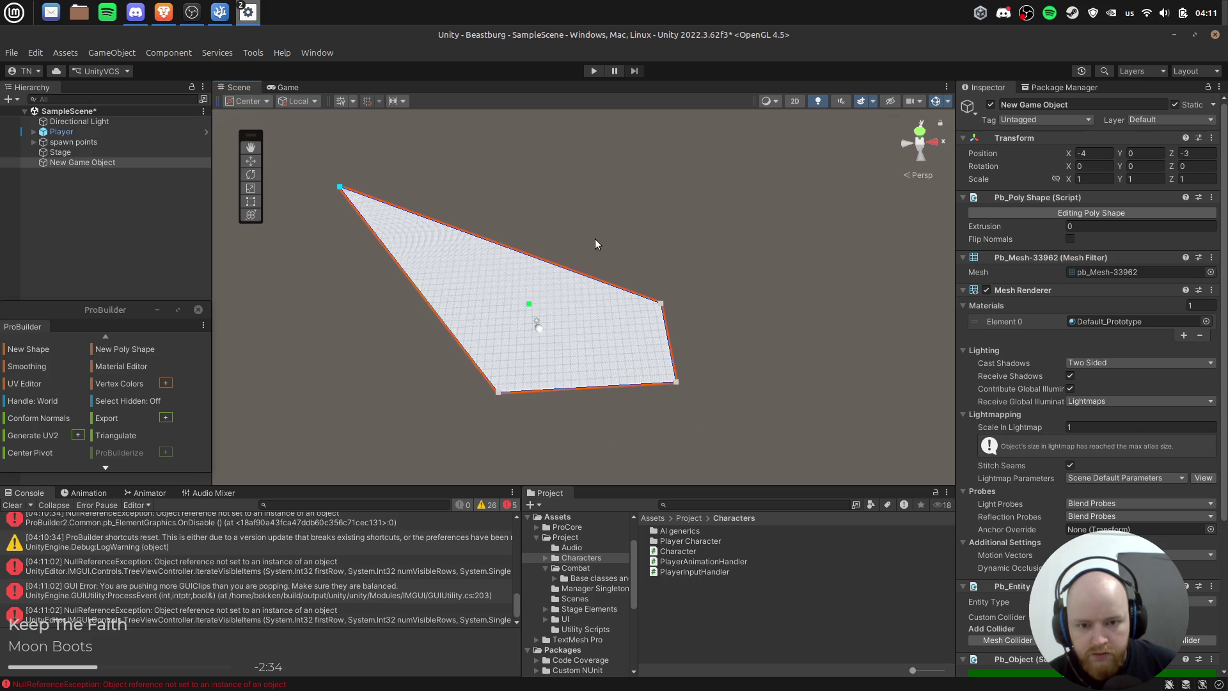
click(921, 135)
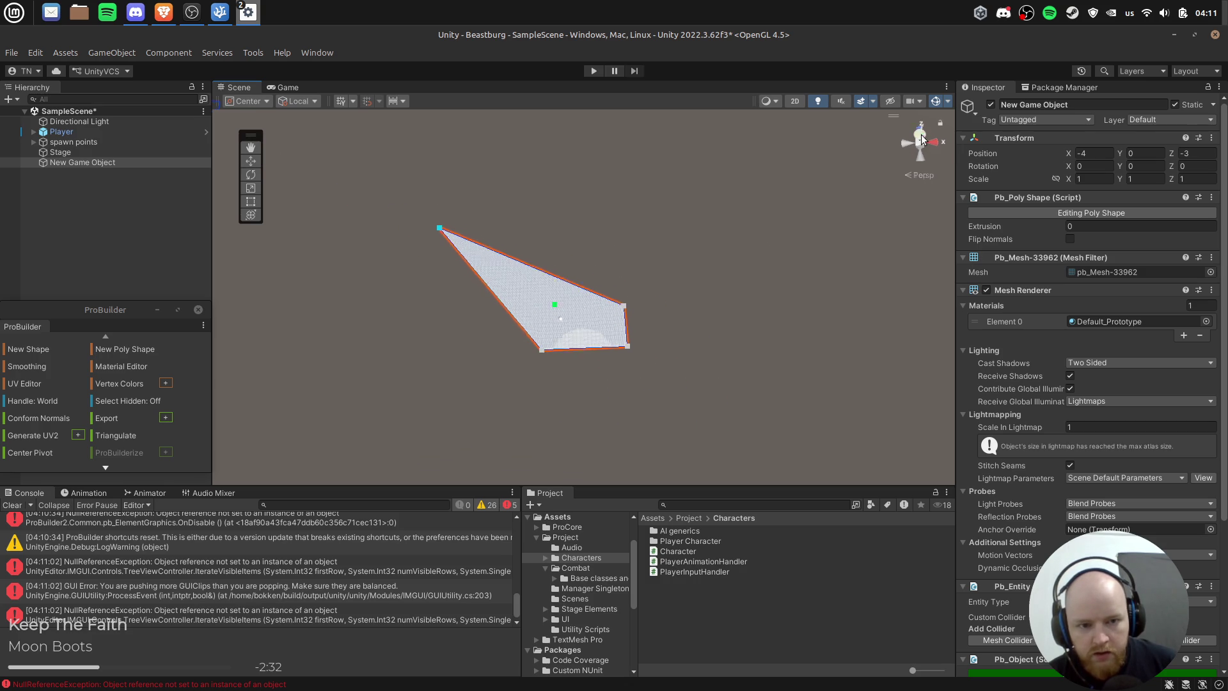
drag(626, 316, 758, 219)
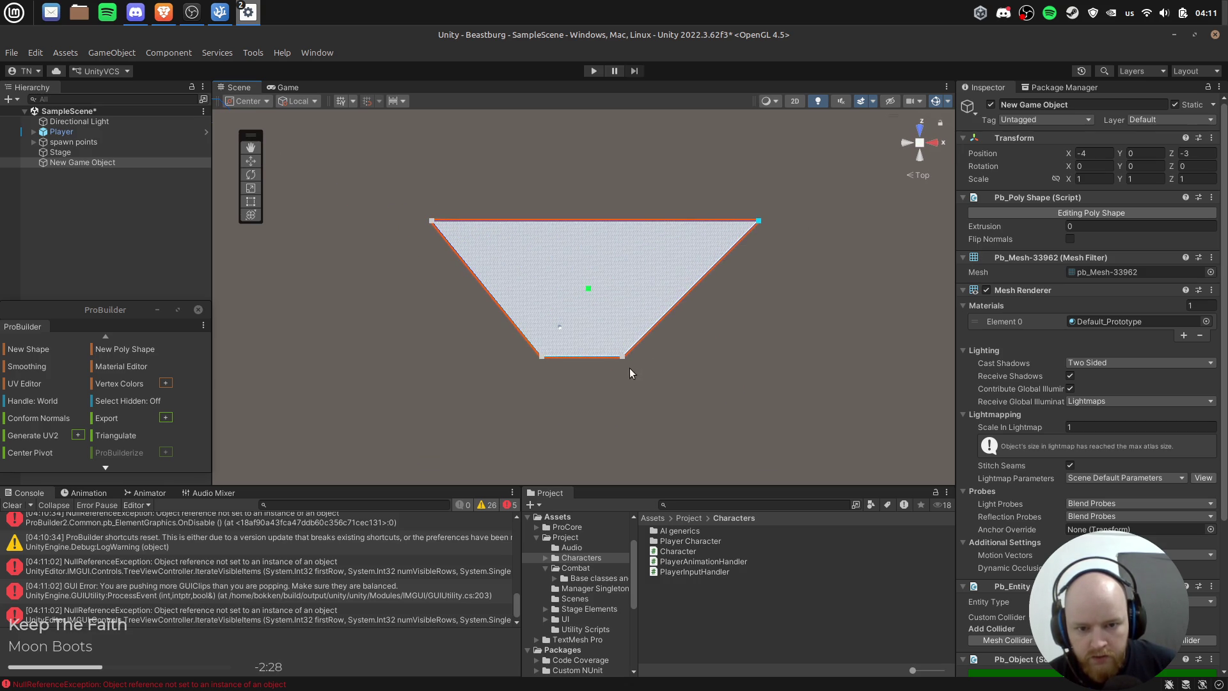
mouse_move(623, 357)
mouse_down()
mouse_move(788, 408)
mouse_move(759, 414)
mouse_up()
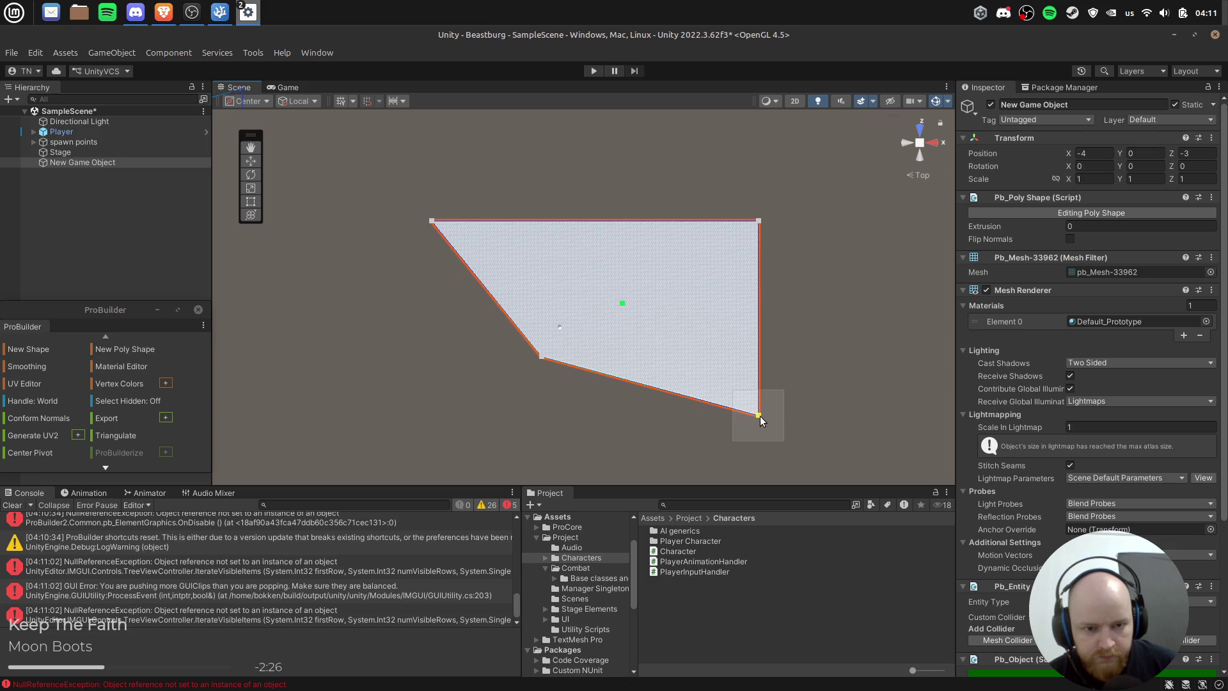
mouse_move(545, 363)
mouse_down()
mouse_move(449, 397)
mouse_move(431, 416)
mouse_up()
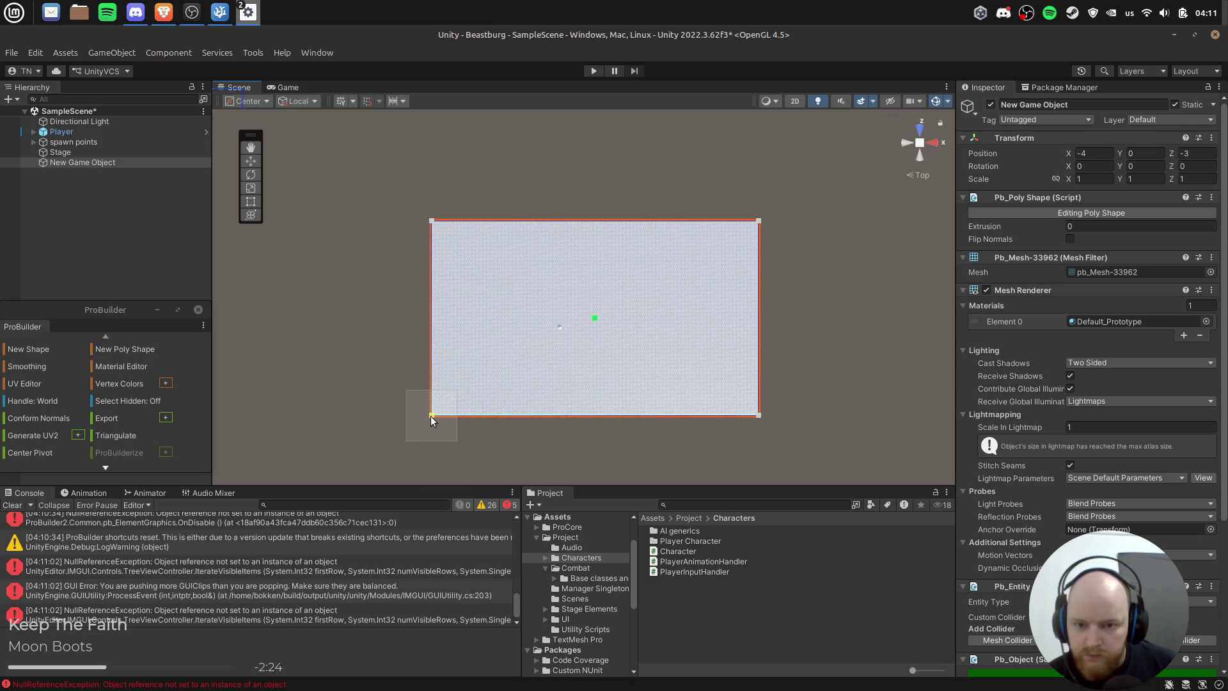
scroll(518, 426, up, 6)
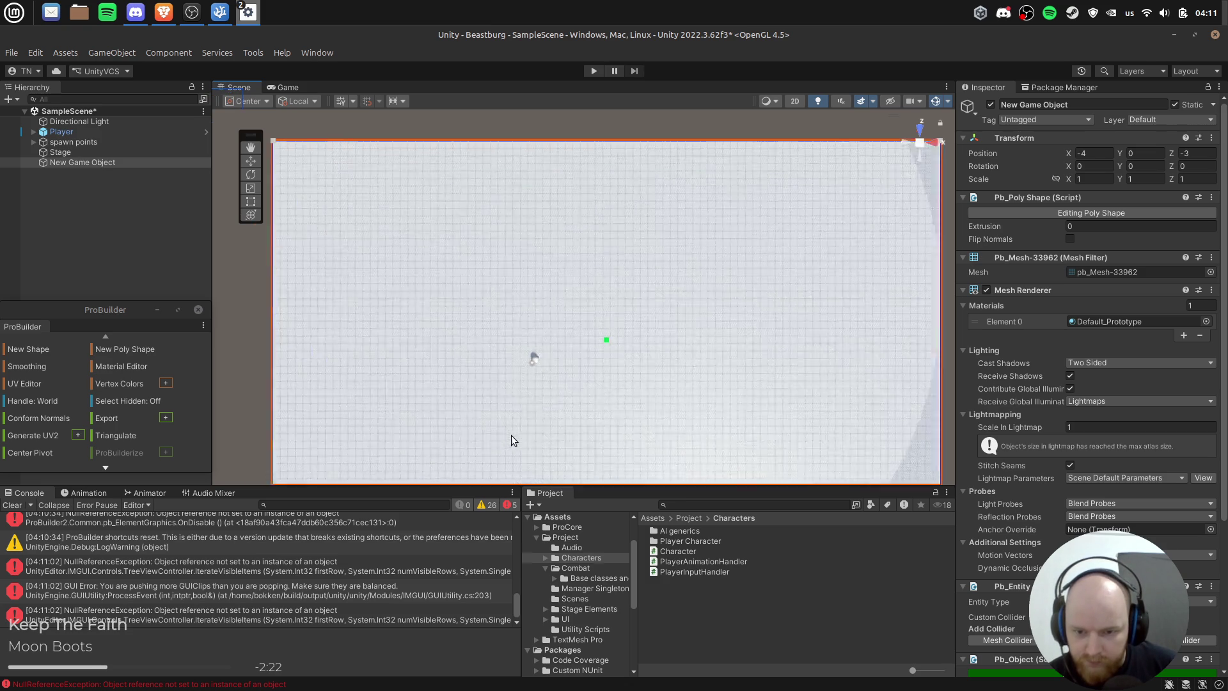
Step: Tilt the view into perspective, finish editing the poly shape's points, and enter Play mode
key(ctrl+s)
drag(617, 279, 682, 147)
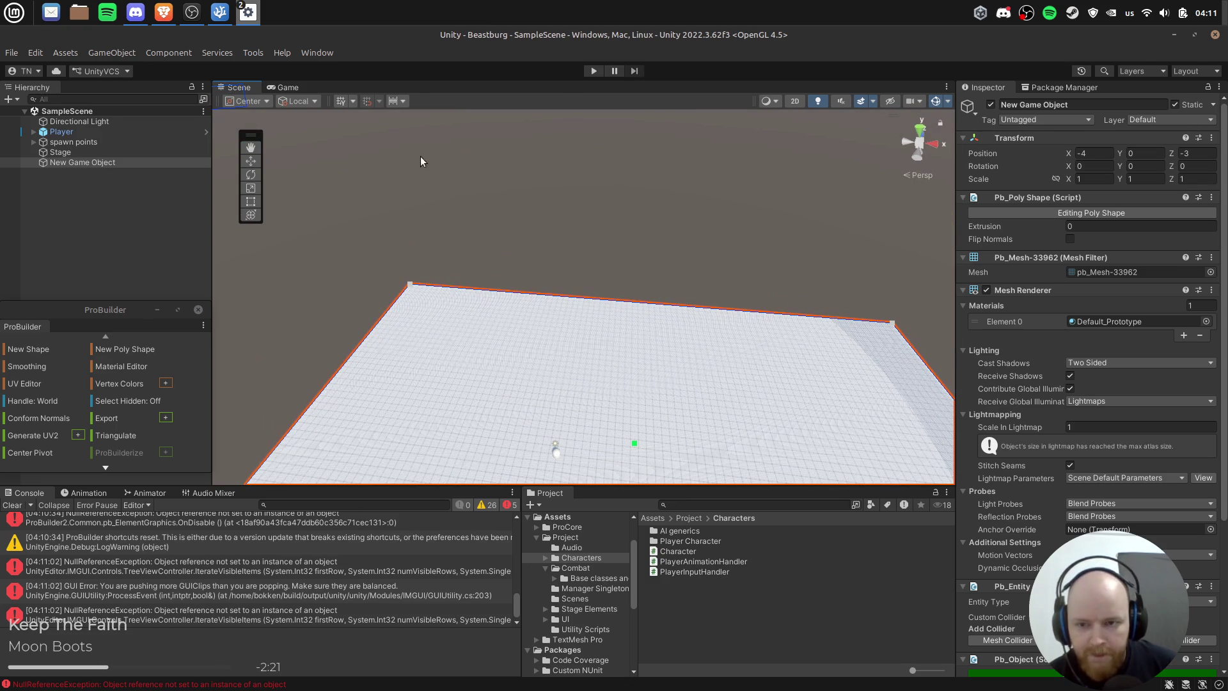
key(Escape)
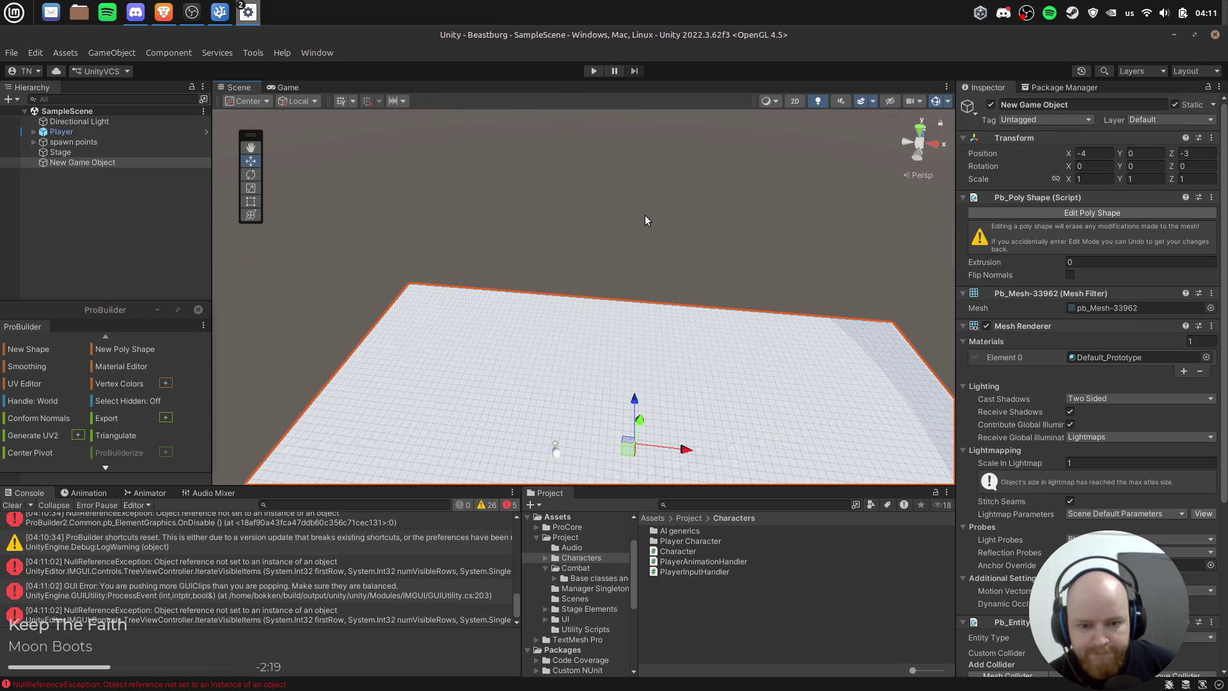
key(q)
click(593, 69)
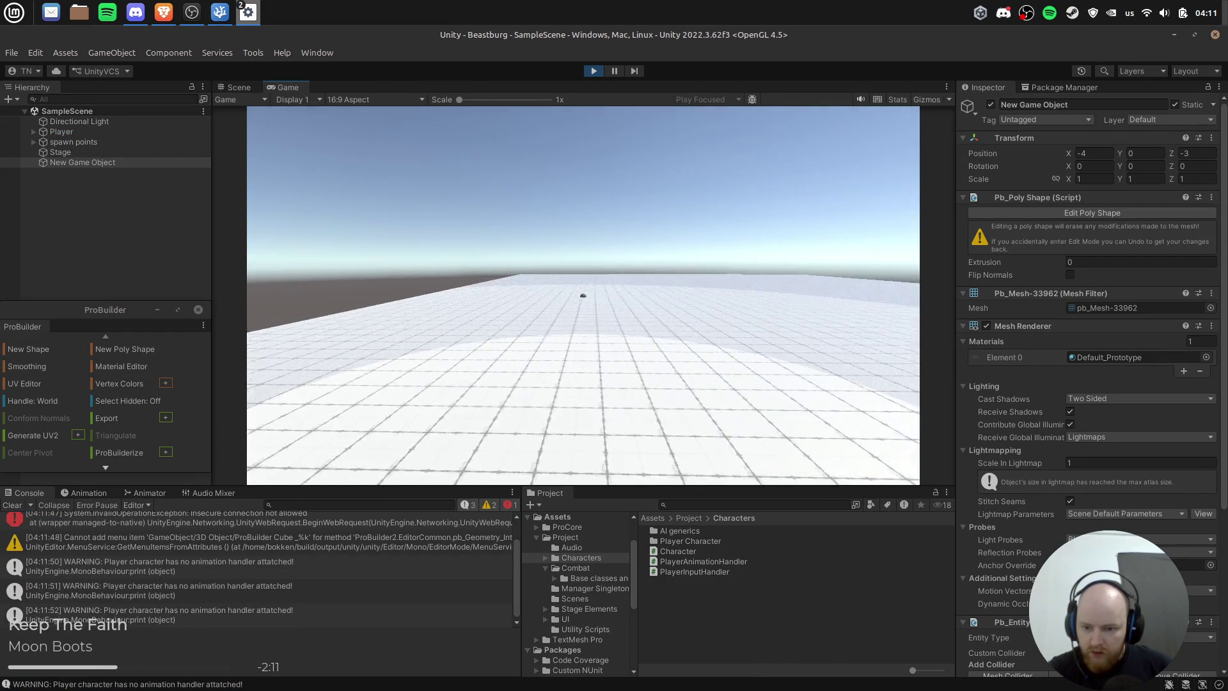
Step: Clear the console, walk the player off the plane's edge, stop Play, and start renaming New Game Object
click(12, 505)
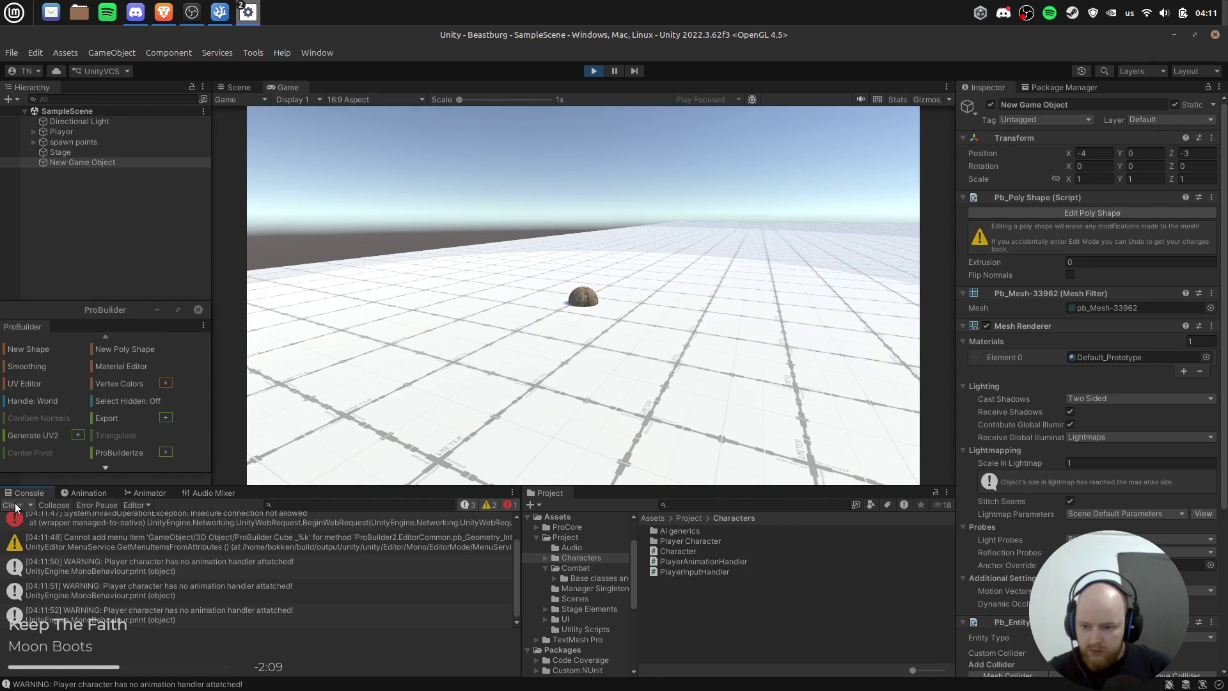
key(a)
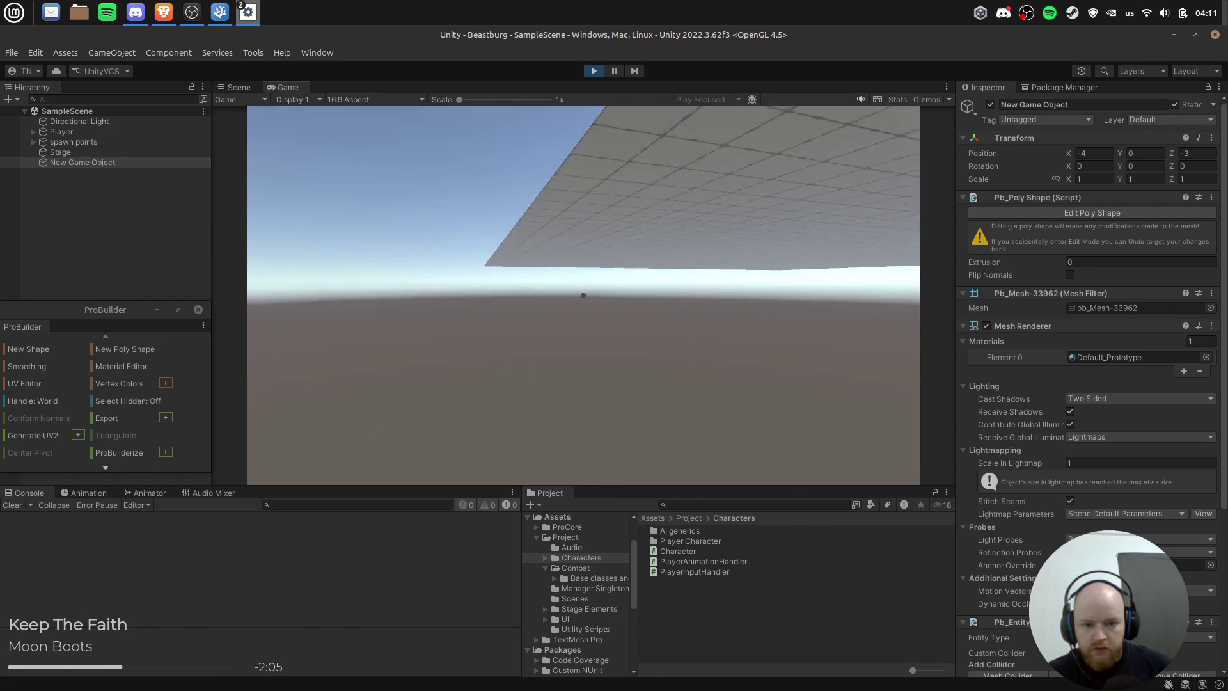
key(Escape)
click(593, 71)
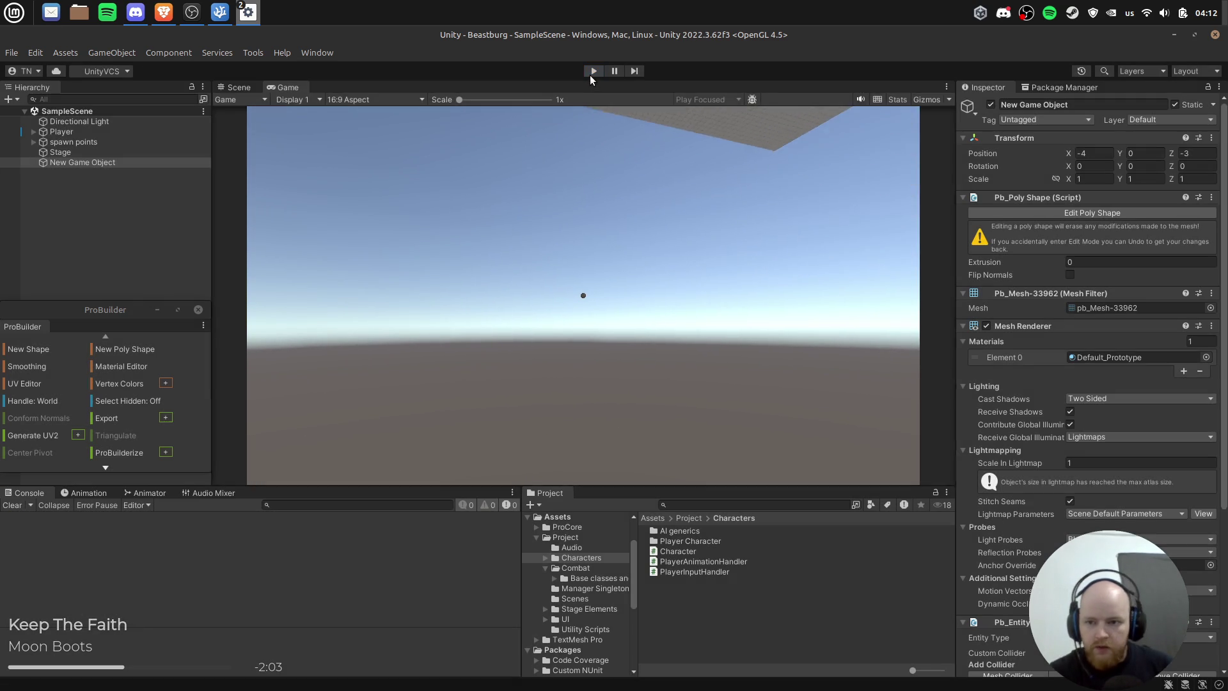
click(98, 163)
key(F2)
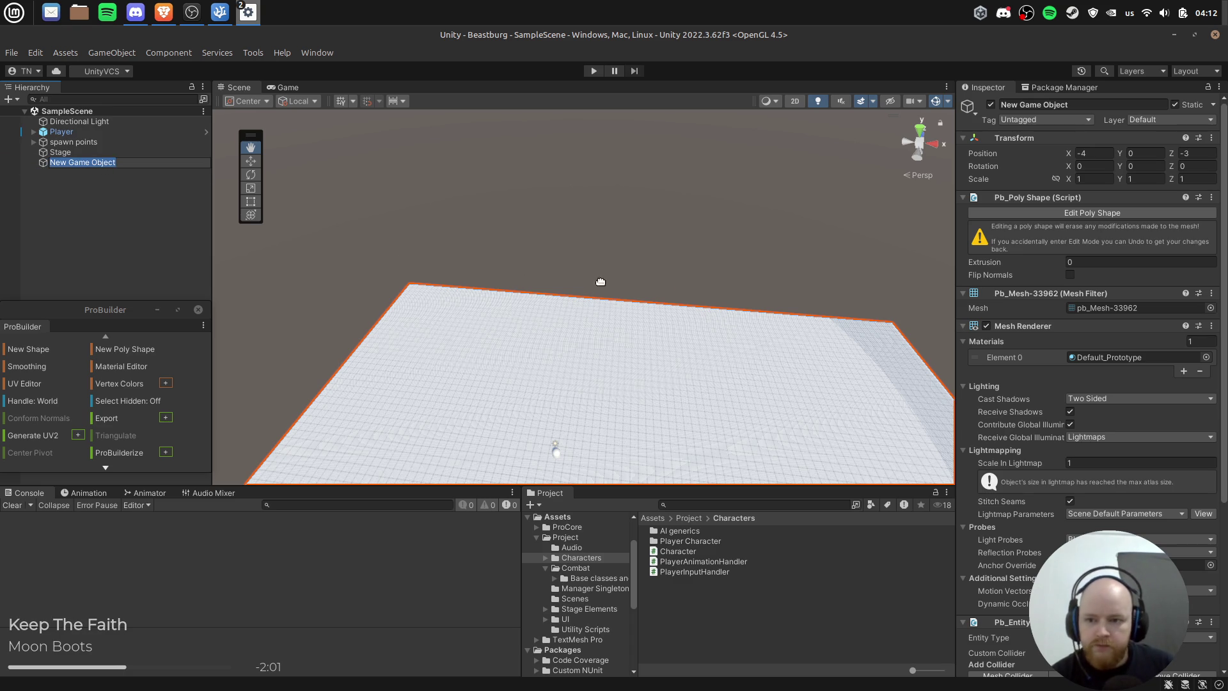
Step: Rename New Game Object to 'platform', set its Extrusion to 1, and lift the Player to Y 3.31
text(platform)
key(Return)
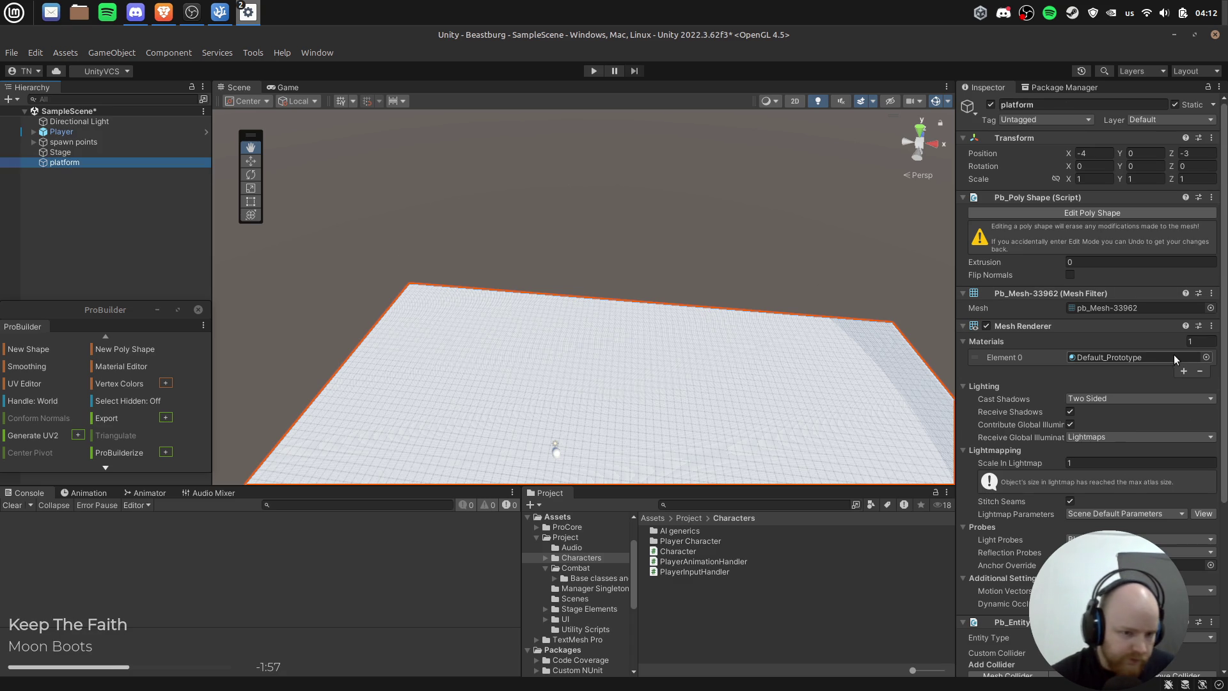
click(1026, 328)
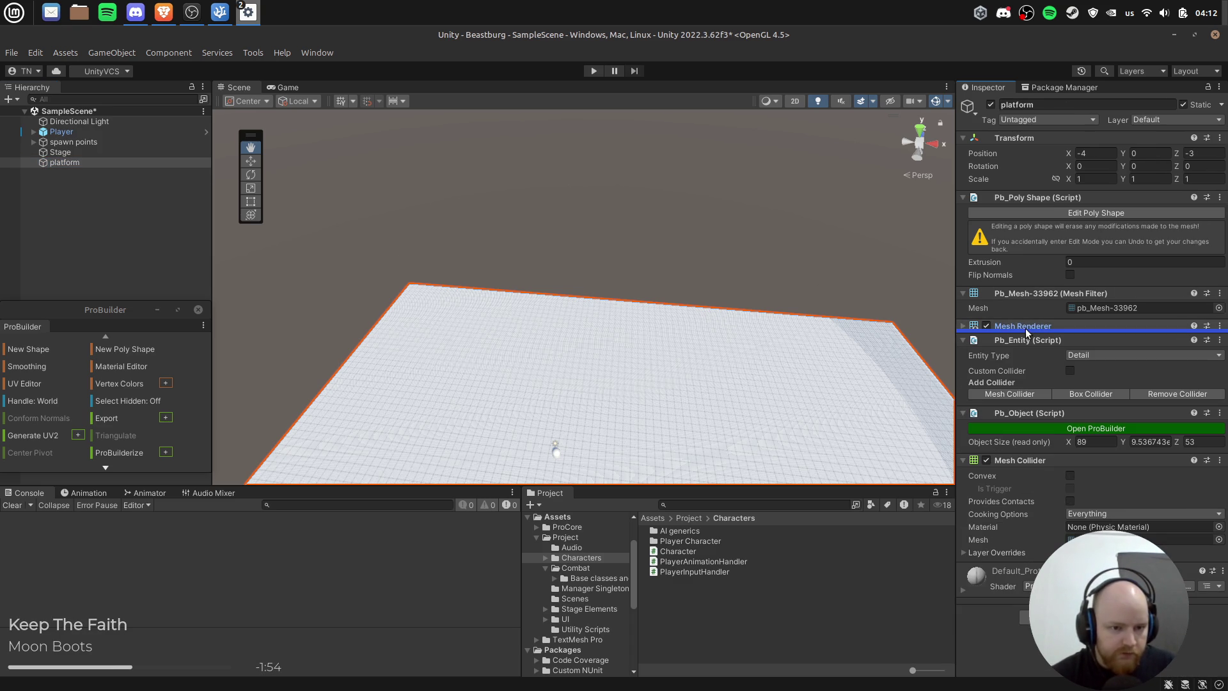
click(1038, 295)
click(1093, 263)
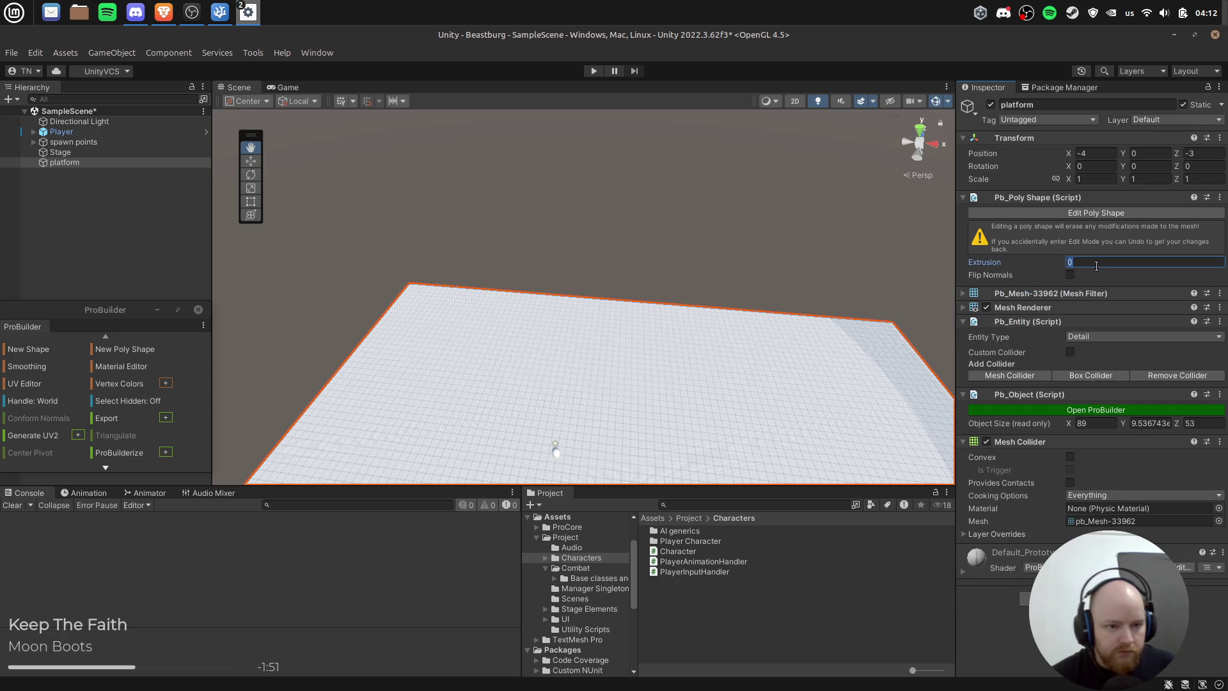
text(1)
key(Return)
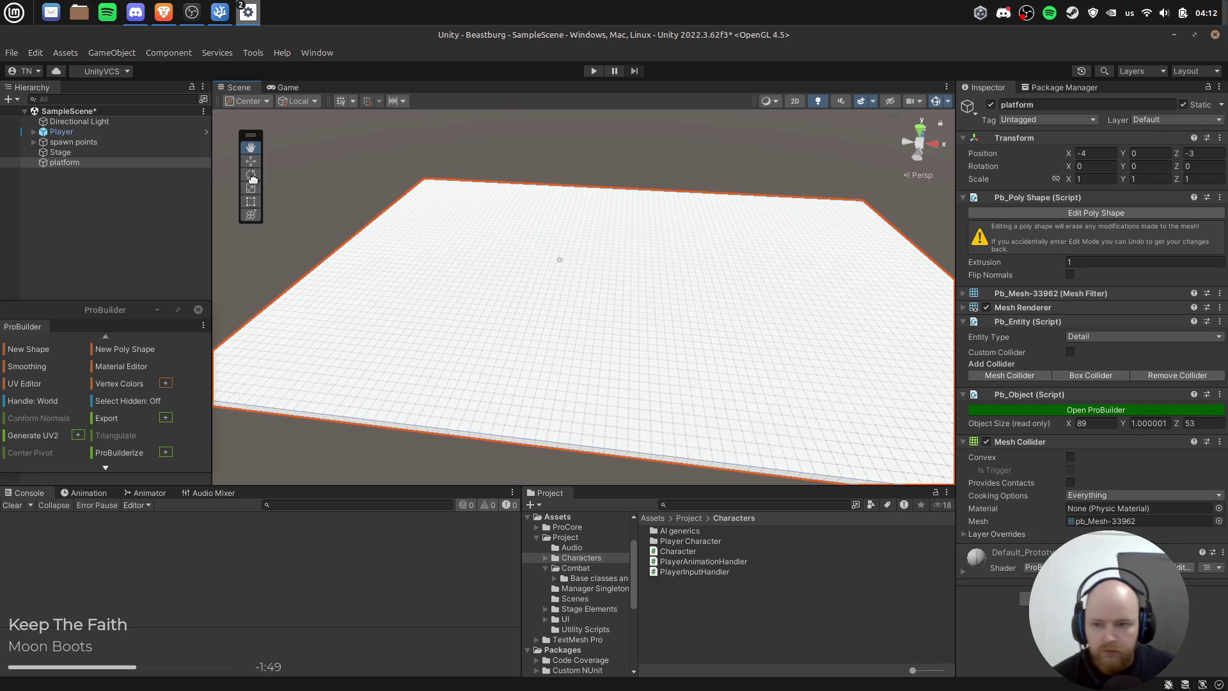
click(128, 132)
drag(555, 238, 555, 218)
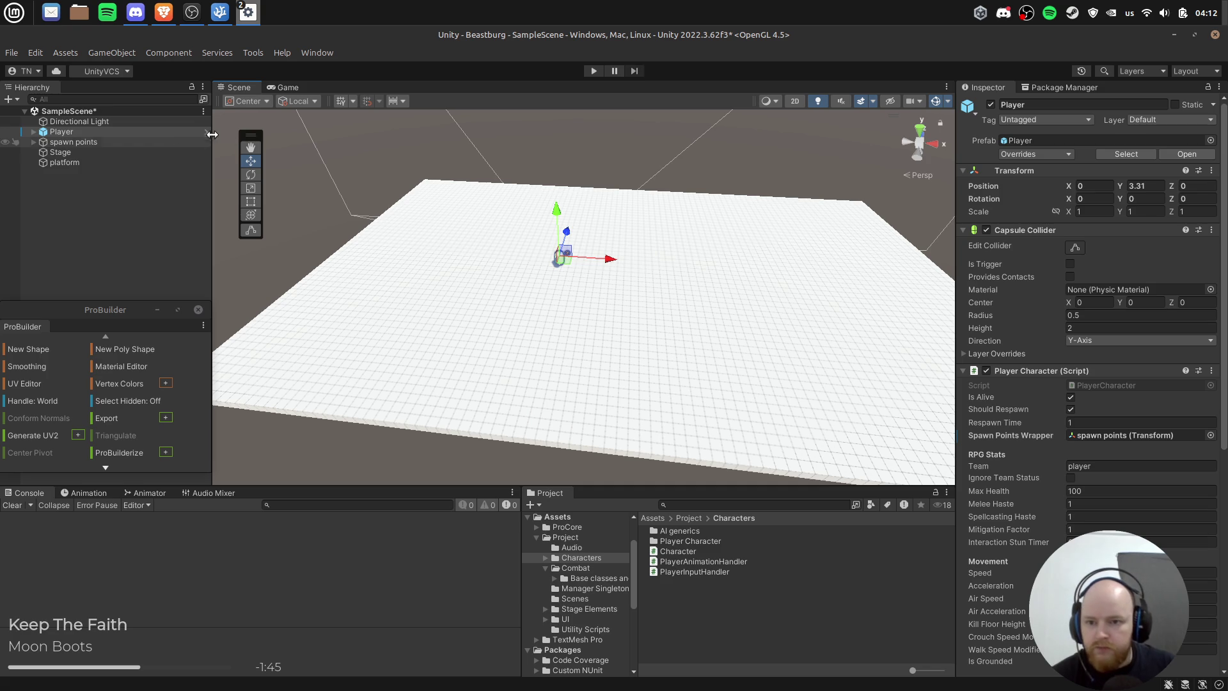
Step: In the Player prefab, remove aim target's Mesh Renderer and Sphere Mesh Filter, then return to the scene
click(205, 131)
mouse_move(121, 189)
mouse_down()
mouse_move(132, 187)
mouse_move(121, 212)
mouse_up()
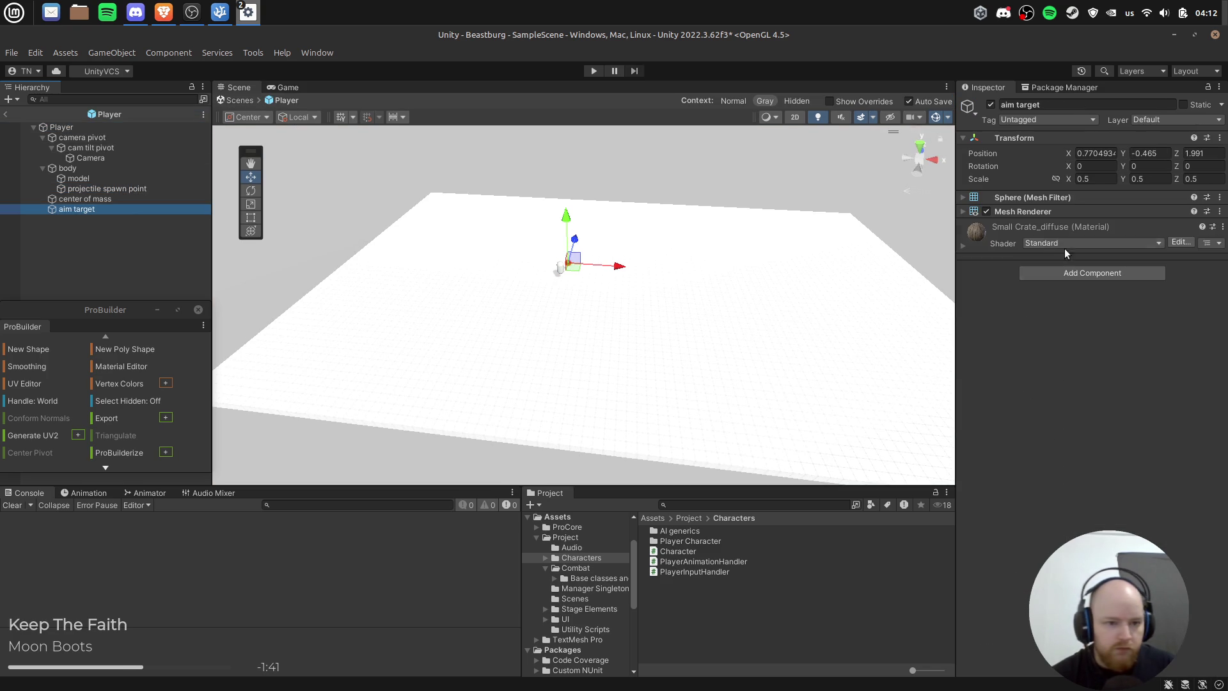
right_click(1015, 213)
click(1072, 246)
right_click(1031, 200)
click(1061, 228)
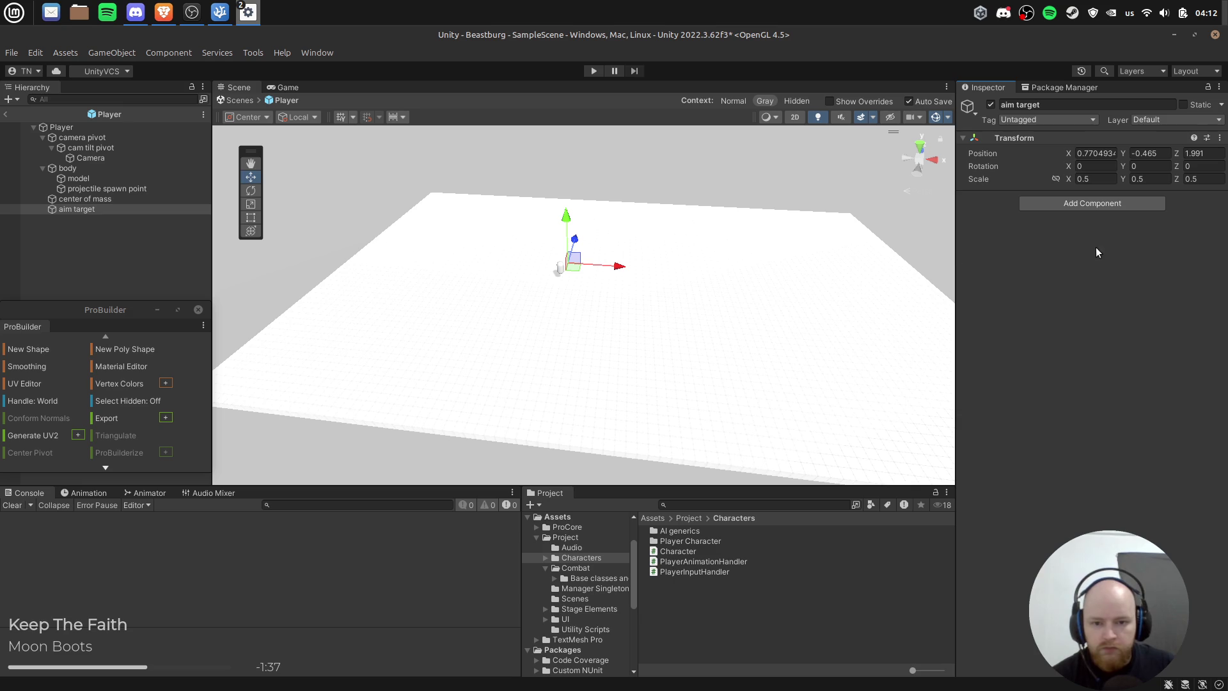
click(5, 114)
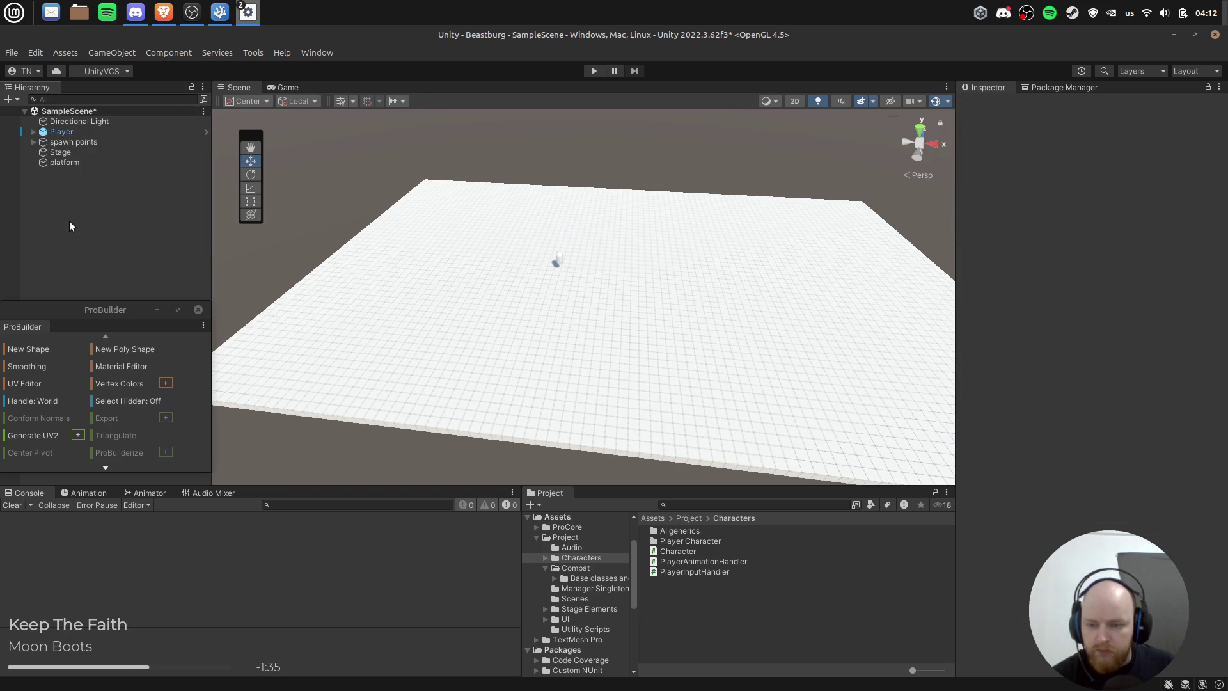
click(413, 377)
Step: Orbit around the platform, dismiss the stray Smooth Group Editor, and start a New Poly Shape
mouse_move(425, 437)
mouse_down()
mouse_move(452, 373)
mouse_move(430, 416)
mouse_move(271, 429)
mouse_move(306, 425)
mouse_up()
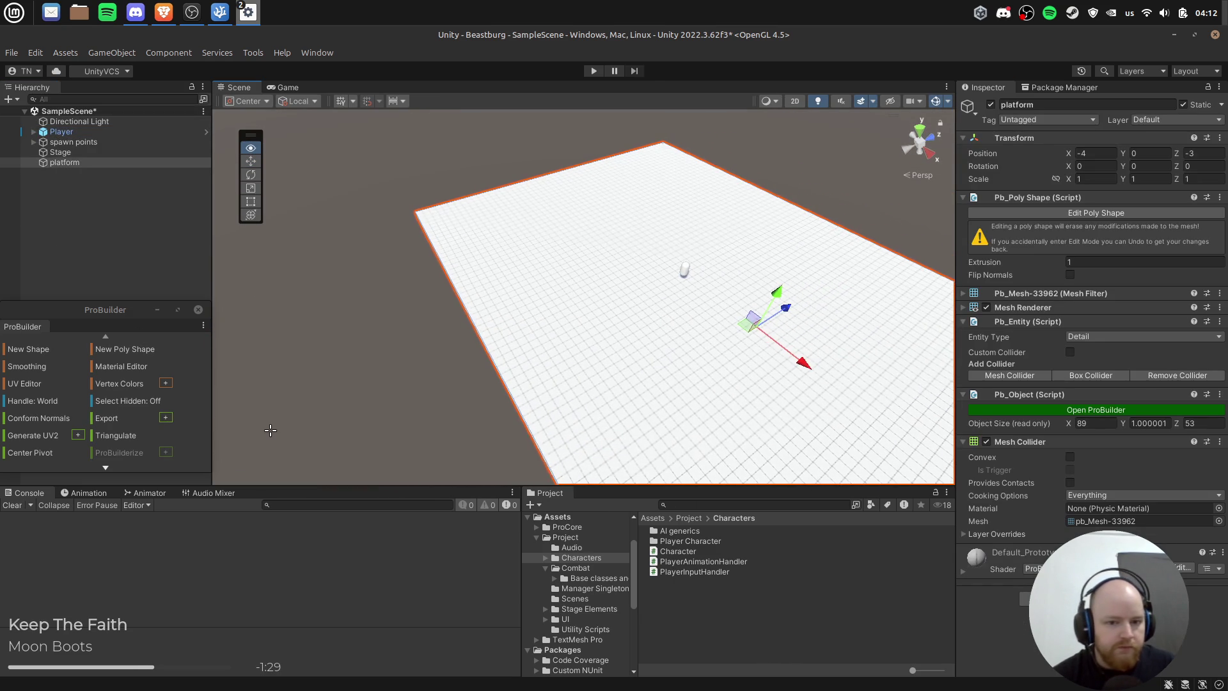
mouse_move(257, 338)
mouse_down()
mouse_move(250, 370)
mouse_move(280, 417)
mouse_move(223, 430)
mouse_move(255, 422)
mouse_up()
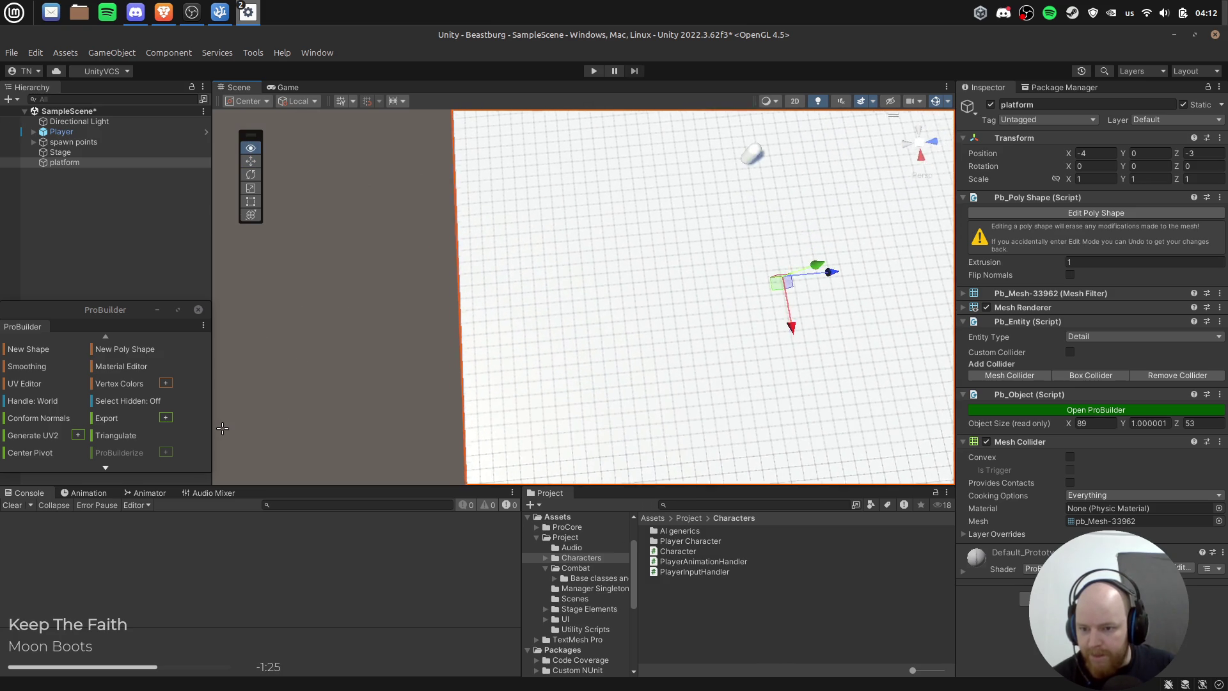
click(26, 365)
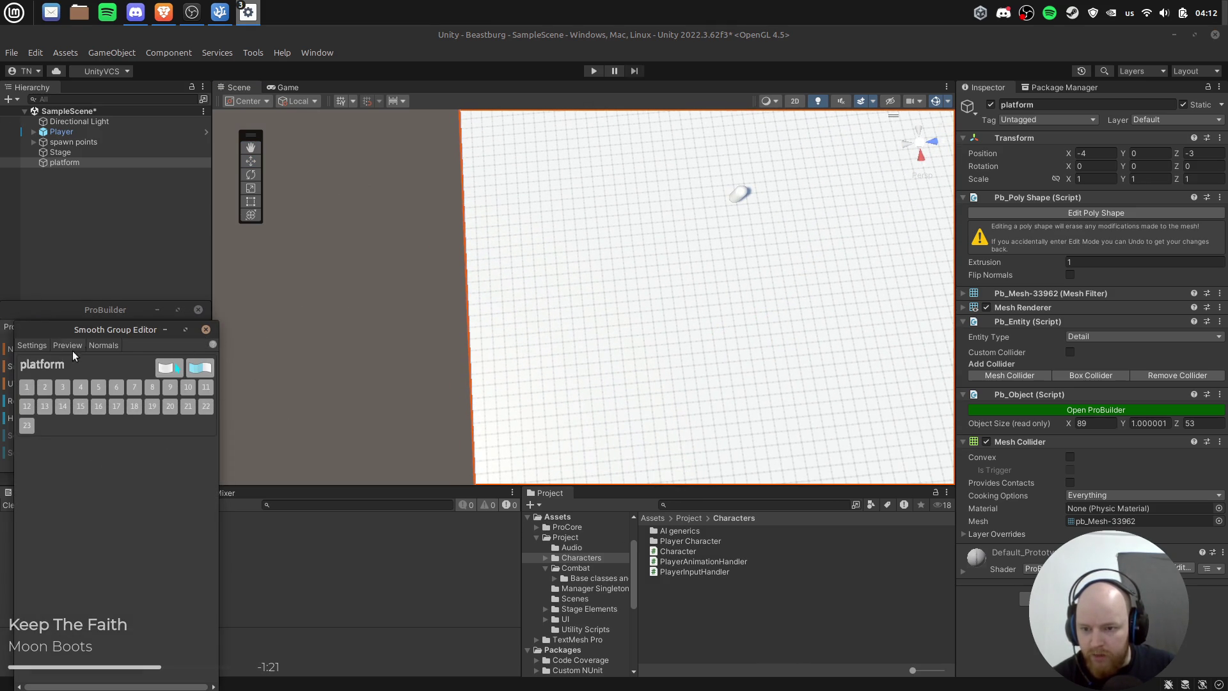
click(205, 329)
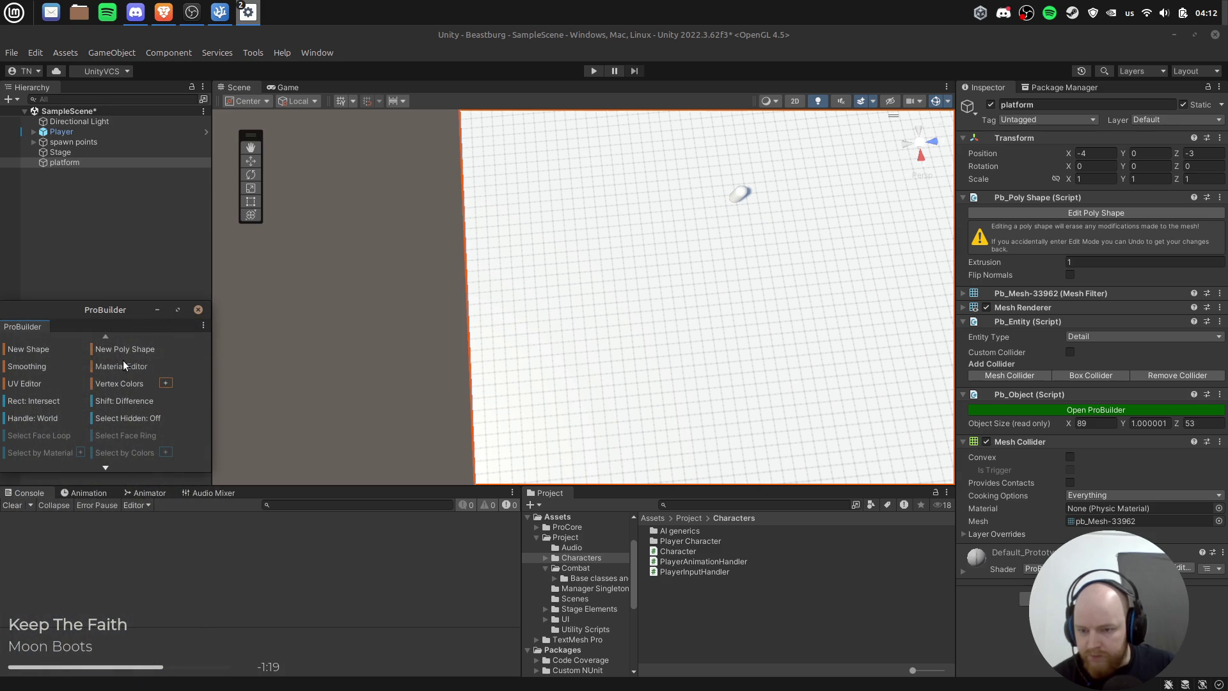
click(129, 350)
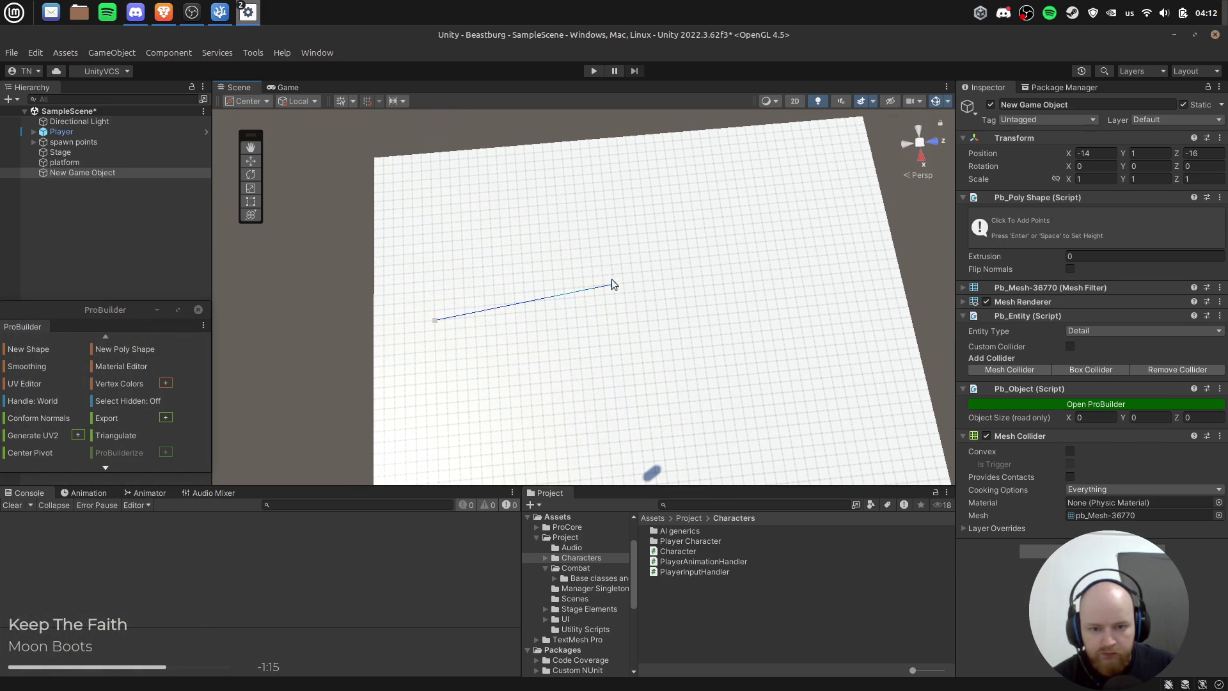
Step: Trace the wall's outline with points across the platform and close the loop
click(637, 243)
click(760, 160)
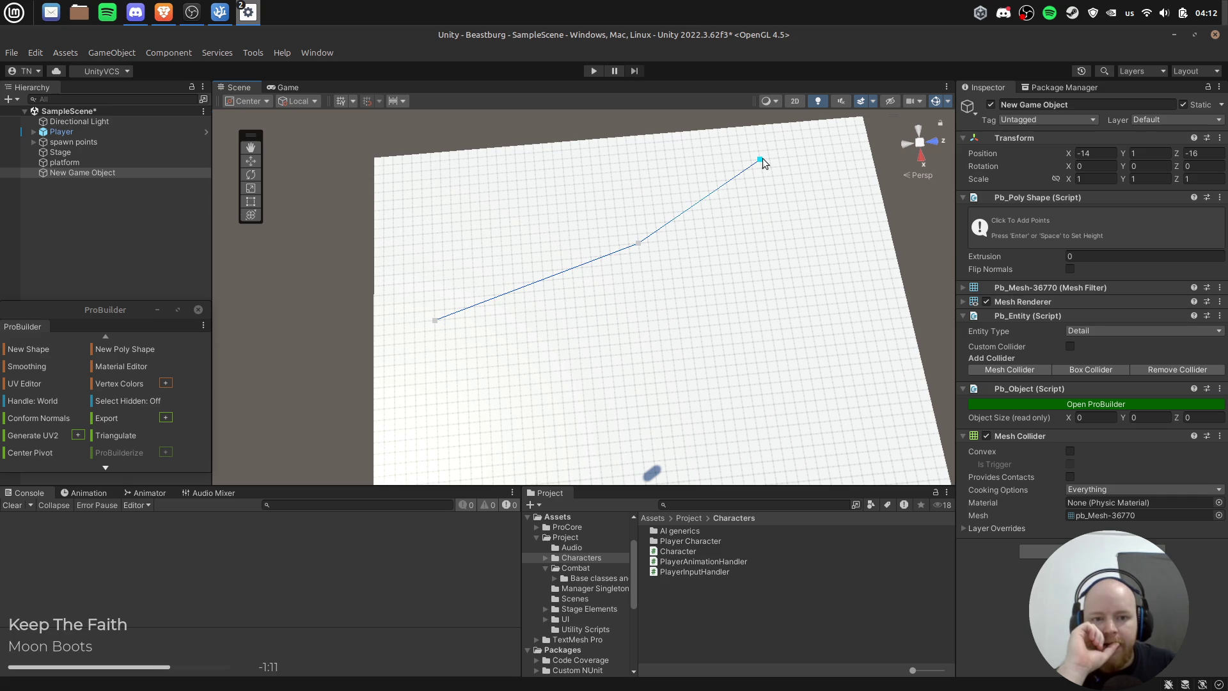
click(848, 134)
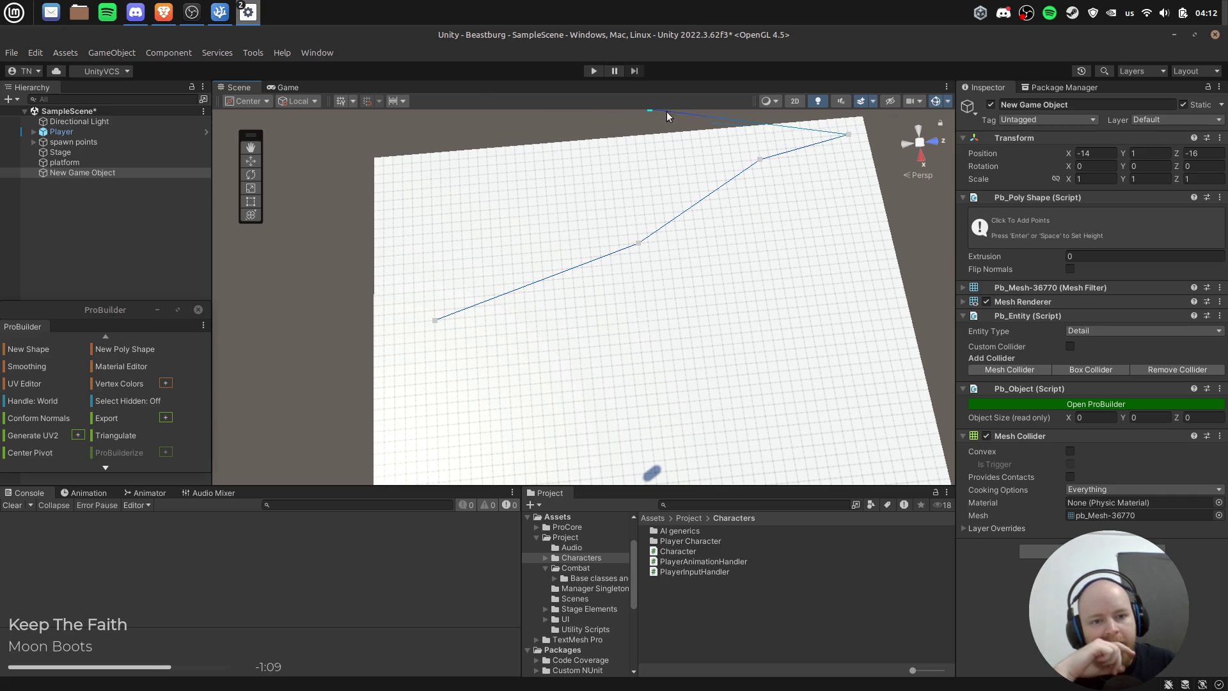
click(829, 127)
mouse_move(647, 185)
mouse_down()
mouse_move(724, 304)
mouse_move(683, 308)
mouse_up()
click(490, 276)
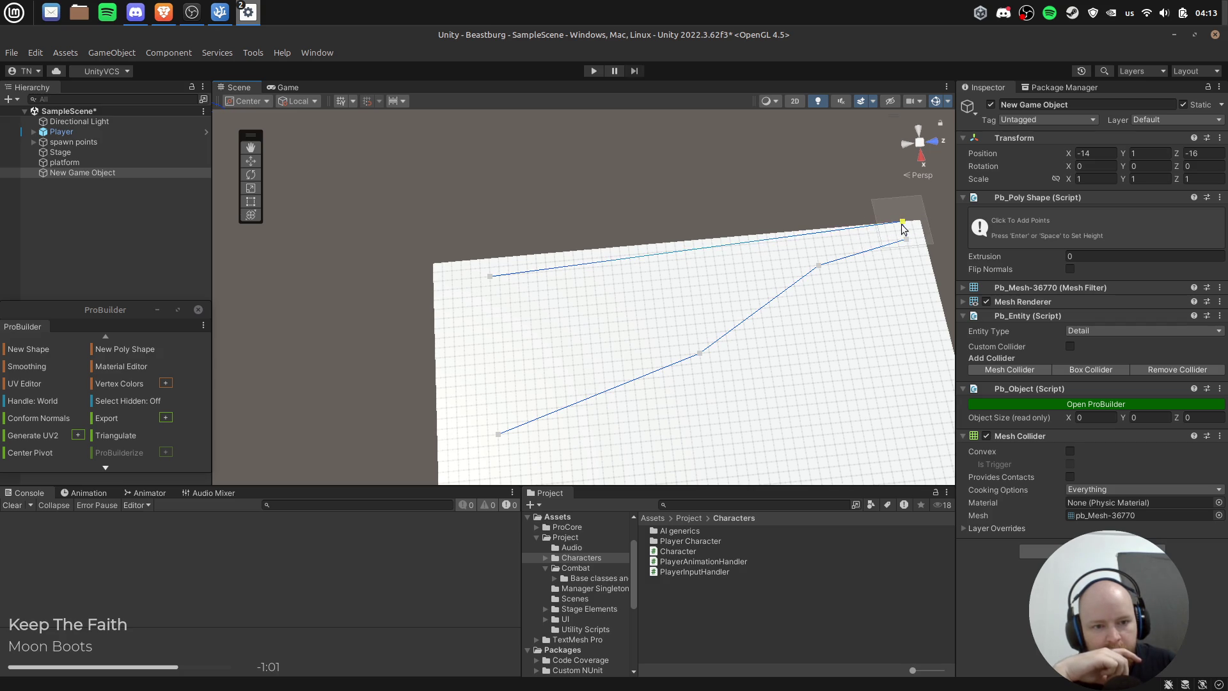
drag(873, 238, 902, 222)
click(472, 278)
click(452, 423)
click(497, 436)
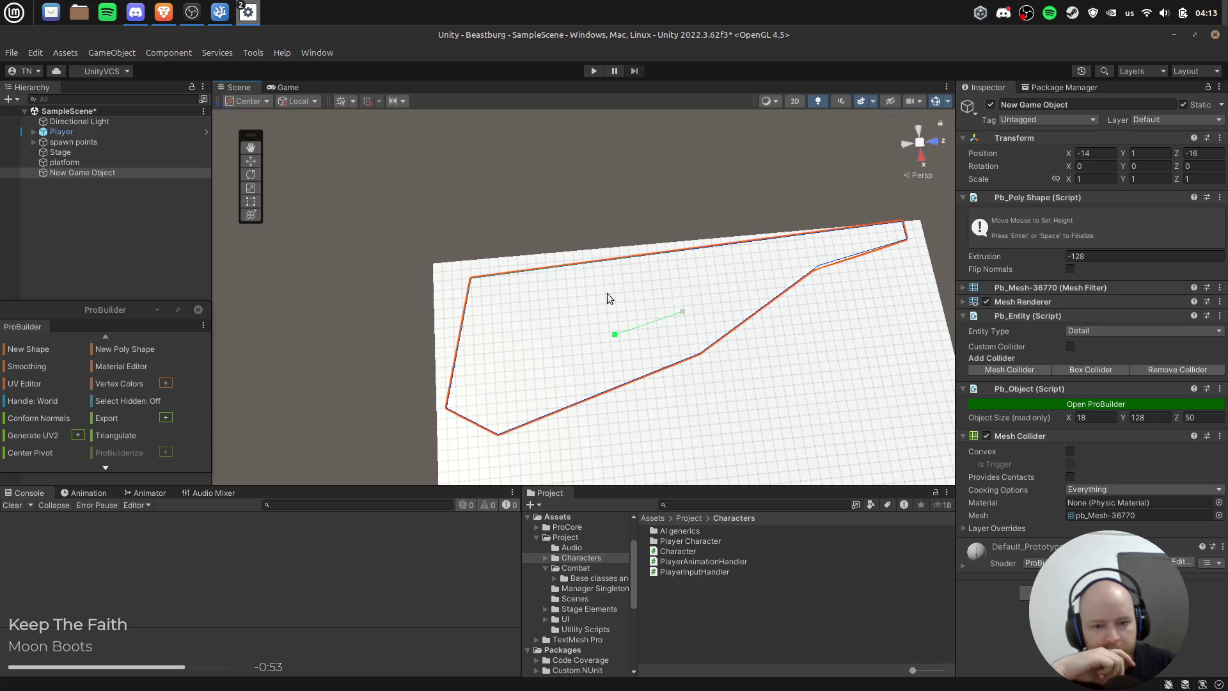
Step: Set the poly shape's extrusion height to 20 and exit outline editing
mouse_move(738, 344)
mouse_down()
mouse_move(802, 384)
mouse_move(734, 296)
mouse_move(1056, 357)
mouse_up()
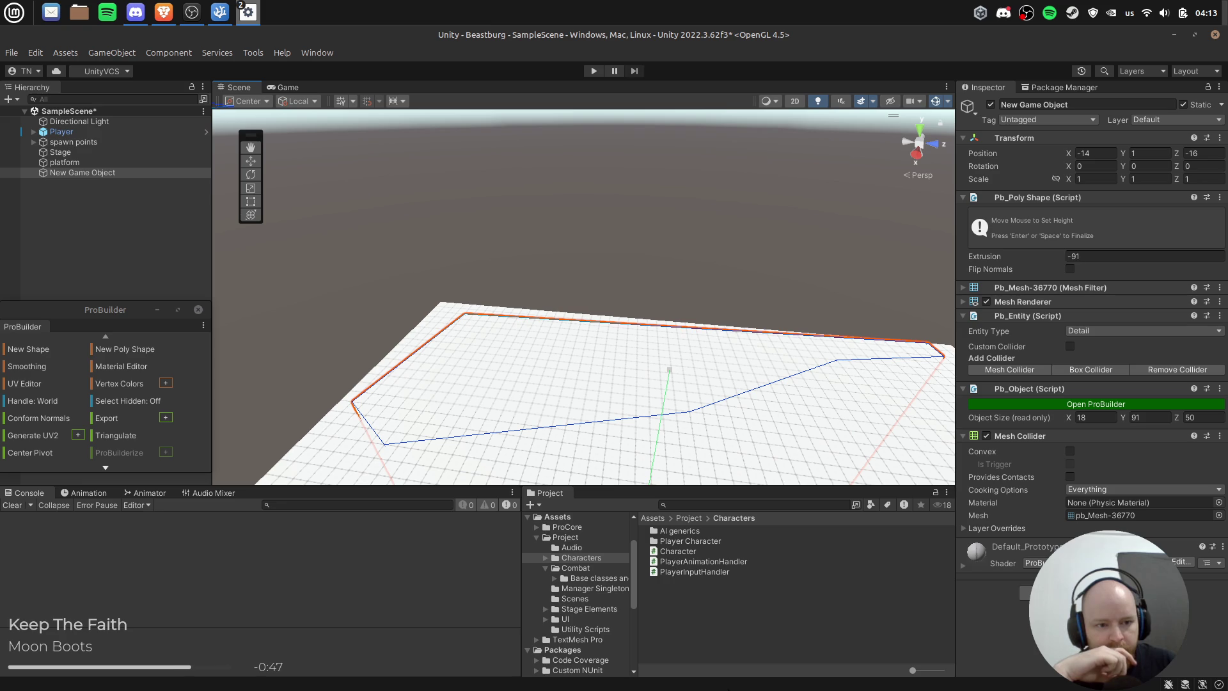
click(1100, 255)
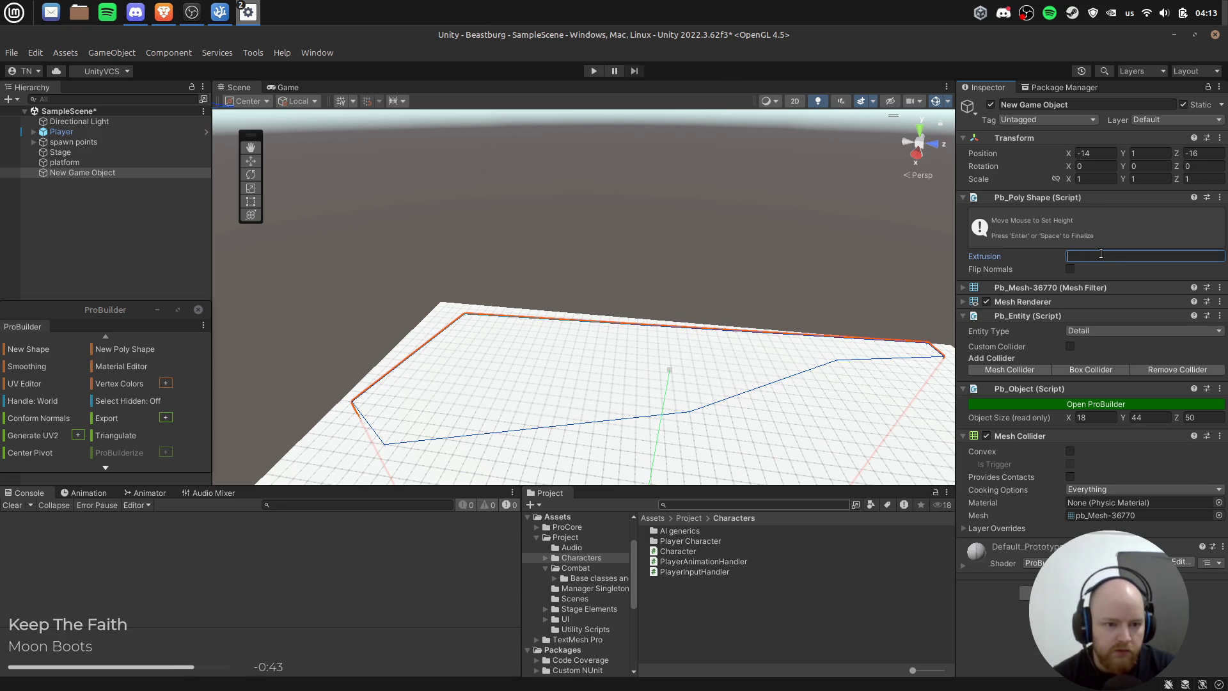
key(BackSpace)
text(9)
key(Return)
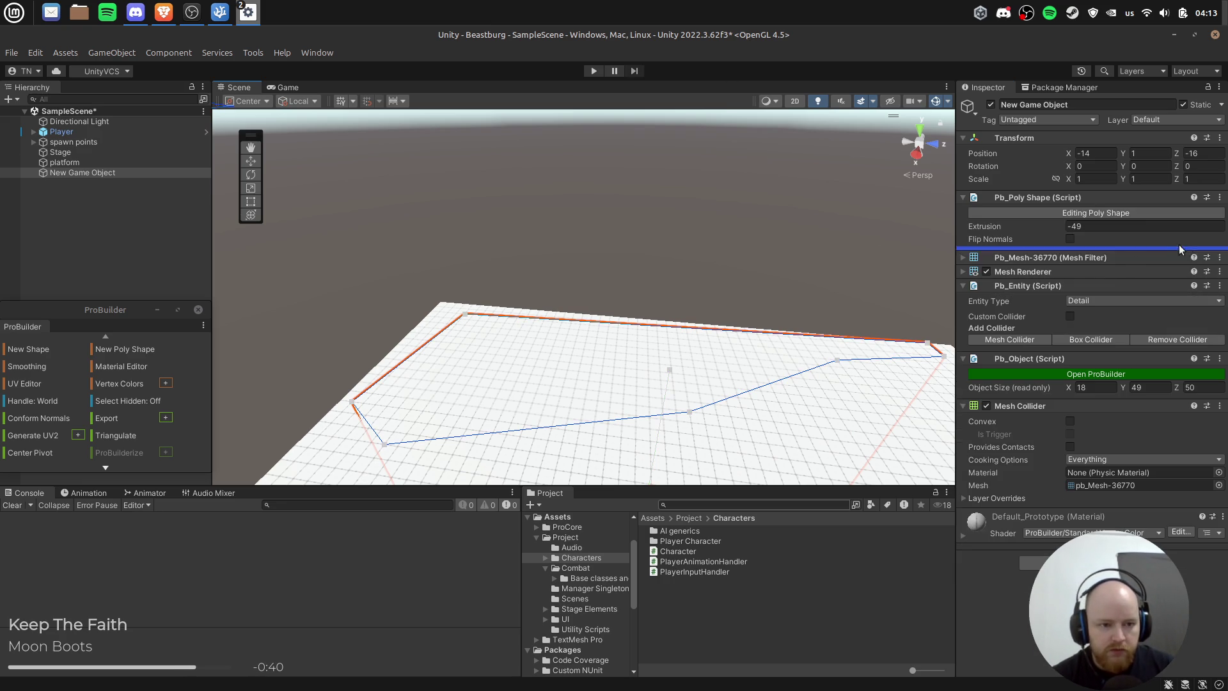
text(20)
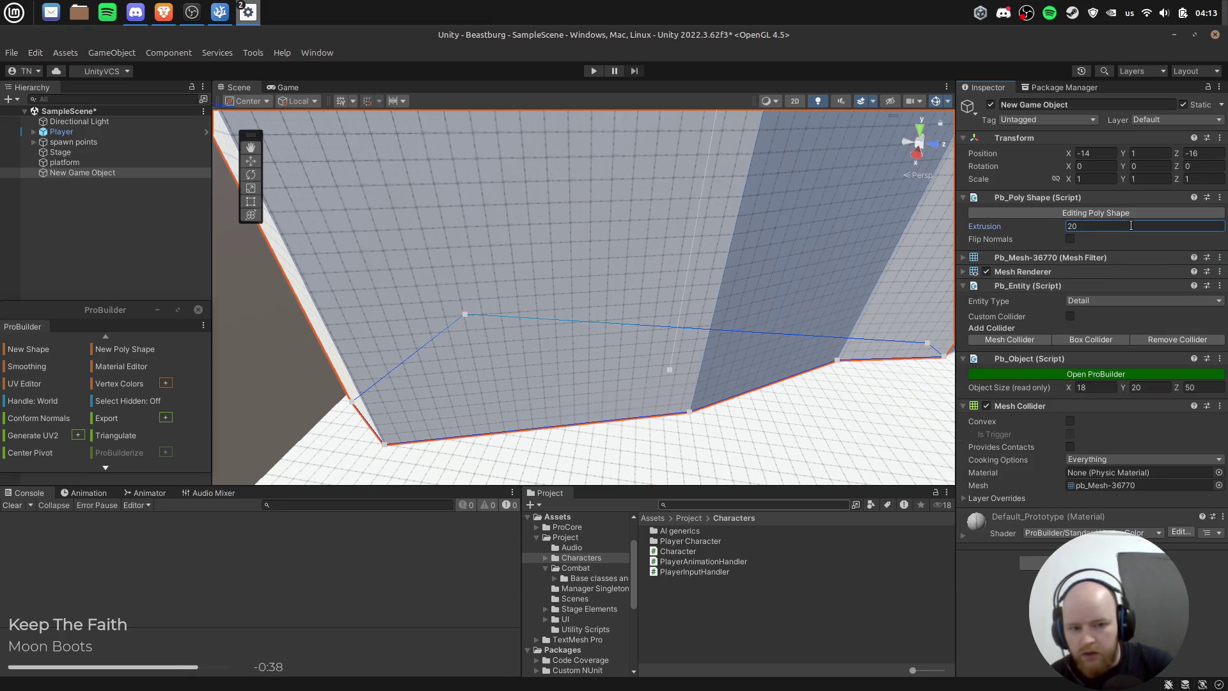
scroll(849, 288, up, 1)
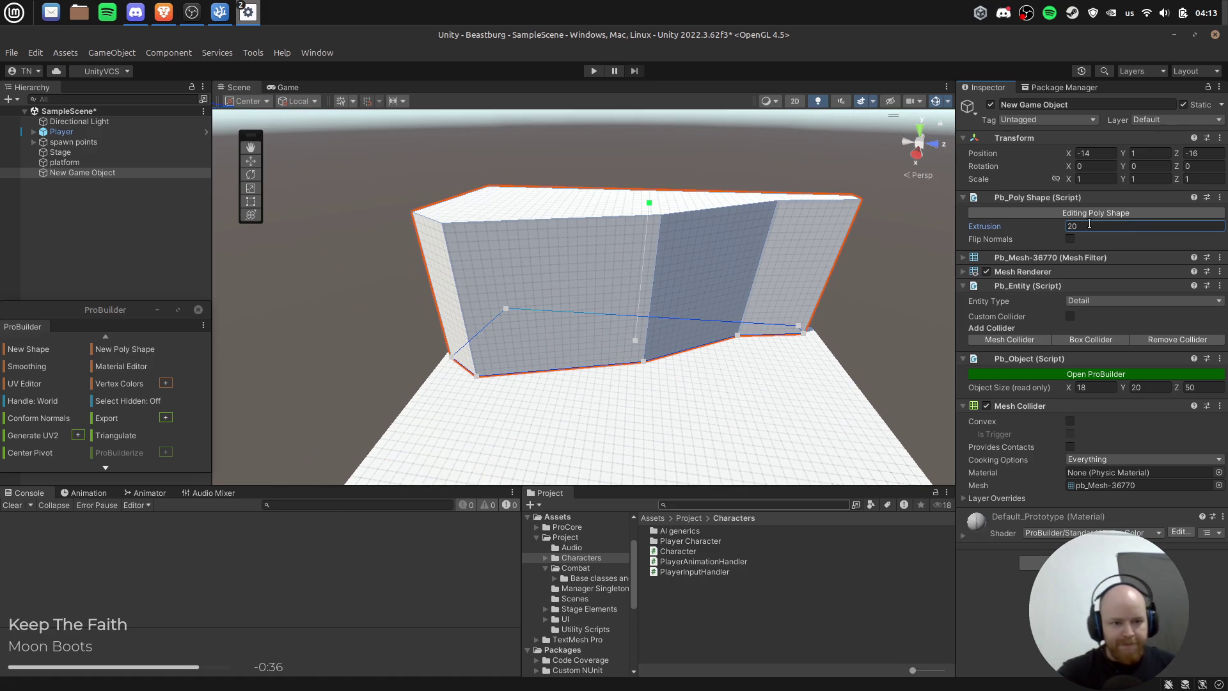
click(1087, 213)
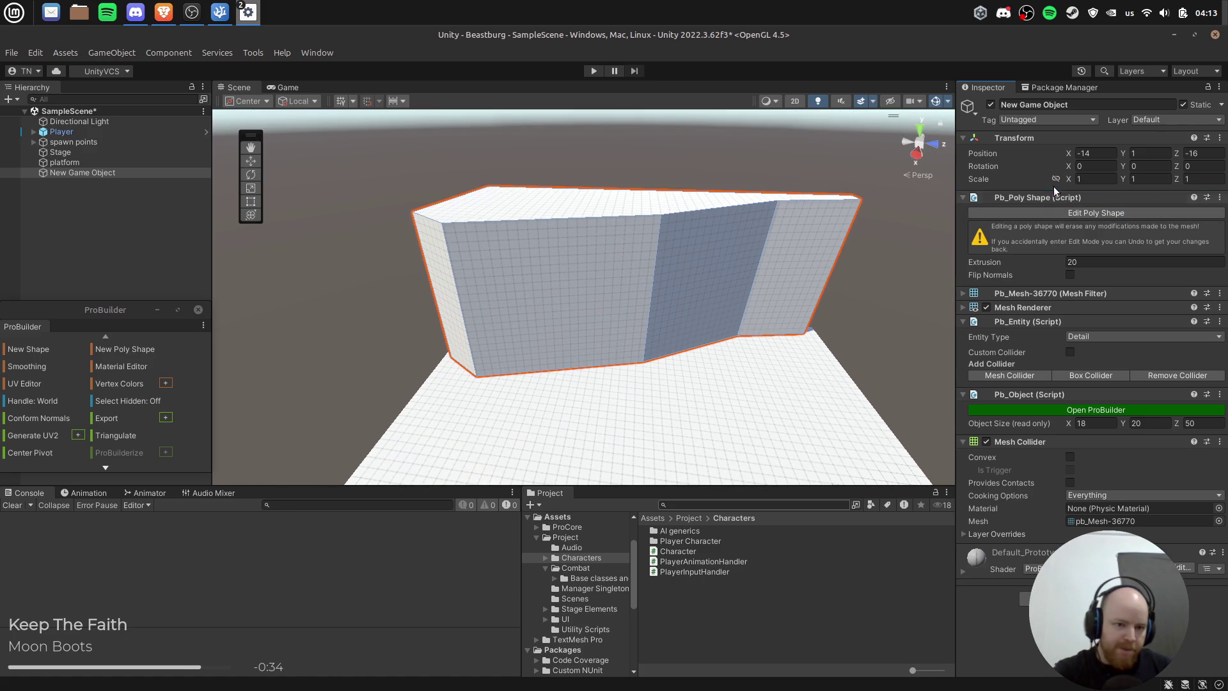
click(1073, 212)
Step: Cancel an attempted corner move so the wall outline stays unchanged, then exit editing
mouse_move(478, 377)
mouse_down()
mouse_move(473, 330)
mouse_move(496, 348)
mouse_move(477, 338)
mouse_move(494, 367)
mouse_up()
key(Escape)
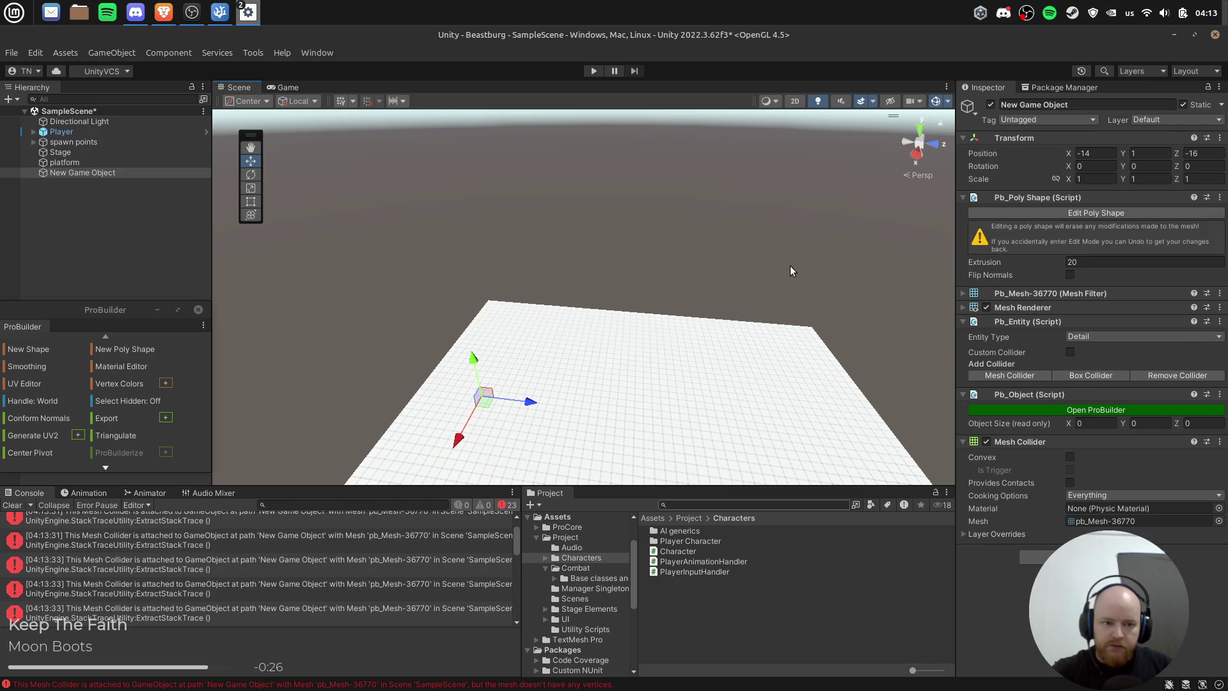
click(1095, 213)
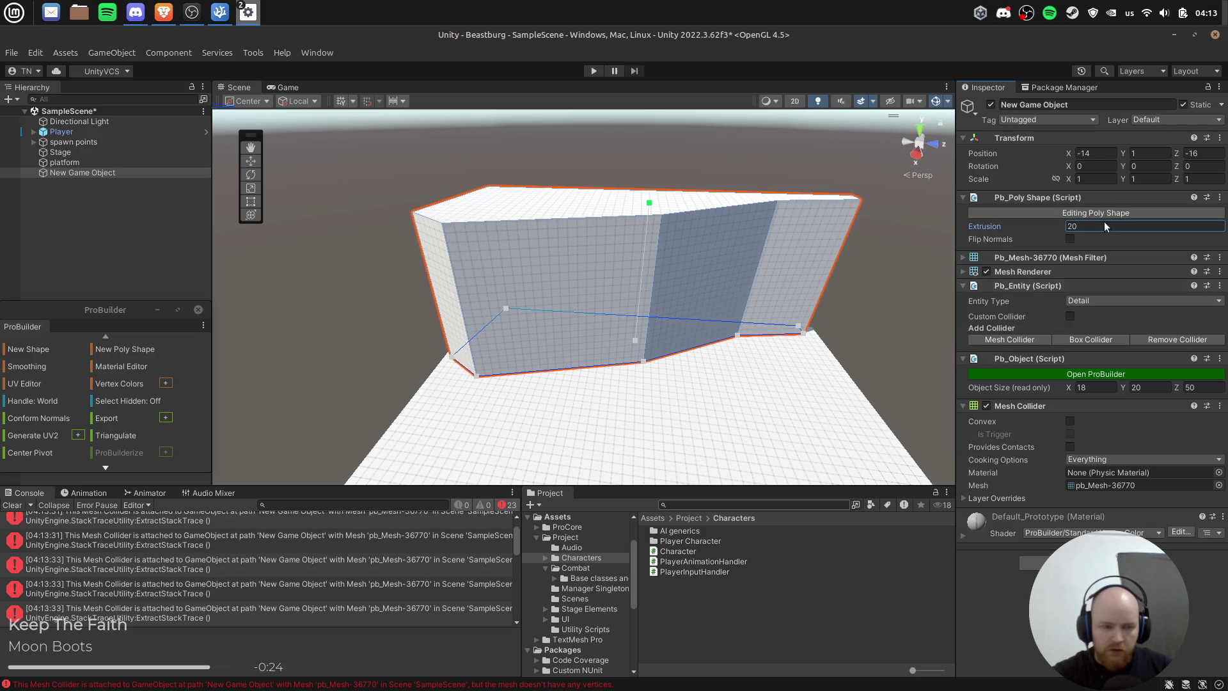
click(1119, 215)
scroll(798, 318, down, 2)
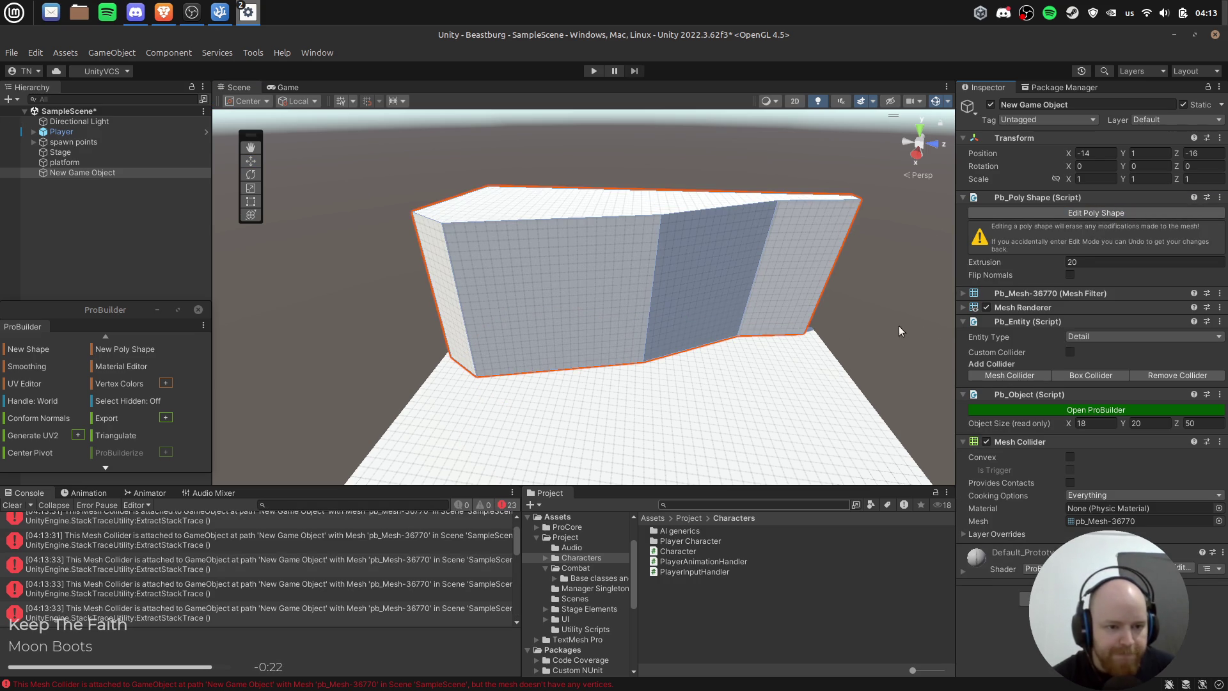
scroll(798, 317, up, 3)
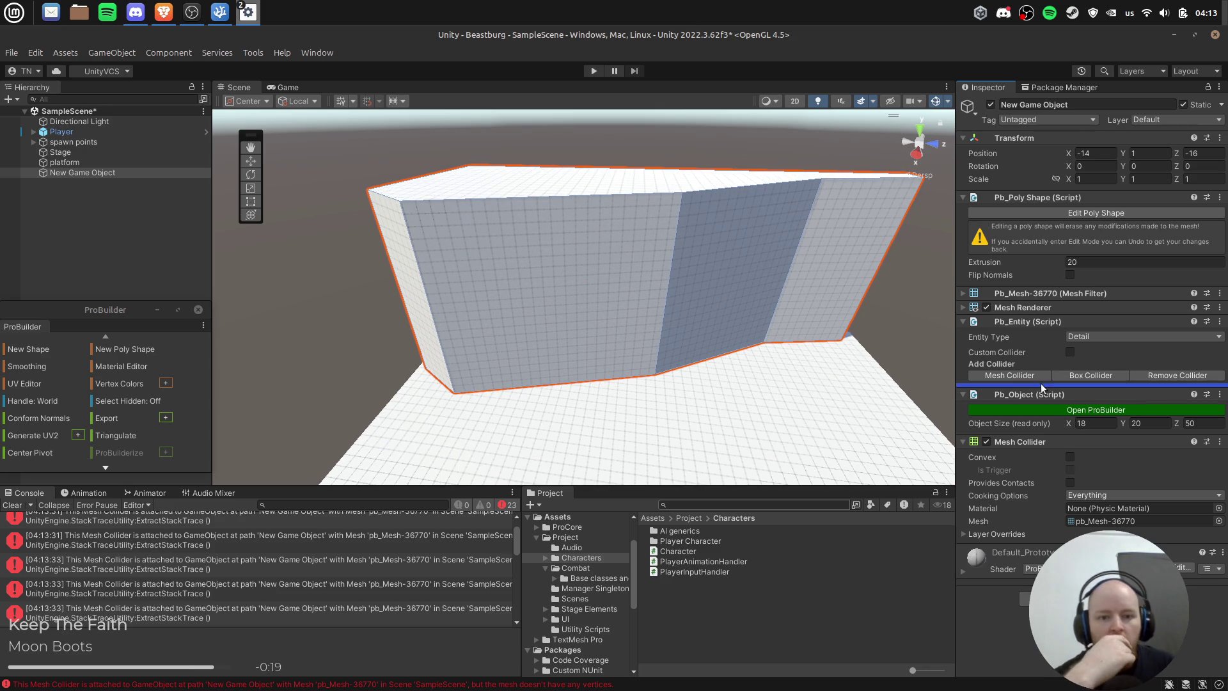
scroll(798, 430, up, 3)
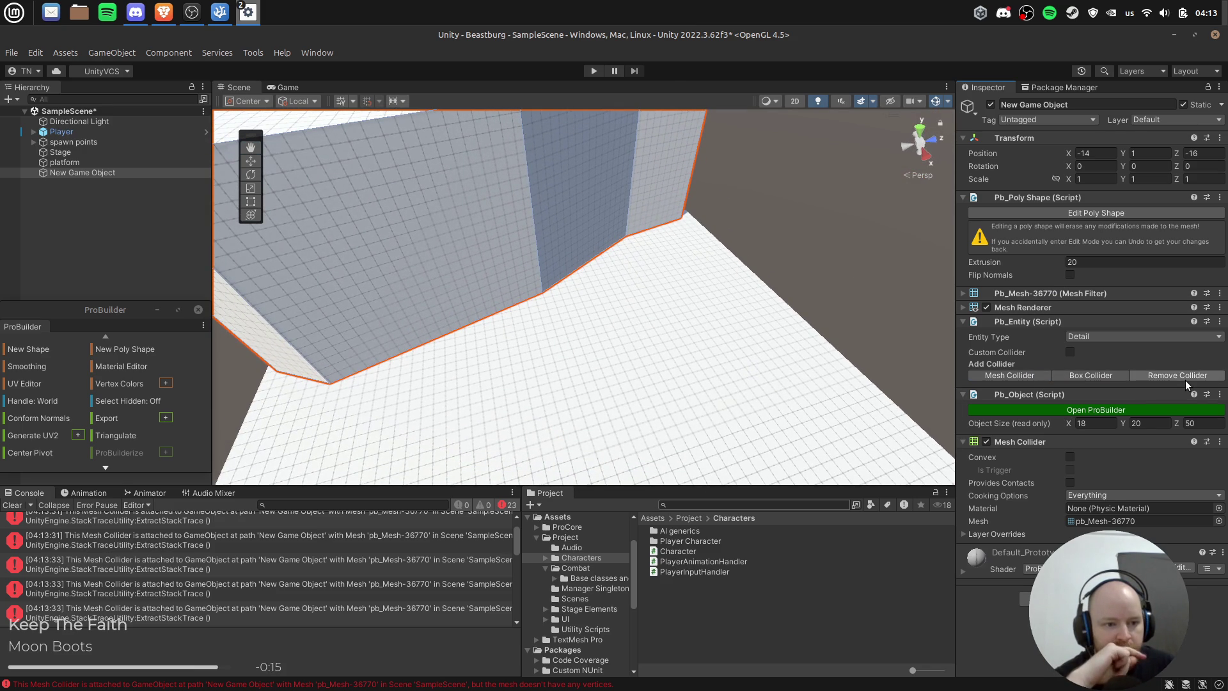
Step: Replace the wall's Mesh Collider with a fresh one and give the platform a collider
click(1176, 375)
click(1011, 375)
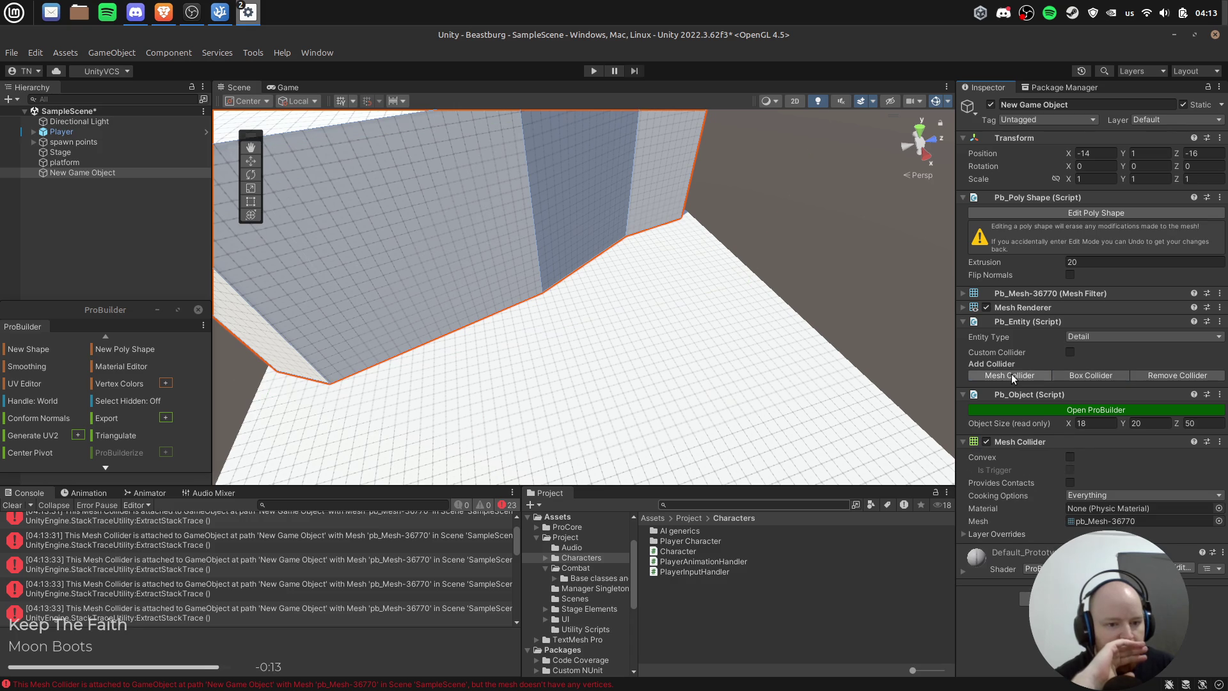
scroll(512, 326, down, 5)
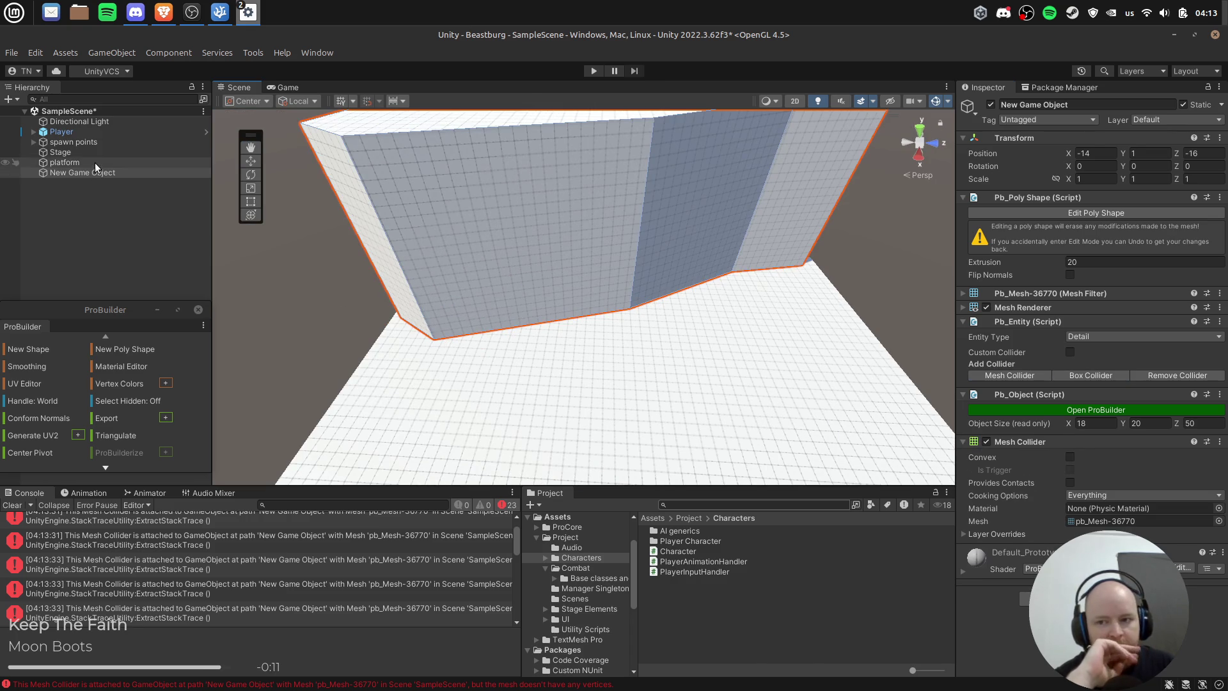
click(96, 165)
click(1079, 380)
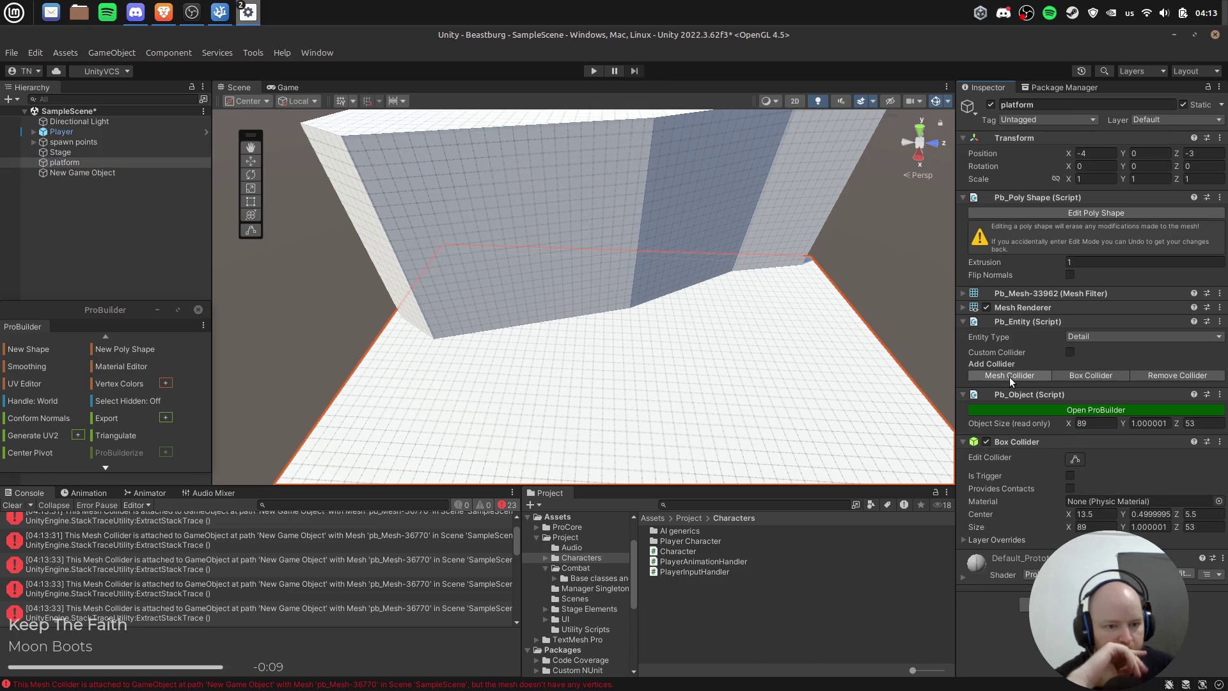
Step: Select and frame the poly-shape wall, then open the smoothing groups editor
click(82, 173)
key(f)
drag(596, 300, 616, 311)
key(e)
key(q)
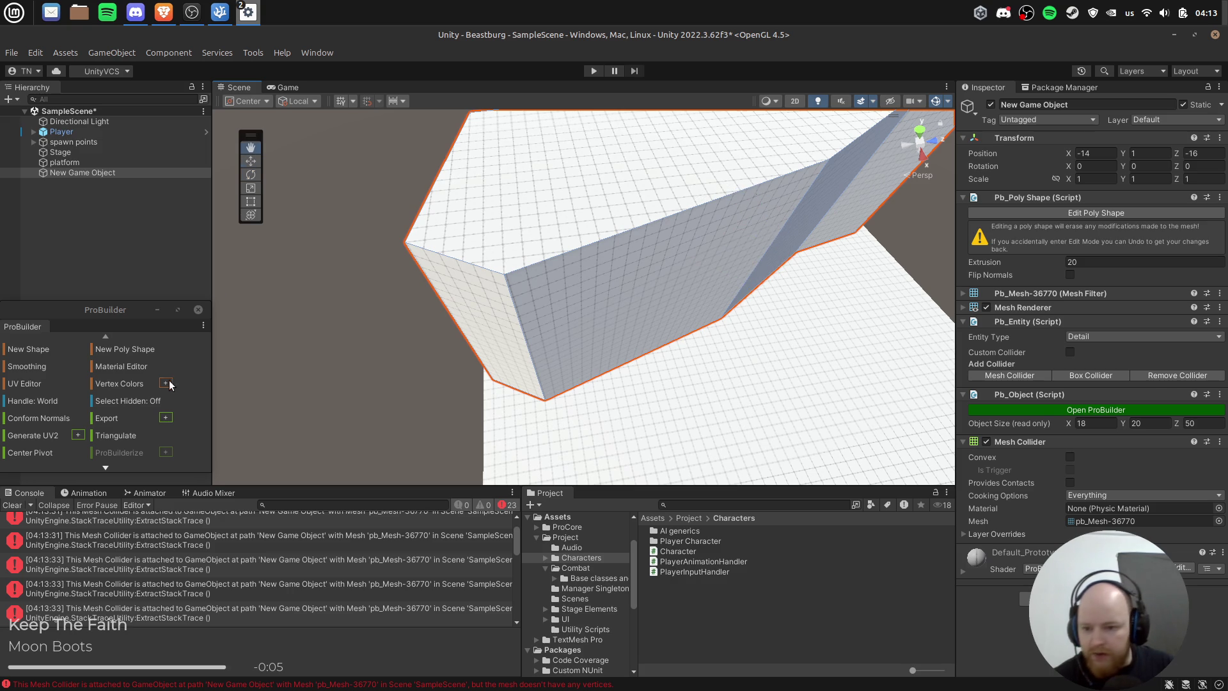
click(50, 370)
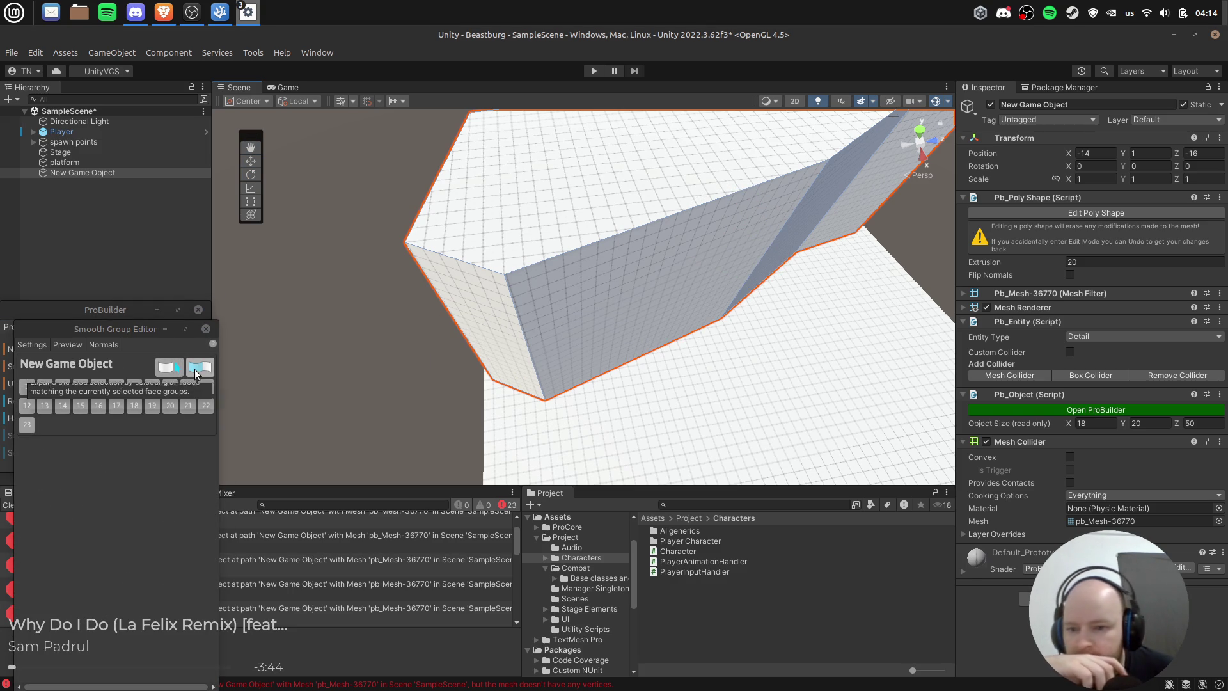
Step: Put the wall's faces into smoothing group 1
click(26, 386)
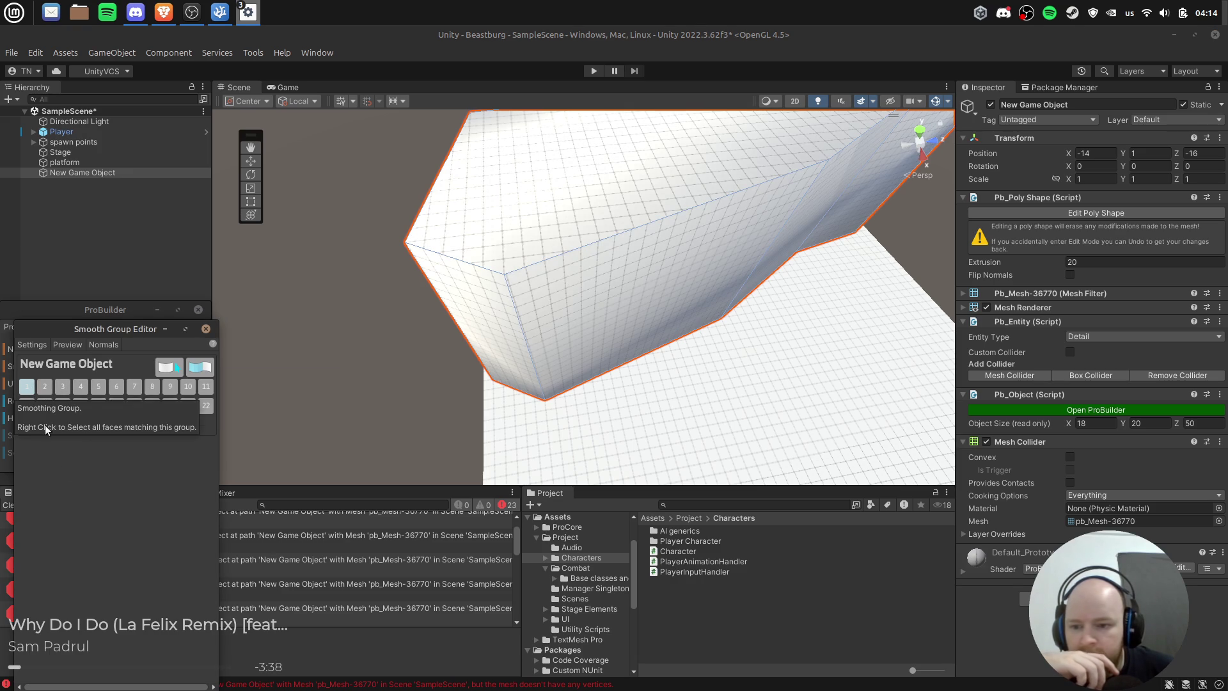
click(27, 387)
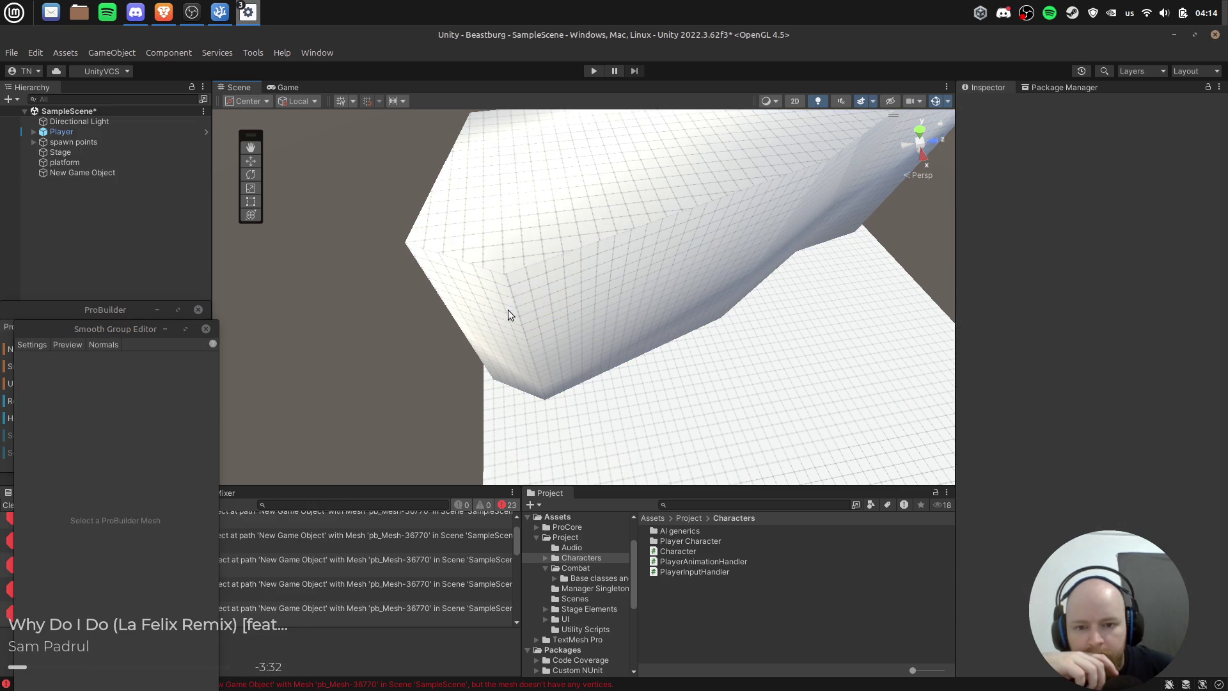
click(527, 302)
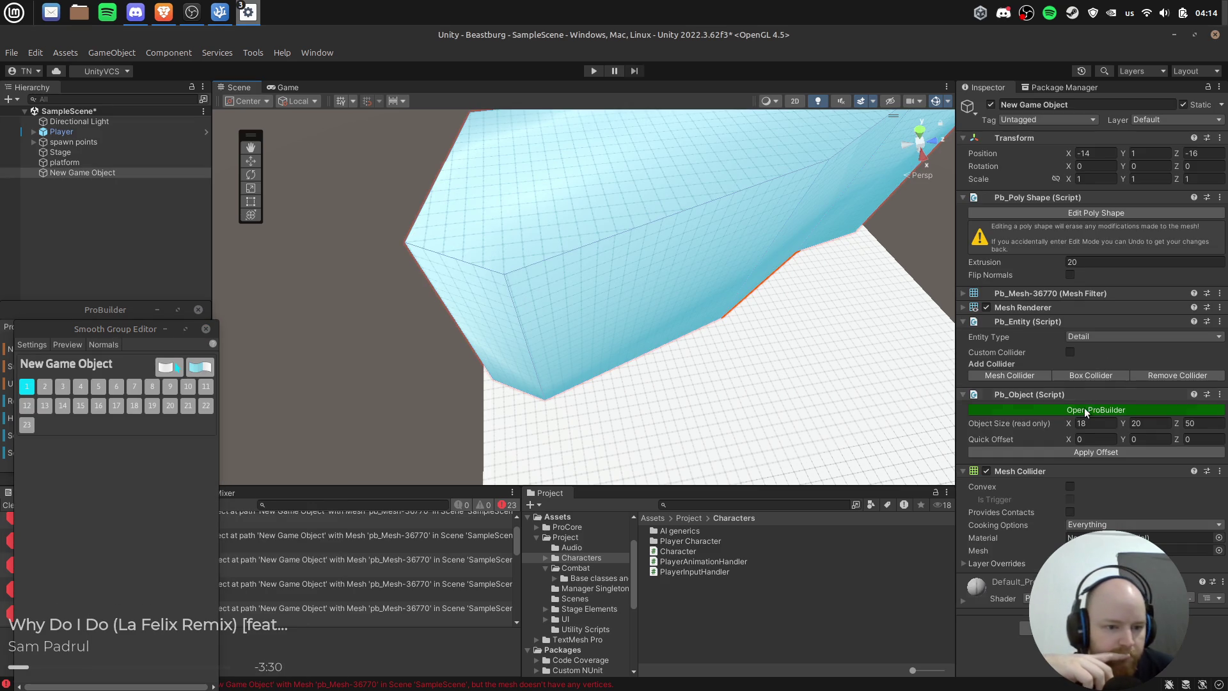
drag(1080, 472, 1110, 513)
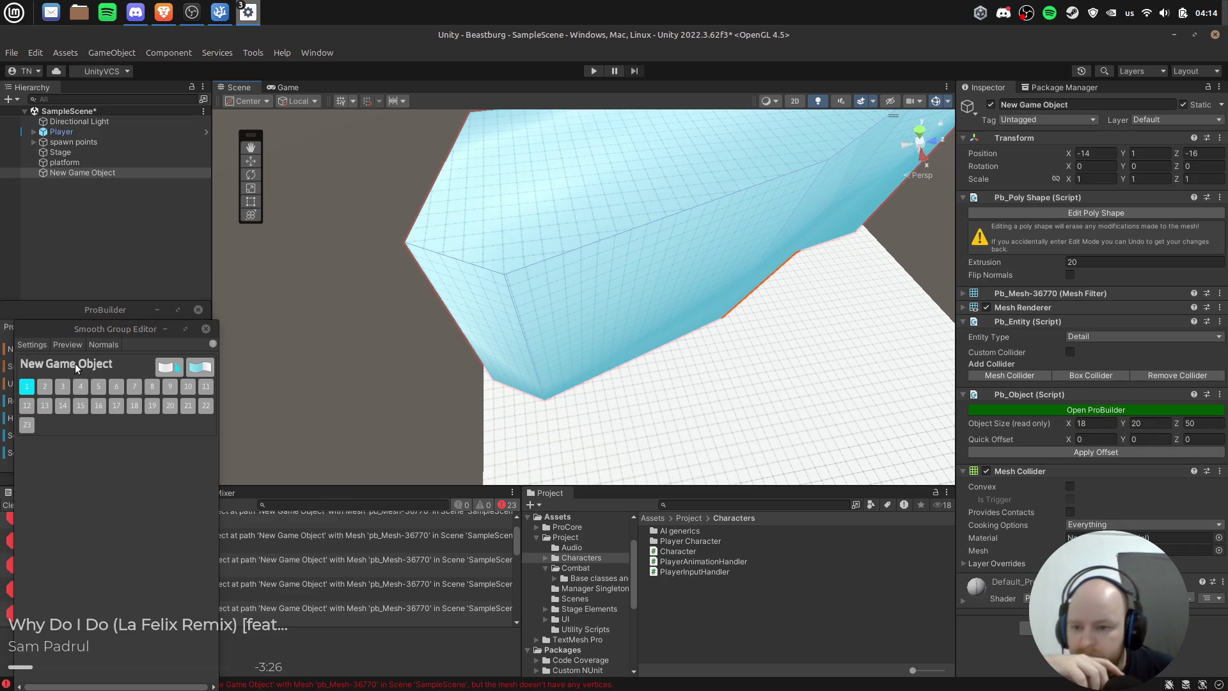
Step: Show the smoothing preview settings, reposition the window, and read the smoothing help
click(38, 349)
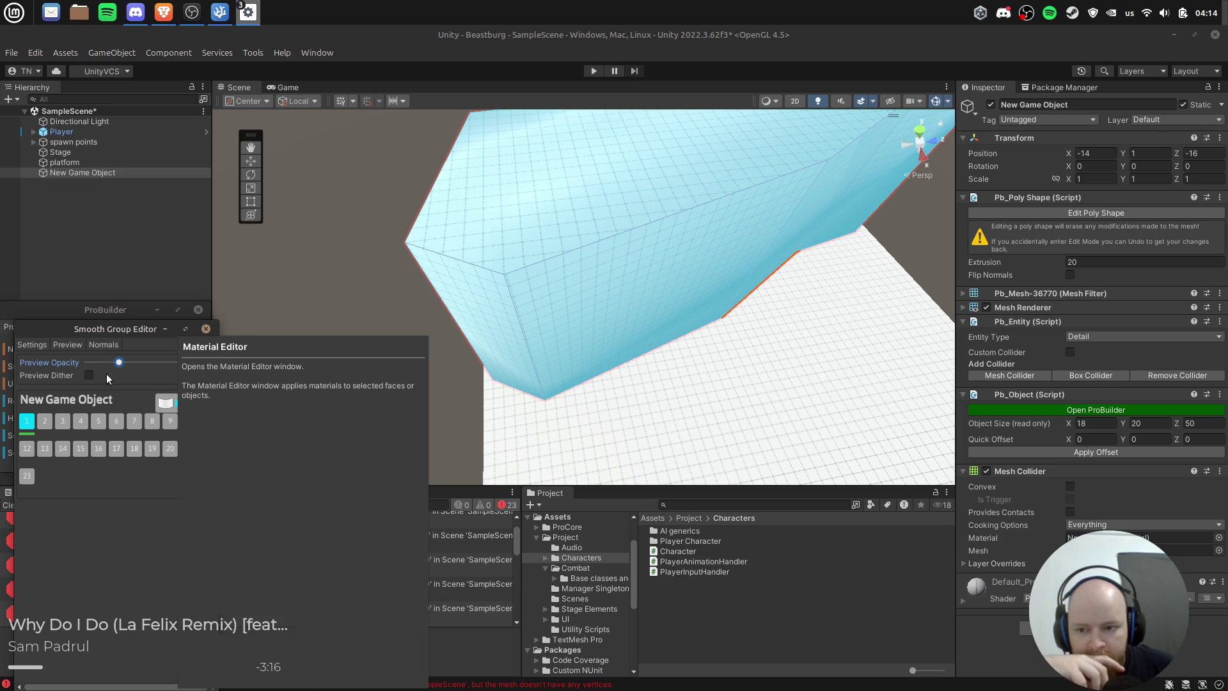
mouse_move(125, 329)
mouse_down()
mouse_move(254, 235)
mouse_move(275, 277)
mouse_move(237, 275)
mouse_up()
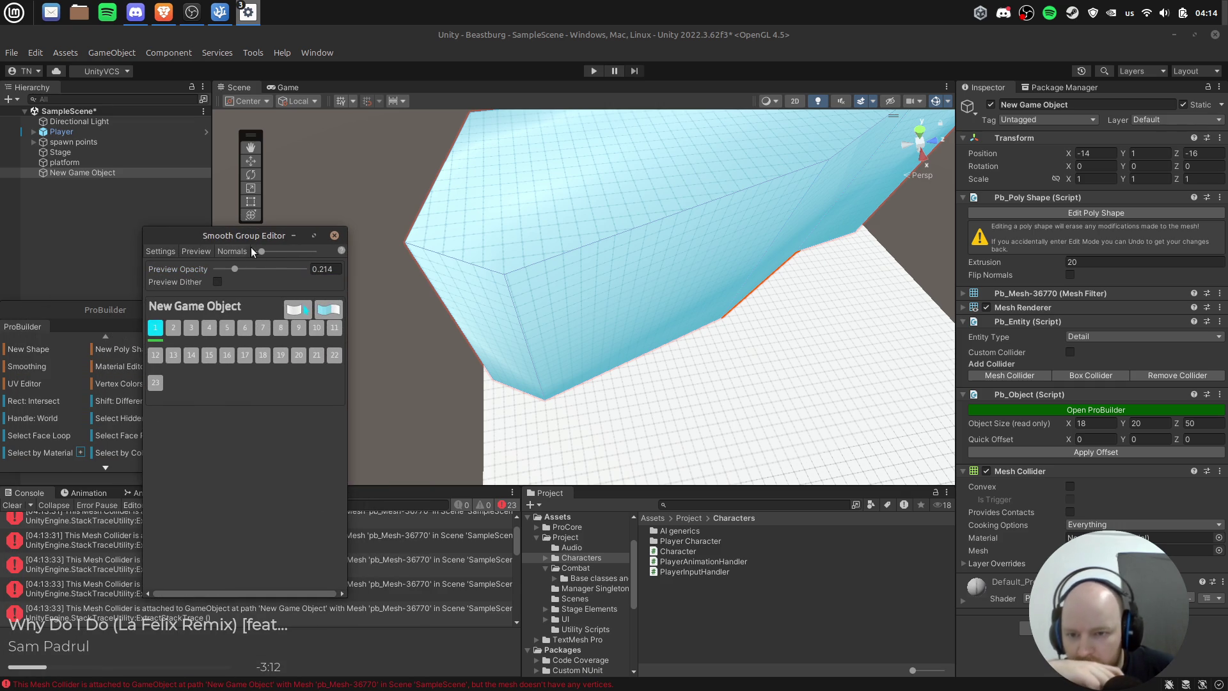
click(341, 250)
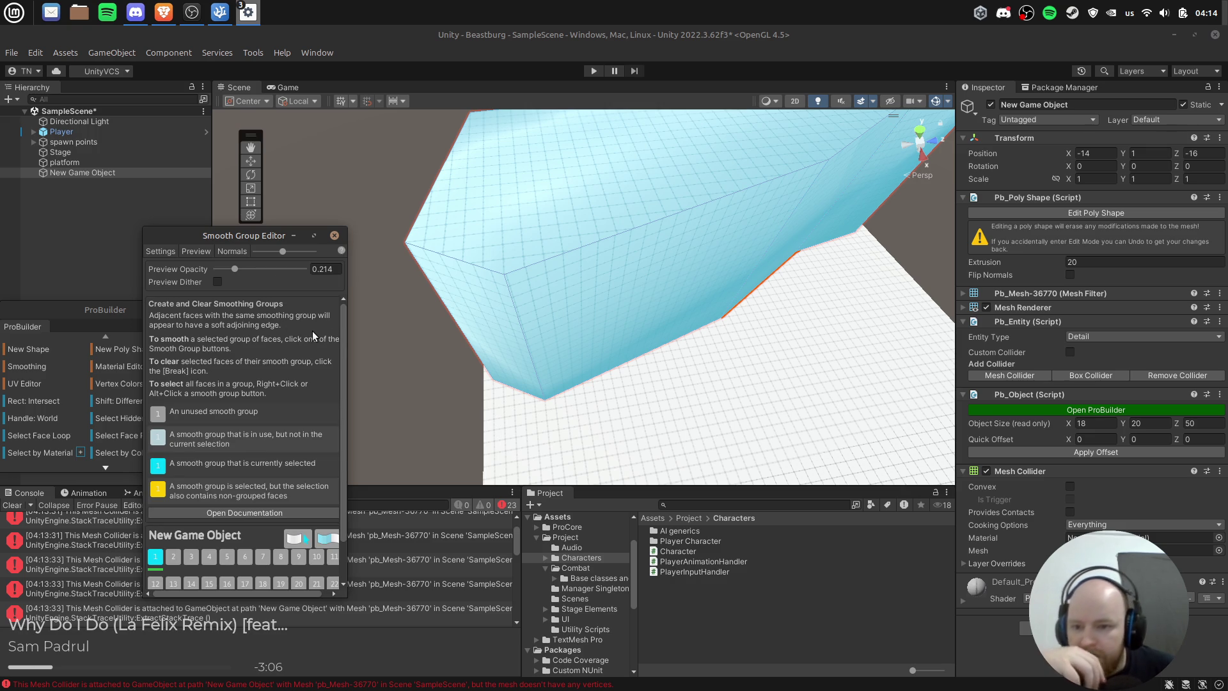
scroll(300, 325, down, 1)
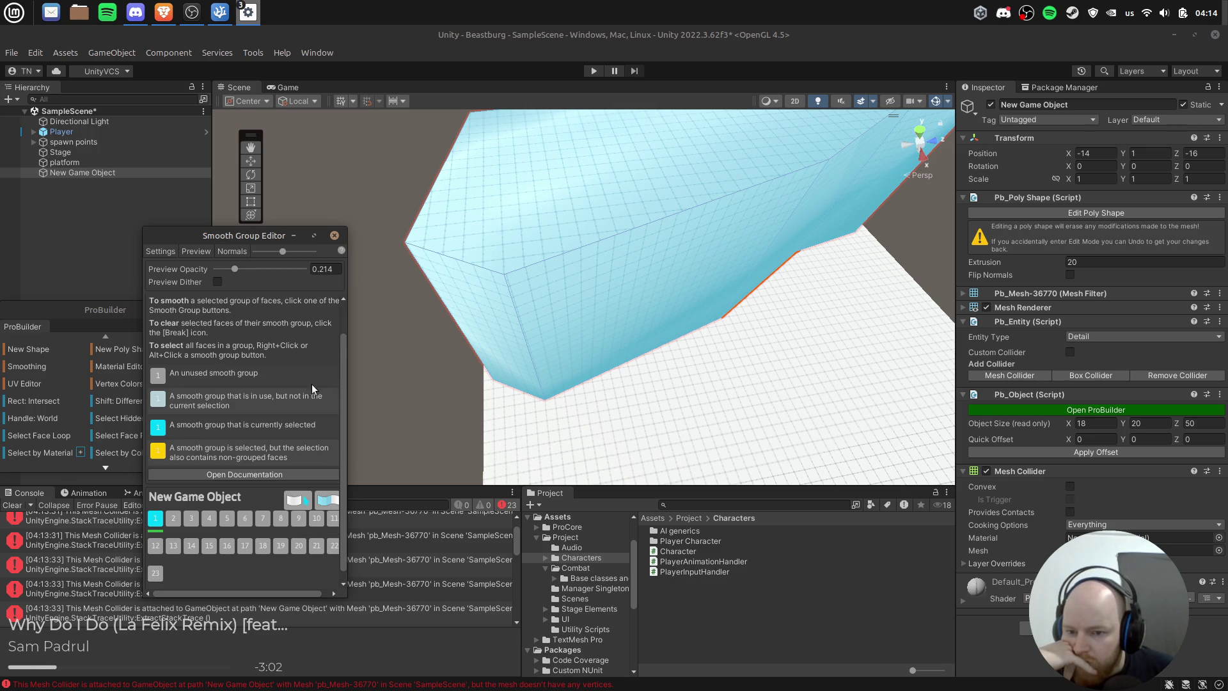
scroll(288, 372, down, 1)
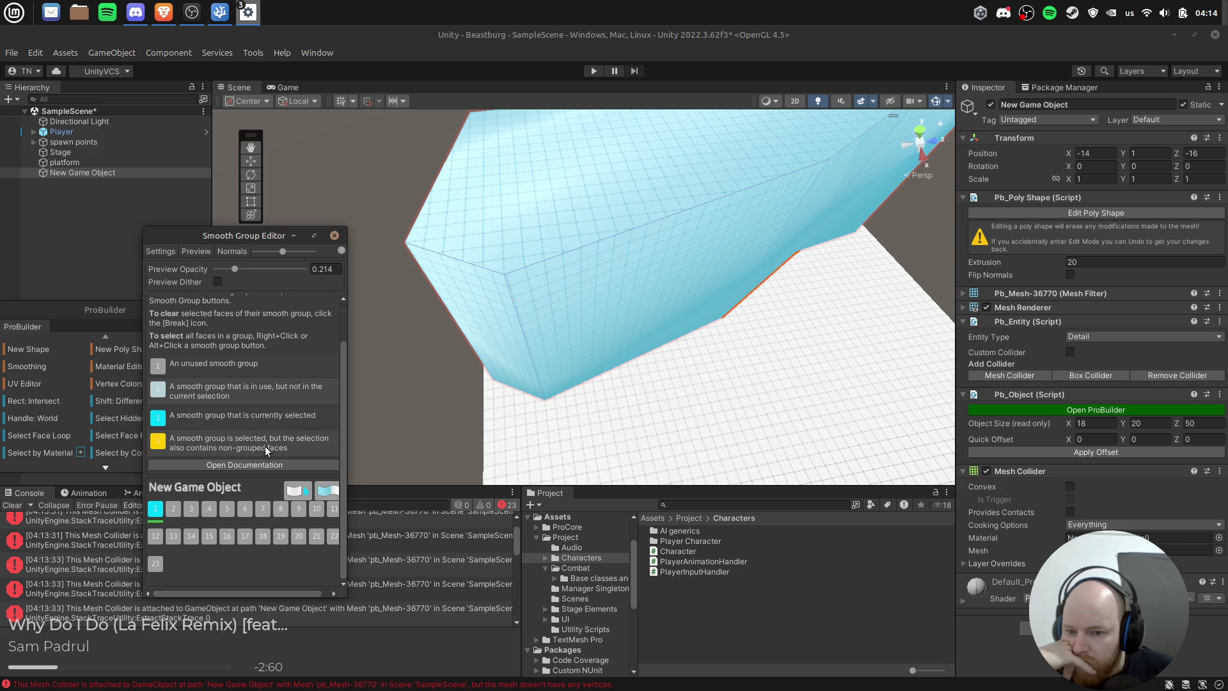
scroll(276, 404, up, 2)
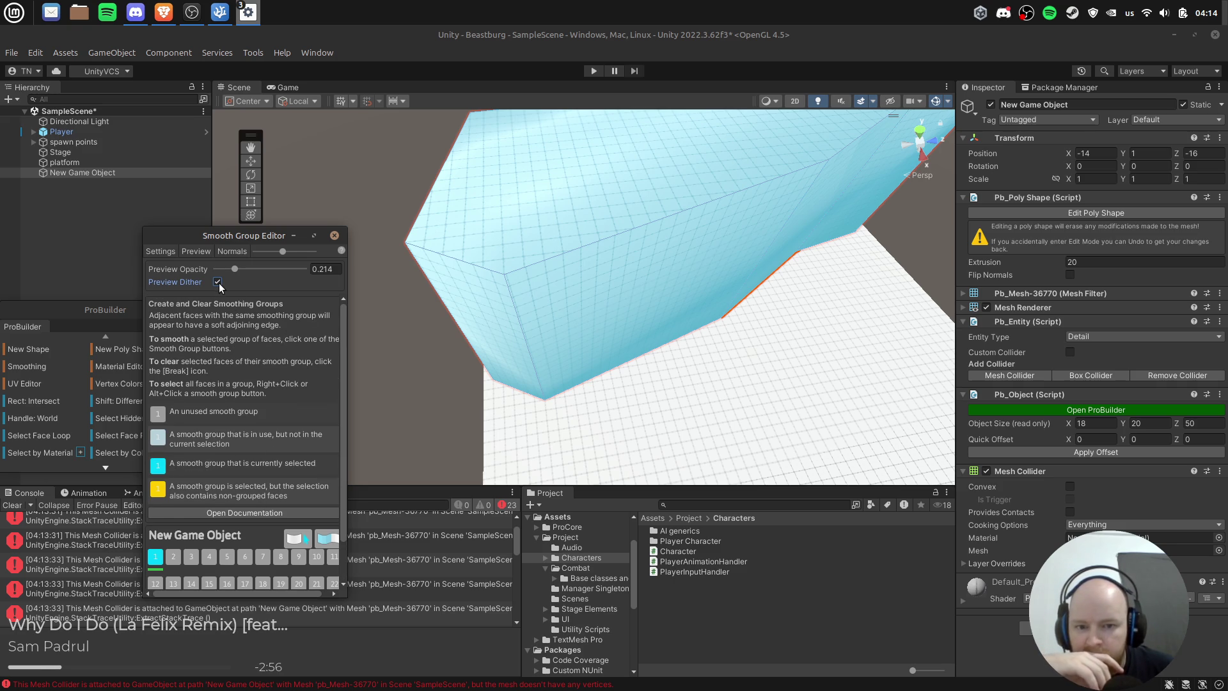
Step: Turn off the preview overlay and Break smoothing so the wall faces have hard edges
click(197, 253)
click(295, 503)
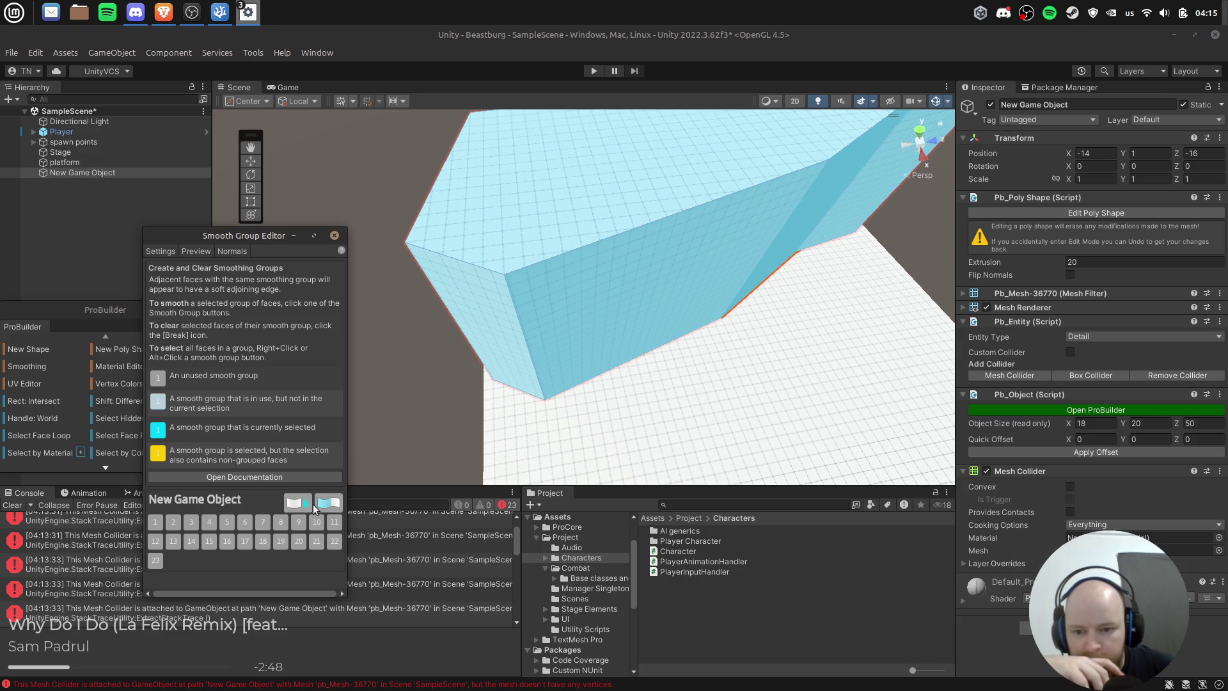
click(491, 309)
key(ctrl+z)
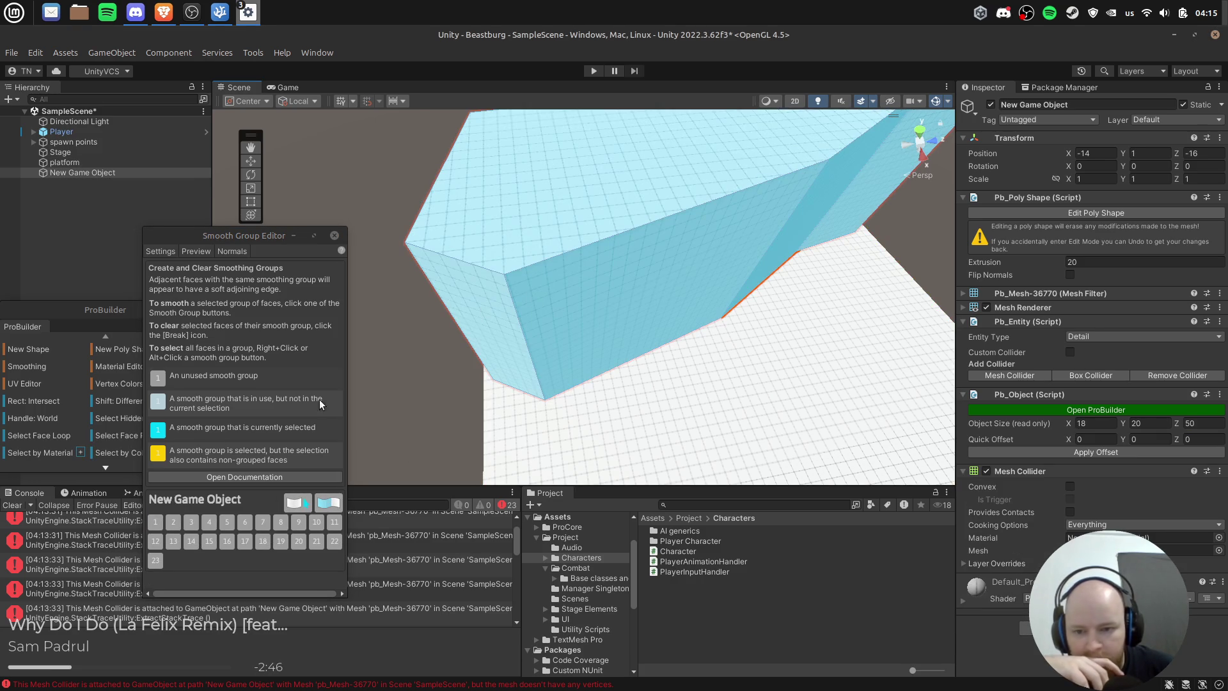
drag(245, 240, 431, 269)
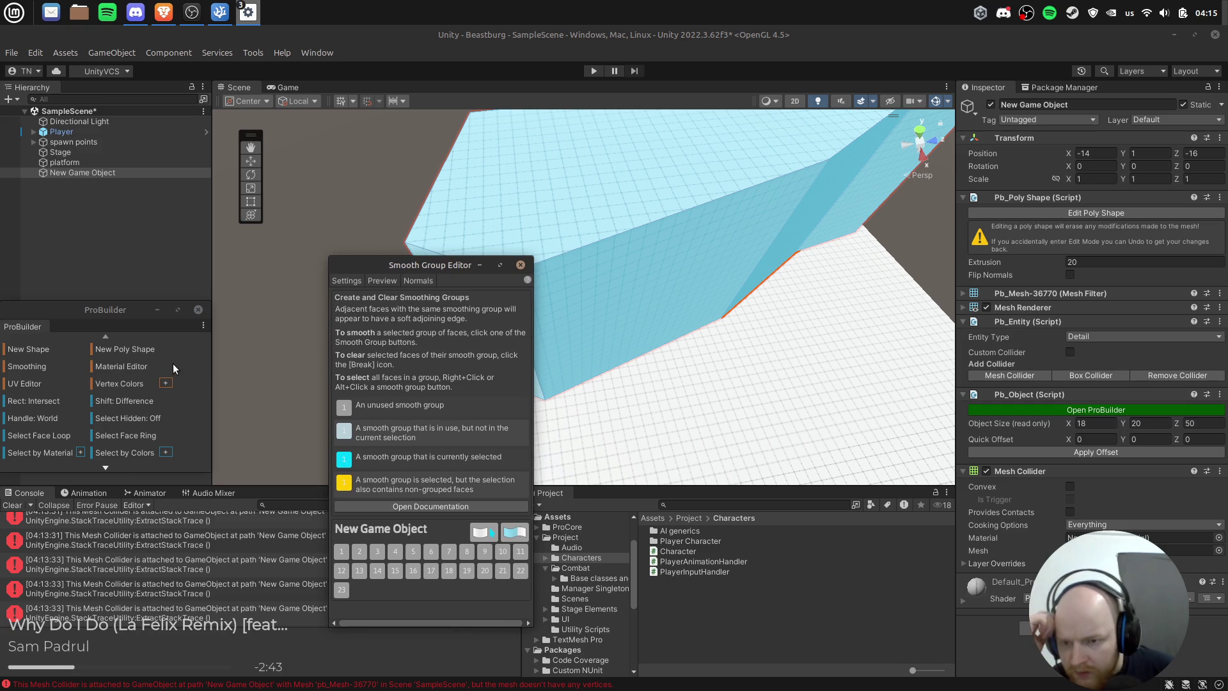
Step: Smooth the selected faces with group 1 and clear the console errors
scroll(192, 391, down, 2)
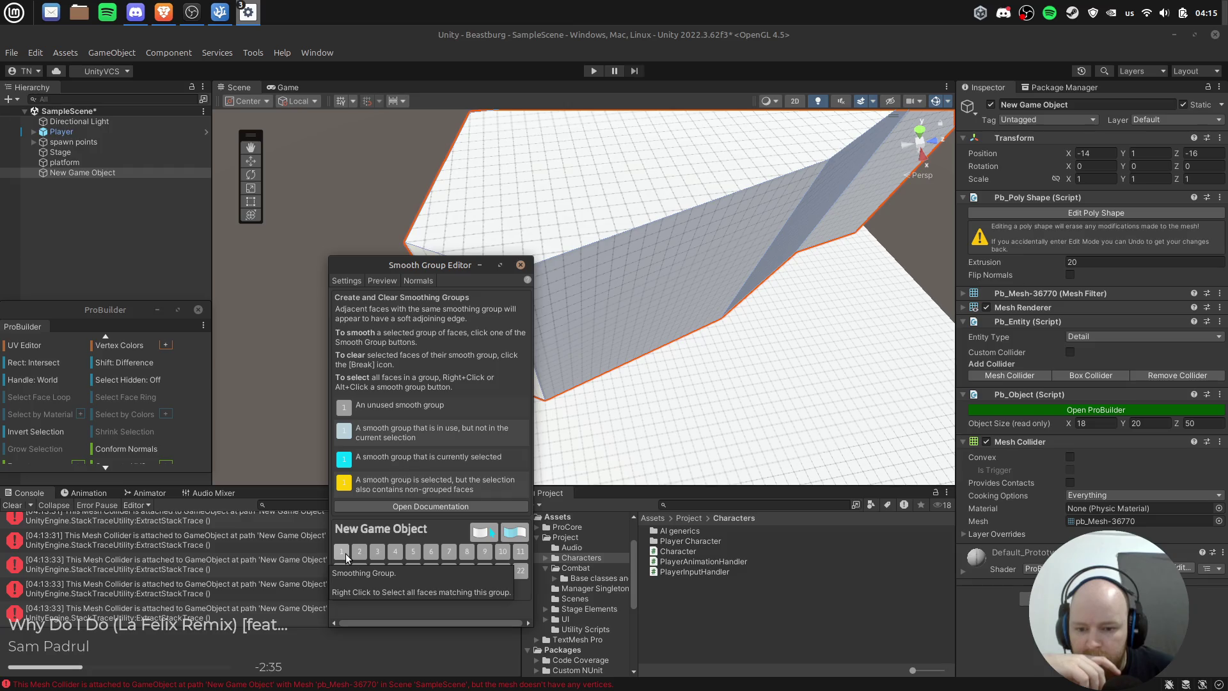
click(345, 554)
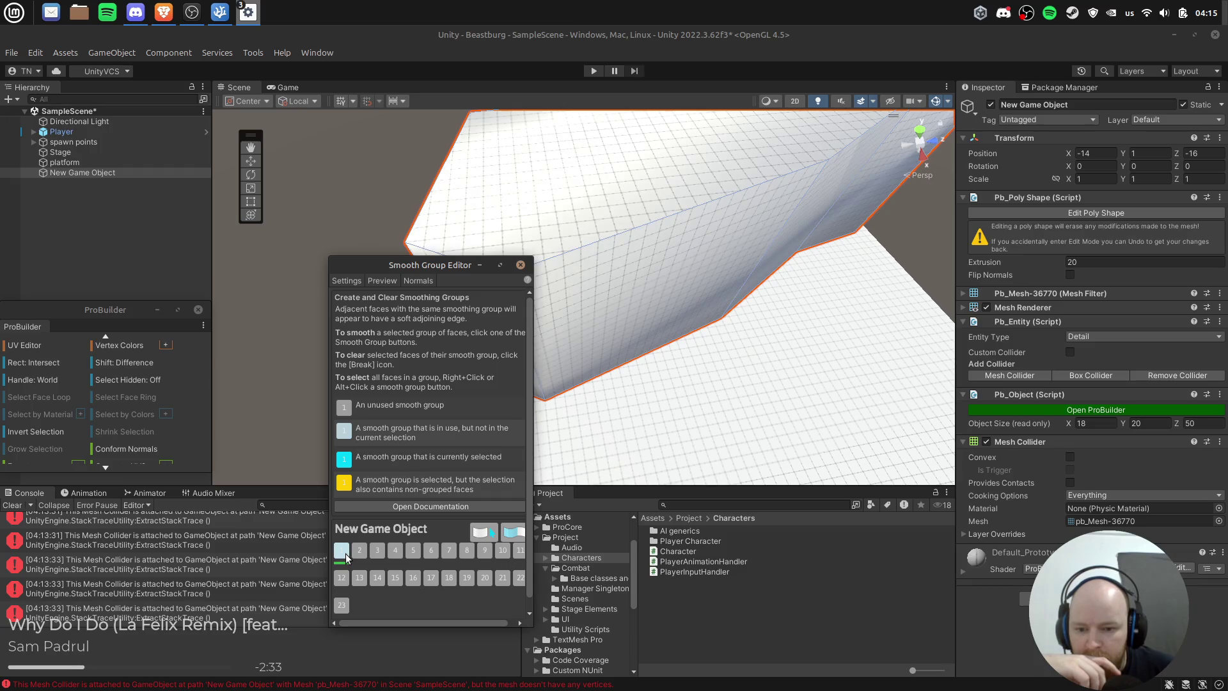
click(13, 505)
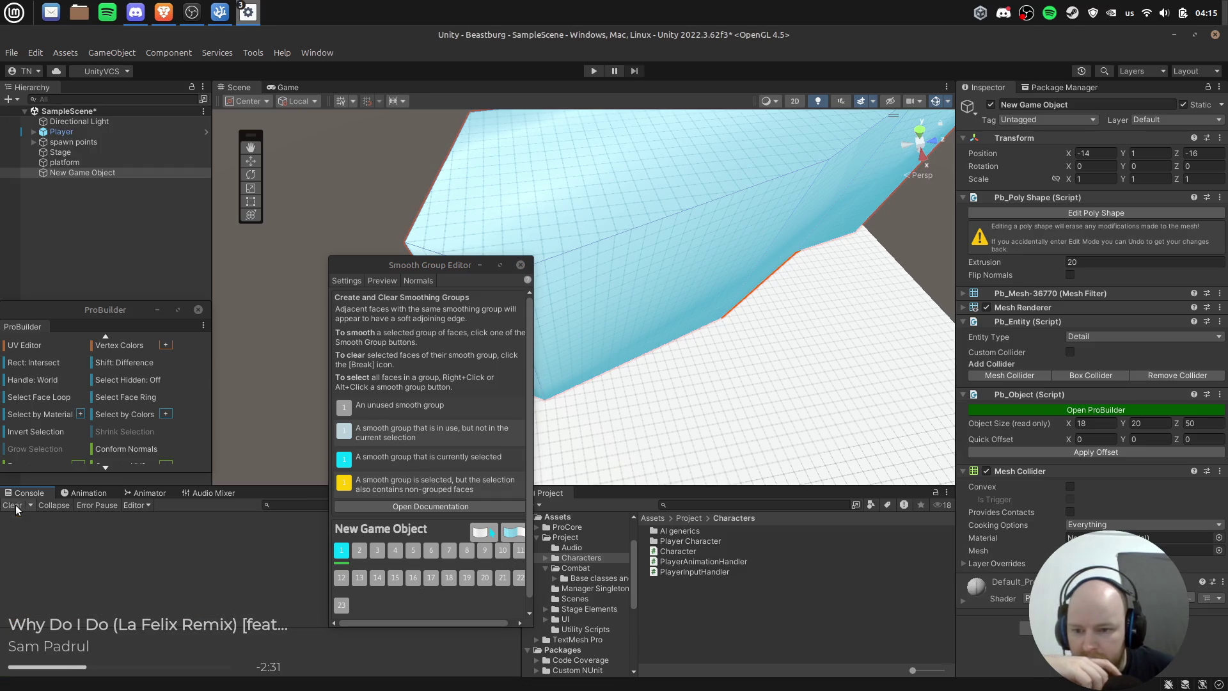
scroll(163, 395, down, 2)
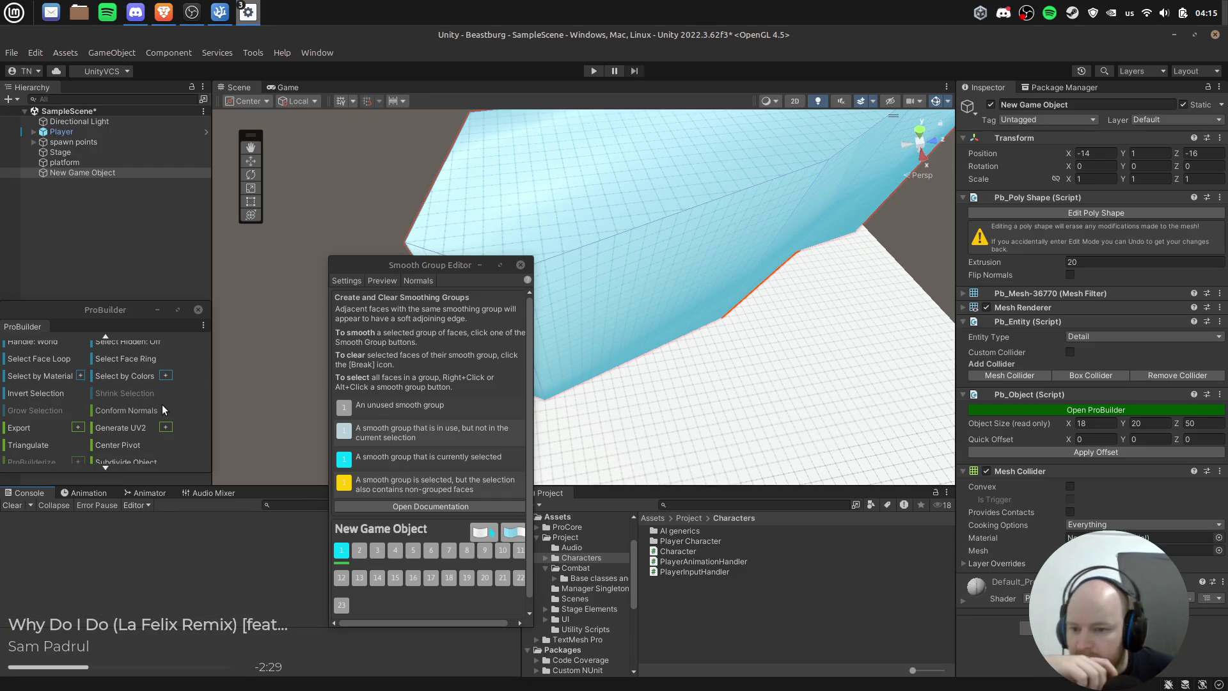
scroll(155, 413, down, 2)
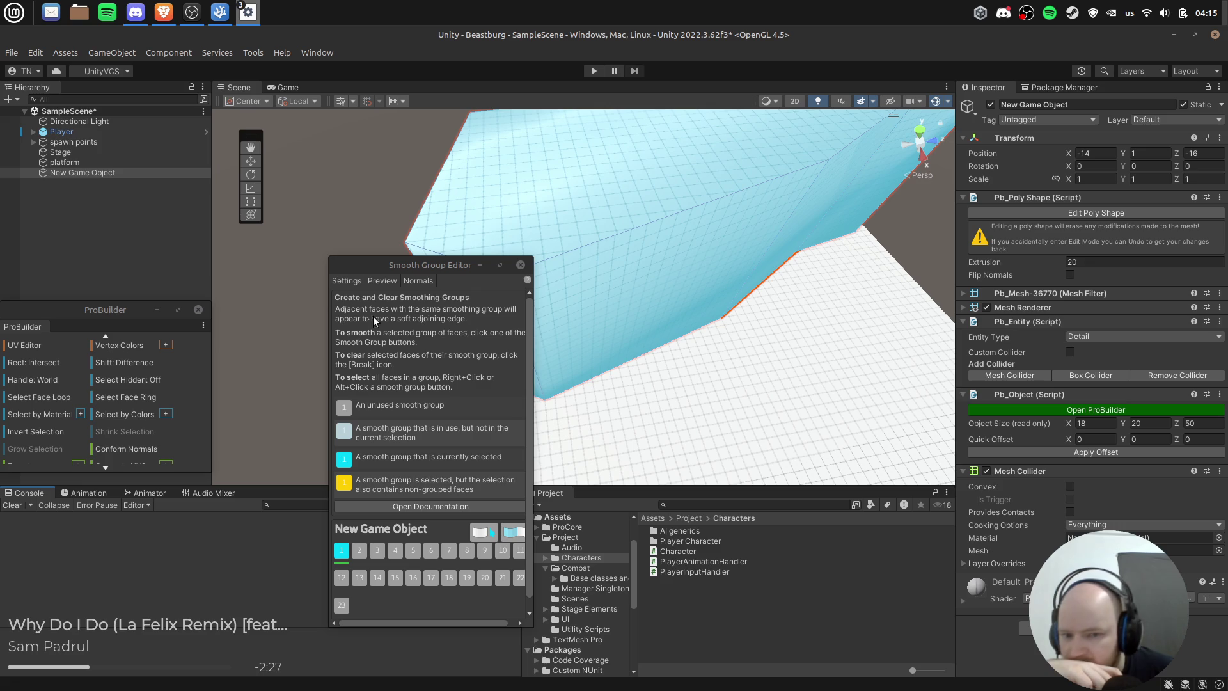
Step: Close the Smooth Group Editor to reveal the 18×20×50 wall
drag(499, 264, 493, 240)
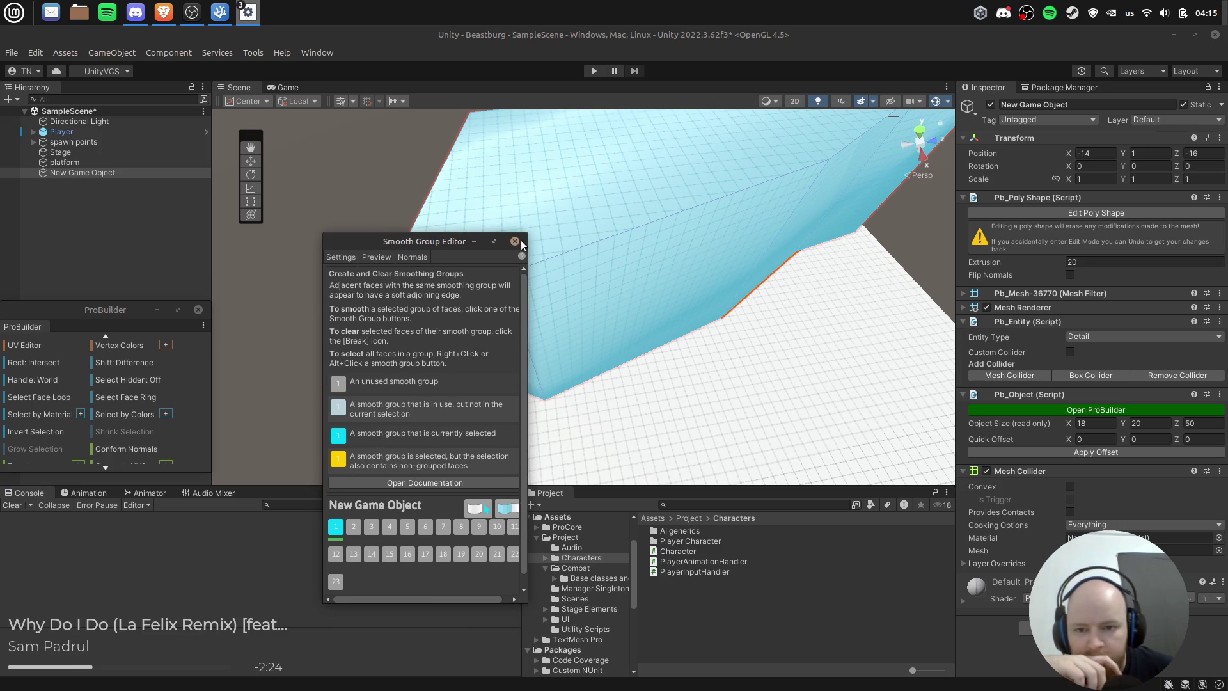
scroll(457, 342, down, 1)
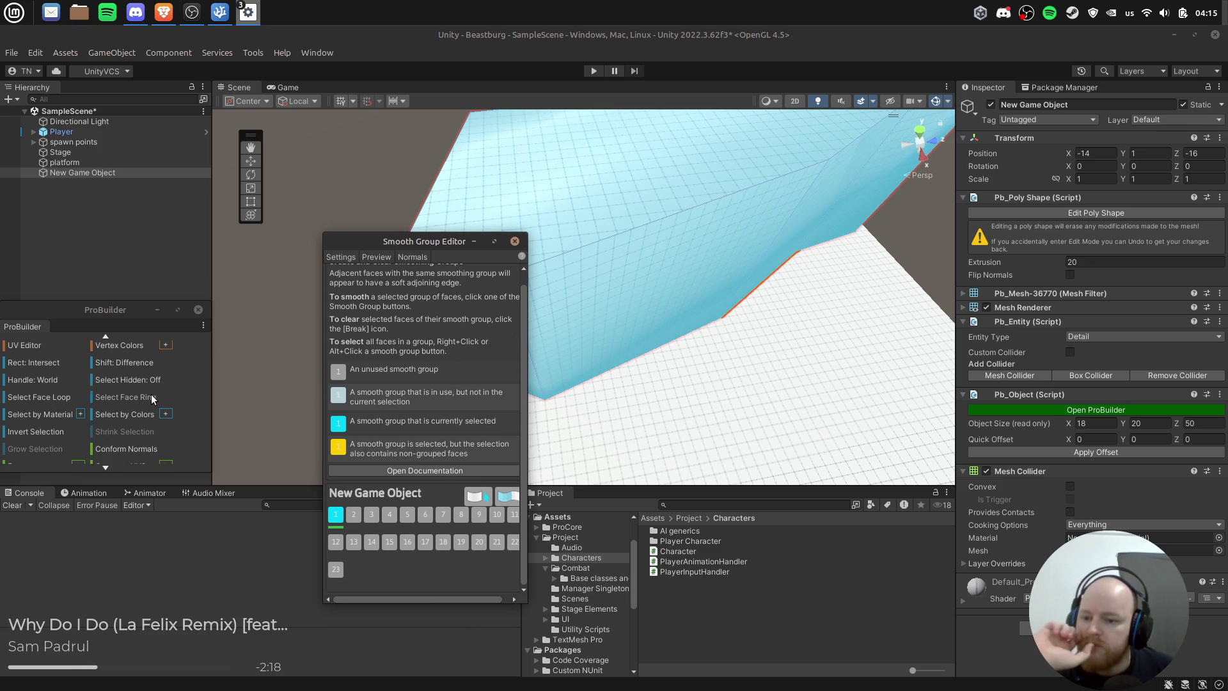
scroll(151, 397, down, 3)
scroll(155, 406, down, 6)
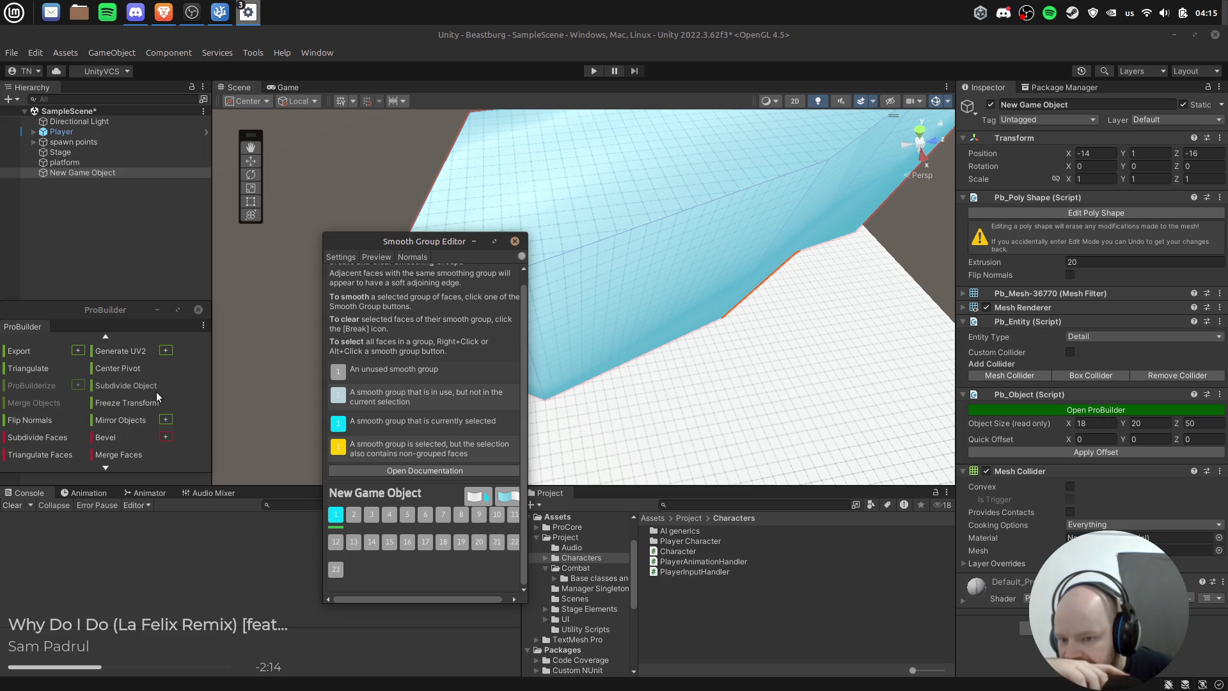
click(515, 241)
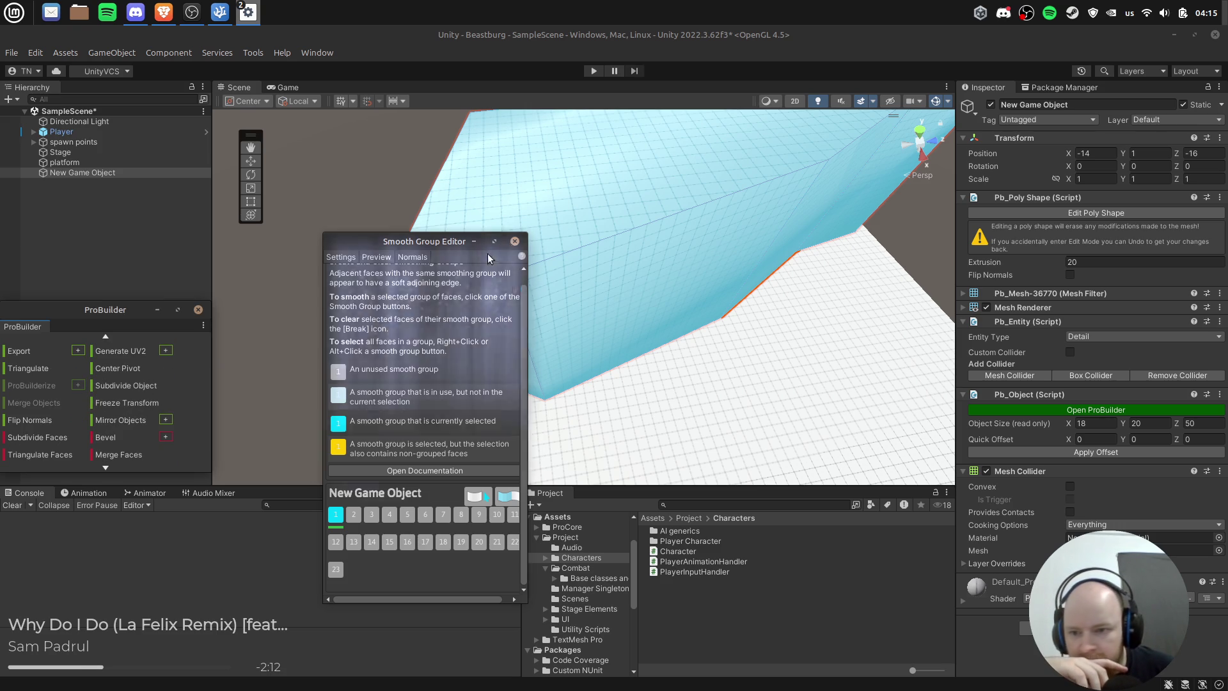
right_click(40, 326)
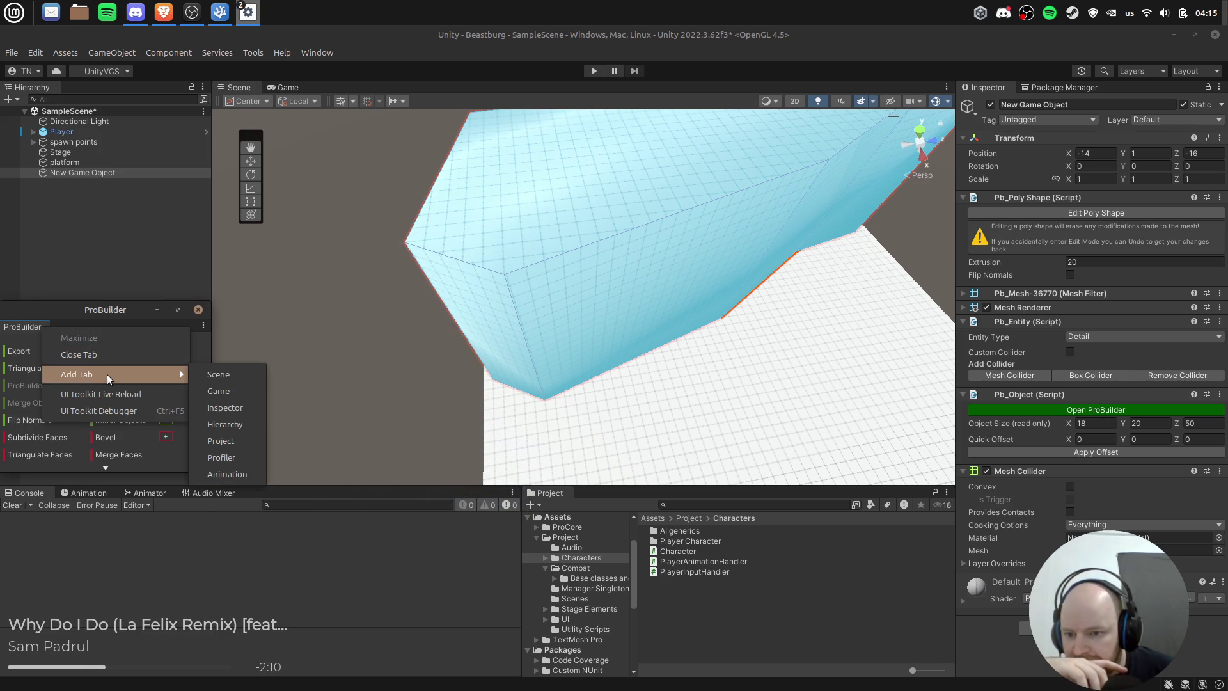
Step: Open and then close the Bevel edge settings window
click(115, 532)
scroll(175, 443, down, 6)
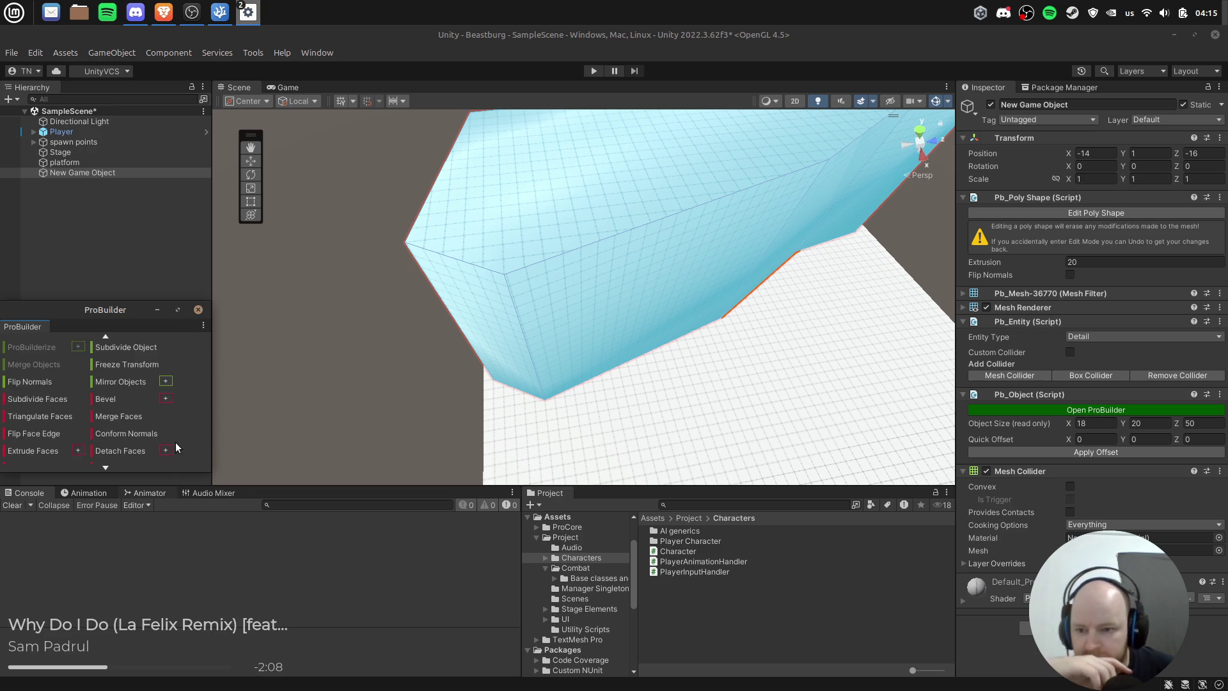
click(165, 359)
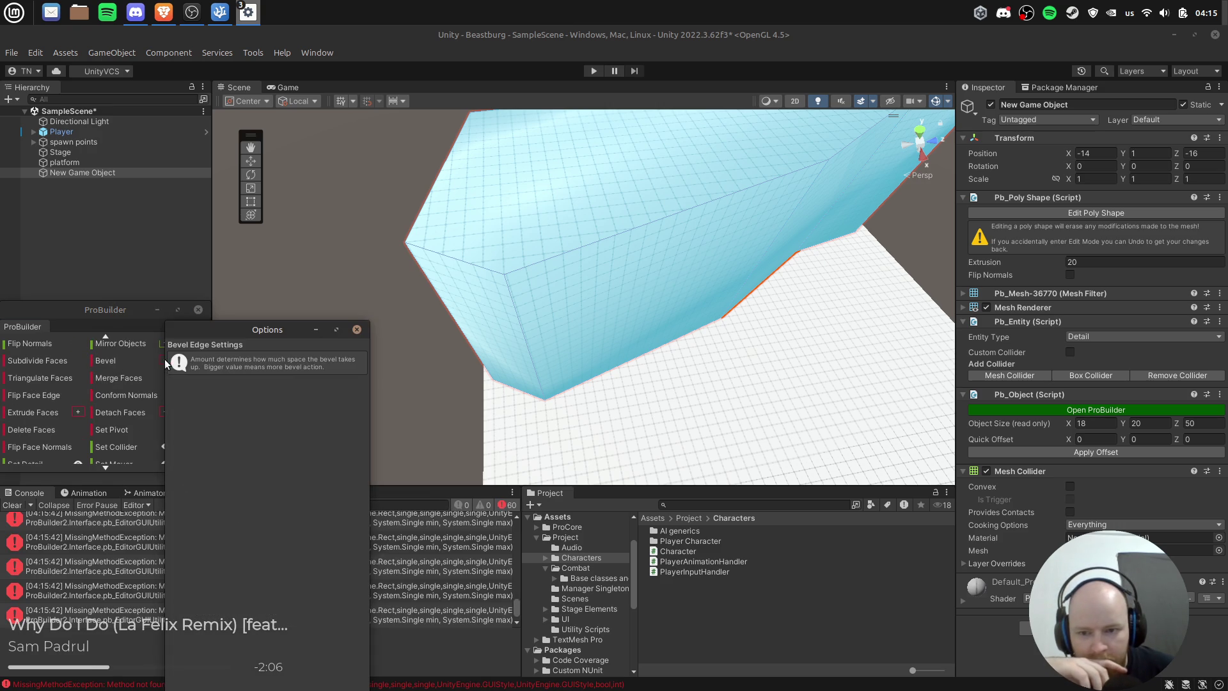
click(357, 329)
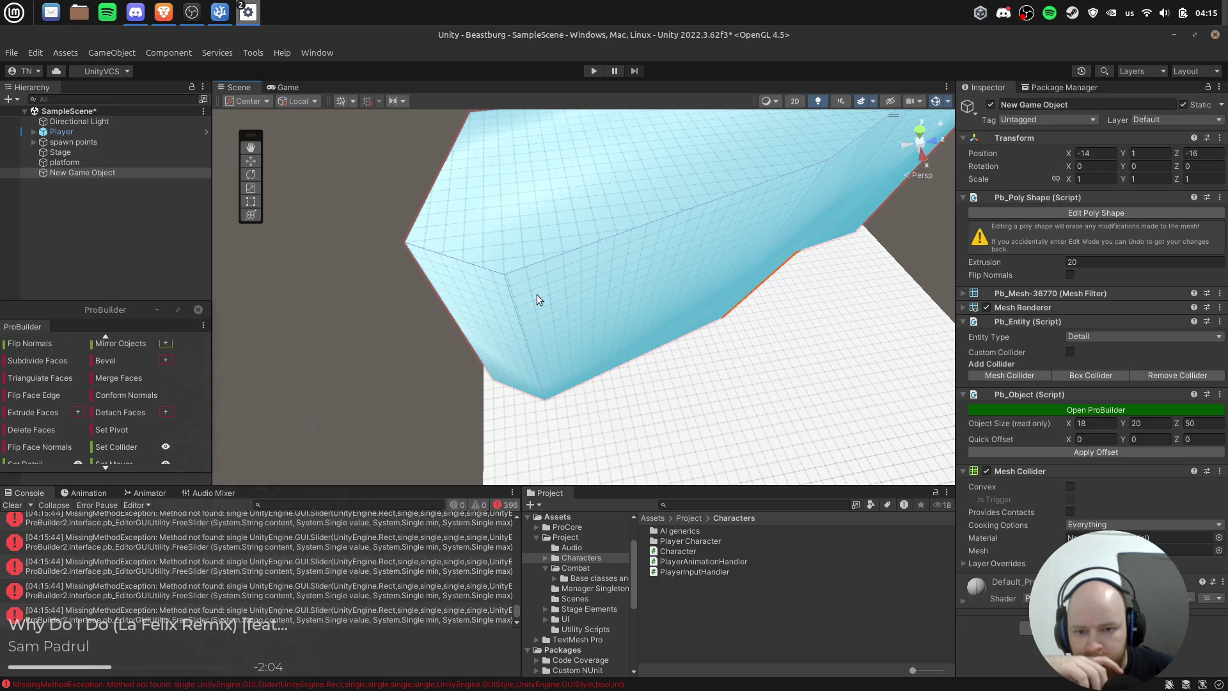
scroll(100, 386, up, 5)
Step: Reselect the New Game Object shape, clear the console, and reopen the Smooth Group Editor
click(619, 393)
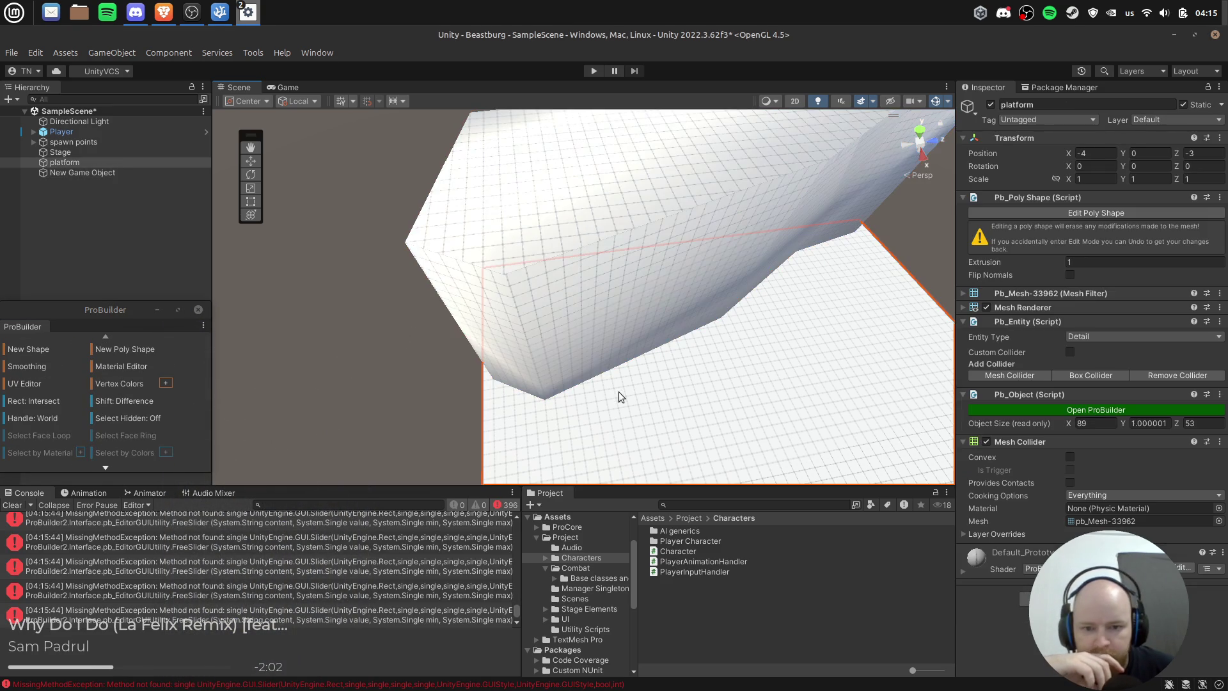
scroll(126, 389, down, 3)
scroll(126, 388, down, 5)
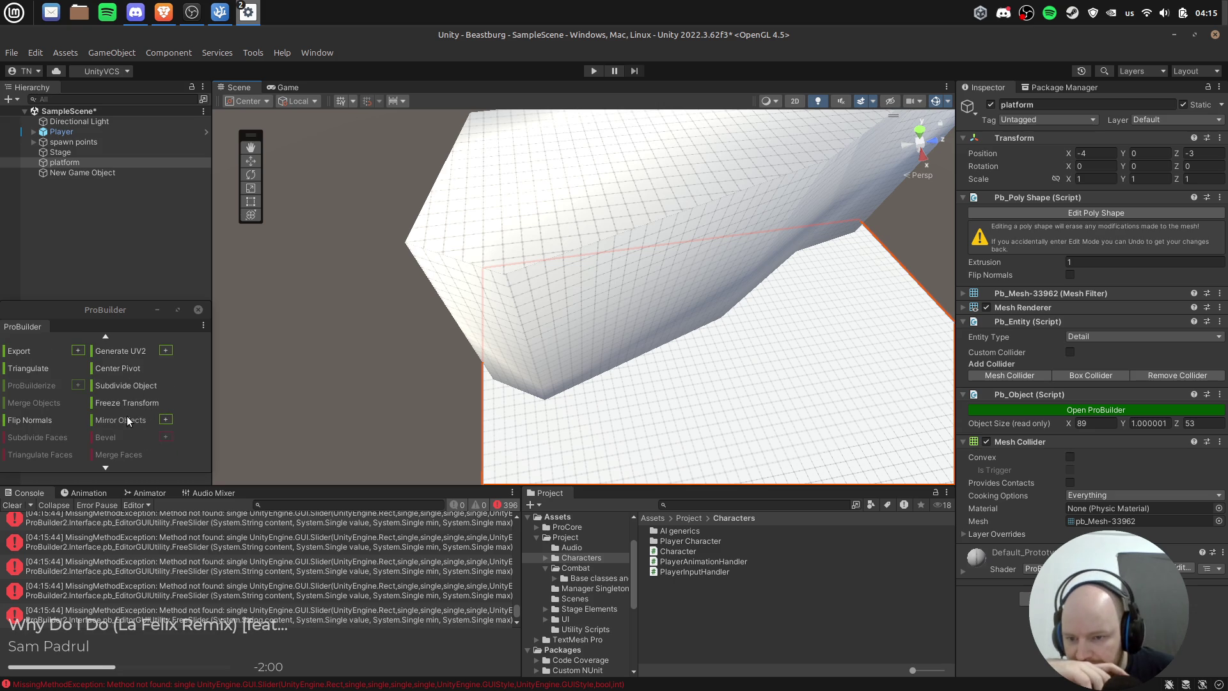
click(539, 304)
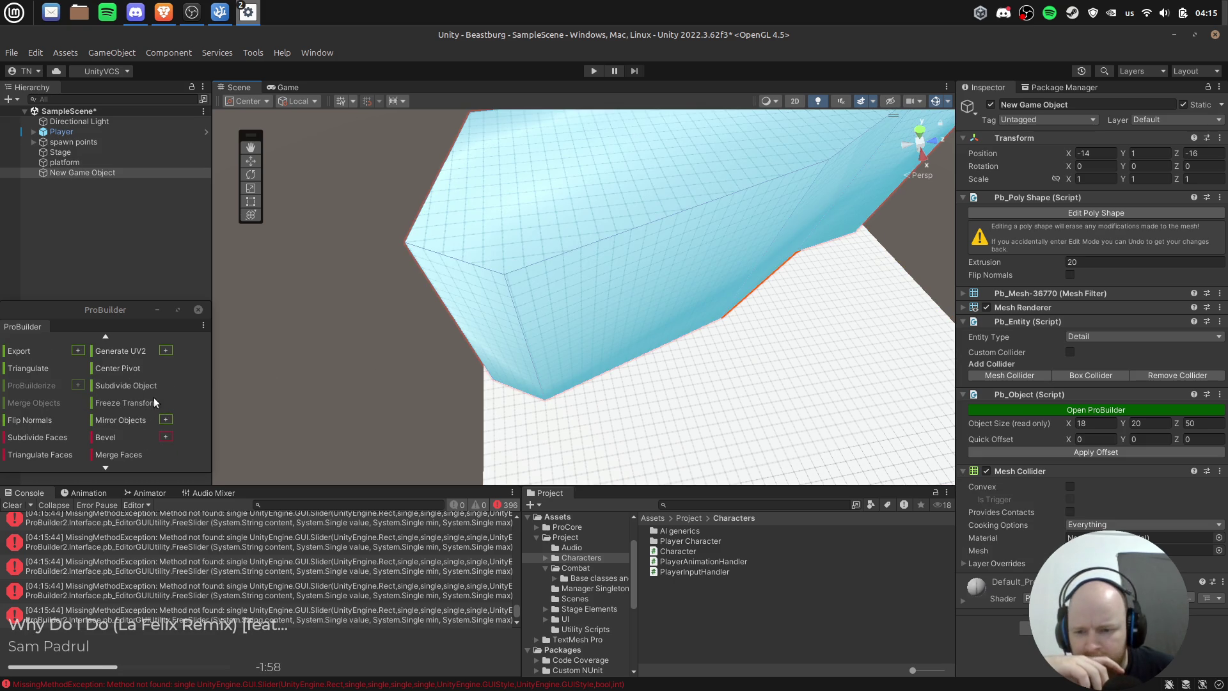
scroll(143, 390, up, 5)
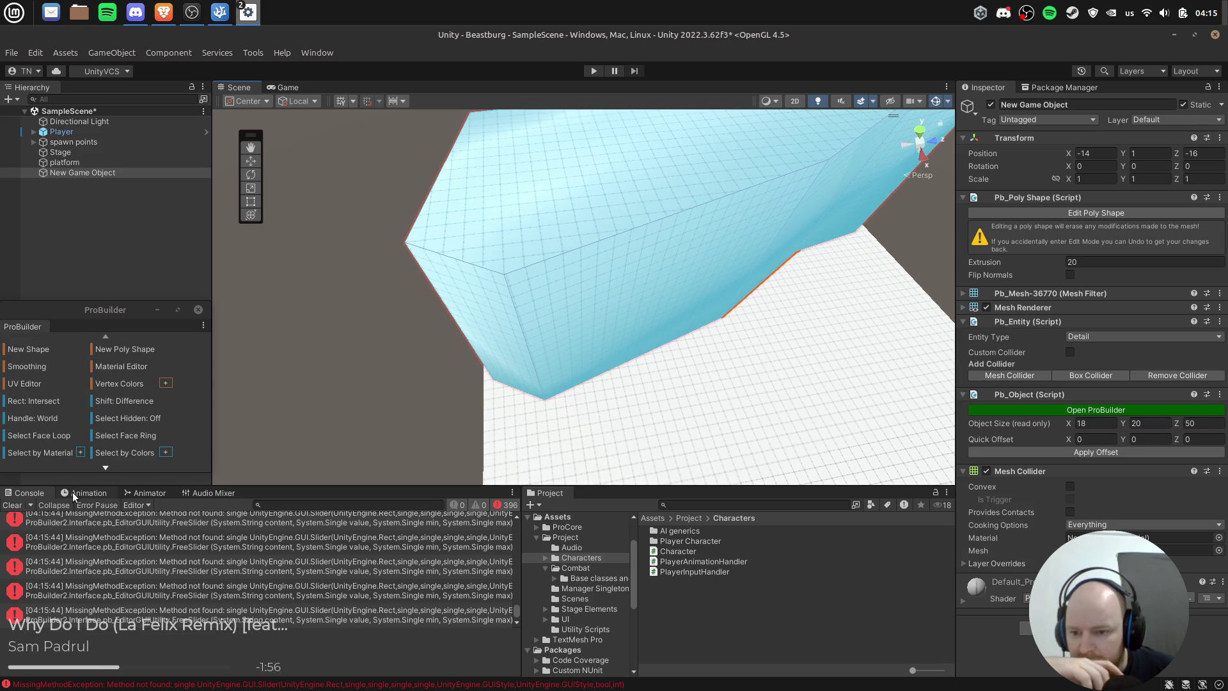
click(13, 505)
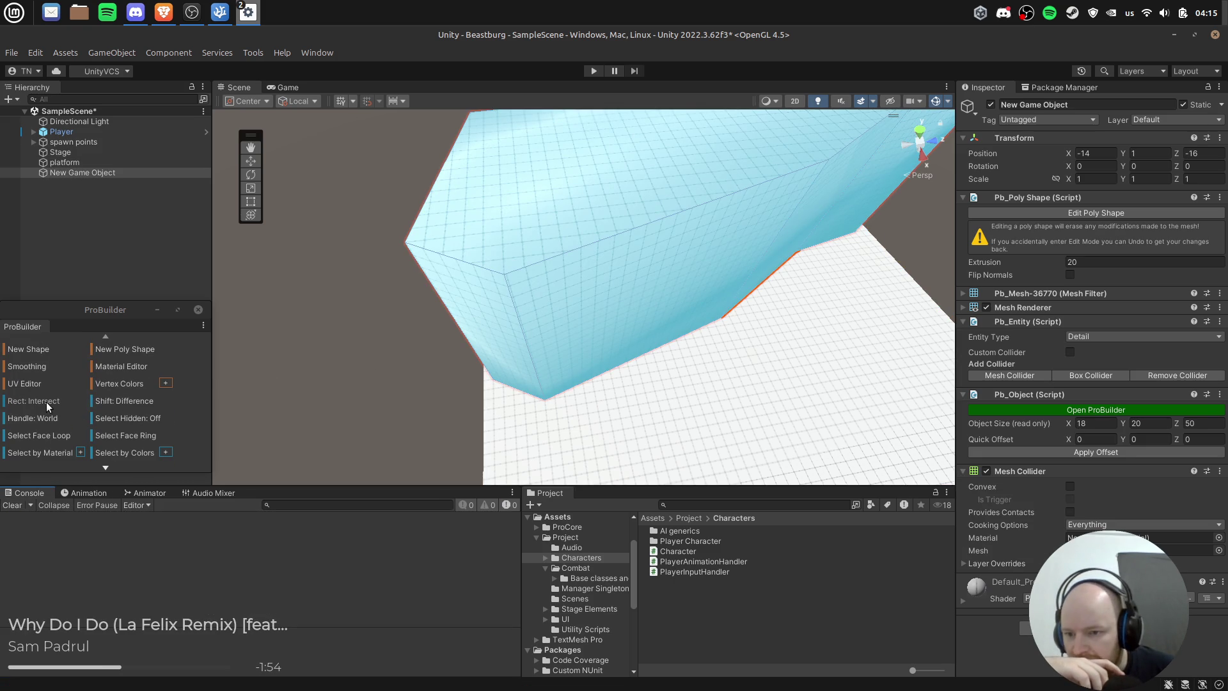
click(37, 367)
Step: Apply smoothing group 1 to the shape and dismiss the stray window options menus
click(341, 525)
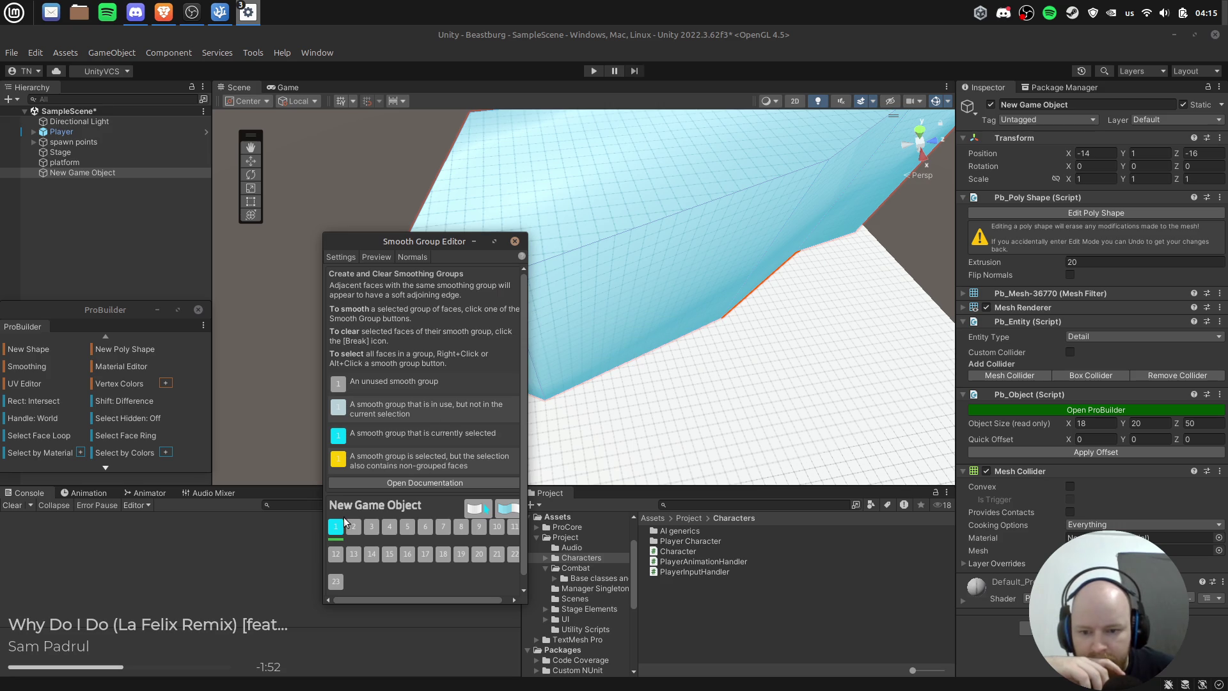
right_click(345, 521)
click(337, 529)
right_click(337, 530)
click(337, 530)
right_click(337, 530)
click(337, 530)
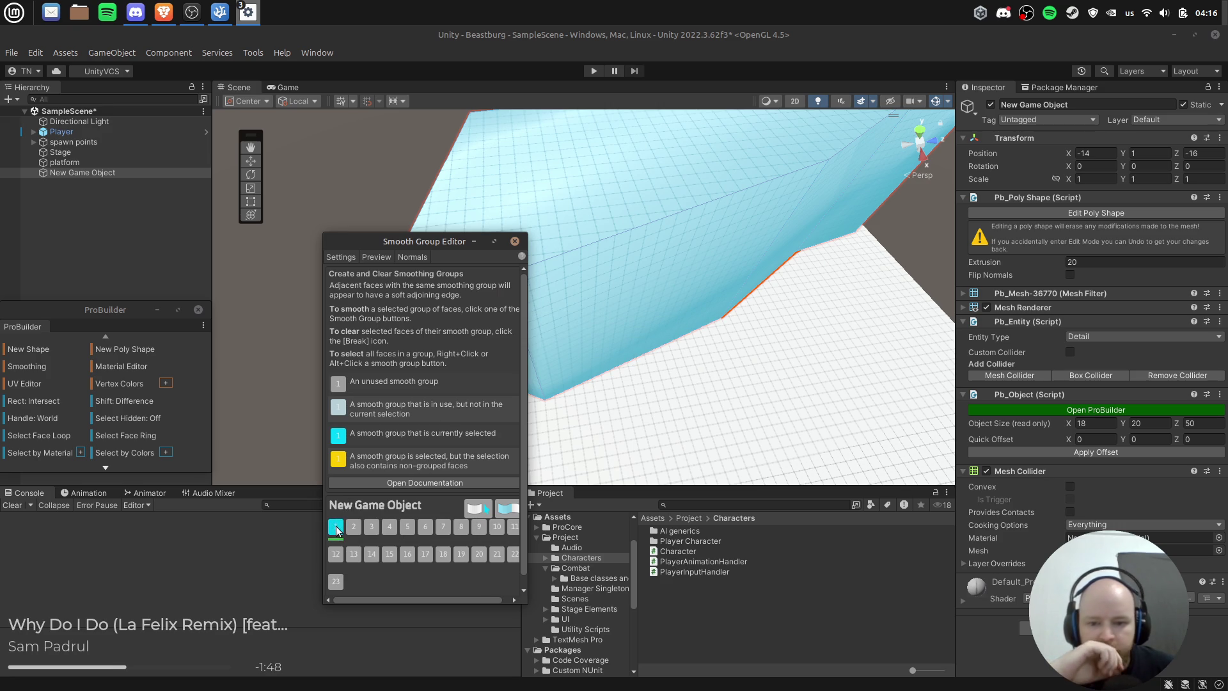
Step: Reselect New Game Object, reopen the smoothing editor, and try group 3 before reverting to 1
click(580, 305)
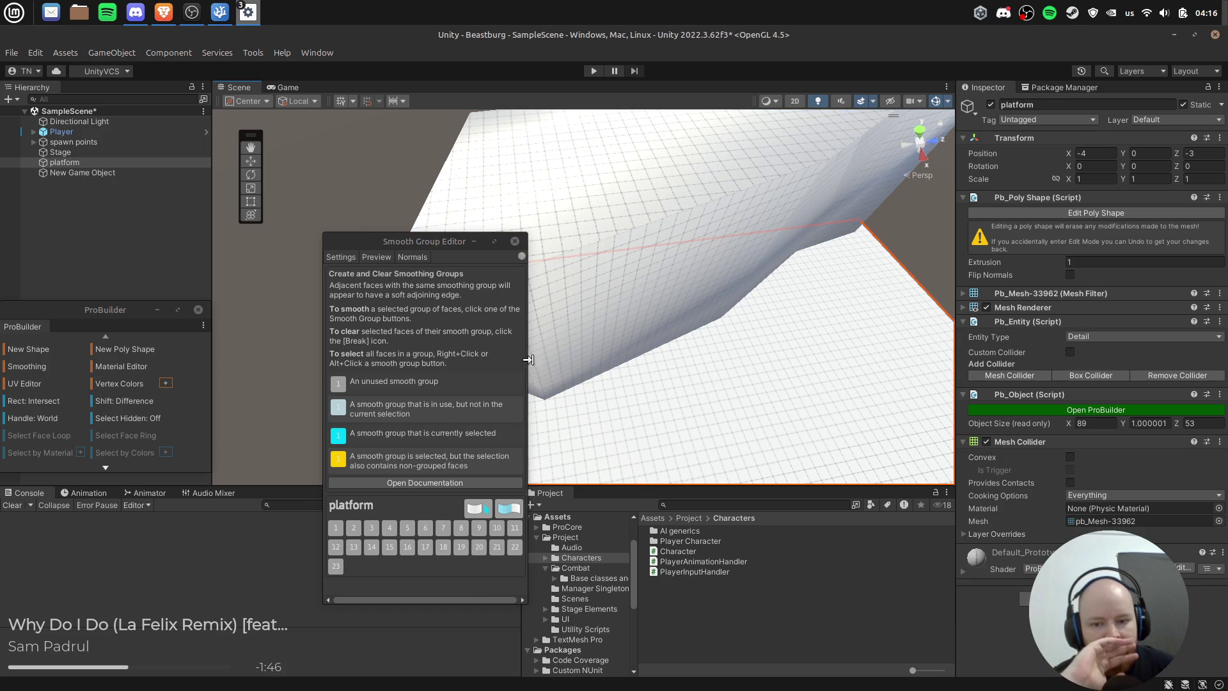
click(515, 242)
click(546, 340)
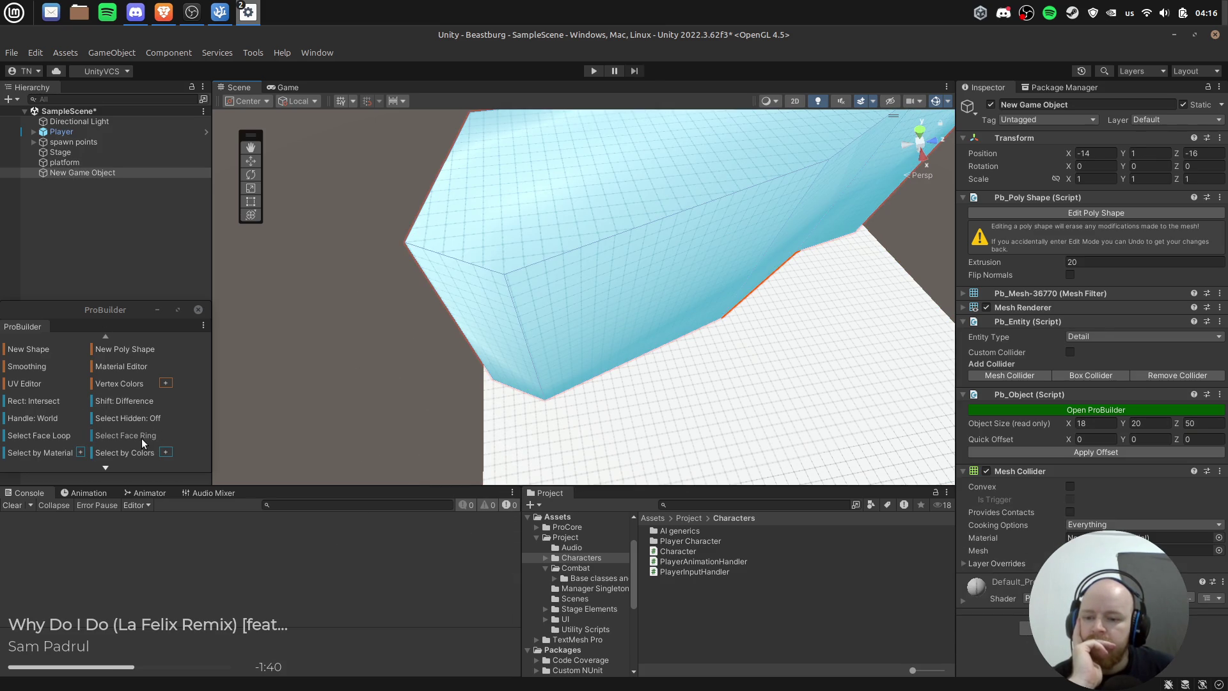
scroll(105, 428, down, 2)
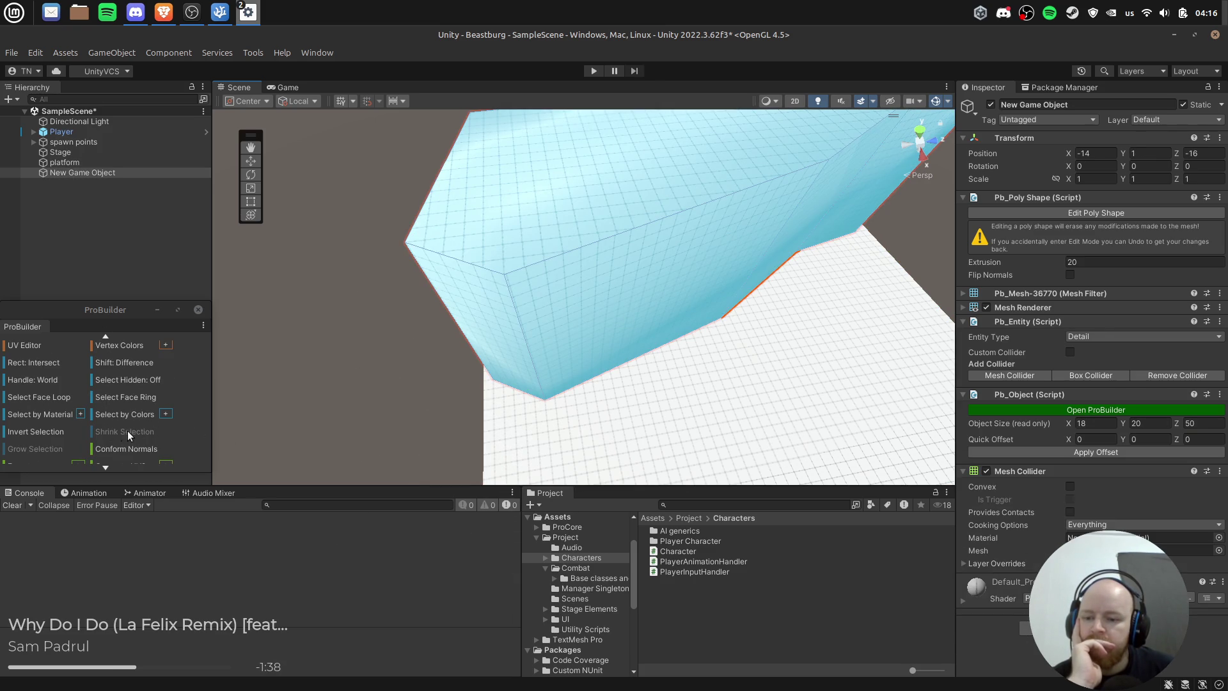
scroll(116, 417, up, 2)
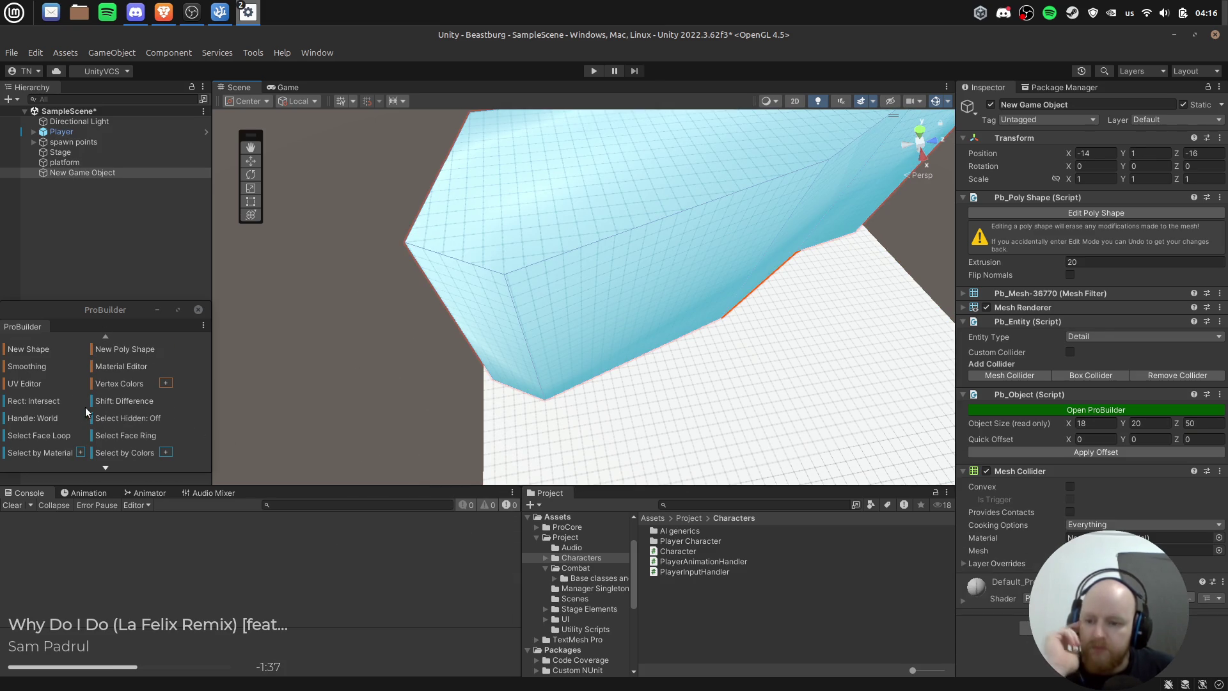
click(41, 370)
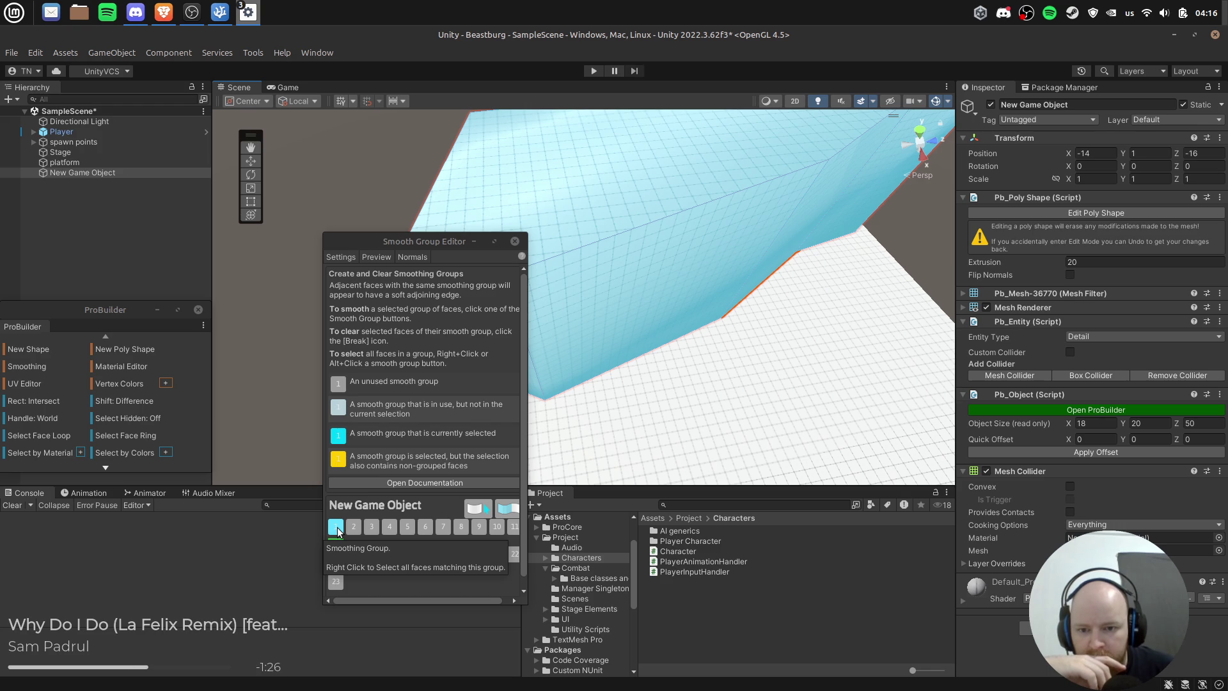
click(371, 526)
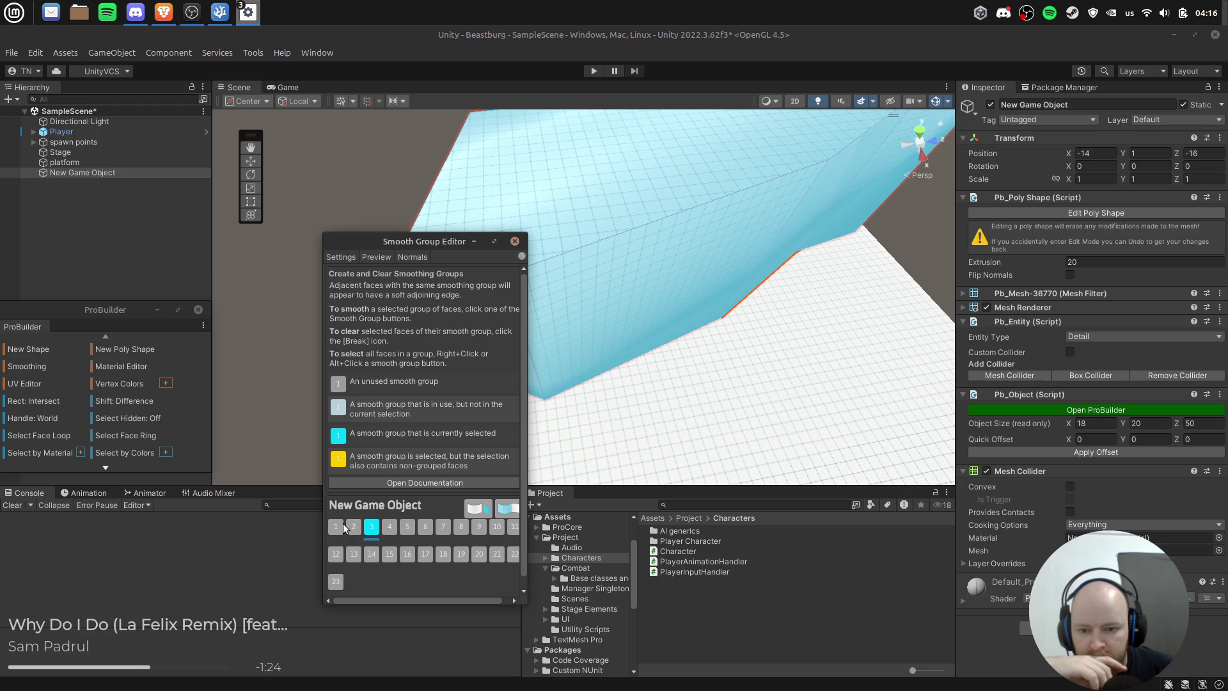
click(331, 531)
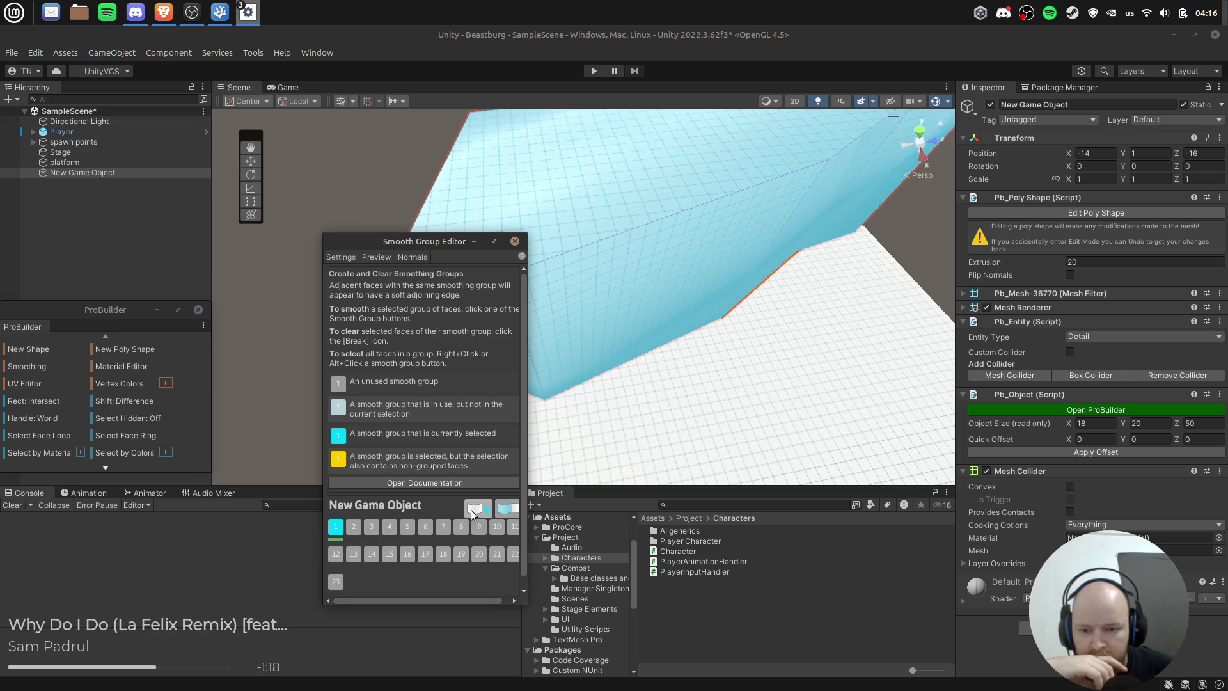
Step: Enlarge the smoothing window, turn on preview, and reassign group 1 to an expanded face selection
right_click(360, 515)
click(614, 236)
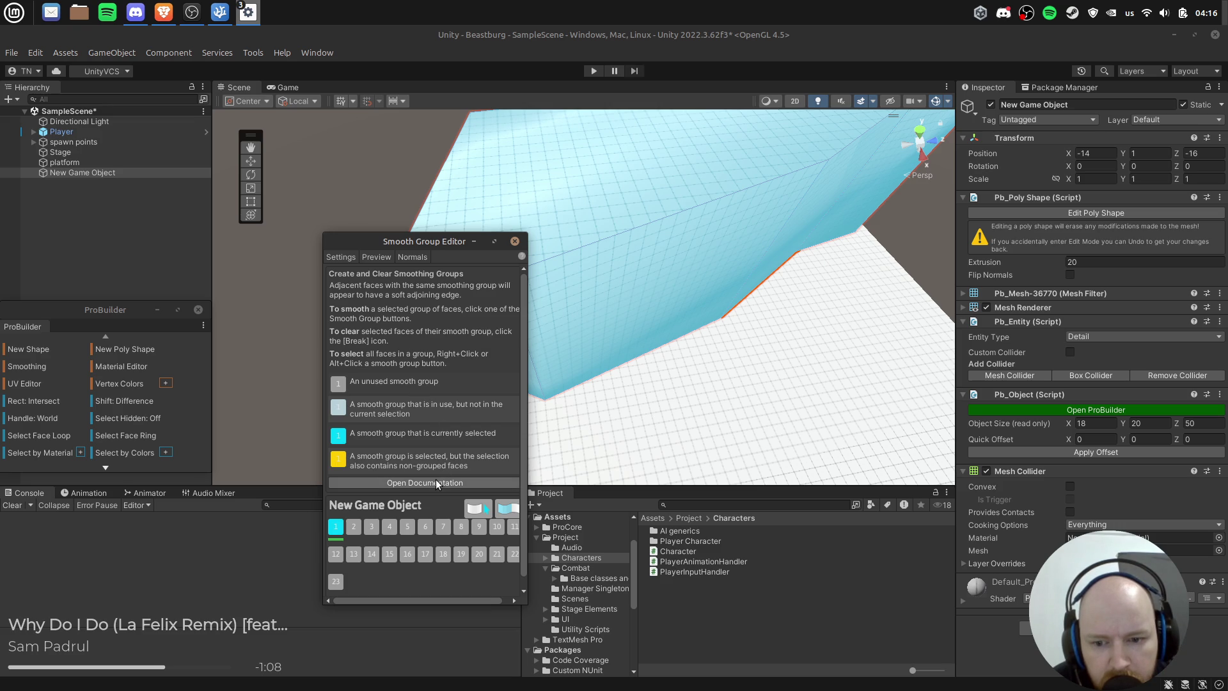
scroll(469, 497, down, 1)
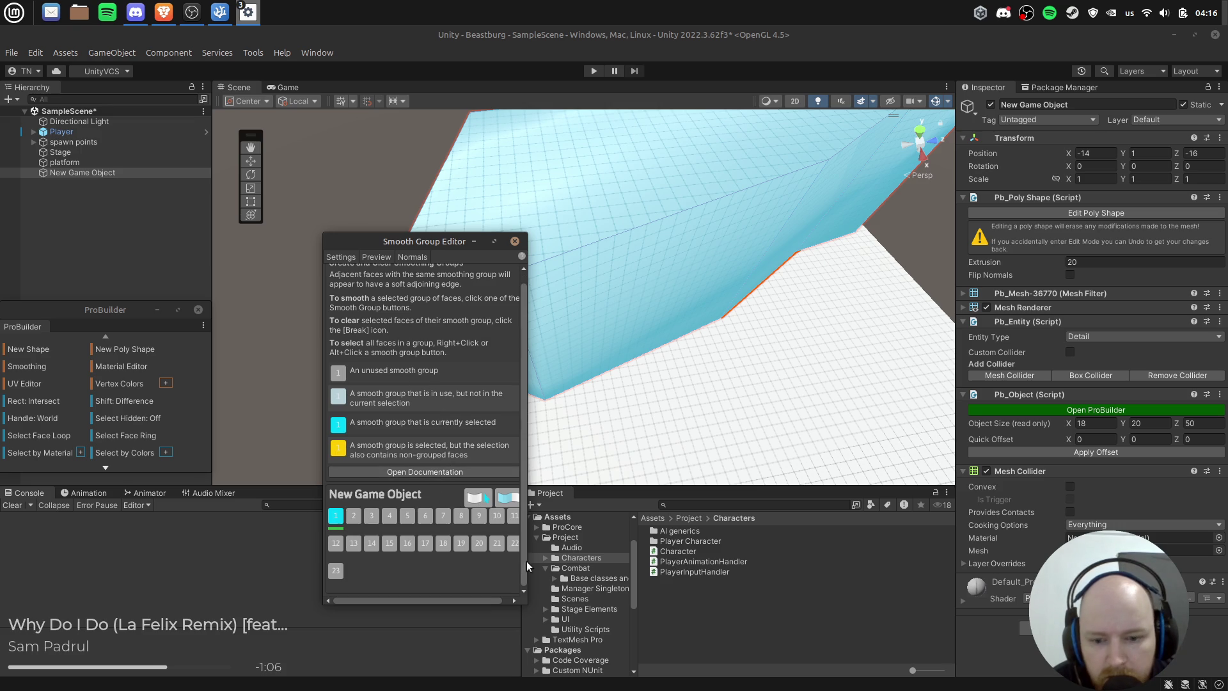
mouse_move(520, 603)
mouse_down()
mouse_move(690, 610)
mouse_move(695, 568)
mouse_up()
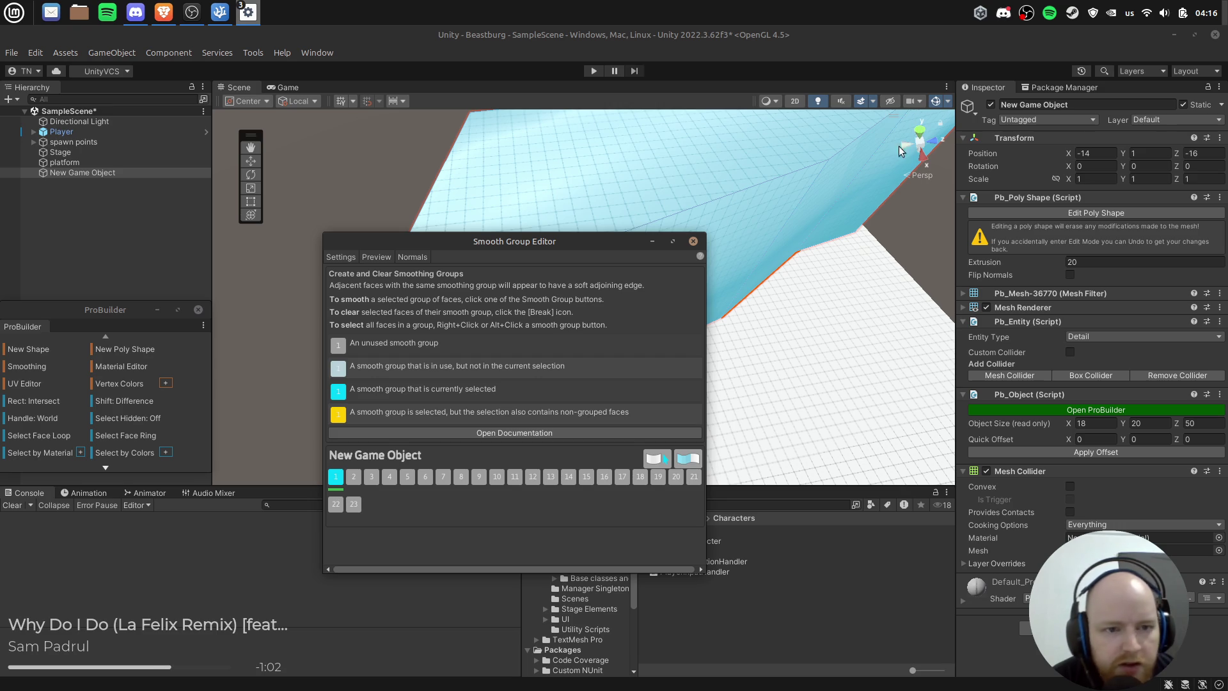
click(374, 257)
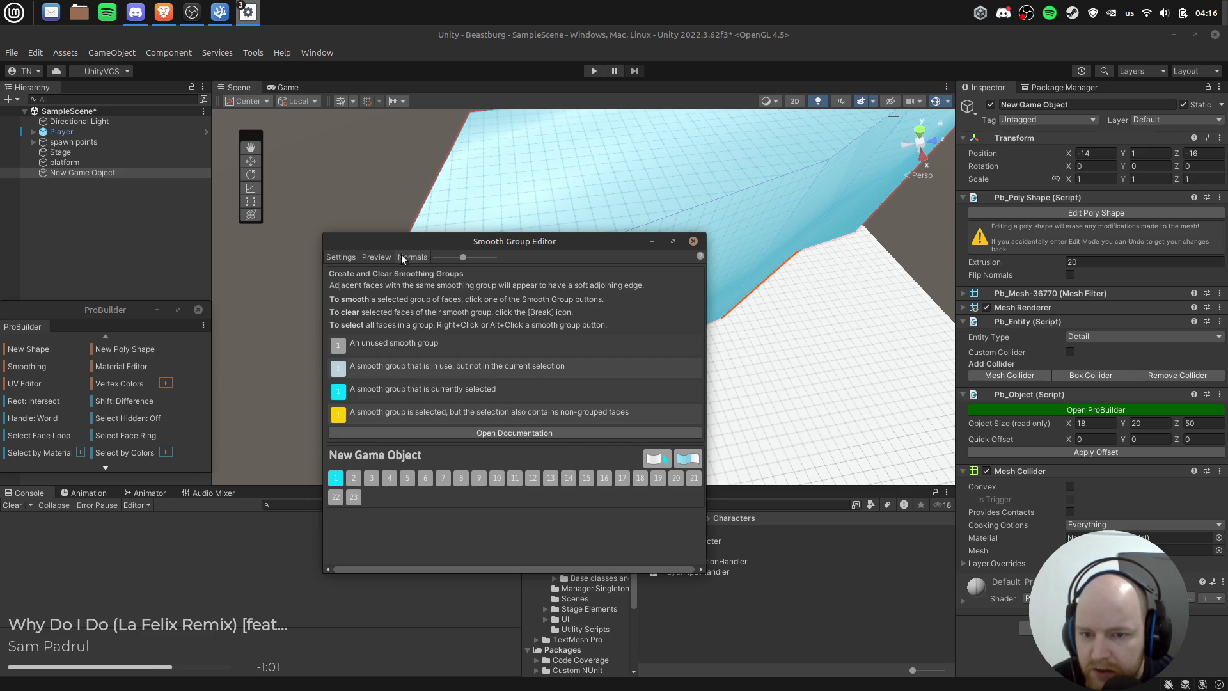
click(339, 258)
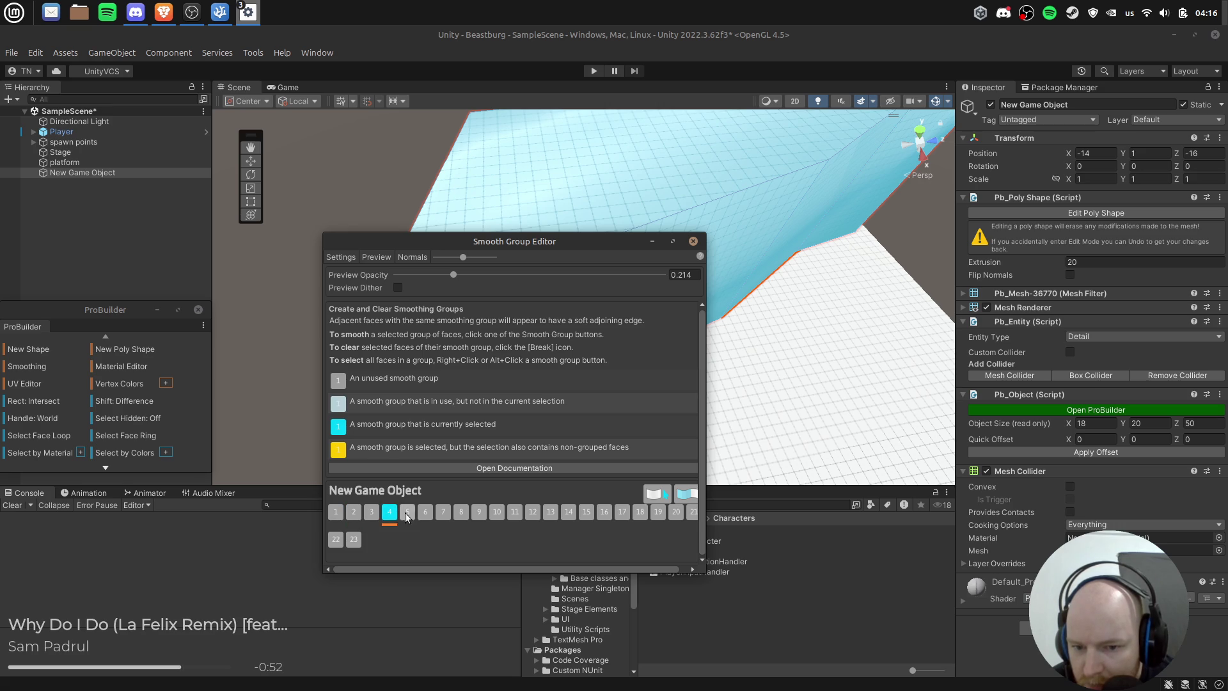
click(335, 512)
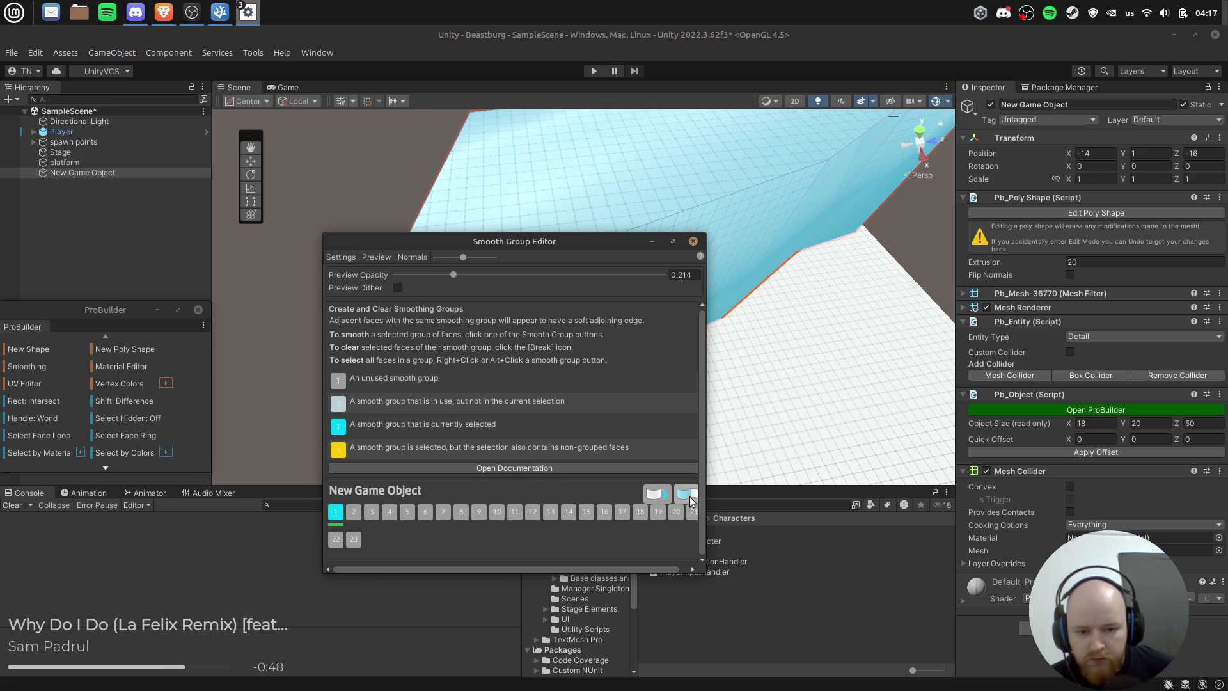
click(688, 496)
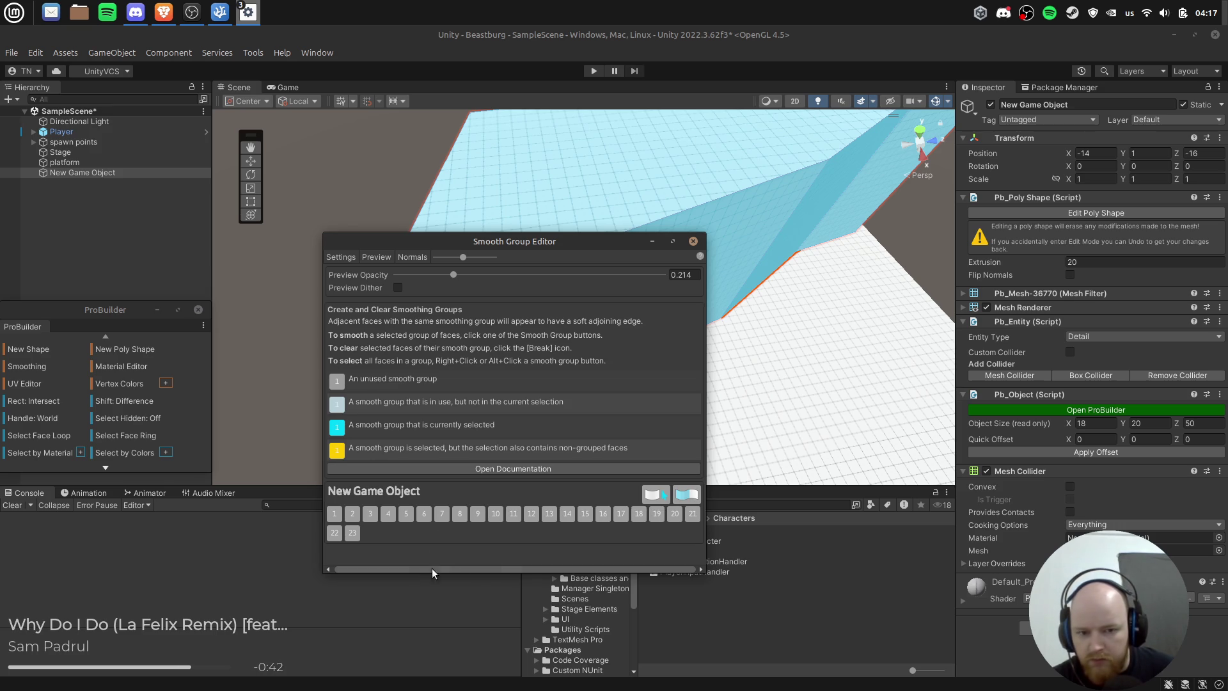
Step: Hide the preview opacity settings, turn off normals, and assign group 1 to the selected faces
click(346, 258)
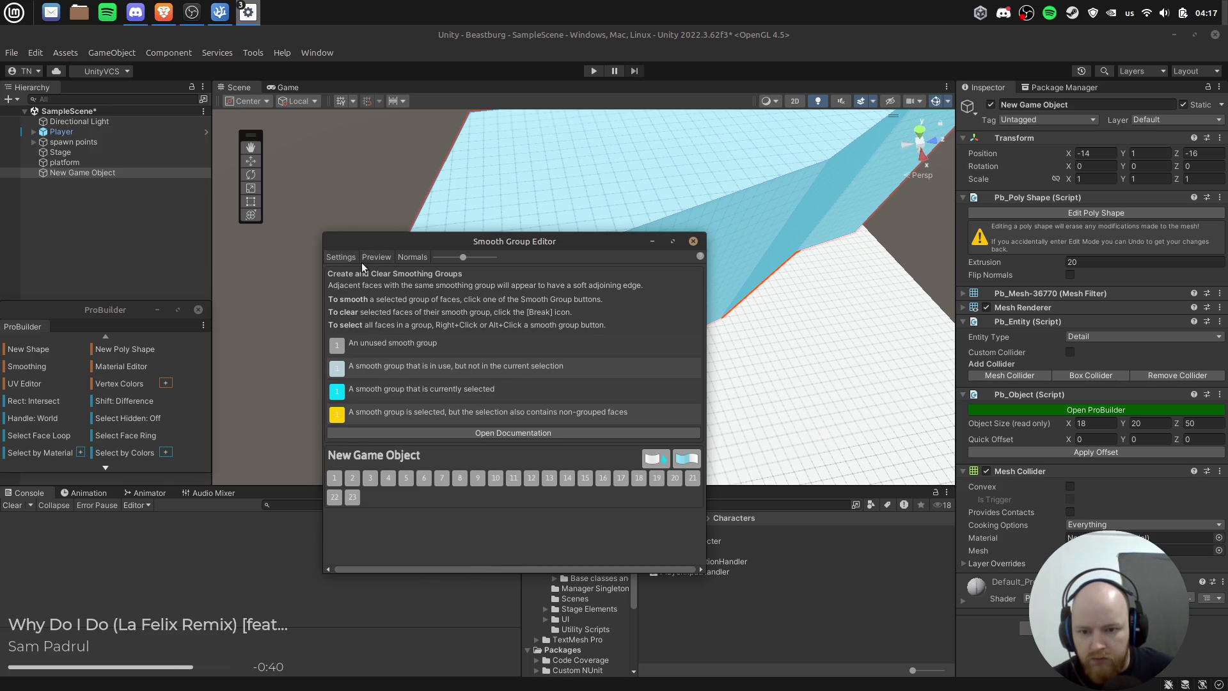
click(356, 257)
click(341, 257)
click(423, 260)
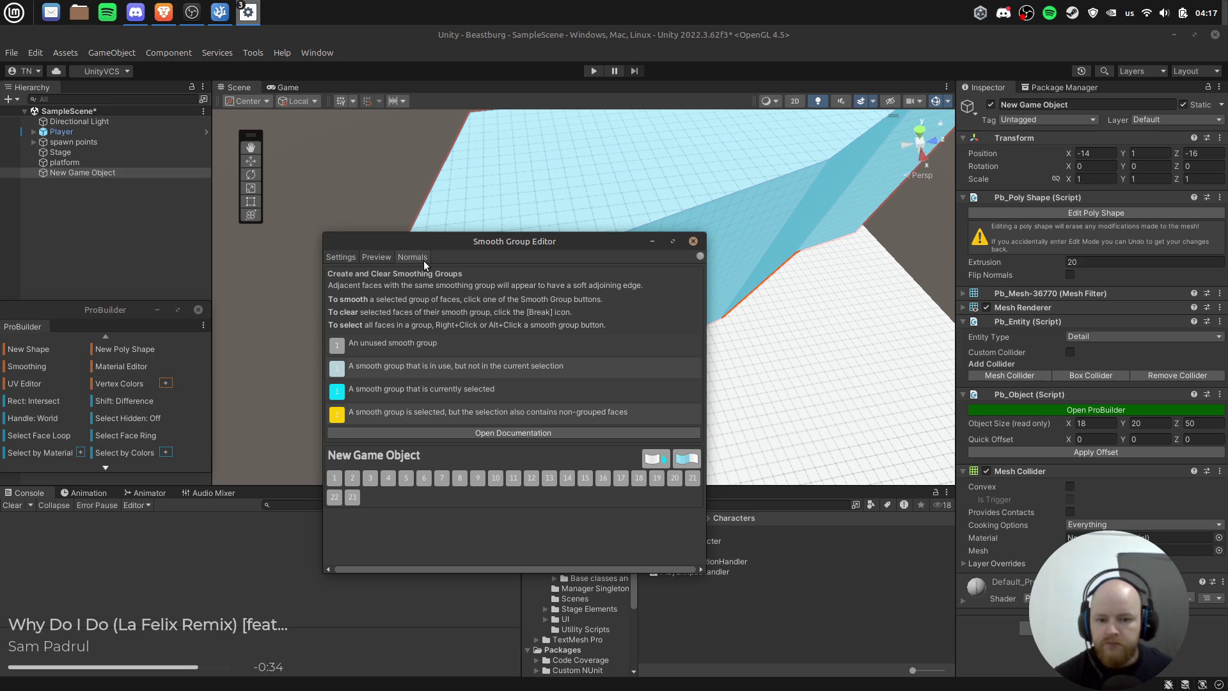
click(334, 477)
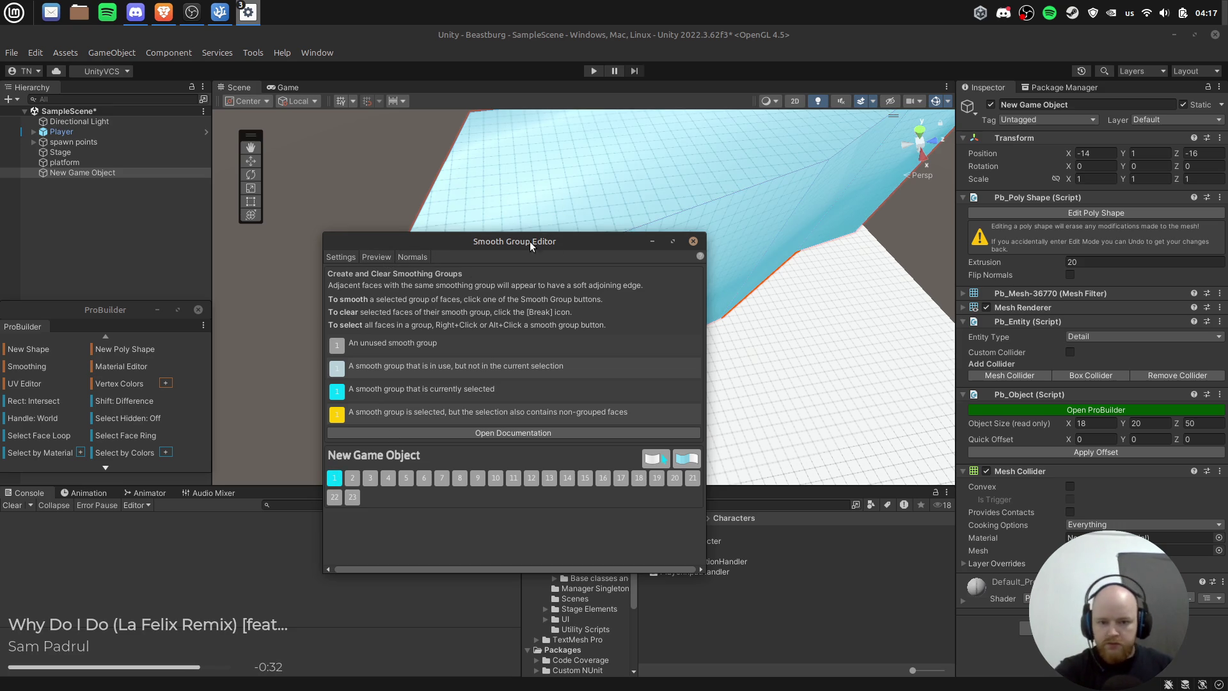
drag(532, 239, 806, 342)
mouse_move(650, 281)
mouse_down()
mouse_move(446, 327)
mouse_move(828, 208)
mouse_move(578, 251)
mouse_move(580, 178)
mouse_move(536, 192)
mouse_up()
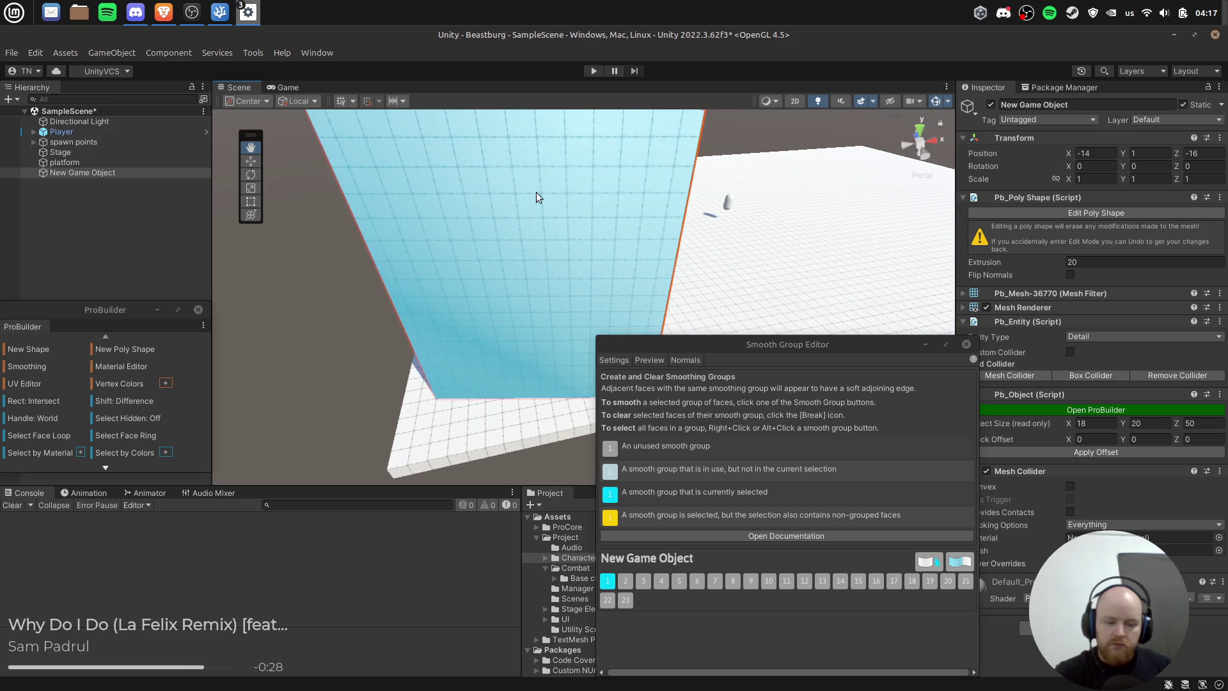
Step: Delete the unwanted New Game Object poly shape and close the Smooth Group Editor
key(Delete)
click(967, 344)
mouse_move(702, 312)
mouse_down()
mouse_move(533, 257)
mouse_move(476, 296)
mouse_move(582, 291)
mouse_move(631, 320)
mouse_move(521, 286)
mouse_move(515, 302)
mouse_move(584, 351)
mouse_move(465, 388)
mouse_up()
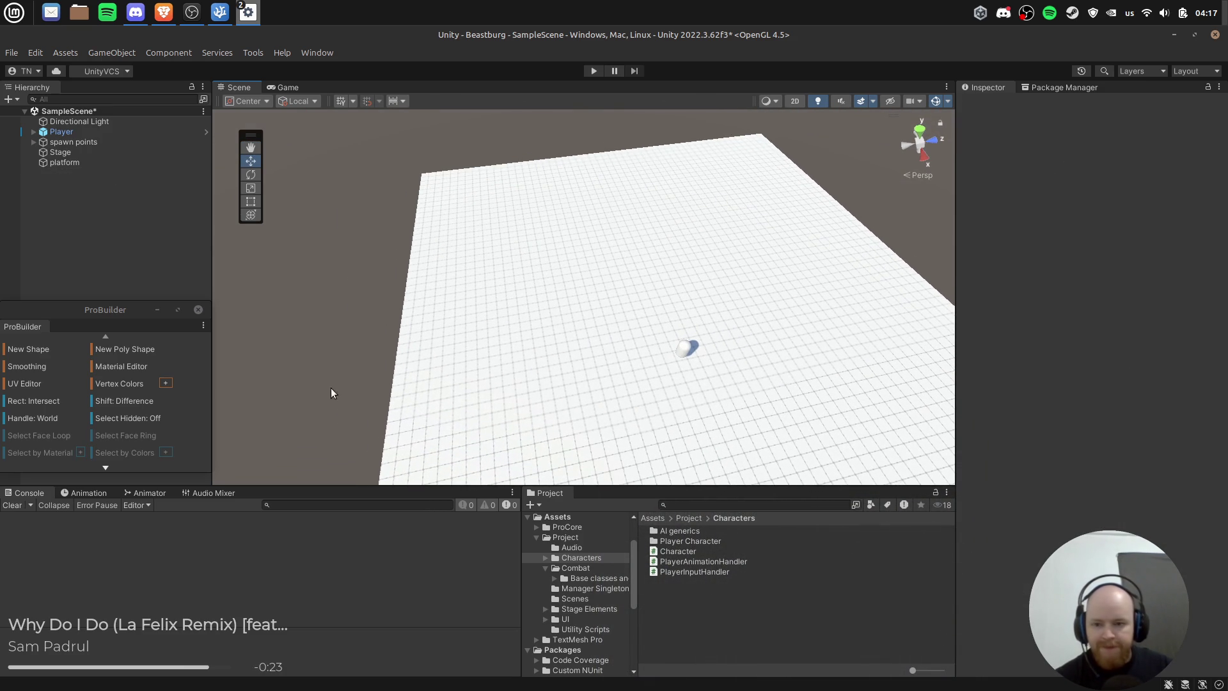
Step: Draw a new six-point poly shape outline on the platform and close the loop
click(142, 349)
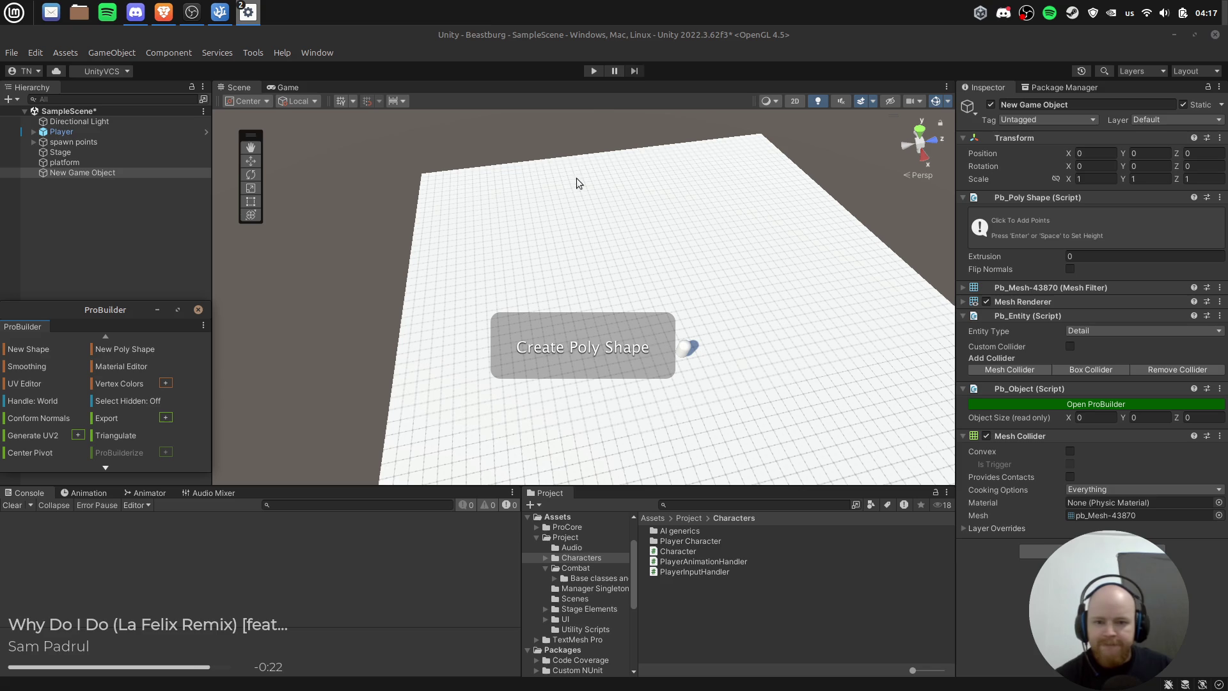
click(443, 183)
click(742, 147)
click(745, 179)
click(694, 201)
click(626, 264)
click(525, 289)
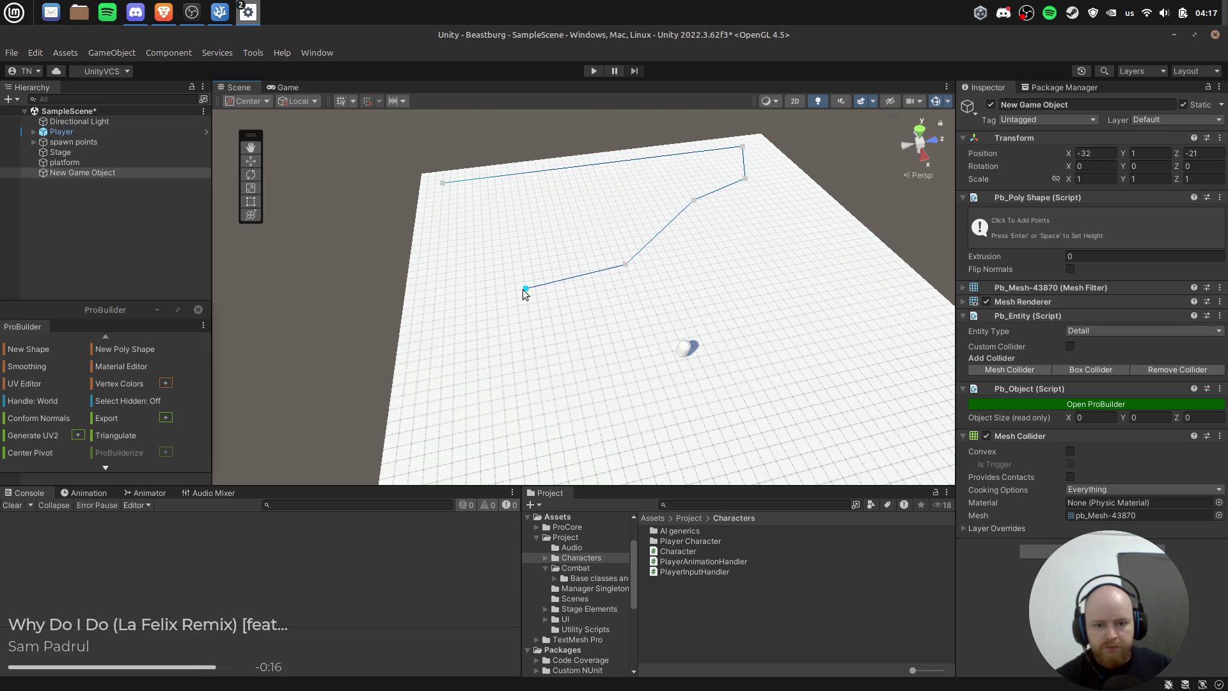
click(443, 184)
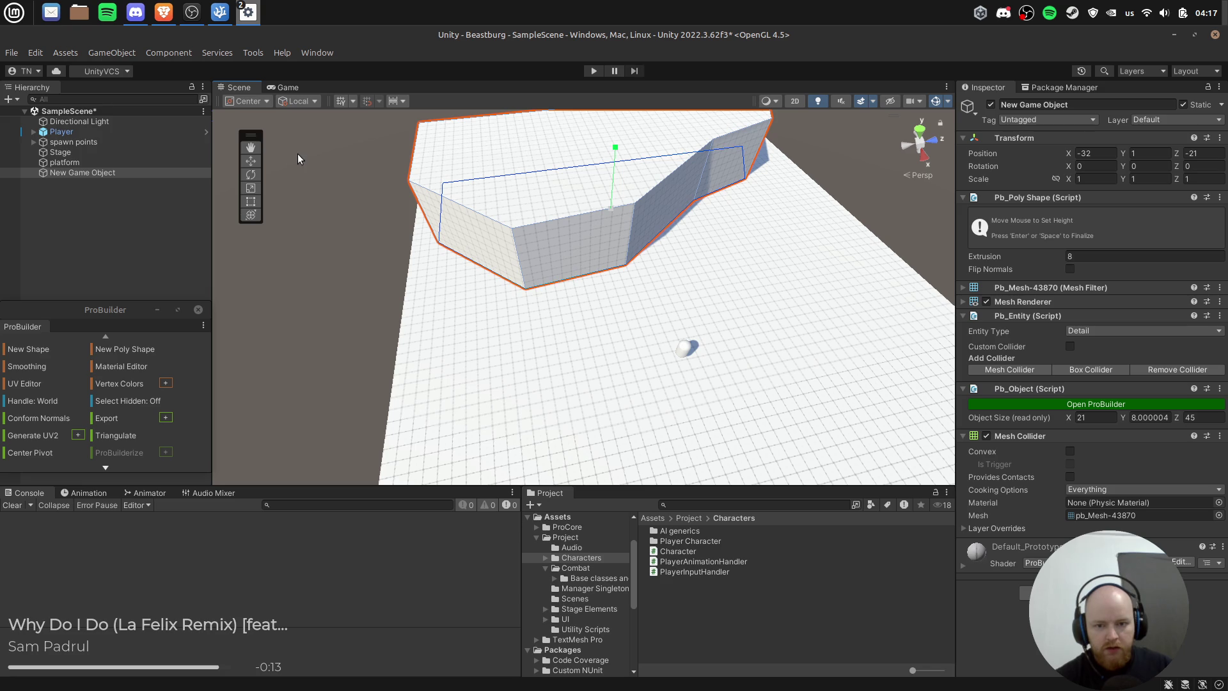
Step: Set the shape's extrusion height to 9 and nest platform under the Stage group
click(400, 328)
mouse_move(400, 328)
mouse_down()
mouse_move(685, 282)
mouse_move(719, 323)
mouse_up()
scroll(699, 307, up, 5)
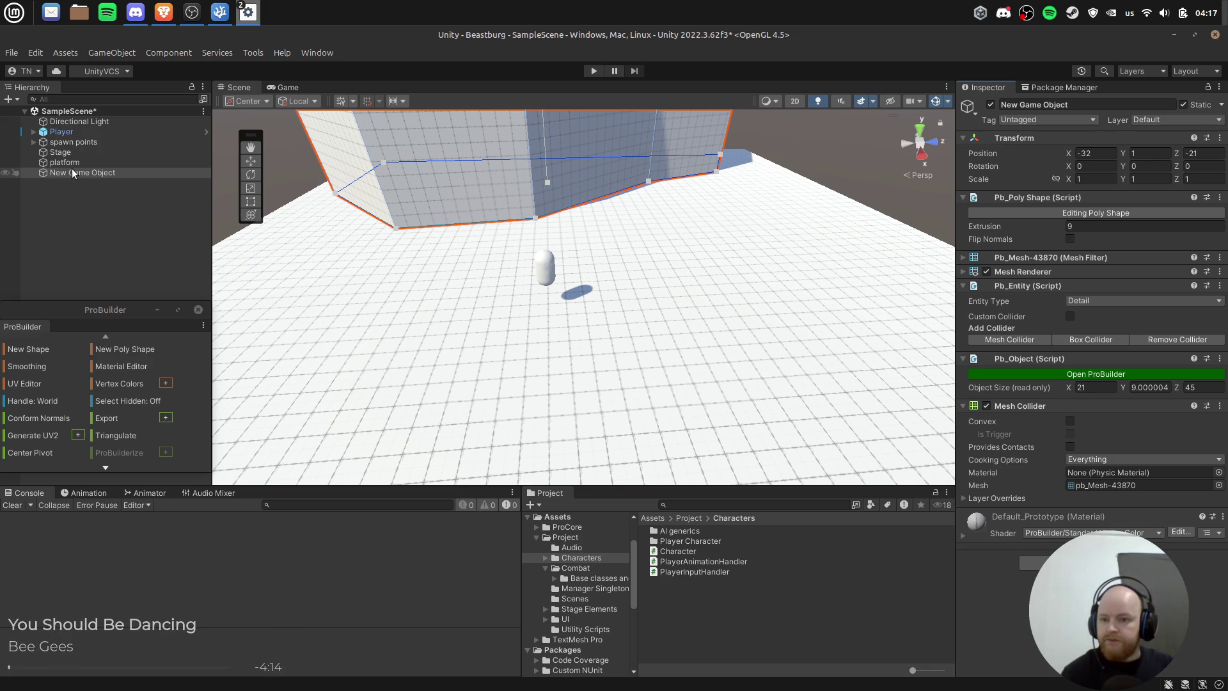
mouse_move(64, 163)
mouse_down()
mouse_move(61, 152)
mouse_move(73, 163)
mouse_up()
Step: Rename the new poly shape to 'hill' and view the whole stage
key(F2)
text(hill)
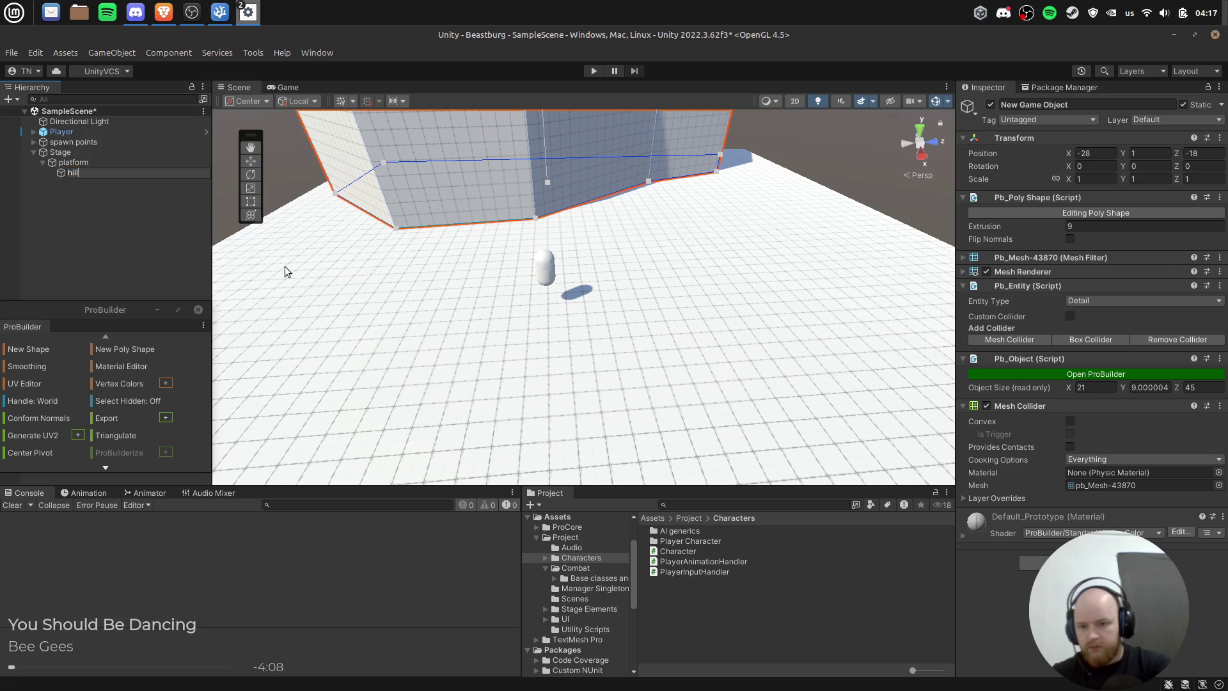
key(Return)
mouse_move(285, 266)
mouse_down()
mouse_move(849, 259)
mouse_move(829, 237)
mouse_move(707, 317)
mouse_move(699, 223)
mouse_move(584, 192)
mouse_move(589, 207)
mouse_move(557, 243)
mouse_move(483, 255)
mouse_move(448, 334)
mouse_up()
click(807, 253)
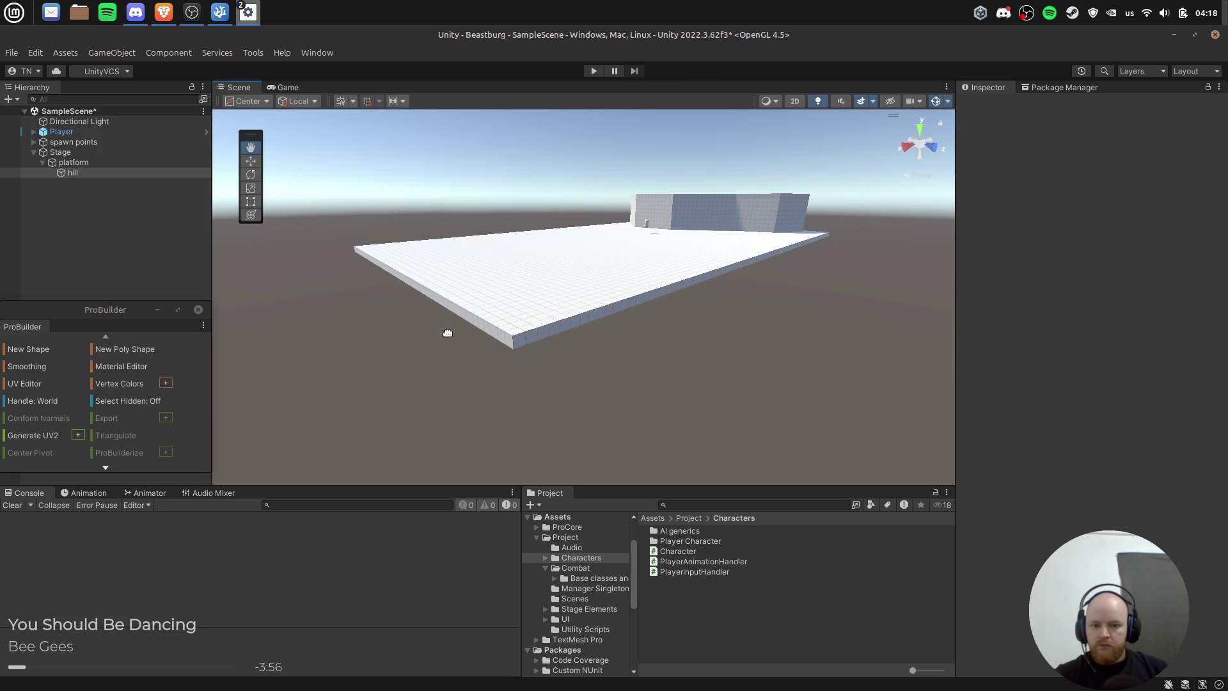
Step: Set the platform's Poly Shape extrusion to -100, making it a tall block
key(w)
click(546, 278)
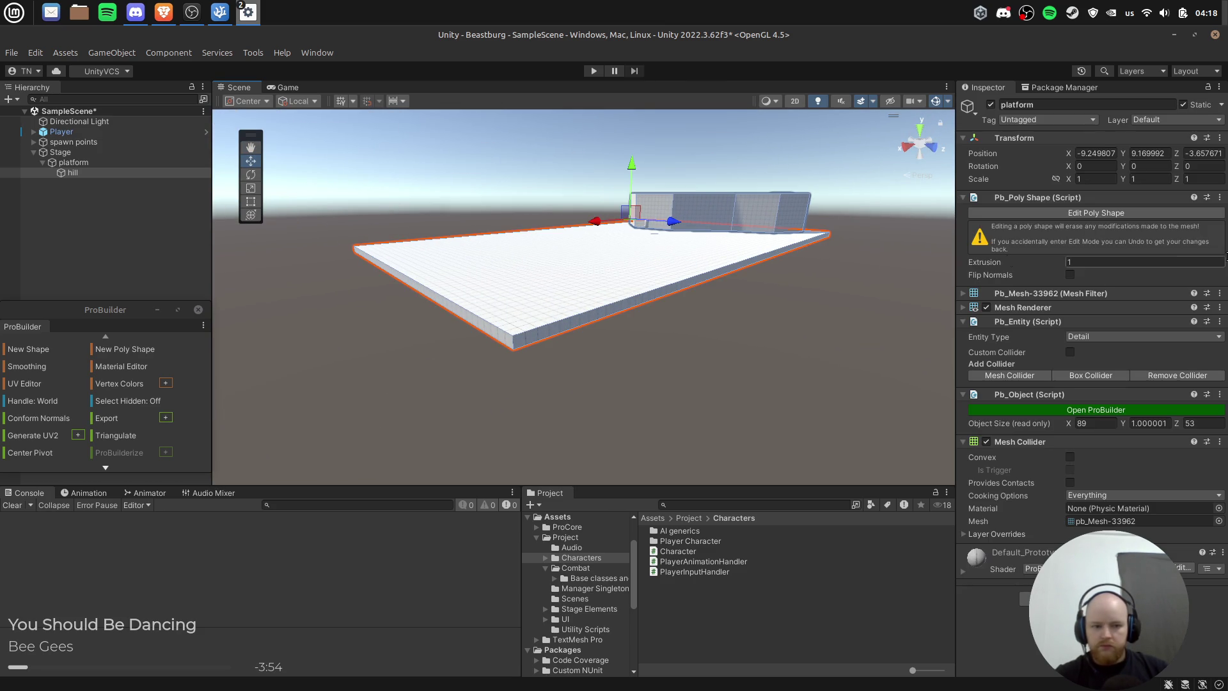
click(1102, 260)
text(-1)
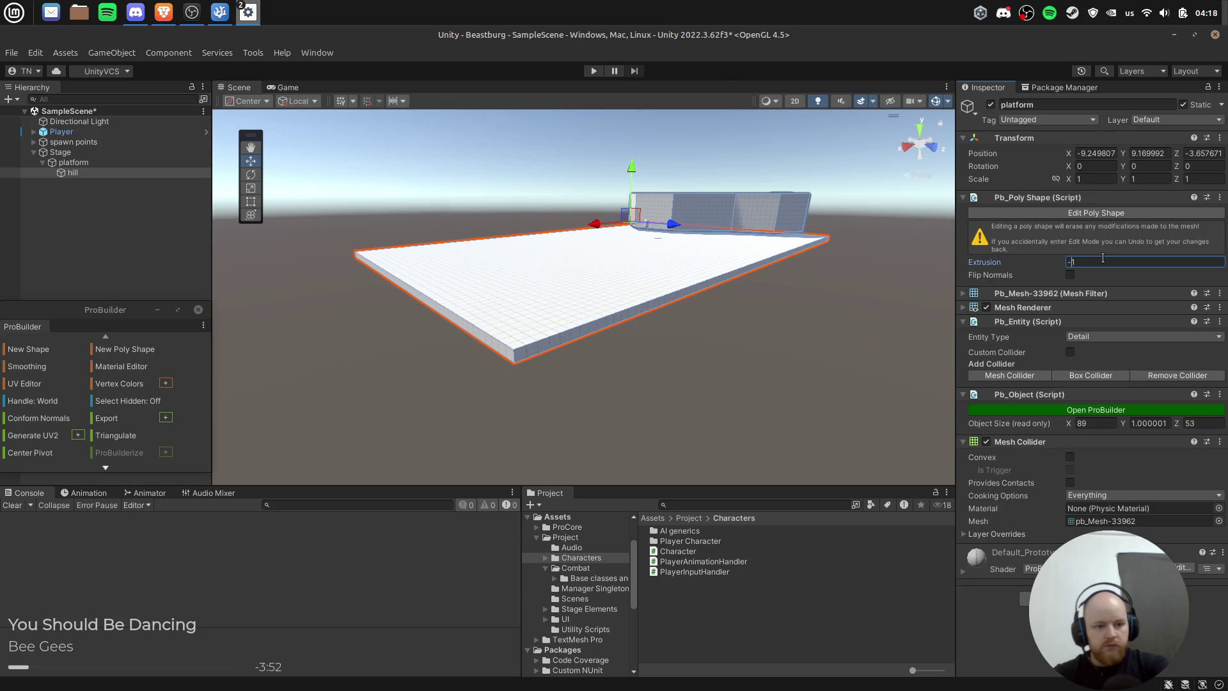
text(00)
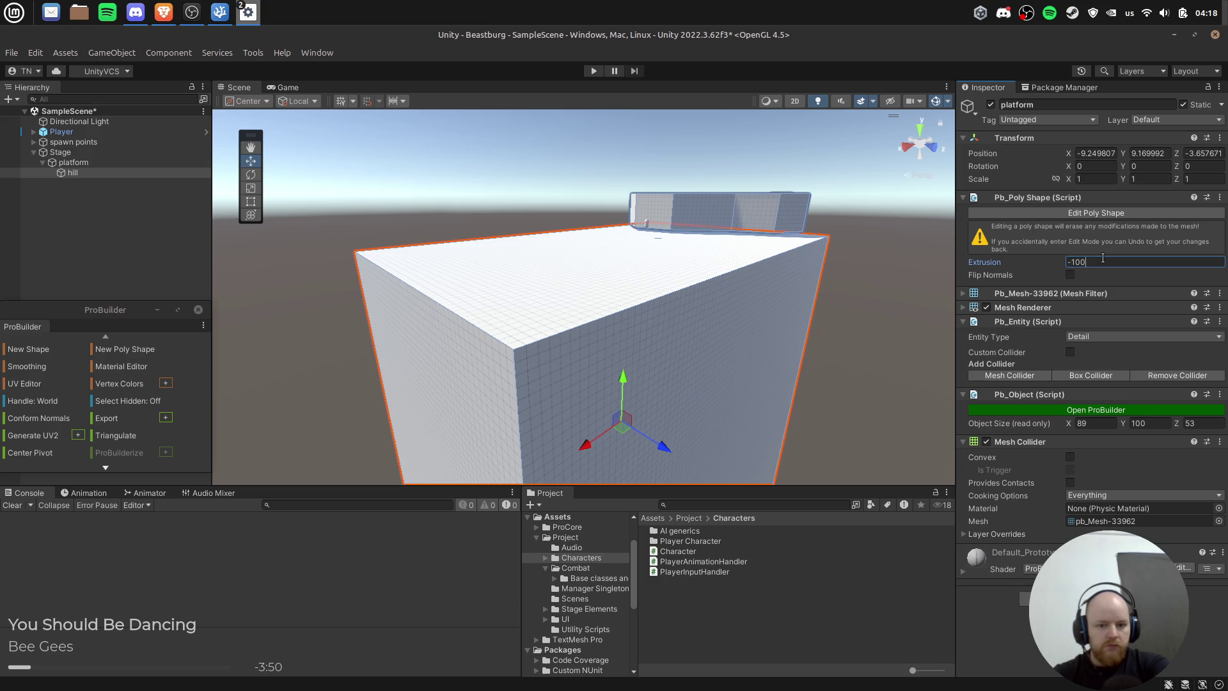
Step: Lower the hill to Transform Position Y 0
click(757, 209)
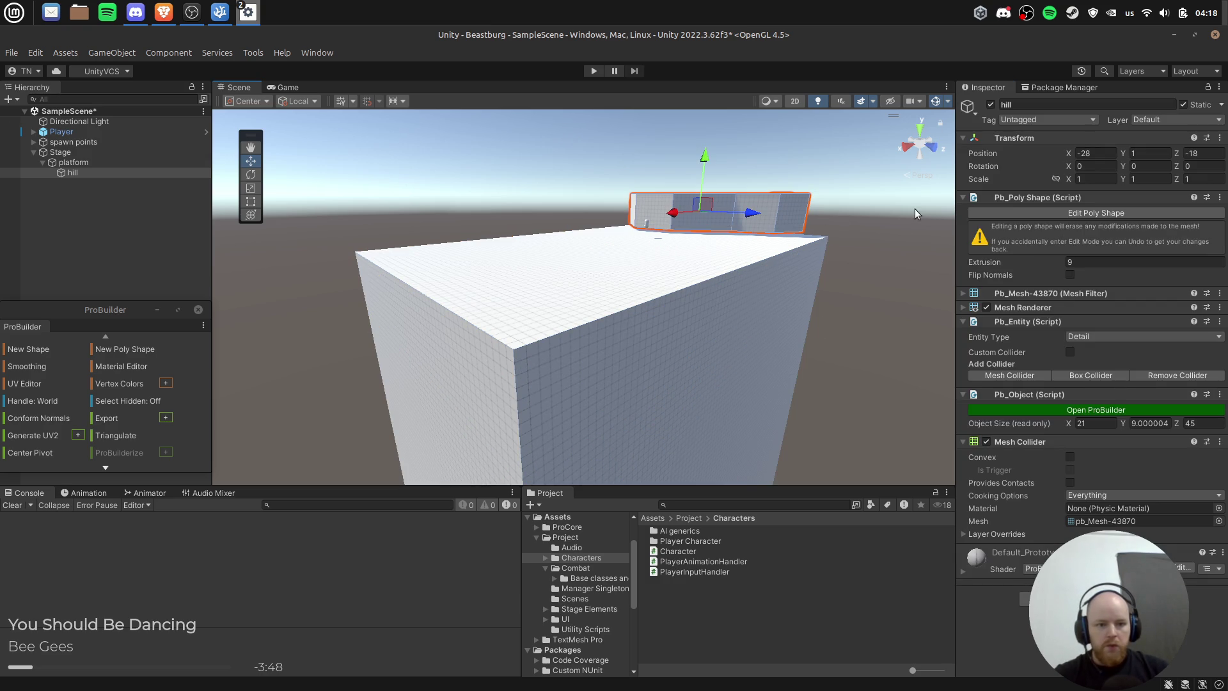
click(1151, 154)
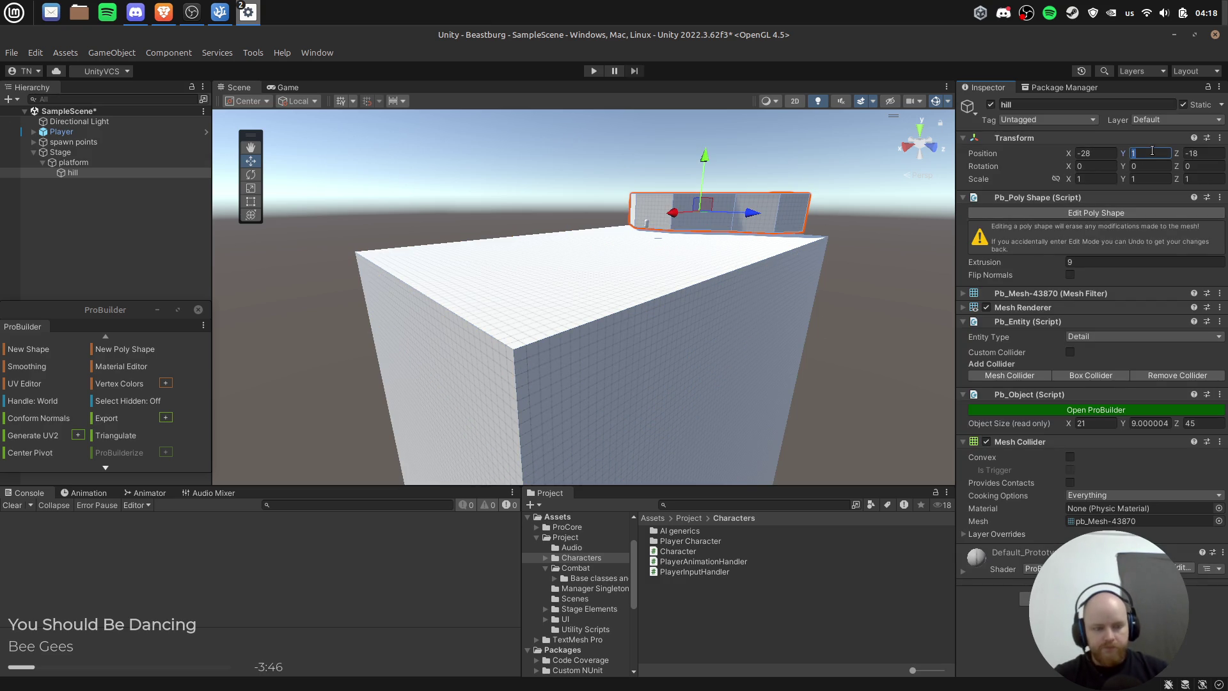
text(0)
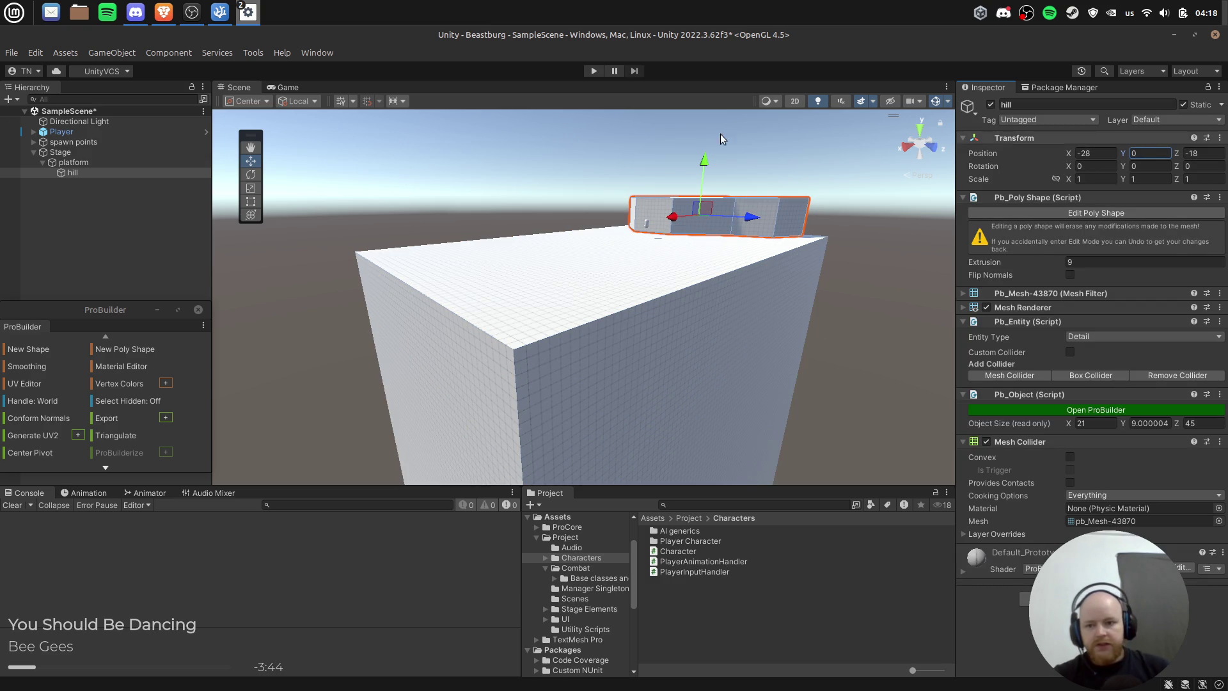
click(512, 180)
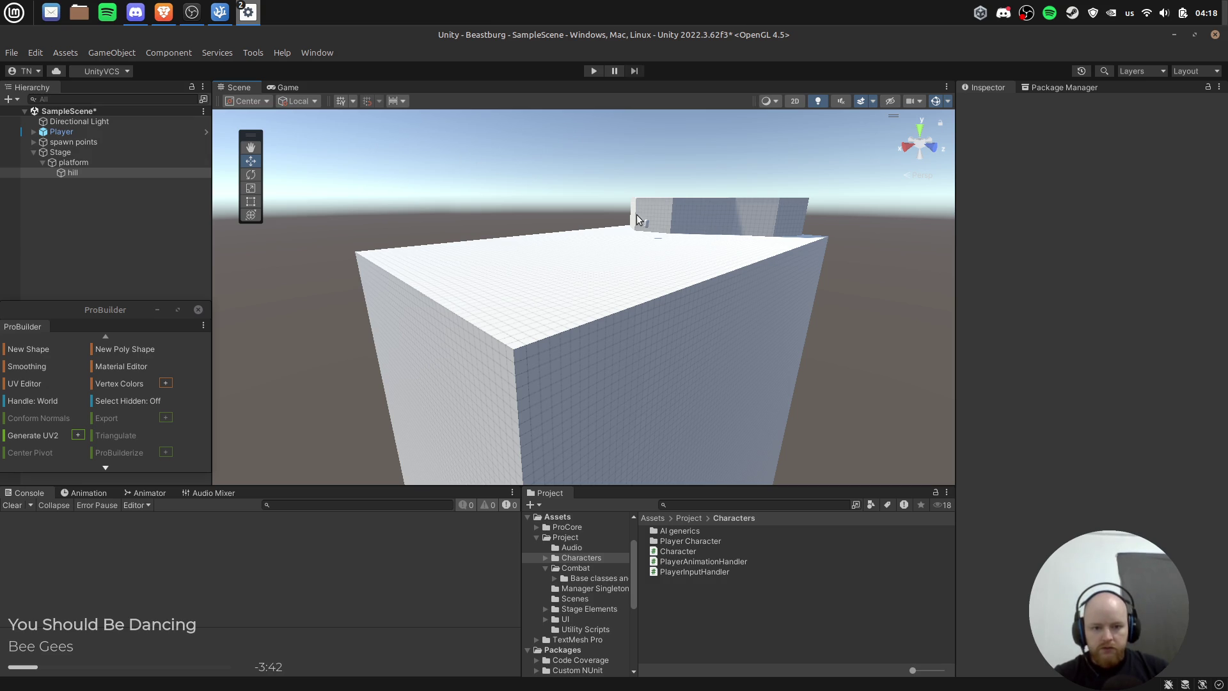
Step: Select the scene objects from Directional Light to hill, then frame the Player beside the platform wall
click(37, 132)
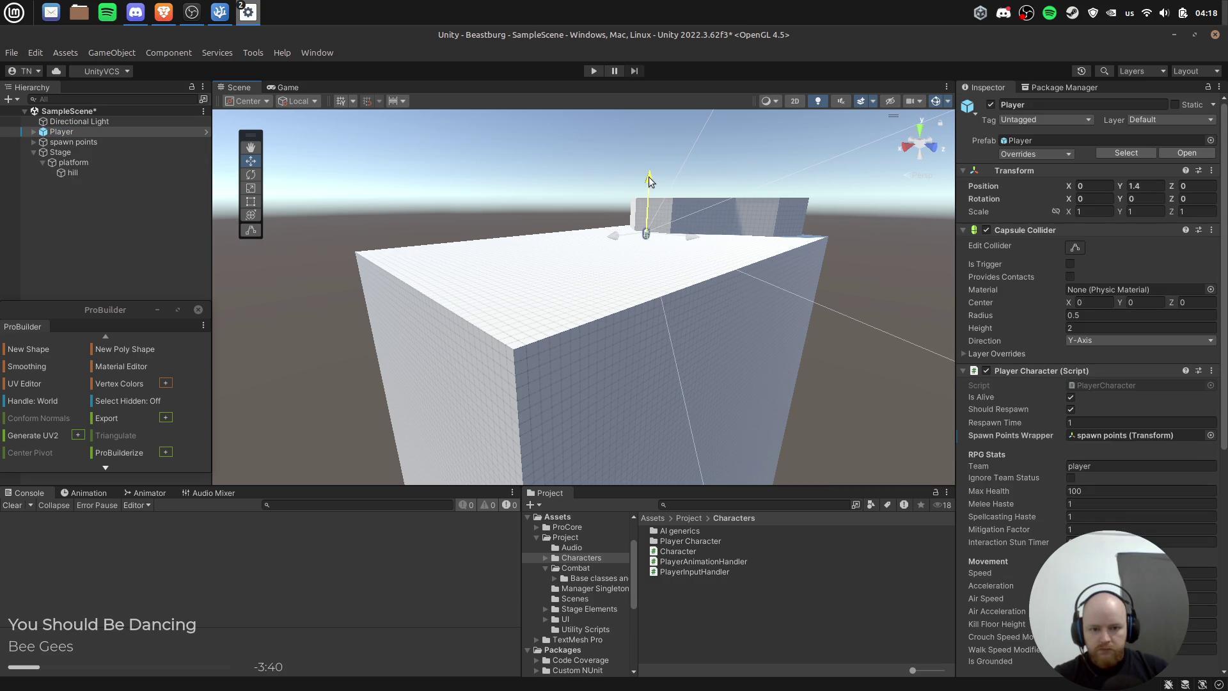
click(79, 122)
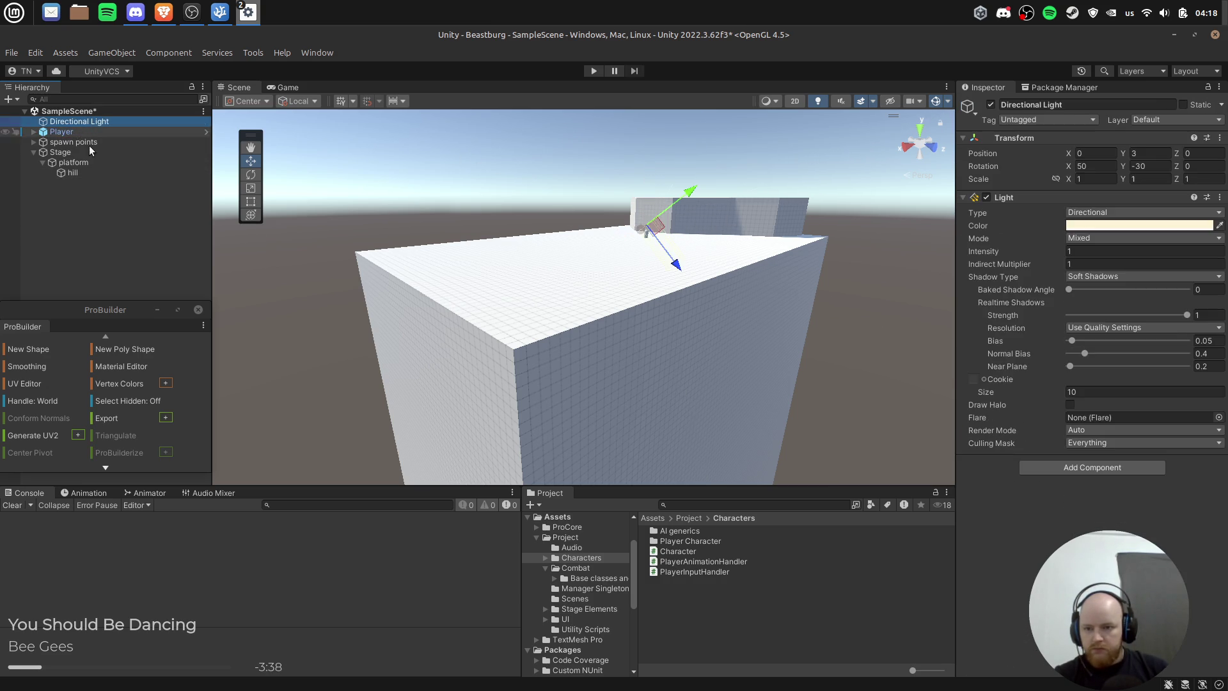
shift+click(86, 170)
scroll(624, 384, up, 5)
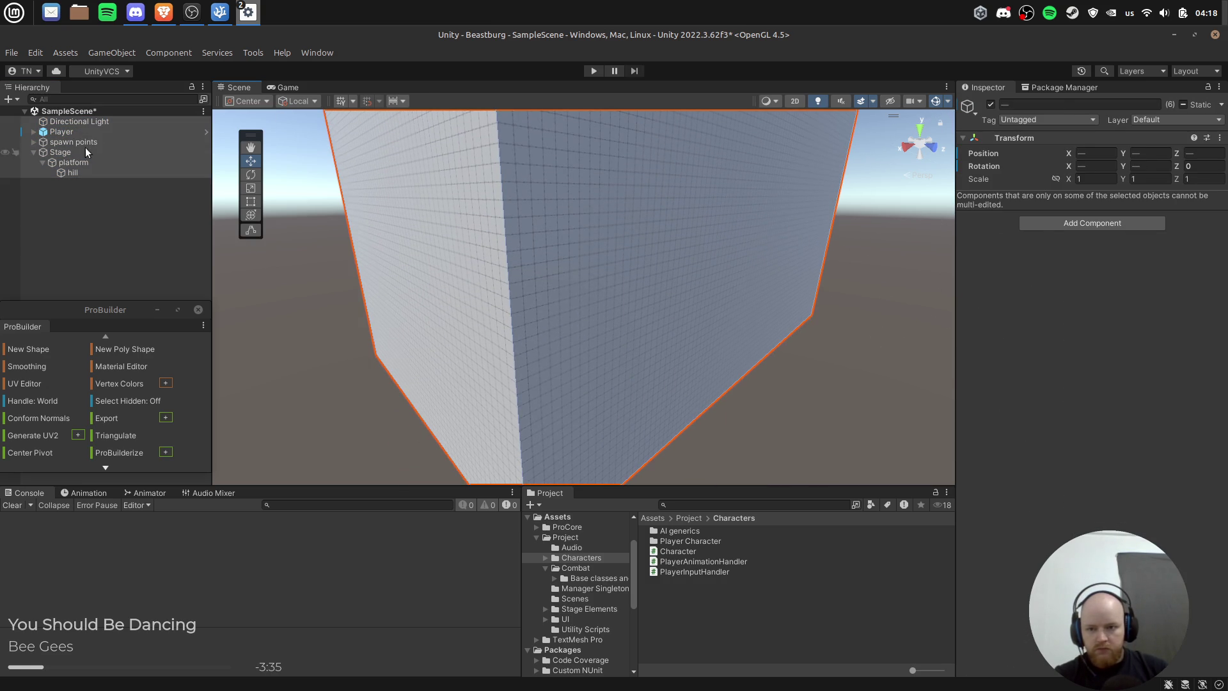
double_click(61, 132)
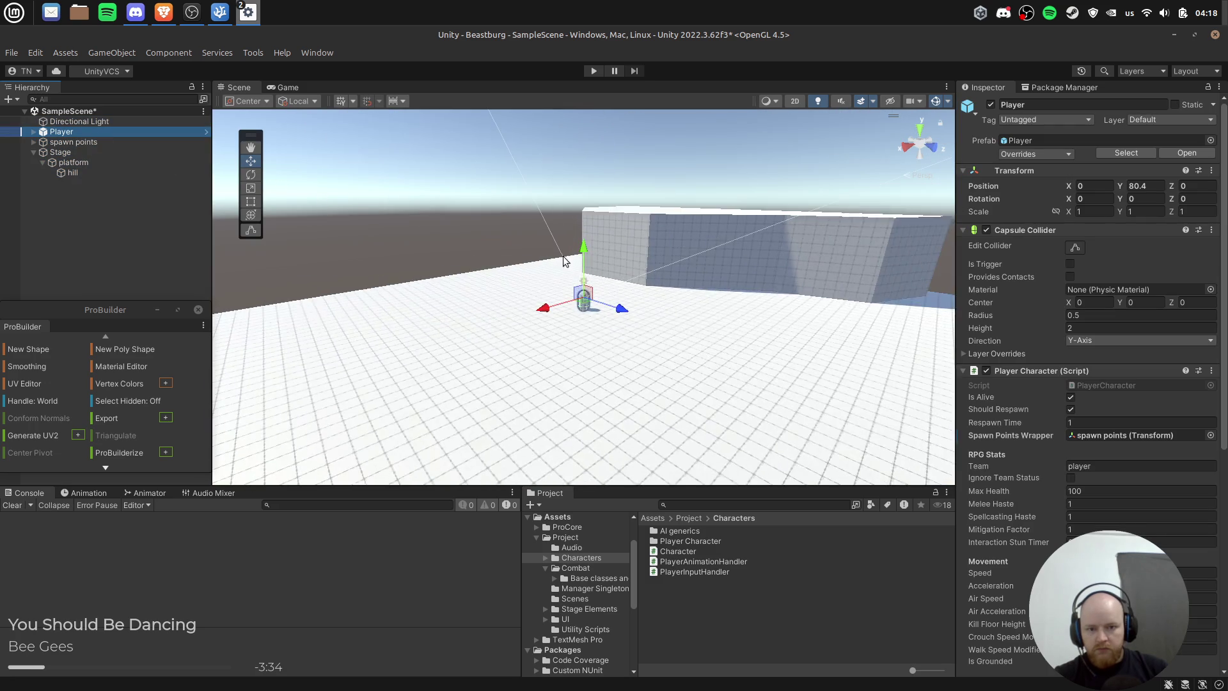
mouse_move(593, 289)
mouse_down()
mouse_move(606, 332)
mouse_move(644, 360)
mouse_move(742, 378)
mouse_move(646, 403)
mouse_up()
click(743, 378)
Step: Start a new poly shape and place several outline points beside the block
click(153, 349)
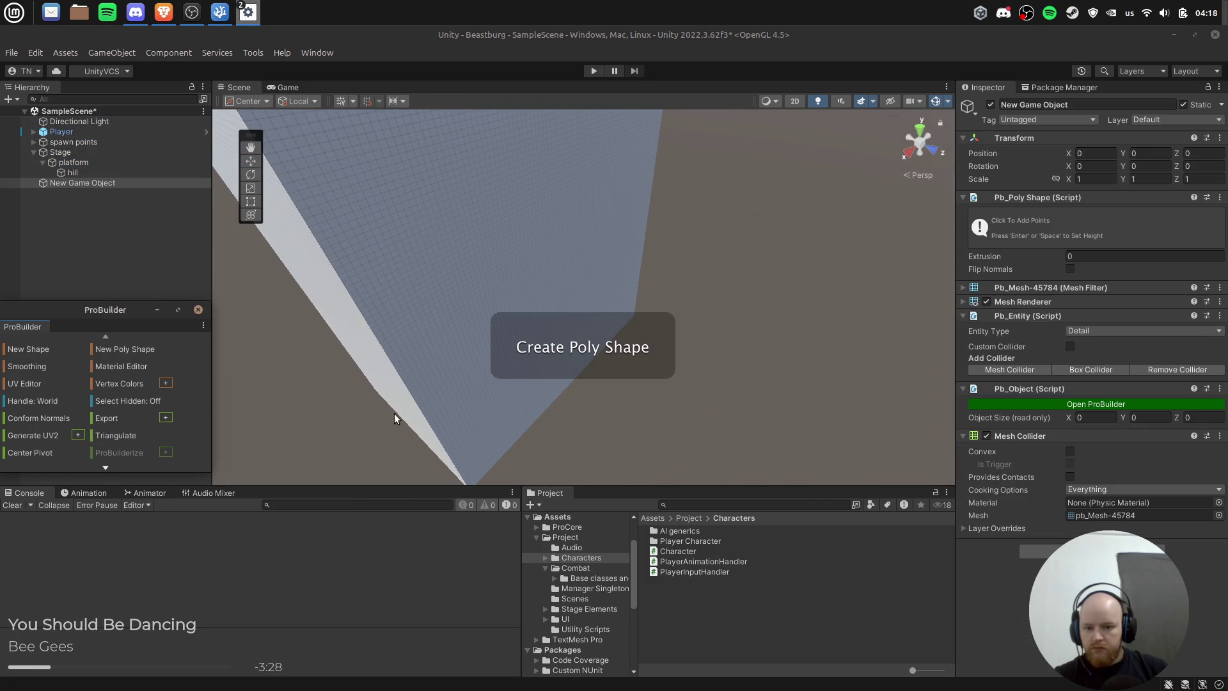
click(493, 420)
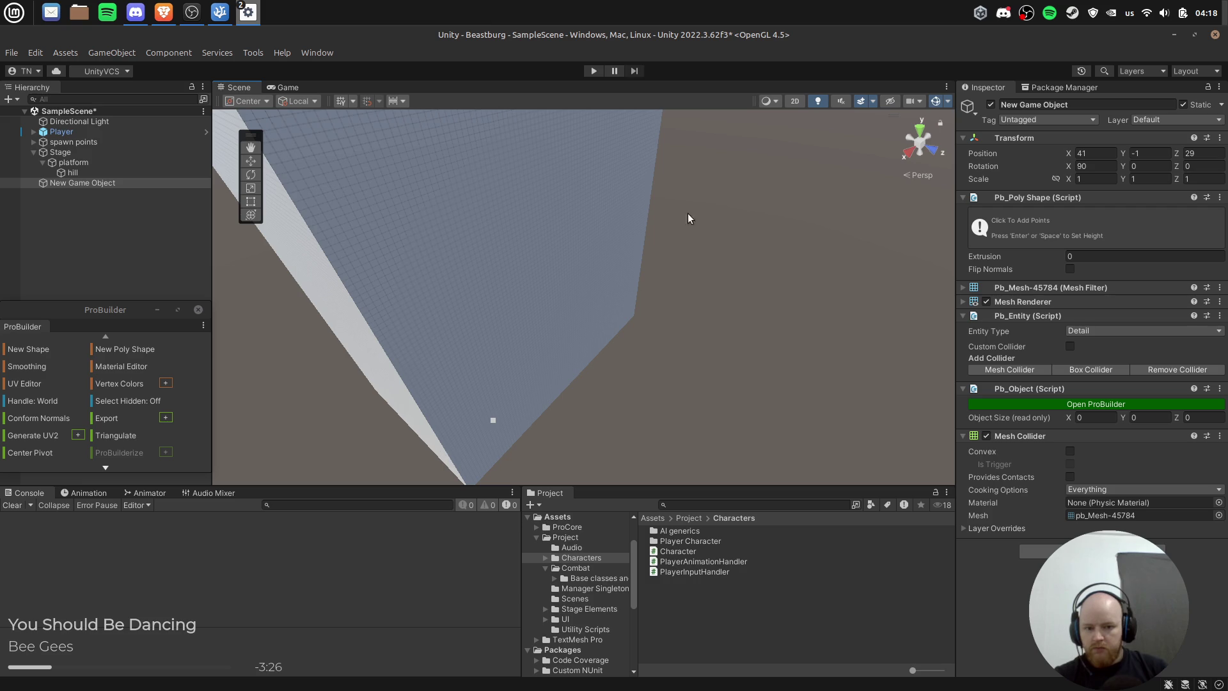
click(669, 184)
scroll(689, 217, down, 5)
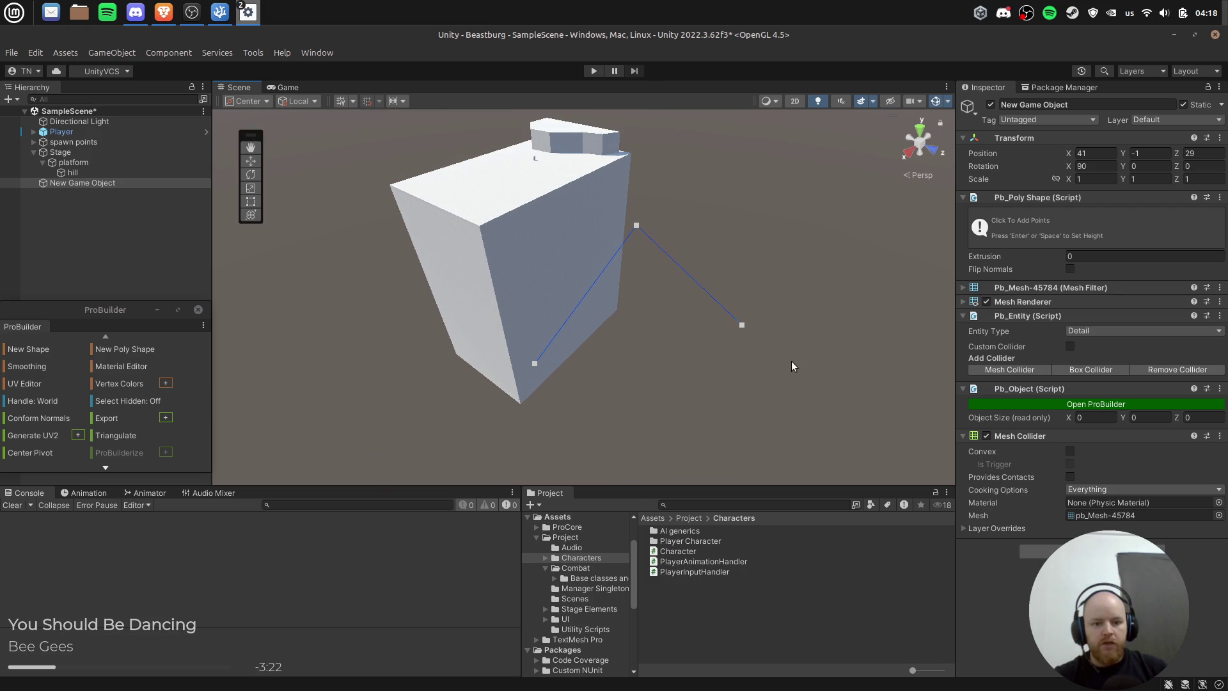
drag(842, 359, 709, 287)
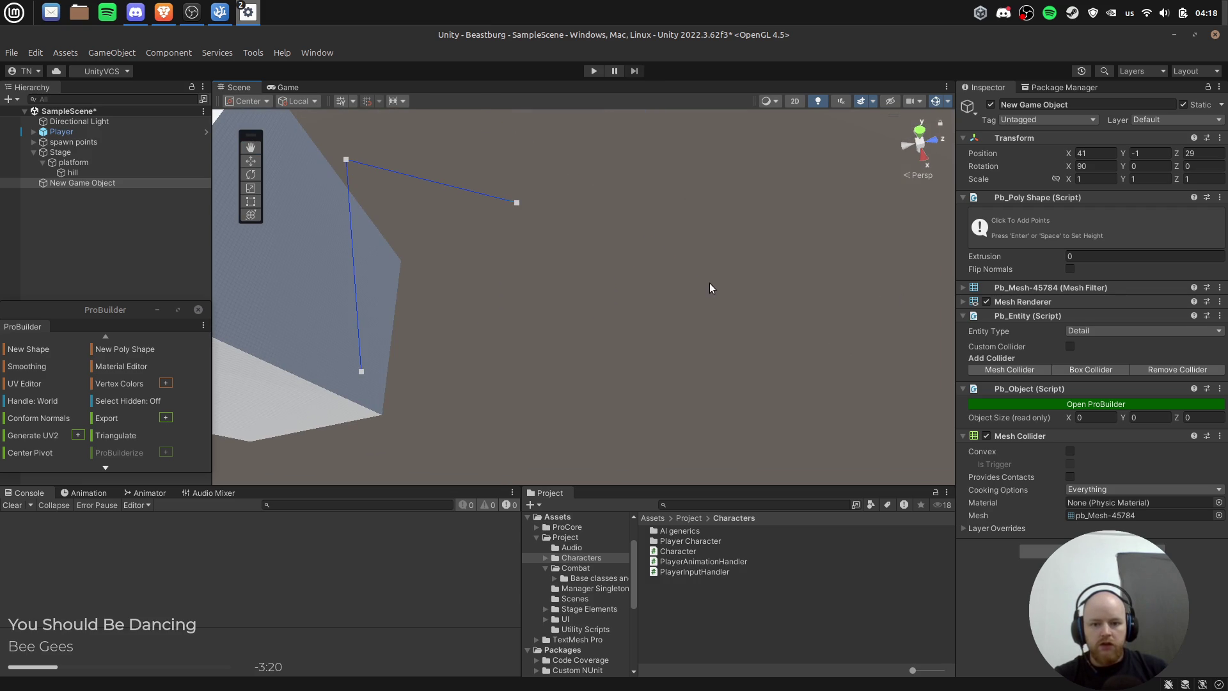
drag(516, 203, 558, 215)
click(508, 324)
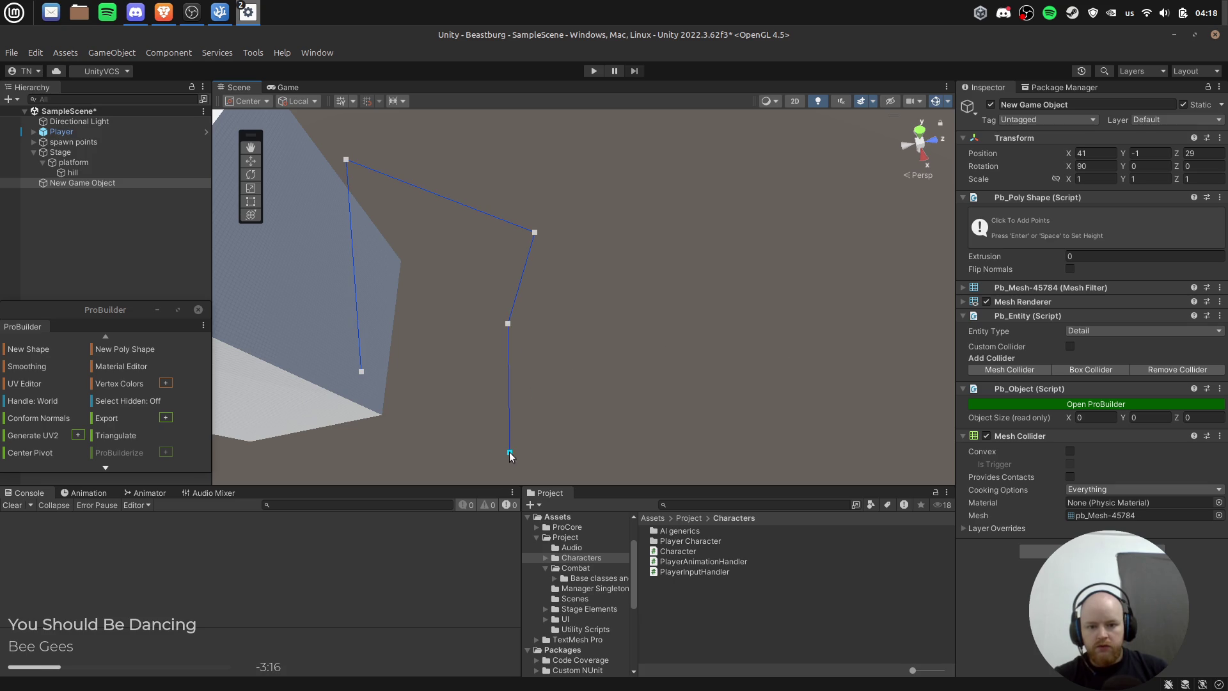
click(512, 471)
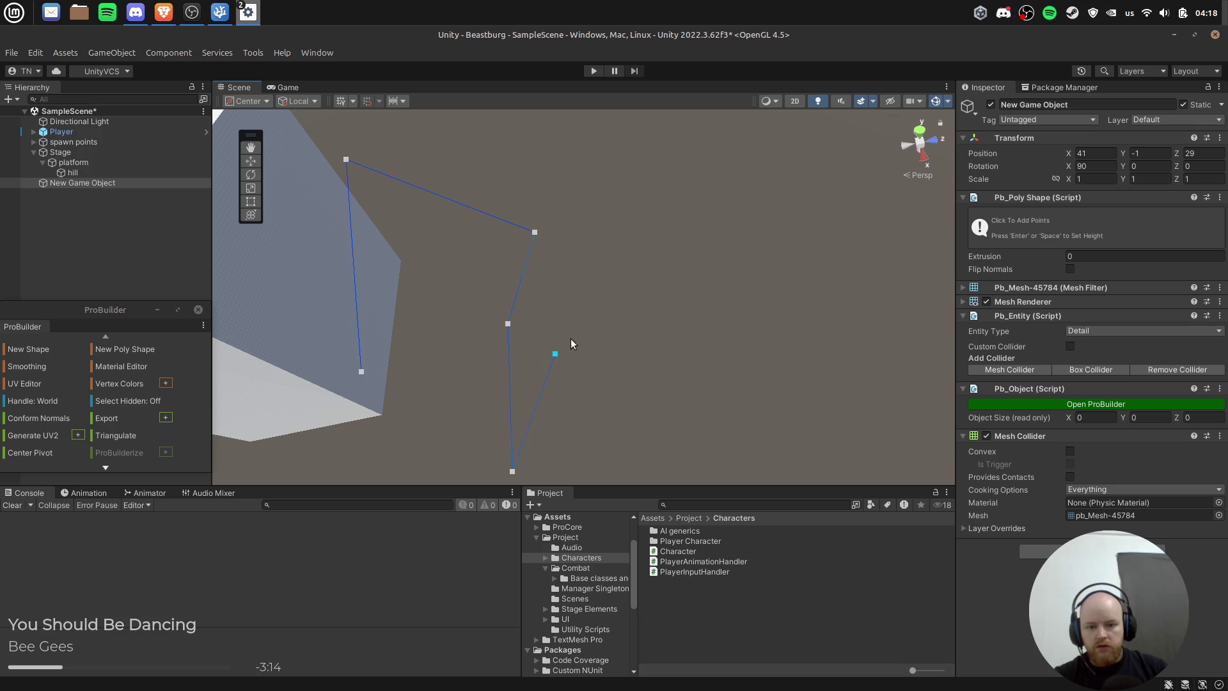
mouse_move(552, 358)
mouse_down()
mouse_move(662, 348)
mouse_move(448, 455)
mouse_up()
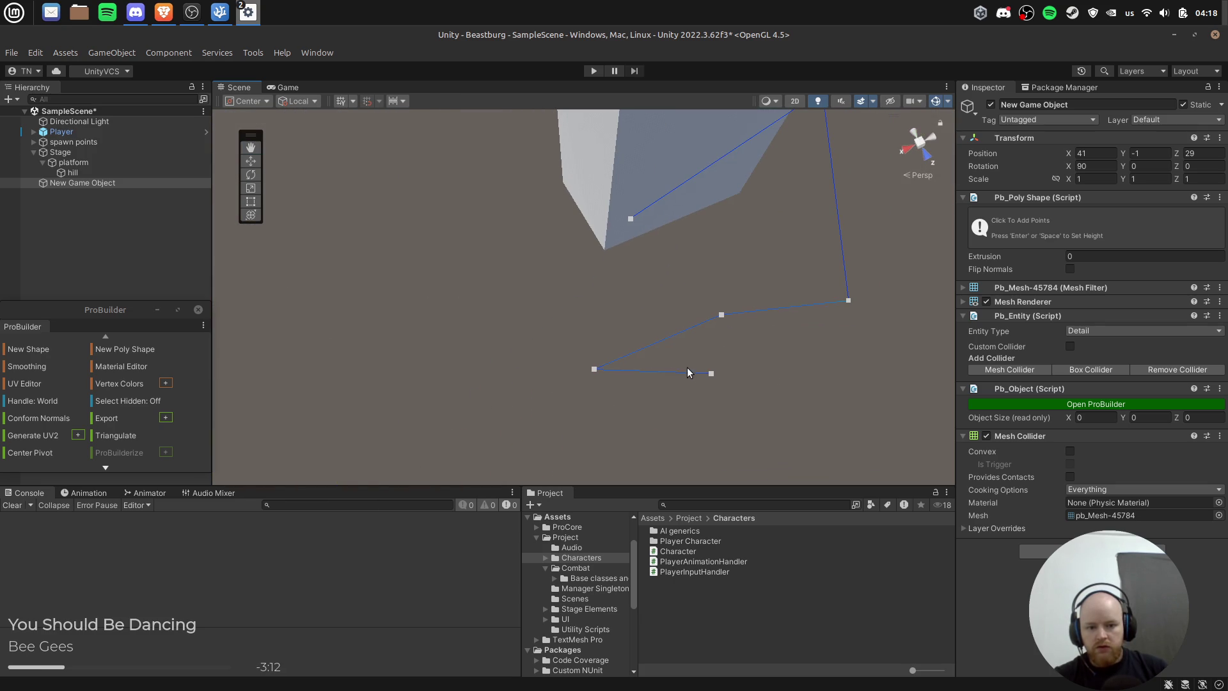
mouse_move(712, 373)
mouse_down()
mouse_move(438, 296)
mouse_move(430, 405)
mouse_move(660, 401)
mouse_up()
mouse_move(993, 494)
mouse_down()
mouse_move(622, 404)
mouse_move(477, 412)
mouse_move(534, 463)
mouse_move(584, 297)
mouse_move(738, 440)
mouse_move(653, 375)
mouse_up()
Step: Remove the stray last outline point and close the outline
scroll(486, 293, down, 5)
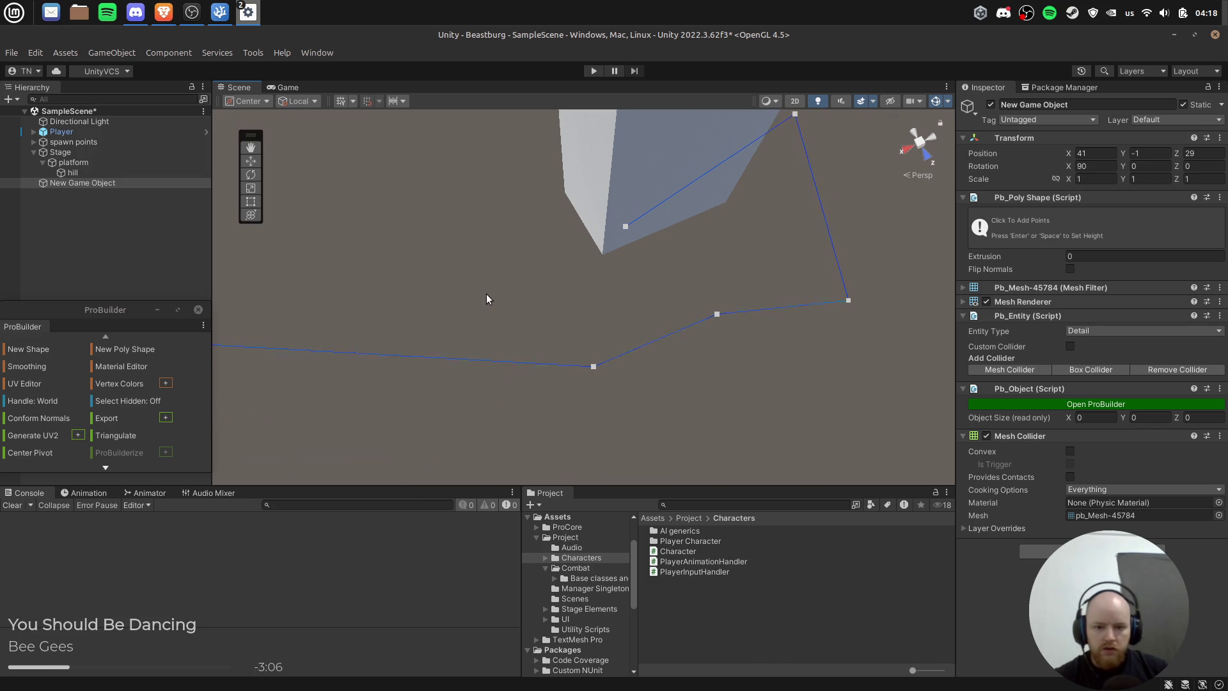
scroll(409, 291, up, 2)
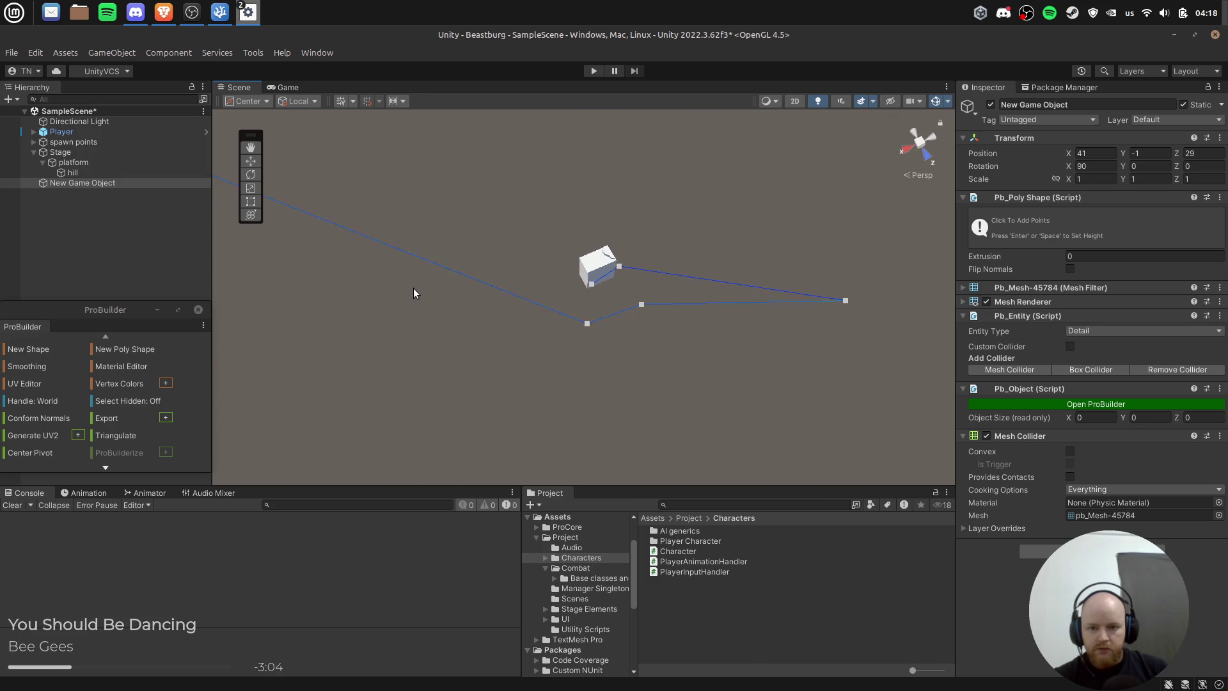
key(ctrl+z)
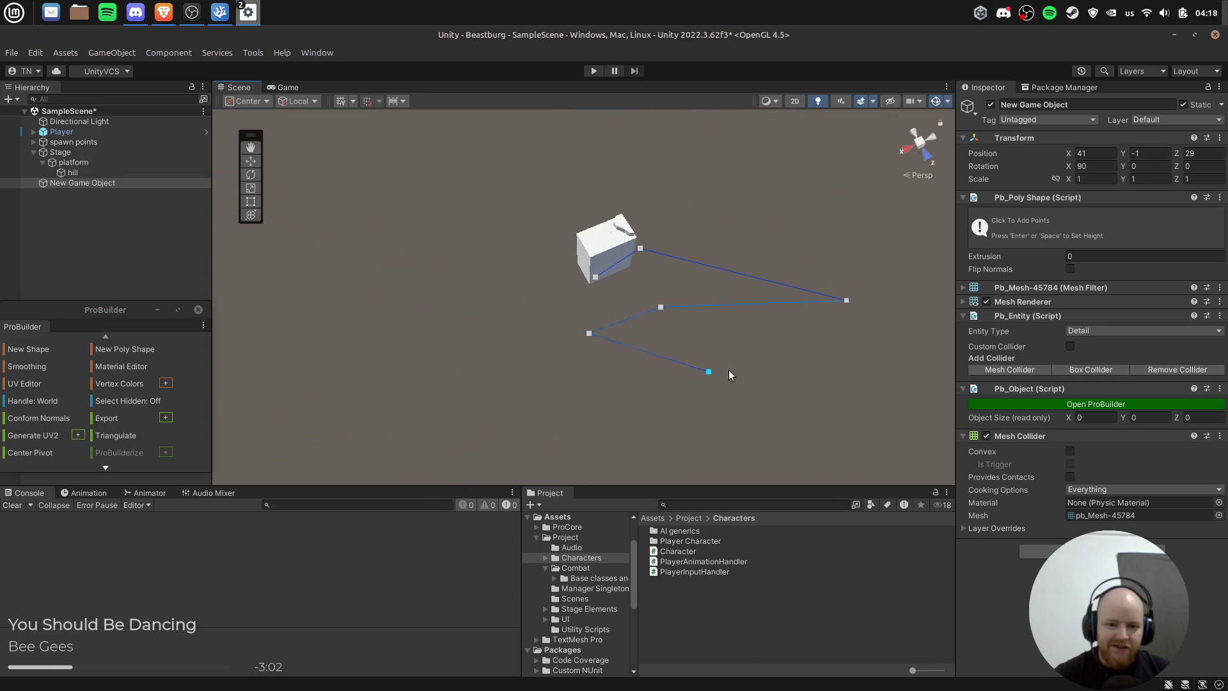
key(Delete)
scroll(615, 353, up, 1)
scroll(541, 326, up, 3)
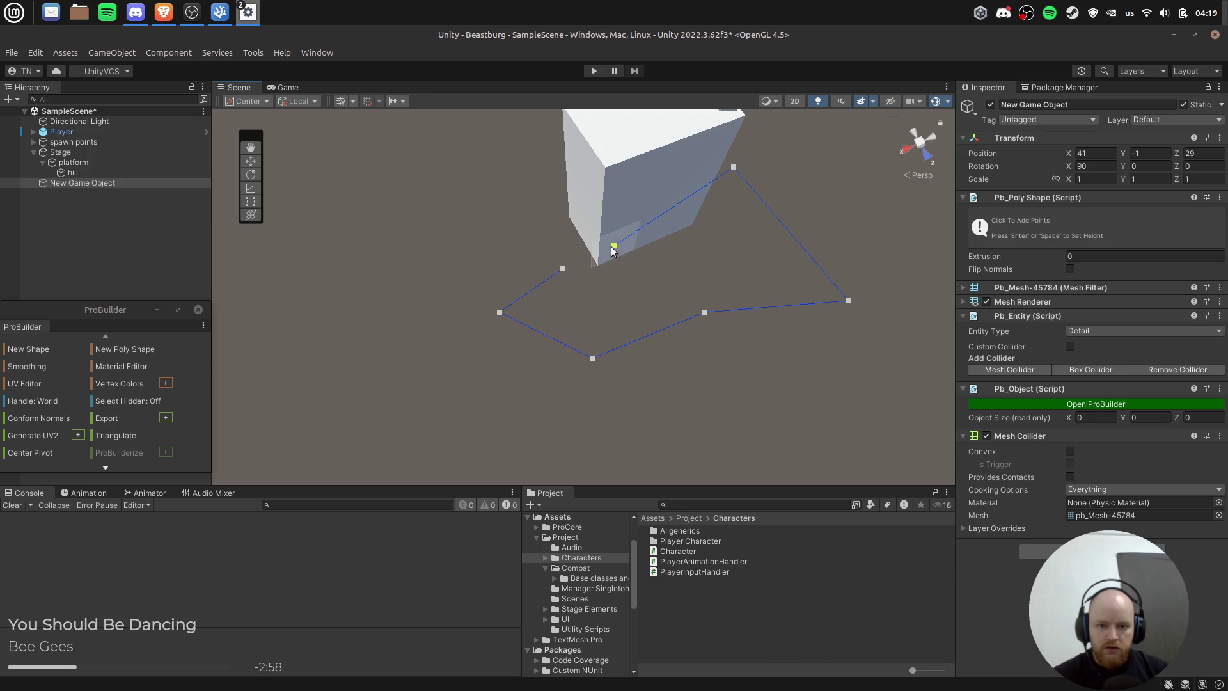
click(612, 247)
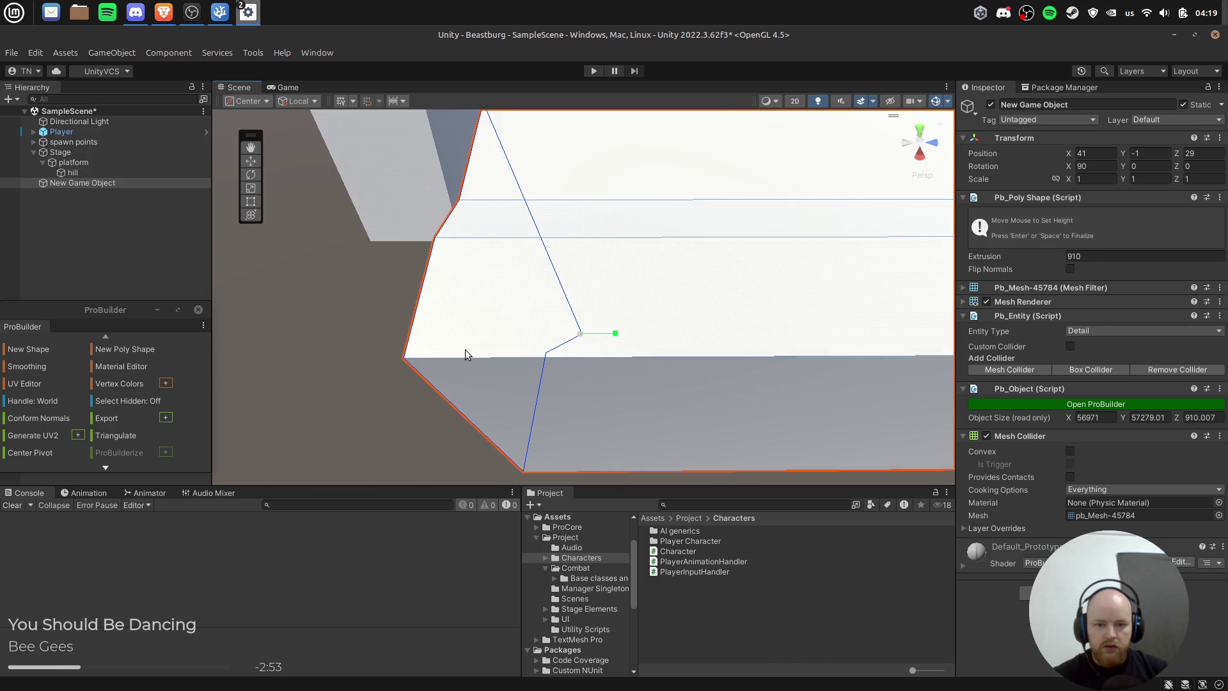
Step: Discard the oversized poly shape and switch the scene to Top view
click(466, 349)
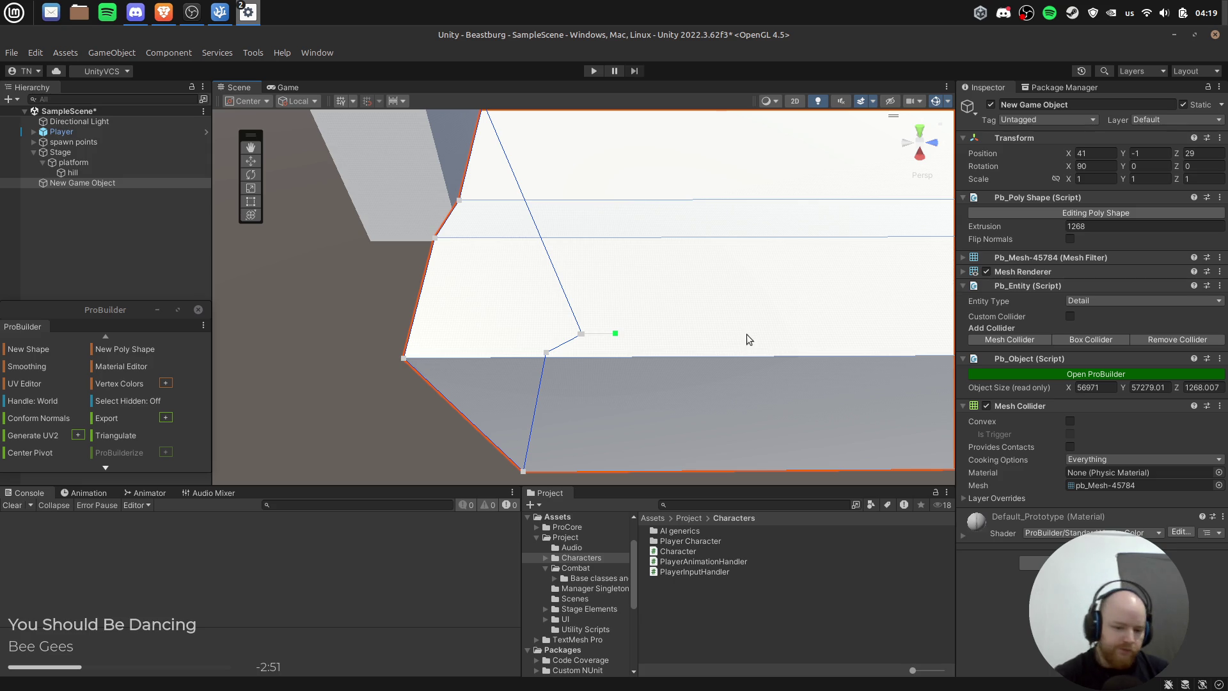
click(746, 335)
click(919, 133)
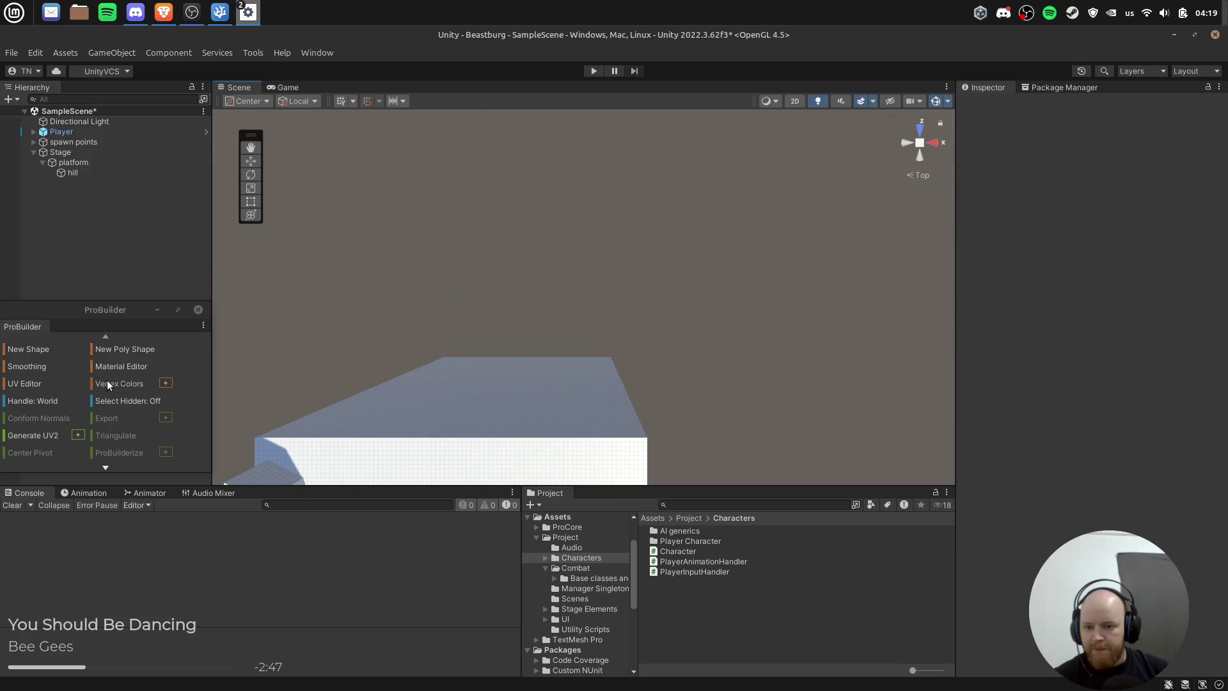
Step: Draw a trial three-corner poly shape prism, then delete it
click(119, 348)
click(452, 368)
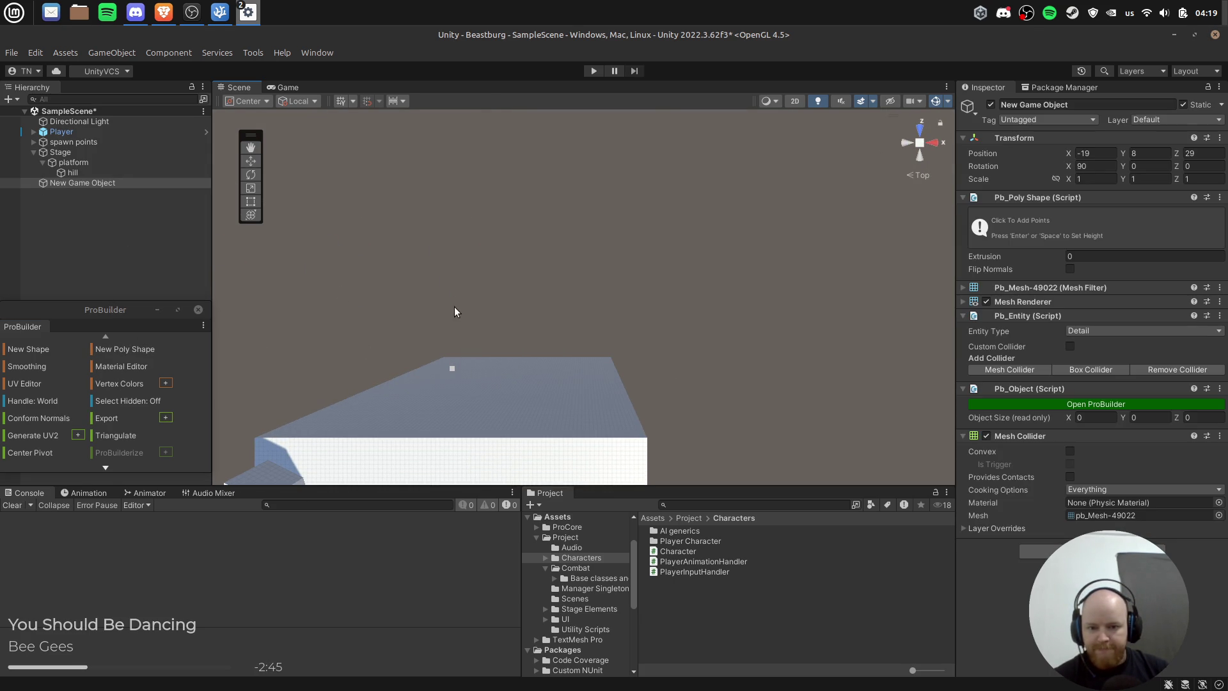
click(359, 298)
mouse_move(489, 232)
mouse_down()
mouse_move(327, 251)
mouse_move(531, 255)
mouse_move(378, 310)
mouse_up()
click(363, 311)
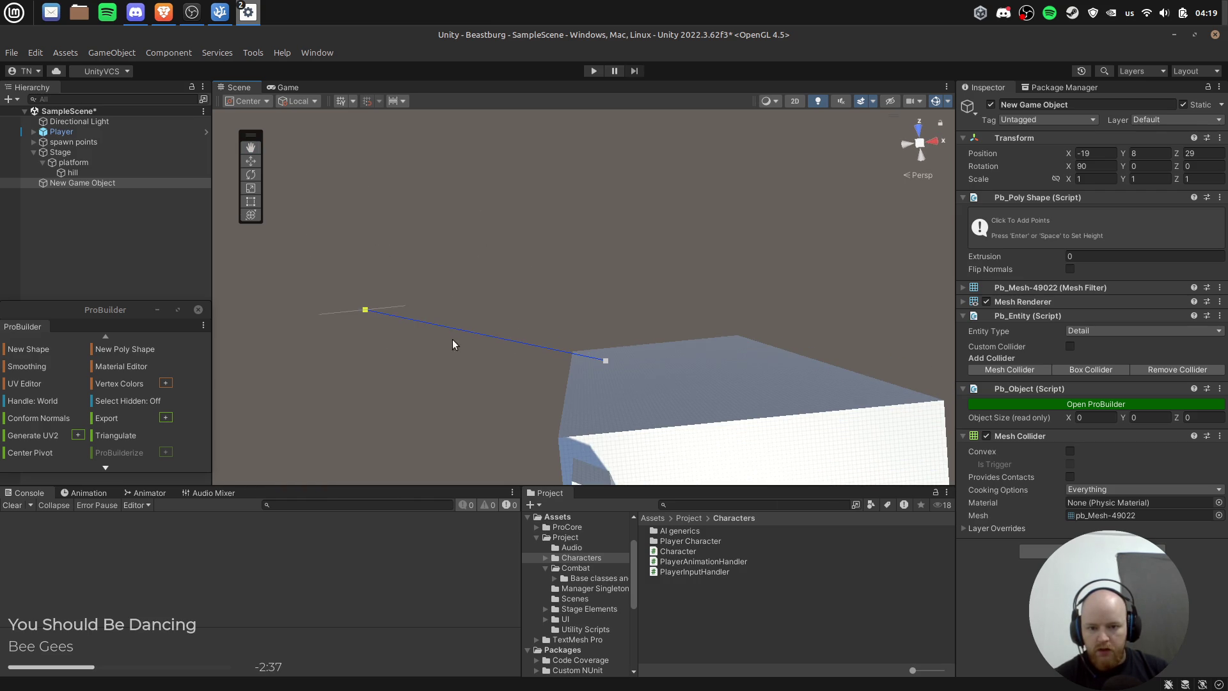
click(638, 335)
key(Return)
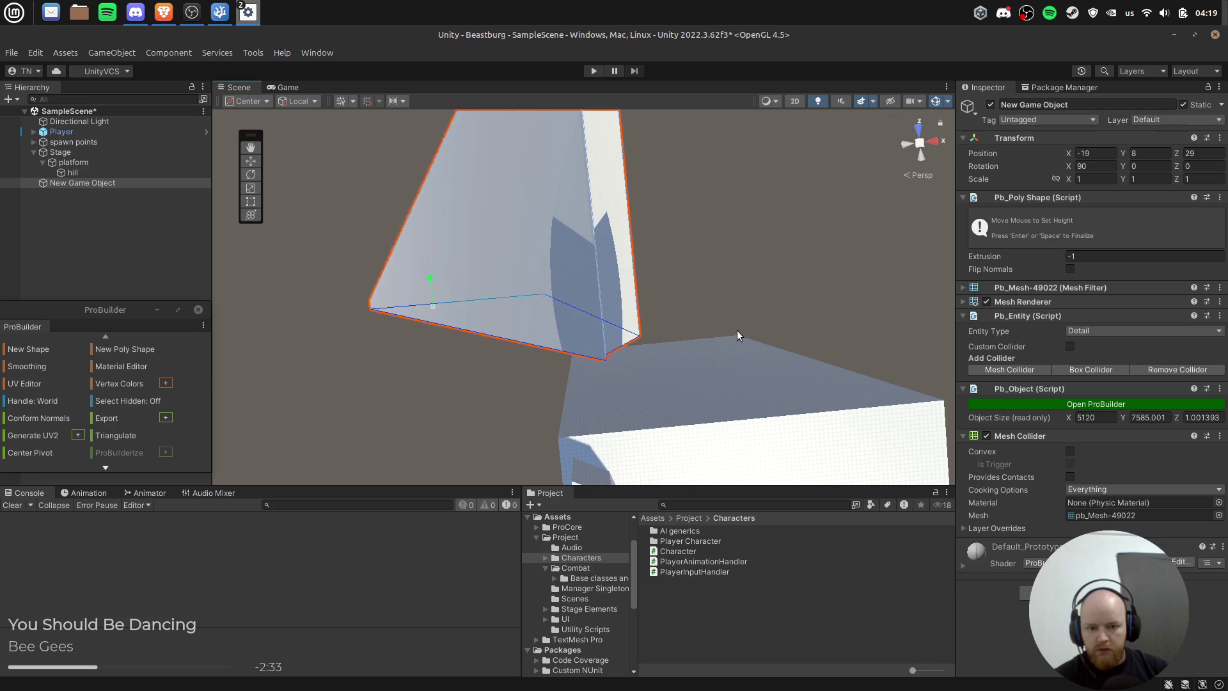
key(Return)
mouse_move(704, 312)
mouse_down()
mouse_move(554, 144)
mouse_move(616, 344)
mouse_move(644, 275)
mouse_move(688, 292)
mouse_up()
key(Delete)
Step: In Top view, draw and close a new flat plateau outline around the tower base
scroll(597, 299, up, 2)
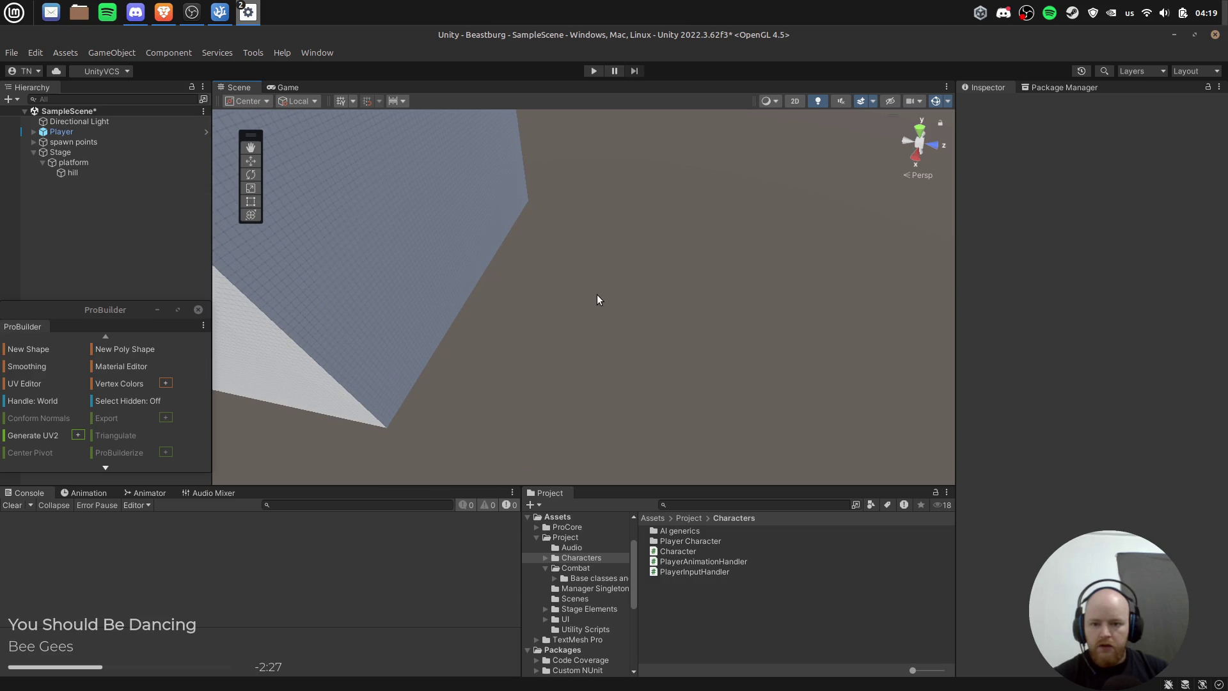
scroll(570, 323, down, 2)
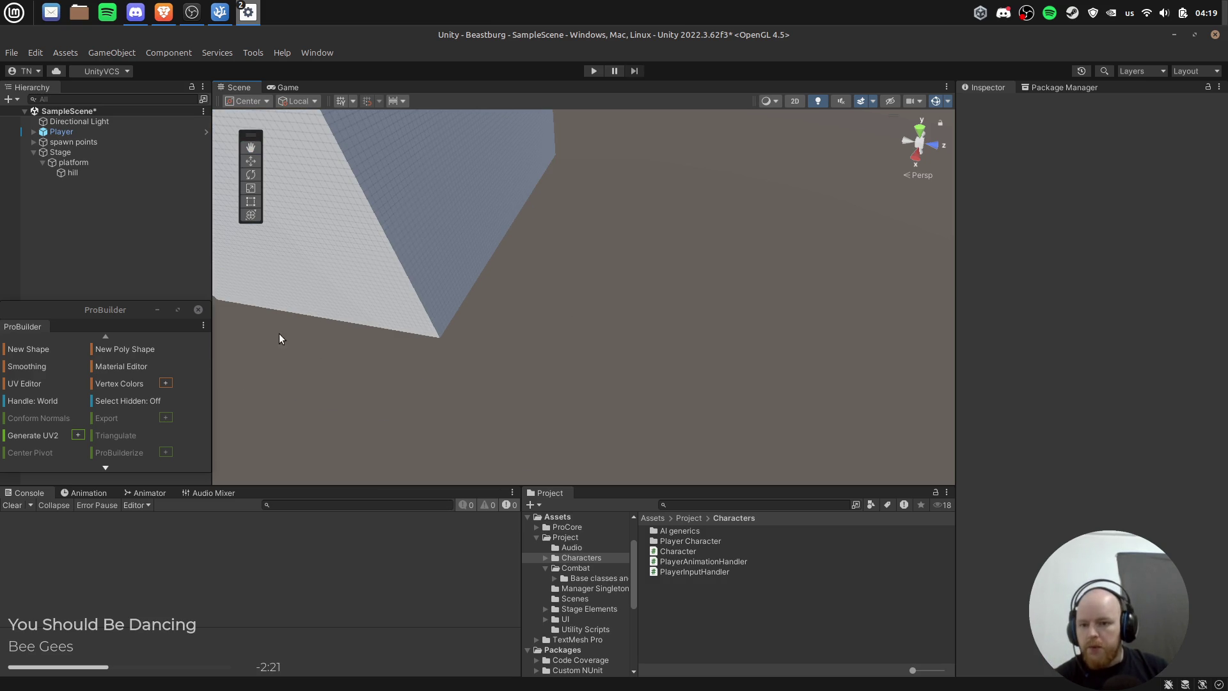
click(905, 144)
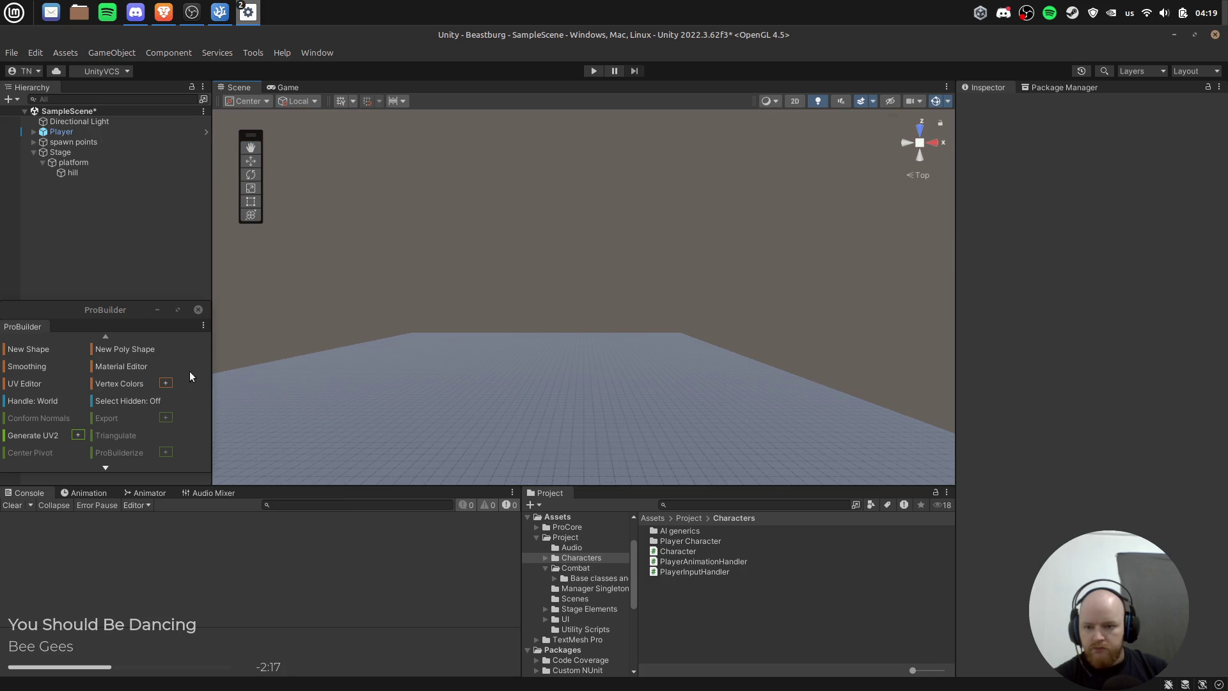
click(120, 350)
click(384, 303)
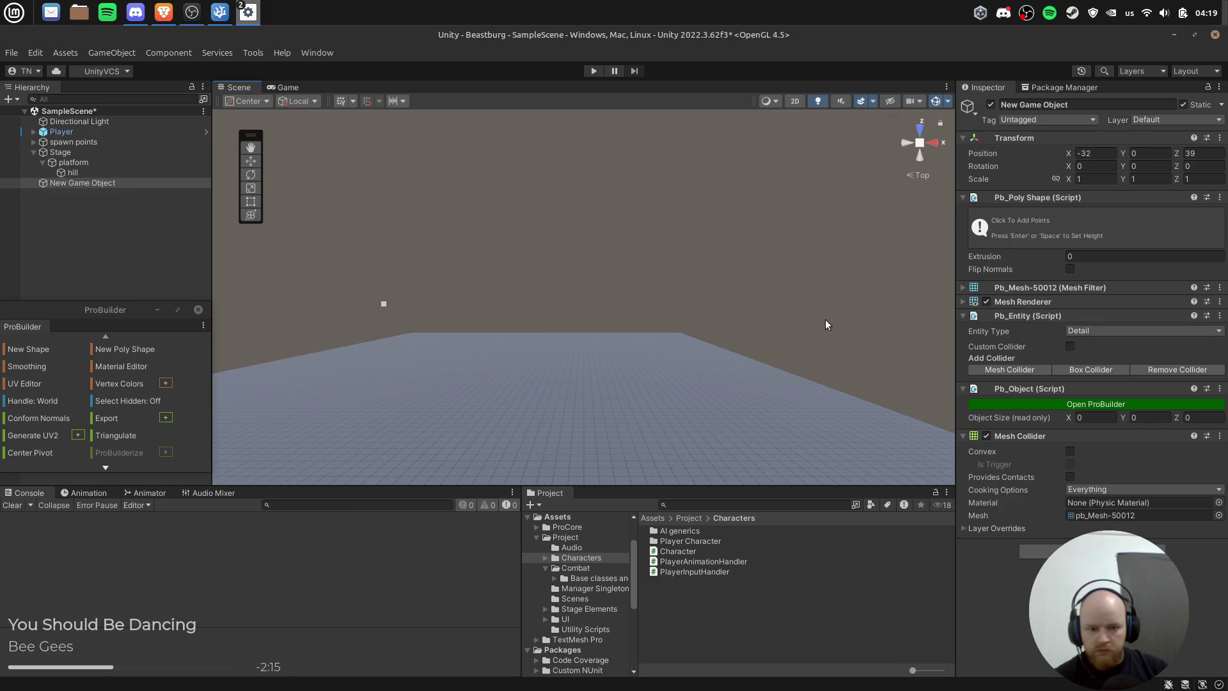
scroll(761, 185, down, 5)
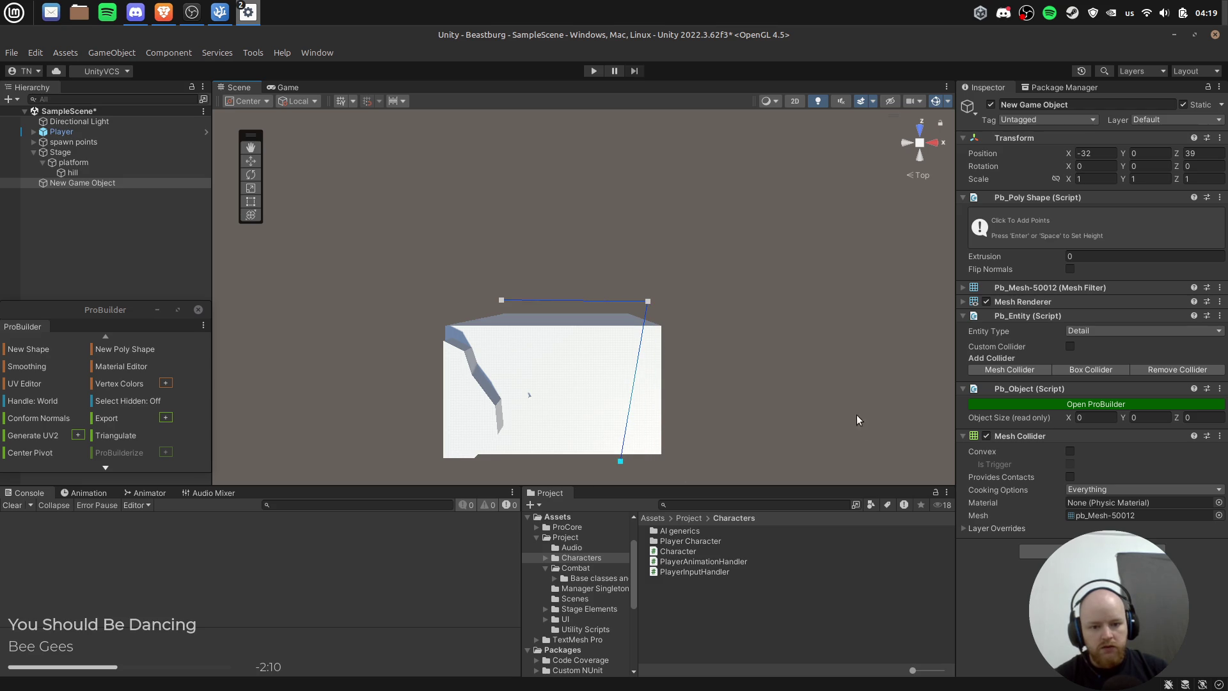
drag(864, 451, 931, 448)
mouse_move(829, 181)
mouse_down()
mouse_move(634, 243)
mouse_move(584, 200)
mouse_up()
drag(441, 172, 447, 189)
click(418, 294)
click(598, 346)
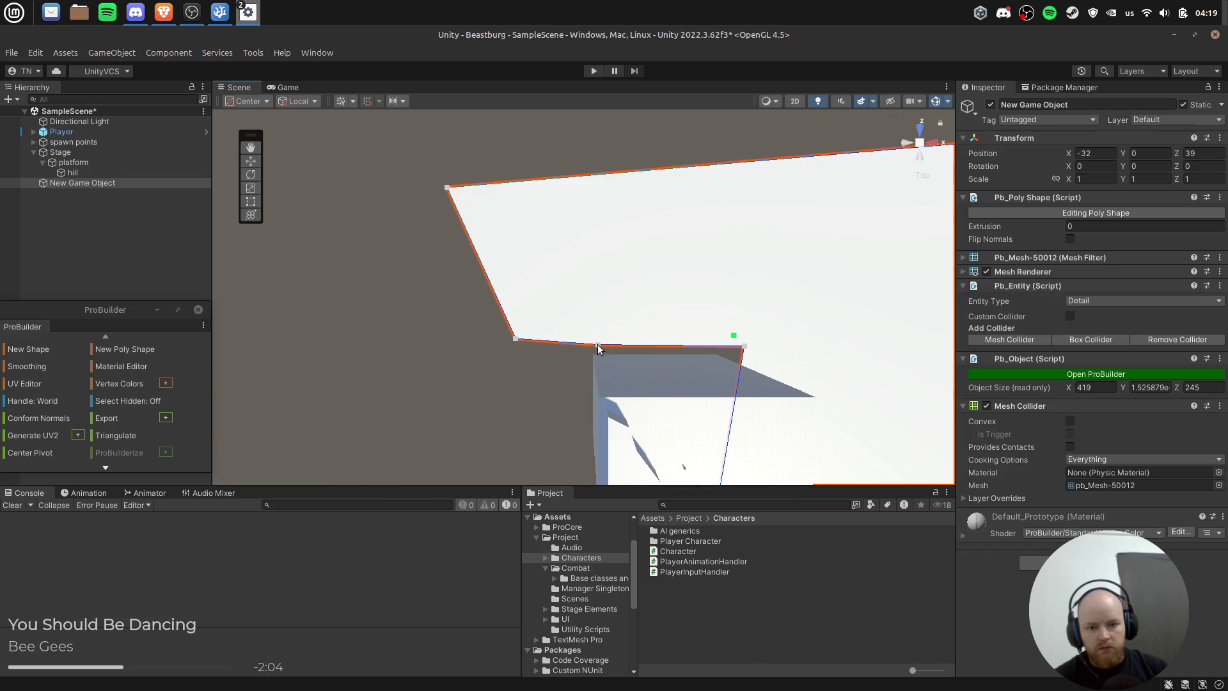
Step: Move the flat shape under the tower to about X -50.2, Z 20.8
mouse_move(855, 334)
mouse_down()
mouse_move(359, 186)
mouse_move(512, 246)
mouse_up()
key(f)
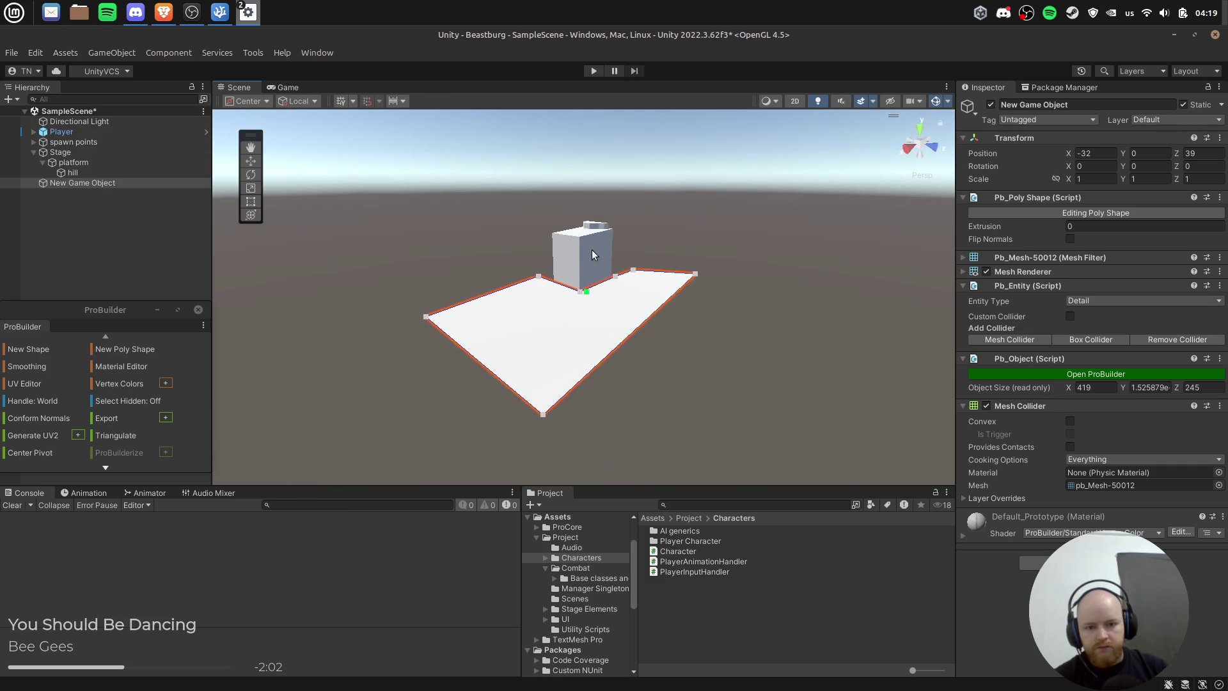
scroll(601, 261, up, 5)
key(w)
mouse_move(584, 253)
mouse_down()
mouse_move(603, 359)
mouse_move(612, 285)
mouse_up()
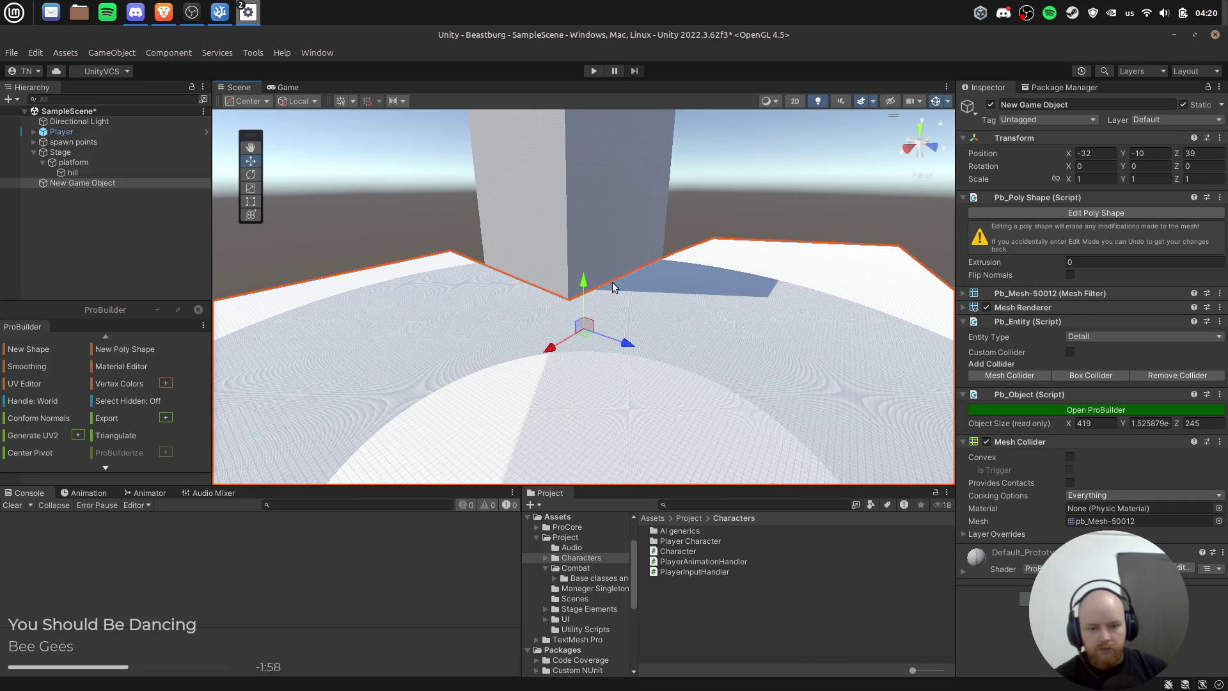
mouse_move(583, 333)
mouse_down()
mouse_move(568, 336)
mouse_move(581, 267)
mouse_up()
Step: Set the slab's Extrusion to 7
text(5)
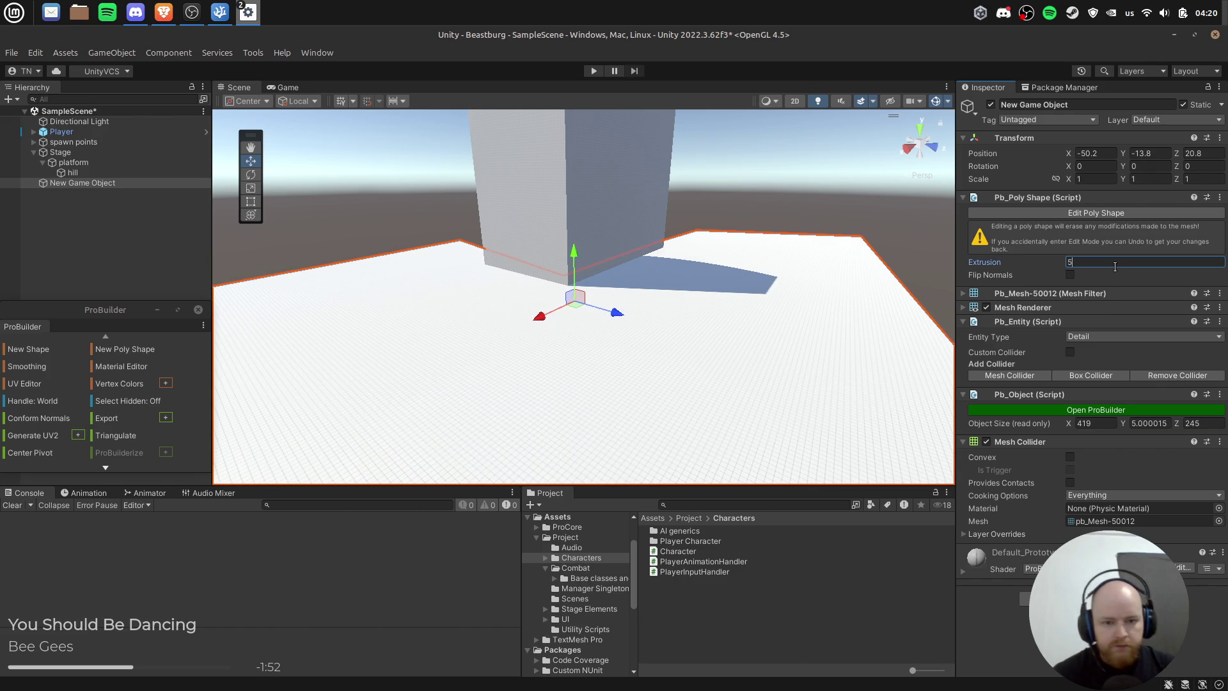
key(BackSpace)
text(7)
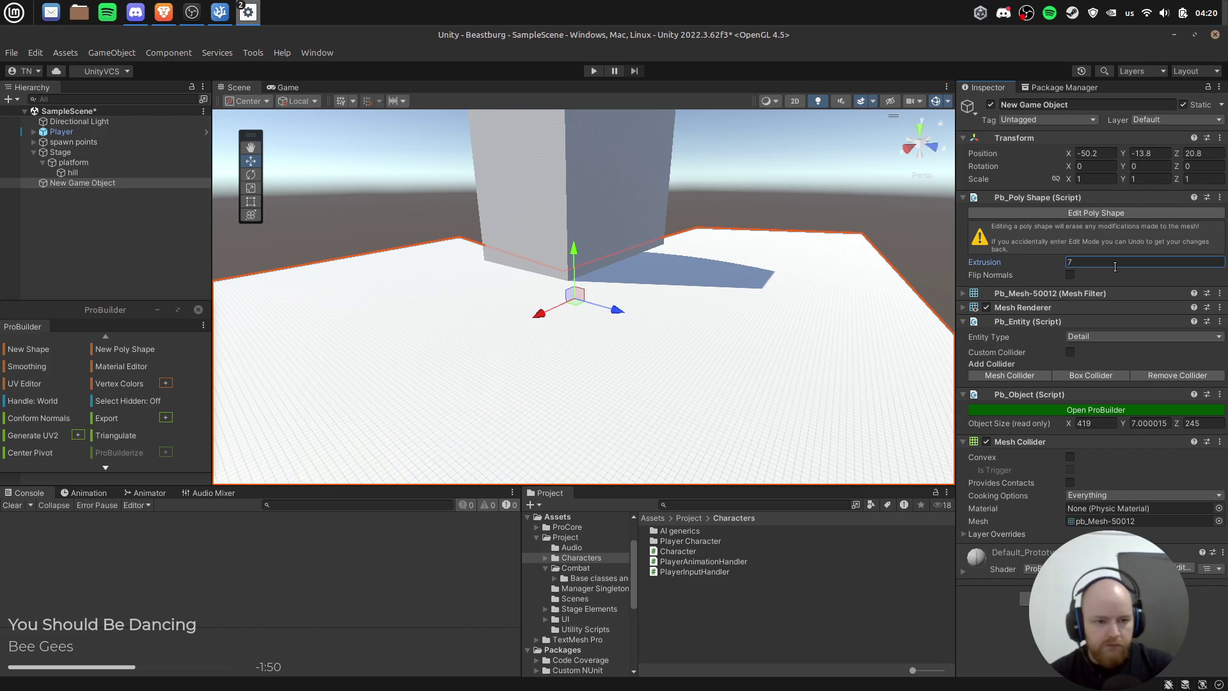
click(803, 184)
mouse_move(803, 184)
mouse_down()
mouse_move(690, 293)
mouse_move(501, 414)
mouse_move(568, 345)
mouse_move(748, 321)
mouse_move(520, 230)
mouse_move(526, 245)
mouse_move(674, 267)
mouse_move(556, 269)
mouse_move(638, 301)
mouse_move(578, 339)
mouse_up()
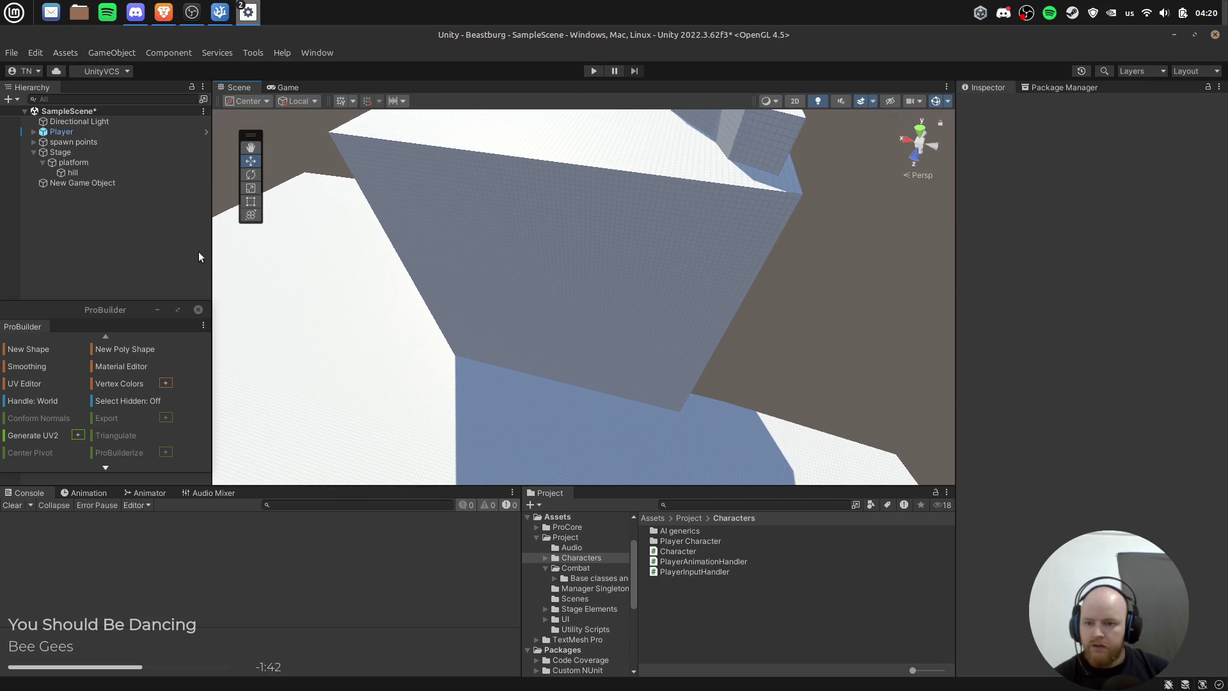
Step: Rename the new slab to 'plateu' and move it out of the platform group
click(59, 182)
key(F2)
text(plateu)
key(Return)
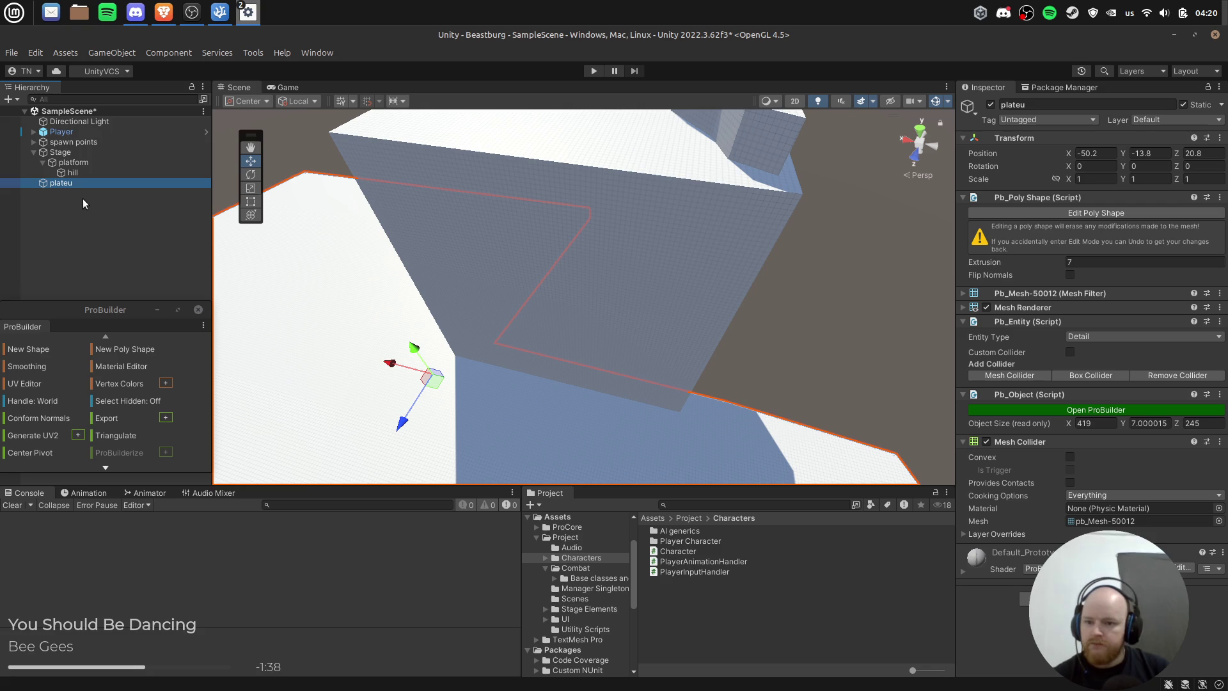
drag(71, 183, 73, 163)
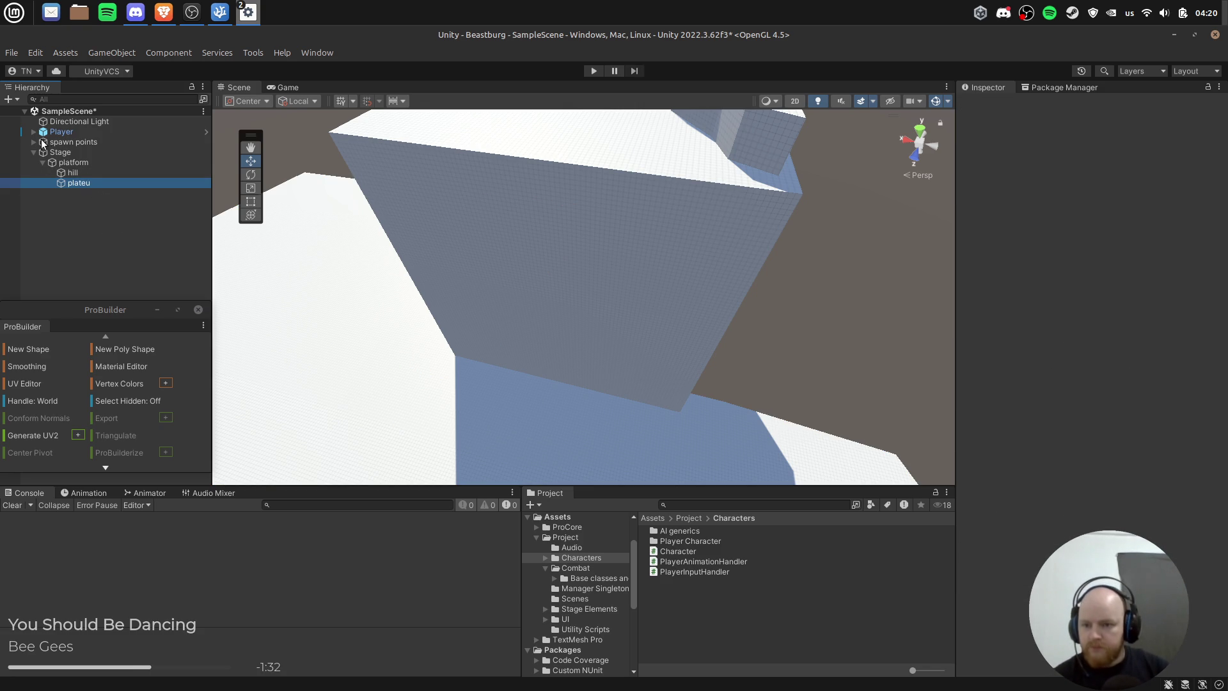
mouse_move(70, 182)
mouse_down()
mouse_move(57, 165)
mouse_move(39, 181)
mouse_up()
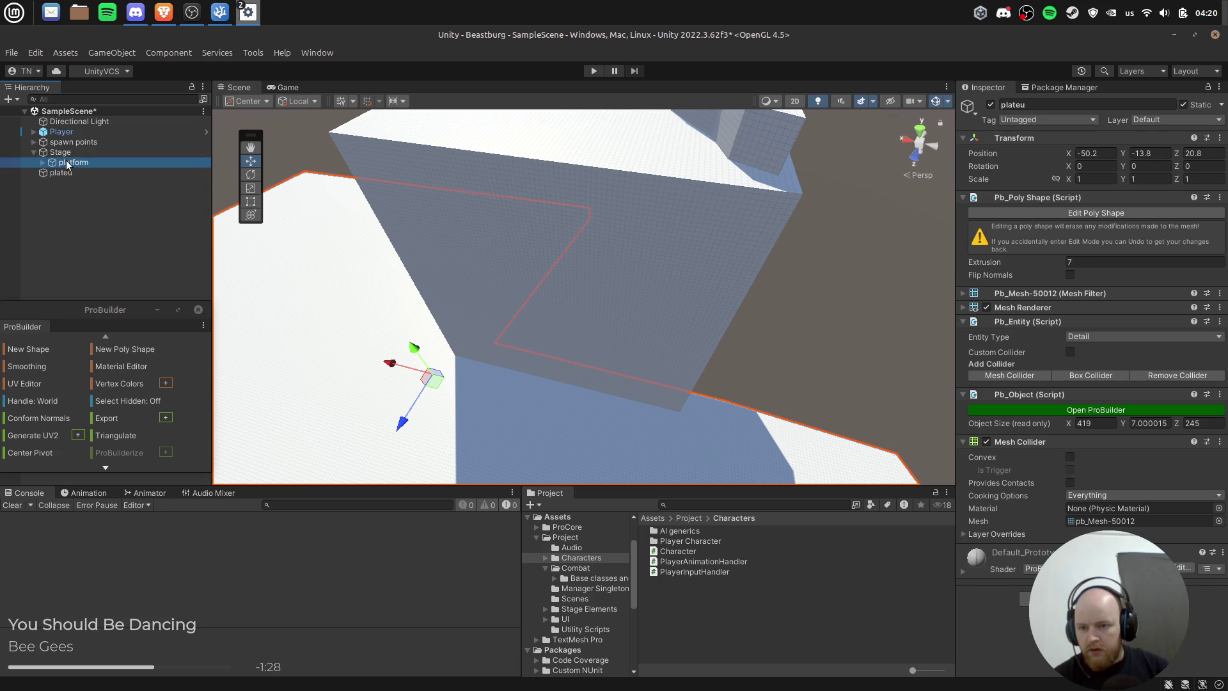
Step: Rename the platform group to 'starting platform'
click(70, 163)
key(F2)
text(starting platform)
key(Return)
key(Down)
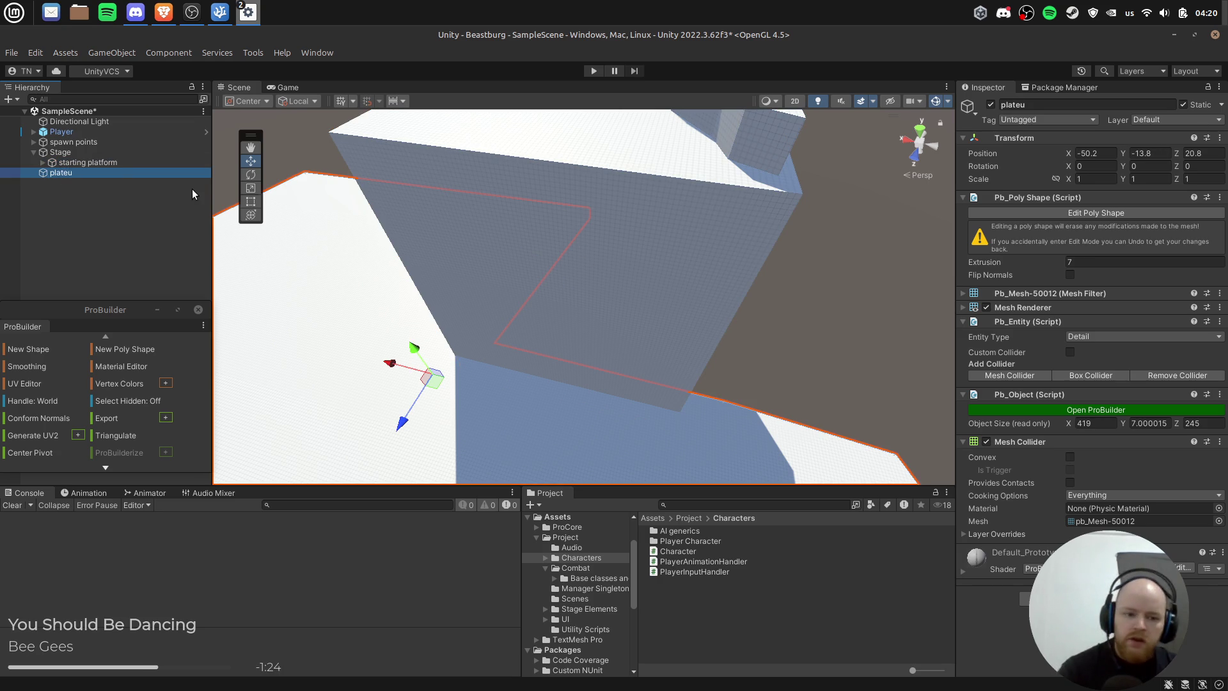
mouse_move(449, 275)
mouse_down()
mouse_move(507, 242)
mouse_move(538, 278)
mouse_move(850, 222)
mouse_up()
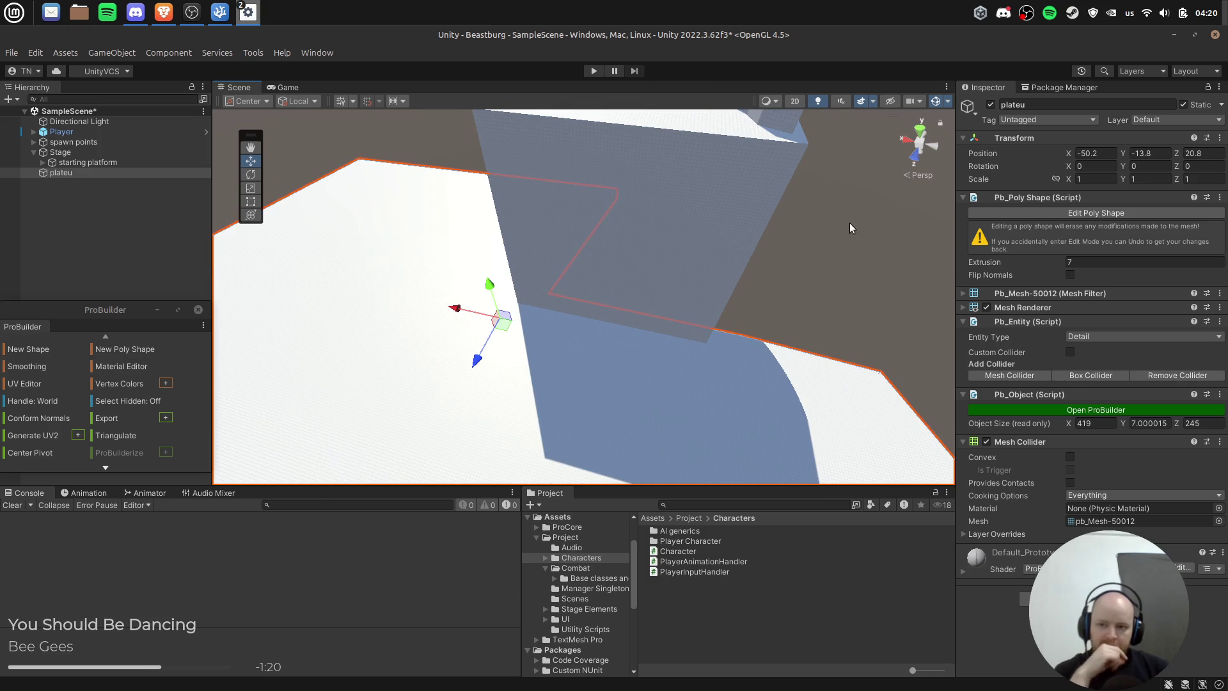
click(134, 162)
right_click(133, 160)
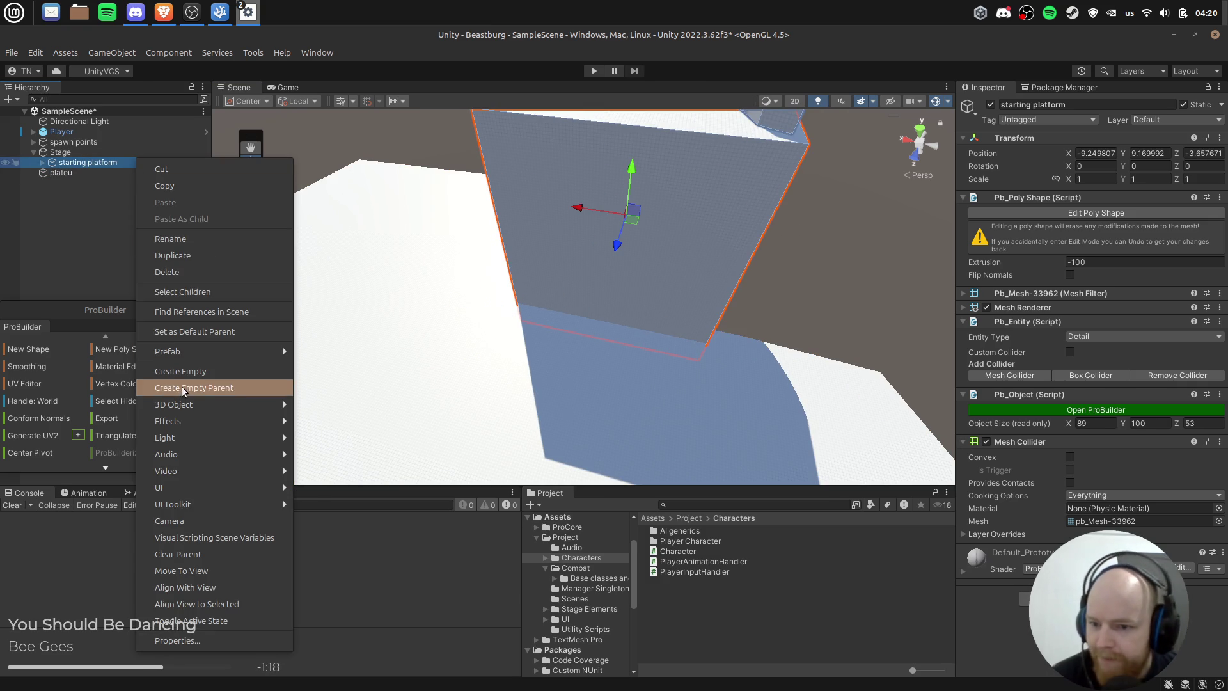
Step: Add a cube named 'platform' inside starting platform, placed beside the tower
mouse_move(232, 403)
click(333, 404)
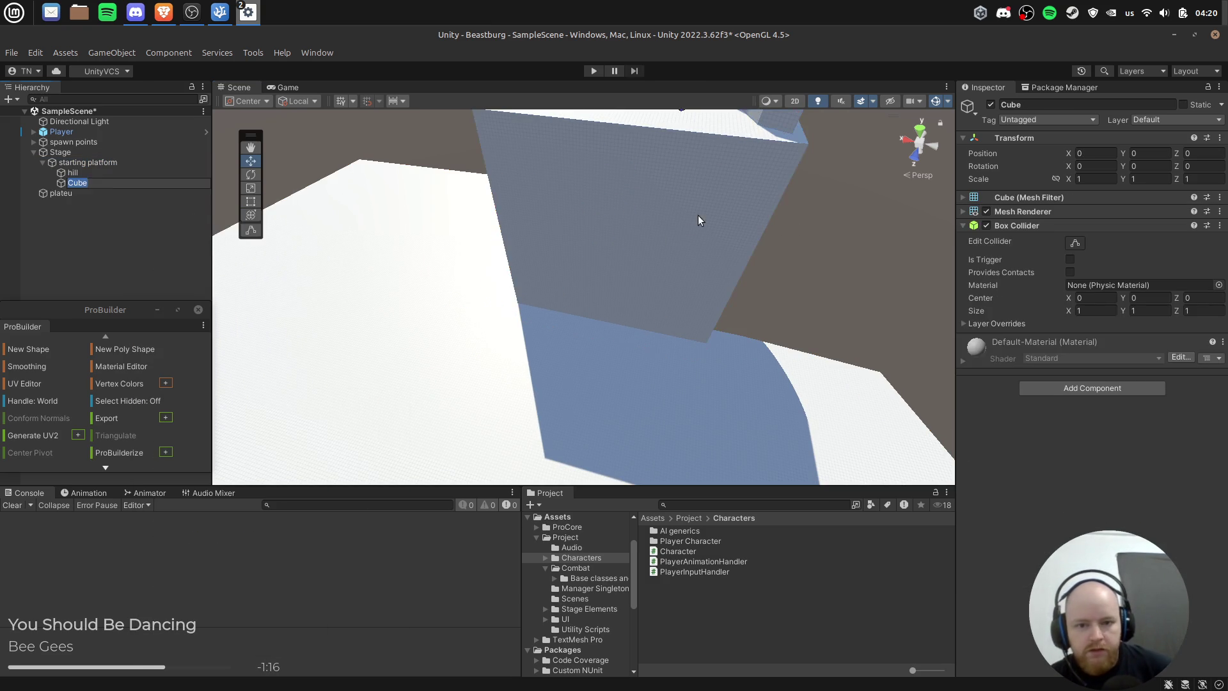
drag(596, 196, 488, 285)
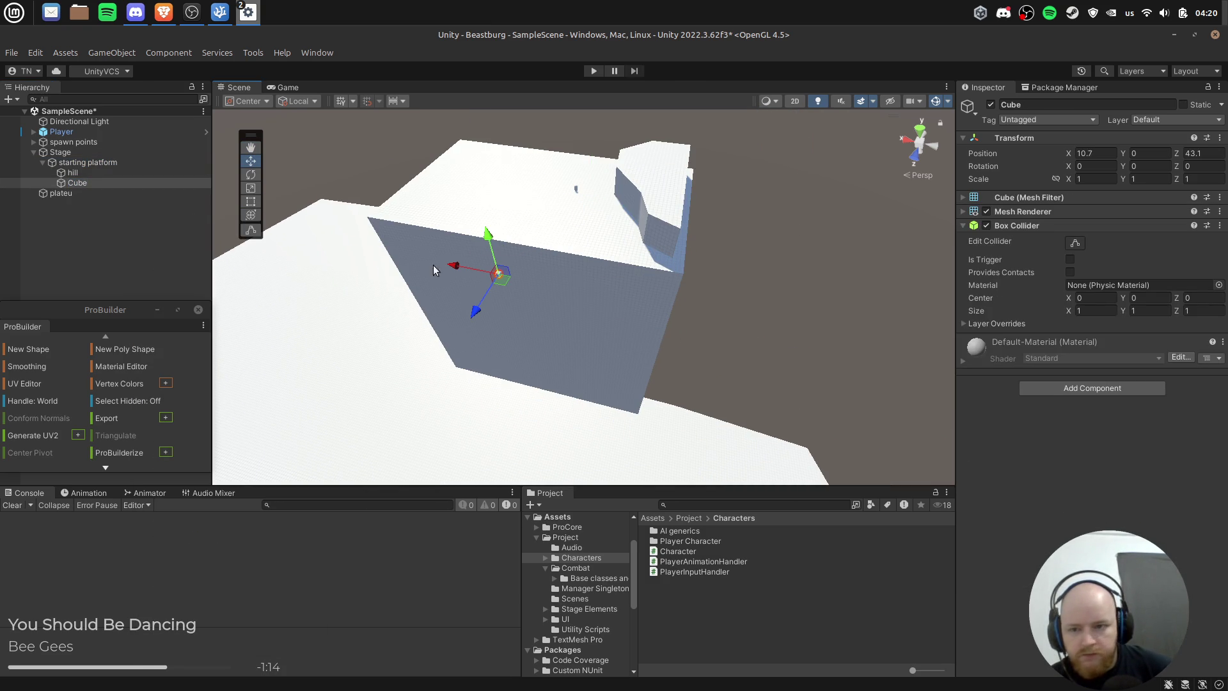
text(platform)
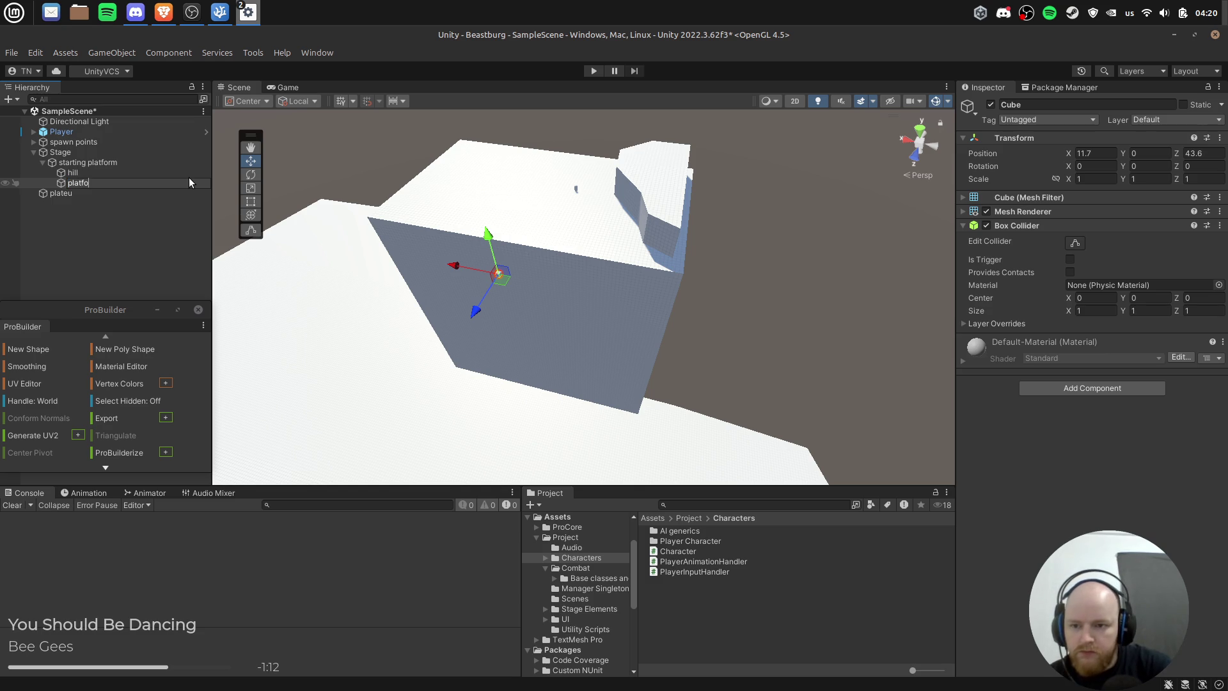
key(Return)
scroll(426, 236, up, 5)
Step: Scale the platform cube up to about three times its size
key(e)
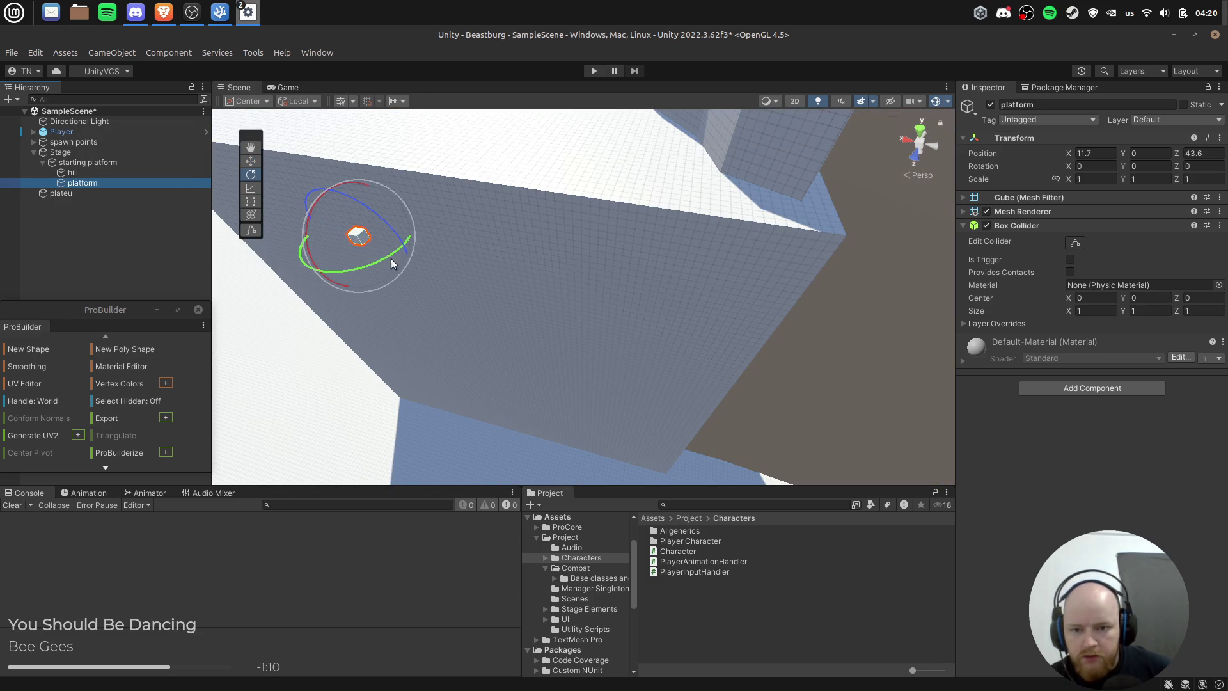
key(r)
mouse_move(360, 238)
mouse_down()
mouse_move(381, 254)
mouse_move(323, 272)
mouse_move(355, 263)
mouse_move(420, 205)
mouse_move(415, 220)
mouse_move(449, 249)
mouse_move(319, 228)
mouse_move(329, 225)
mouse_move(350, 271)
mouse_move(470, 252)
mouse_up()
key(w)
Step: Duplicate the platform cube and slide the copy to a new spot
click(128, 183)
key(ctrl+d)
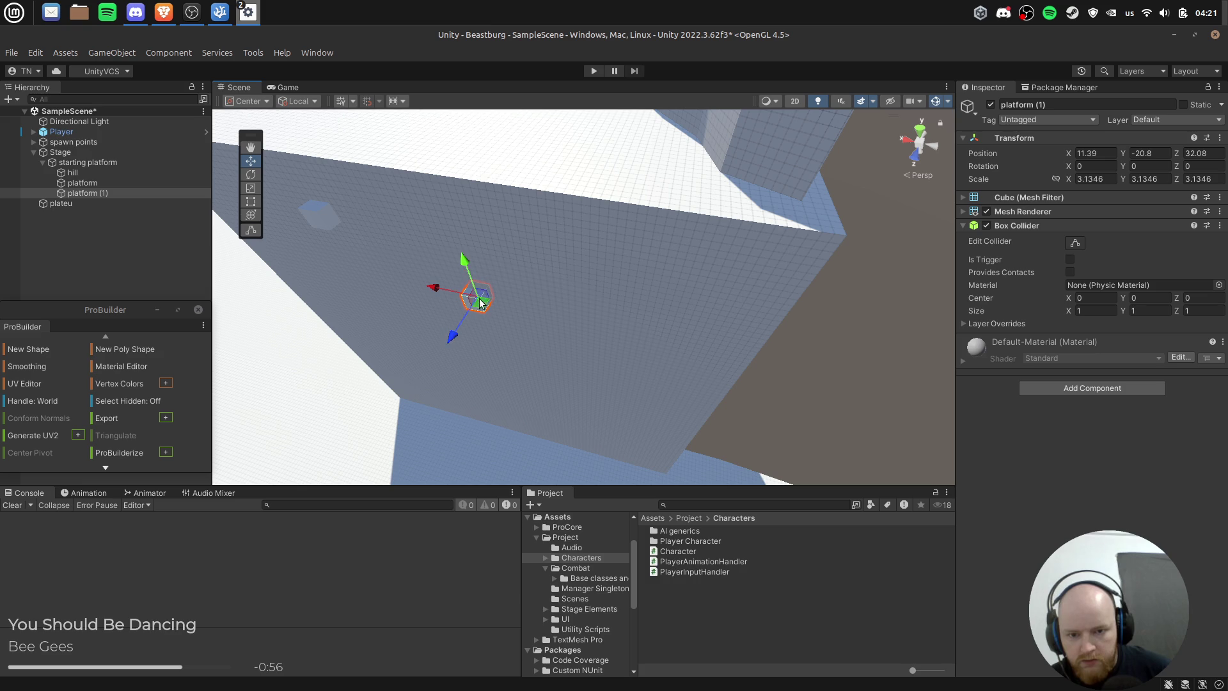
mouse_move(481, 307)
mouse_down()
mouse_move(403, 272)
mouse_move(403, 305)
mouse_up()
key(f)
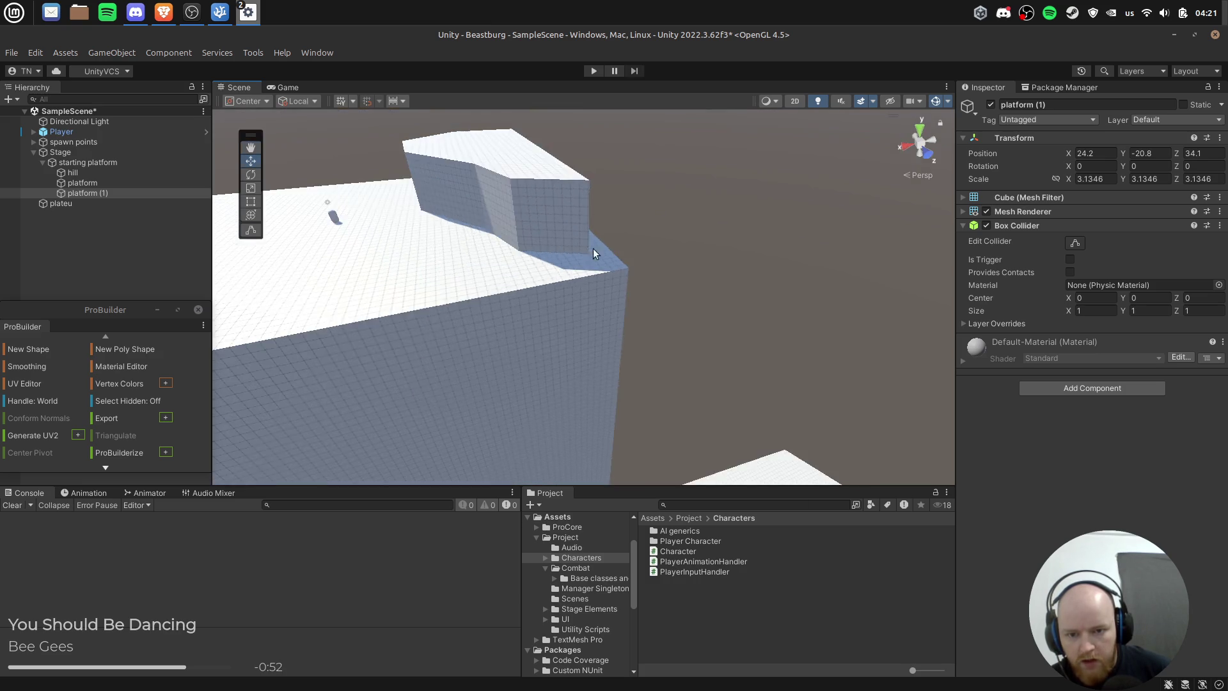
drag(599, 324, 577, 267)
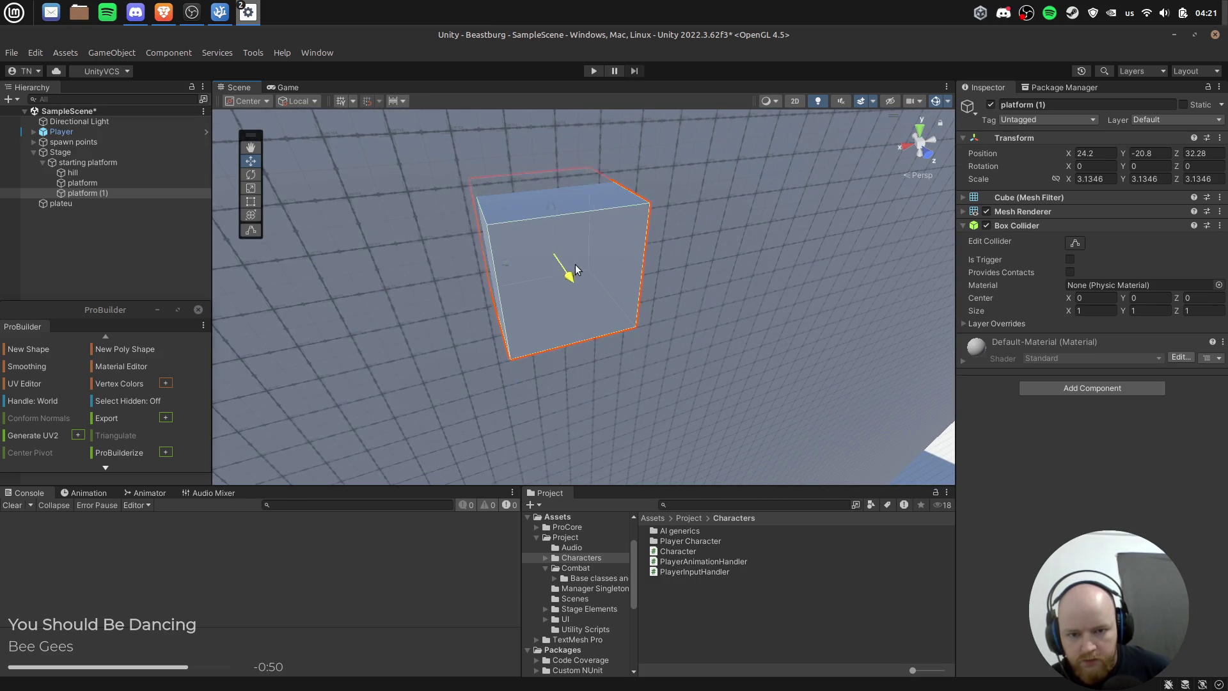
scroll(670, 270, down, 5)
scroll(665, 272, down, 5)
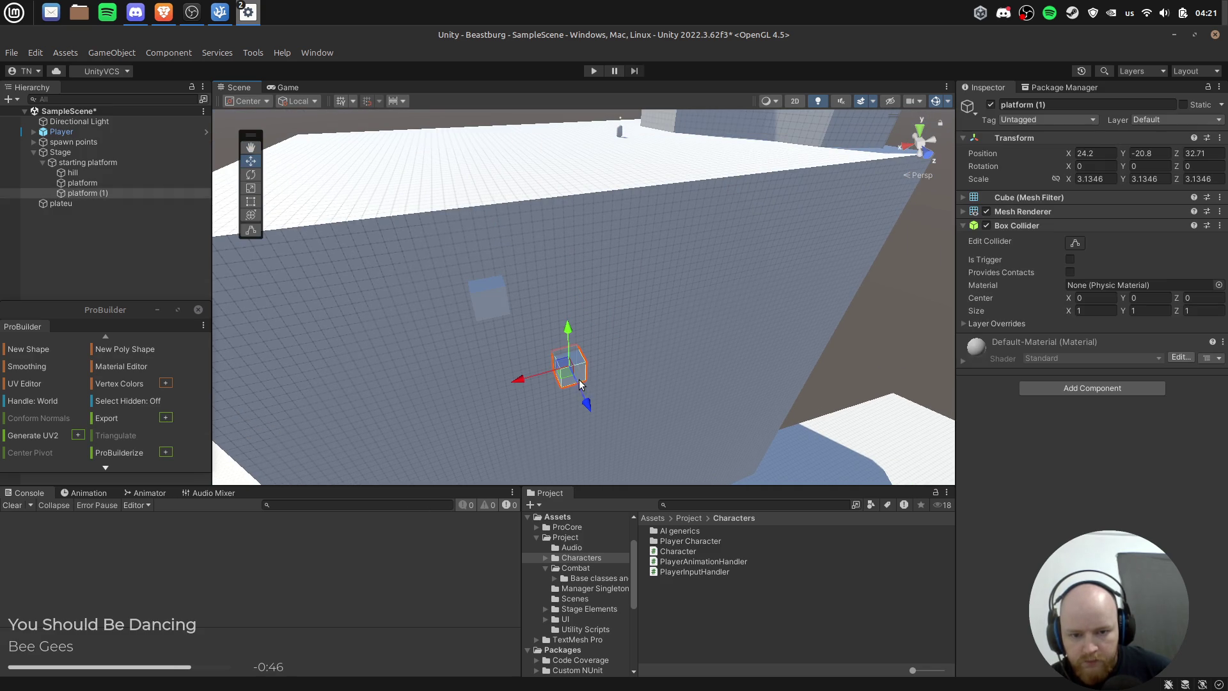
Step: In Top view, widen and heighten platform (1) and move it up along the wall
click(921, 131)
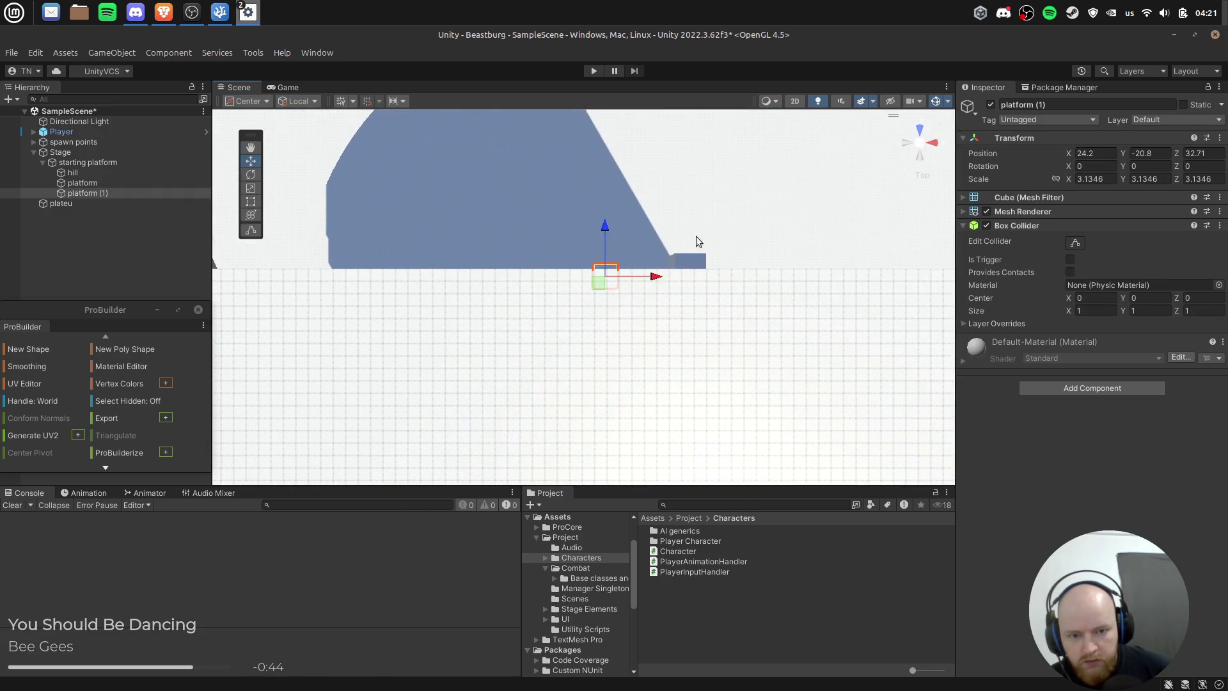
drag(571, 305, 630, 301)
scroll(711, 283, up, 3)
key(r)
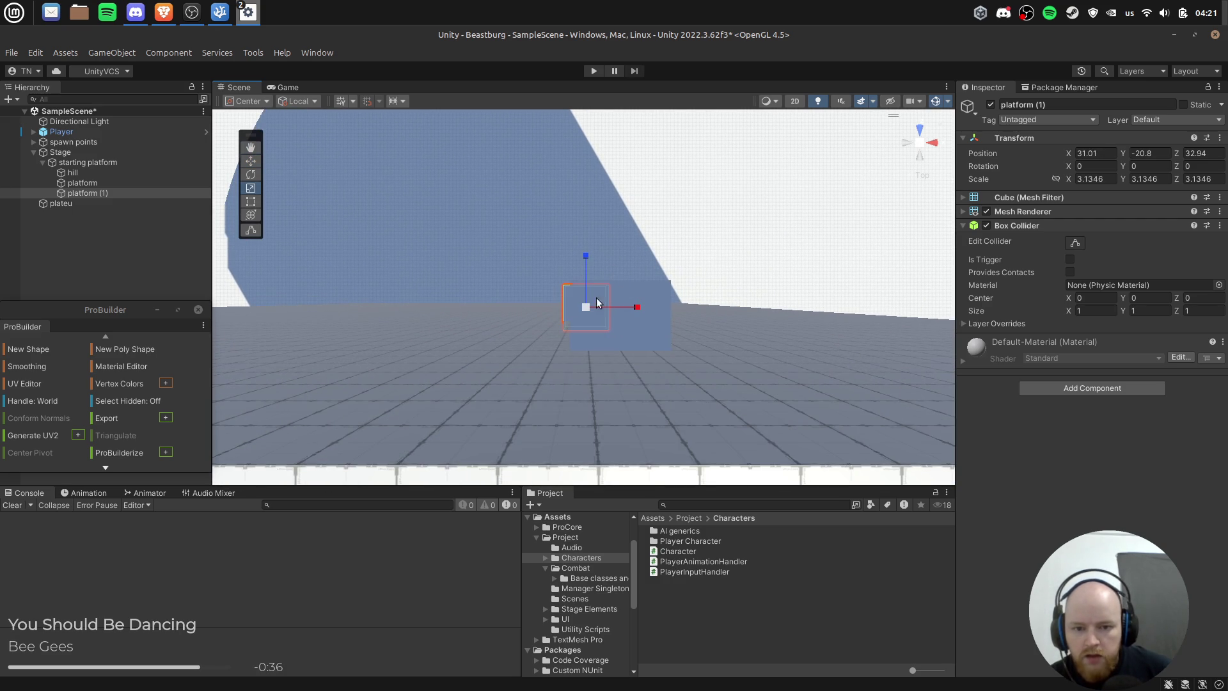
mouse_move(685, 297)
mouse_down()
mouse_move(581, 259)
mouse_move(521, 154)
mouse_move(541, 370)
mouse_up()
drag(496, 419, 499, 480)
mouse_move(479, 350)
mouse_down()
mouse_move(453, 301)
mouse_move(464, 323)
mouse_up()
mouse_move(501, 371)
mouse_down()
mouse_move(527, 368)
mouse_move(511, 284)
mouse_up()
click(104, 183)
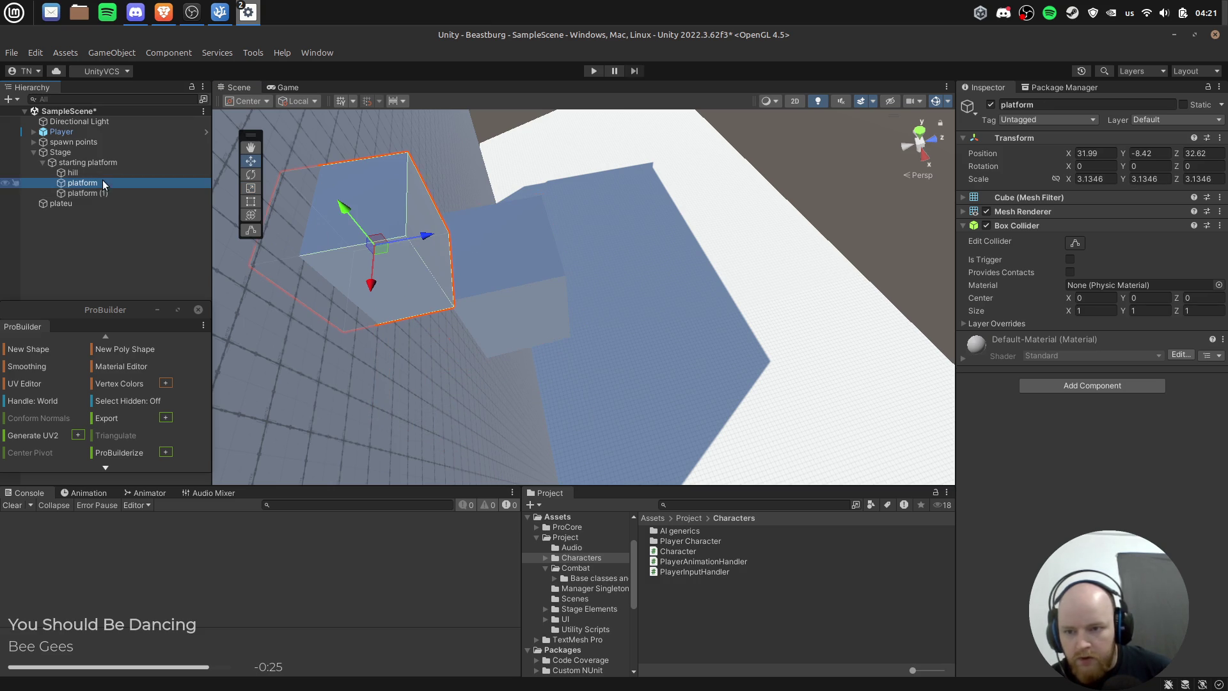
Step: Delete the original platform cube, undo it, and nudge platform (1) into place
key(Delete)
click(160, 183)
click(162, 184)
key(ctrl+z)
mouse_move(678, 298)
mouse_down()
mouse_move(230, 225)
mouse_move(587, 109)
mouse_move(625, 225)
mouse_move(784, 352)
mouse_move(734, 362)
mouse_move(640, 230)
mouse_move(625, 187)
mouse_move(604, 200)
mouse_up()
mouse_move(762, 247)
mouse_down()
mouse_move(679, 228)
mouse_move(614, 268)
mouse_move(586, 321)
mouse_up()
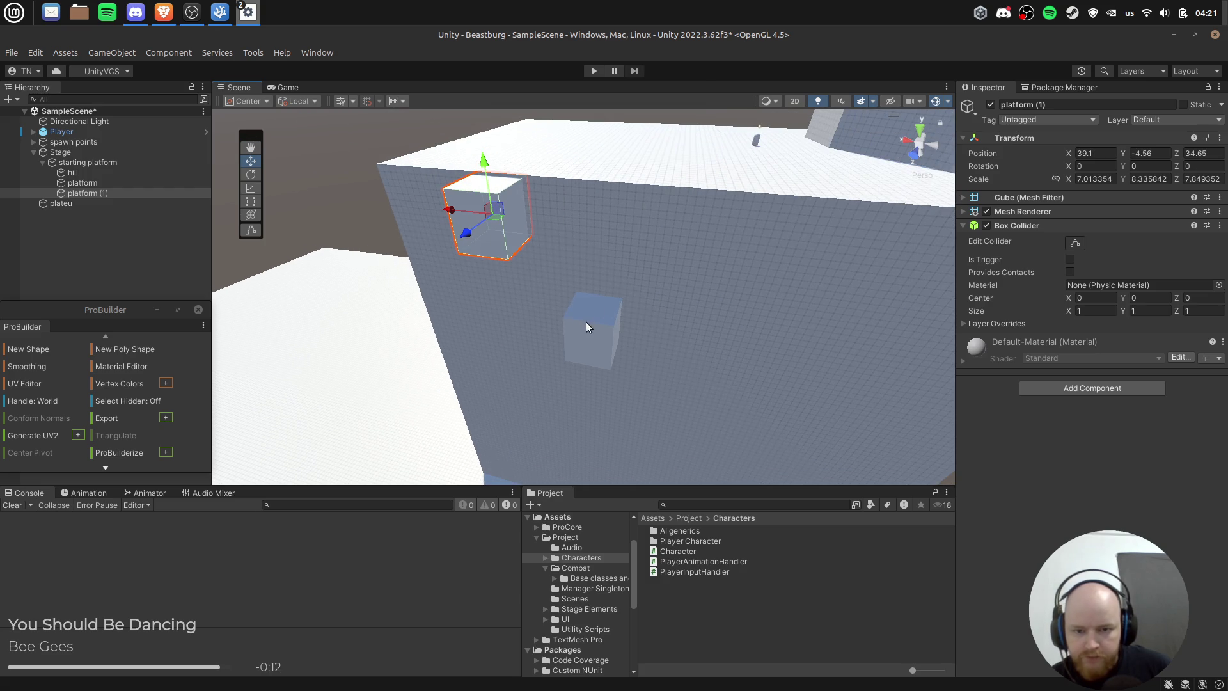
Step: Rename the platform object to 'platform 0' and duplicate the large cube
click(105, 184)
click(102, 193)
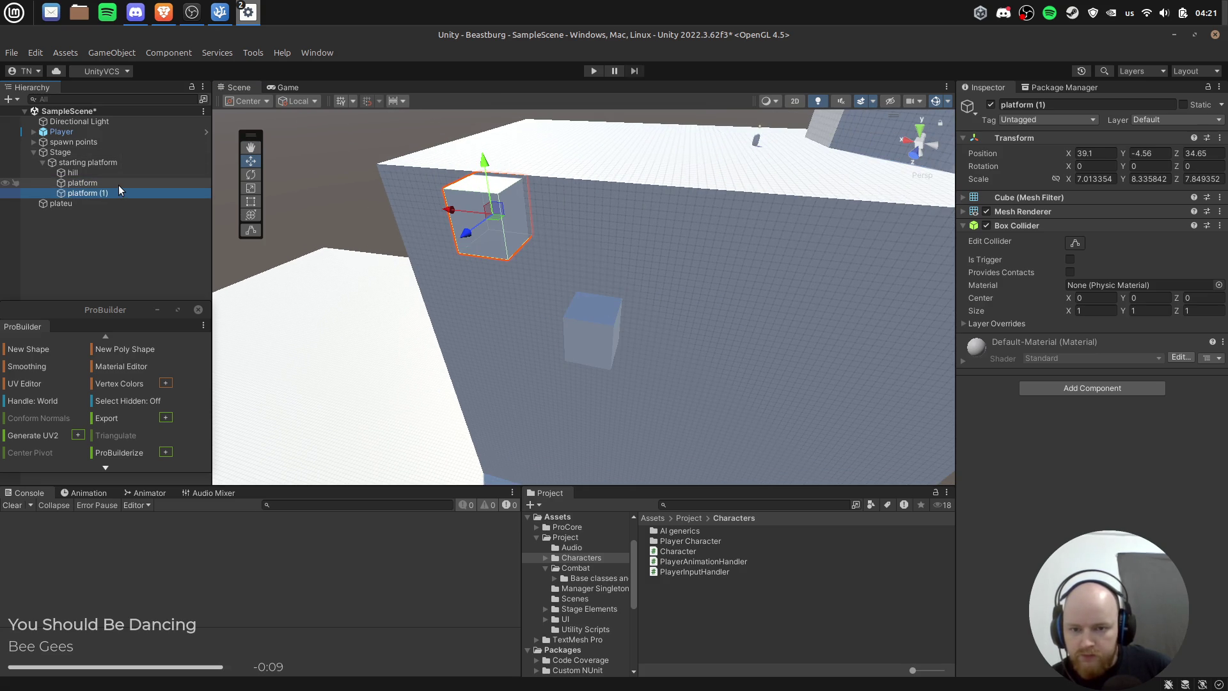
click(118, 185)
text(0)
key(Return)
key(ctrl+d)
drag(595, 323, 490, 215)
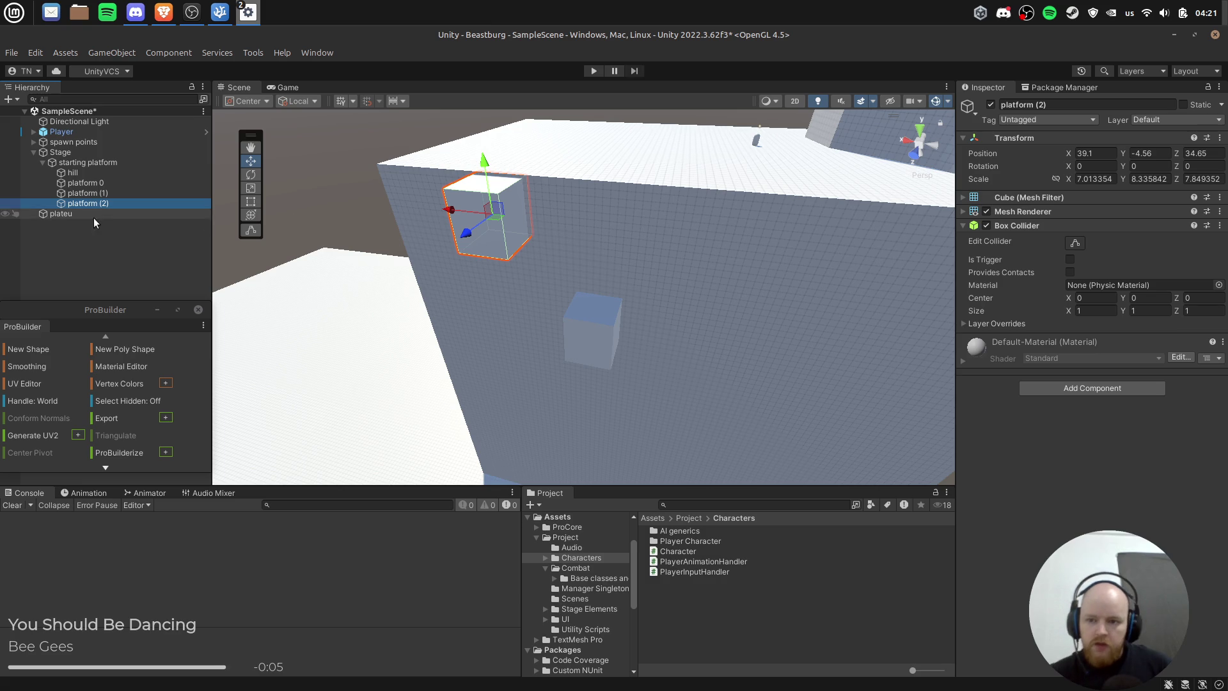
Step: Remove the extra platform (2) duplicate
click(117, 183)
click(167, 204)
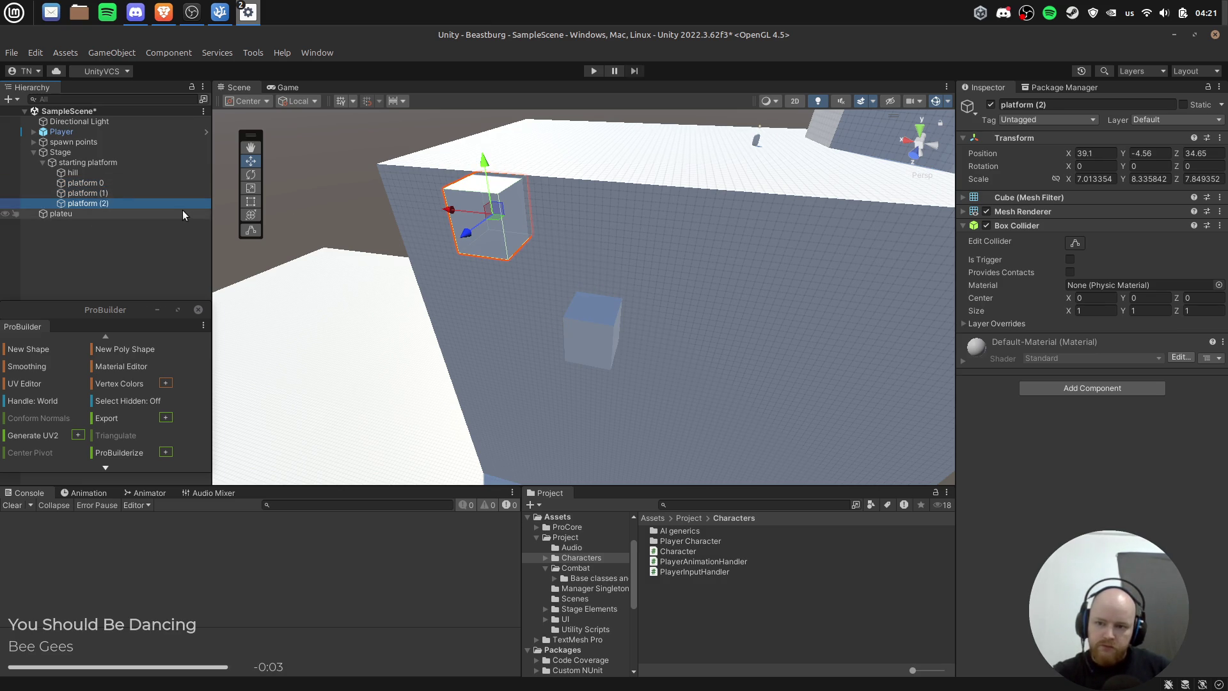
click(103, 183)
key(ctrl+z)
key(ctrl+z)
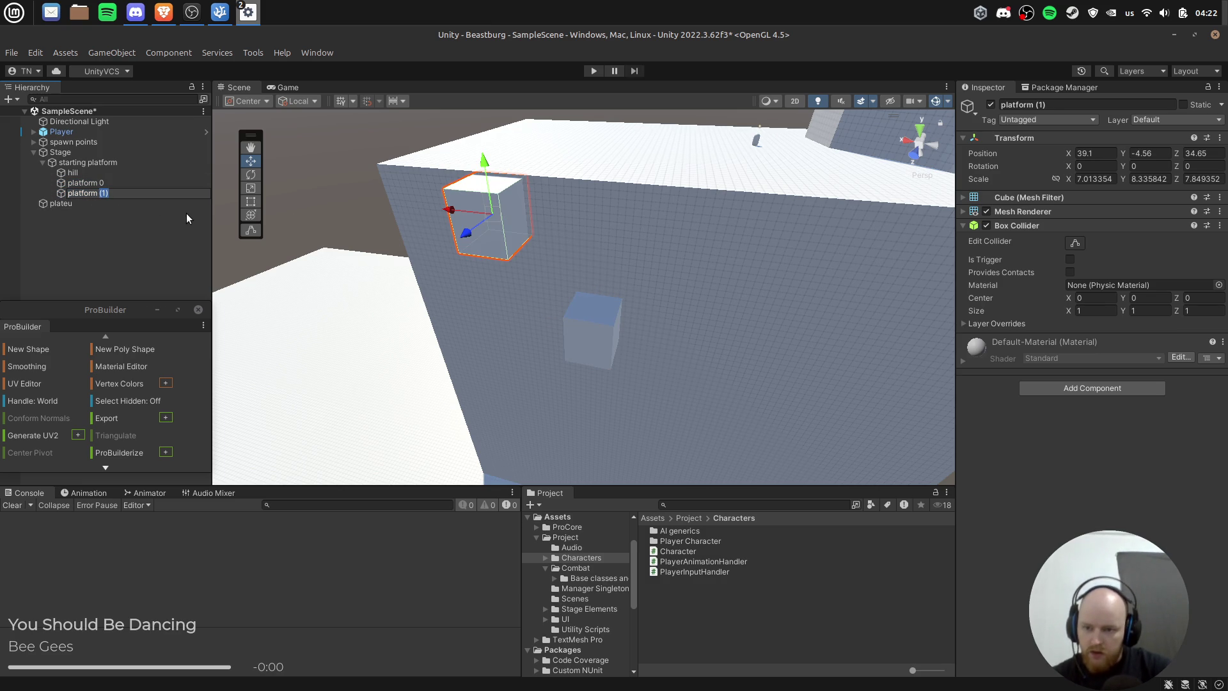
Step: Rename the two cubes to 'platform' and 'platform (1)'
key(BackSpace)
key(Return)
key(End)
key(BackSpace)
text((1))
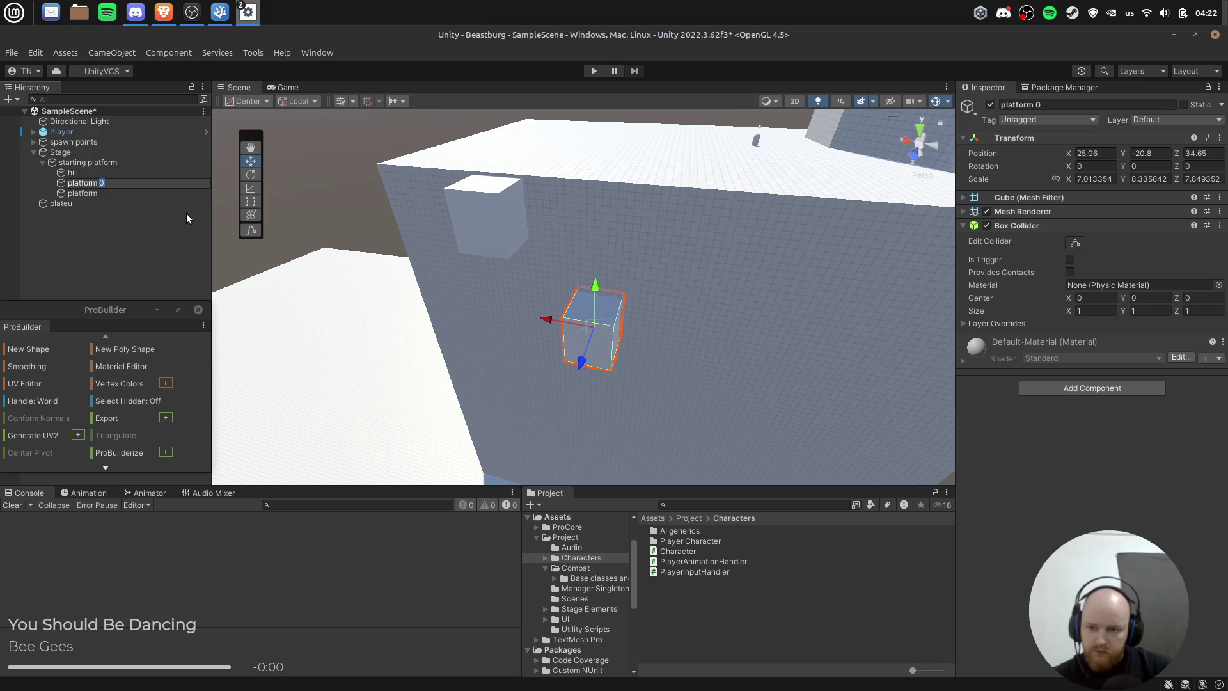
key(Return)
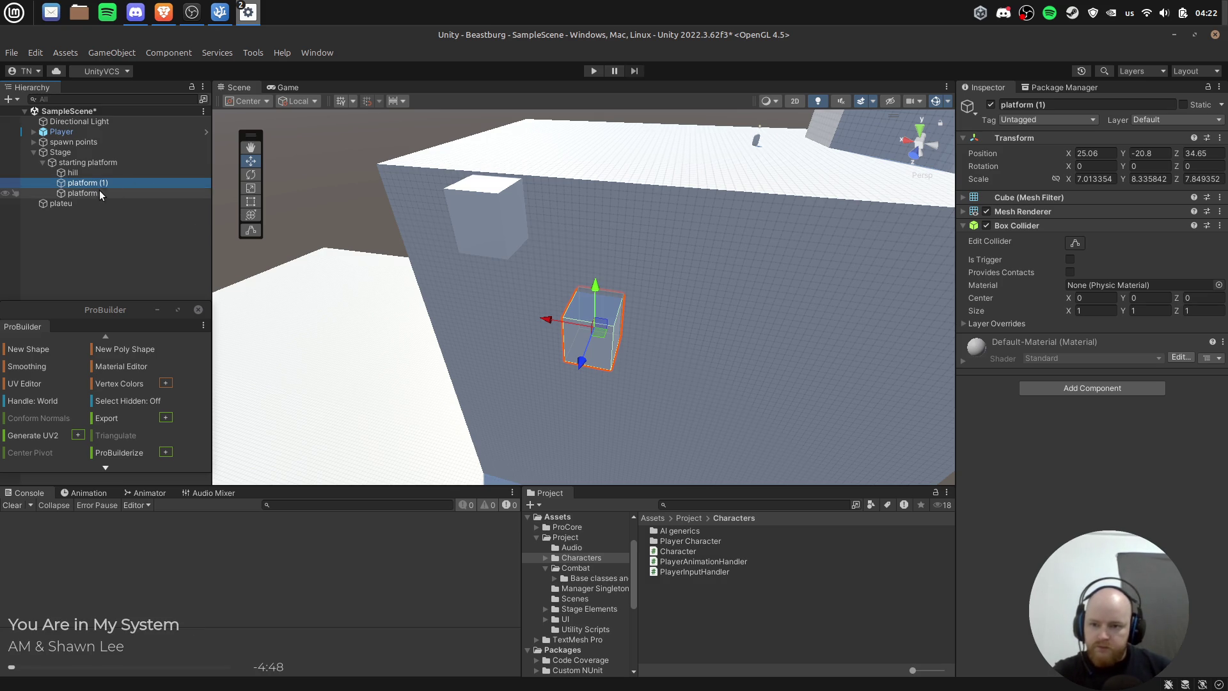
Step: Check platform, platform (1) and hill, then open the starting platform's context menu
click(121, 183)
click(97, 193)
click(94, 173)
click(98, 183)
click(101, 194)
click(99, 184)
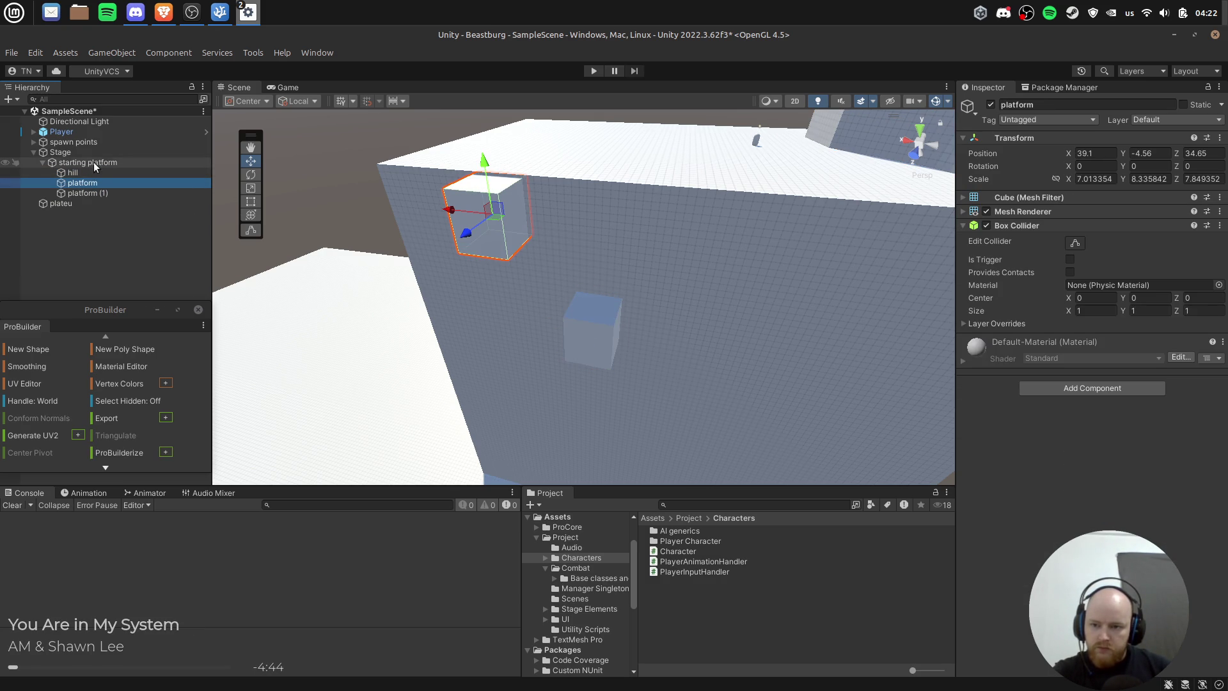
right_click(98, 163)
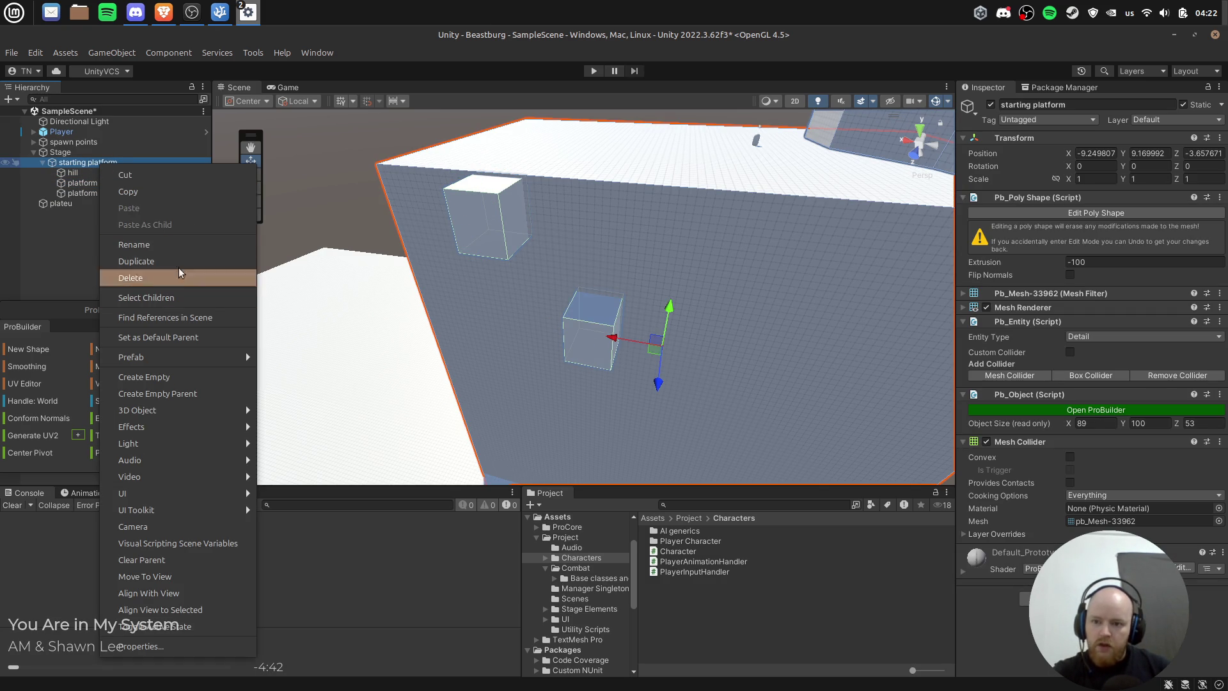
Step: Create an empty 'descent' child under starting platform and move platform and platform (1) into it
click(179, 377)
text(descent)
key(Return)
click(106, 193)
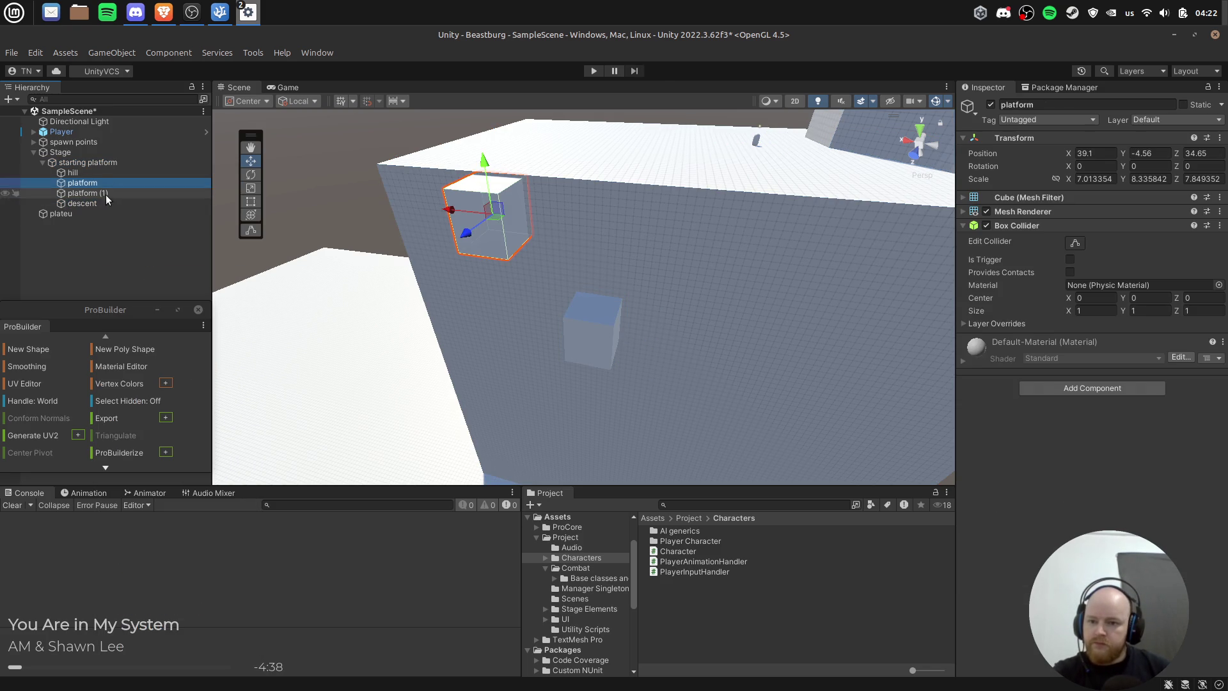
shift+click(99, 183)
drag(98, 183, 93, 204)
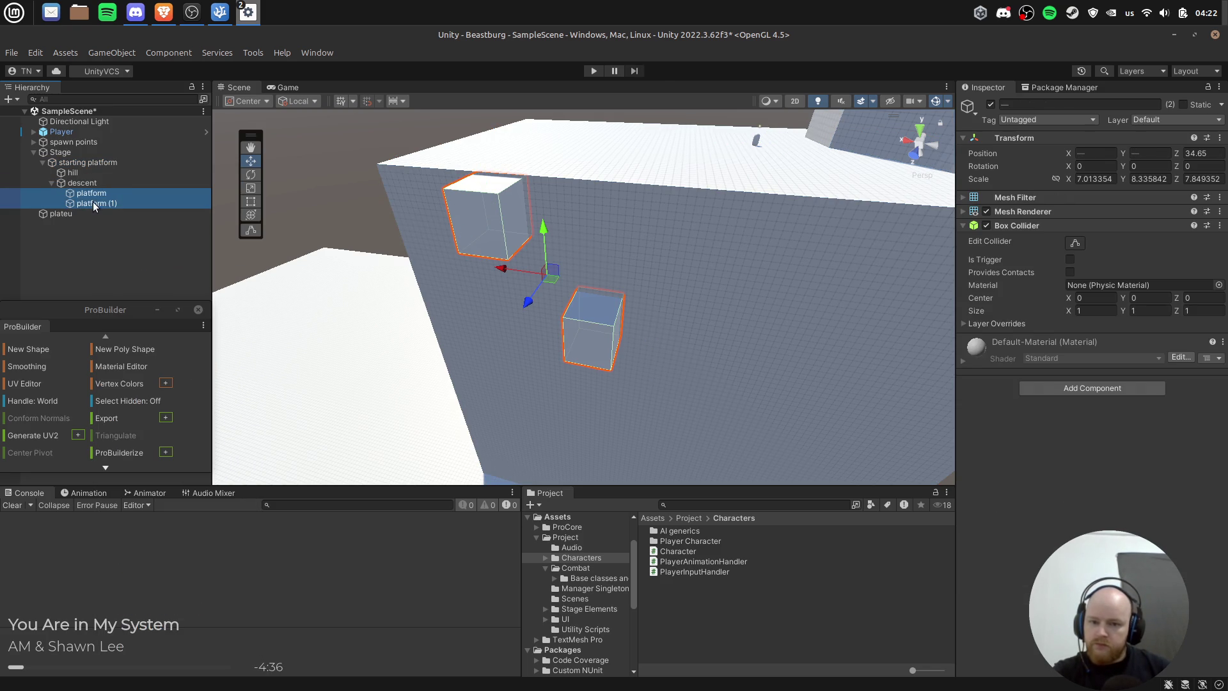
Step: Duplicate platform (1) into platform (2) and place it further down the wall
click(137, 251)
click(103, 205)
key(ctrl+d)
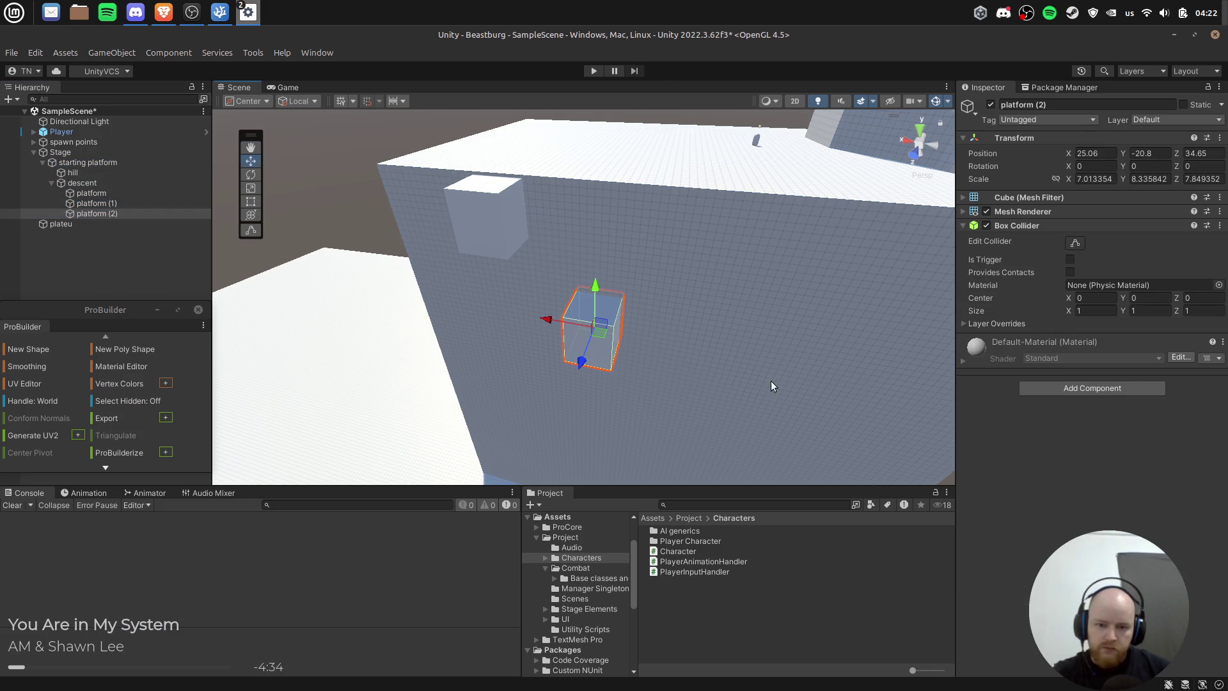
drag(773, 384, 570, 302)
mouse_move(533, 264)
mouse_down()
mouse_move(585, 307)
mouse_move(458, 359)
mouse_move(648, 309)
mouse_move(639, 323)
mouse_move(746, 326)
mouse_move(666, 317)
mouse_move(579, 384)
mouse_move(611, 417)
mouse_up()
Step: Duplicate platform (2) into platform (3) and position it lower on the wall
key(ctrl+d)
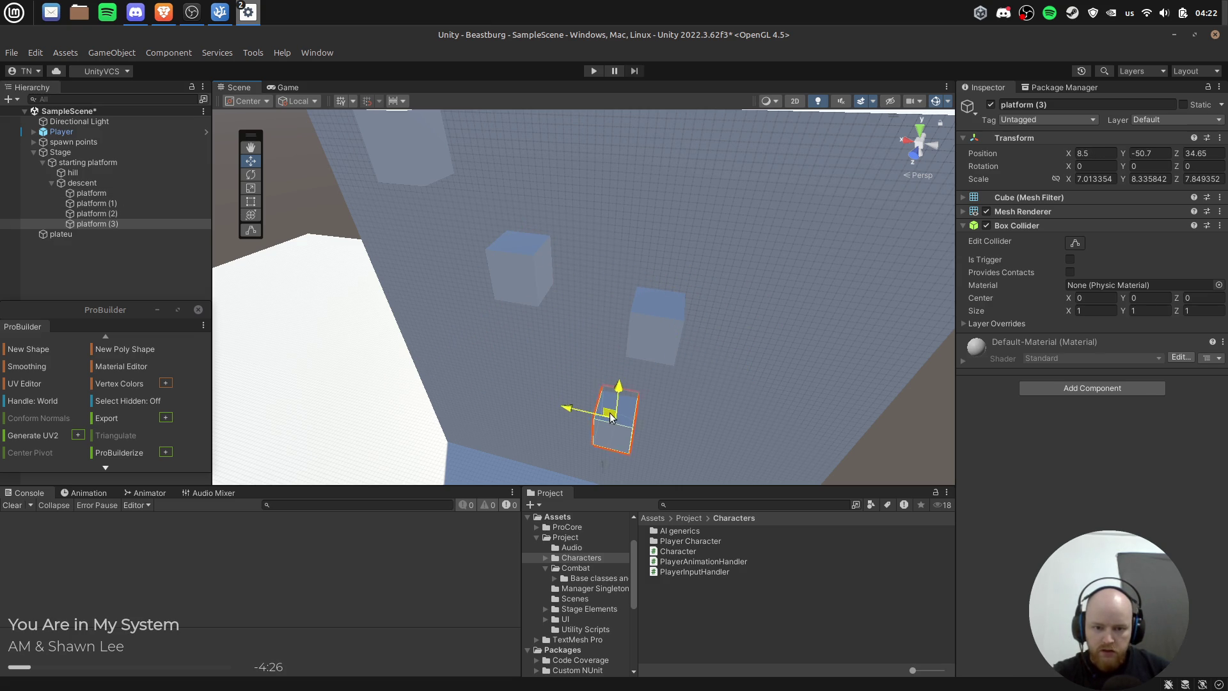
mouse_move(762, 397)
mouse_down()
mouse_move(750, 333)
mouse_move(650, 348)
mouse_move(669, 313)
mouse_up()
mouse_move(545, 405)
mouse_down()
mouse_move(662, 160)
mouse_move(659, 214)
mouse_move(698, 211)
mouse_move(617, 255)
mouse_move(444, 252)
mouse_move(687, 245)
mouse_up()
mouse_move(658, 194)
mouse_down()
mouse_move(625, 198)
mouse_move(650, 218)
mouse_move(626, 232)
mouse_move(608, 314)
mouse_move(711, 347)
mouse_up()
Step: Add platform (4) and platform (5) as further copies stepping down toward the floor
key(ctrl+d)
mouse_move(662, 406)
mouse_down()
mouse_move(754, 212)
mouse_move(768, 266)
mouse_move(655, 282)
mouse_up()
key(ctrl+d)
shift+click(653, 280)
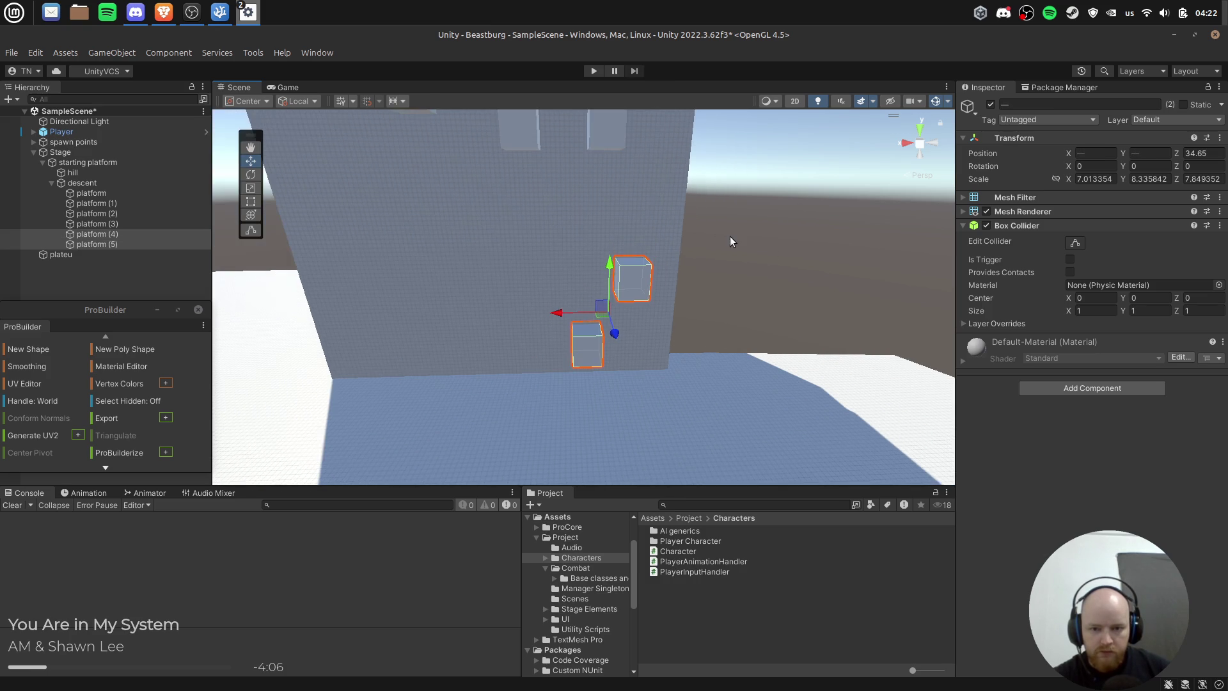
Step: Switch to the Rotate tool and tilt platform (2) about 8 degrees
click(741, 278)
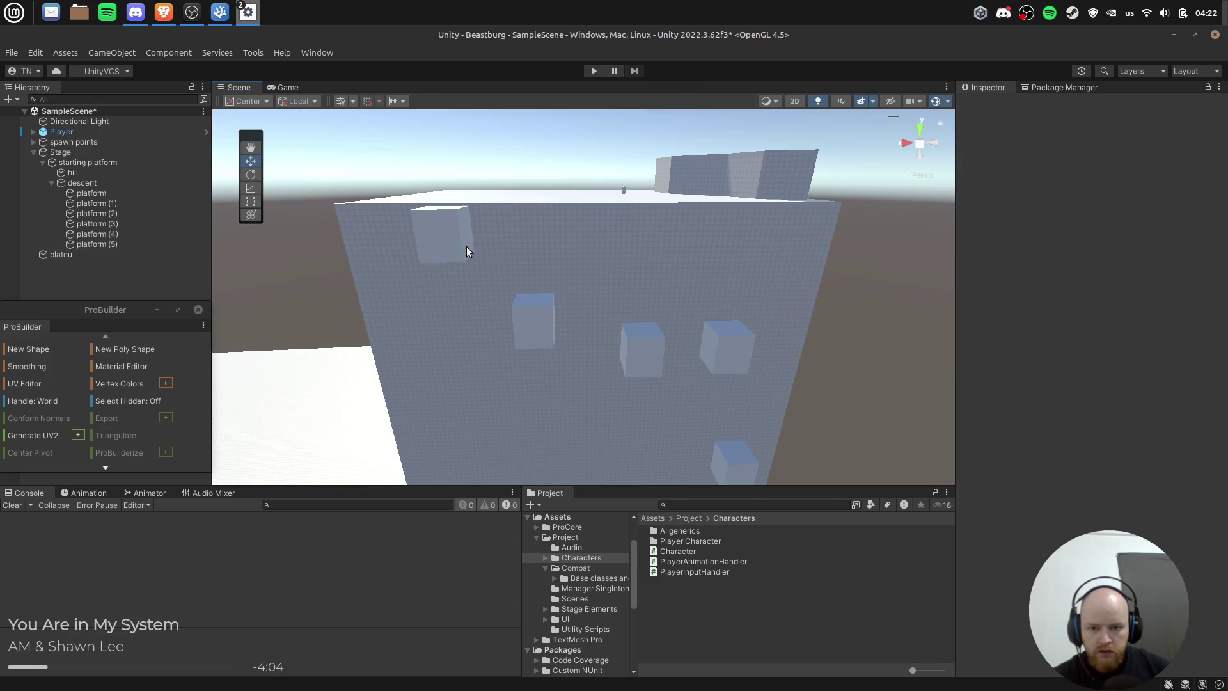
click(469, 251)
key(e)
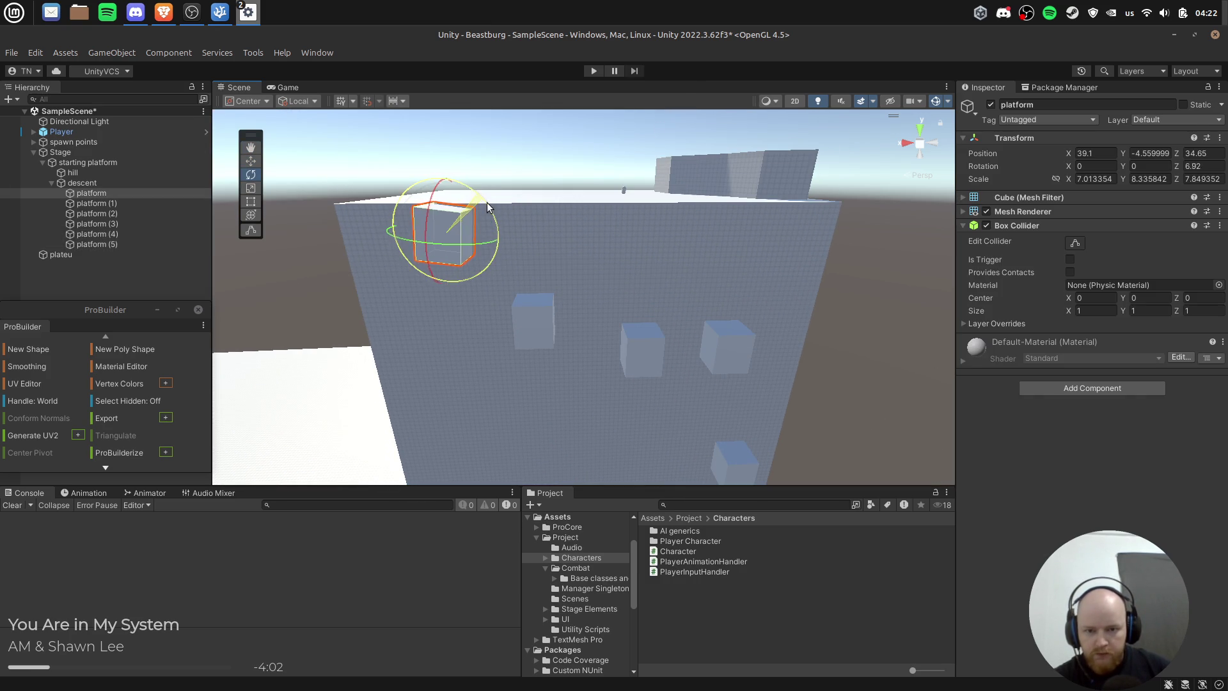
click(527, 302)
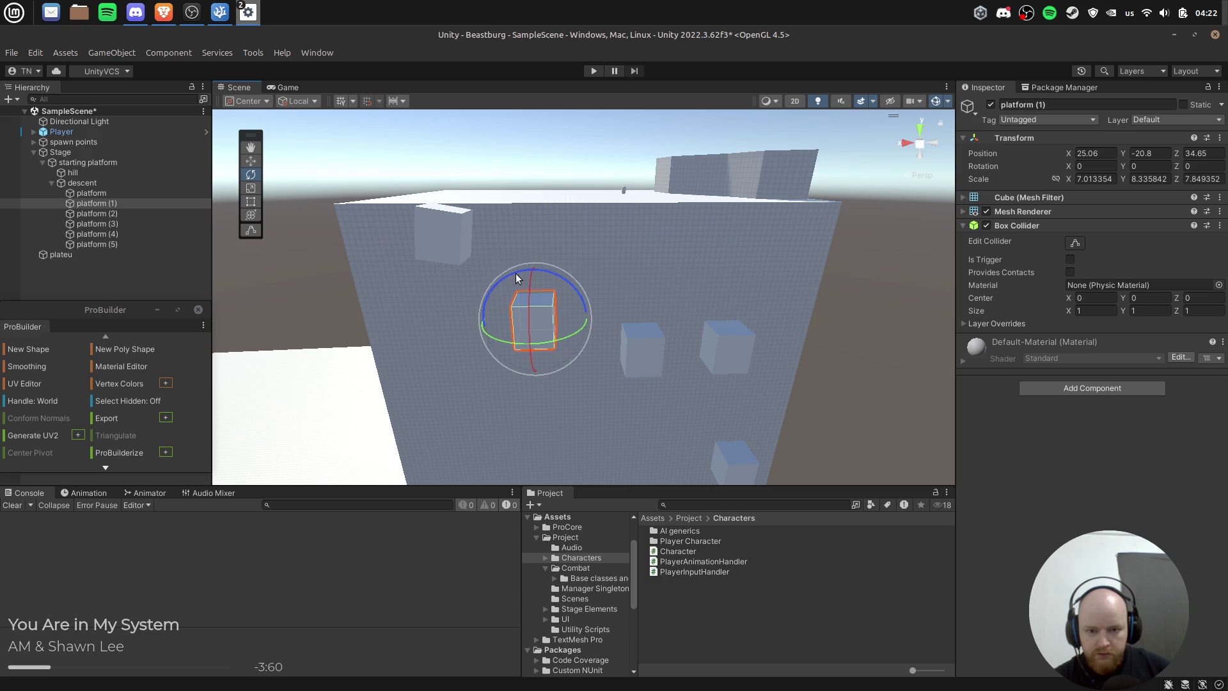
click(629, 333)
mouse_move(618, 314)
mouse_down()
mouse_move(633, 309)
mouse_move(597, 339)
mouse_move(617, 315)
mouse_up()
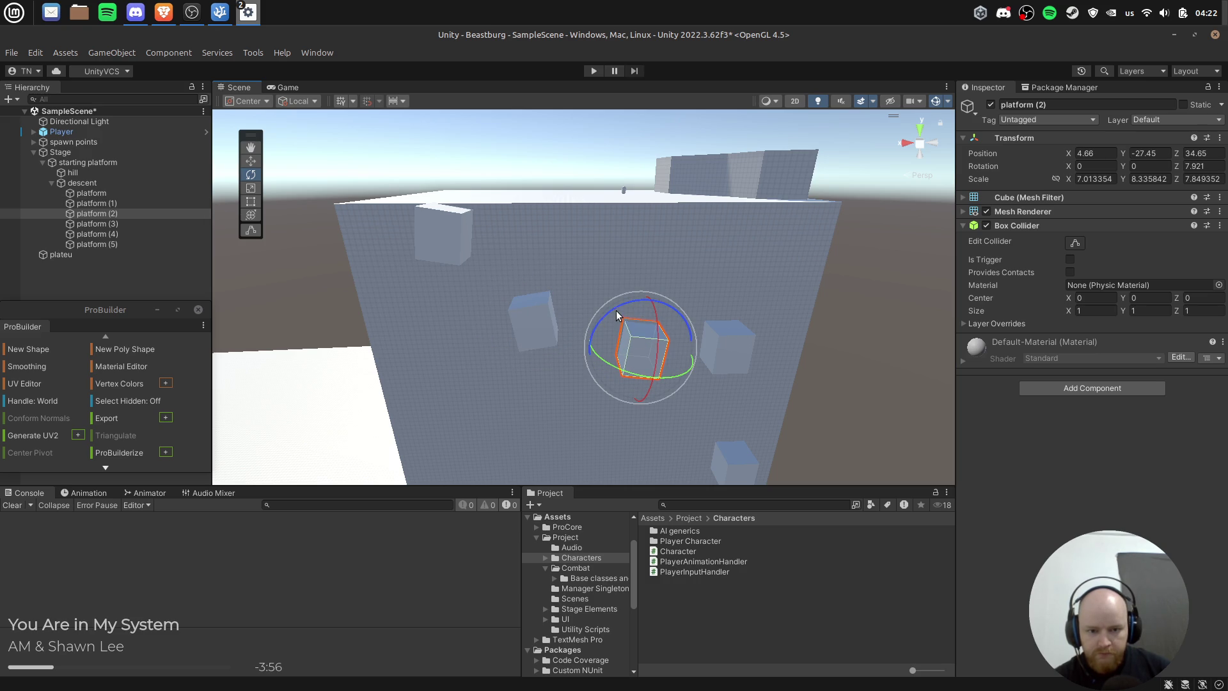
Step: Frame platform (3) and try tilting it, then undo the tilt
click(750, 356)
key(f)
drag(592, 207, 583, 245)
key(ctrl+z)
Step: Tilt platform (4) about 10 degrees and platform (5) about -22 degrees
click(654, 373)
drag(620, 338, 639, 332)
click(605, 427)
drag(636, 407, 593, 391)
click(804, 362)
mouse_move(804, 362)
mouse_down()
mouse_move(726, 123)
mouse_move(745, 184)
mouse_move(743, 263)
mouse_move(789, 337)
mouse_up()
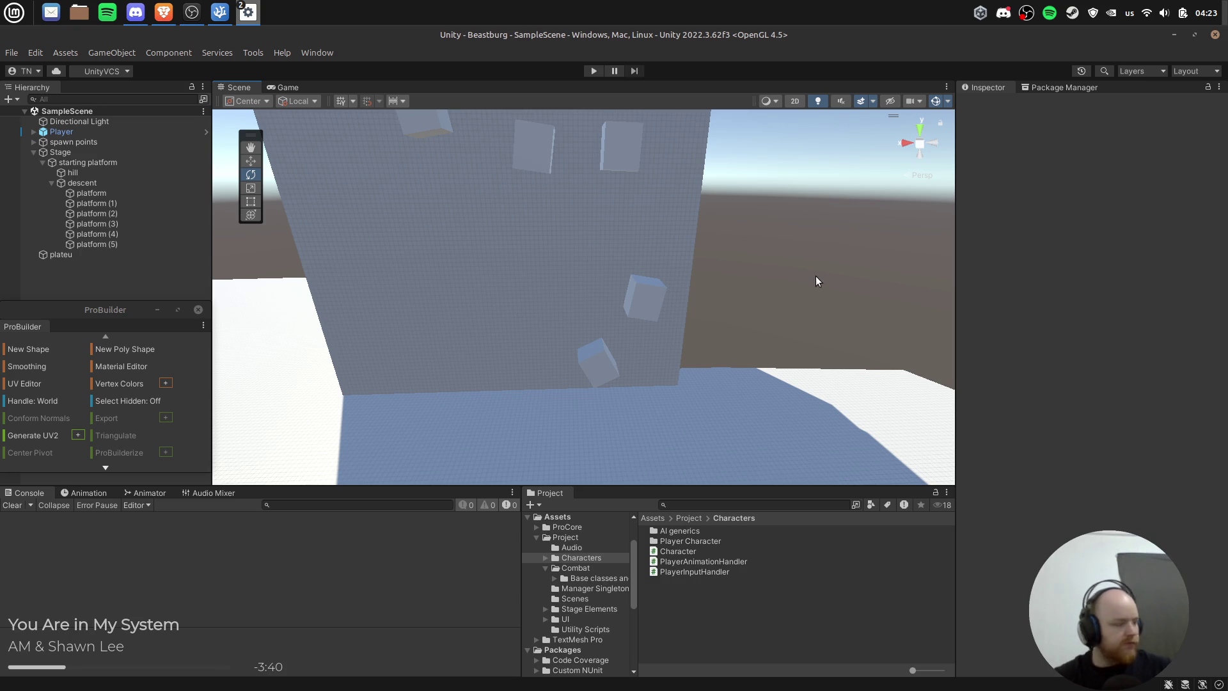
Step: Enter play mode and inspect the InvalidOperationException stack trace in the Console
click(591, 71)
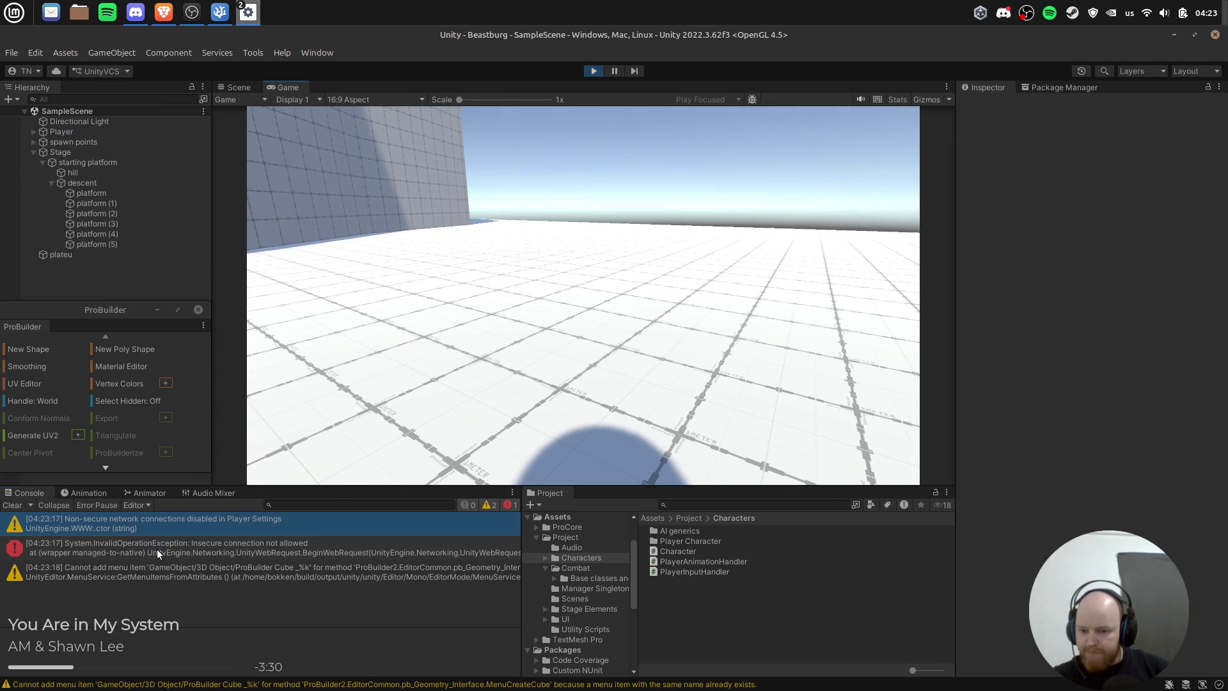
click(156, 549)
scroll(434, 655, down, 3)
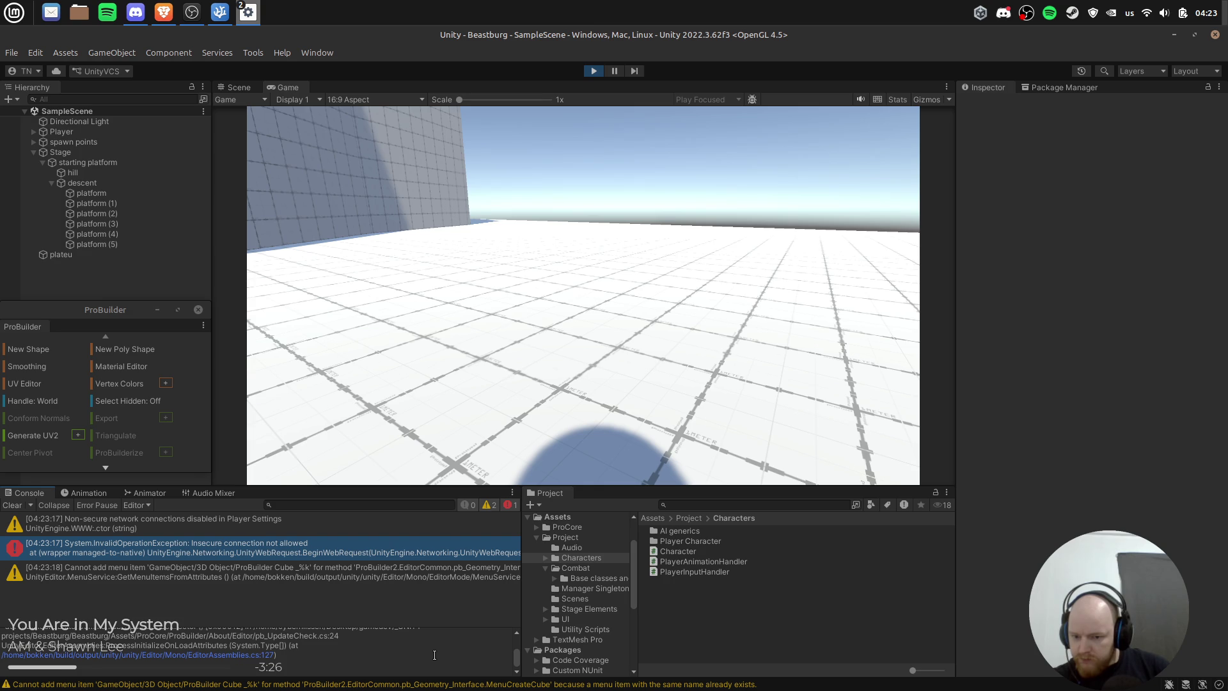
scroll(435, 655, up, 5)
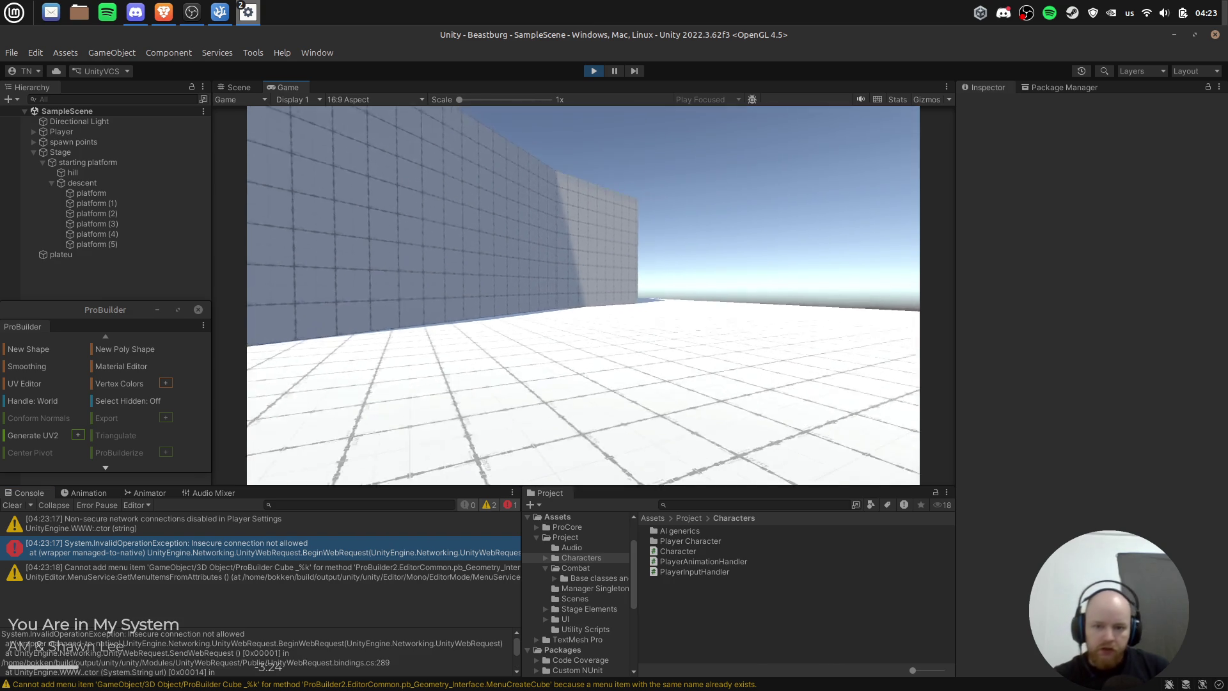
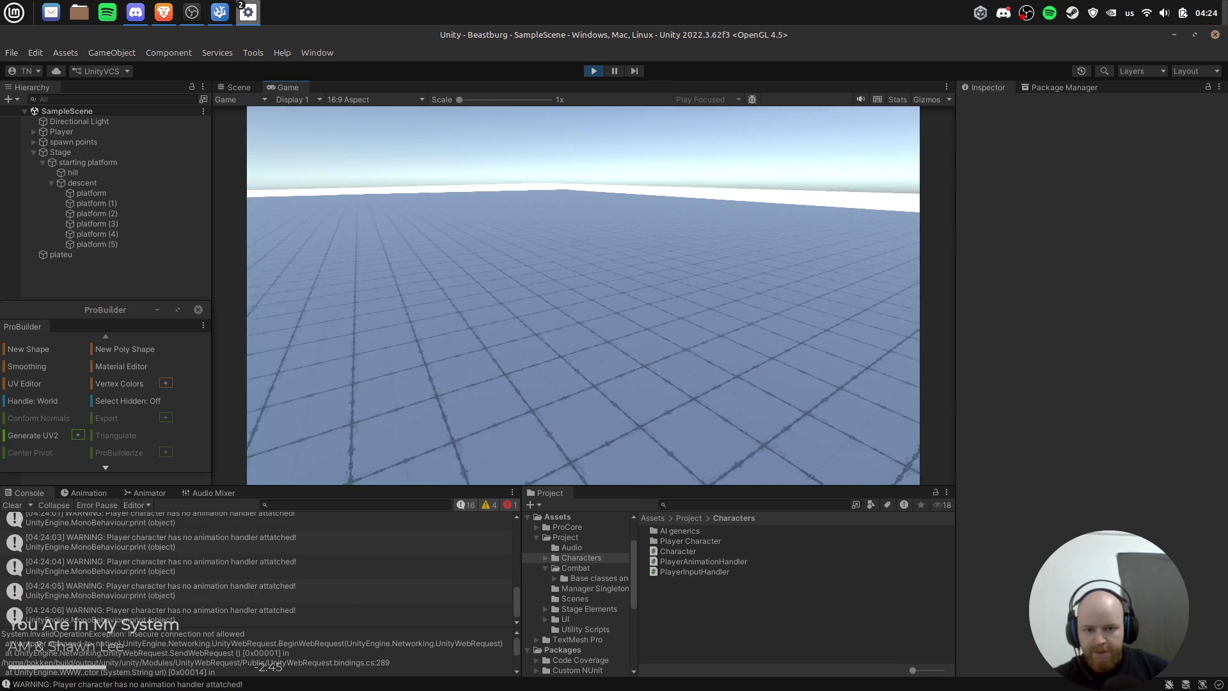
Step: Stop the running game and open the Player prefab with its Camera selected
click(594, 71)
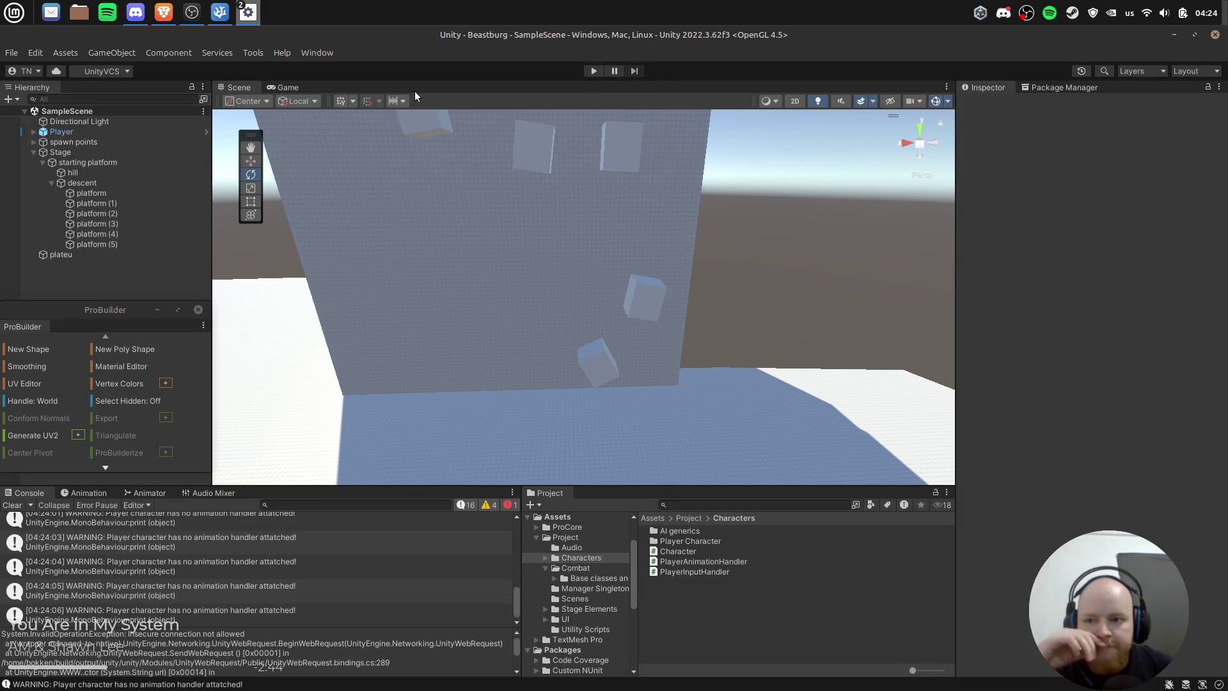
click(58, 133)
click(204, 131)
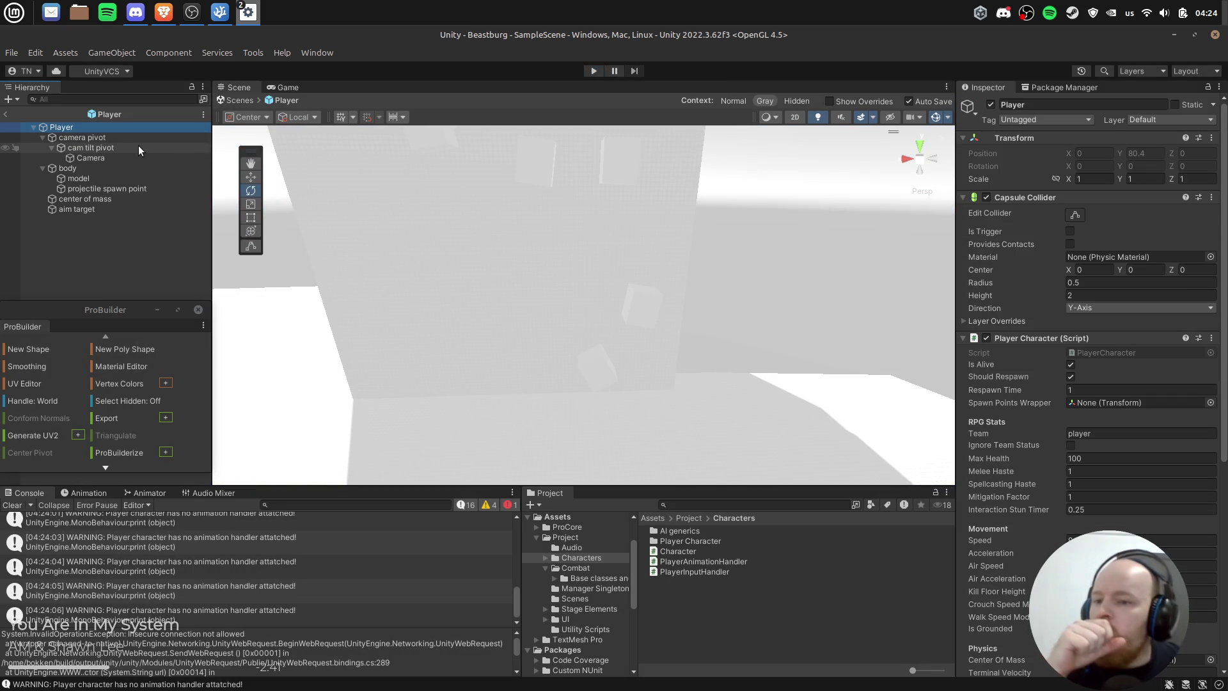
click(113, 156)
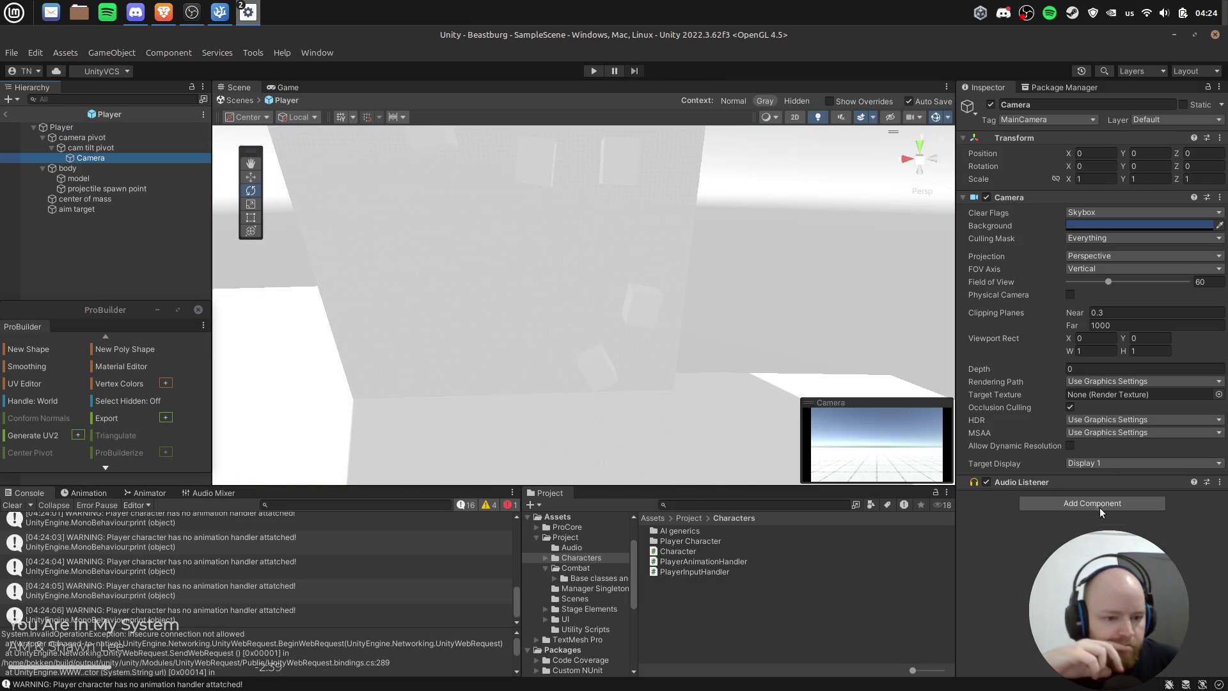
Step: Search the Camera's Add Component list for 'camera', then cancel without adding anything
click(1099, 504)
text(camera)
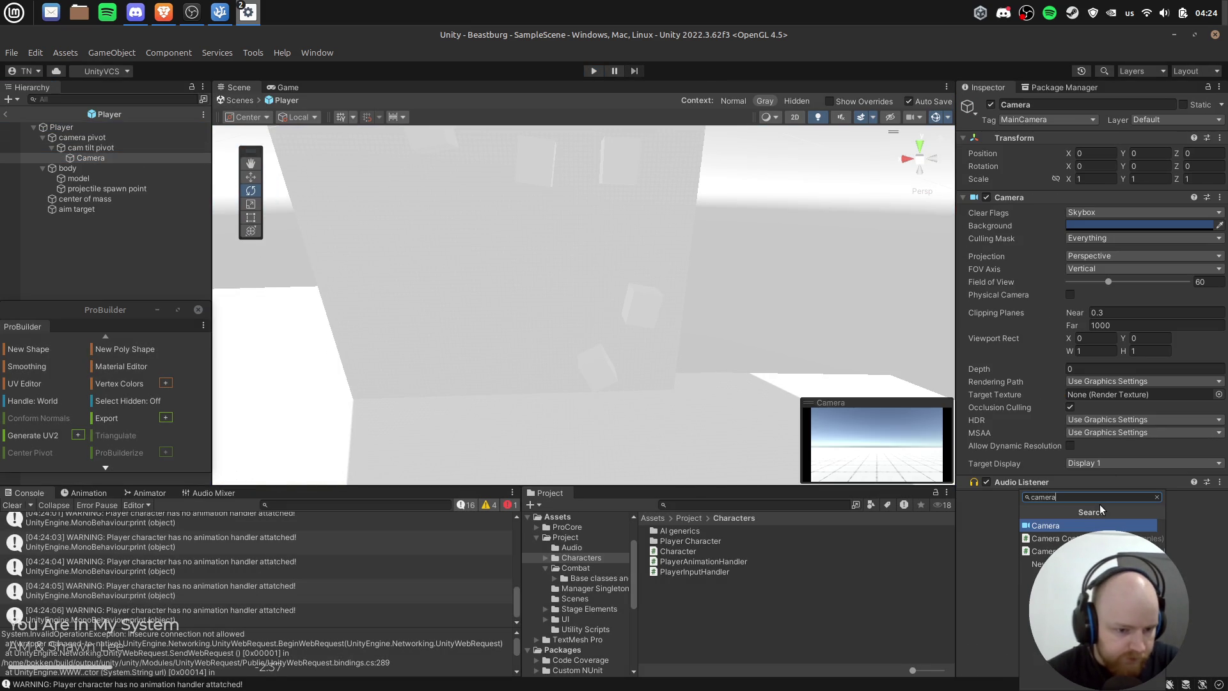
key(Down)
key(Down)
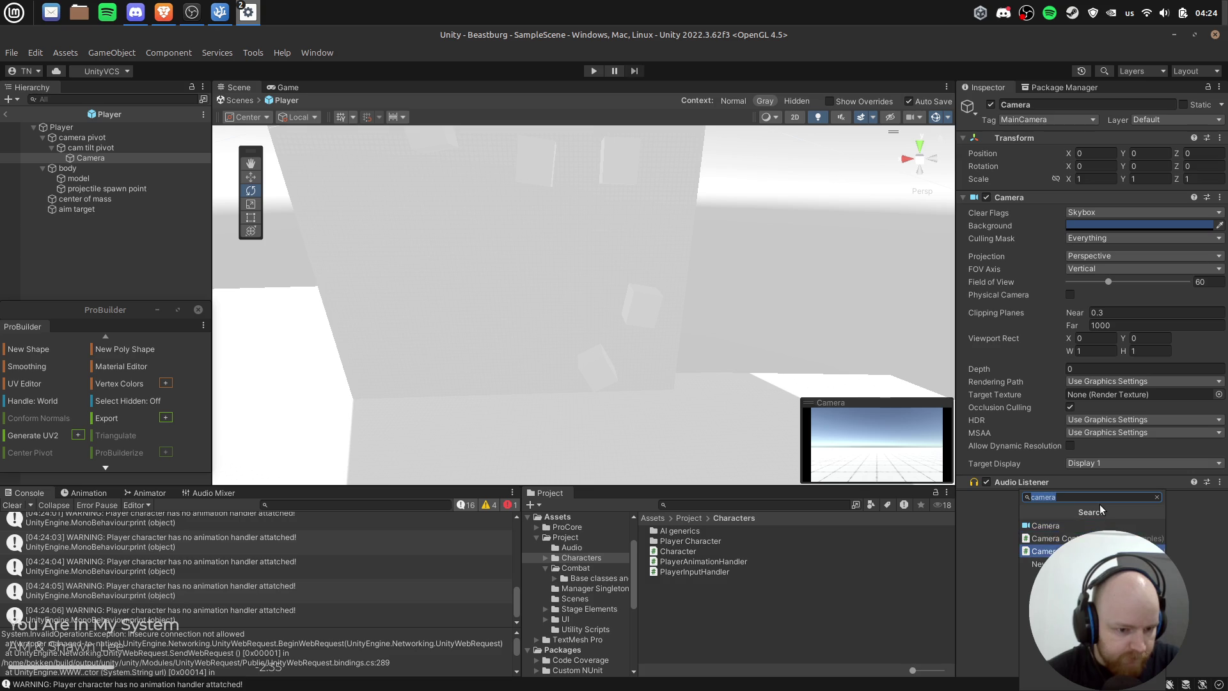
key(Escape)
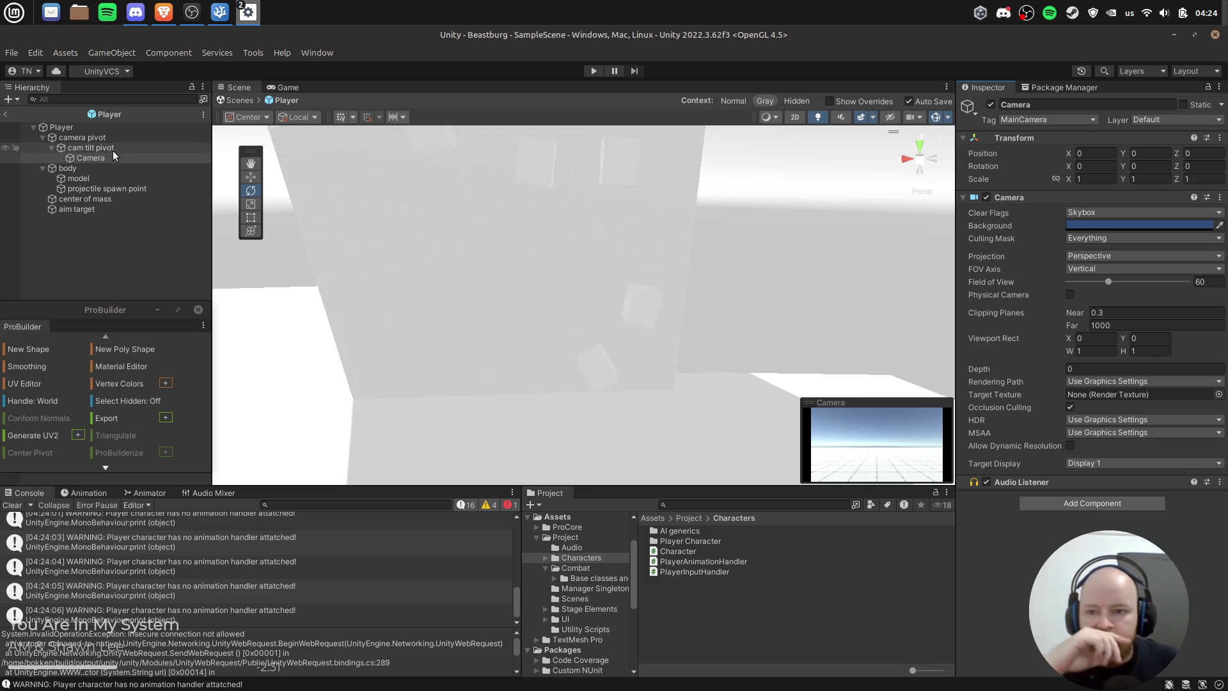
Step: Move the Camera back to Z -2.56 and tilt it down to X 20.082
key(f)
mouse_move(700, 316)
mouse_down()
mouse_move(658, 315)
mouse_move(389, 414)
mouse_move(667, 316)
mouse_move(633, 304)
mouse_move(743, 204)
mouse_move(696, 230)
mouse_move(715, 208)
mouse_move(708, 236)
mouse_up()
key(w)
key(e)
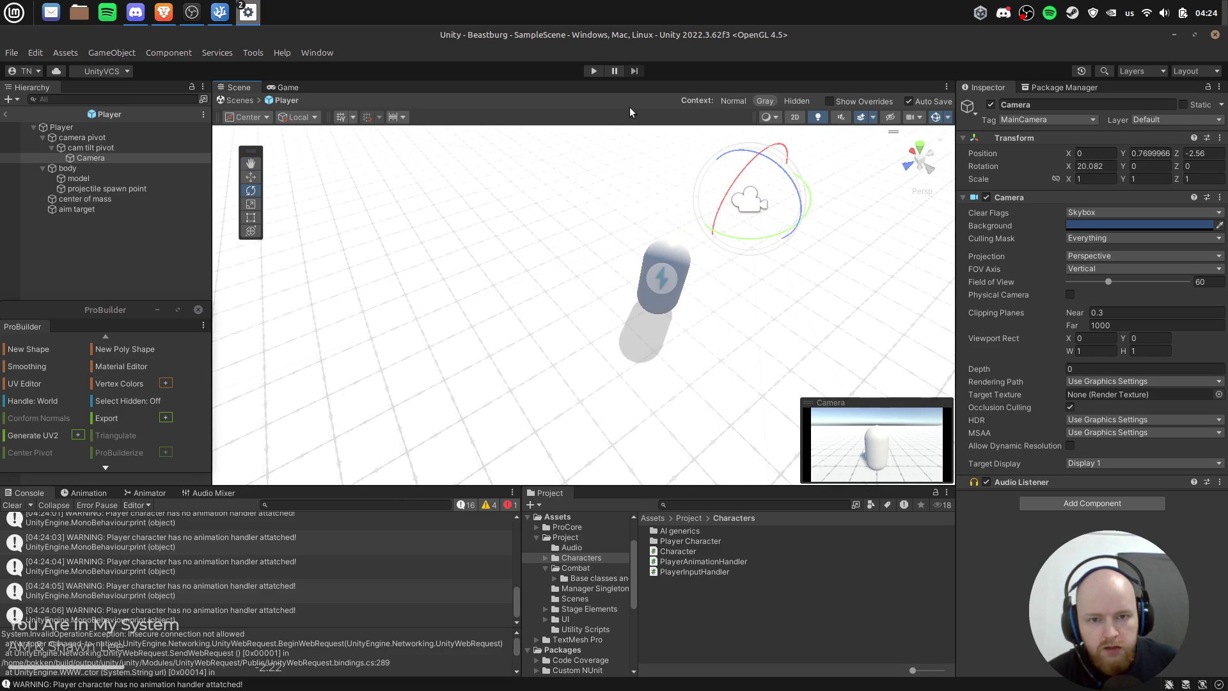
click(594, 71)
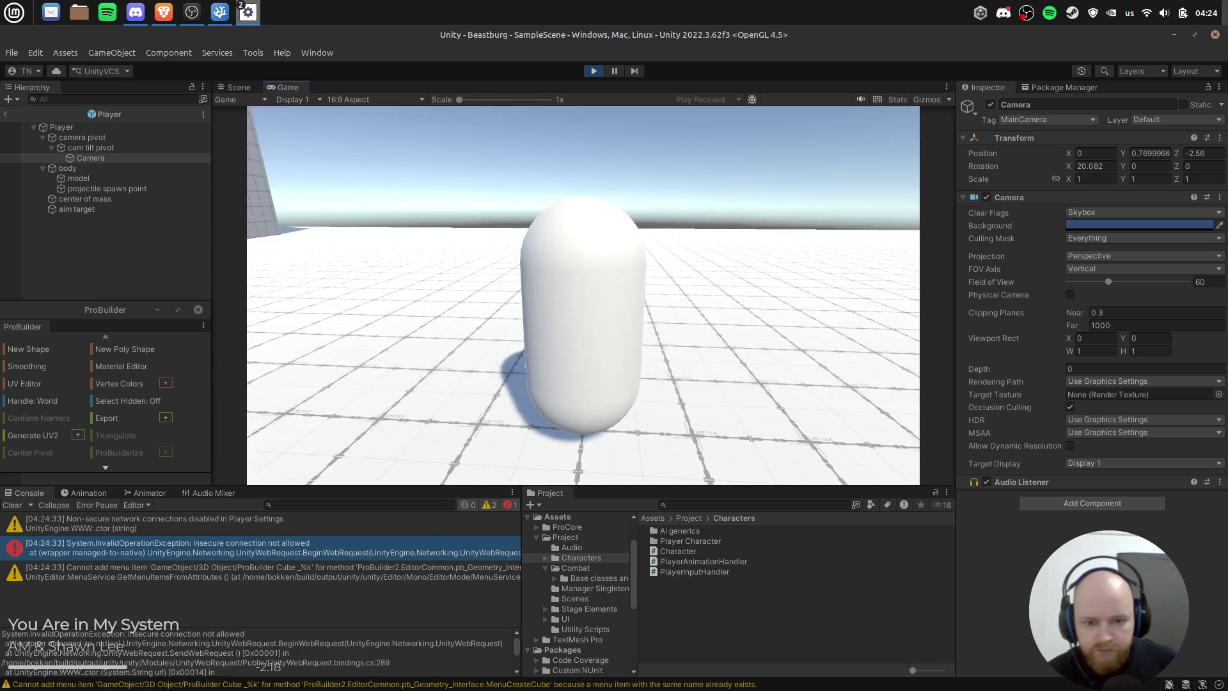
key(space)
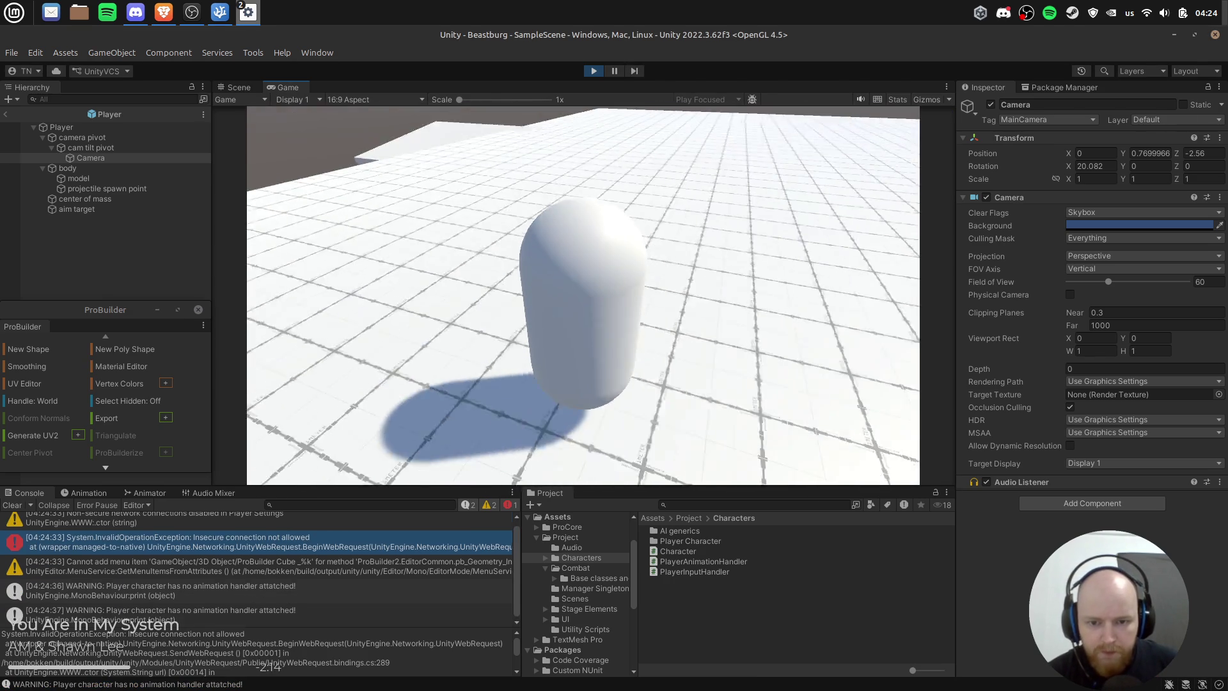
key(w)
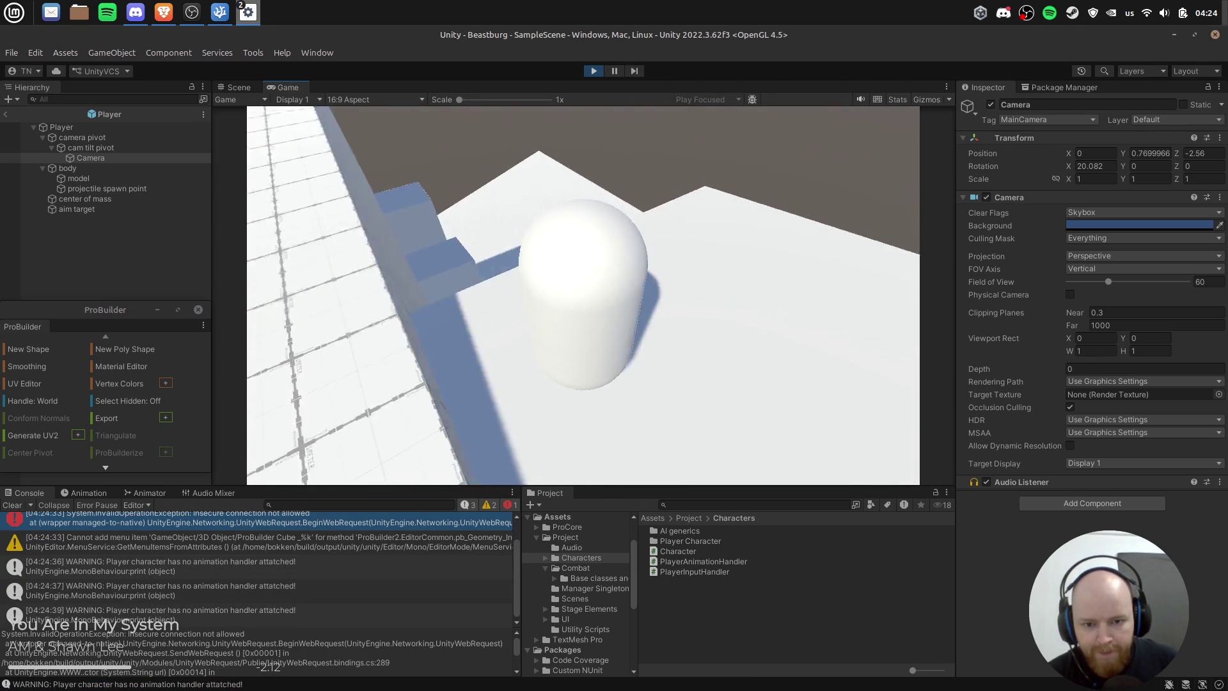
key(w)
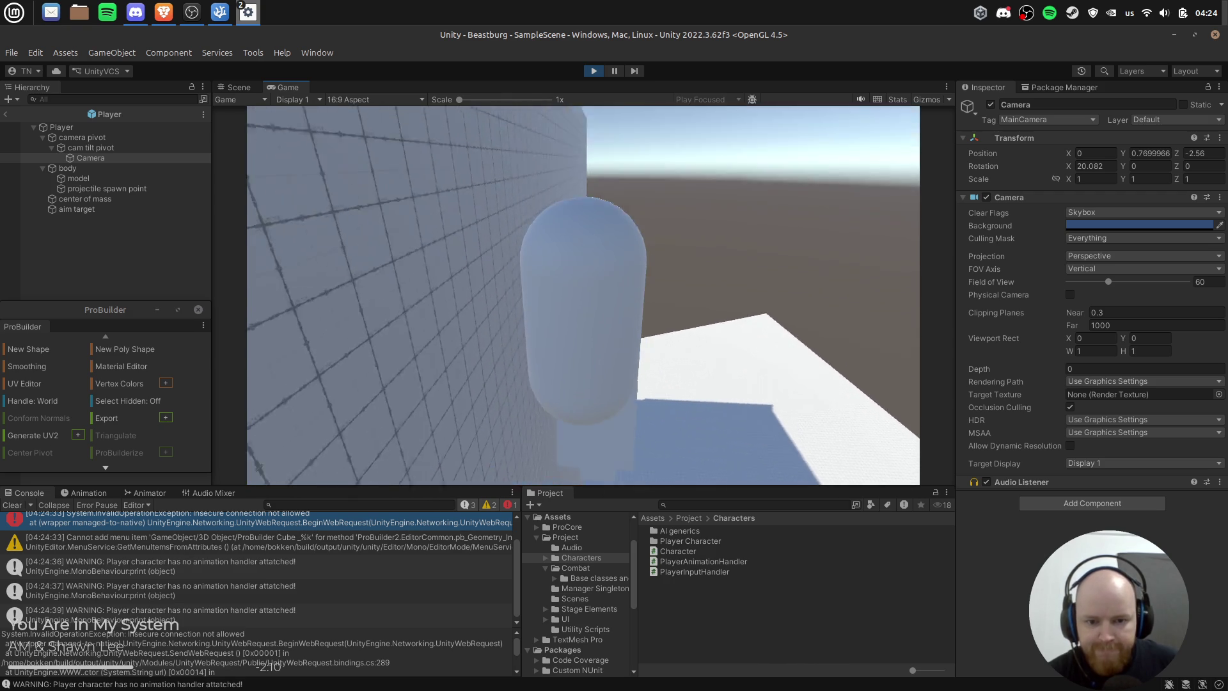
key(w)
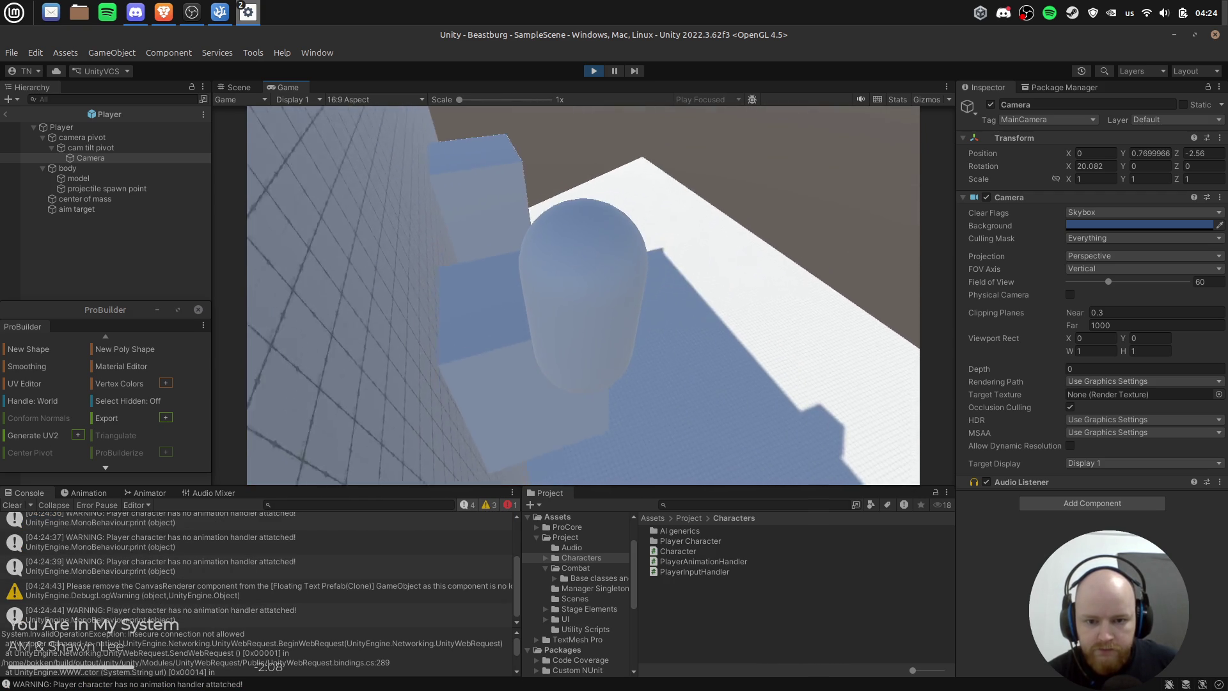
key(w)
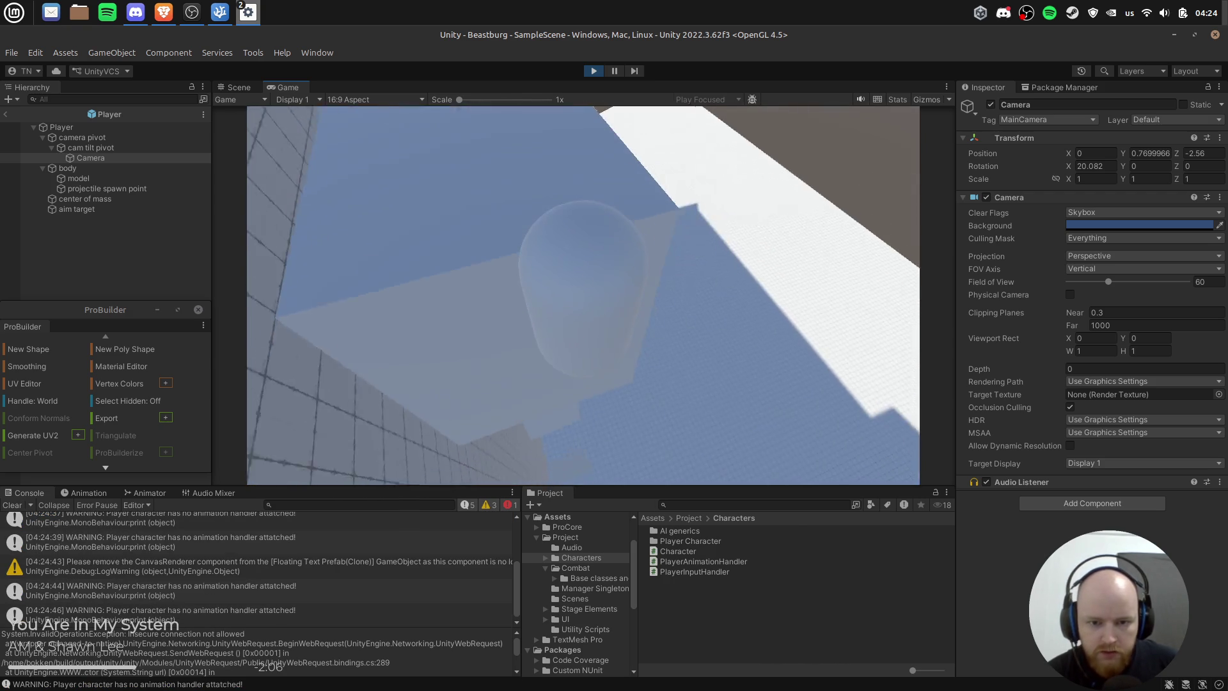
key(w)
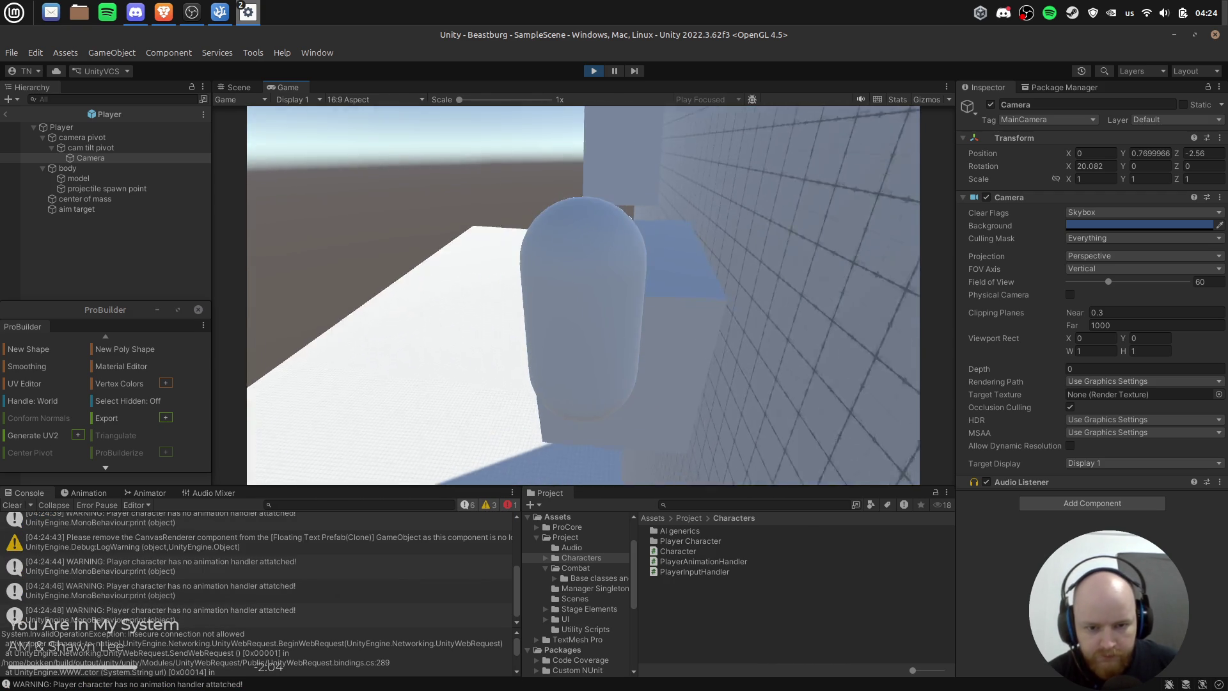
key(w)
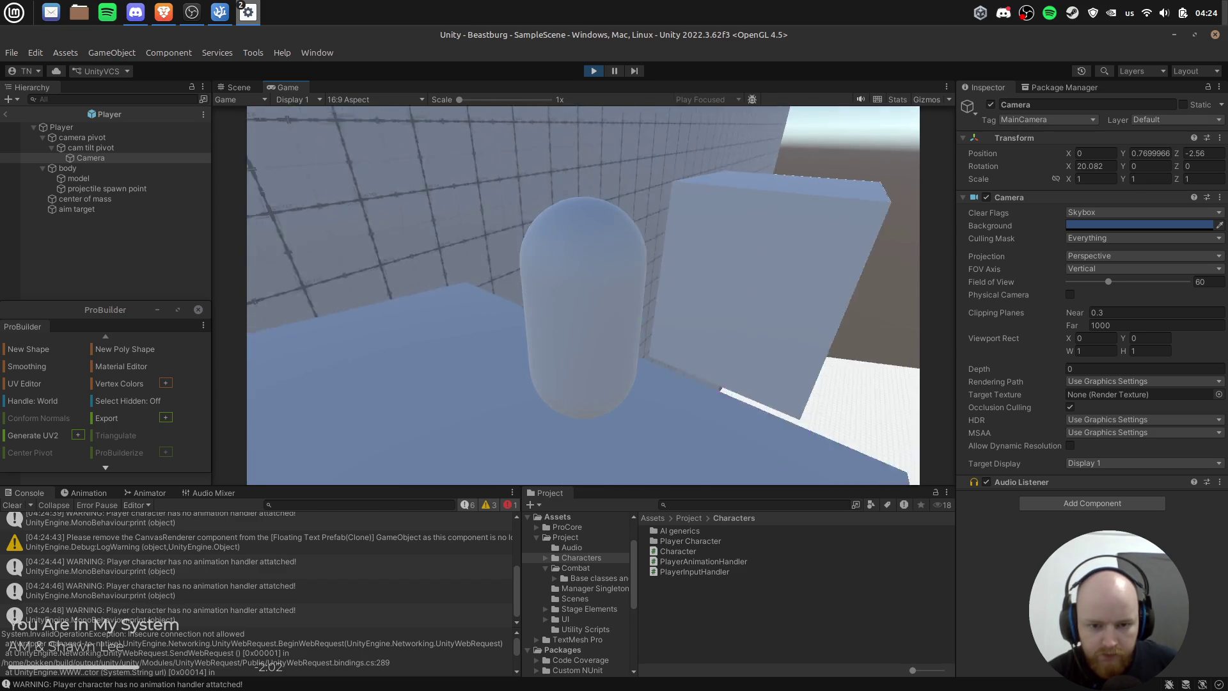
key(w)
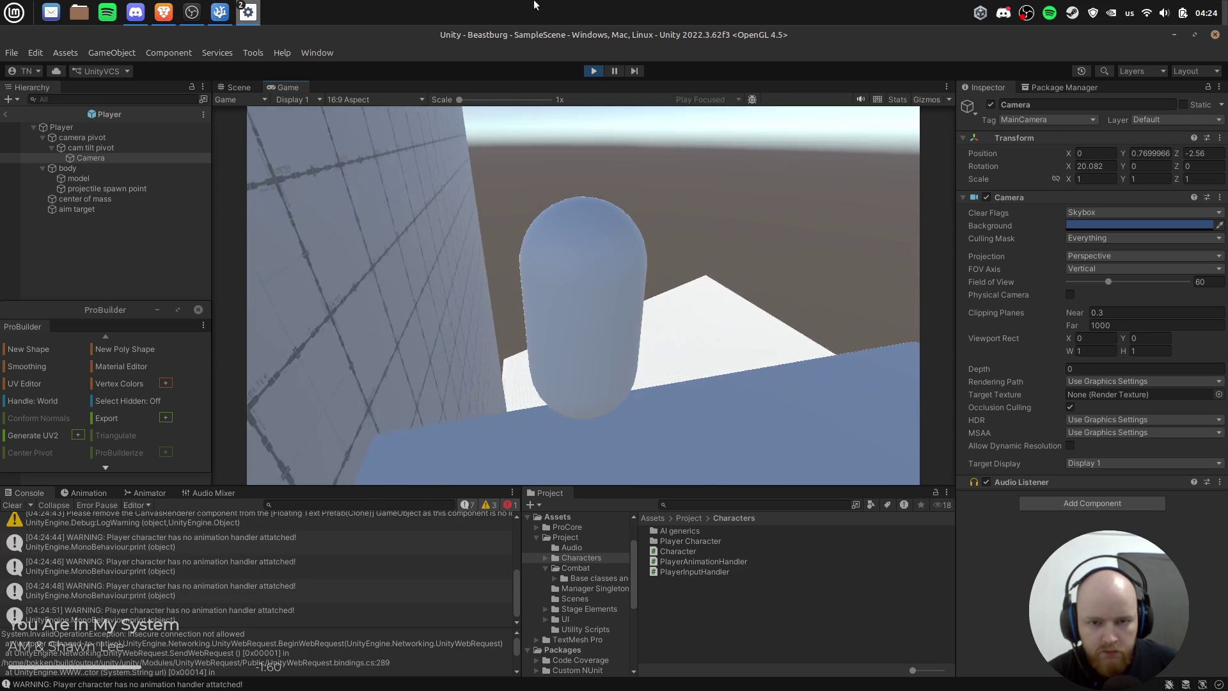
click(594, 71)
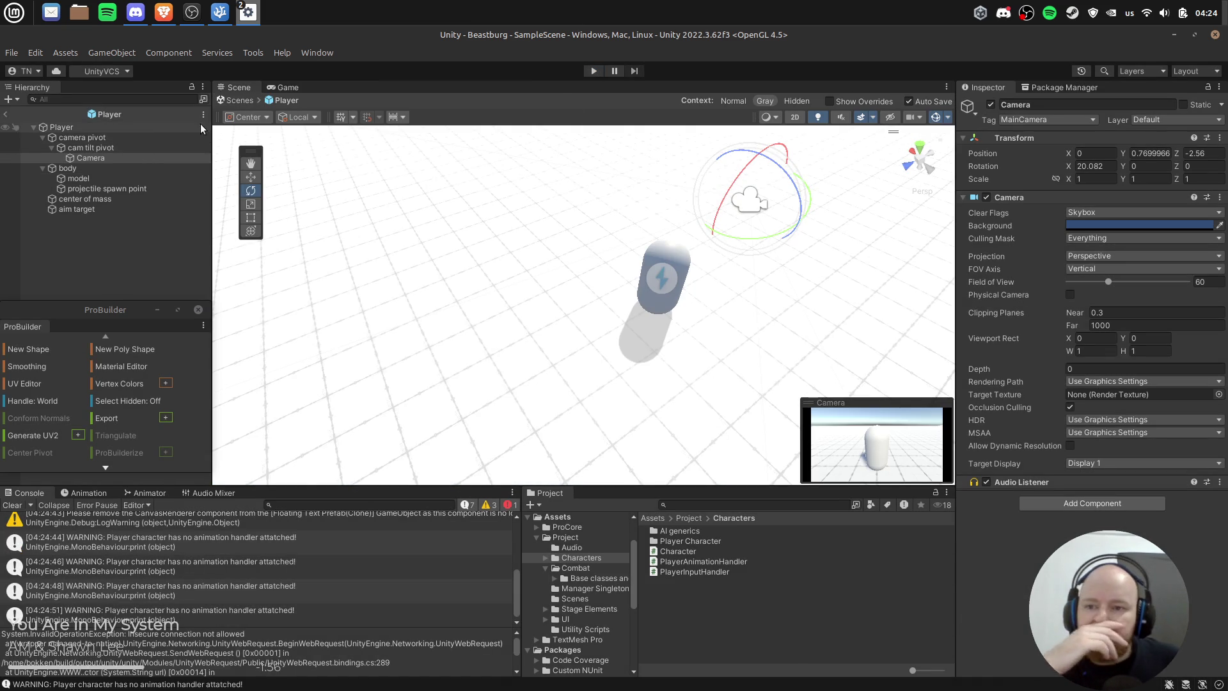
Step: Switch to the Move tool and select the camera pivot in the Player hierarchy
click(129, 151)
key(w)
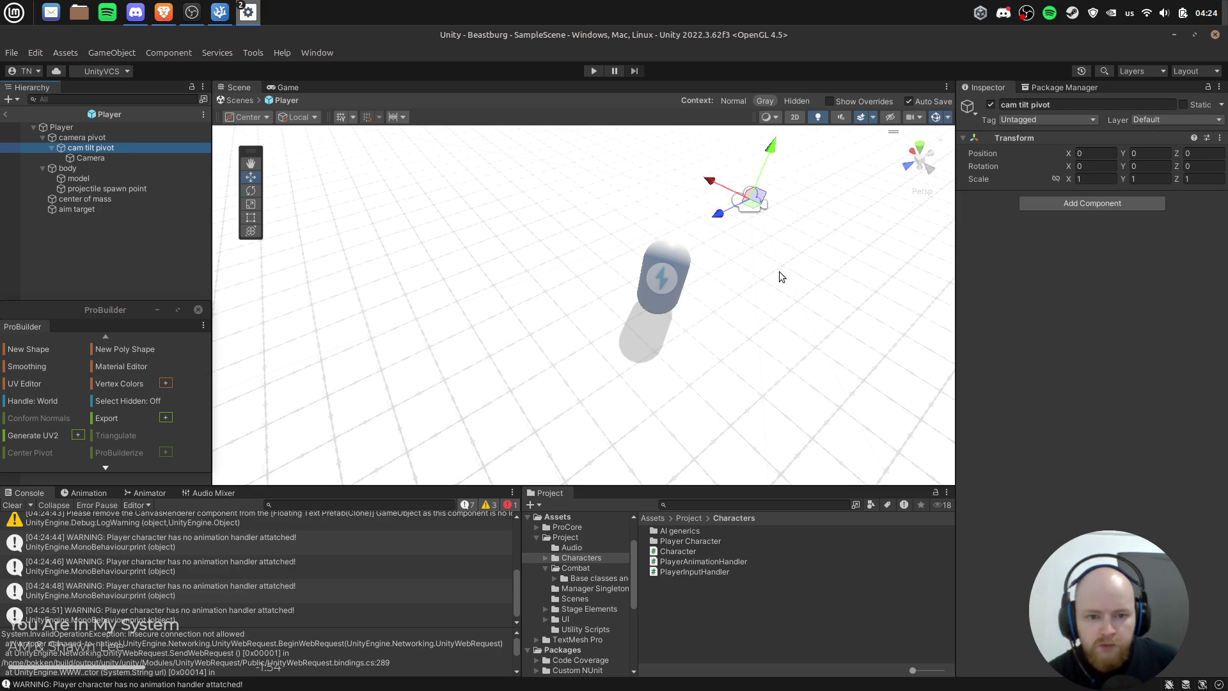
drag(779, 271, 672, 272)
click(121, 137)
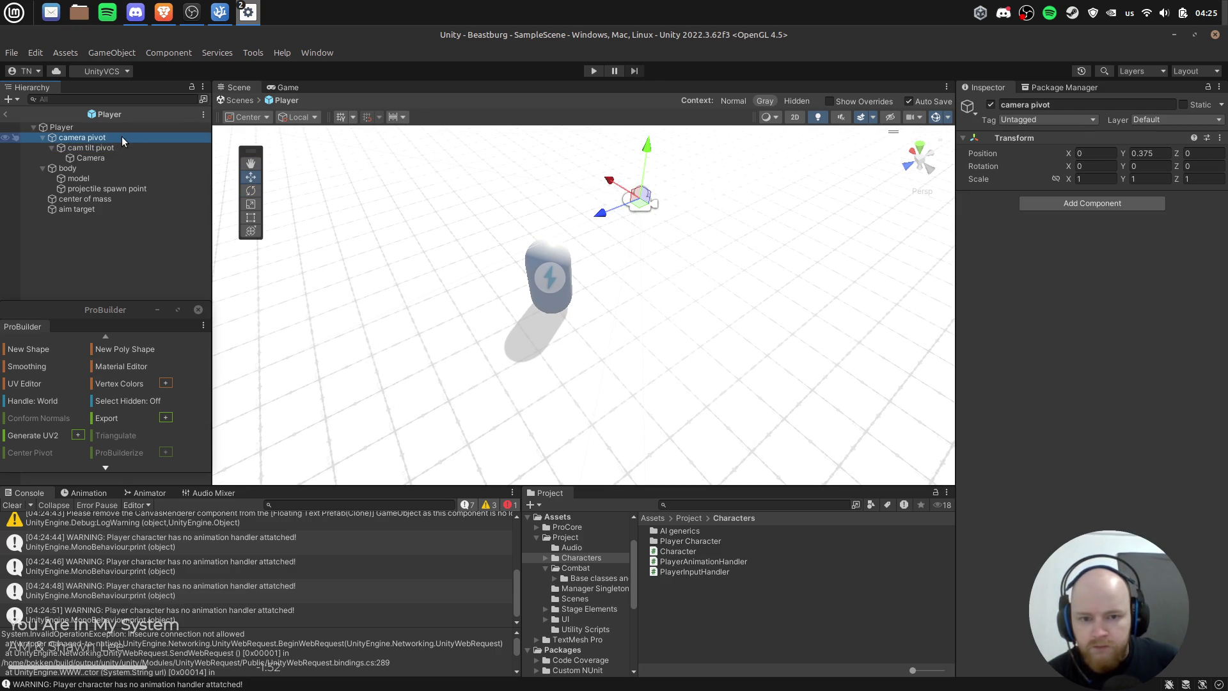
click(130, 129)
click(132, 137)
click(125, 147)
click(115, 156)
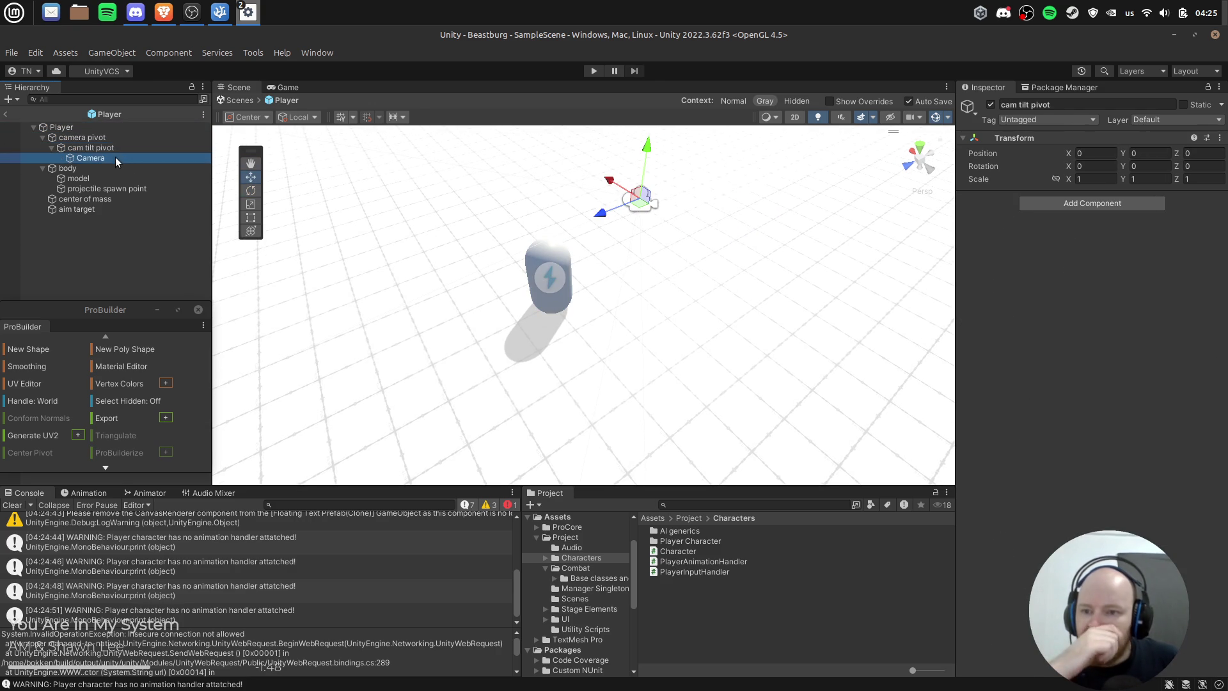
click(118, 136)
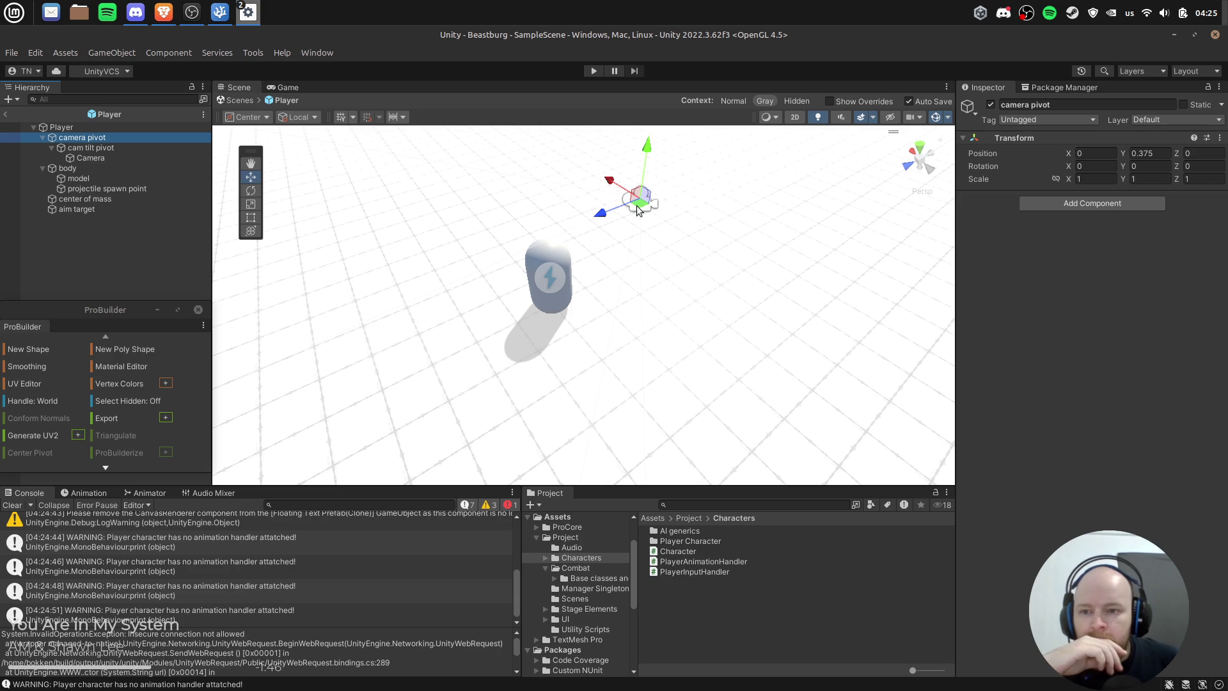
Step: Move the camera pivot onto the capsule and reset its position to 0
mouse_move(644, 208)
mouse_down()
mouse_move(548, 257)
mouse_move(552, 287)
mouse_up()
click(1110, 159)
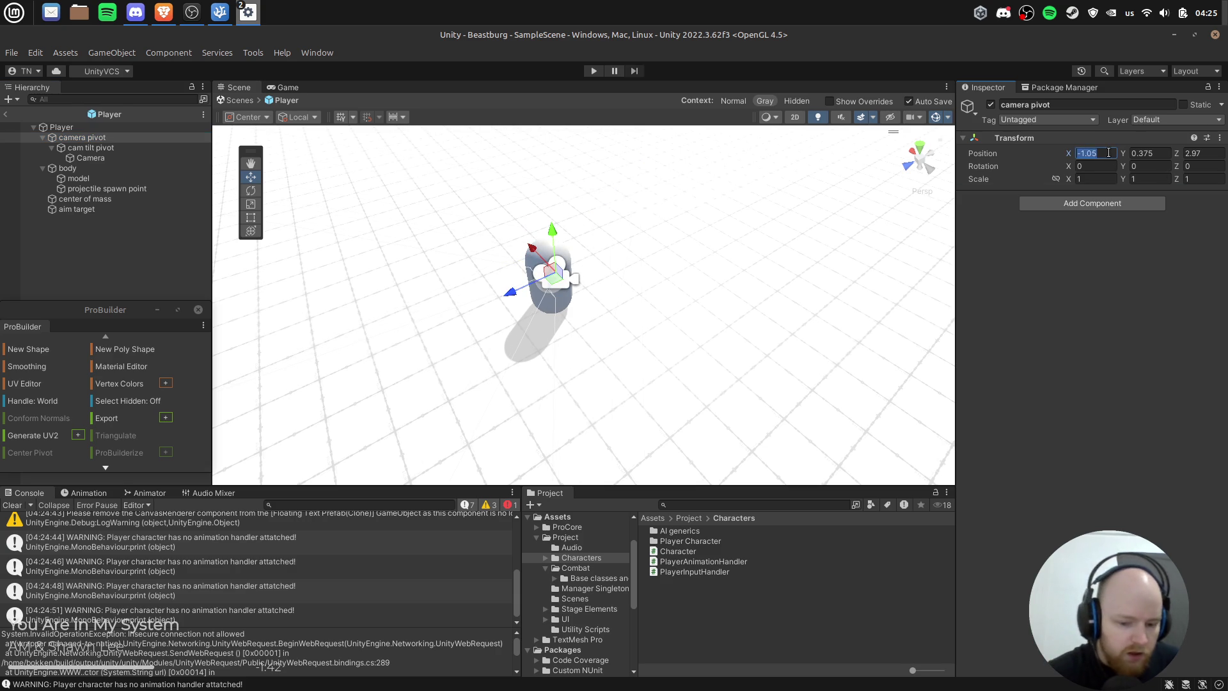
text(0)
key(Tab)
text(00)
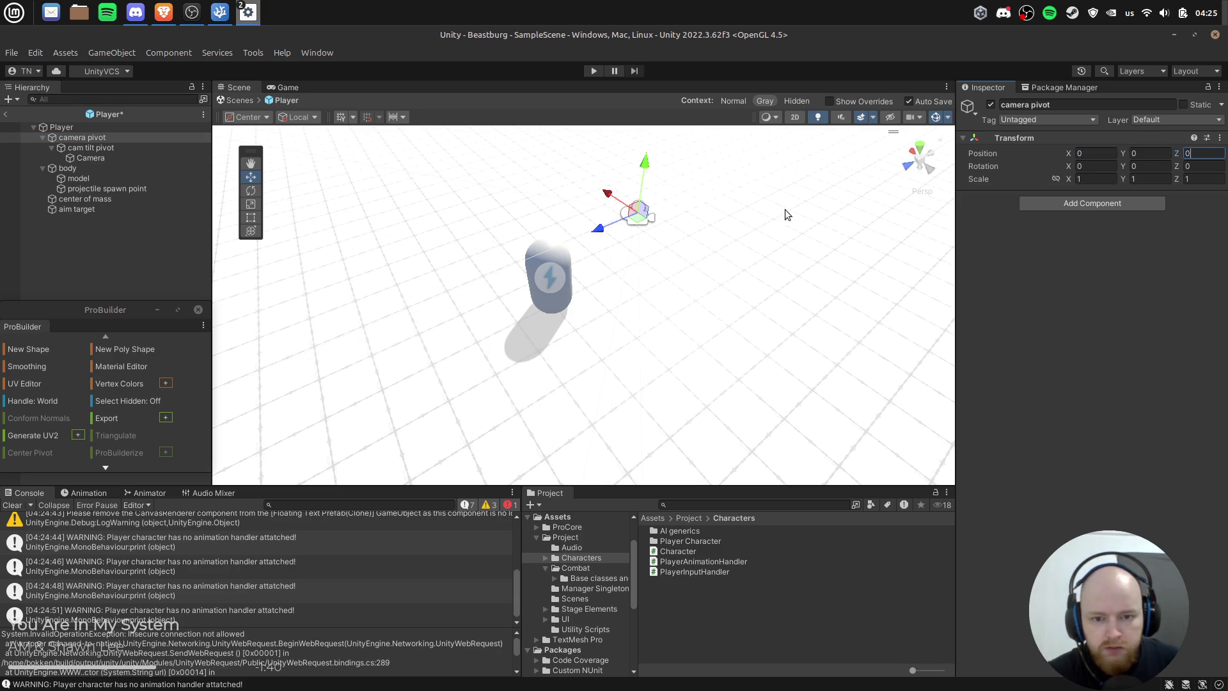
Step: Set the gizmo handle position to Pivot and shift the cam tilt pivot along its depth axis
click(83, 125)
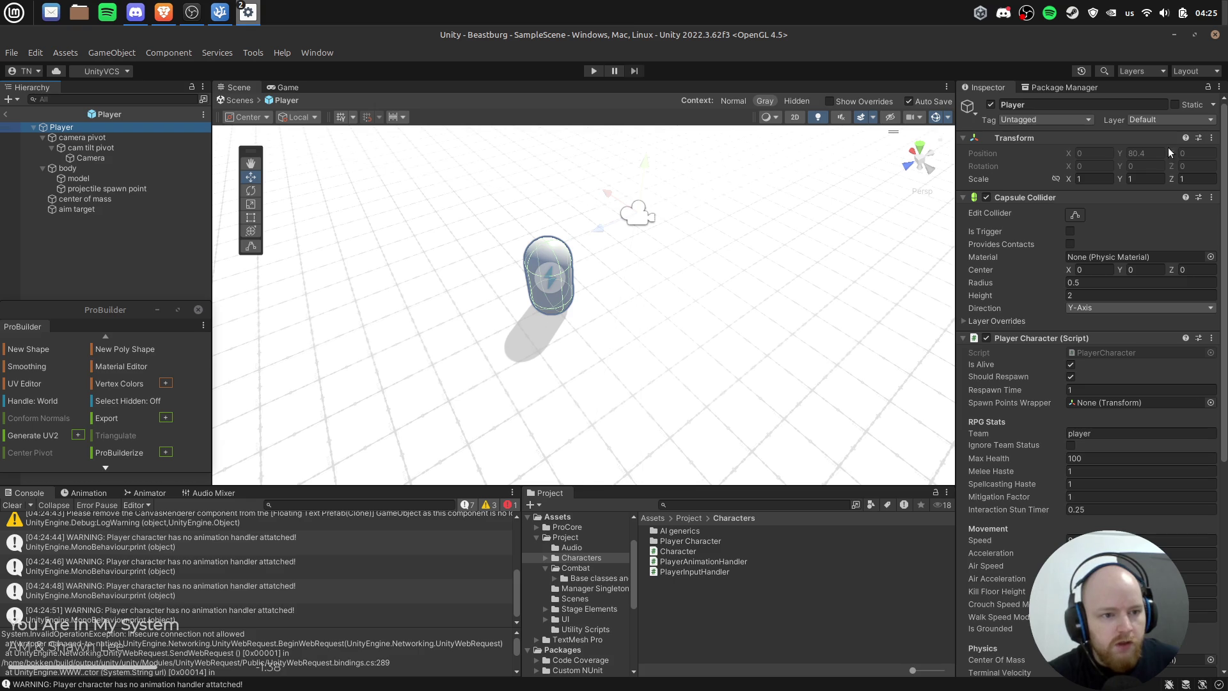
mouse_move(517, 203)
mouse_down()
mouse_move(662, 257)
mouse_move(576, 205)
mouse_move(527, 247)
mouse_up()
click(72, 142)
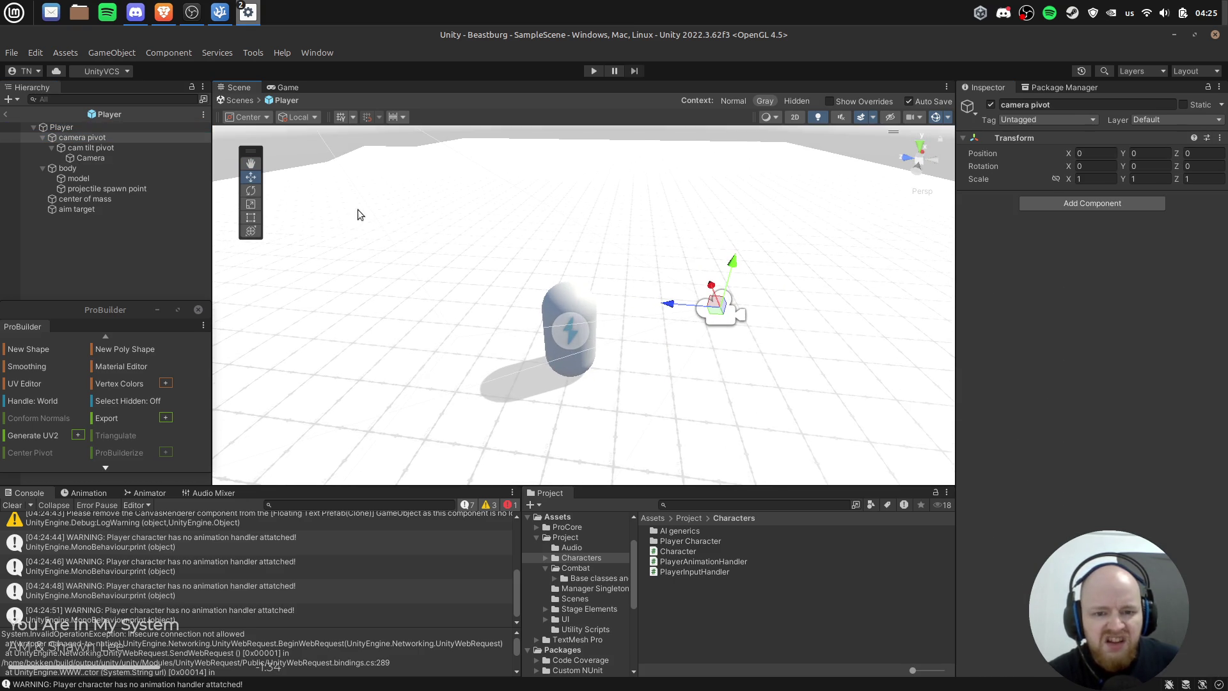
click(93, 147)
click(95, 158)
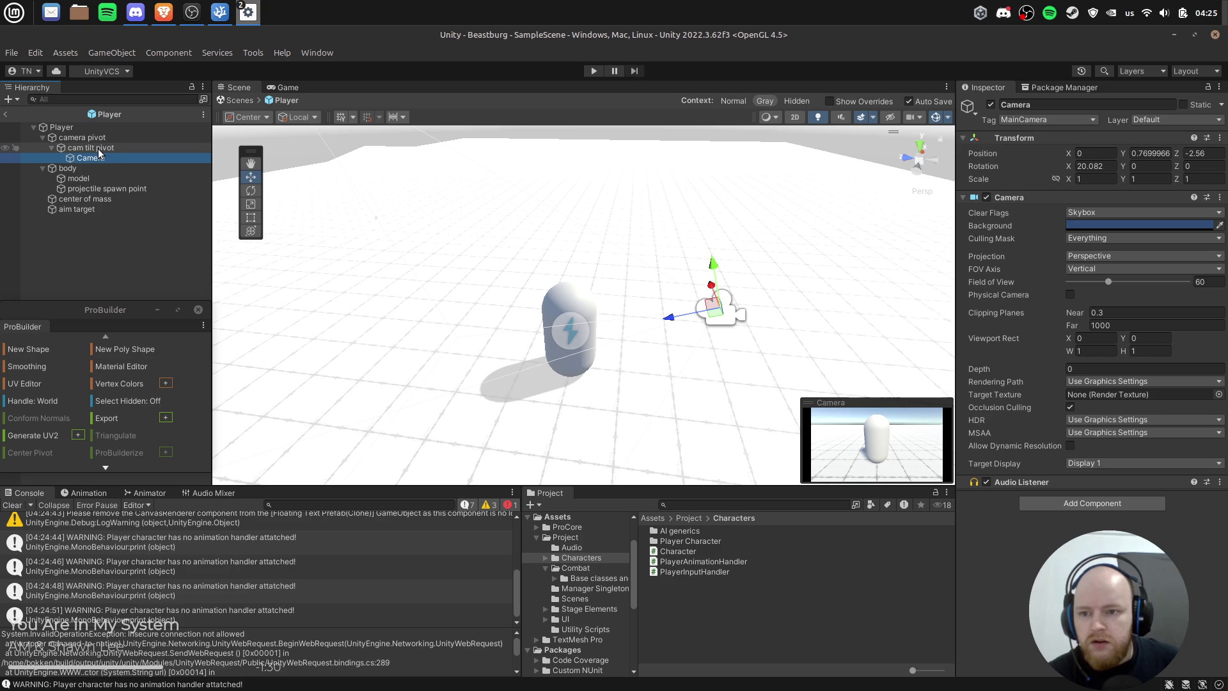
click(100, 147)
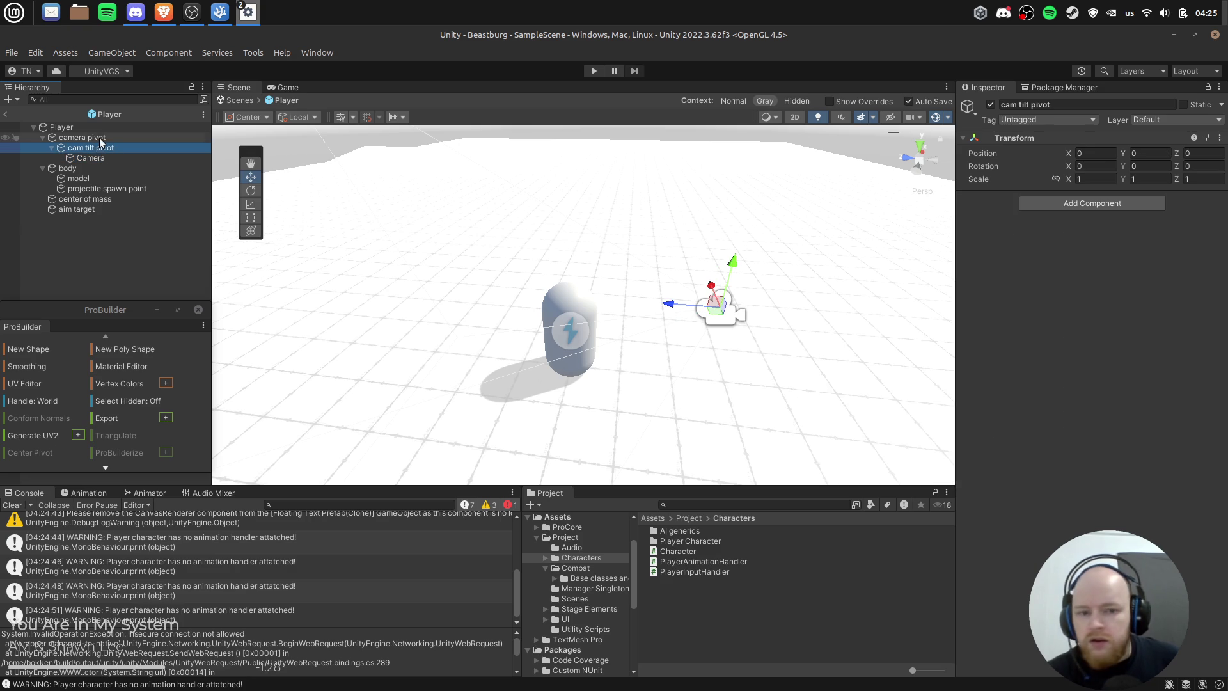
click(256, 119)
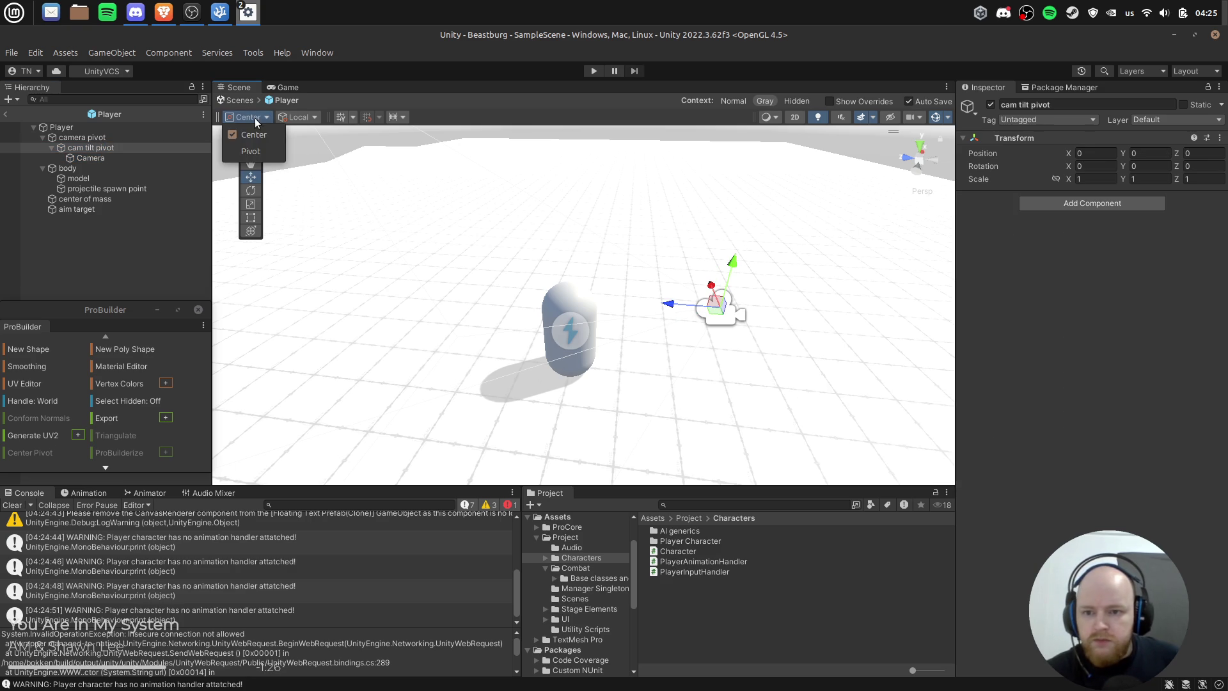
click(252, 152)
click(91, 148)
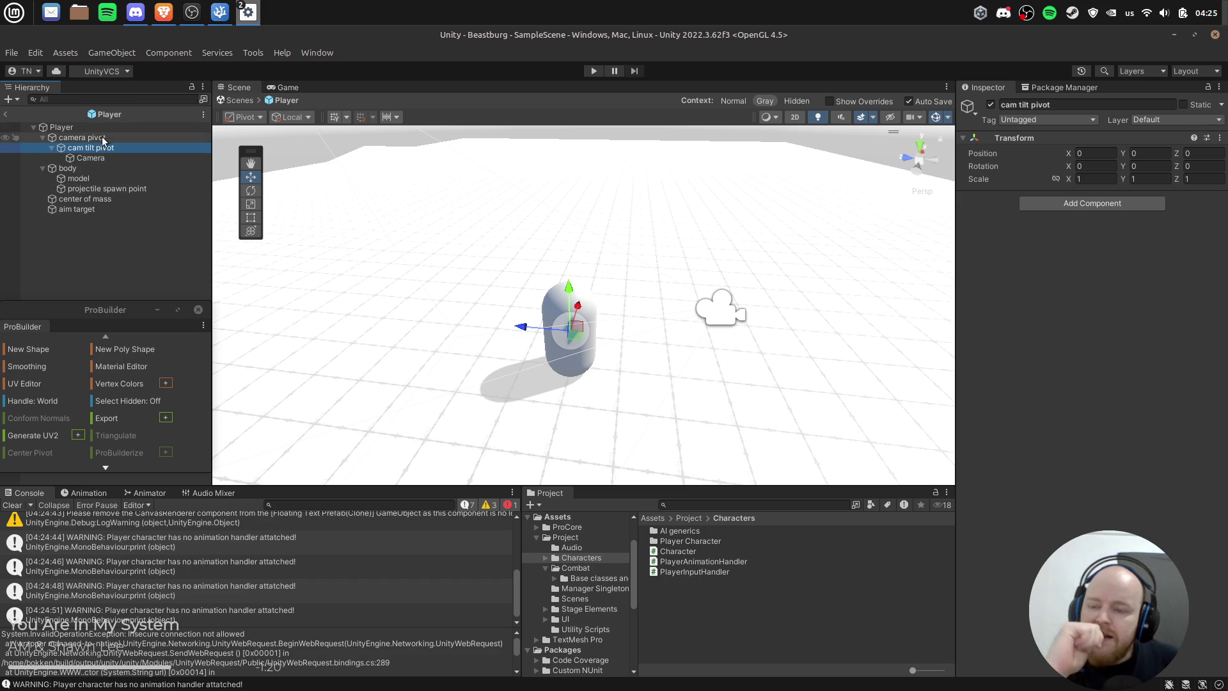
drag(523, 327, 518, 329)
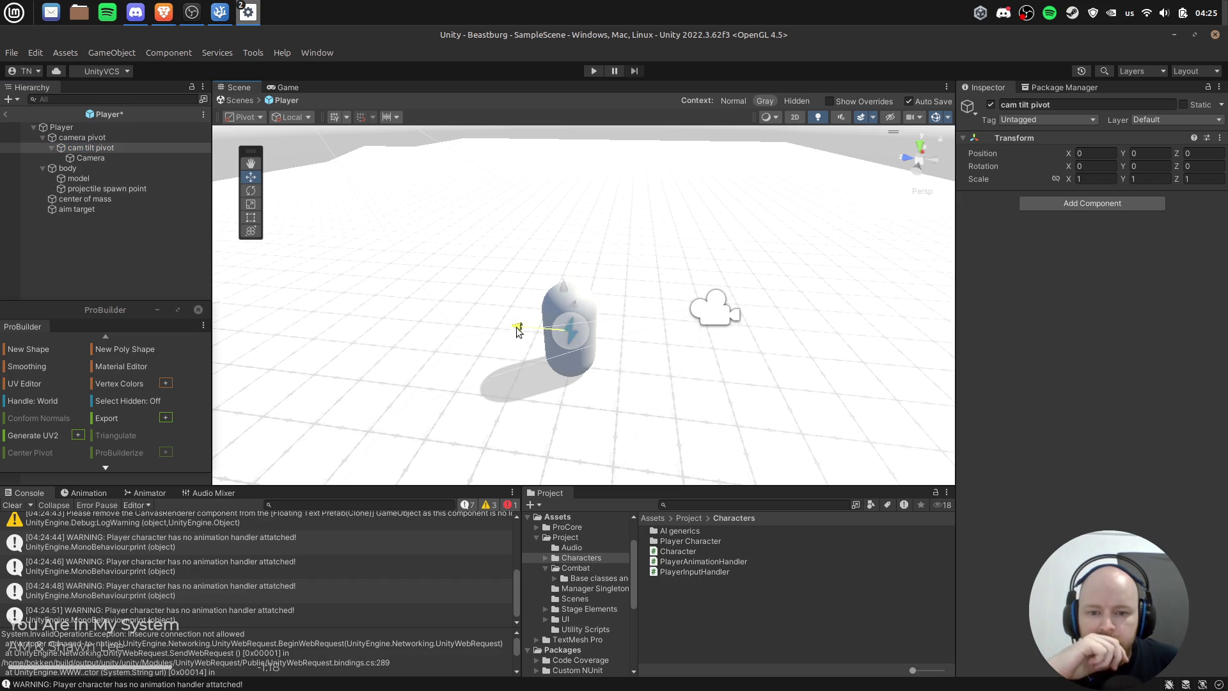
Step: Move the Camera back and up to Y 1.593, Z -3.108 and start the game
click(132, 159)
drag(655, 314, 680, 314)
drag(733, 249, 657, 197)
click(596, 69)
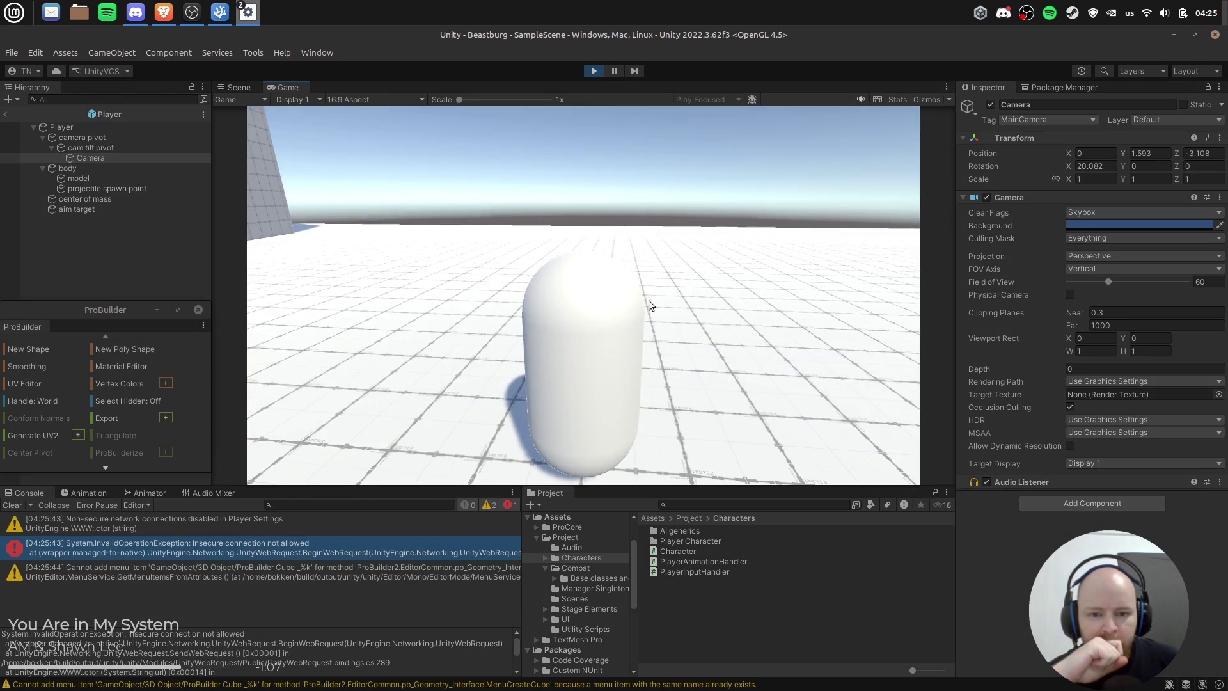
Step: Walk the capsule onto the raised platform, then stop play and select the Player
click(648, 304)
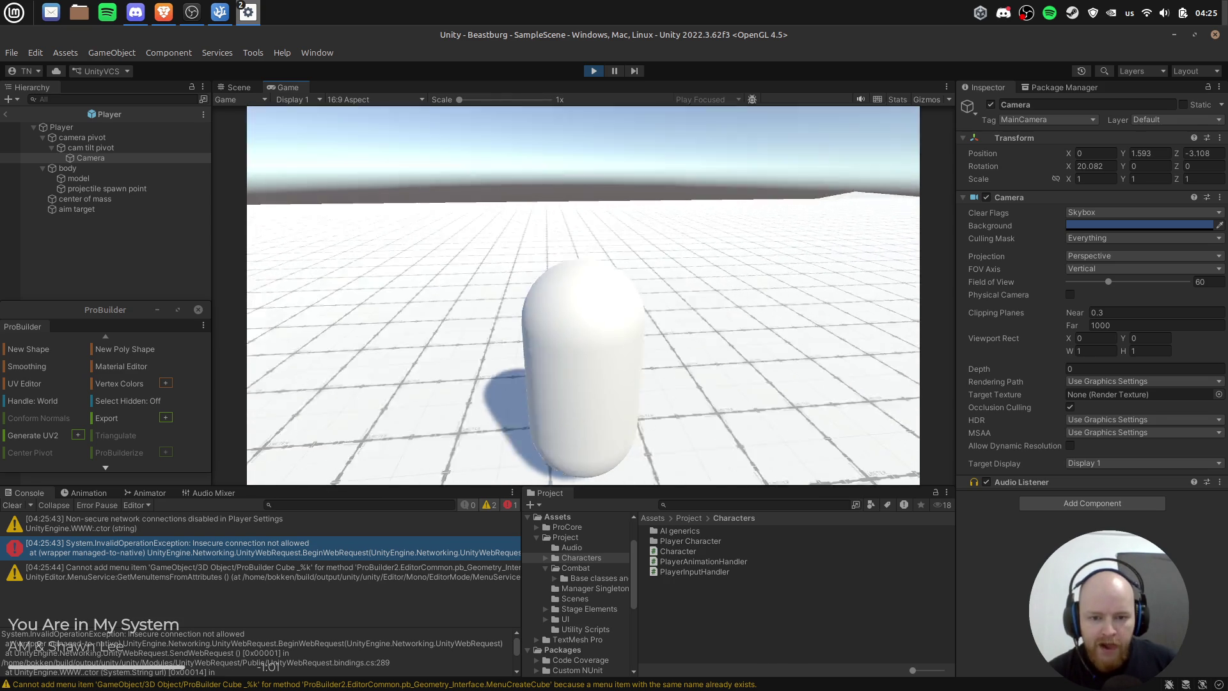
key(w)
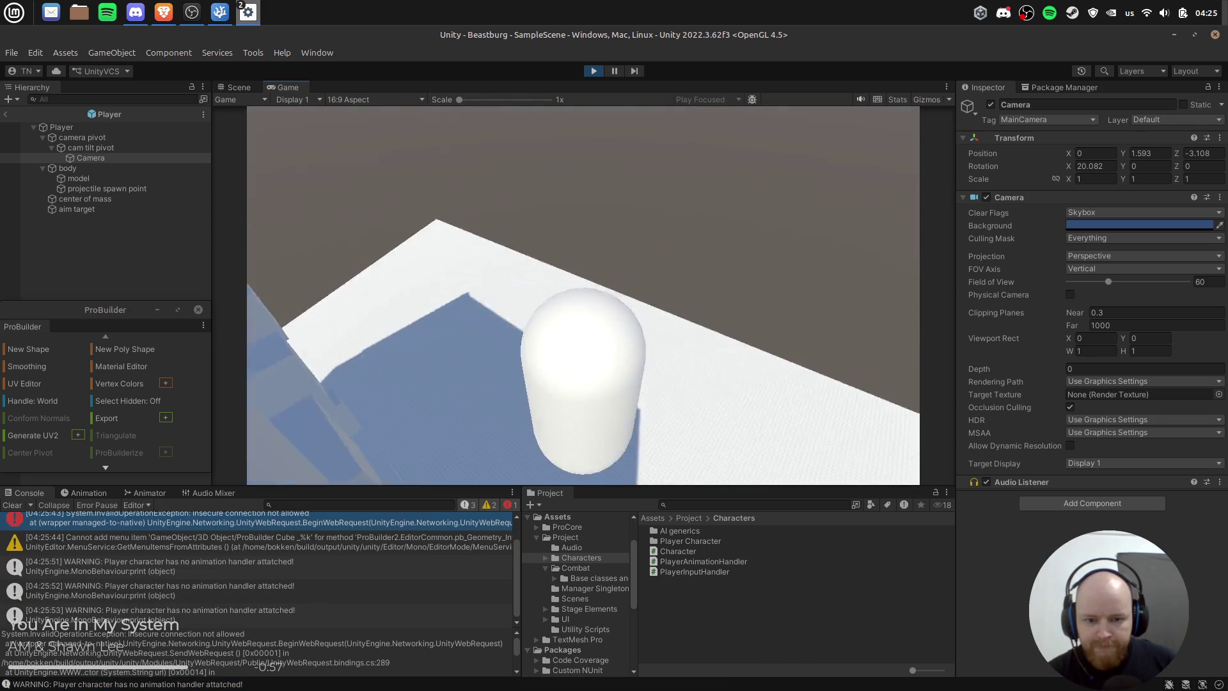
click(595, 70)
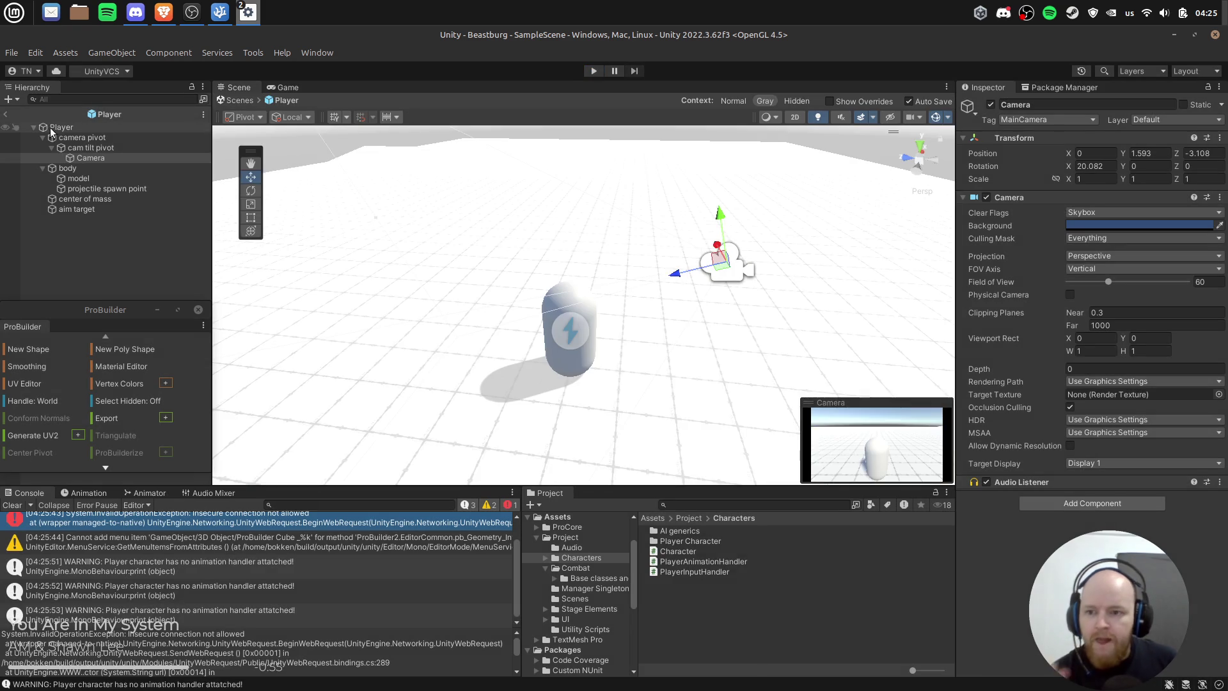
click(64, 128)
scroll(1119, 416, down, 4)
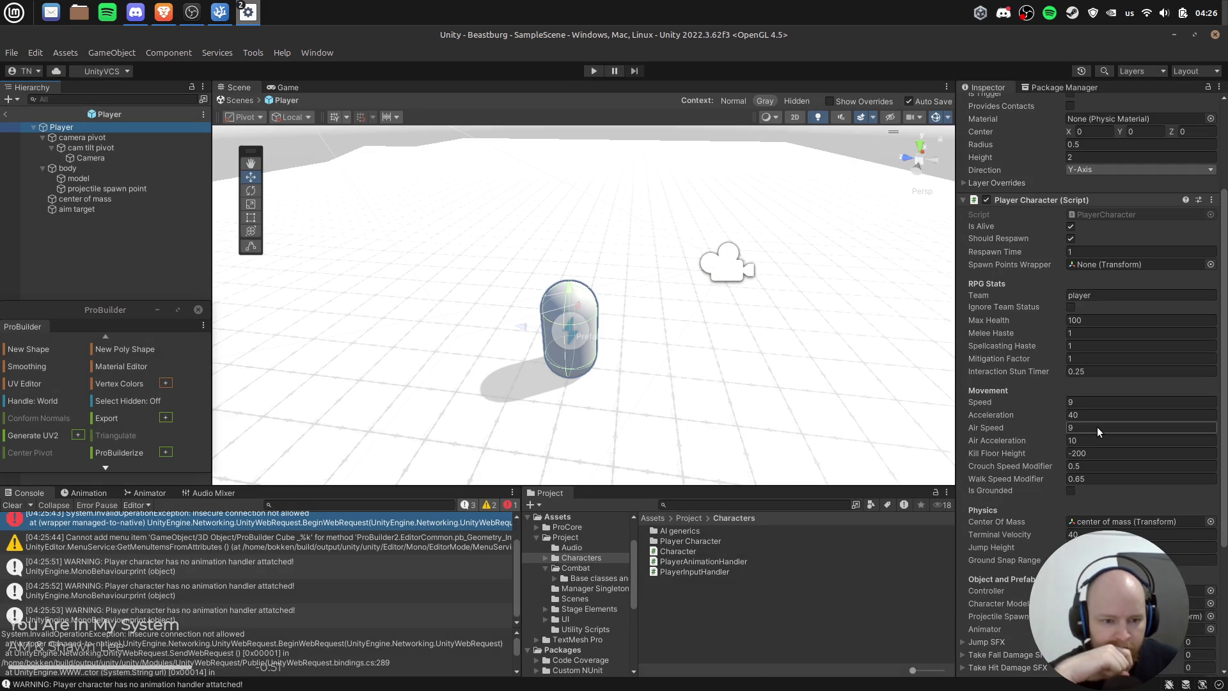
Step: Play-test the movement, then set Acceleration to 50 and raise Air Acceleration
click(1084, 416)
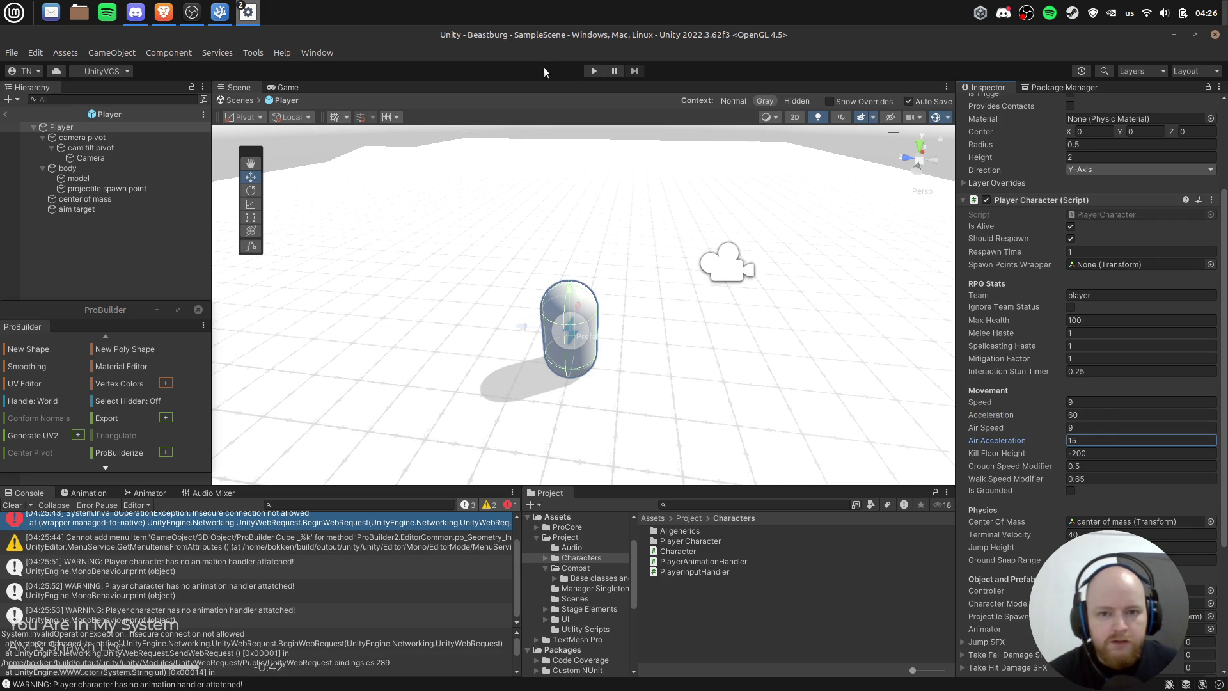
click(592, 71)
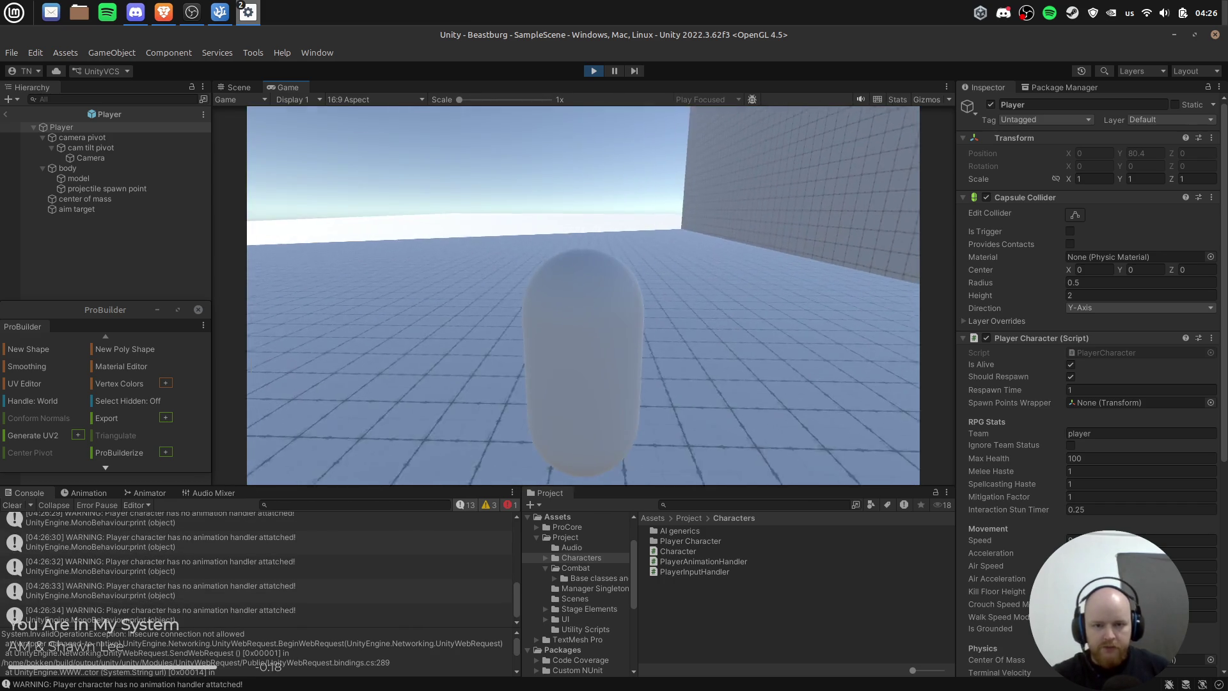
click(593, 73)
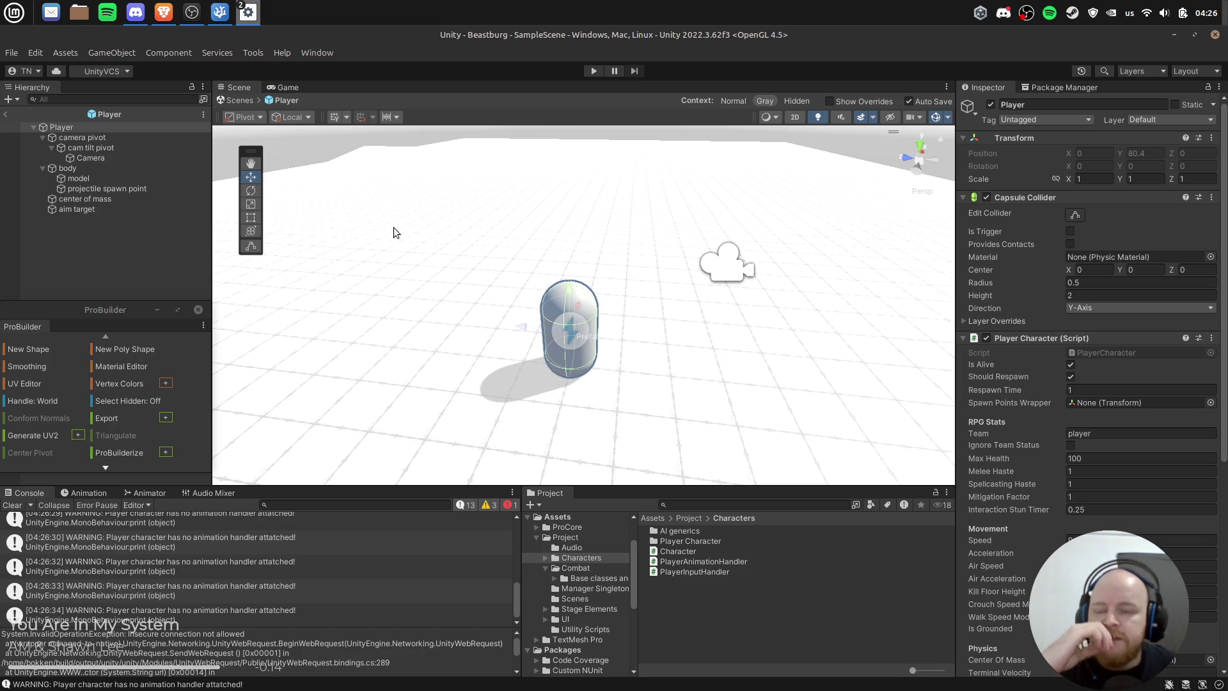
scroll(1097, 496, down, 2)
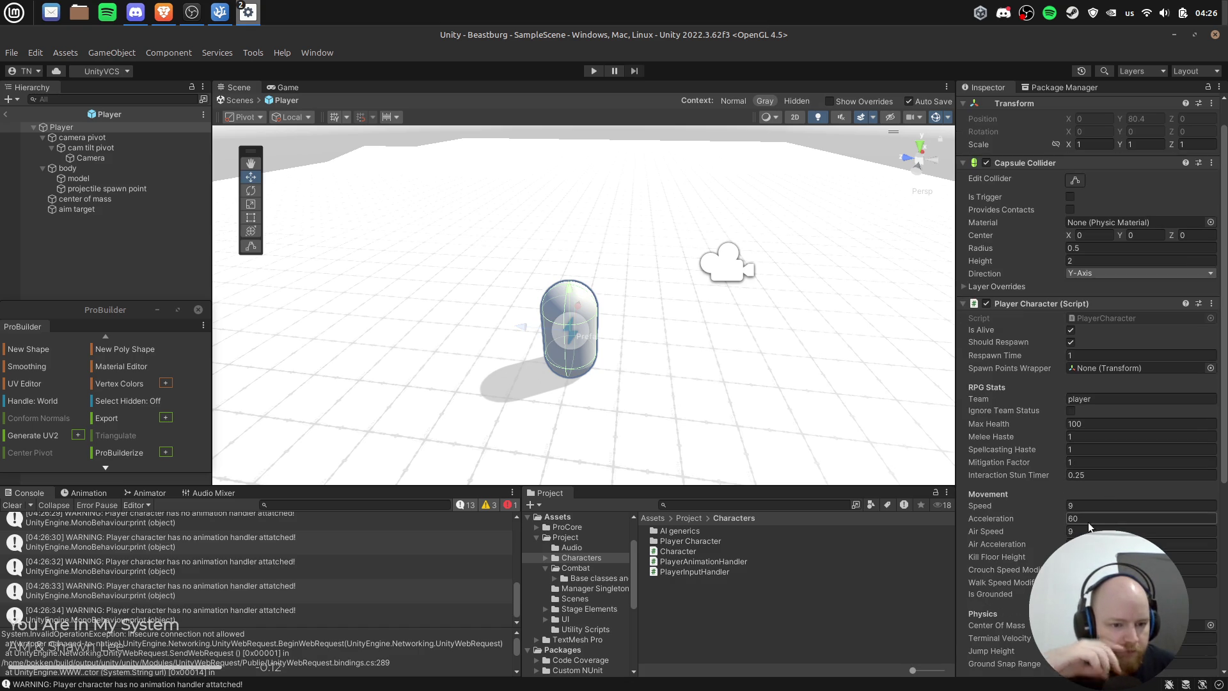
text(50)
key(Tab)
key(Tab)
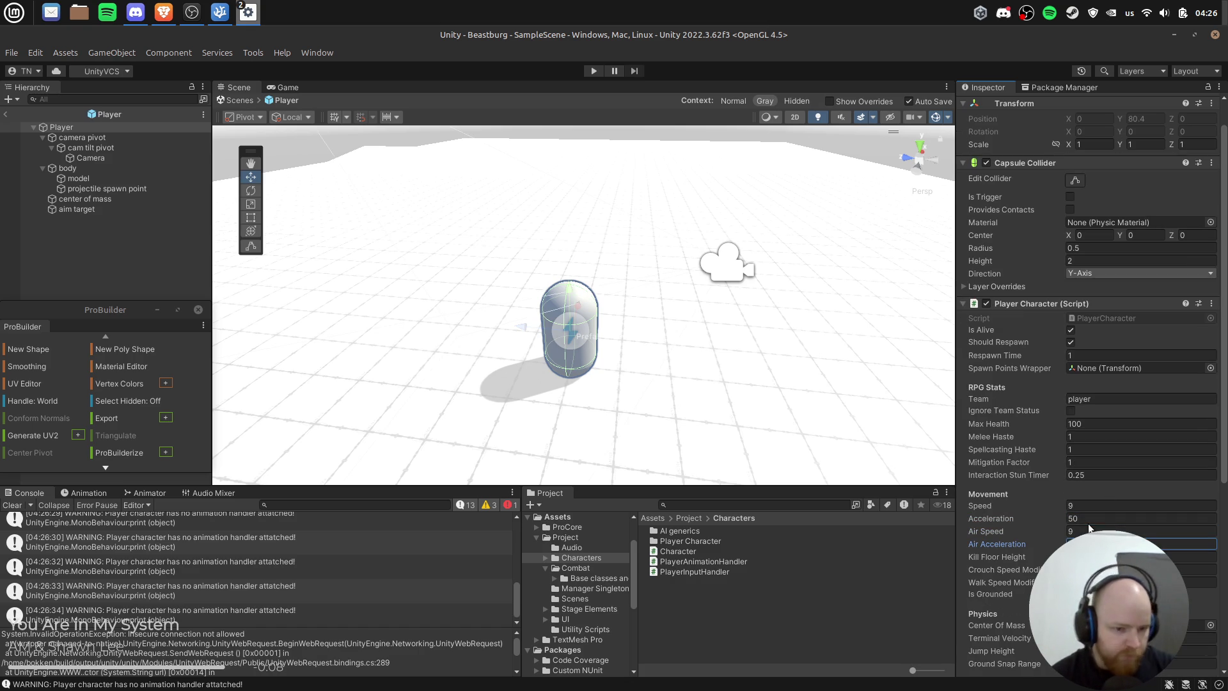
key(Tab)
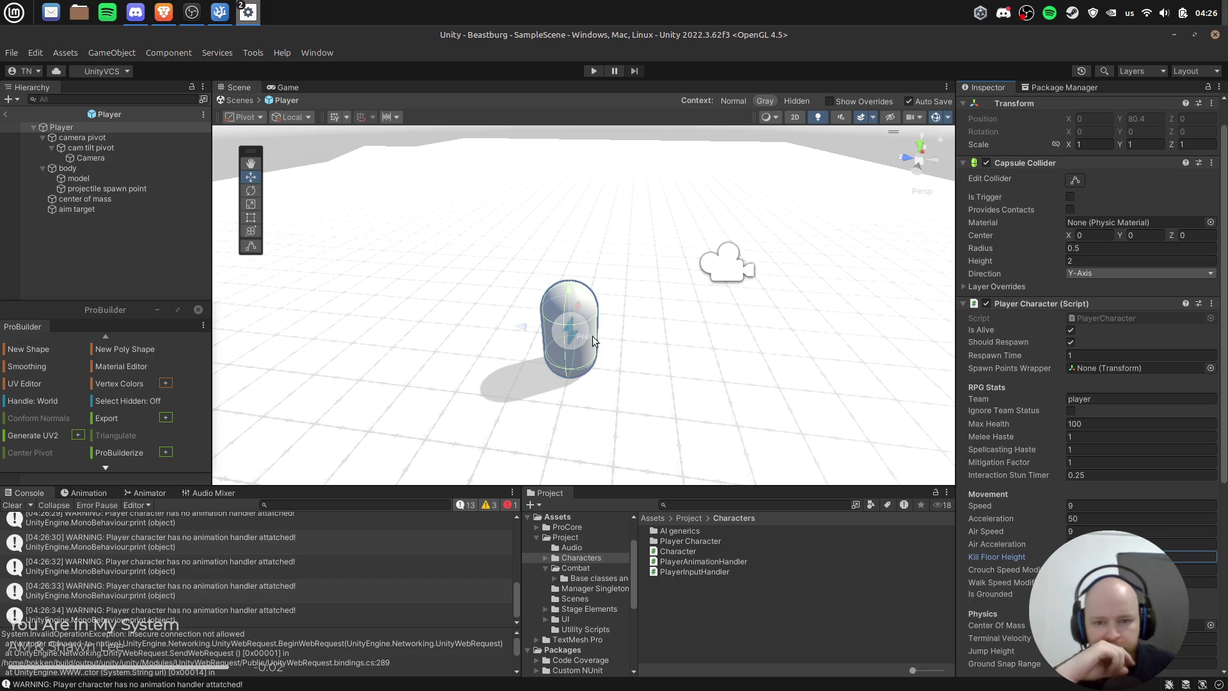
Step: Pull the Camera farther back to Y 1.89, Z -3.92 and select the cam tilt pivot
scroll(593, 309, down, 2)
click(593, 308)
click(667, 272)
drag(635, 292, 676, 279)
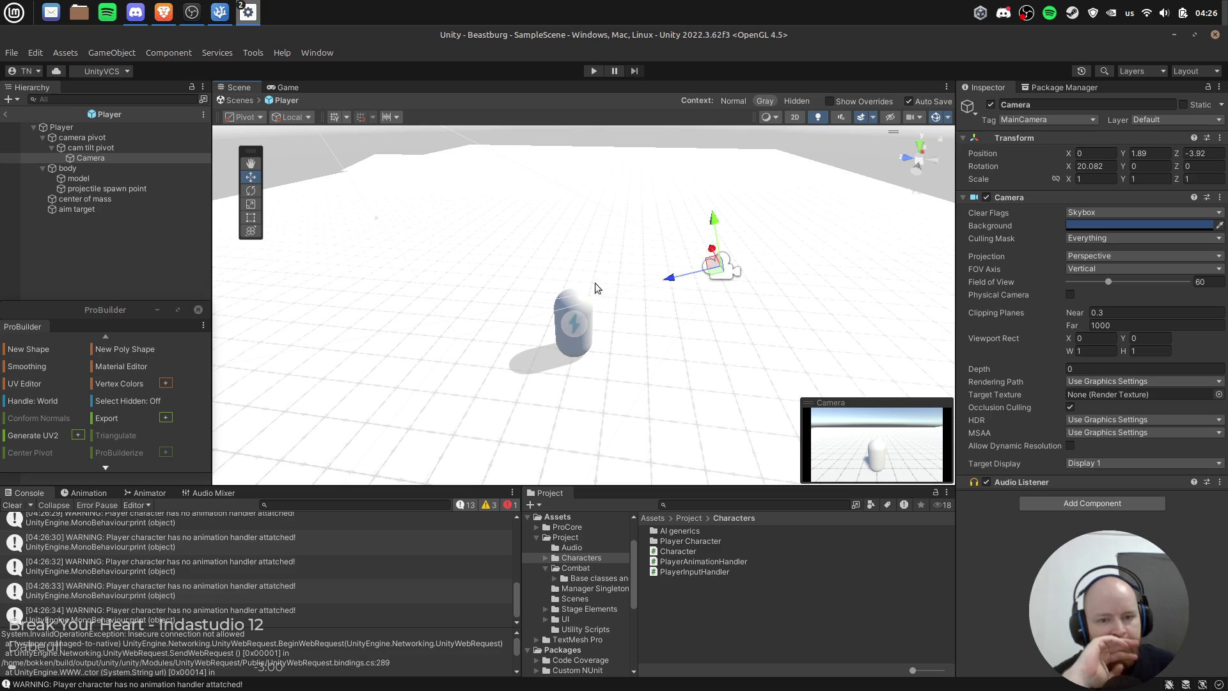
click(96, 148)
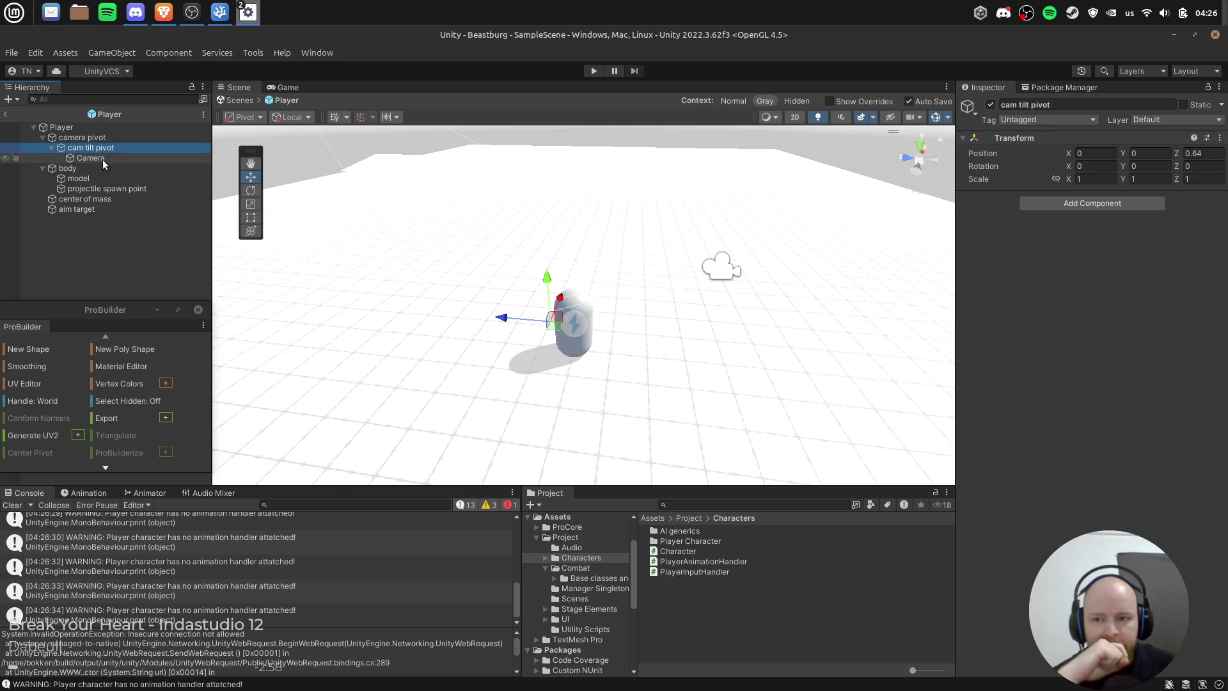
click(82, 138)
click(88, 149)
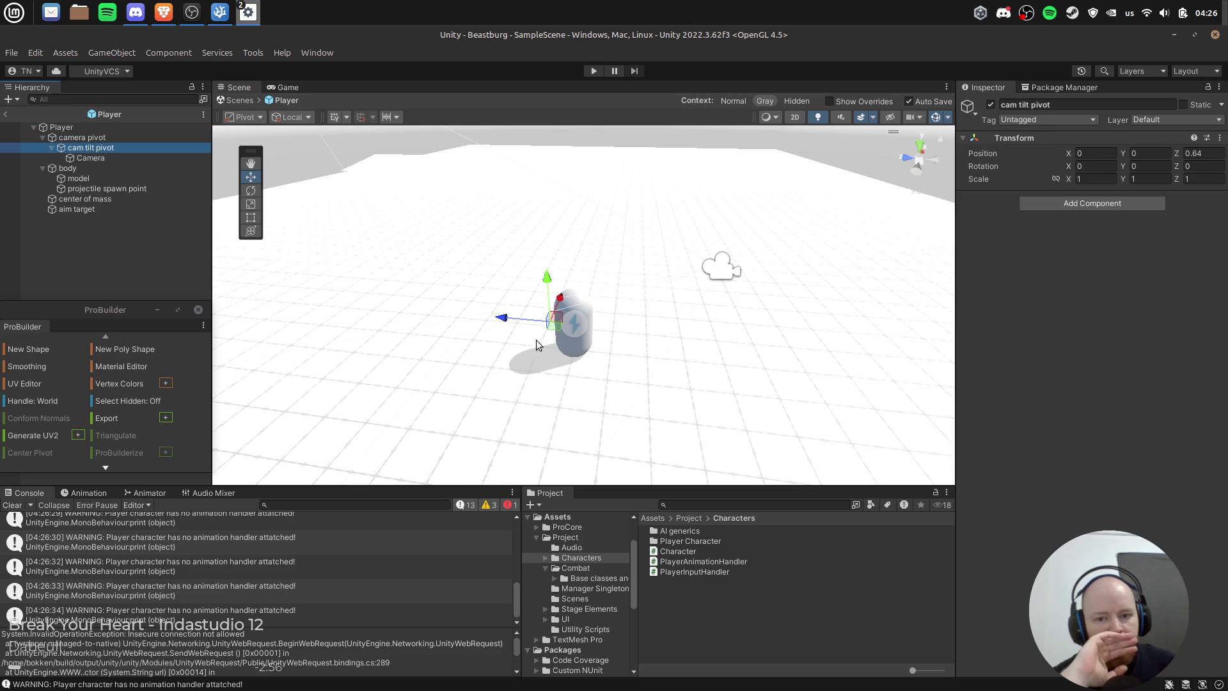
Step: Lower the Camera to Y 1.66 and, with Global handles, tilt it about 23° down
drag(503, 326, 483, 321)
click(132, 157)
drag(685, 229, 687, 238)
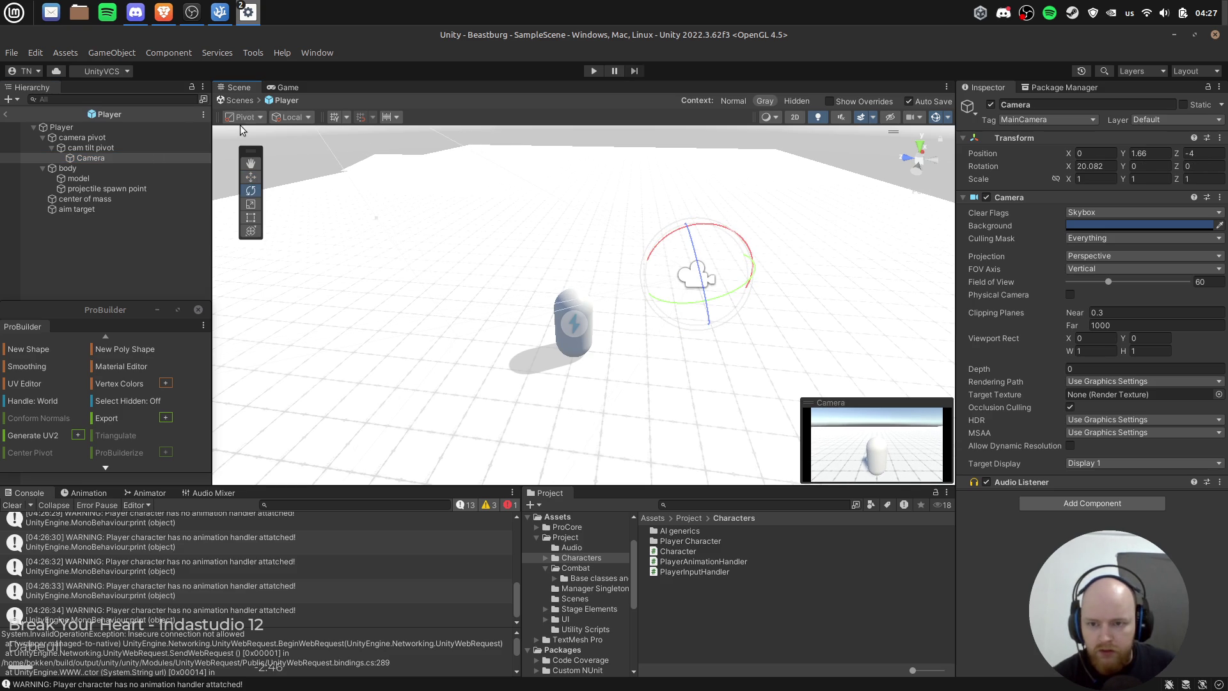
click(305, 117)
click(305, 117)
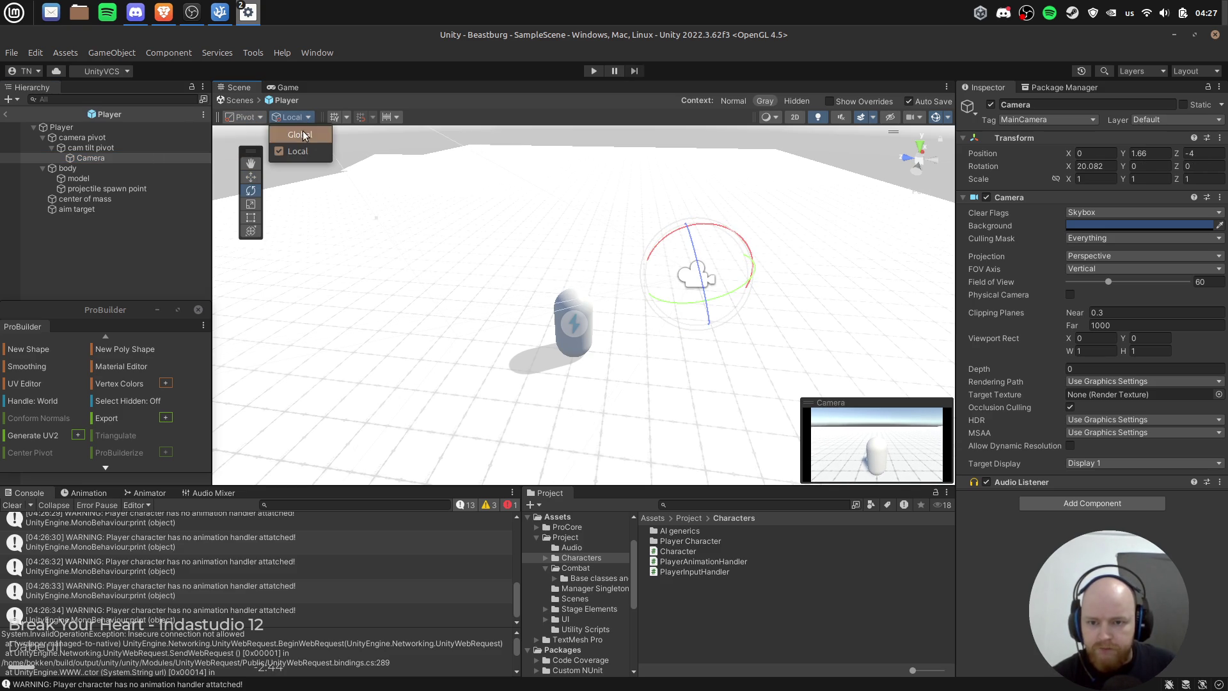
click(302, 134)
mouse_move(658, 251)
mouse_down()
mouse_move(642, 266)
mouse_move(655, 241)
mouse_move(650, 251)
mouse_up()
Step: Play-test the new camera angle, then shift the cam tilt pivot's depth back toward 0
click(590, 72)
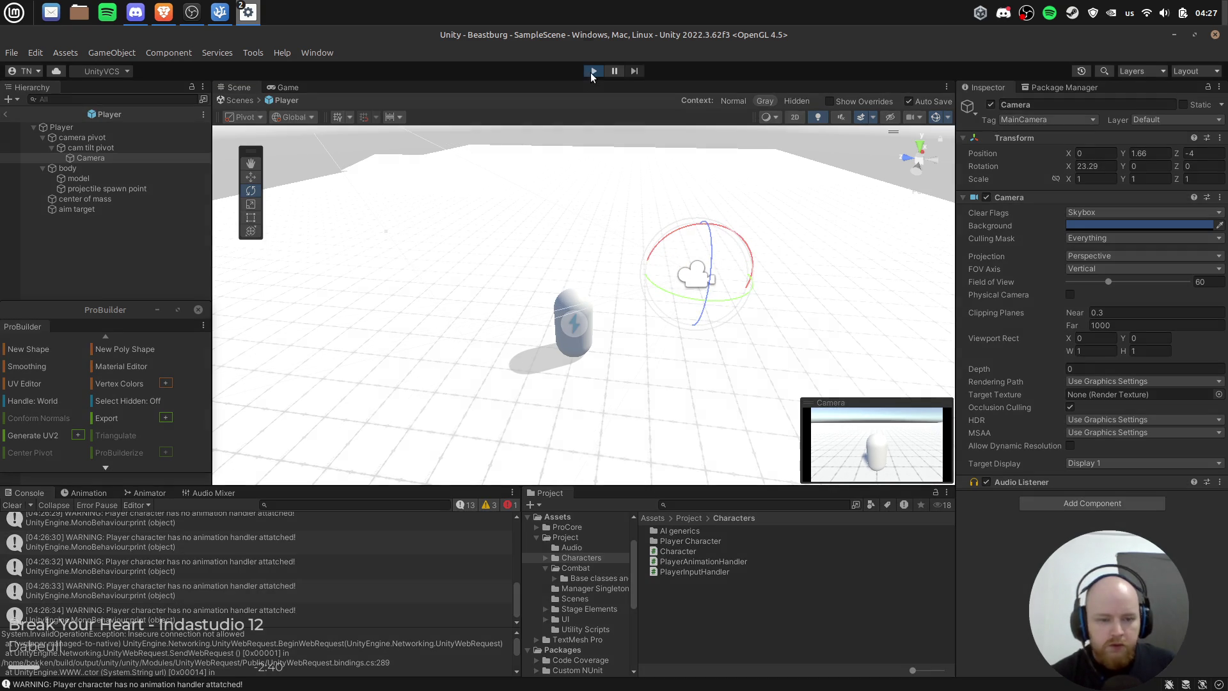
click(573, 181)
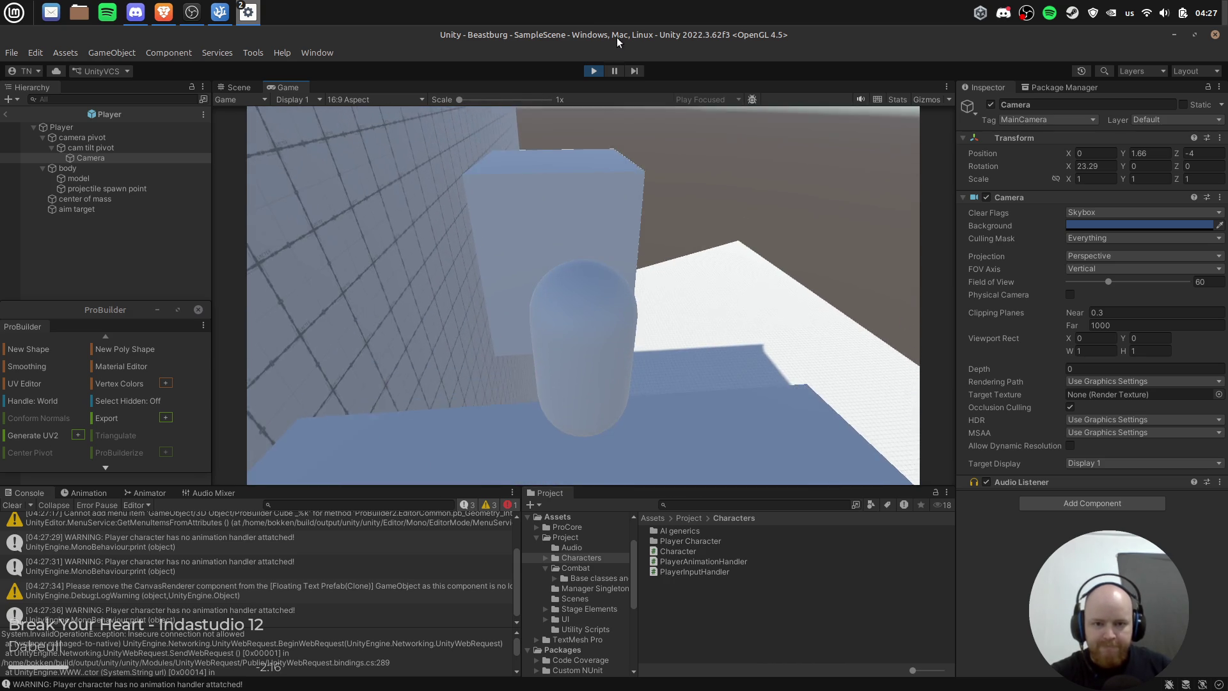
click(593, 71)
click(79, 147)
key(w)
drag(486, 323, 528, 328)
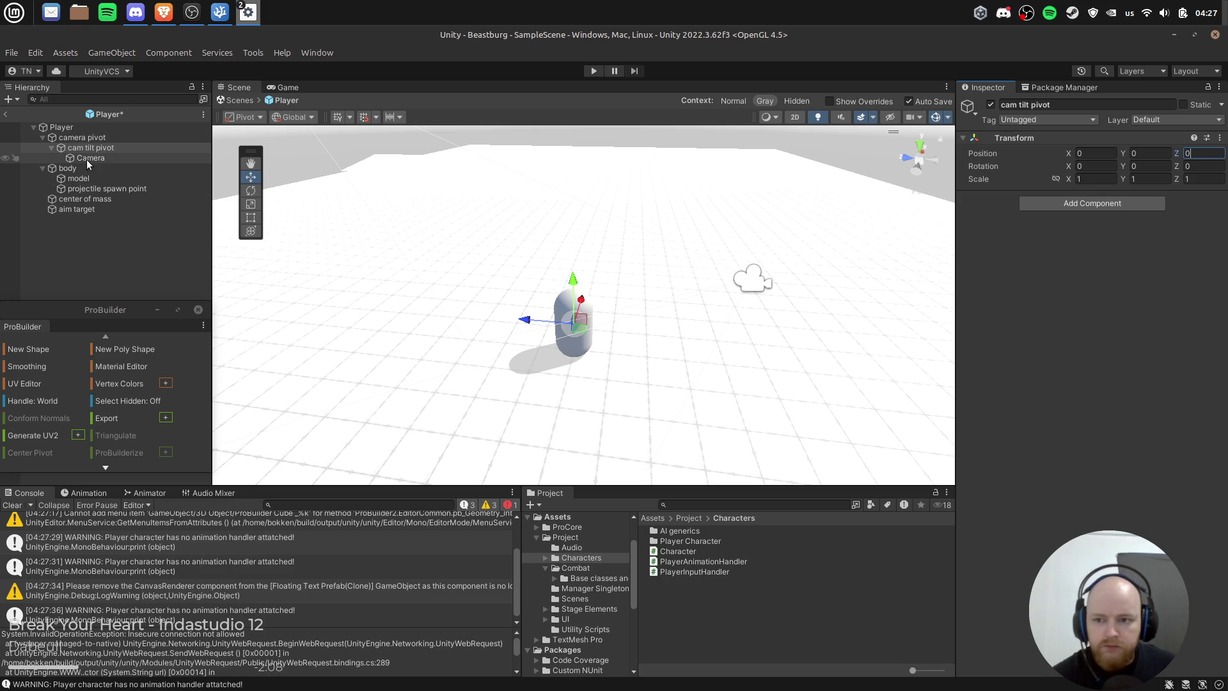
Step: Raise the camera pivot to 0.2 and place the Camera at Y 1.84, Z -3.17
click(82, 137)
click(88, 158)
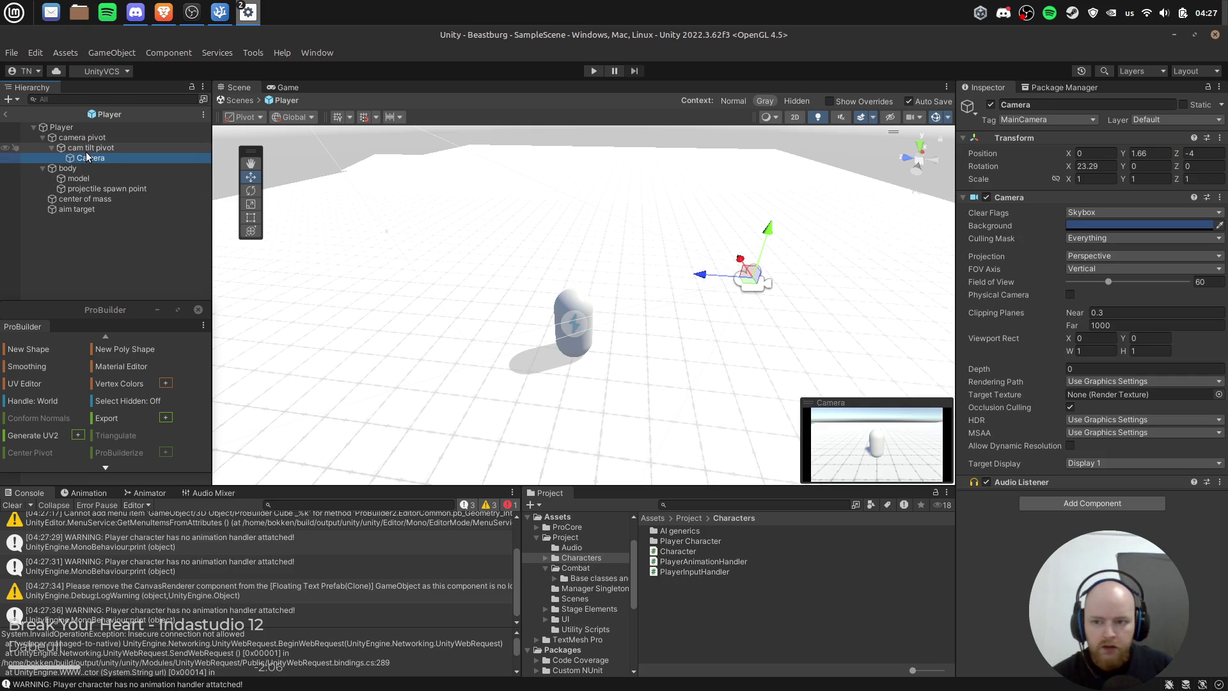
click(88, 138)
drag(567, 283, 575, 280)
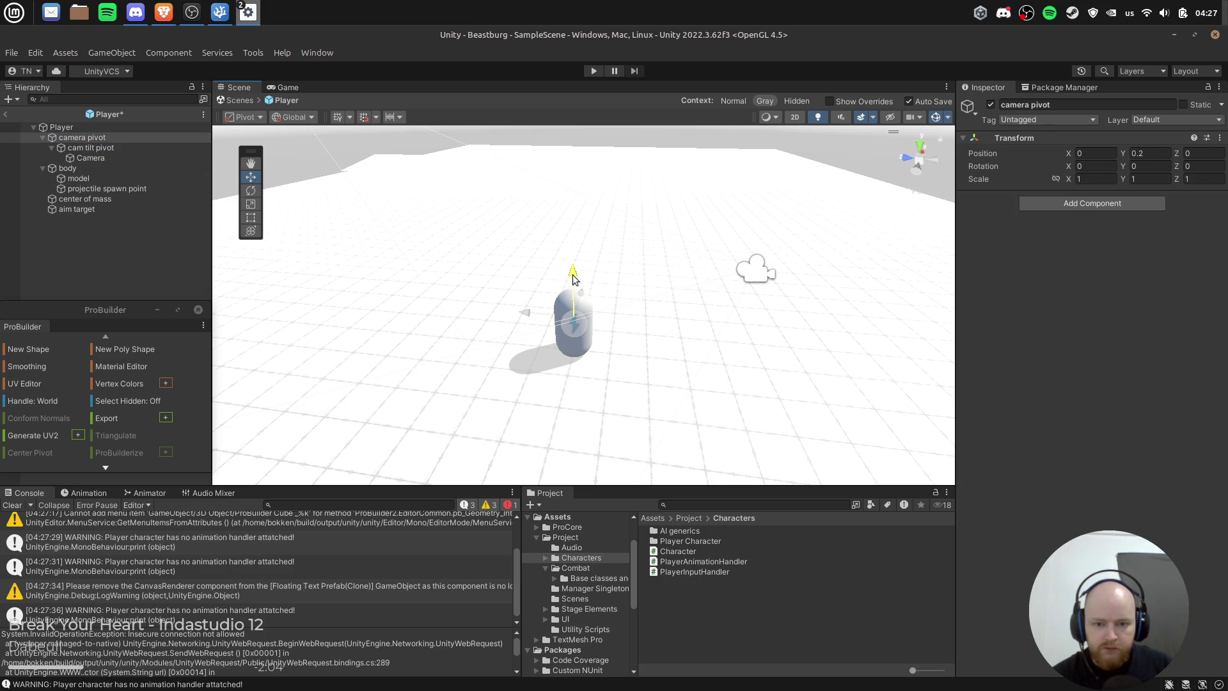
click(126, 157)
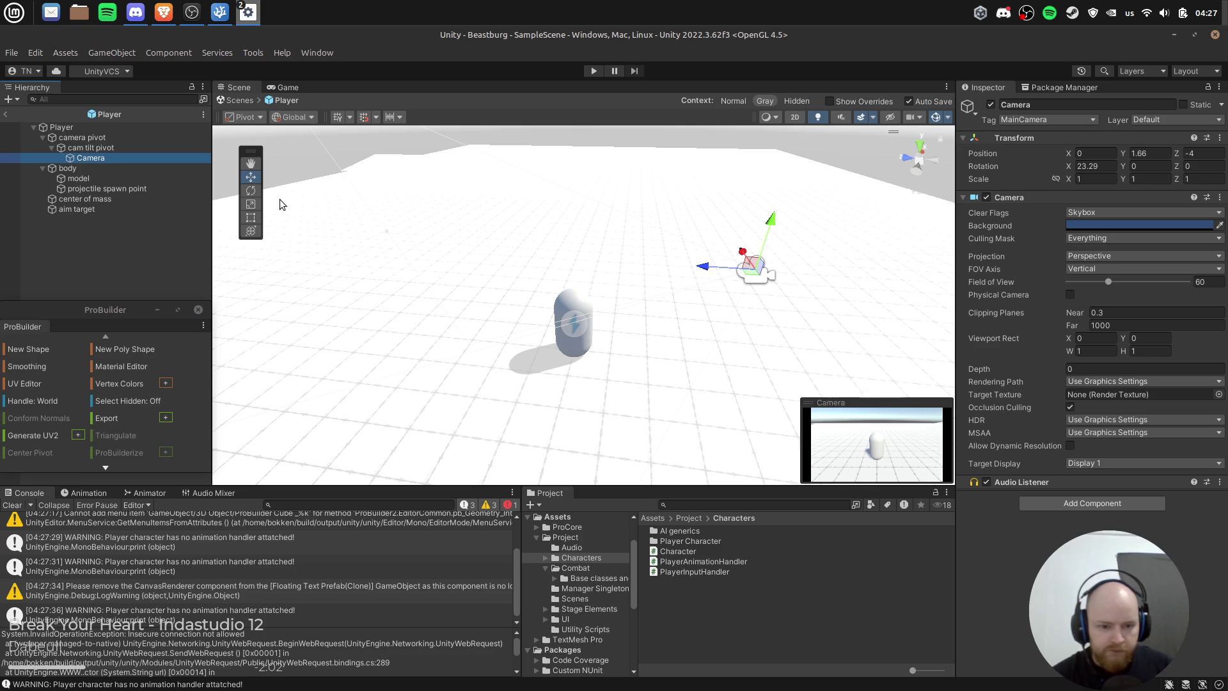
drag(702, 266, 665, 266)
drag(727, 215, 727, 205)
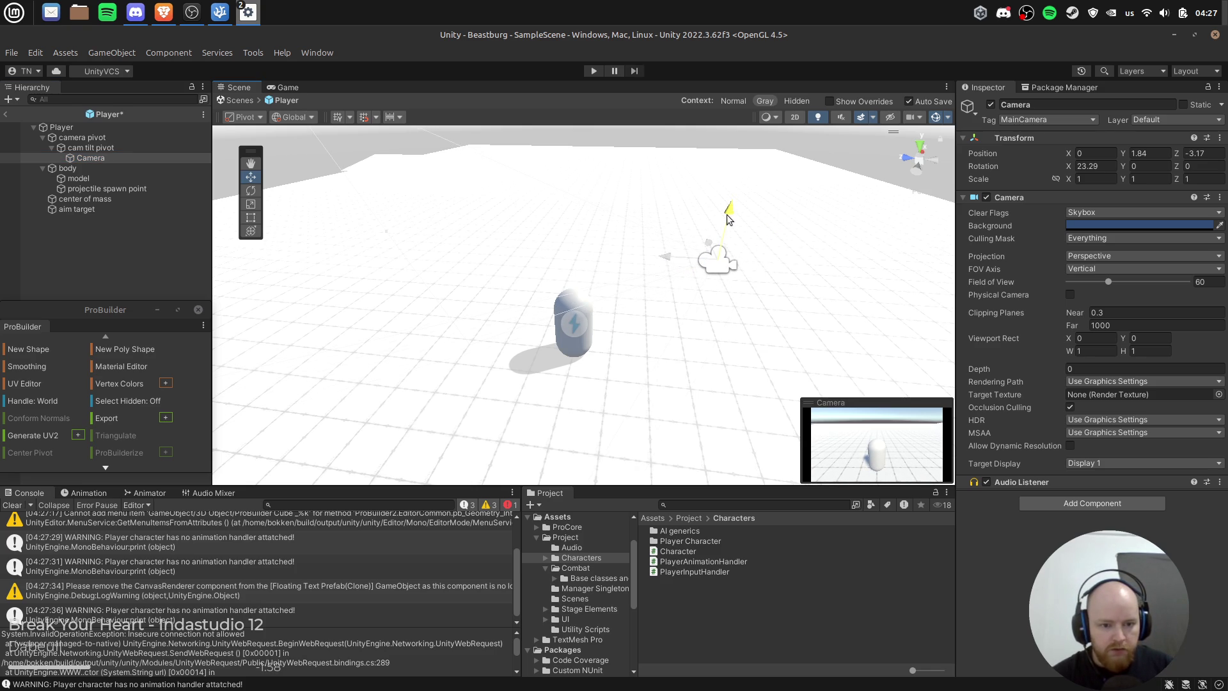
Step: During a play-test, set the Camera's Rotation X to 0, check the view, then stop
click(589, 71)
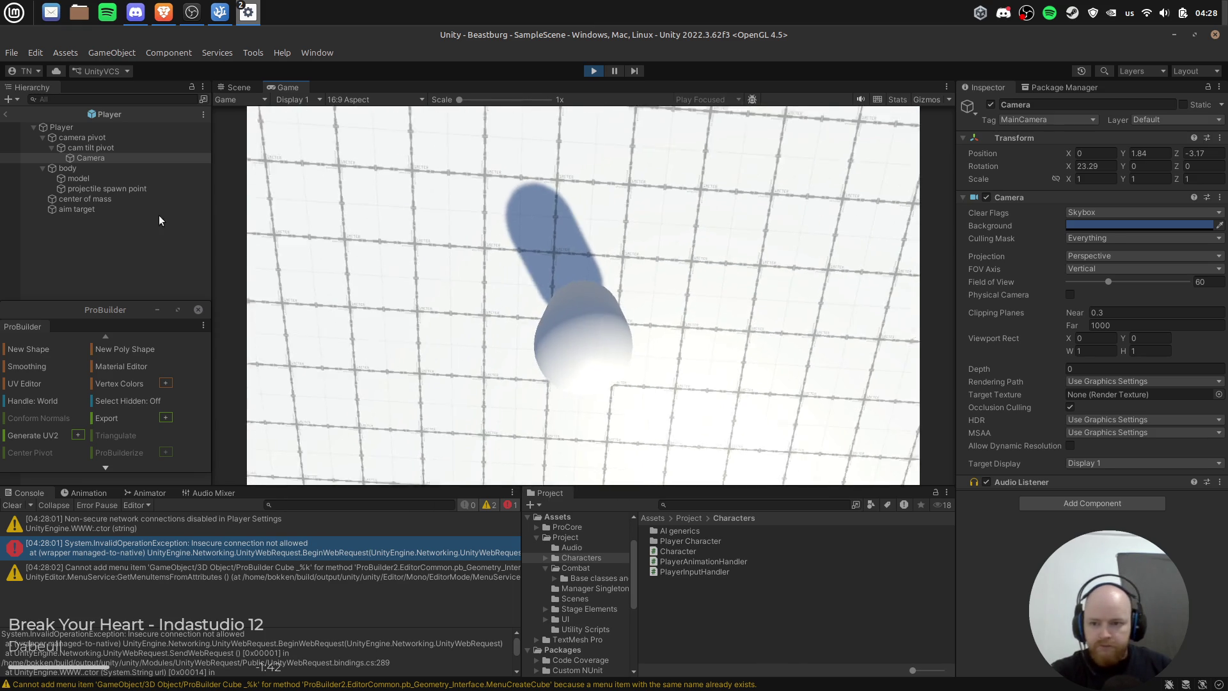
click(7, 117)
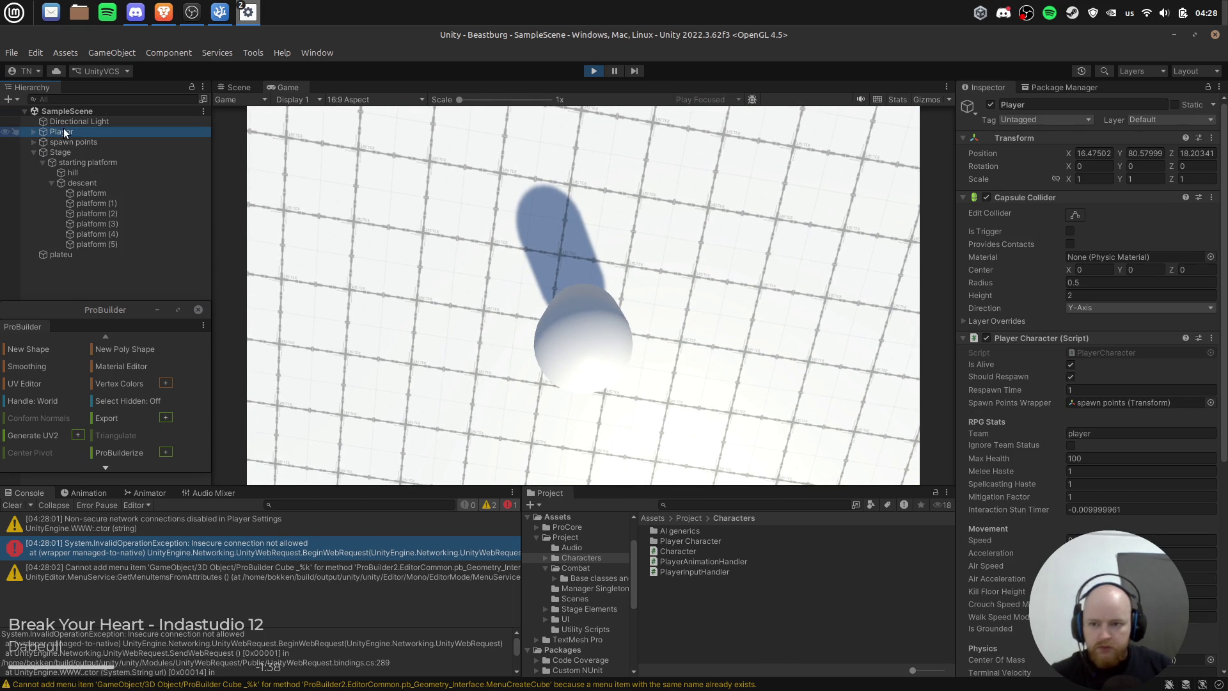
key(Right)
click(98, 140)
key(Right)
click(93, 152)
key(Right)
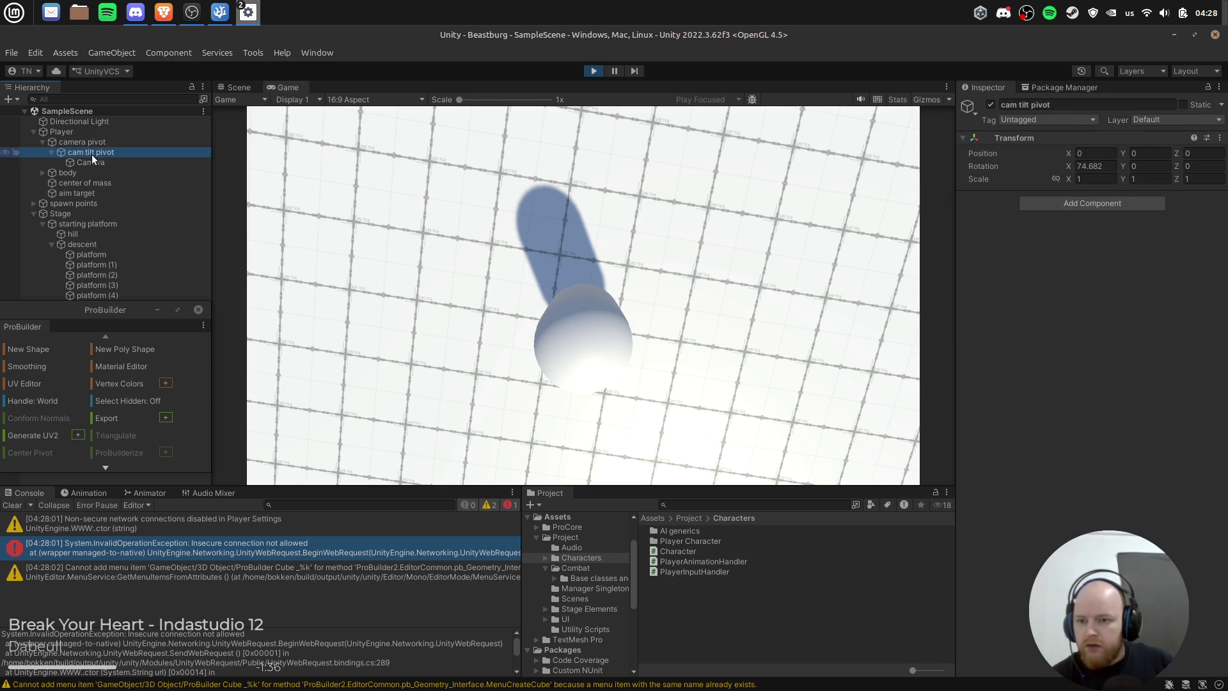
click(90, 160)
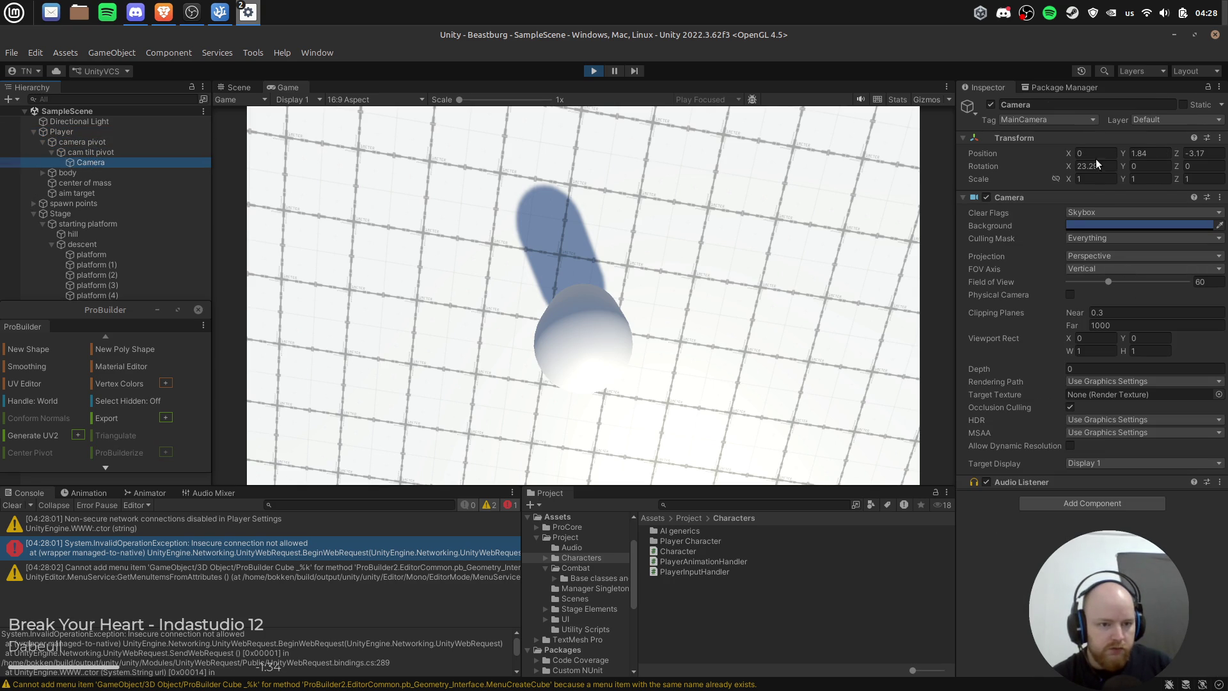
text(0)
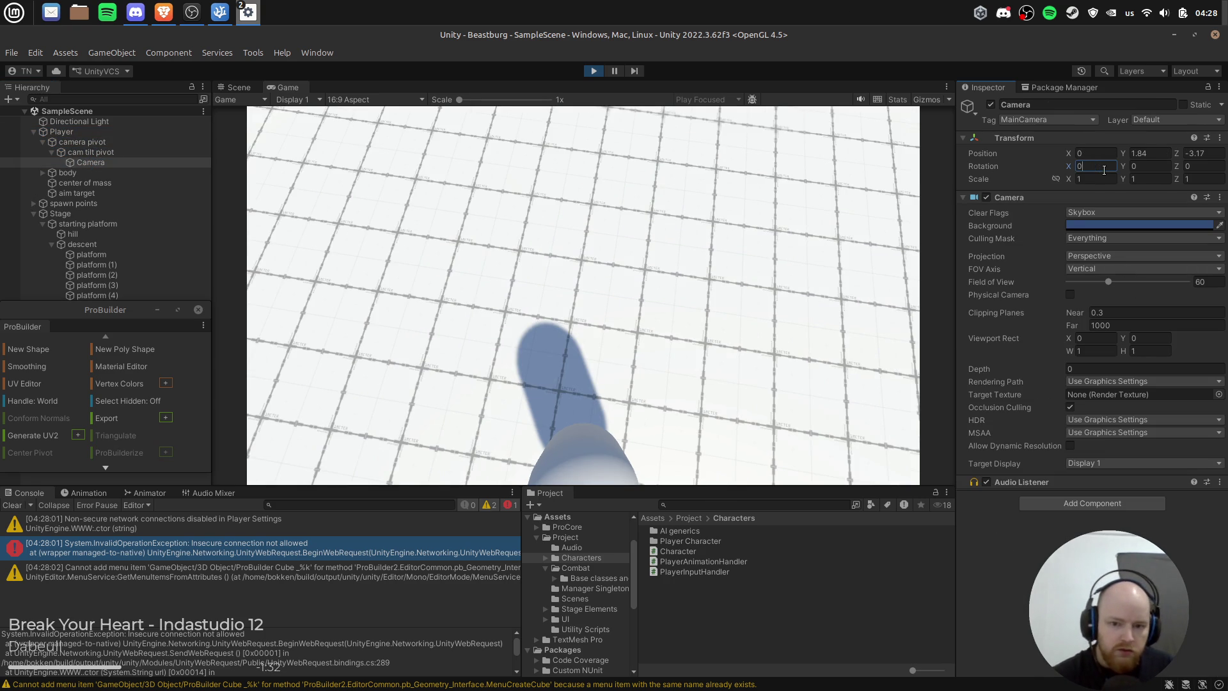
click(445, 305)
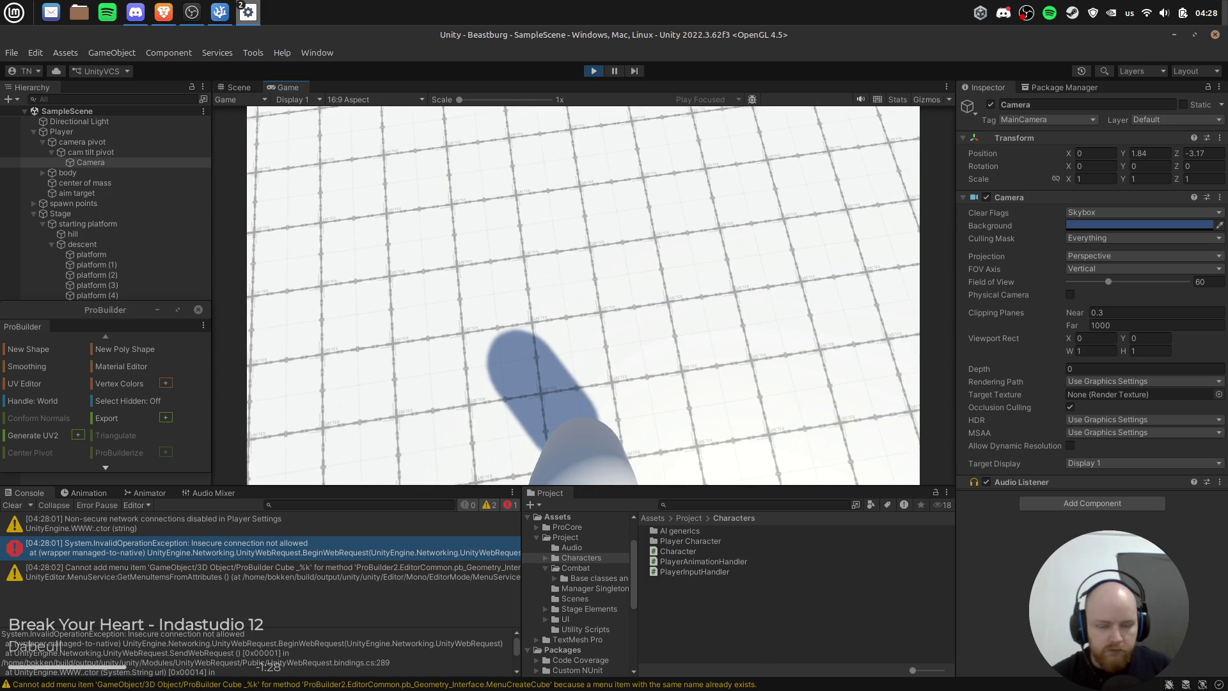
click(593, 70)
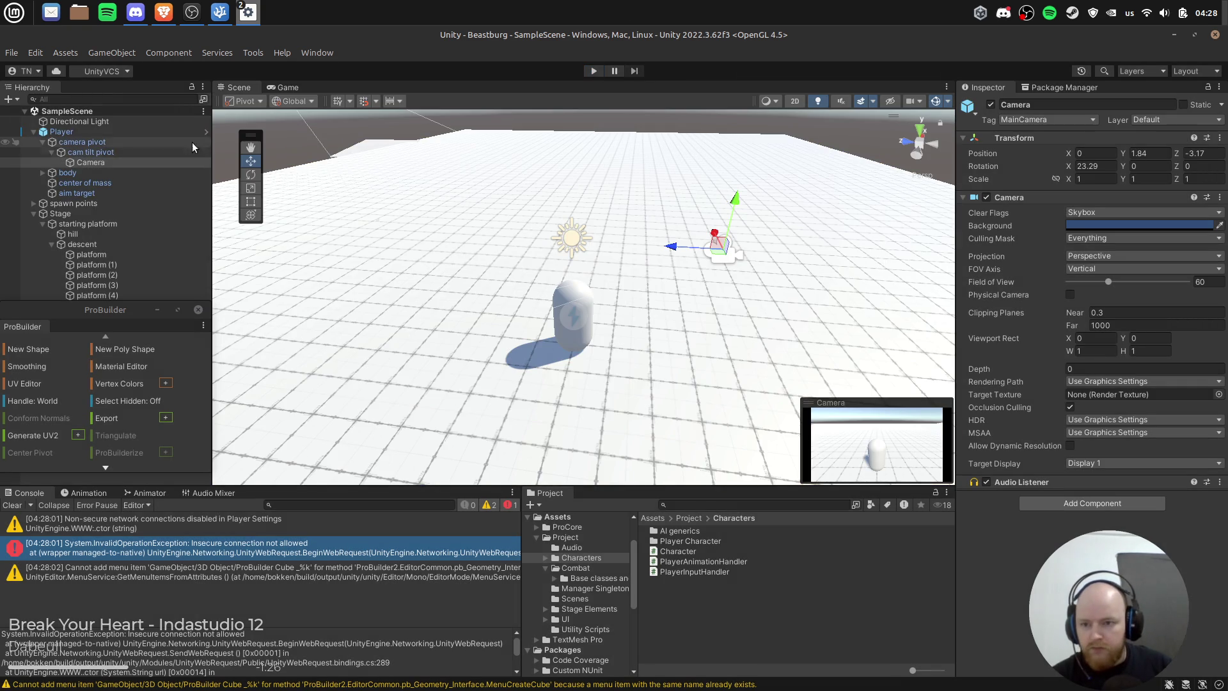
Step: In the Player prefab, zero the Camera's X rotation and tilt the cam tilt pivot instead
click(206, 133)
click(1108, 167)
text(0)
click(138, 147)
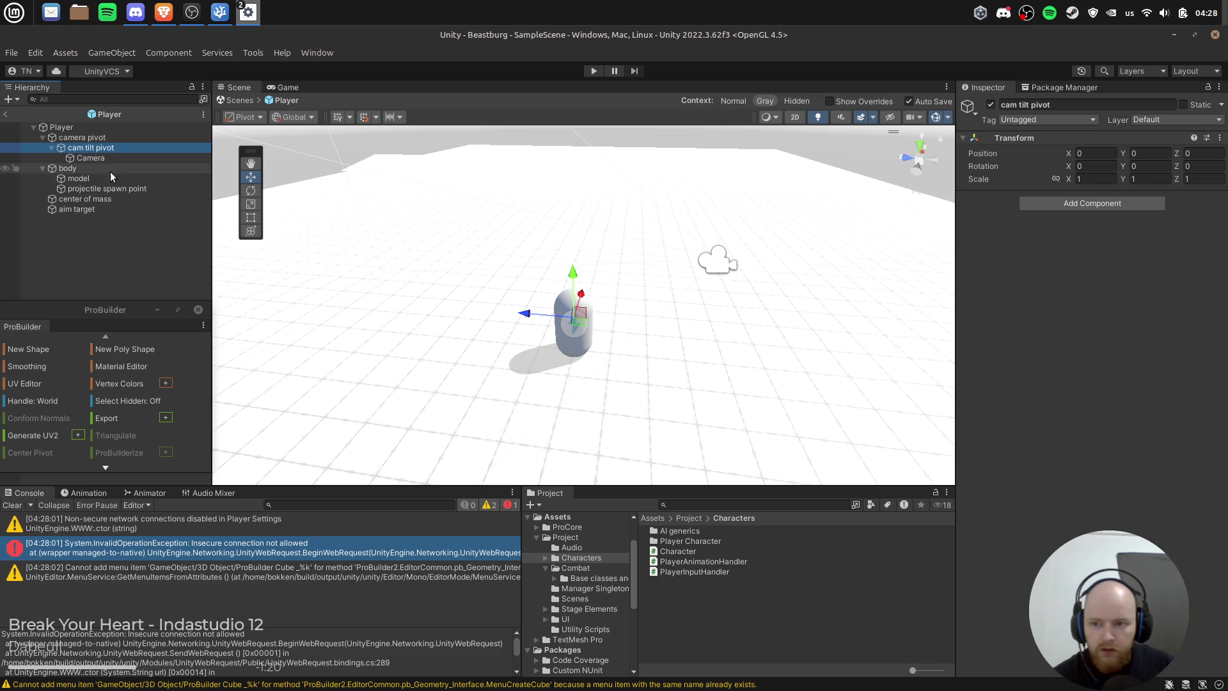
click(114, 158)
click(86, 148)
key(e)
mouse_move(554, 282)
mouse_down()
mouse_move(513, 277)
mouse_move(528, 277)
mouse_up()
Step: Raise the Camera to height 0.62 and play-test the view
click(133, 161)
key(w)
click(294, 117)
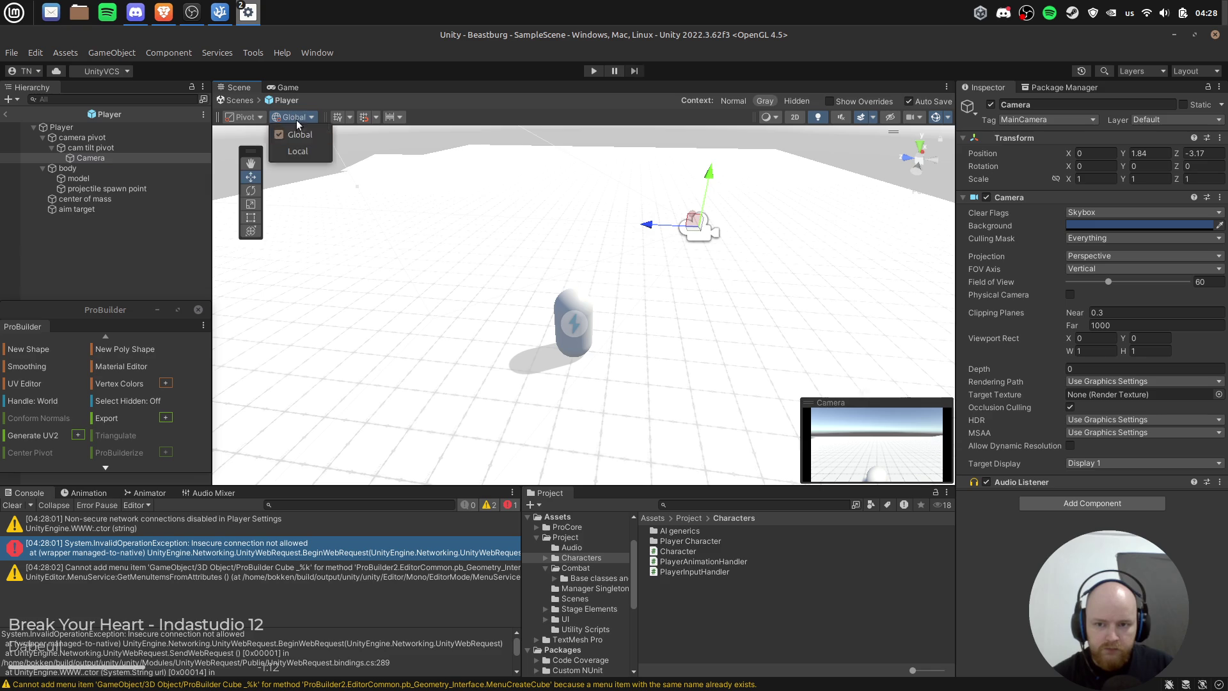
drag(702, 247, 704, 235)
click(593, 71)
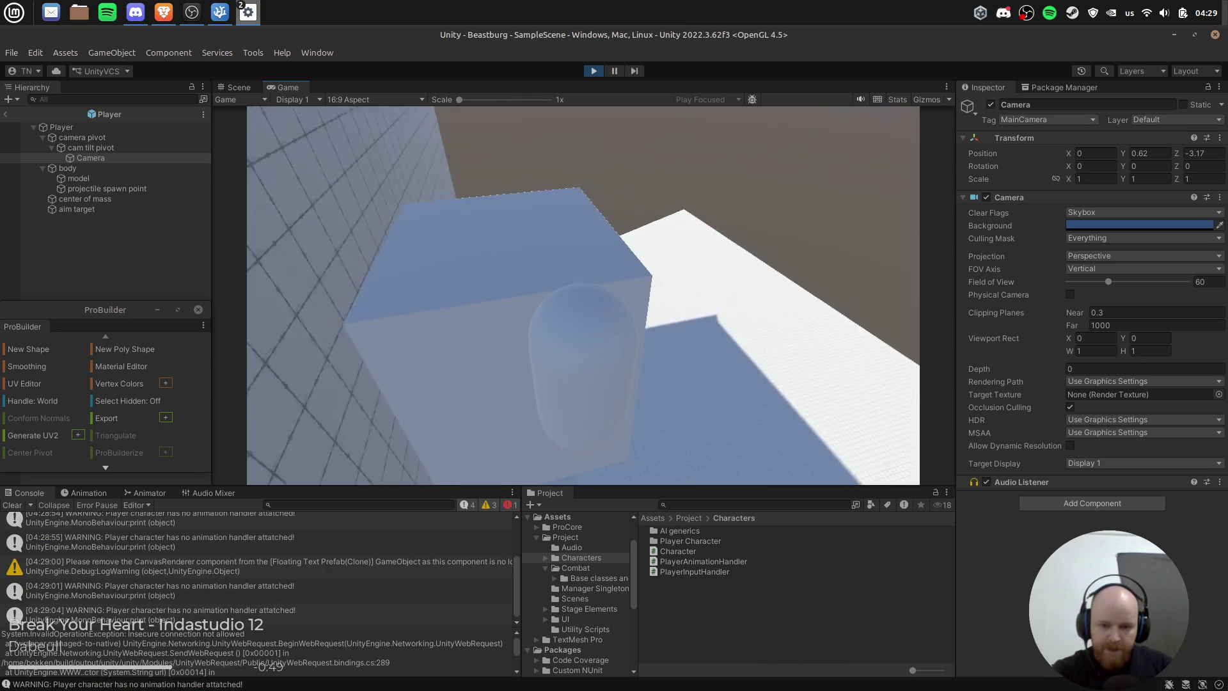
click(594, 71)
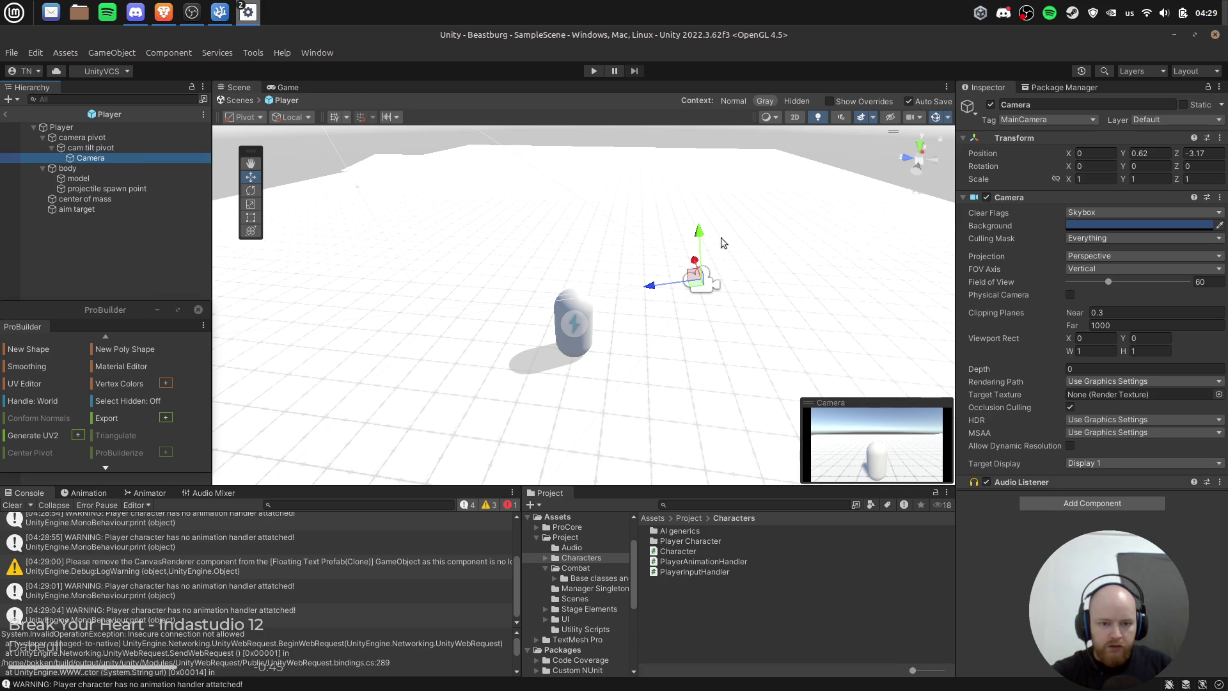
Step: Move the Camera to Y 0.93, Z -3.67 and tilt the cam tilt pivot to 13.53°
drag(695, 240, 702, 223)
drag(649, 281, 686, 272)
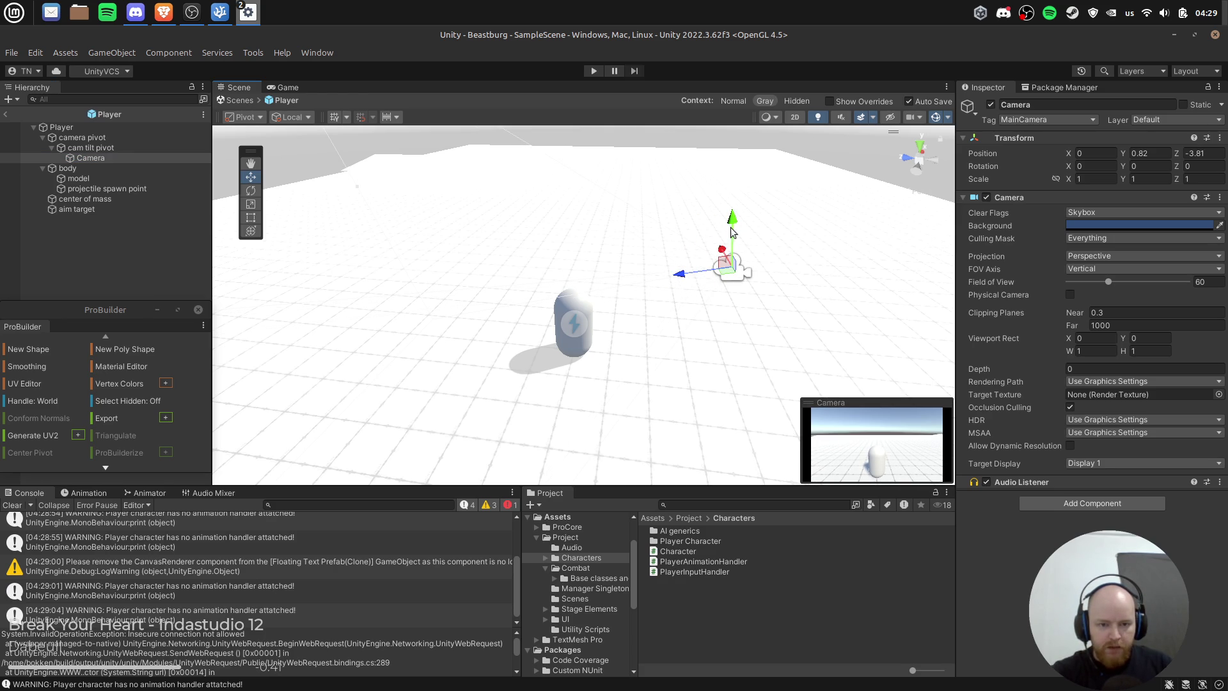
click(91, 148)
key(e)
drag(589, 284, 588, 256)
click(179, 158)
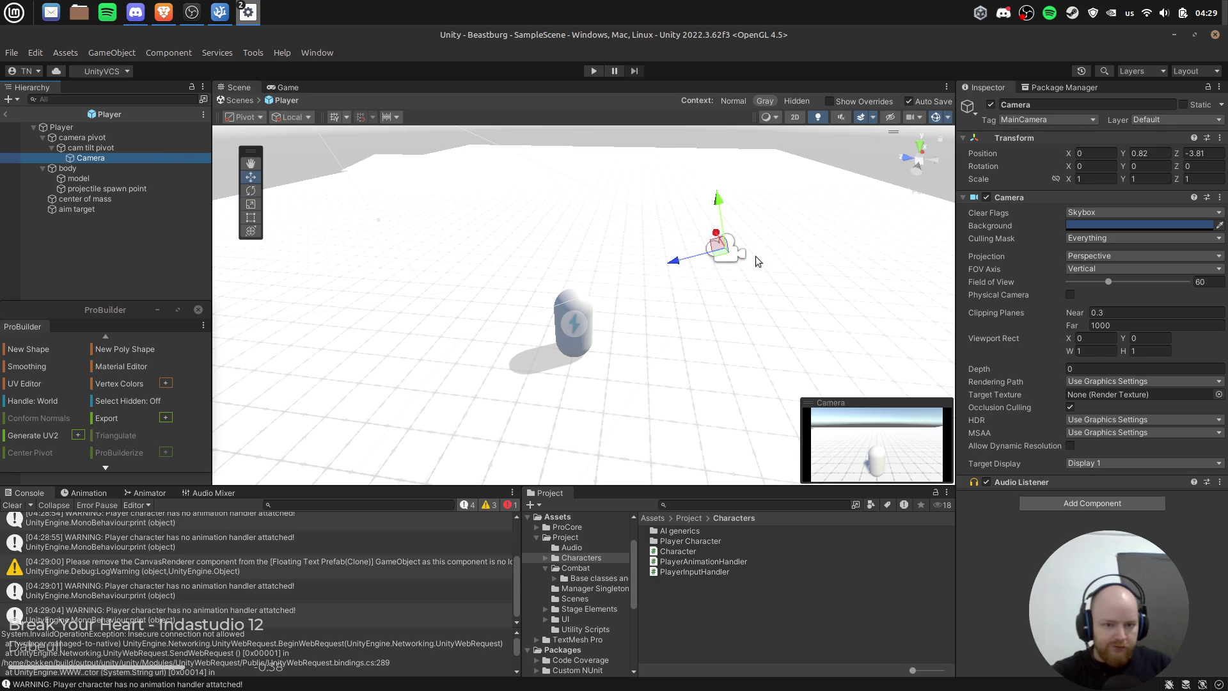
mouse_move(722, 252)
mouse_down()
mouse_move(735, 245)
mouse_move(723, 251)
mouse_up()
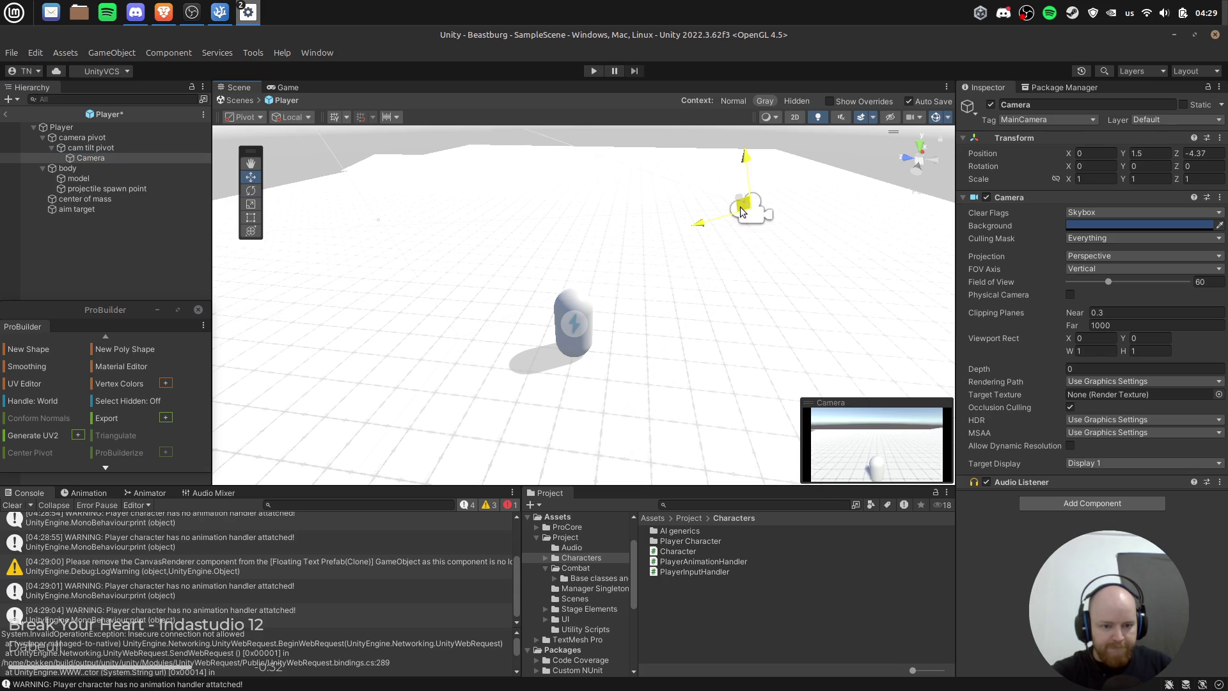
Step: Play-test the follow view, then retest with the Camera lowered to Y 0.43, Z -3.73
click(593, 71)
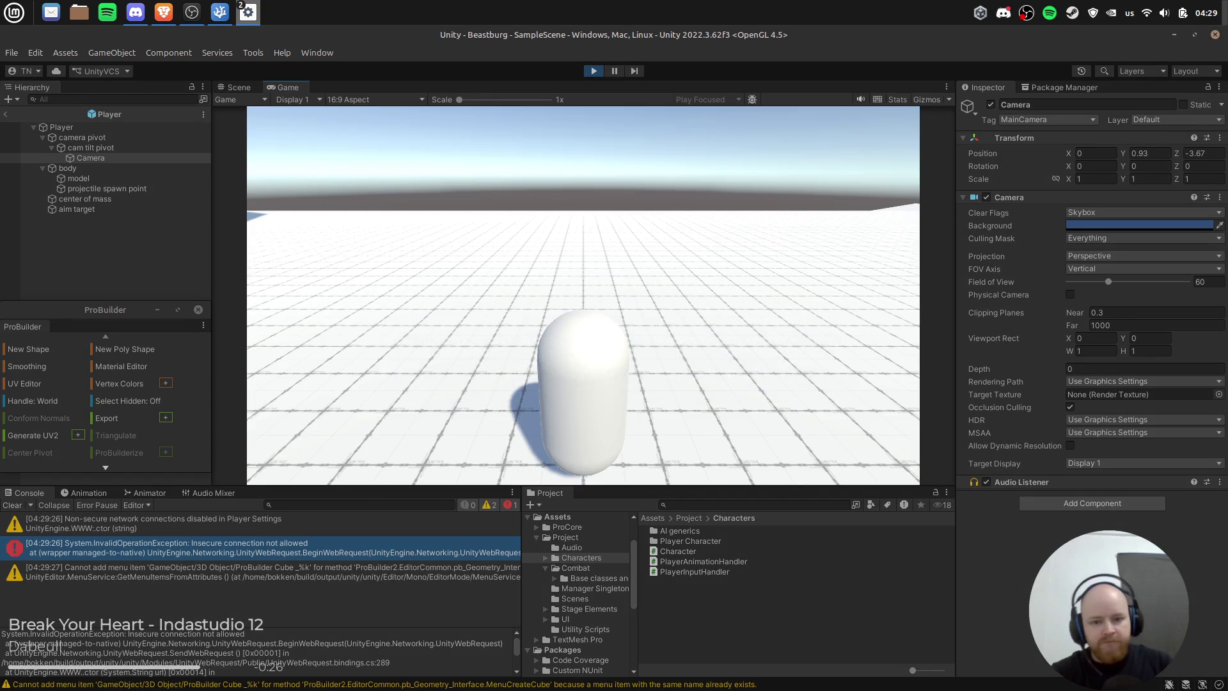
click(694, 282)
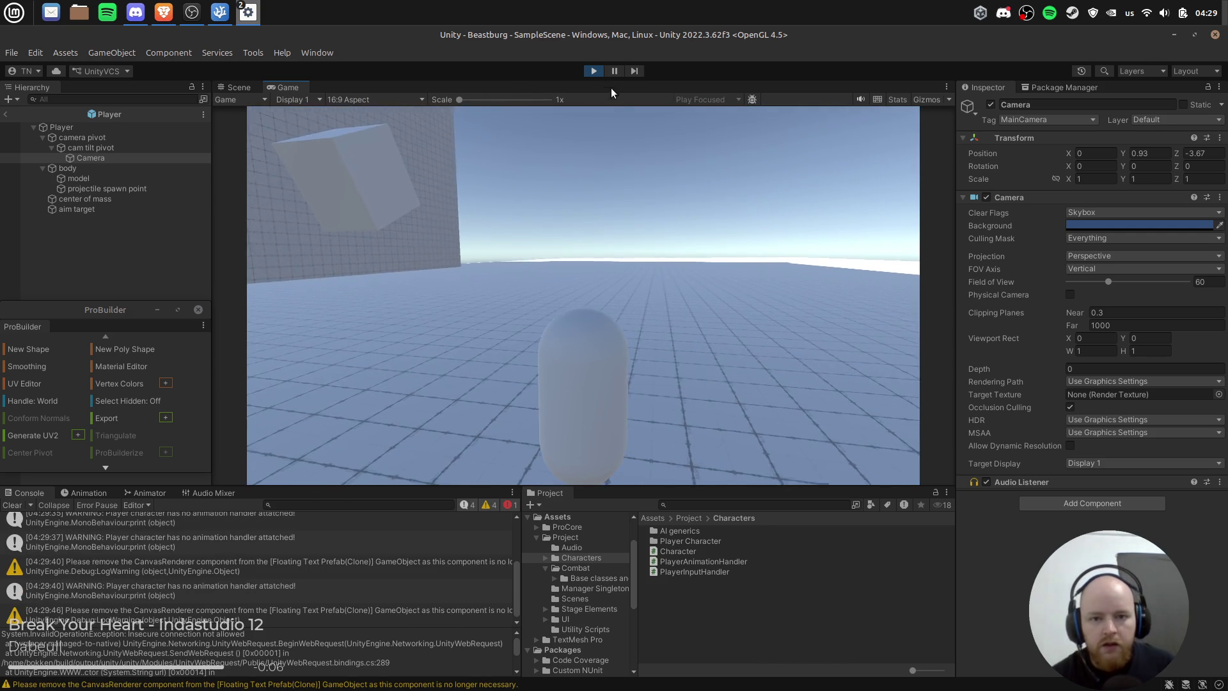
click(594, 72)
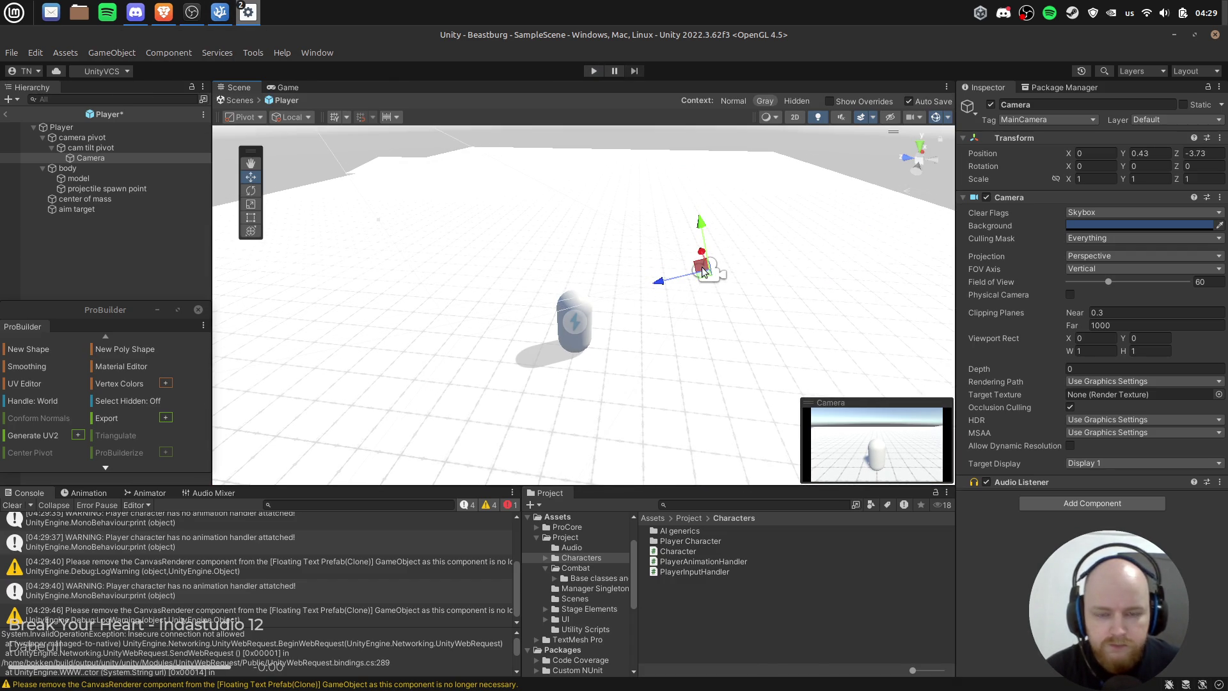
click(592, 72)
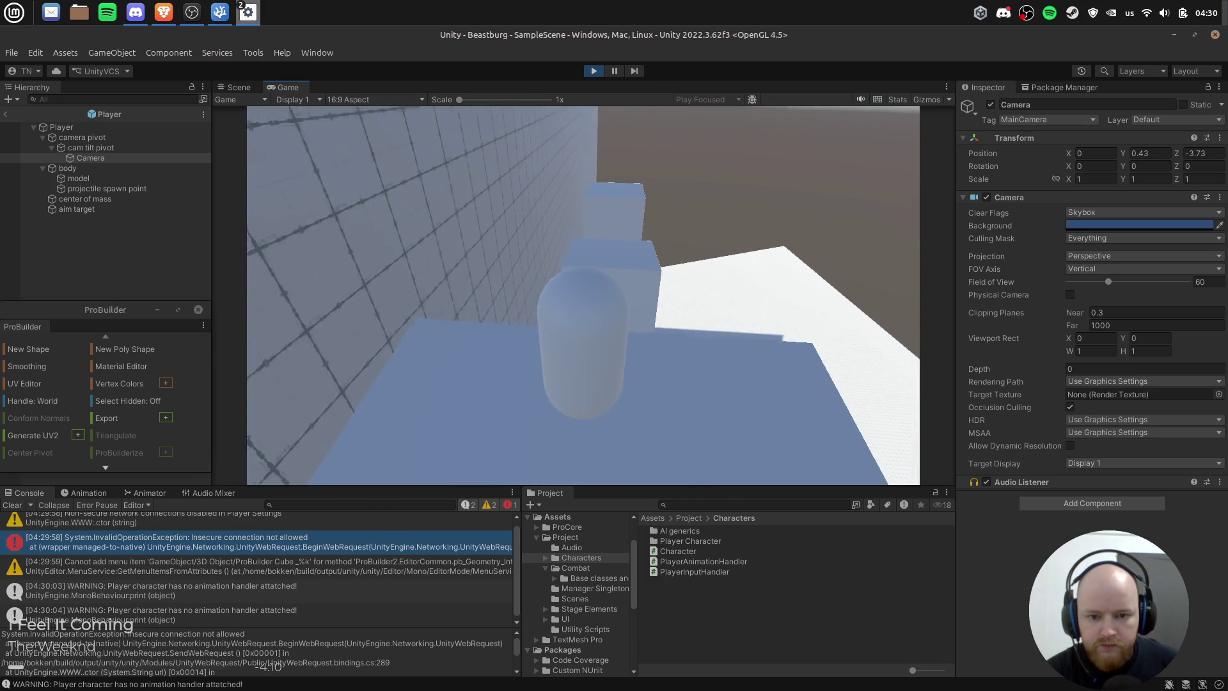
click(599, 71)
Step: Select the model object under the Player in the Hierarchy
click(118, 125)
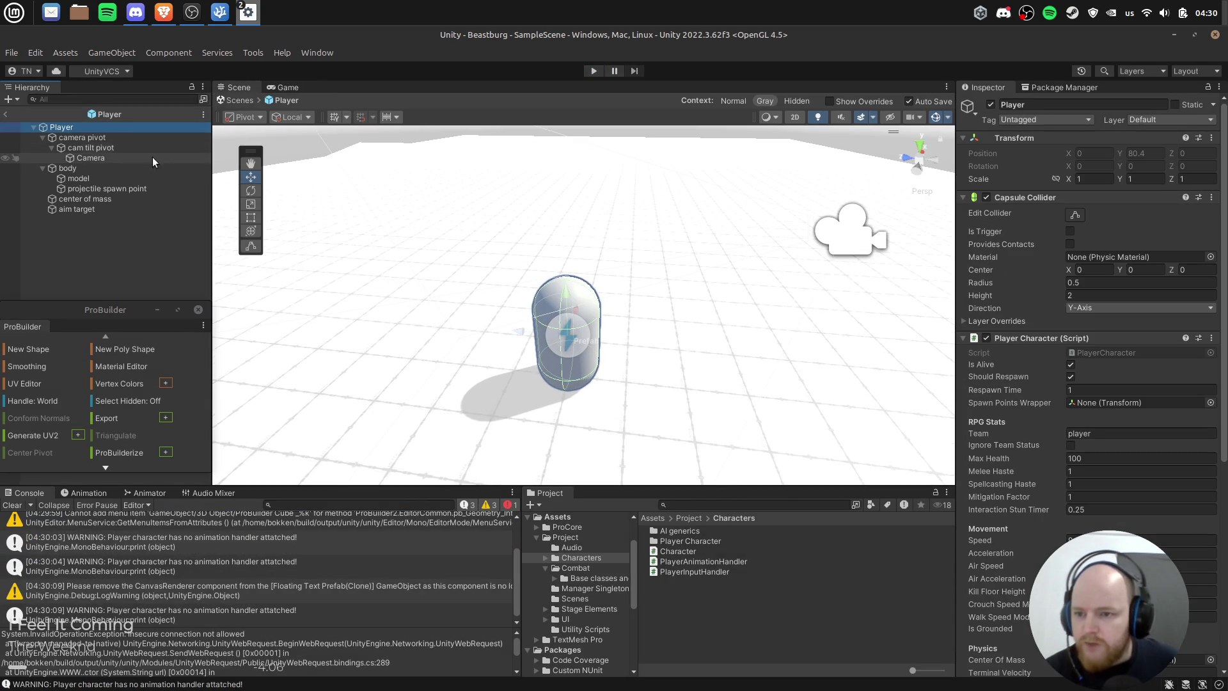
click(126, 176)
scroll(318, 244, up, 2)
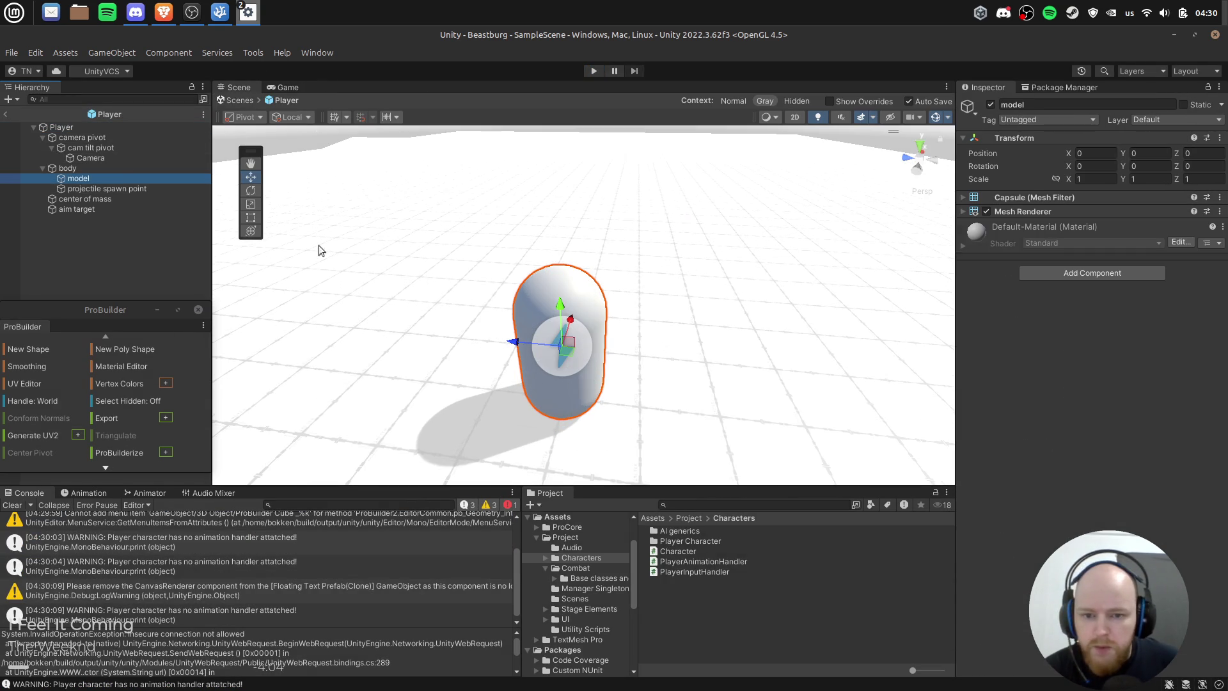
right_click(119, 178)
key(Escape)
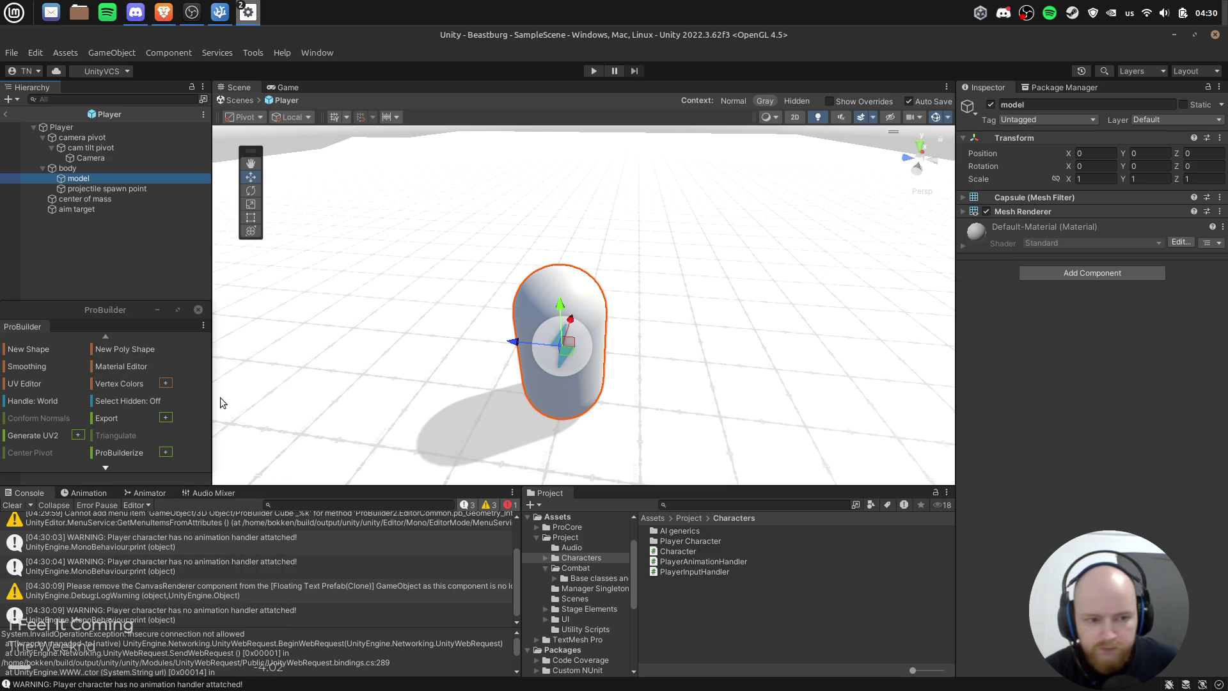
right_click(107, 181)
key(Escape)
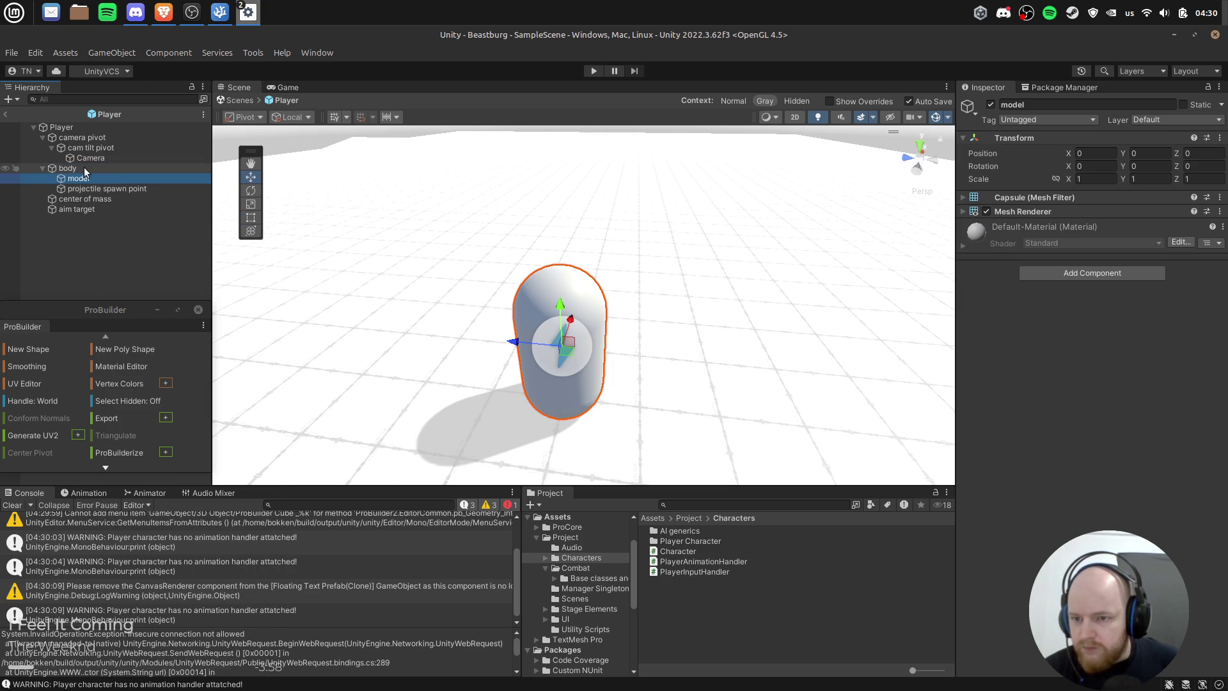
click(126, 190)
click(121, 175)
Step: Add a sphere as a child of model and name it 'nose'
right_click(120, 175)
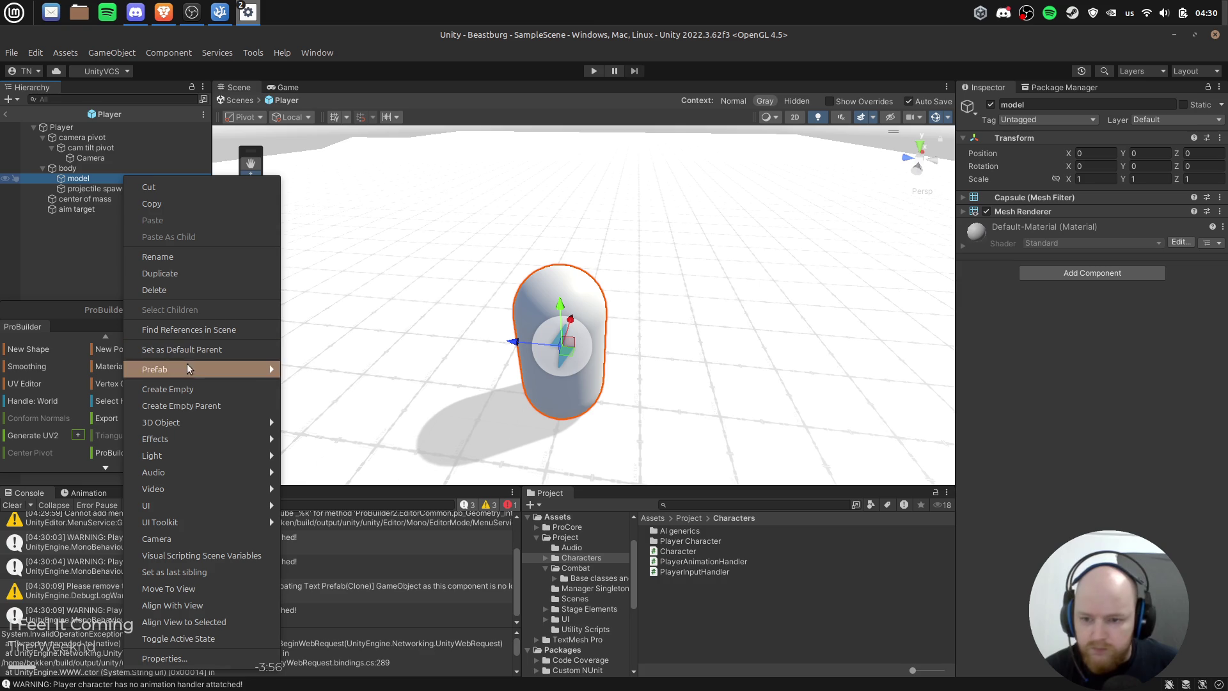
mouse_move(200, 422)
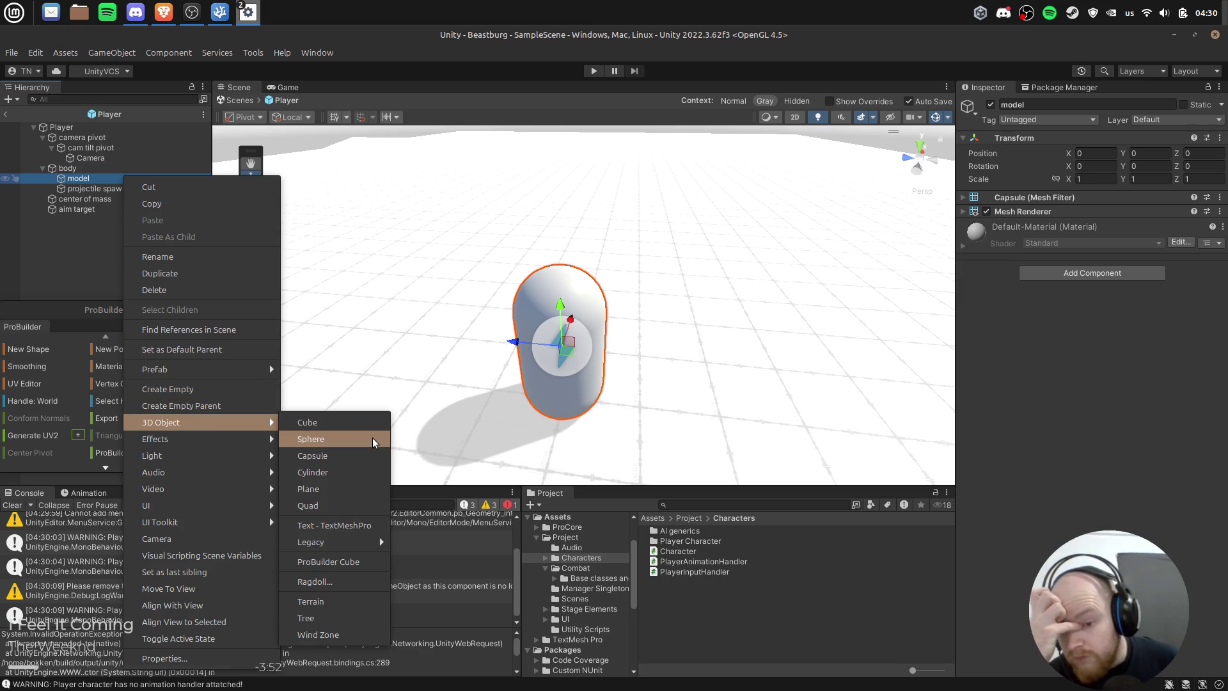
click(372, 439)
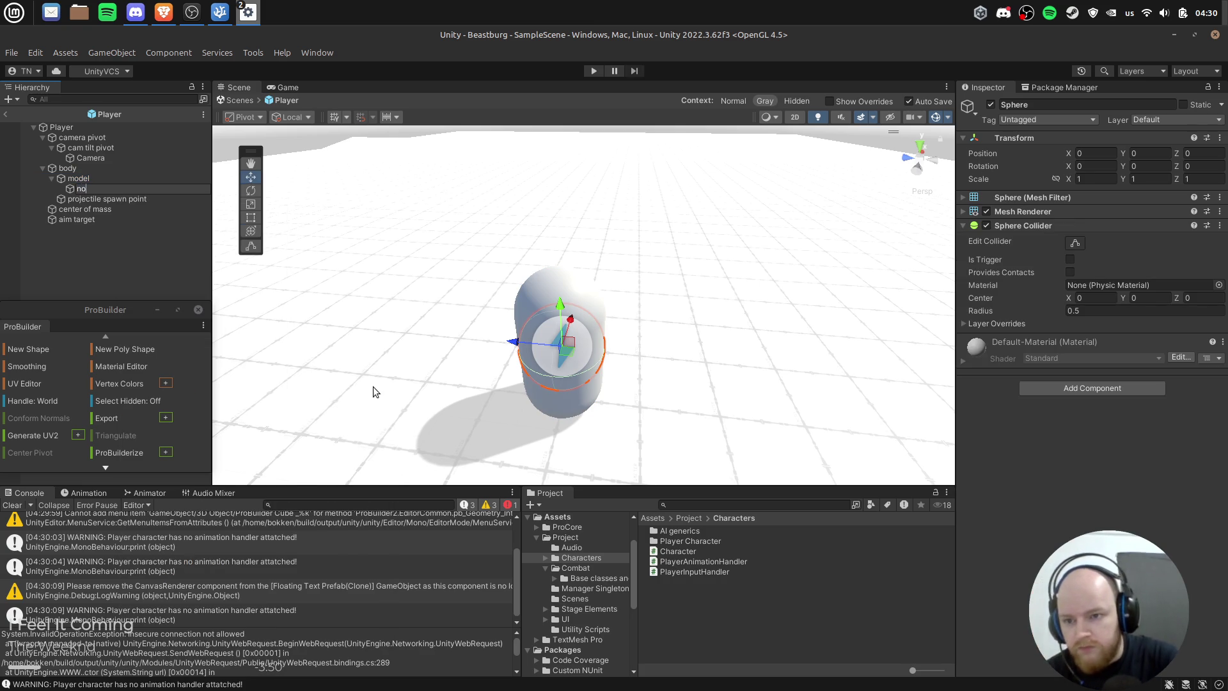
text(ose)
key(Return)
Step: Push the nose forward out of the capsule and remove its Sphere Collider
drag(511, 342, 479, 344)
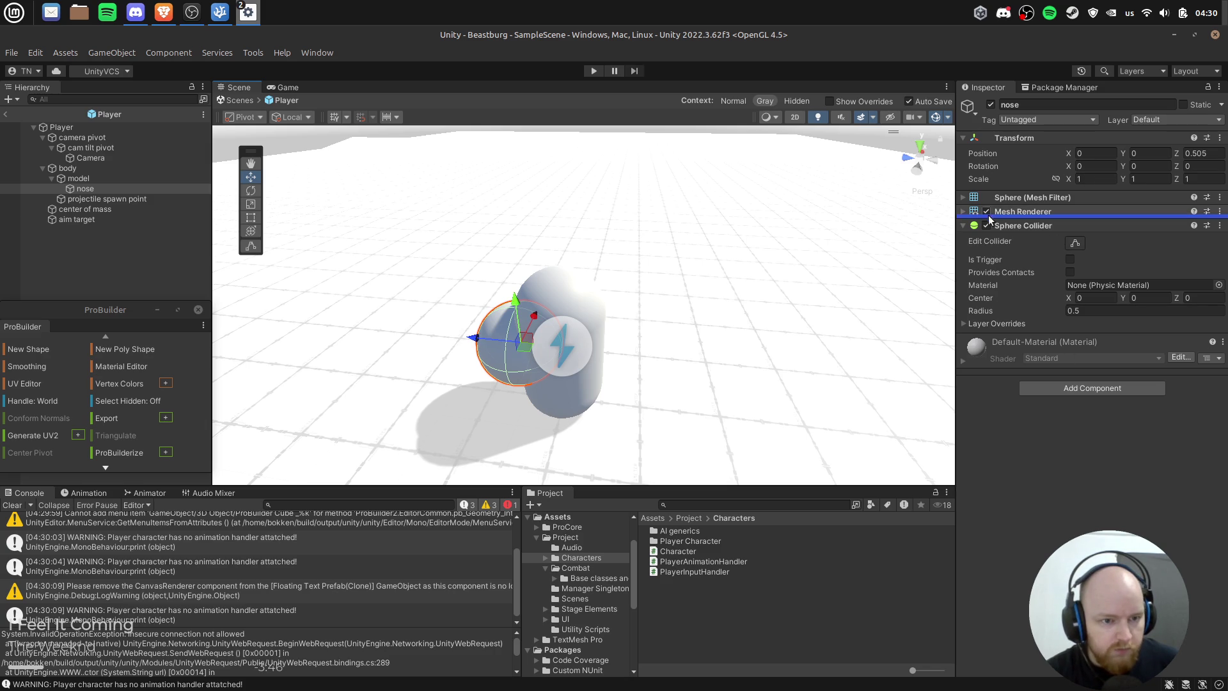
right_click(1012, 225)
click(1041, 254)
Step: Scale the nose to X 0.25, Y 0.35, Z 0.5
click(1089, 179)
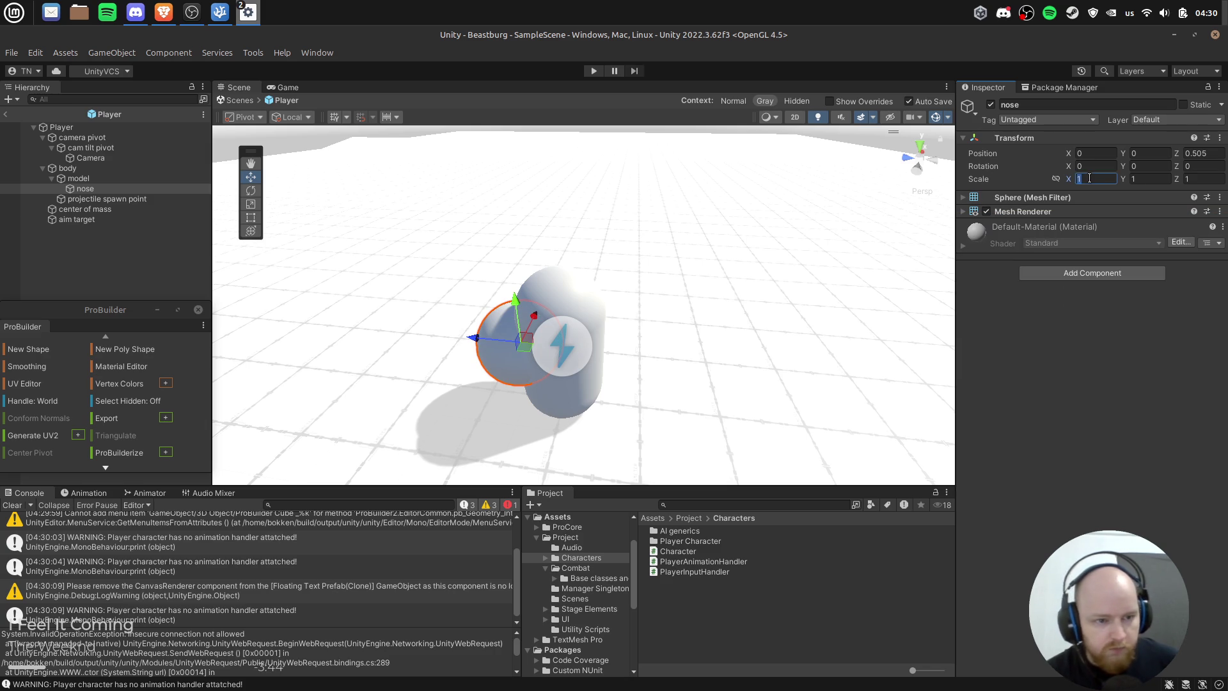
text(0.5)
key(Tab)
text(0.5)
key(Tab)
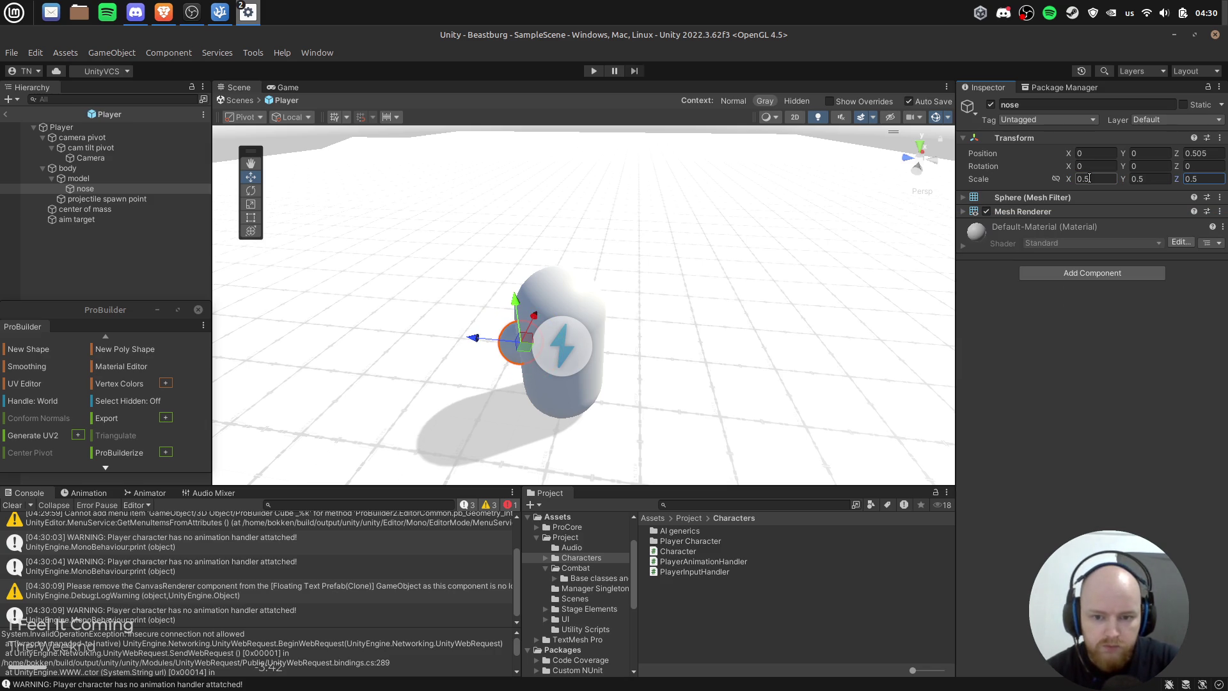
key(Return)
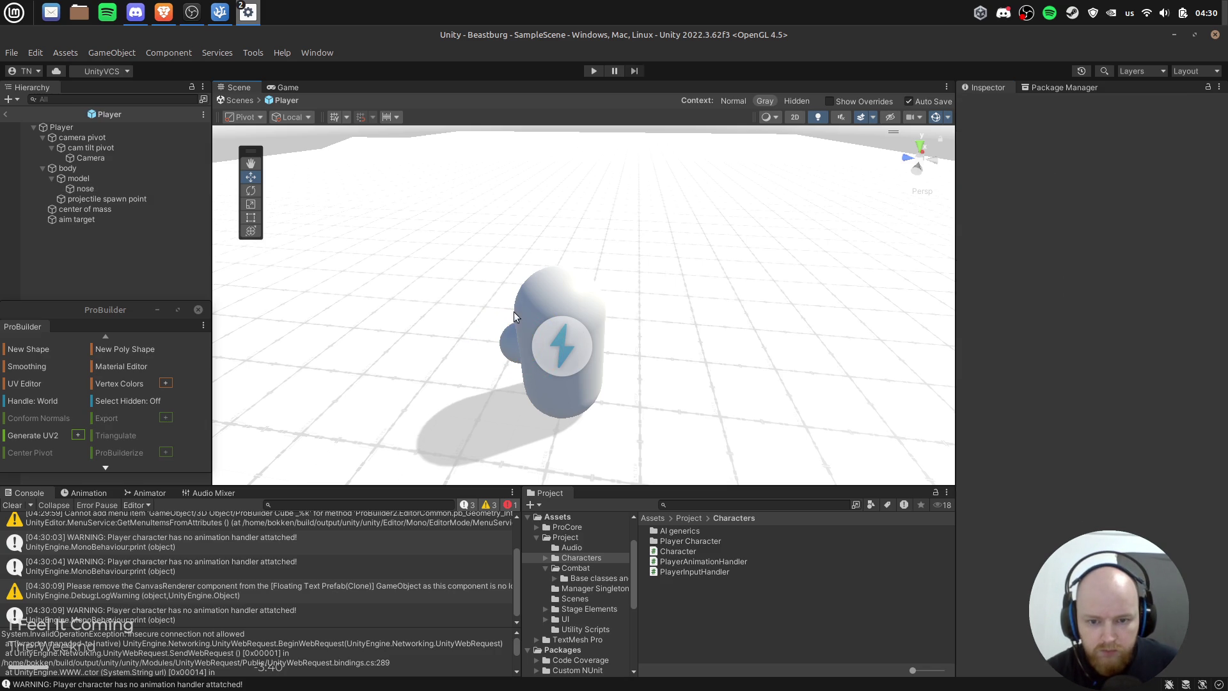
mouse_move(516, 279)
mouse_down()
mouse_move(893, 296)
mouse_move(518, 277)
mouse_move(584, 251)
mouse_up()
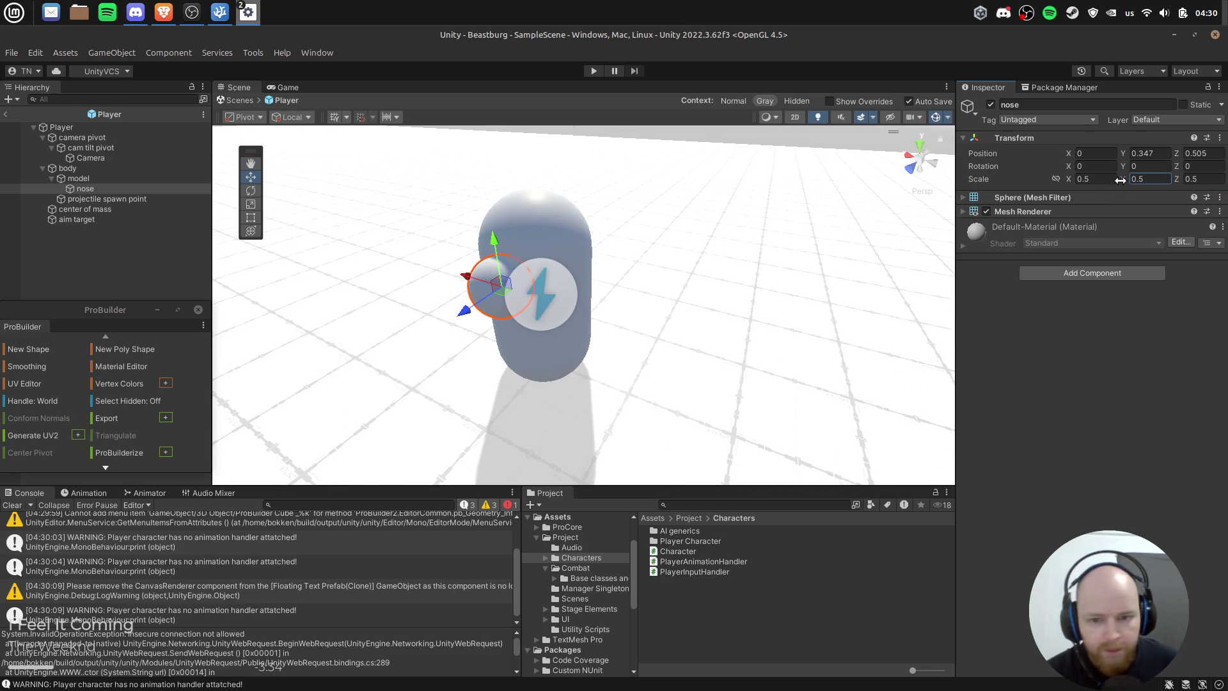
text(0.35)
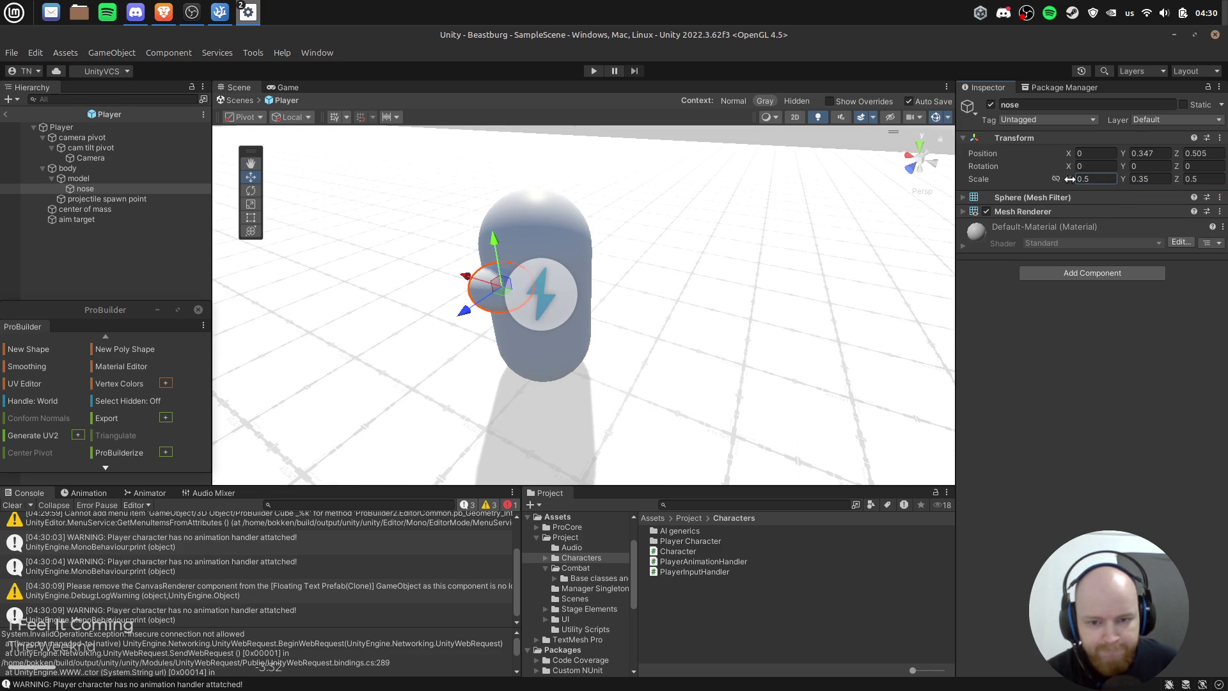
text(0.25)
key(Return)
Step: Tilt the nose about 27° on X and nudge it onto the capsule's front
drag(677, 244, 418, 182)
key(e)
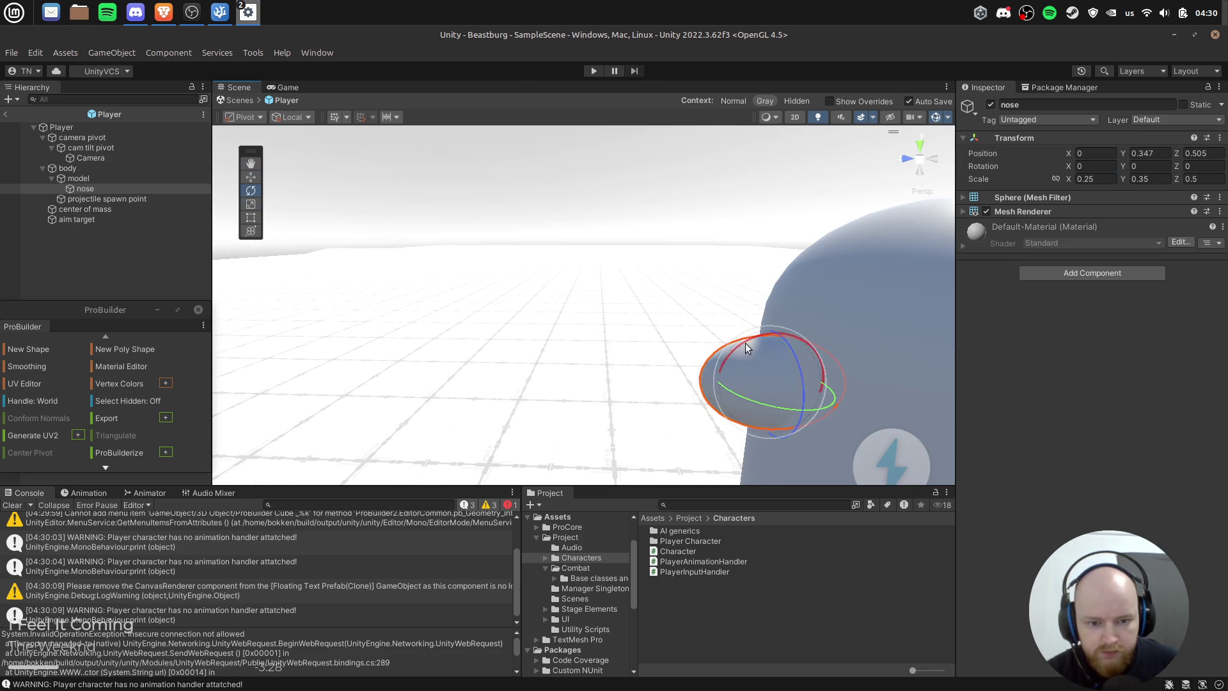
mouse_move(744, 354)
mouse_down()
mouse_move(742, 393)
mouse_move(770, 360)
mouse_move(589, 244)
mouse_move(634, 234)
mouse_move(638, 209)
mouse_move(558, 329)
mouse_move(678, 346)
mouse_up()
key(w)
key(e)
key(w)
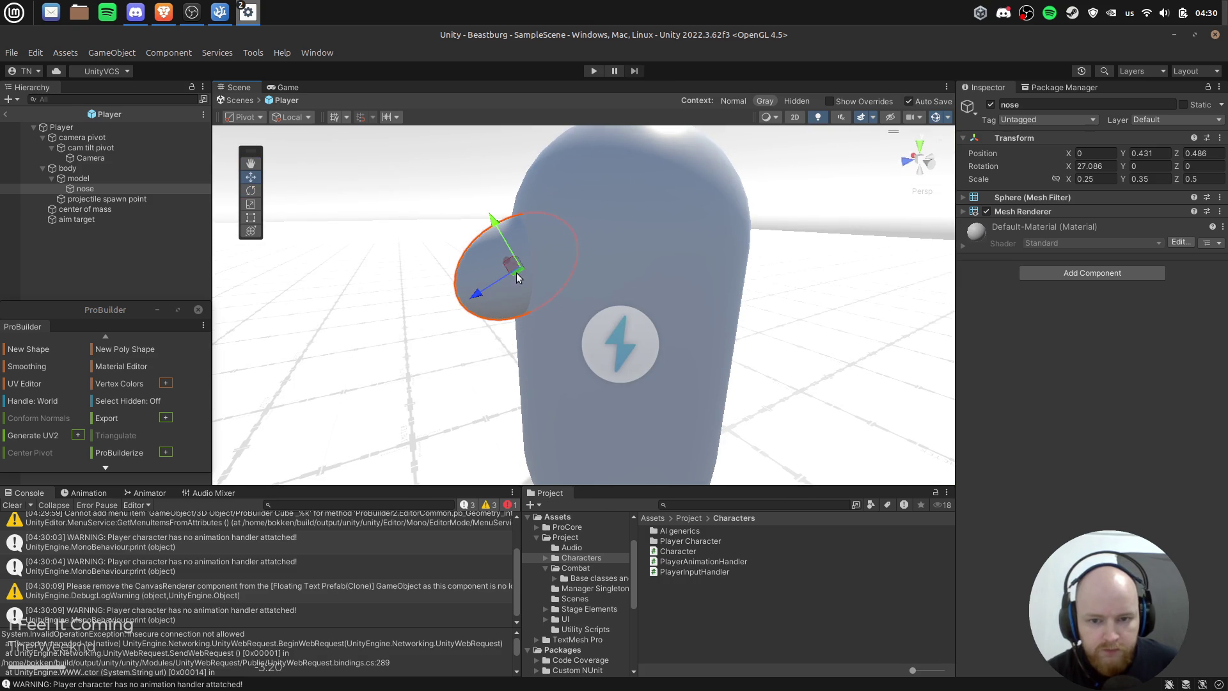
drag(508, 265, 513, 276)
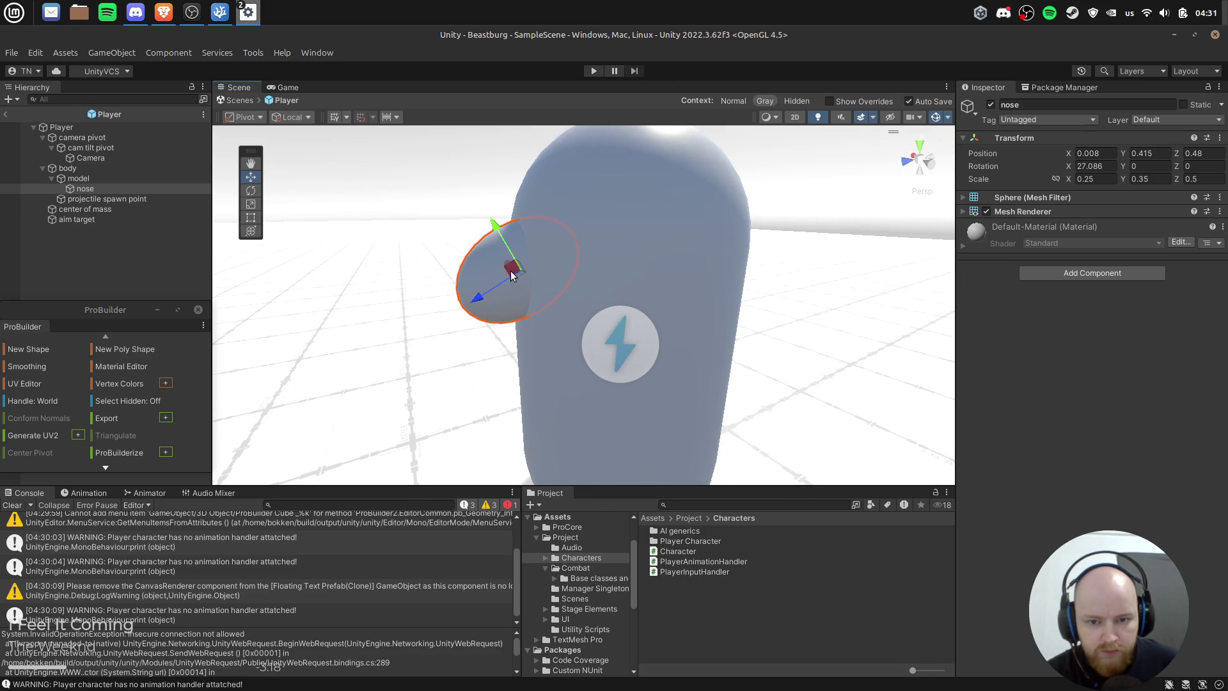